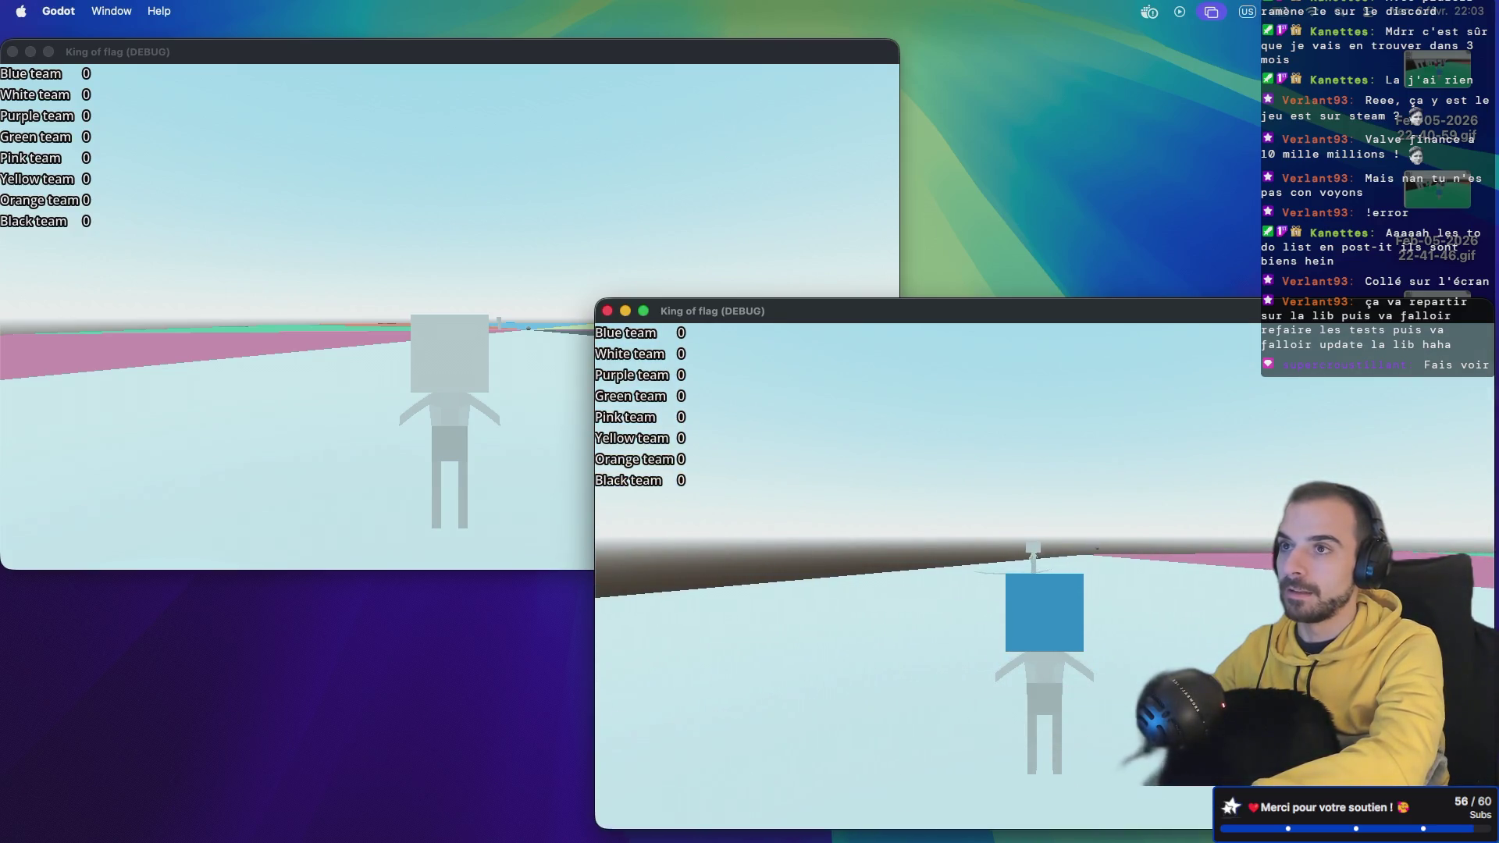
Step: Switch back and forth between the running game and the editor, then maximize the editor window
{"action": "key", "text": "super+Tab"}
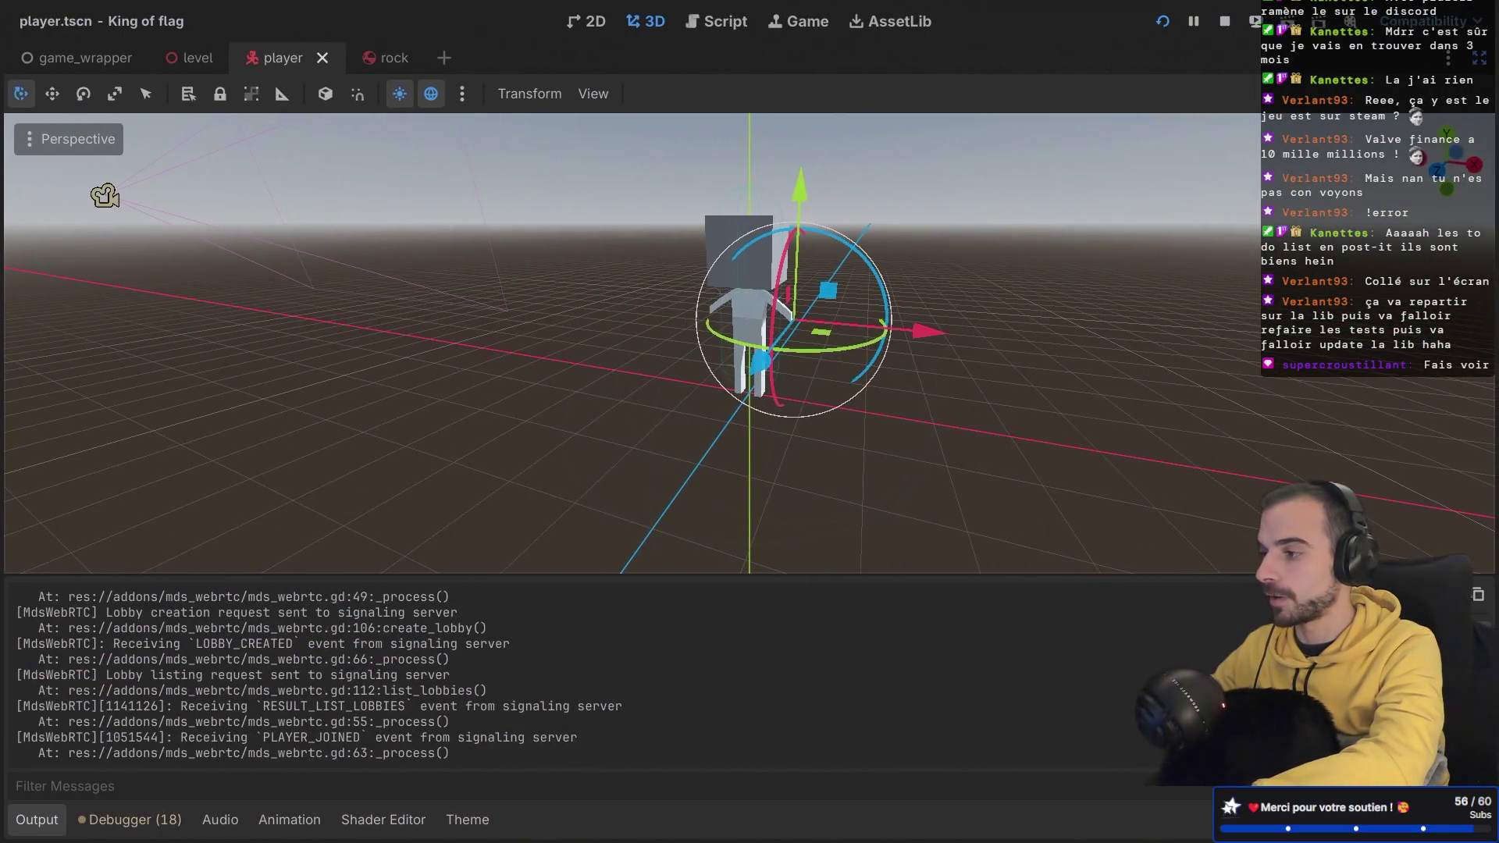
{"action": "key", "text": "super+Tab"}
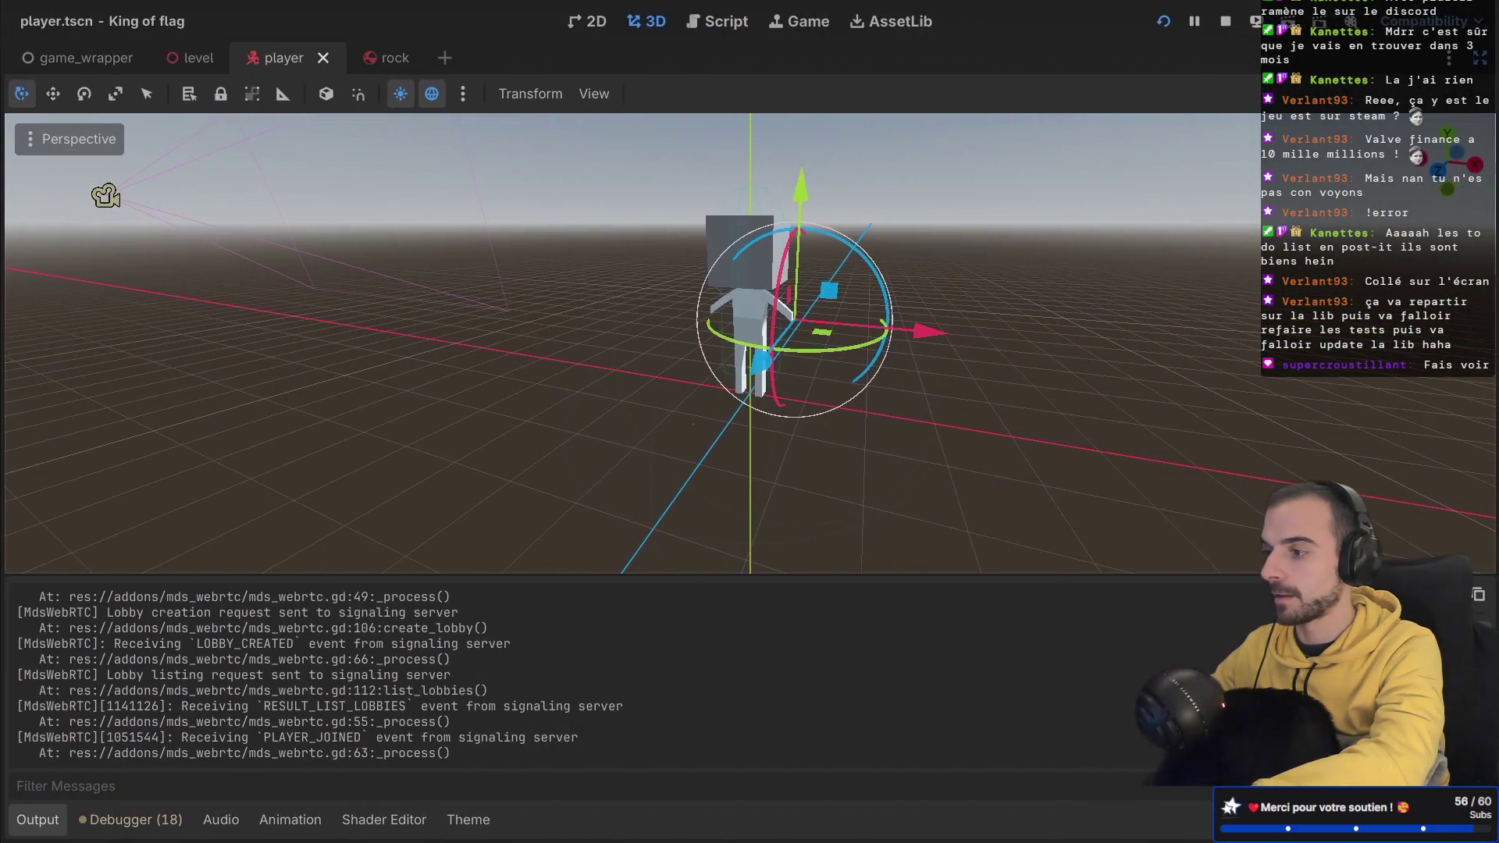
{"action": "key", "text": "super+Tab"}
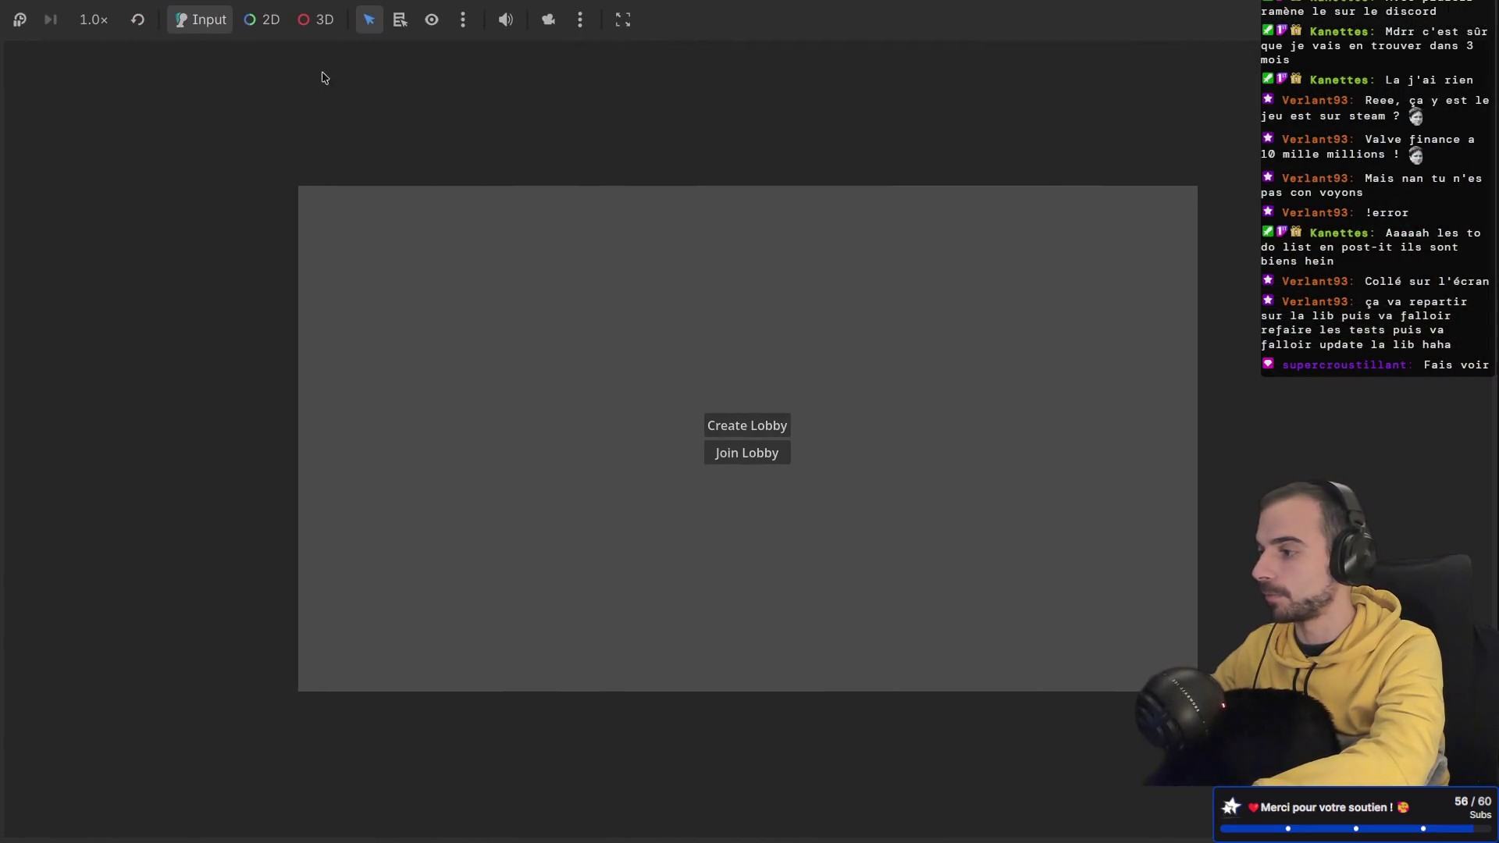
{"action": "key", "text": "super+Tab"}
{"action": "key", "text": "super+Tab"}
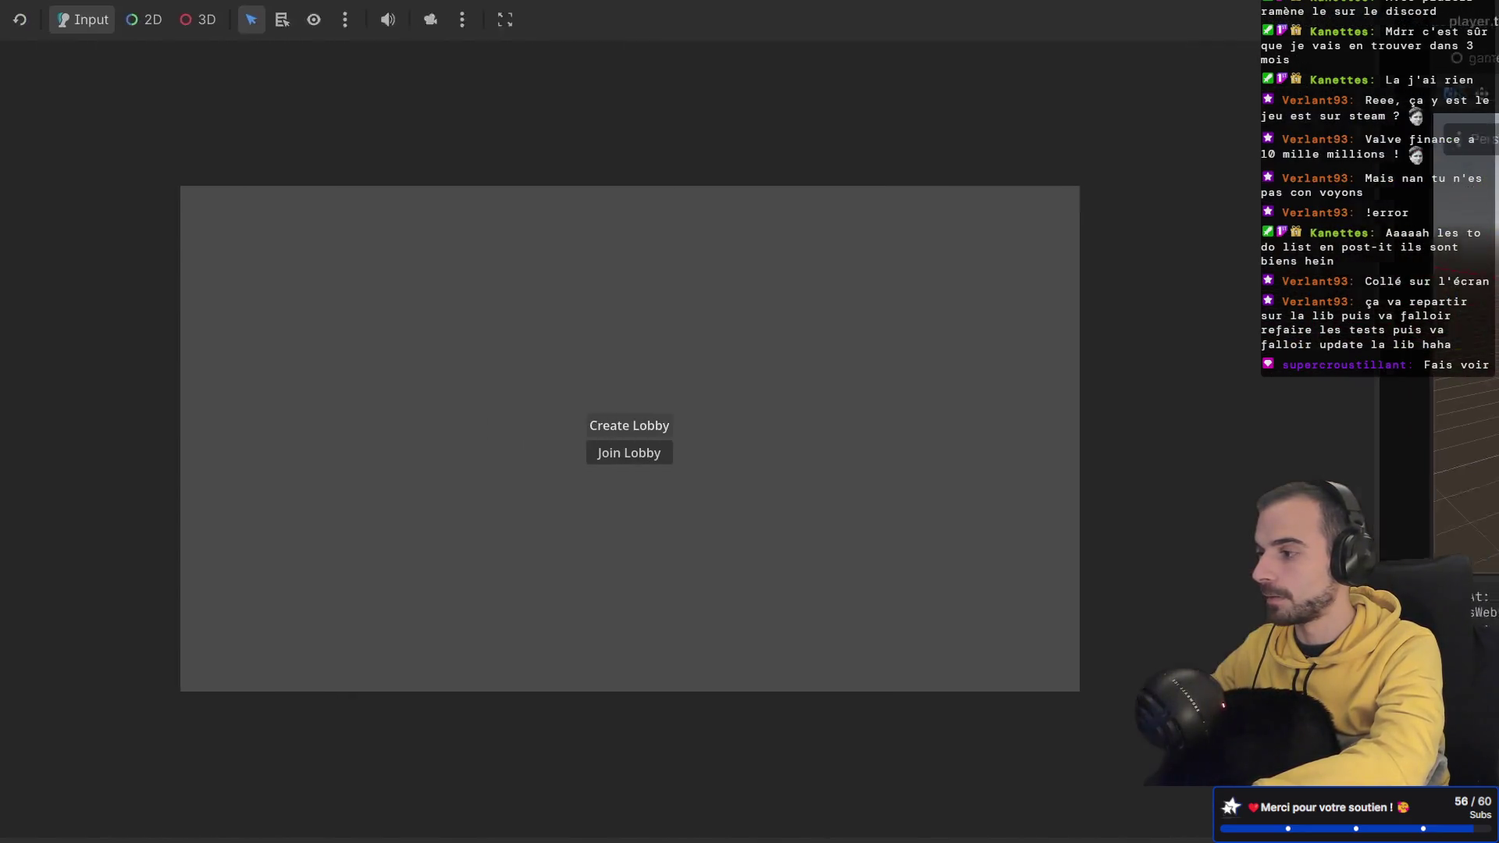
{"action": "key", "text": "super+Tab"}
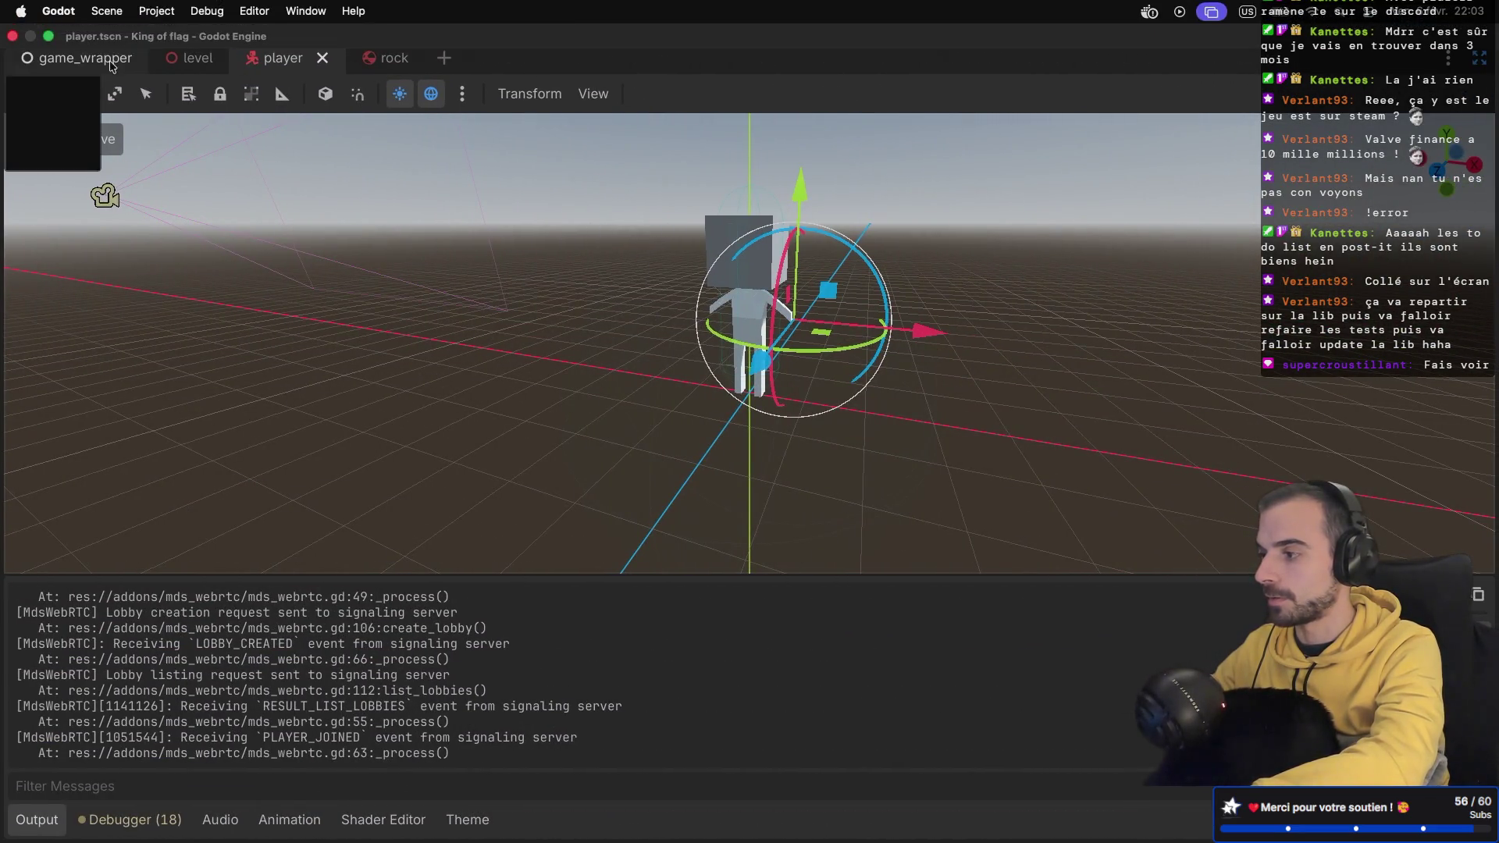
{"action": "key", "text": "super+Tab"}
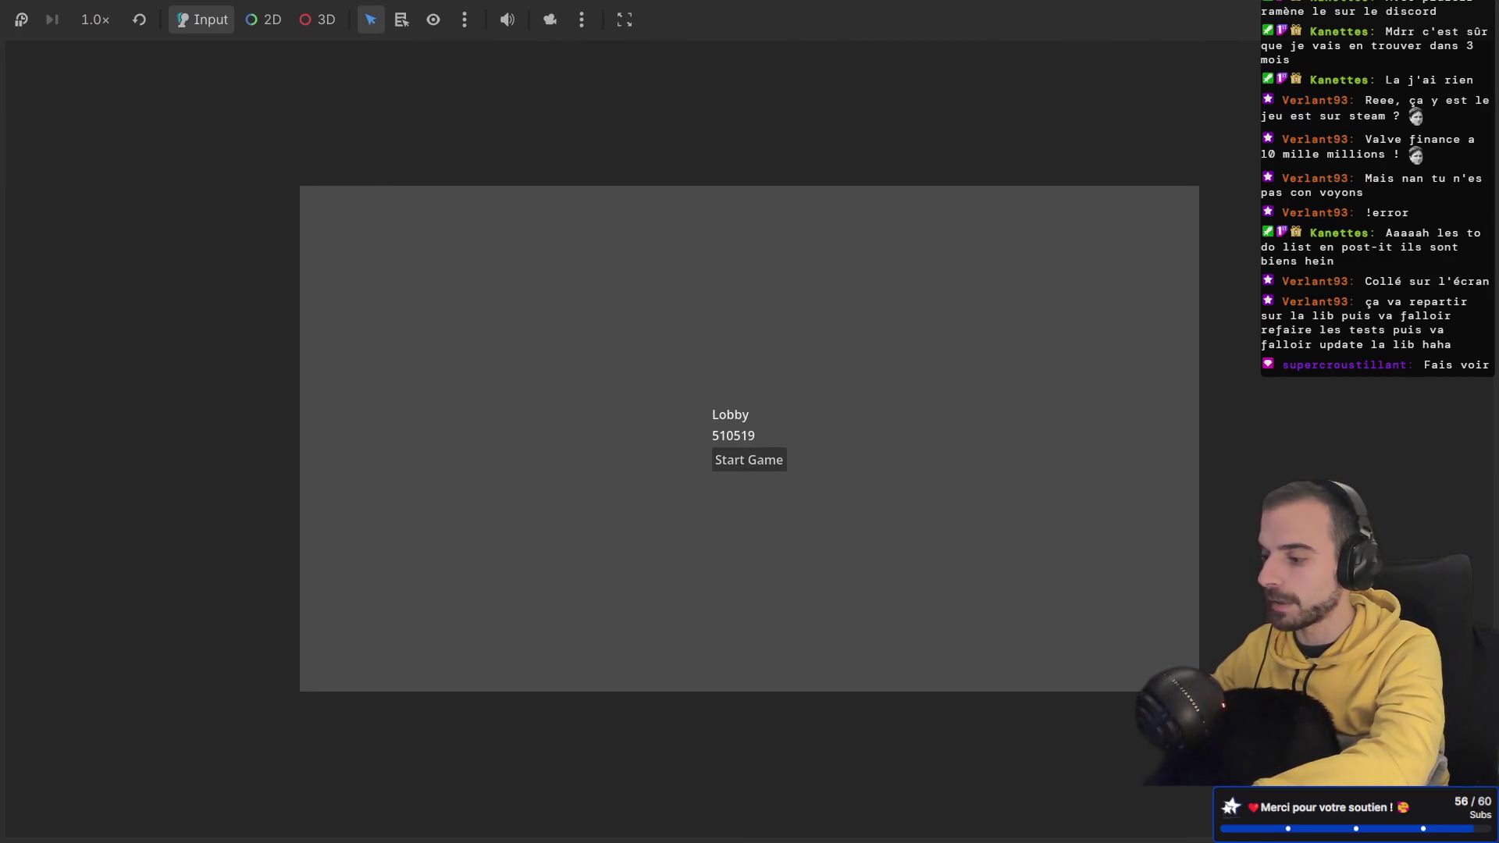
{"action": "key", "text": "super+Tab"}
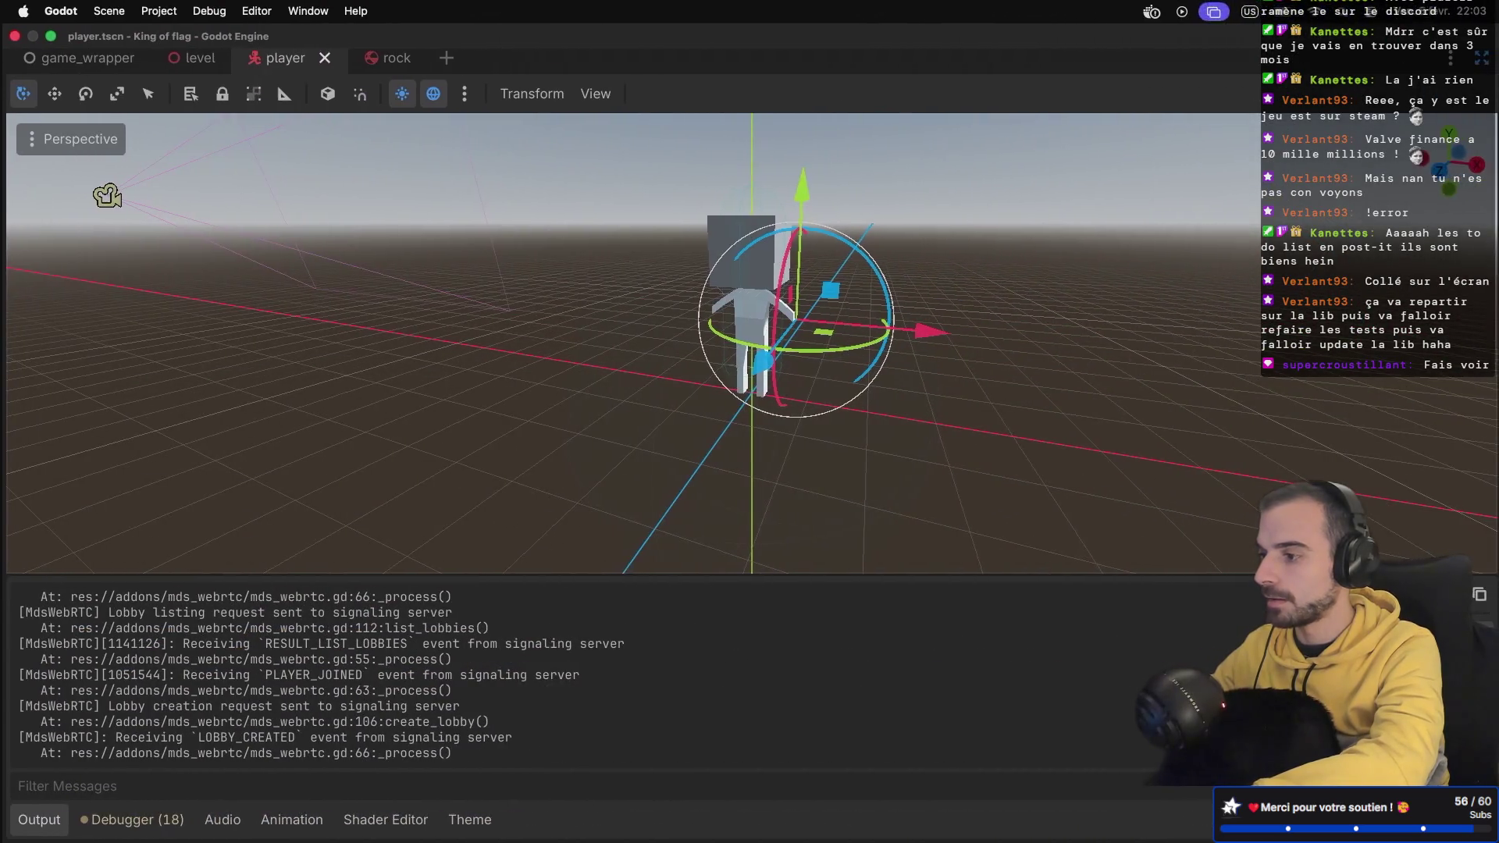
{"action": "mouse_move", "coordinate": [355, 6]}
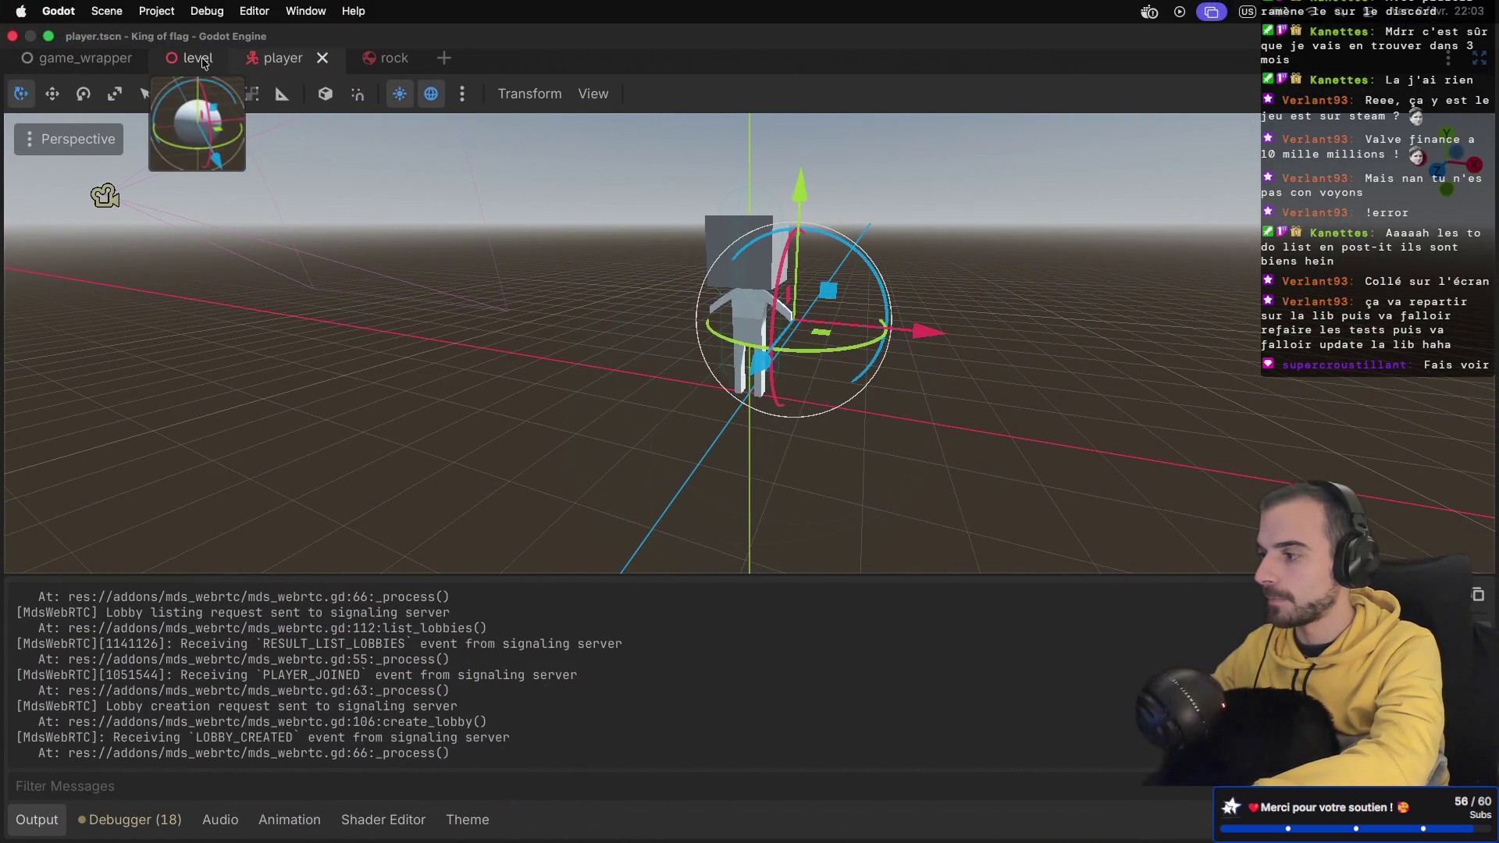
{"action": "left_click", "coordinate": [49, 36]}
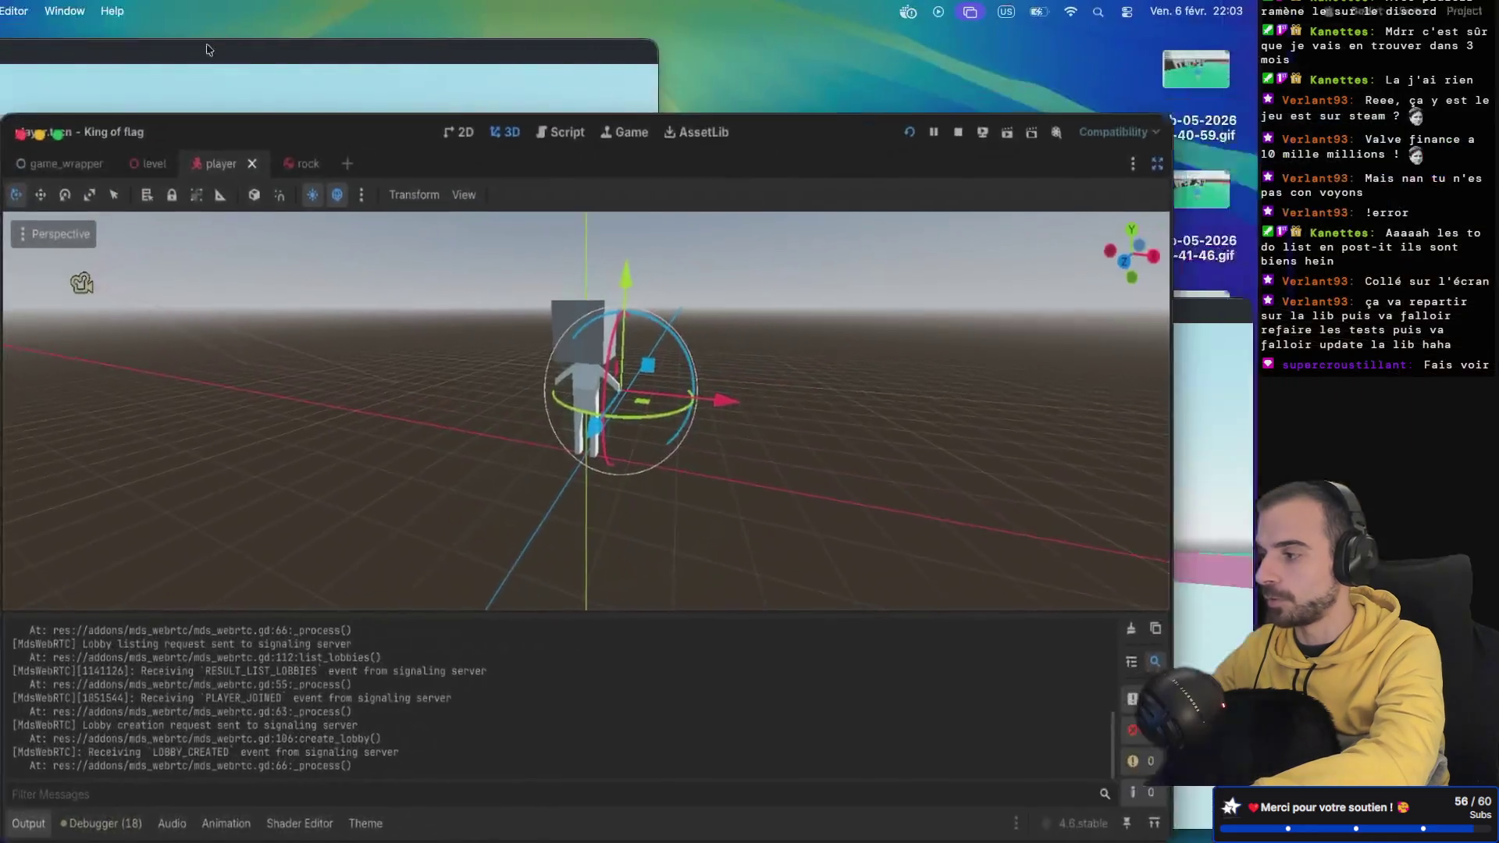
{"action": "double_click", "coordinate": [173, 139]}
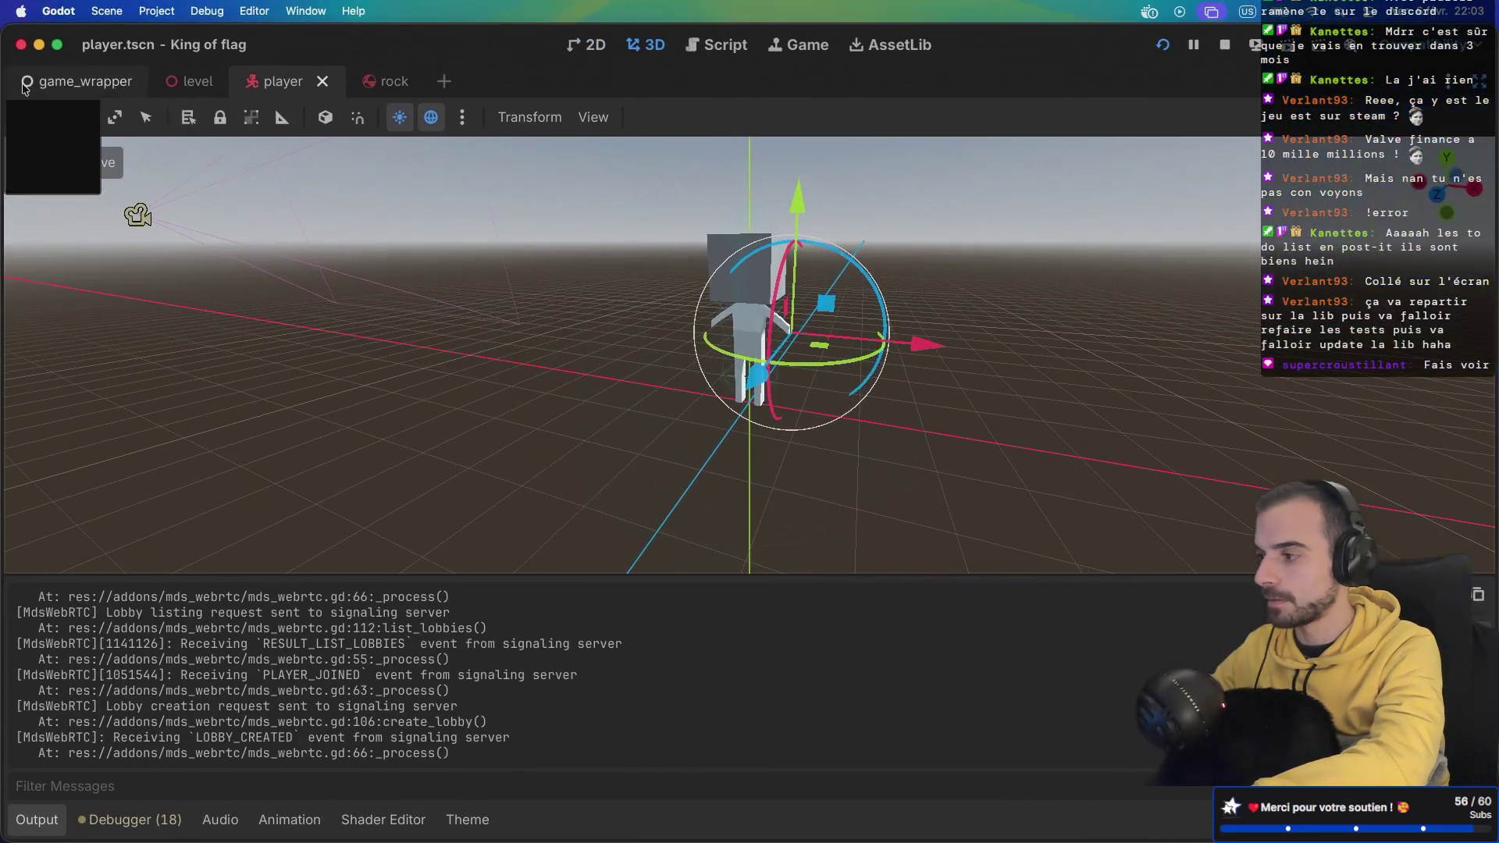
Step: Restart the game, create a new lobby, and return to the editor in fullscreen
{"action": "left_click", "coordinate": [1160, 47]}
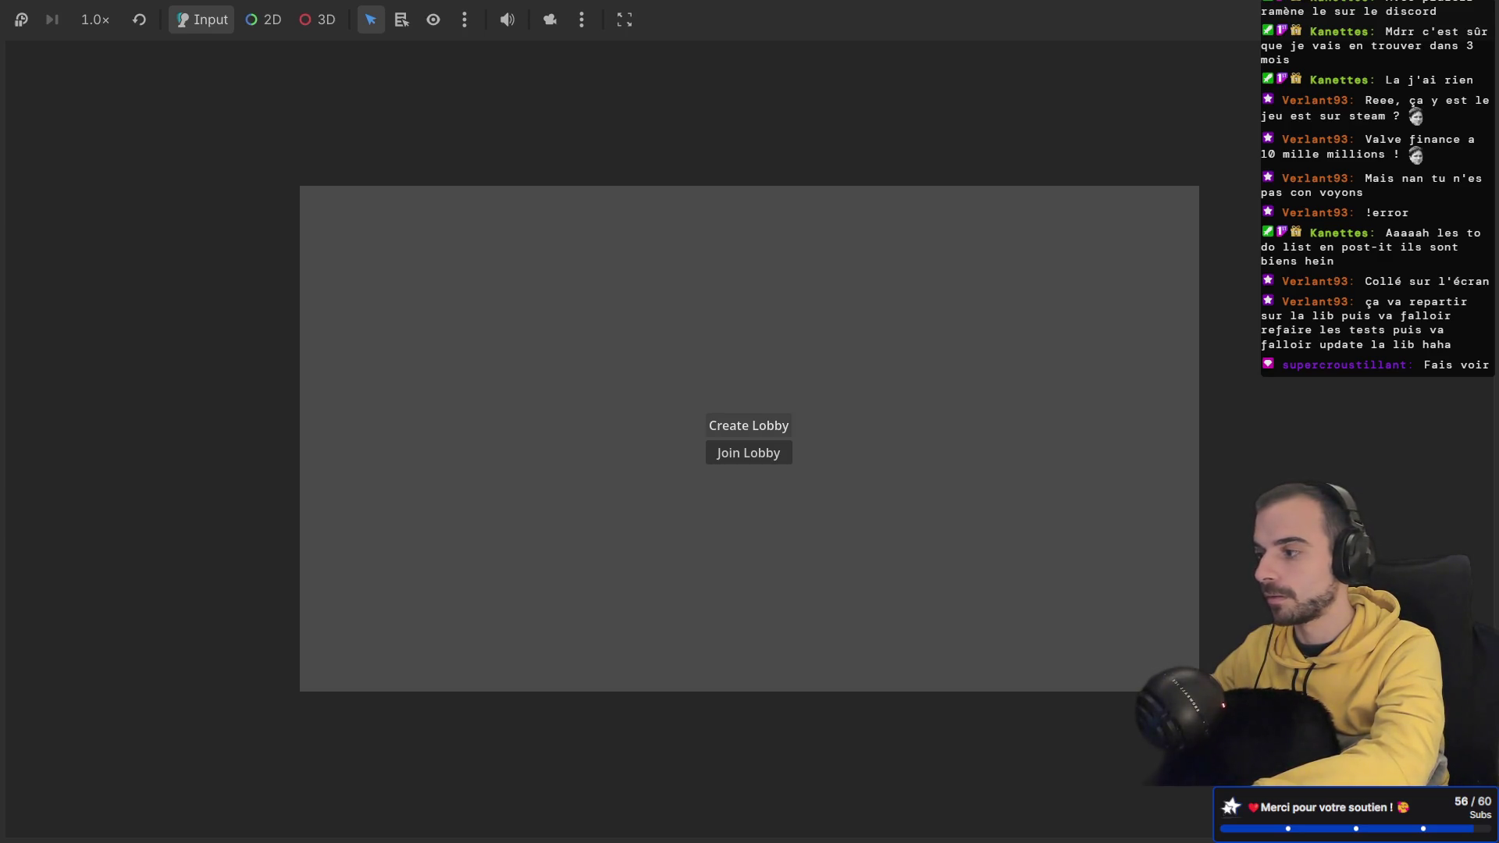
{"action": "left_click", "coordinate": [749, 425]}
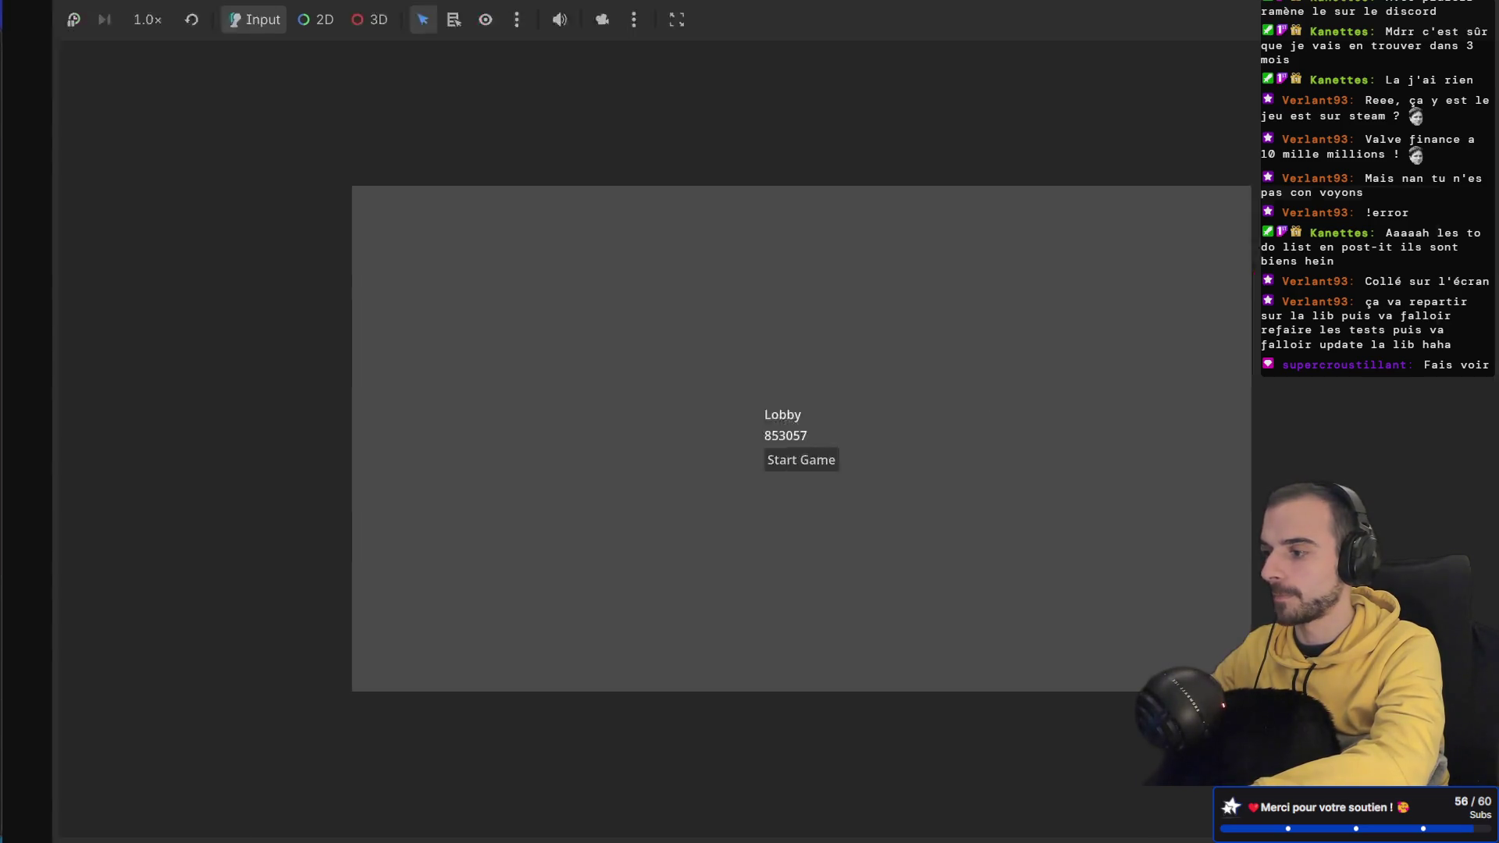
{"action": "key", "text": "super+Tab"}
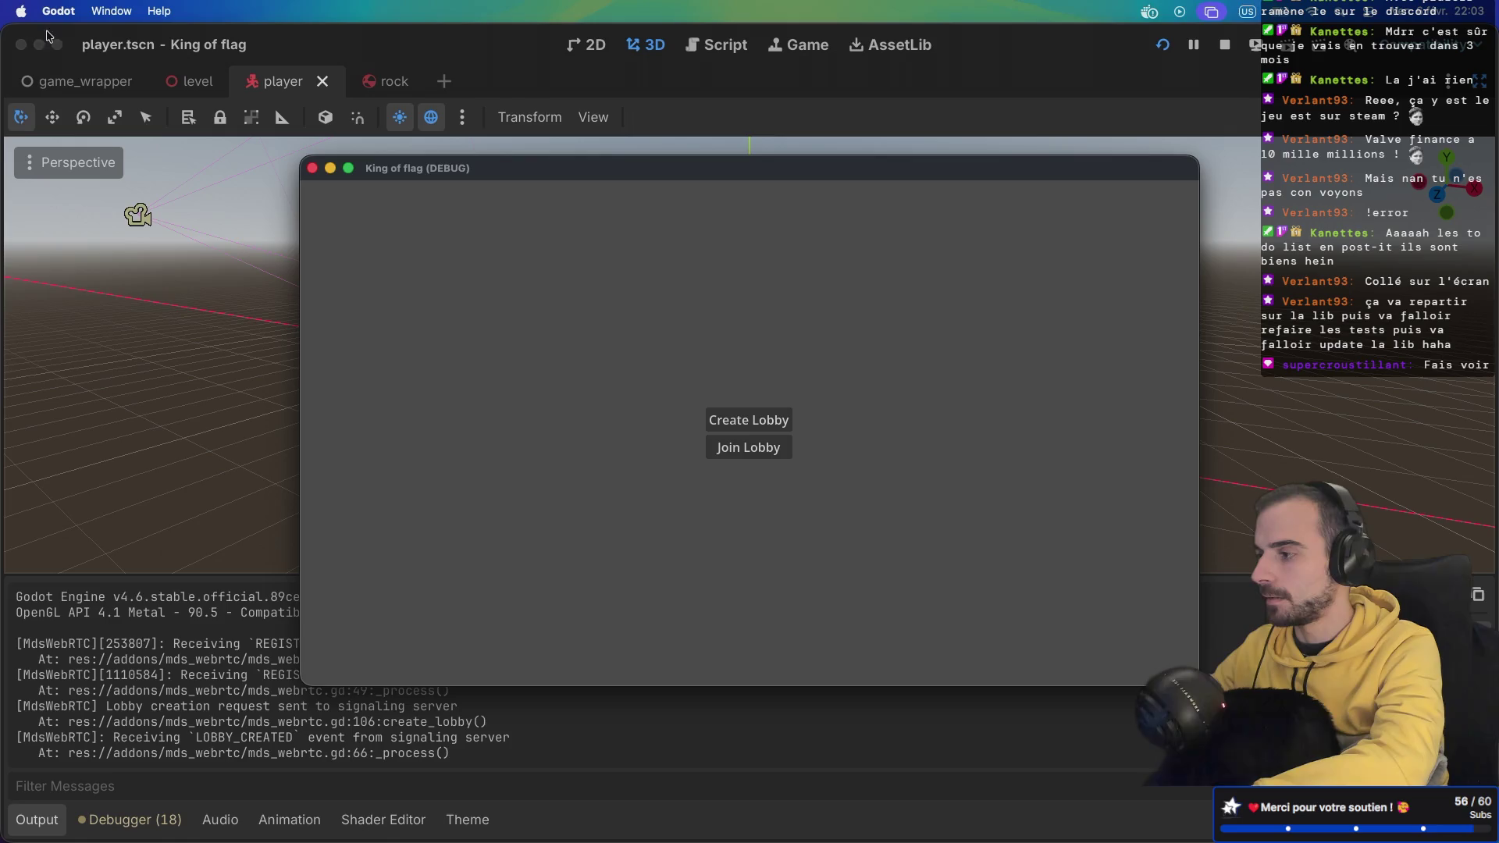
{"action": "left_click", "coordinate": [57, 45]}
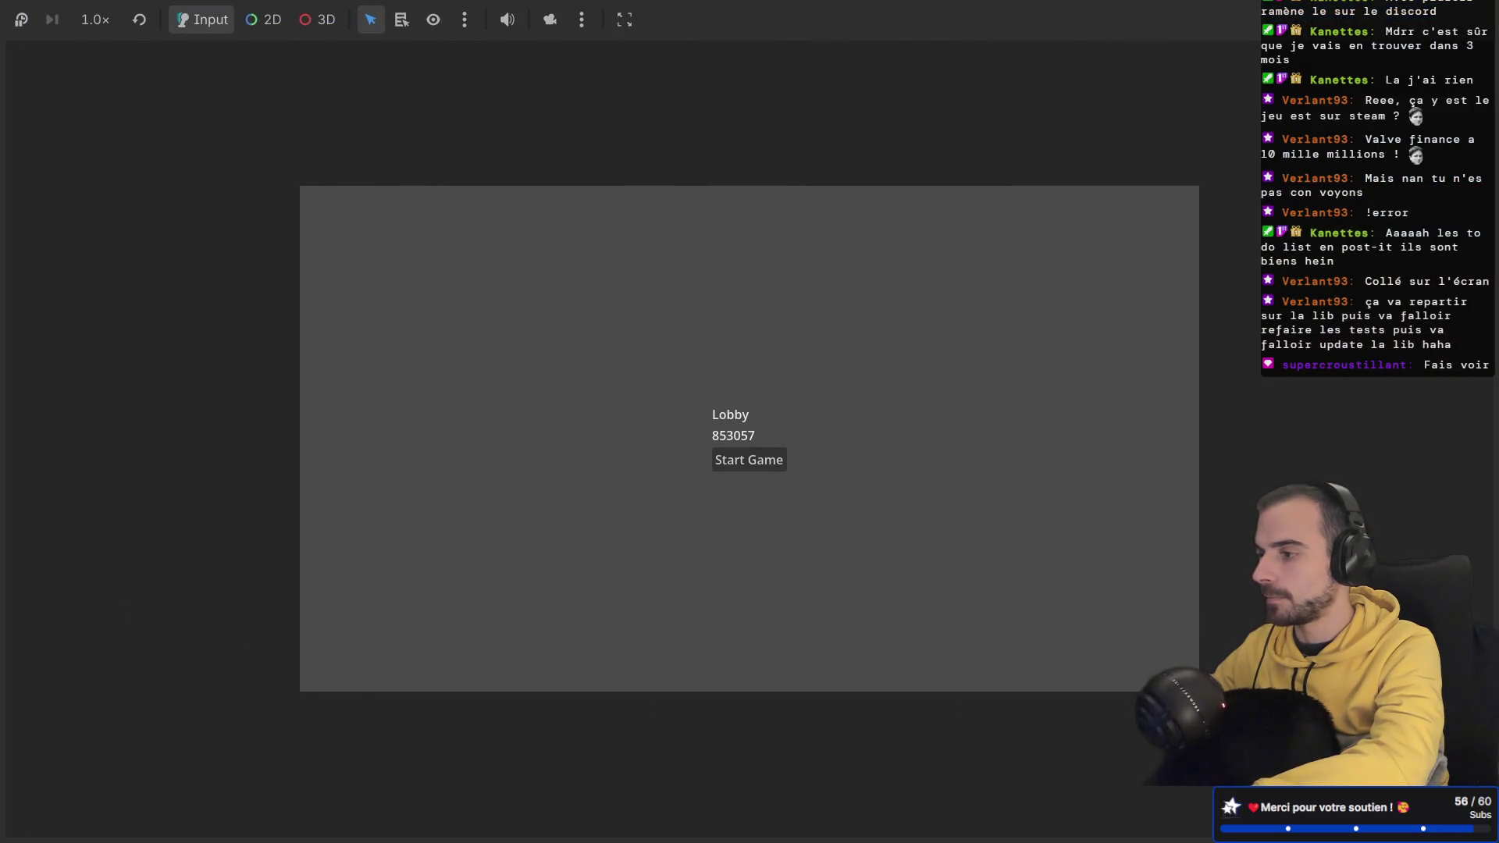
{"action": "key", "text": "super+Tab"}
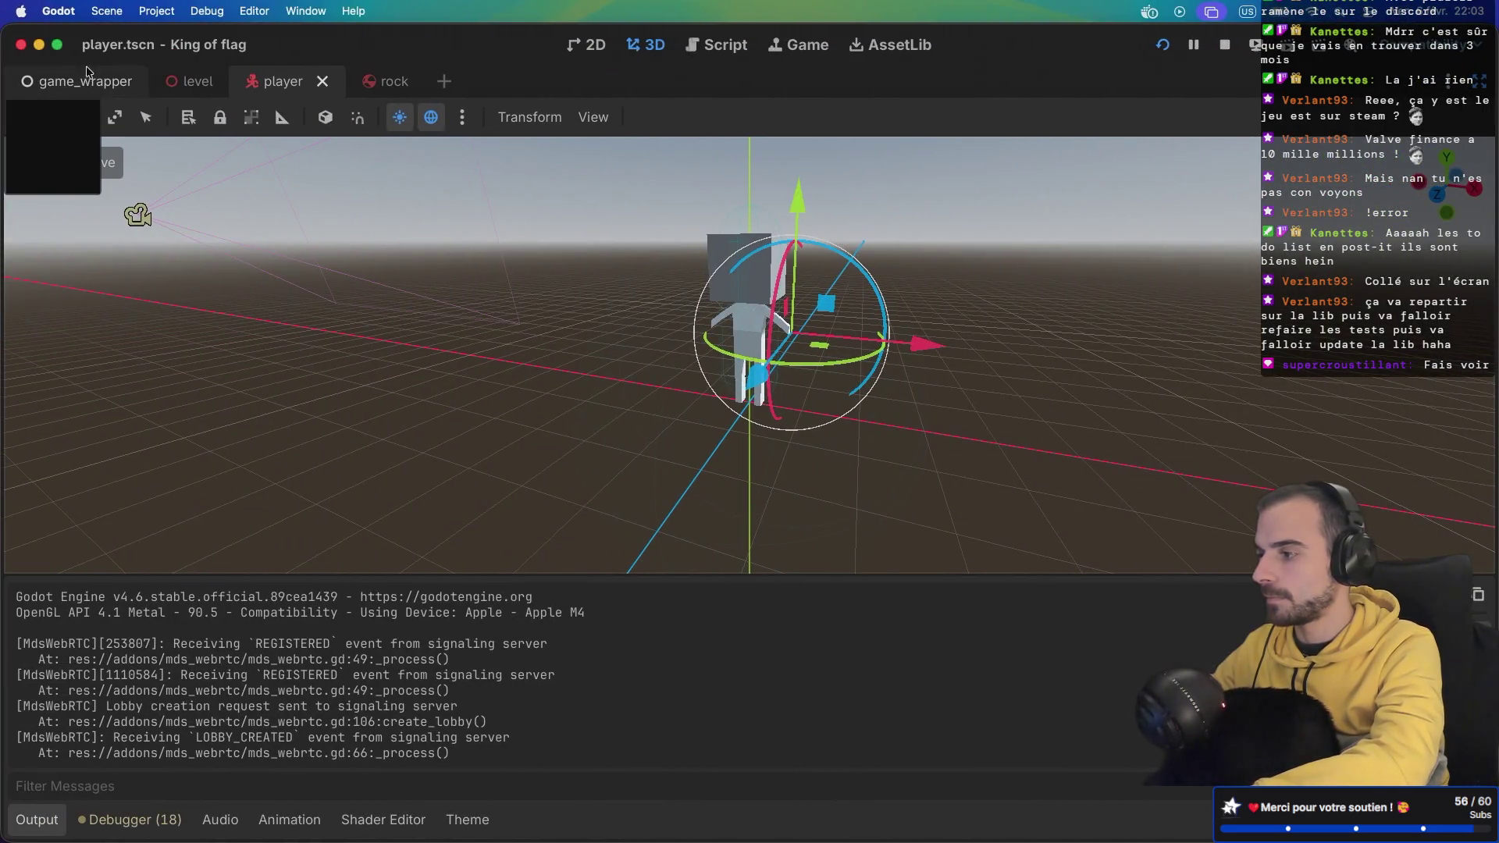
{"action": "left_click", "coordinate": [57, 44]}
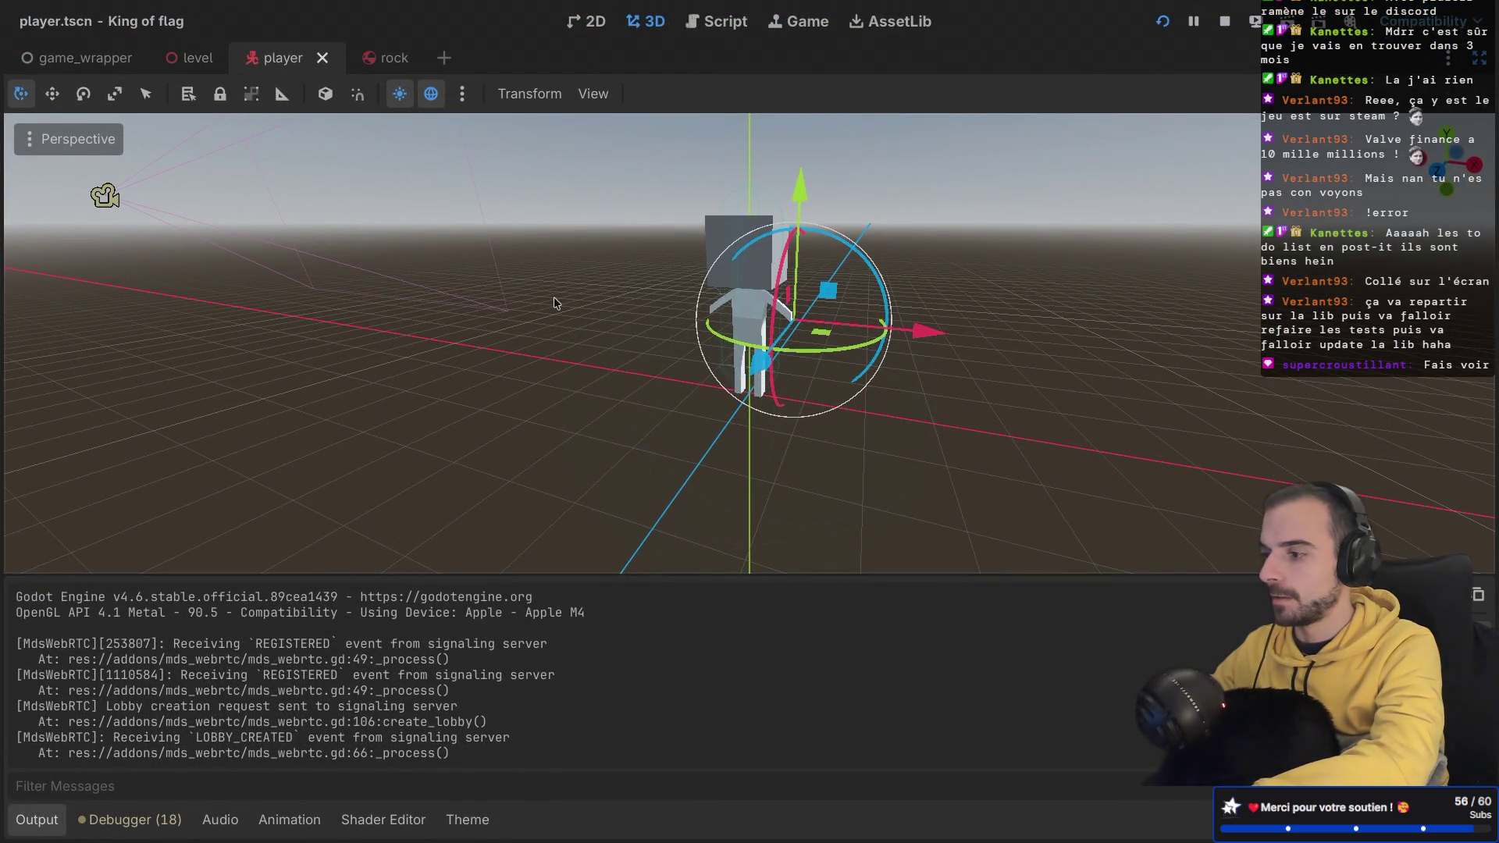
Step: Restore the side panels, narrow them slightly, and expand then collapse PlayerMesh in the Scene dock
{"action": "key", "text": "ctrl+super+d"}
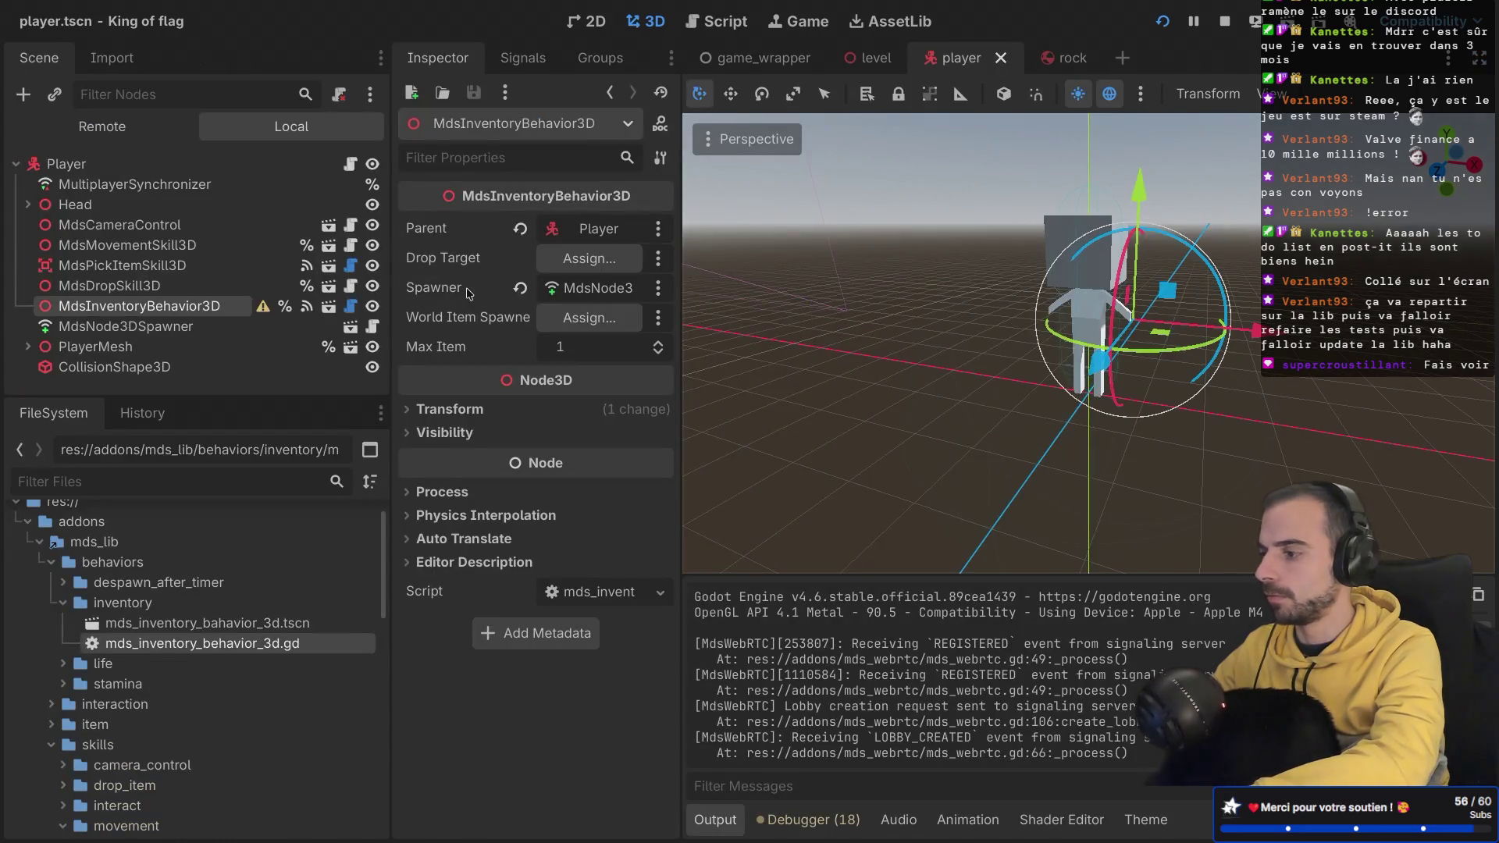
{"action": "left_click_drag", "start_coordinate": [391, 268], "coordinate": [383, 268]}
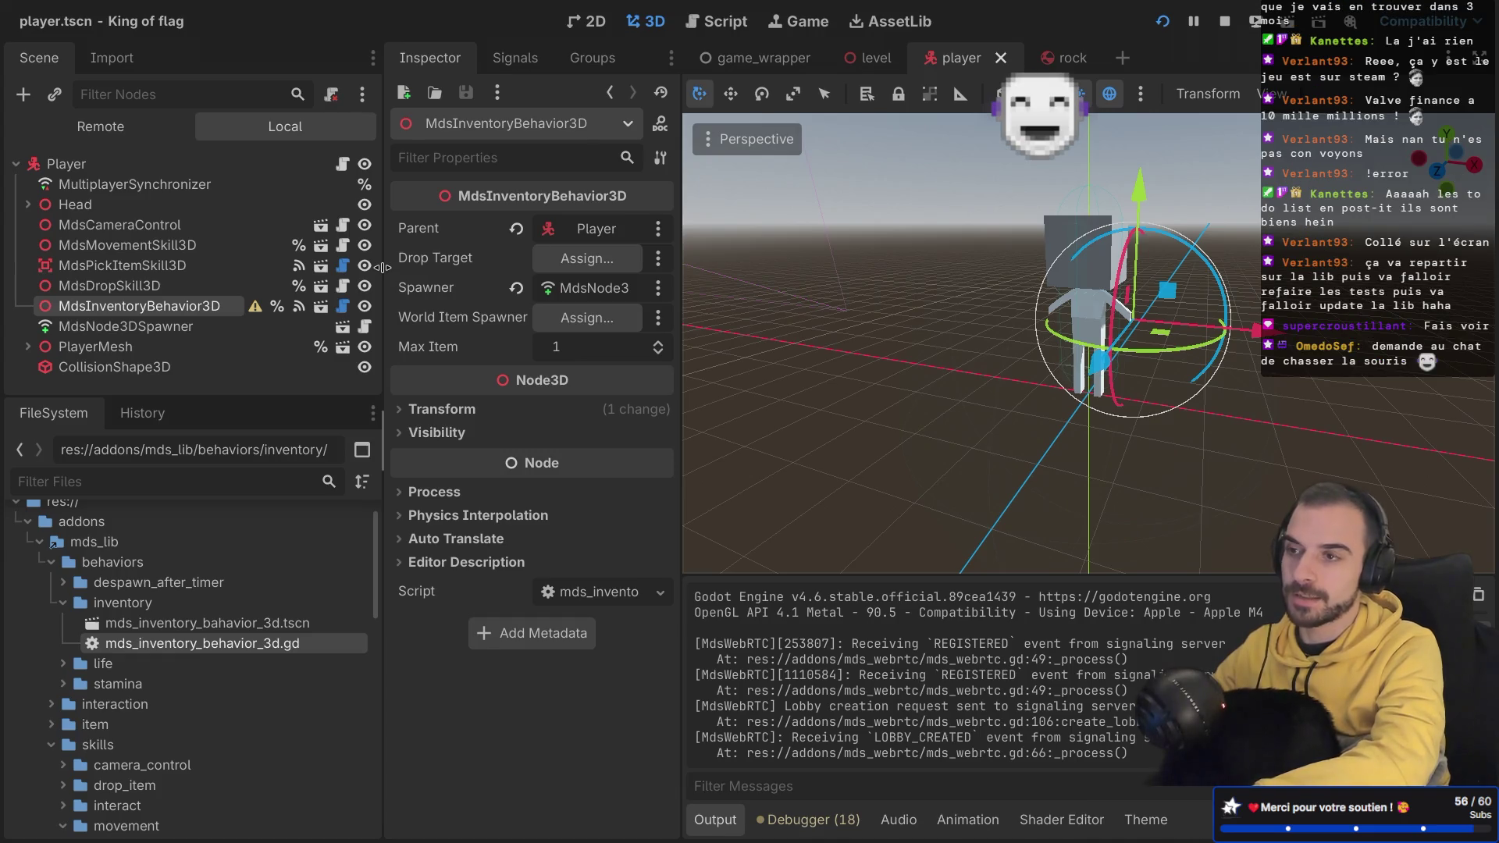
{"action": "left_click", "coordinate": [27, 347]}
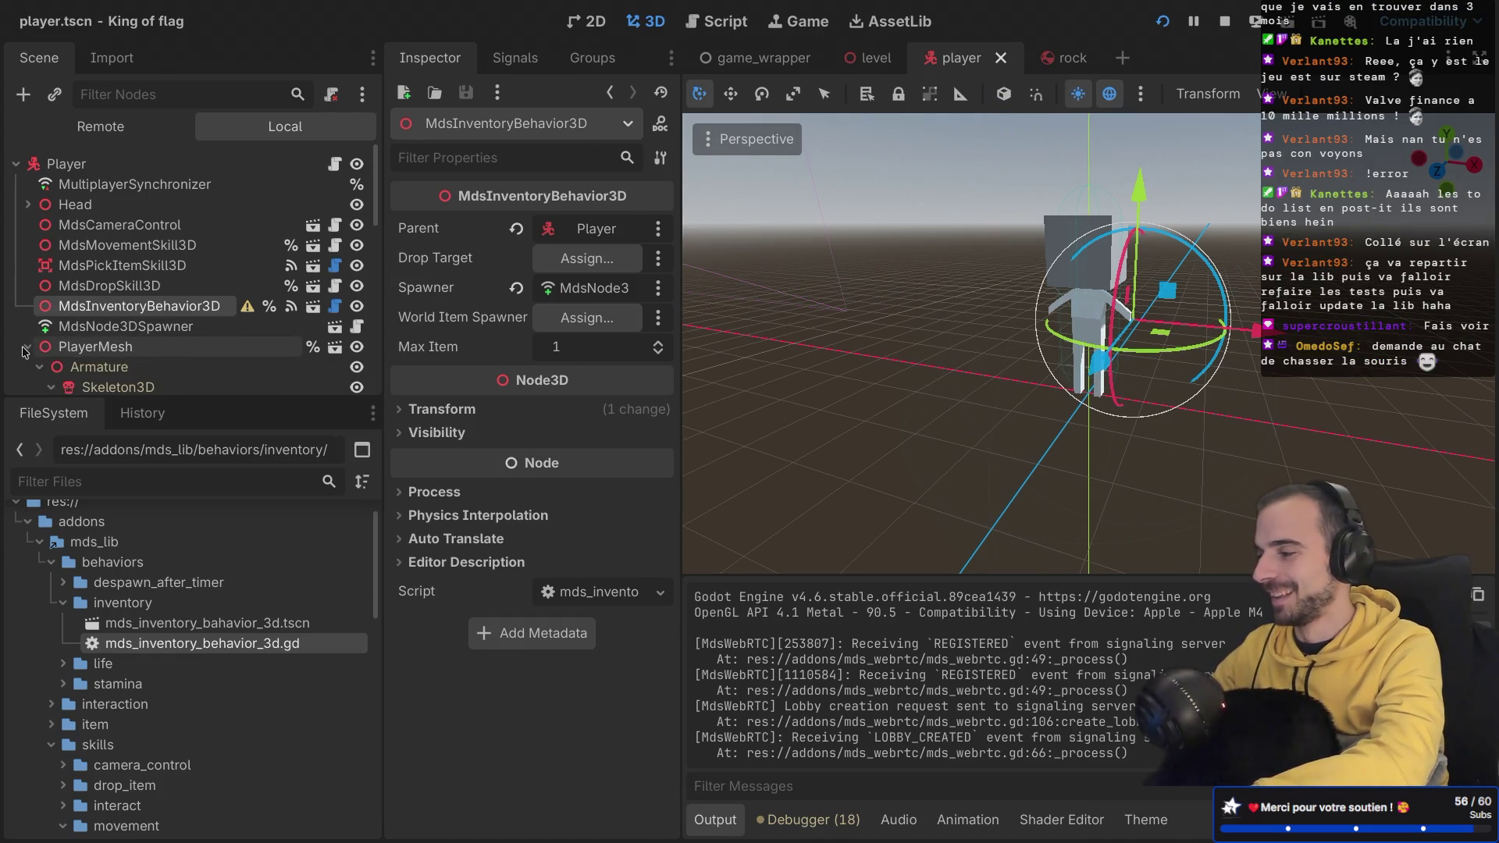
{"action": "scroll", "coordinate": [58, 338], "scroll_direction": "down", "scroll_amount": 1}
{"action": "left_click", "coordinate": [27, 316]}
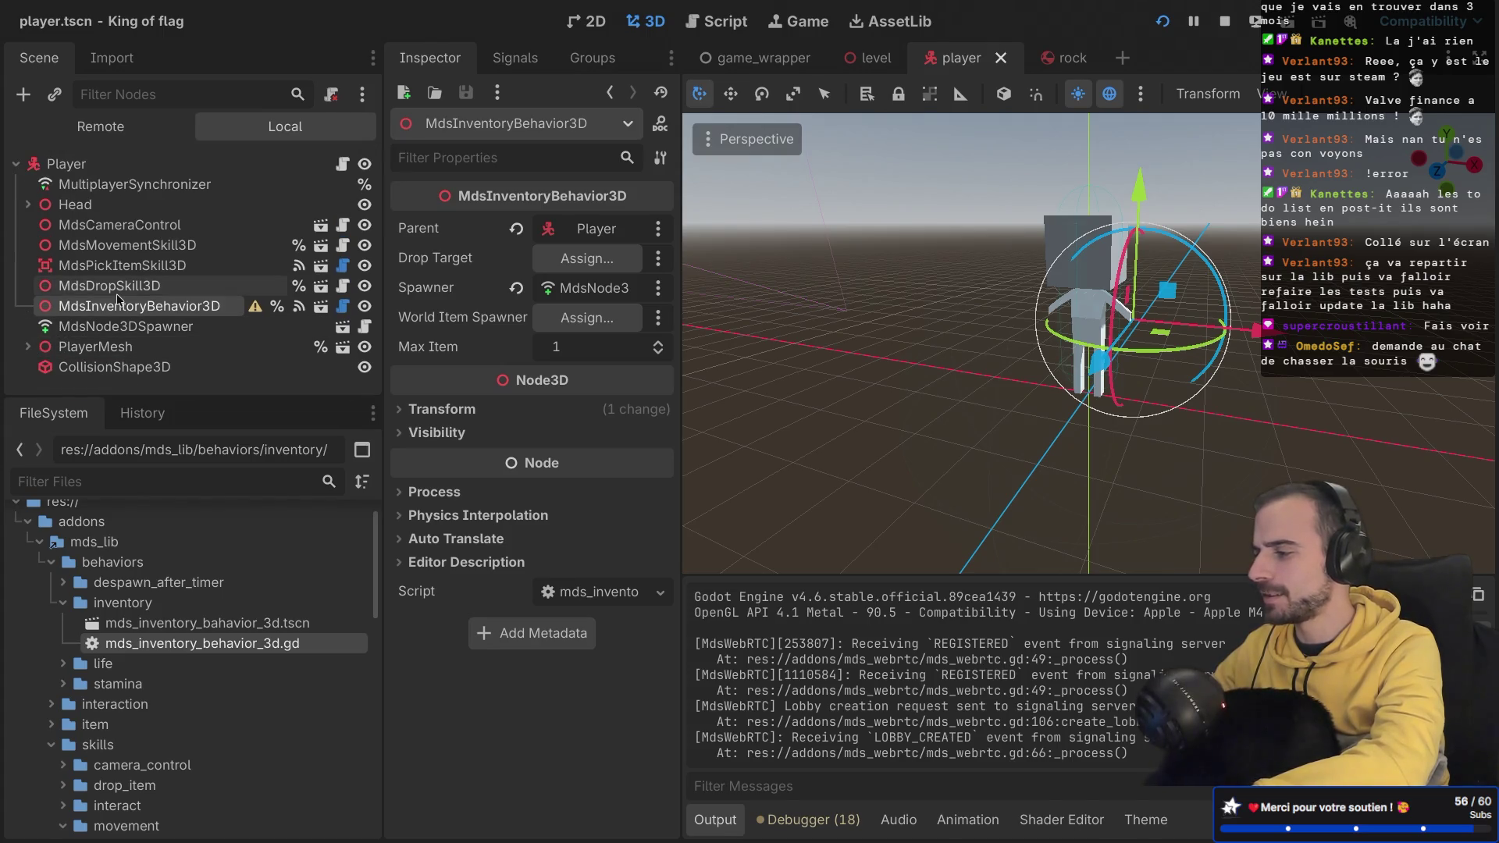
Step: Switch to the rock scene tab
{"action": "mouse_move", "coordinate": [299, 4]}
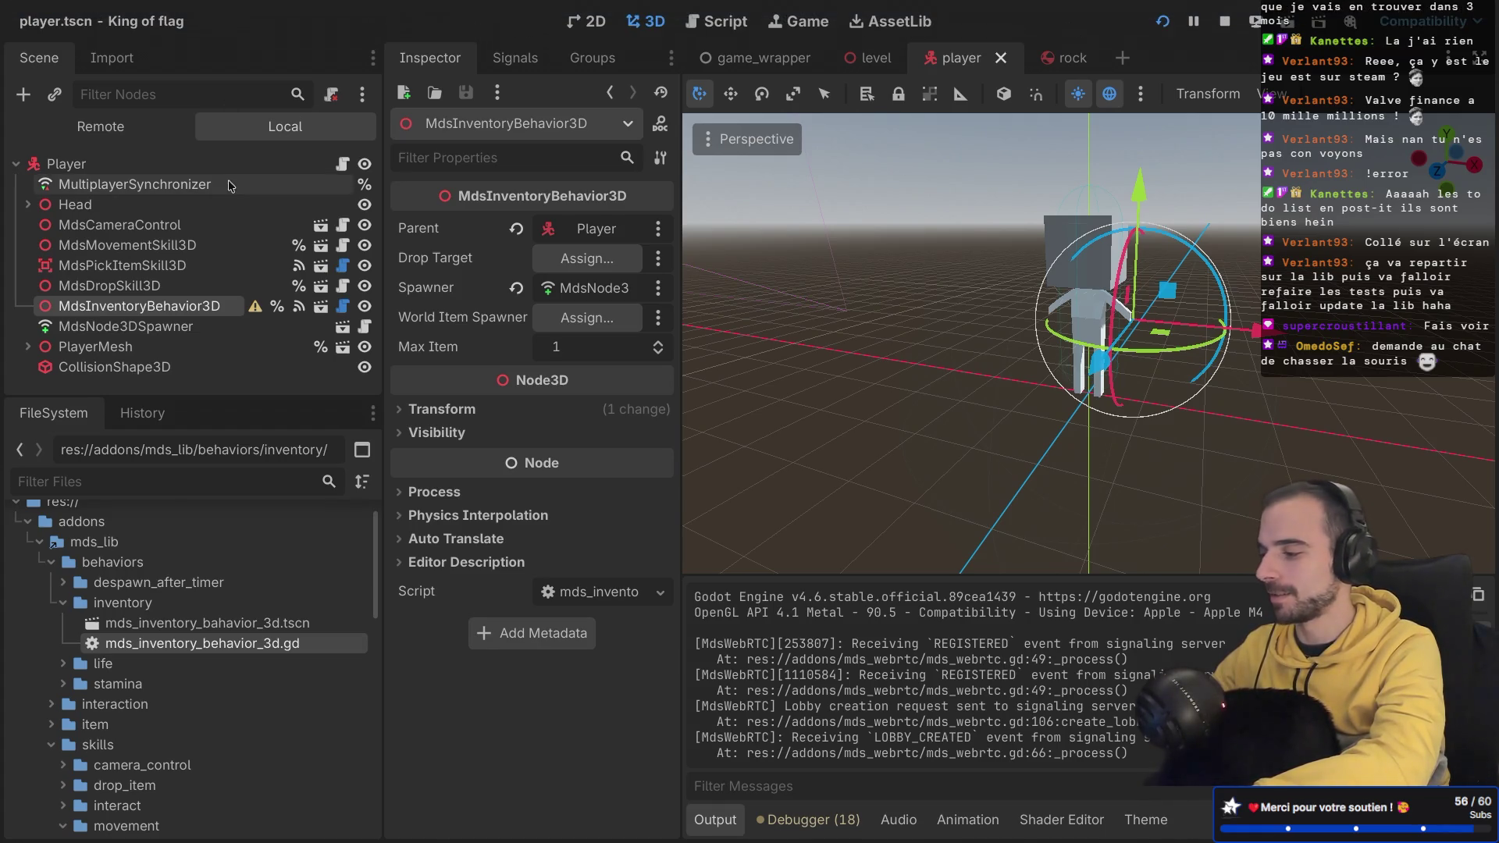
{"action": "scroll", "coordinate": [166, 505], "scroll_direction": "down", "scroll_amount": 3}
{"action": "scroll", "coordinate": [166, 505], "scroll_direction": "up", "scroll_amount": 3}
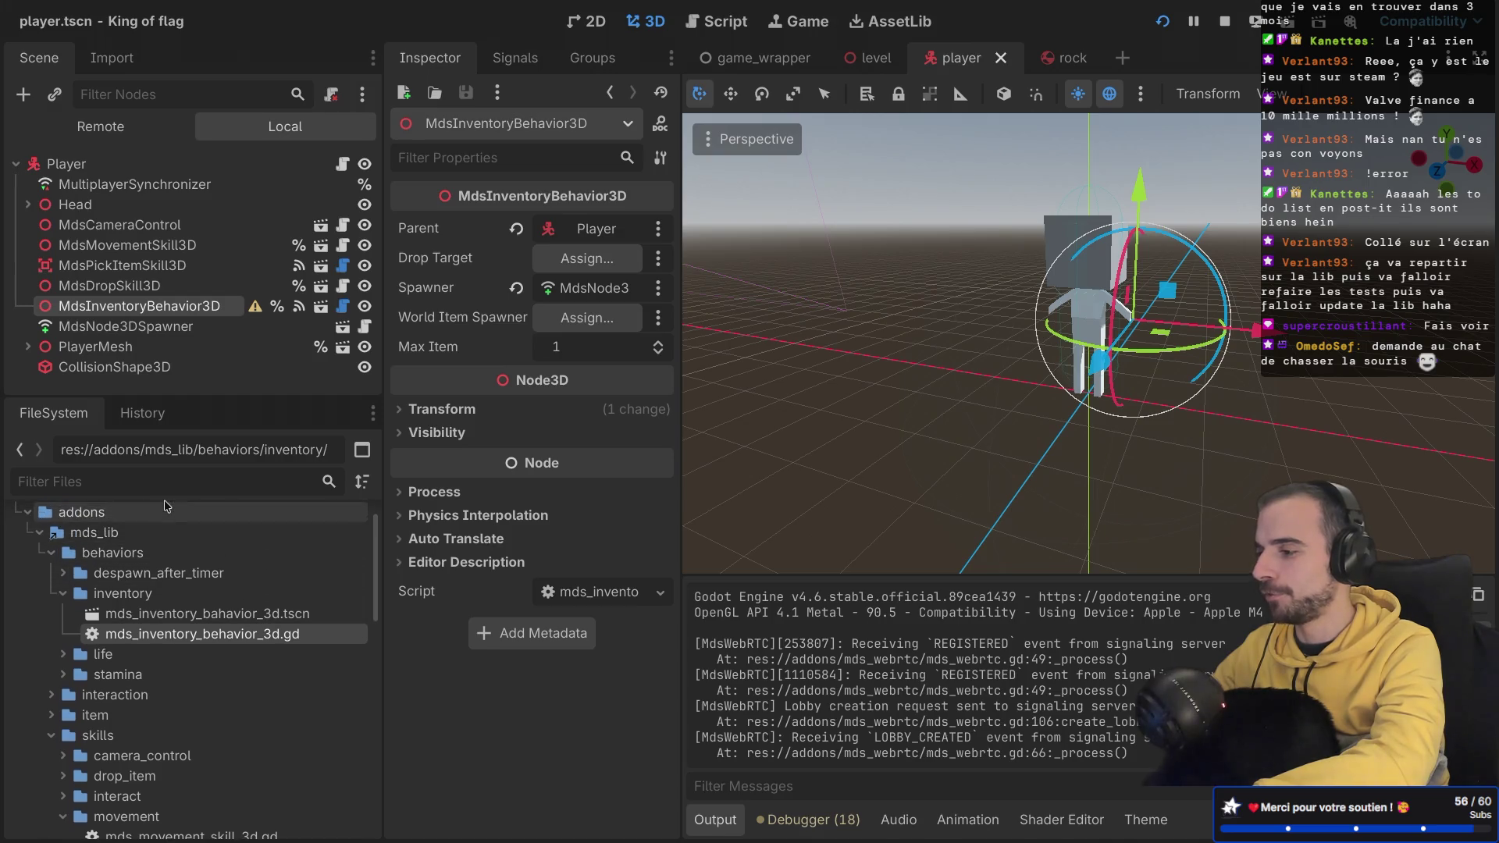
{"action": "left_click", "coordinate": [1046, 59]}
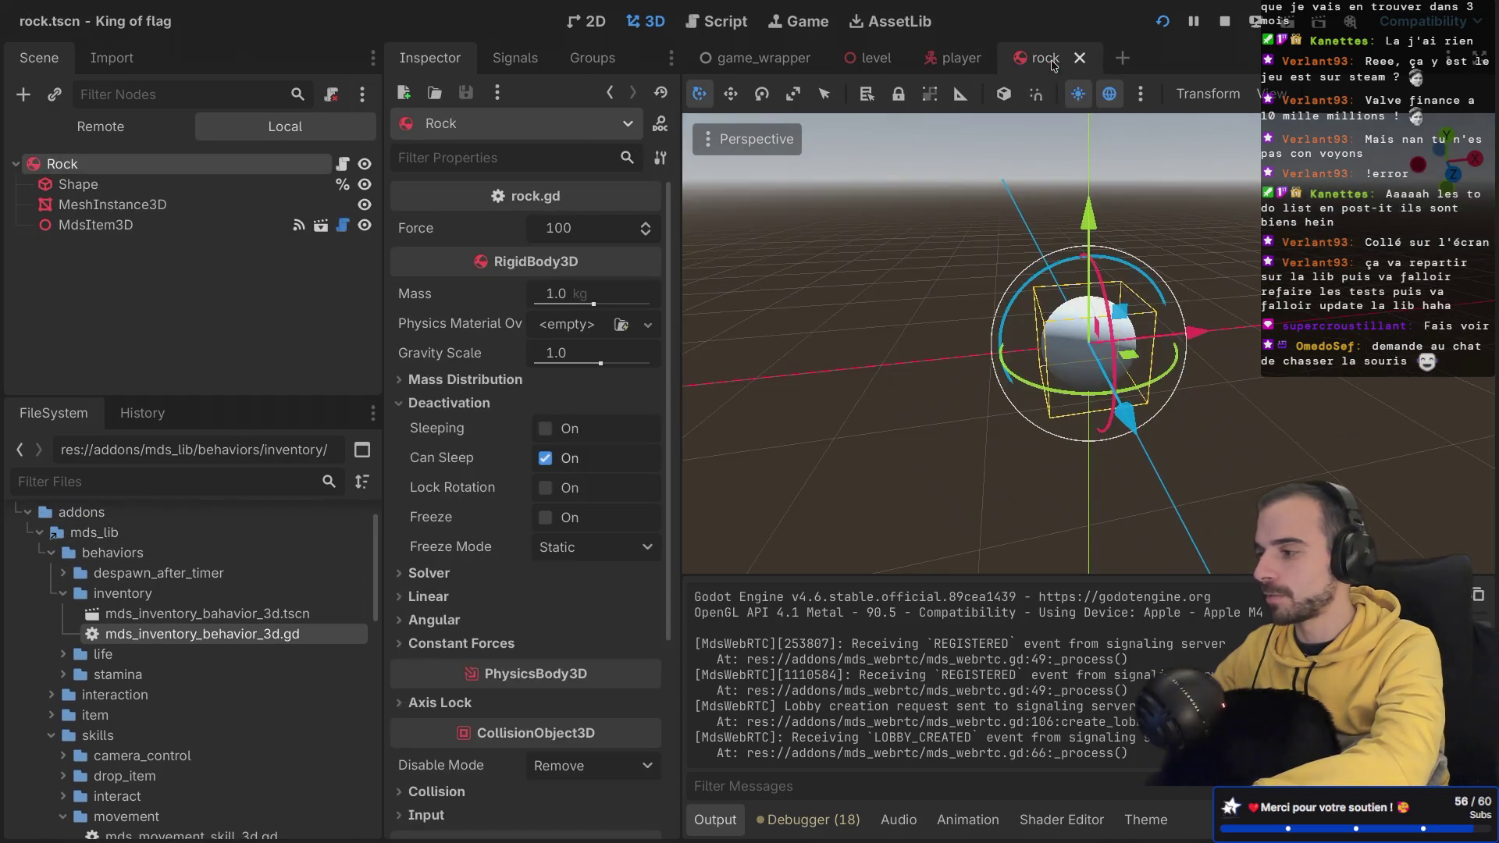
Step: Add a MultiplayerSynchronizer as a child of the Rock node
{"action": "right_click", "coordinate": [144, 172]}
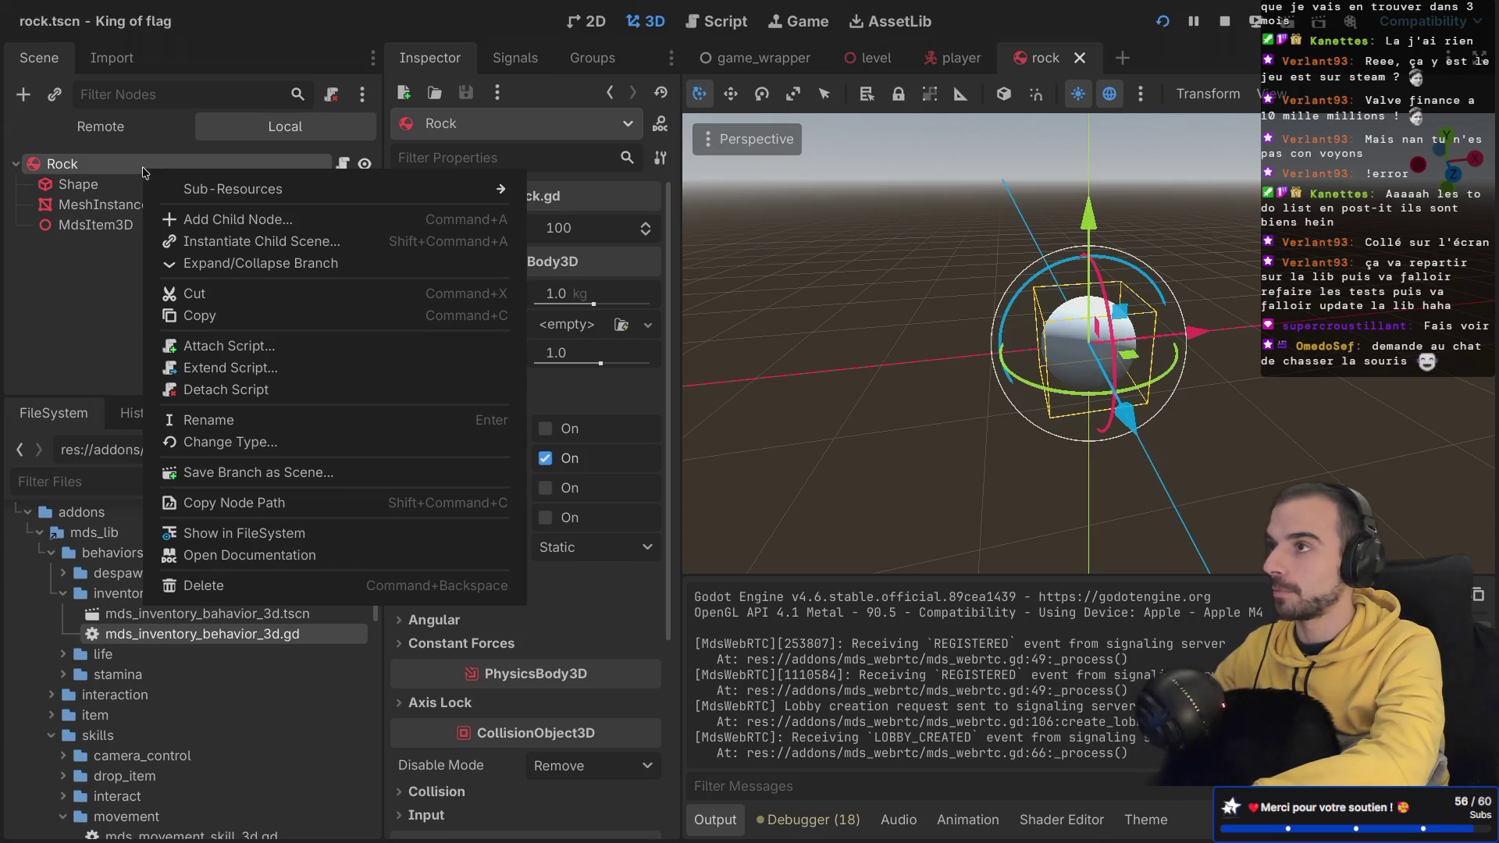
{"action": "key", "text": "Escape"}
{"action": "key", "text": "ctrl+a"}
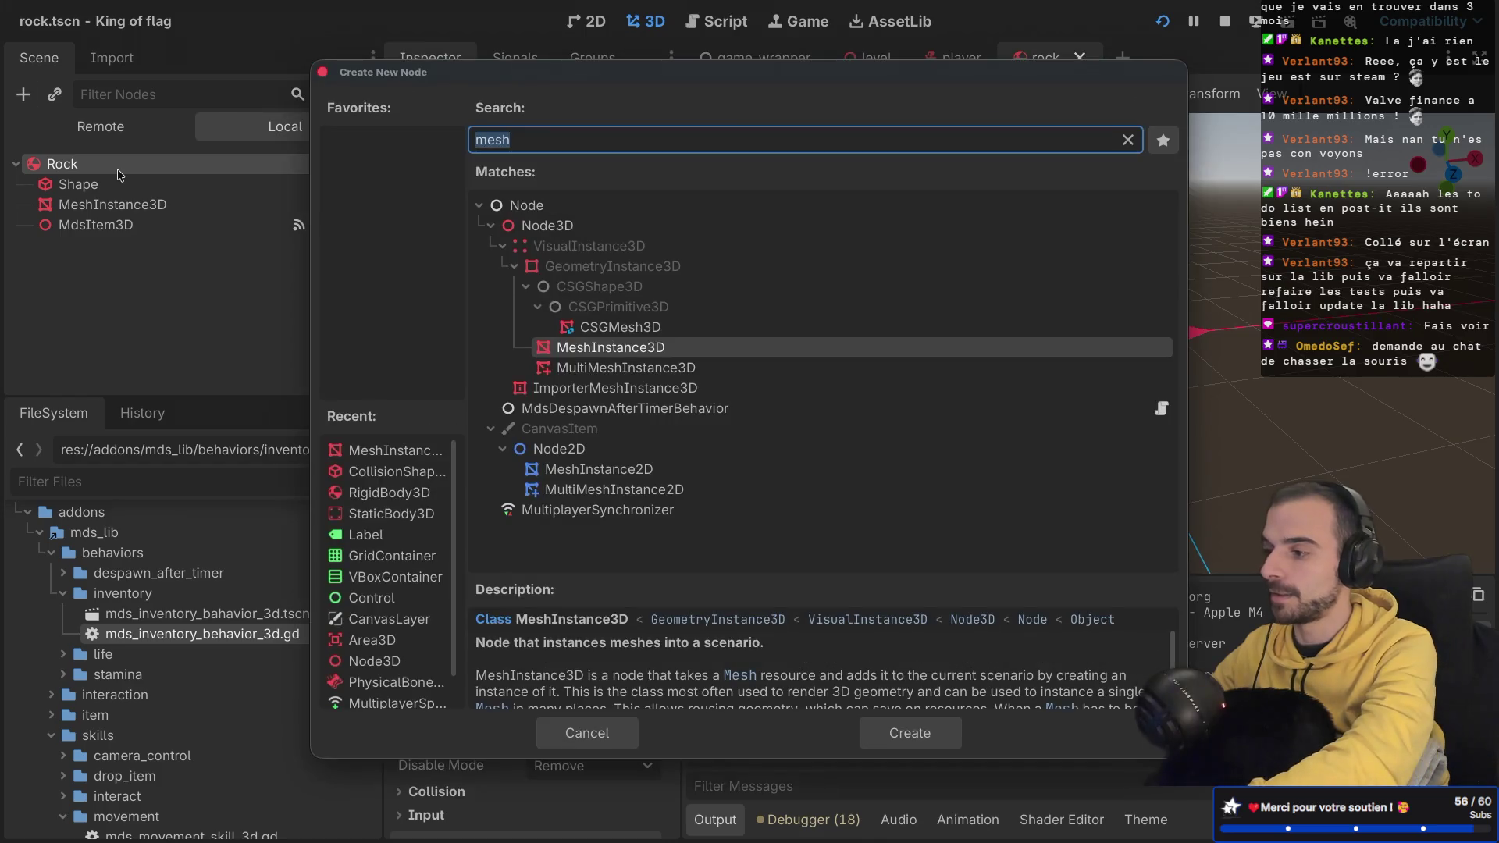
{"action": "type", "text": "sync"}
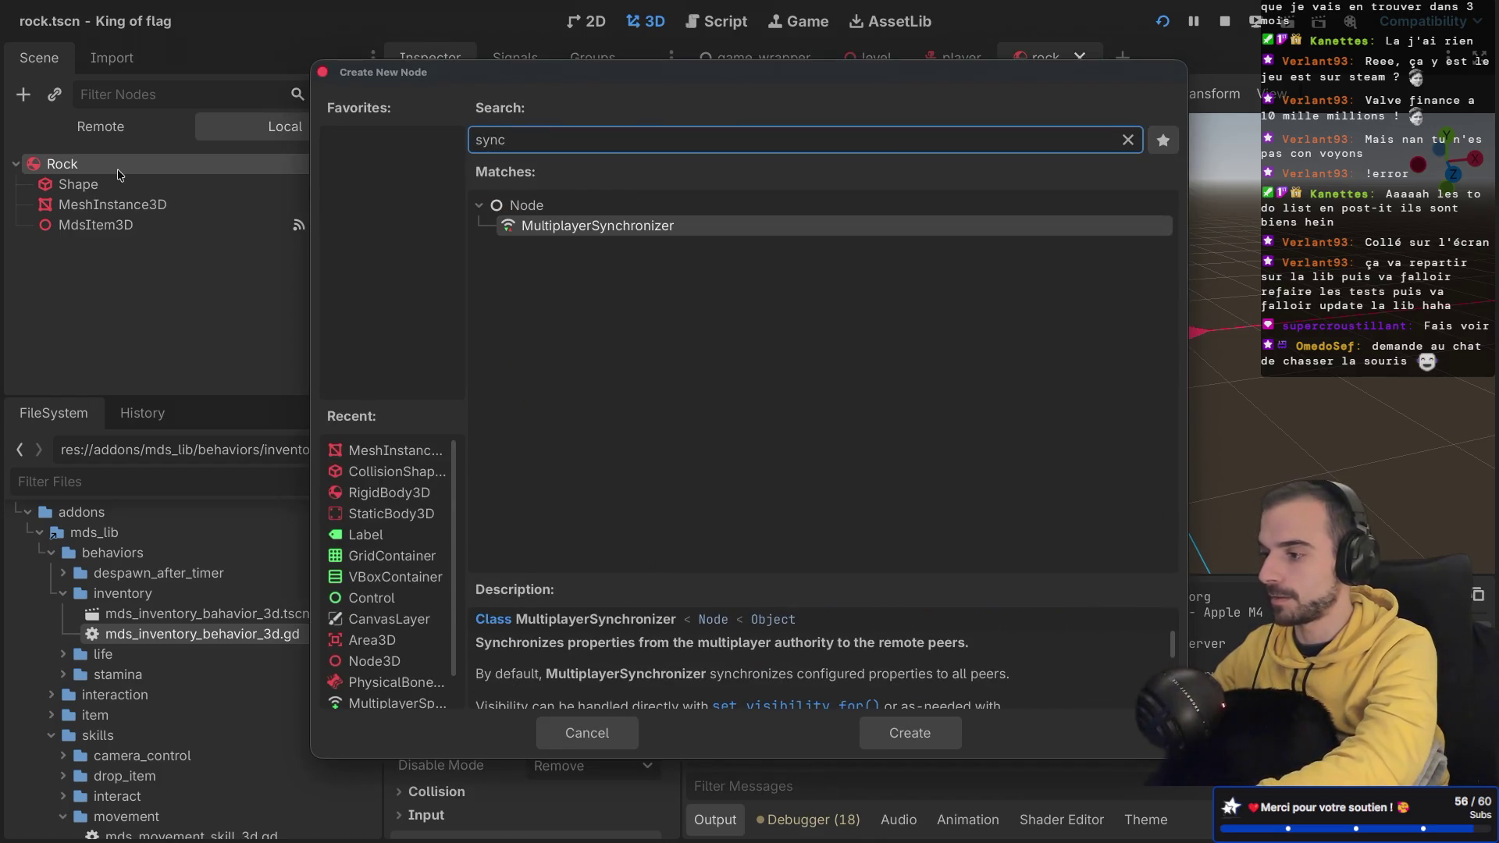
{"action": "key", "text": "Return"}
Step: Add the Rock's position as a synced property
{"action": "left_click", "coordinate": [755, 621]}
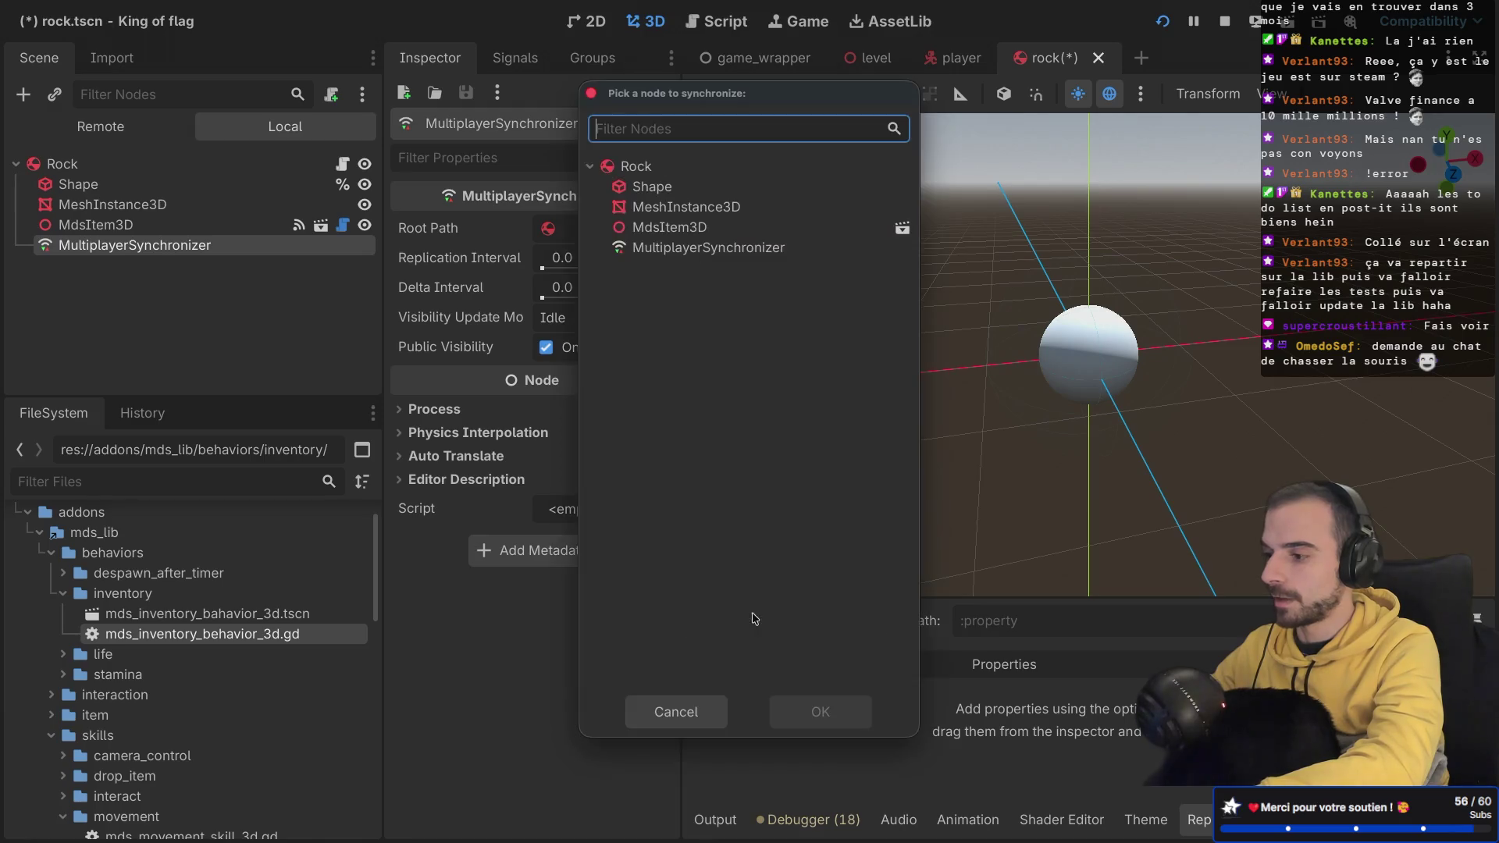
{"action": "left_click", "coordinate": [660, 168]}
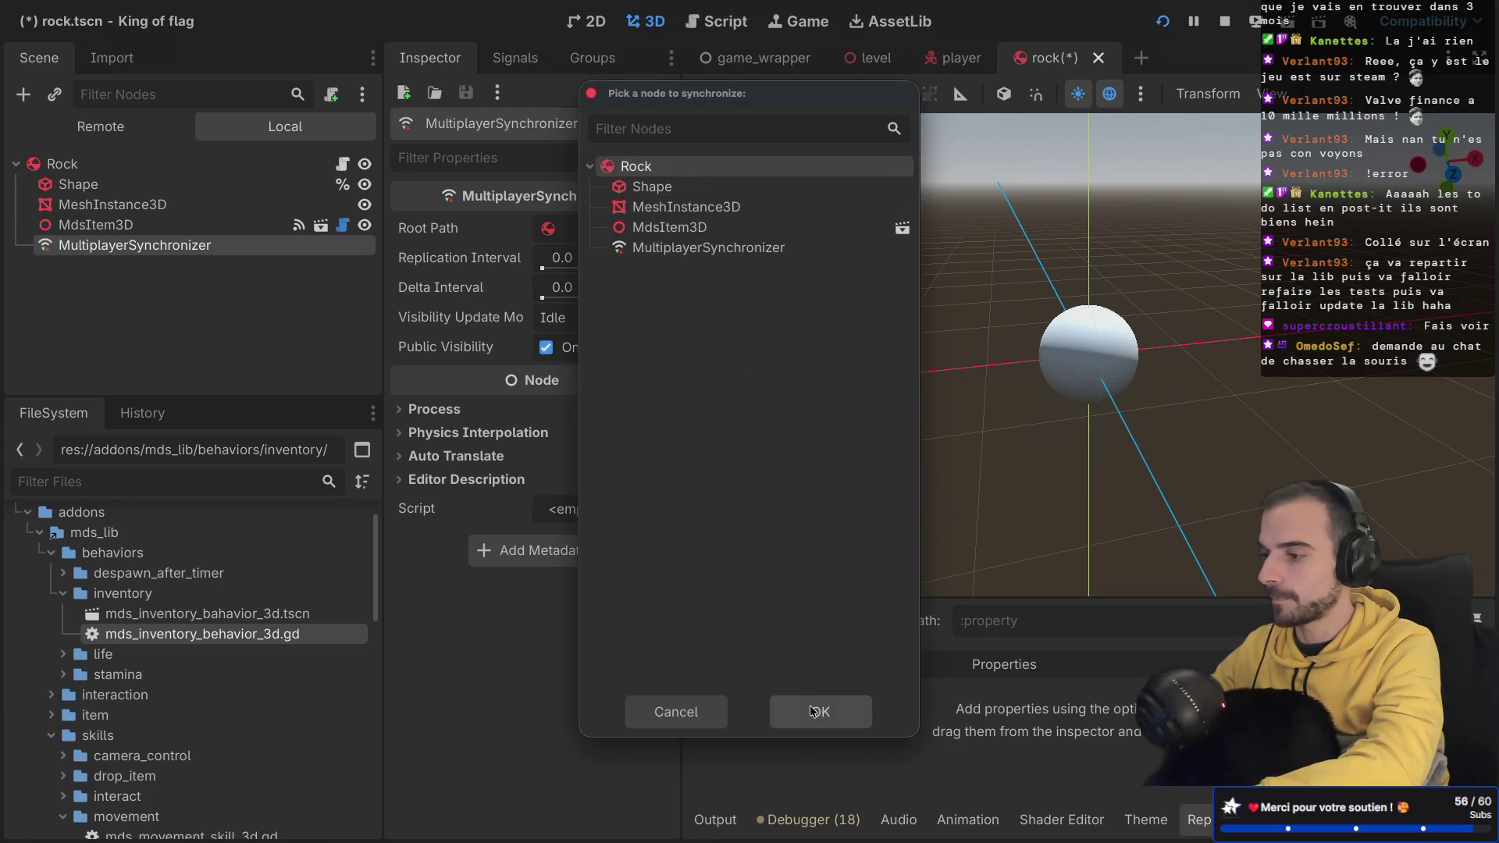
{"action": "left_click", "coordinate": [814, 711]}
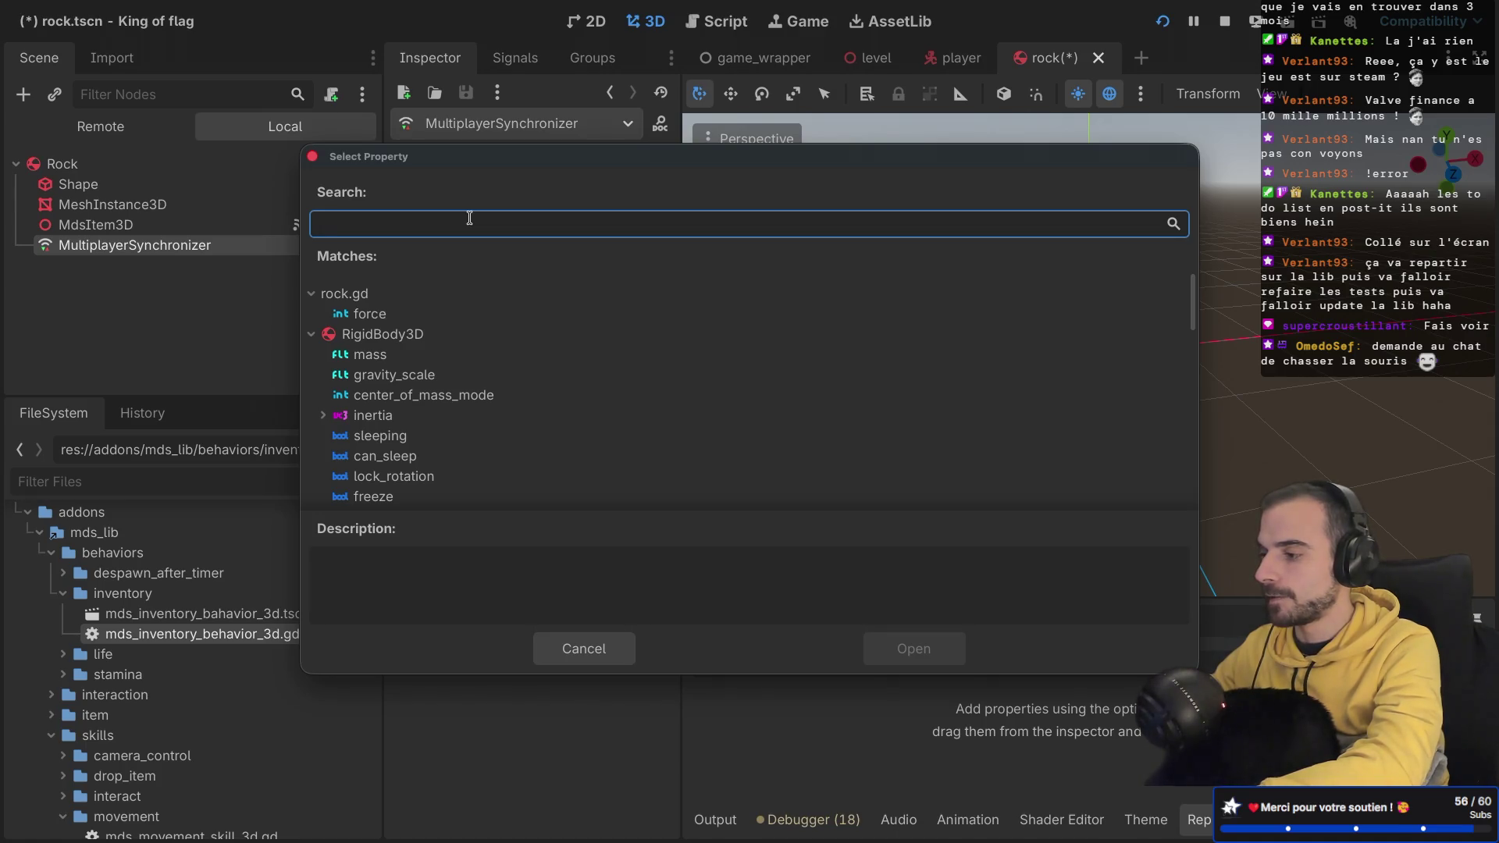
{"action": "type", "text": "pos"}
{"action": "key", "text": "Return"}
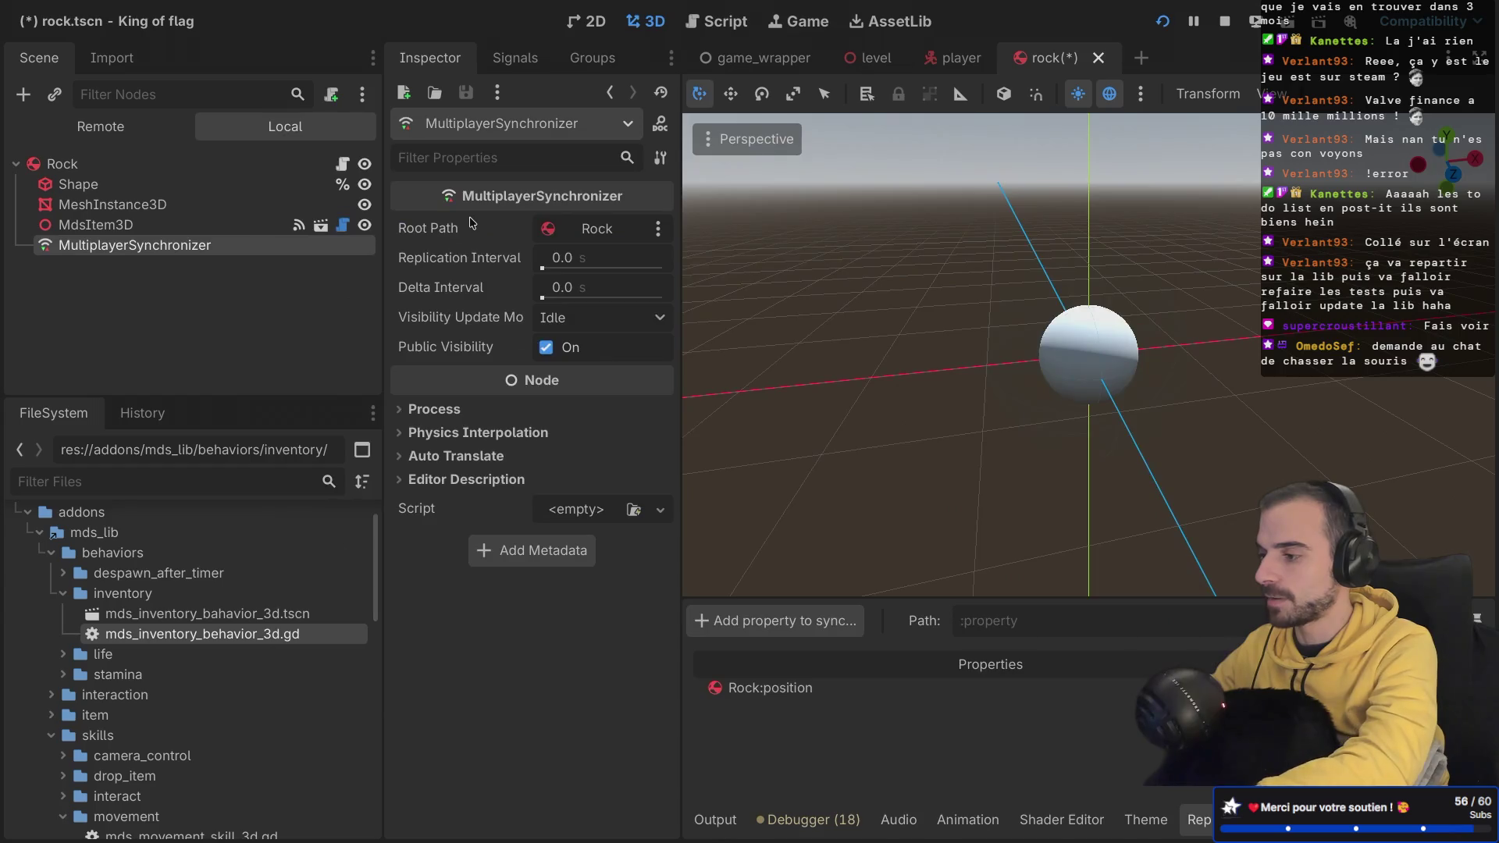
Step: Add the Rock's linear_velocity to the synced properties
{"action": "left_click", "coordinate": [772, 625]}
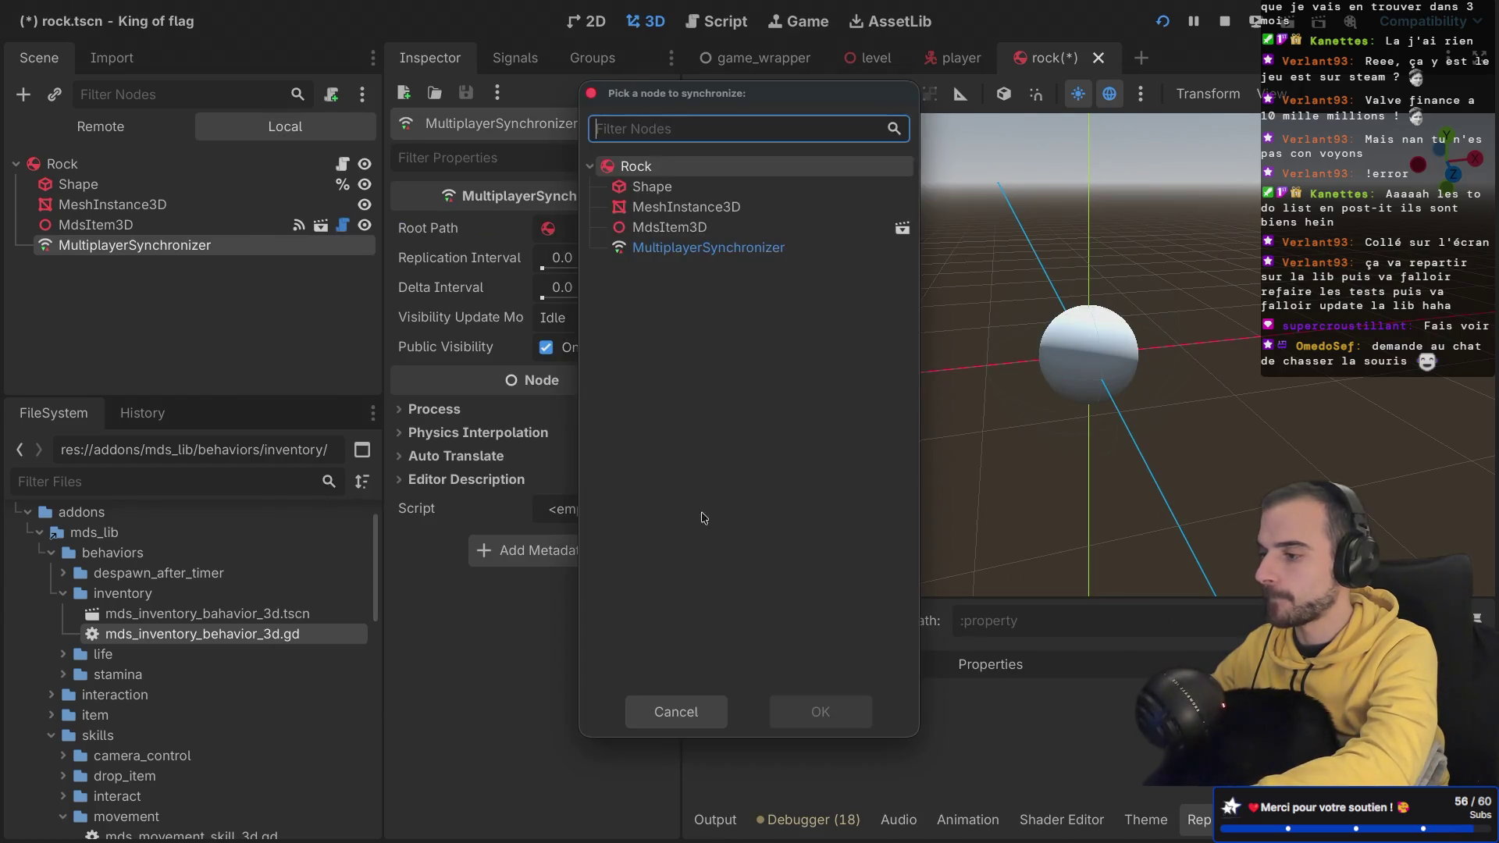
{"action": "double_click", "coordinate": [646, 167]}
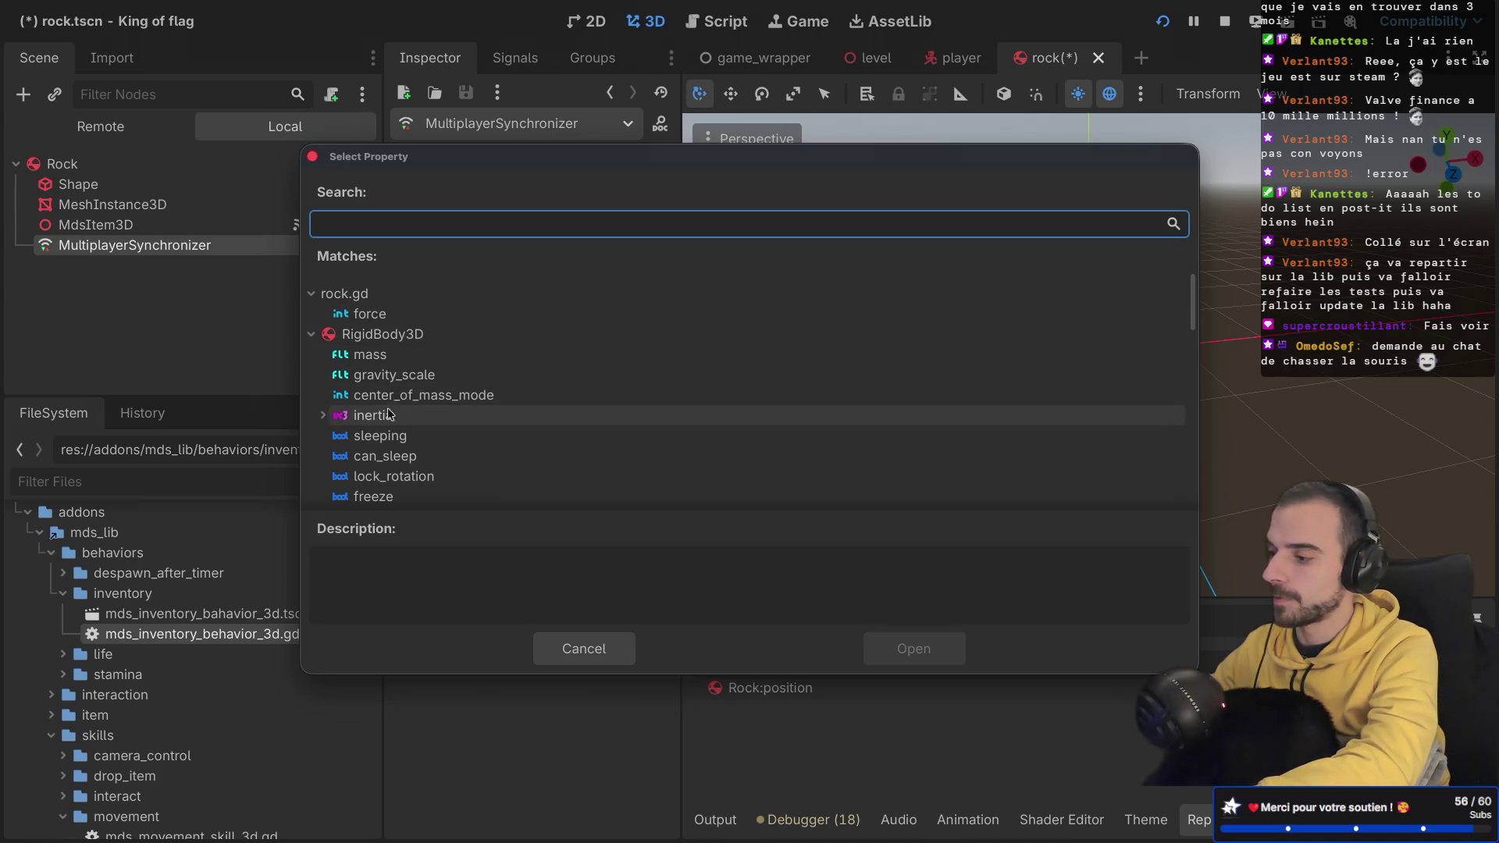
{"action": "type", "text": "ve"}
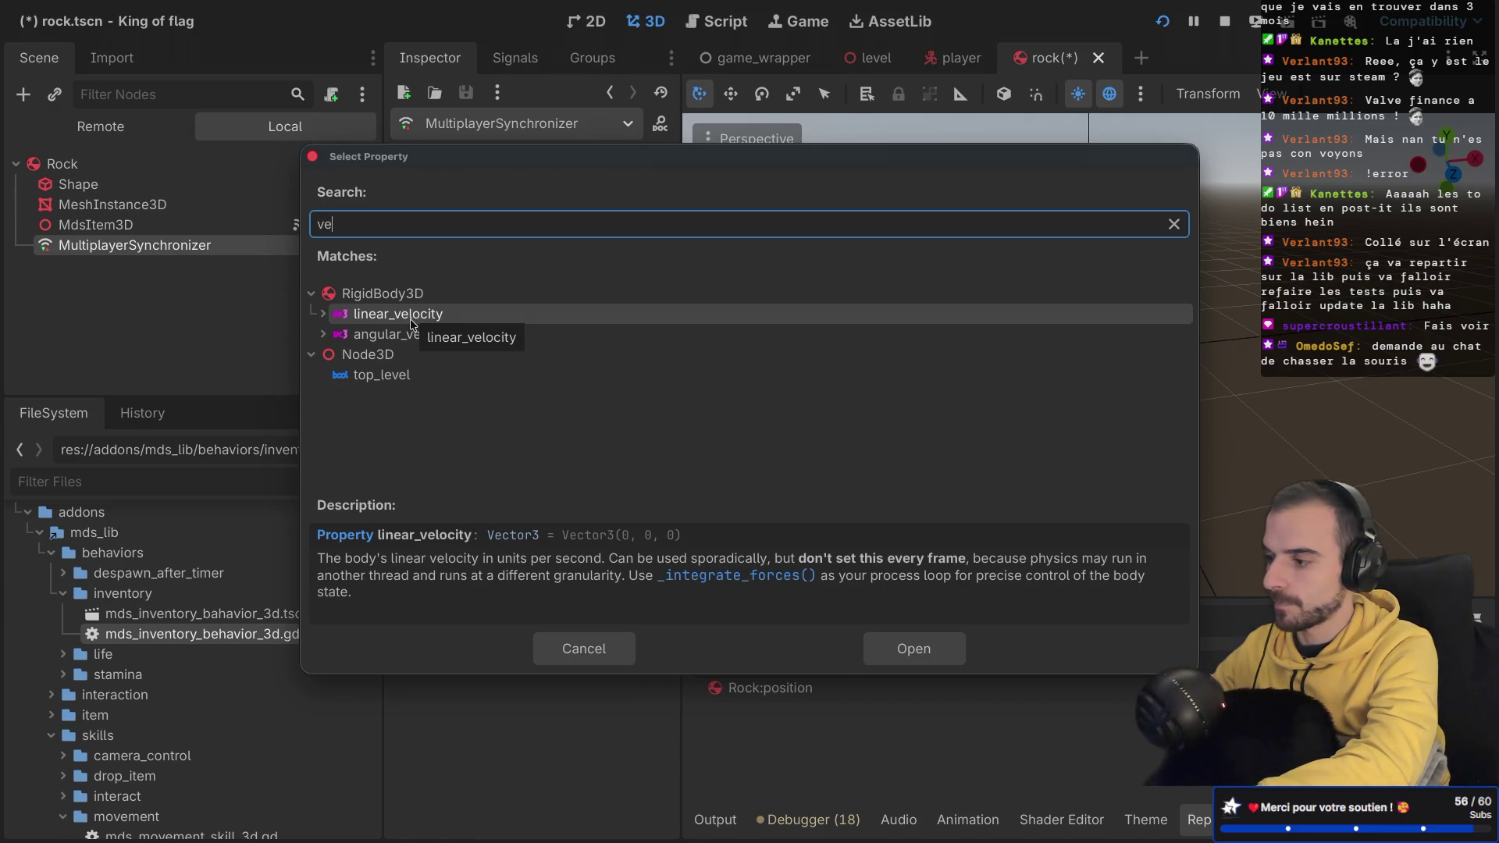
{"action": "double_click", "coordinate": [411, 320]}
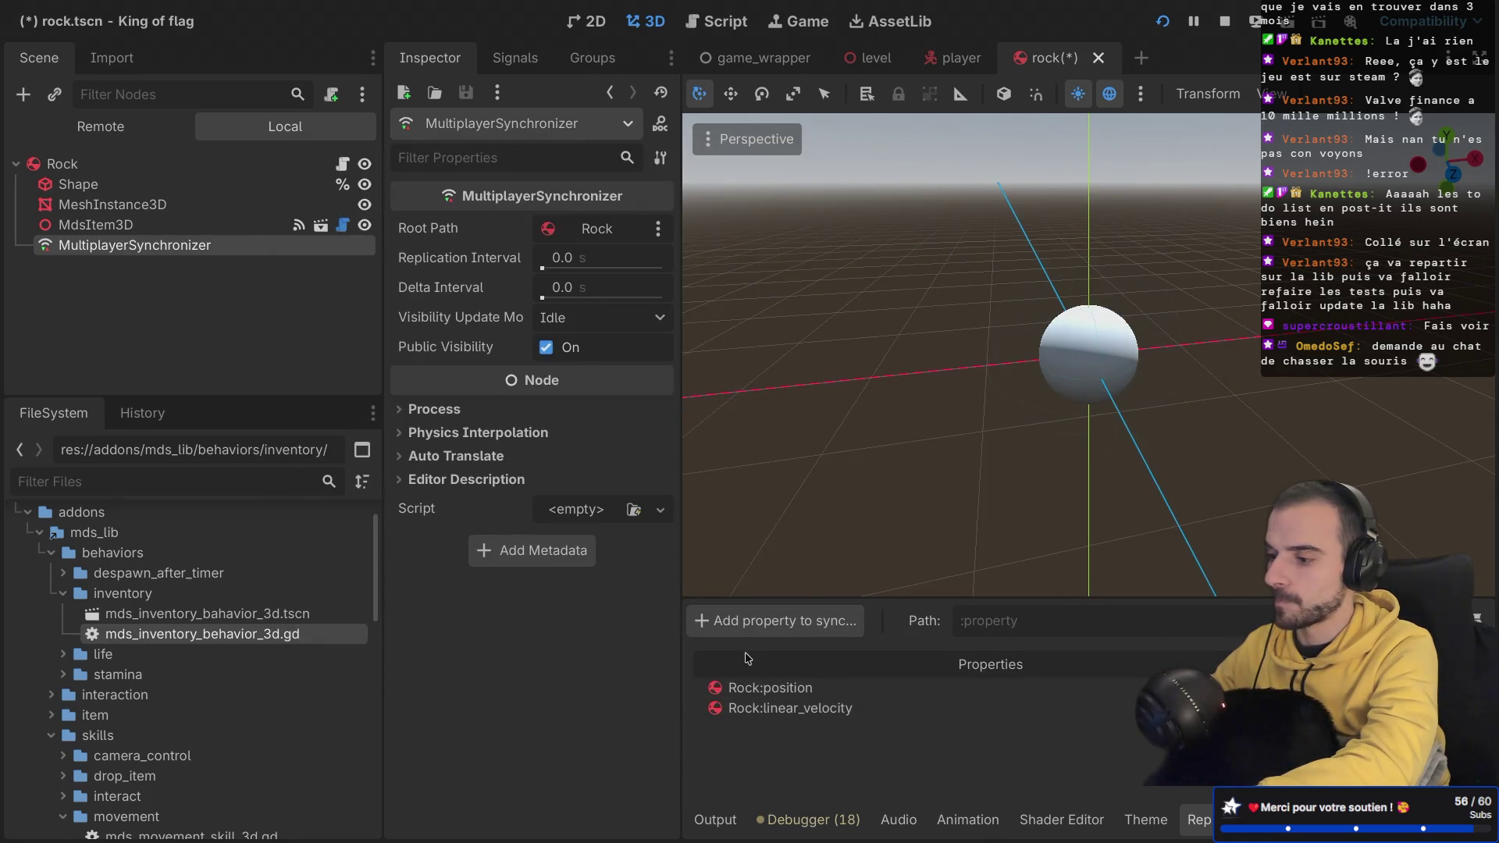
Step: Add the Rock's rotation, not lock_rotation, to the synced properties
{"action": "left_click", "coordinate": [702, 620]}
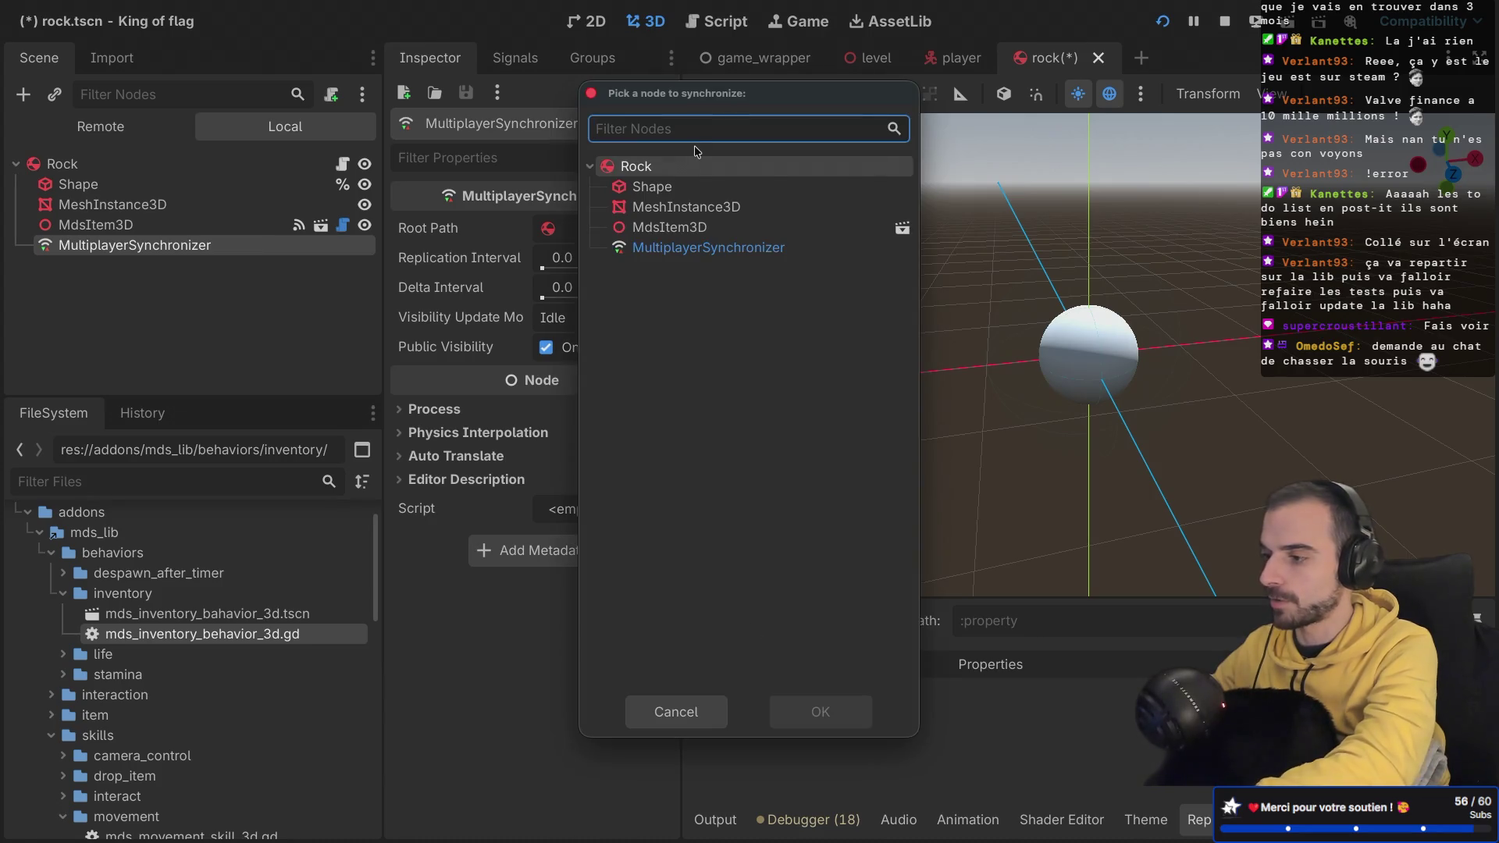
{"action": "type", "text": "r"}
{"action": "double_click", "coordinate": [690, 173]}
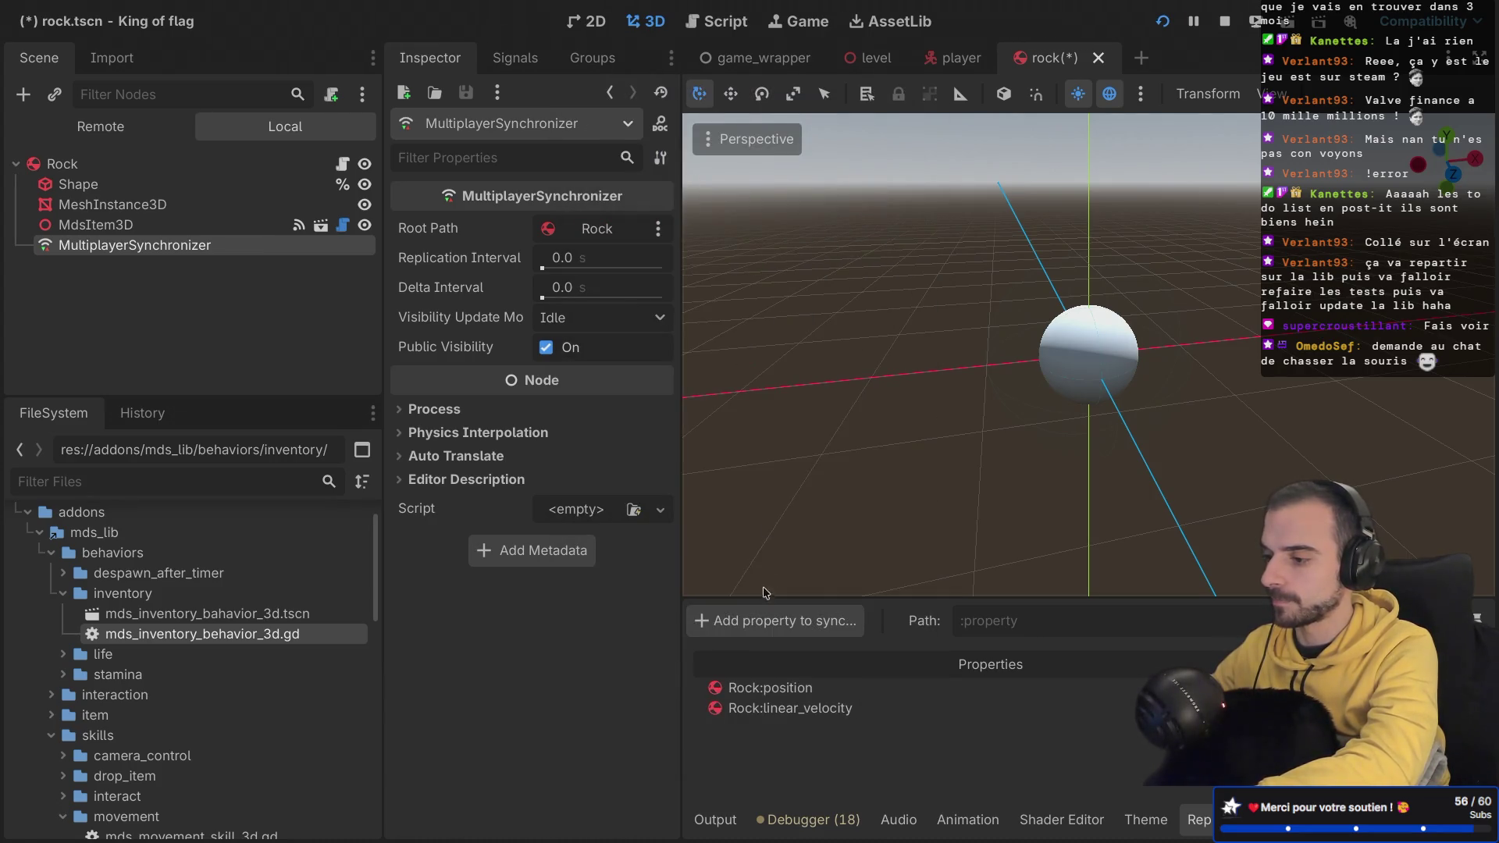
{"action": "left_click", "coordinate": [752, 620]}
{"action": "double_click", "coordinate": [650, 167]}
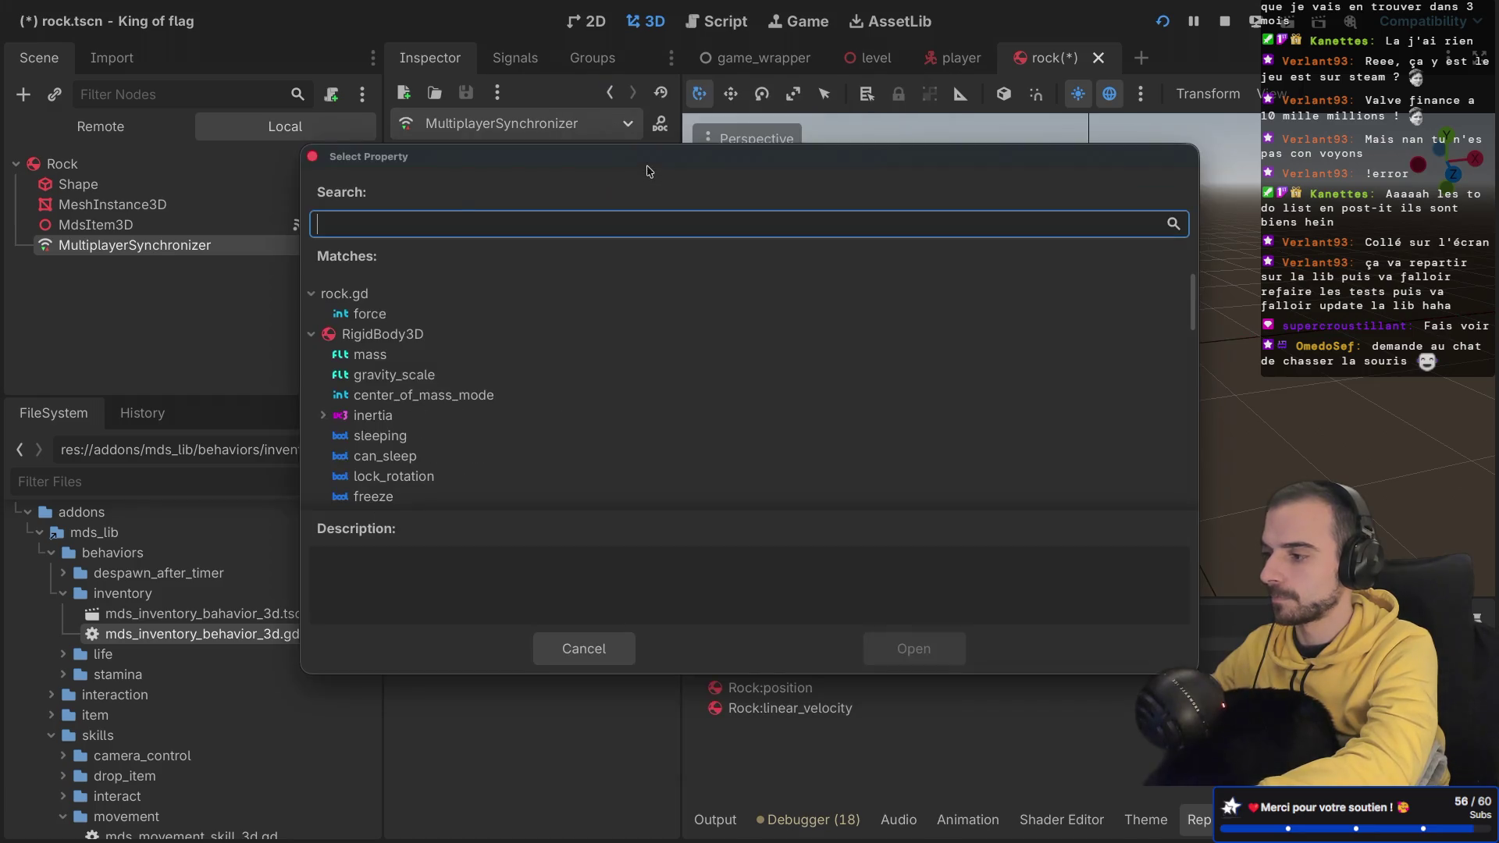
{"action": "type", "text": "rot"}
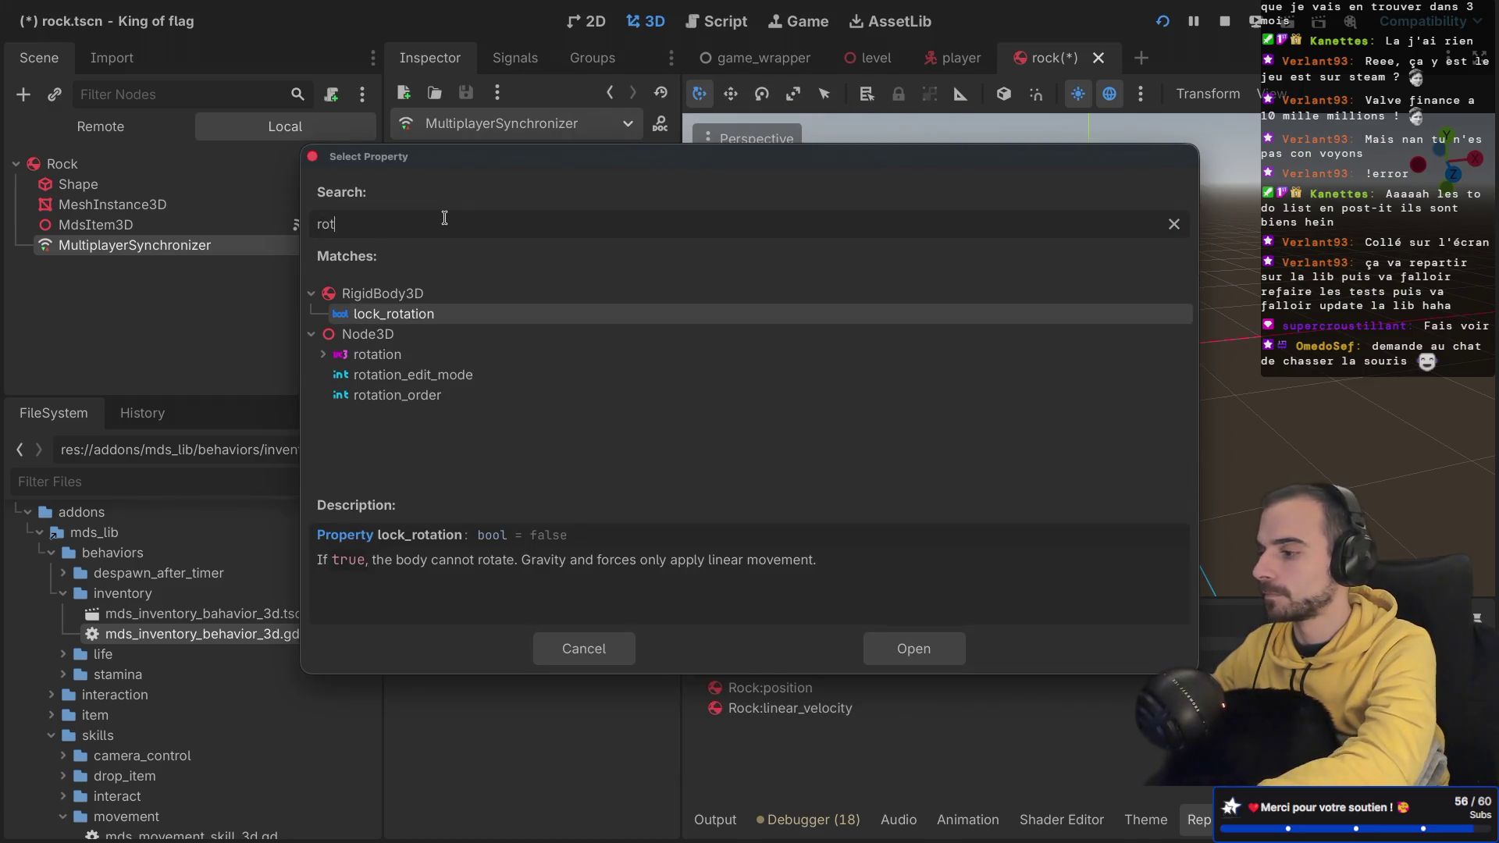
{"action": "left_click", "coordinate": [422, 356]}
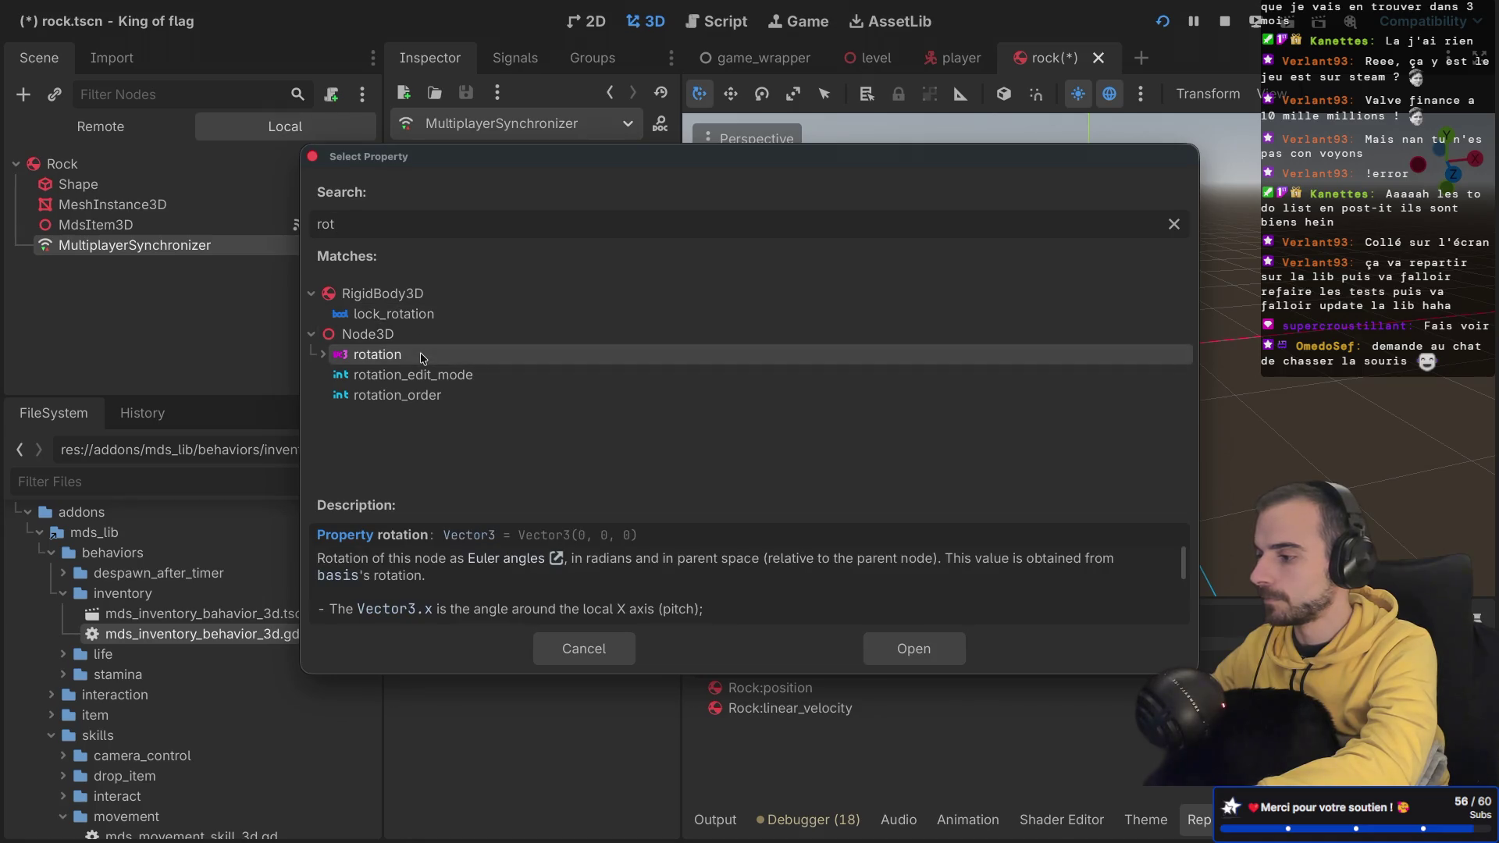
{"action": "double_click", "coordinate": [422, 355]}
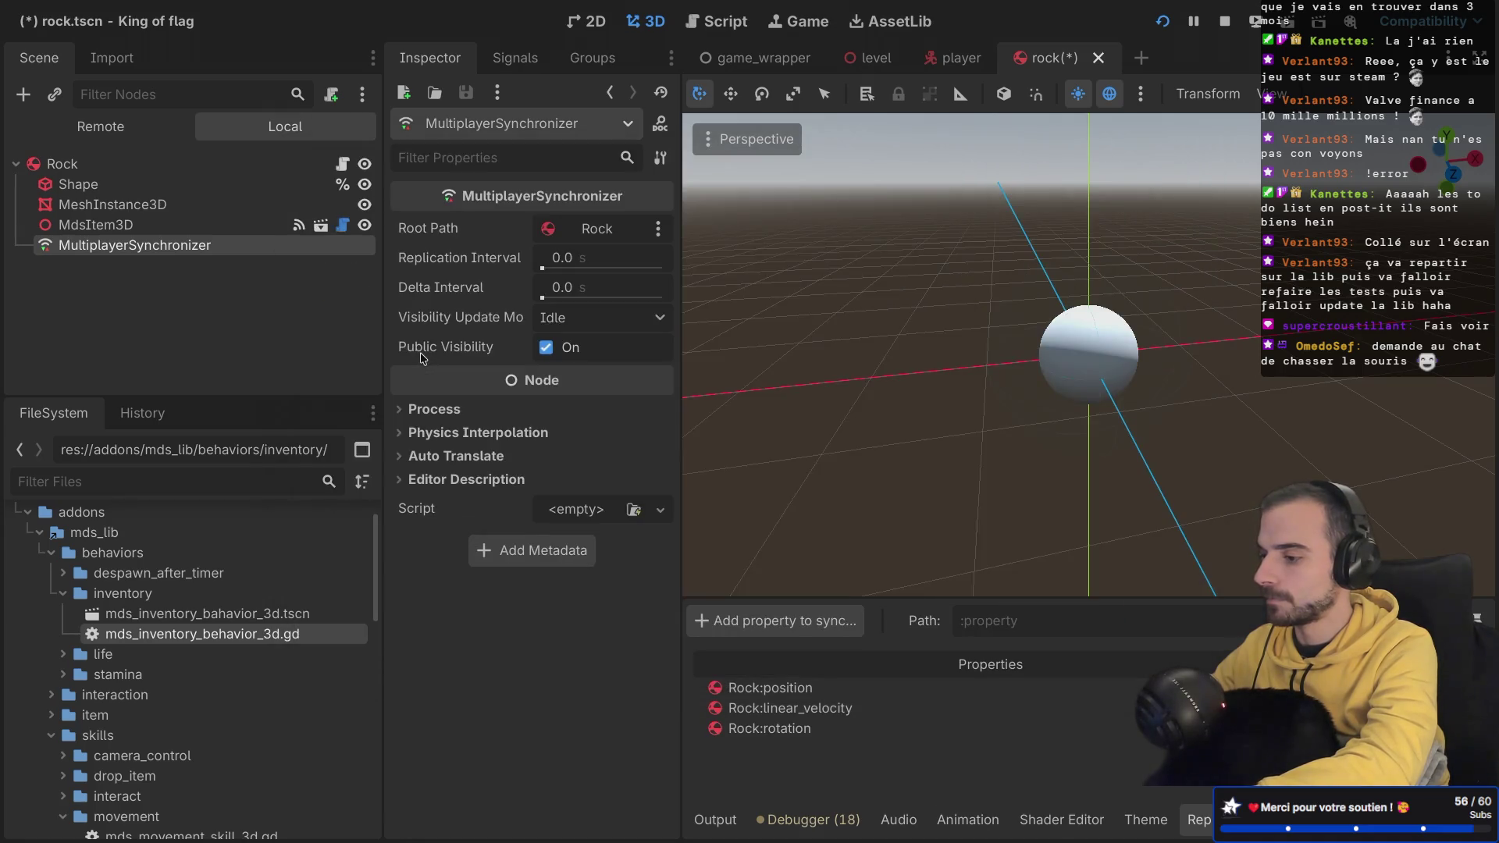
Step: Add angular_velocity to the synced properties and save the rock scene
{"action": "left_click", "coordinate": [769, 621]}
{"action": "double_click", "coordinate": [640, 167]}
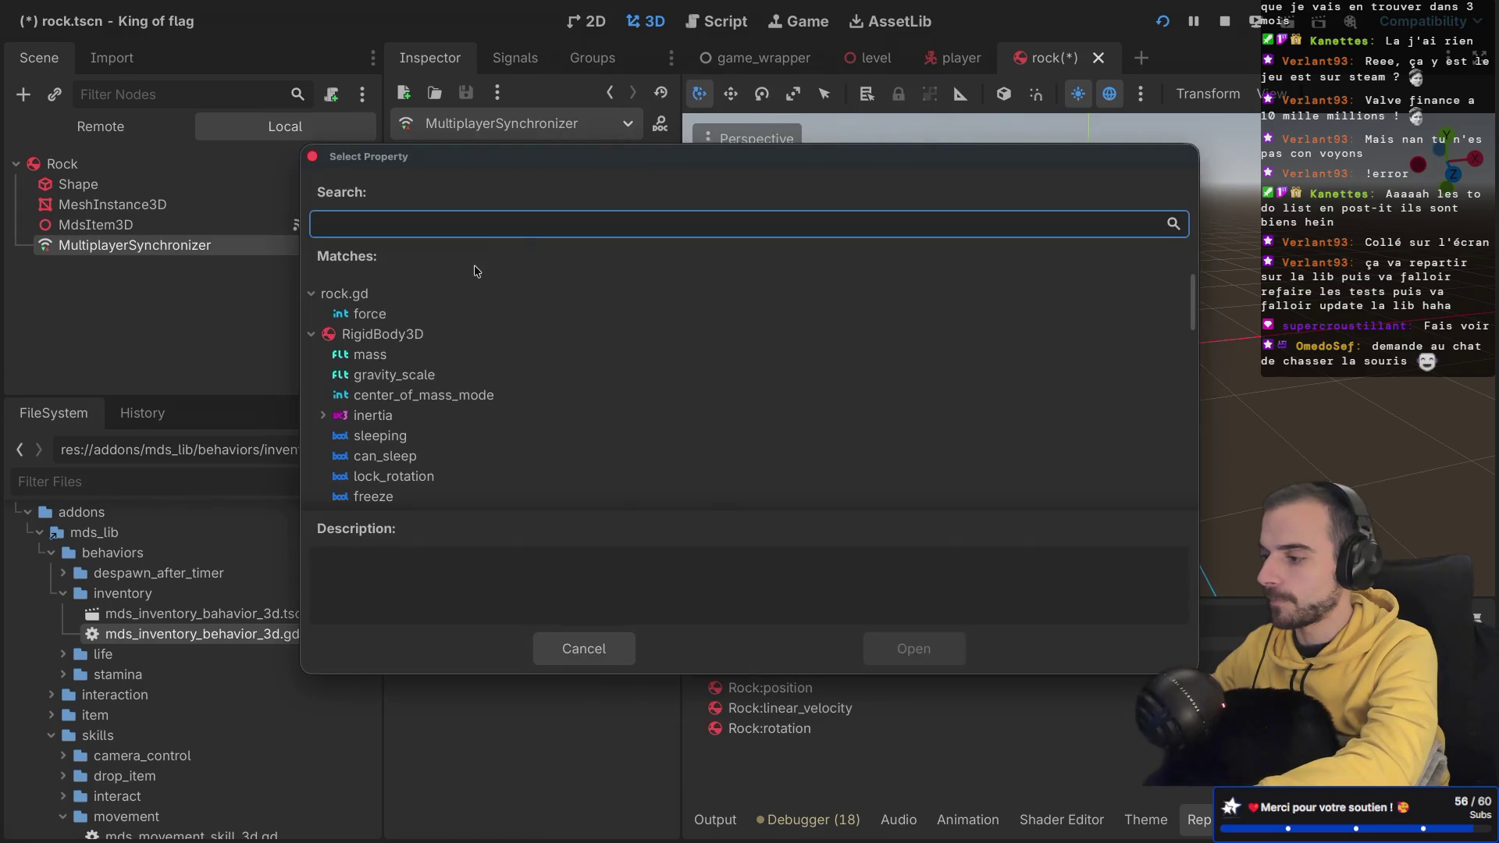
{"action": "left_click", "coordinate": [426, 333]}
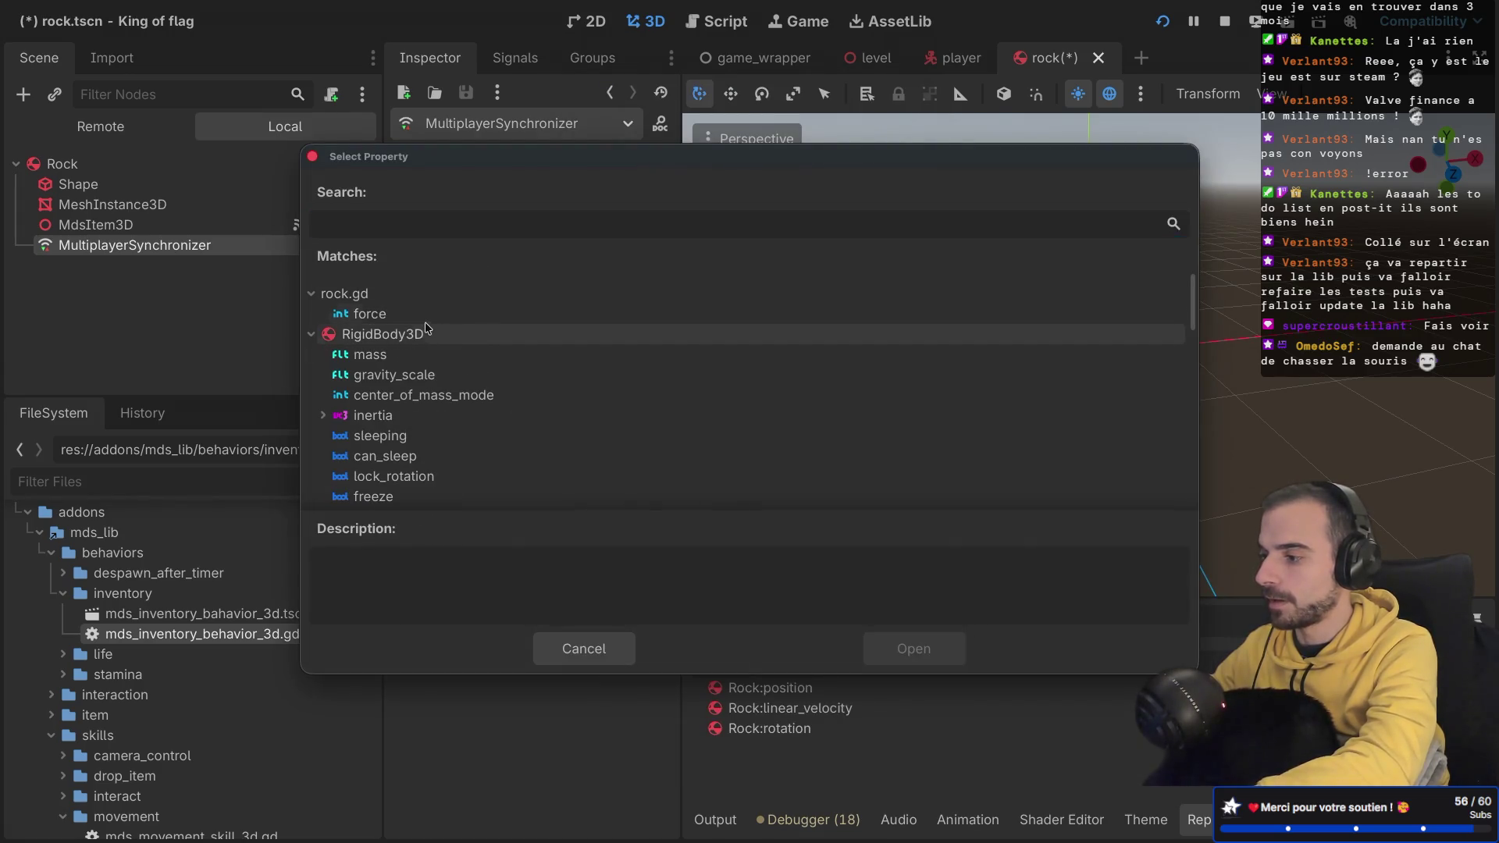
{"action": "left_click", "coordinate": [449, 221]}
{"action": "type", "text": "a"}
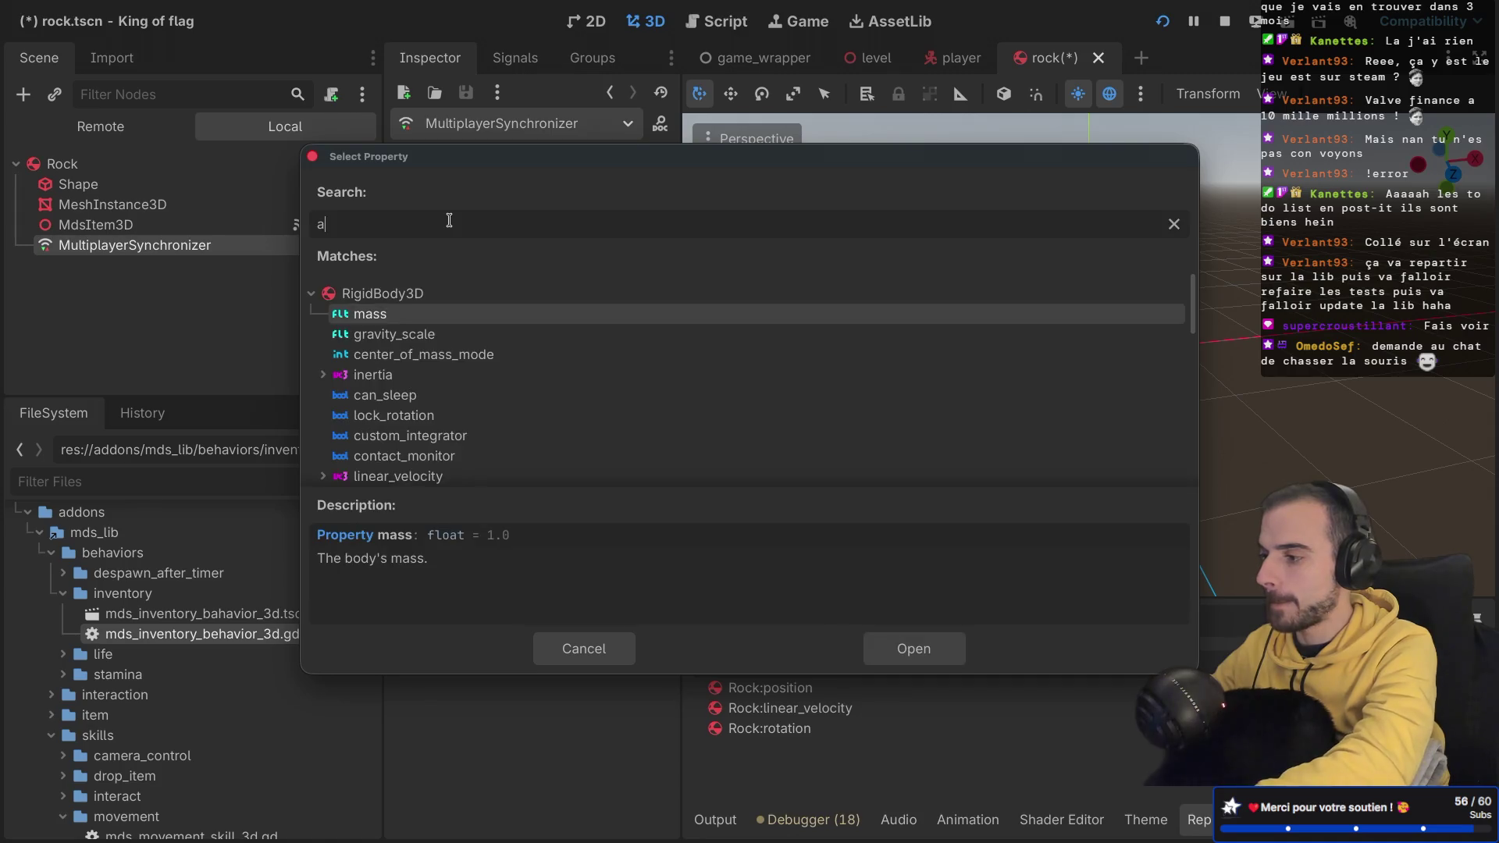
{"action": "type", "text": "n"}
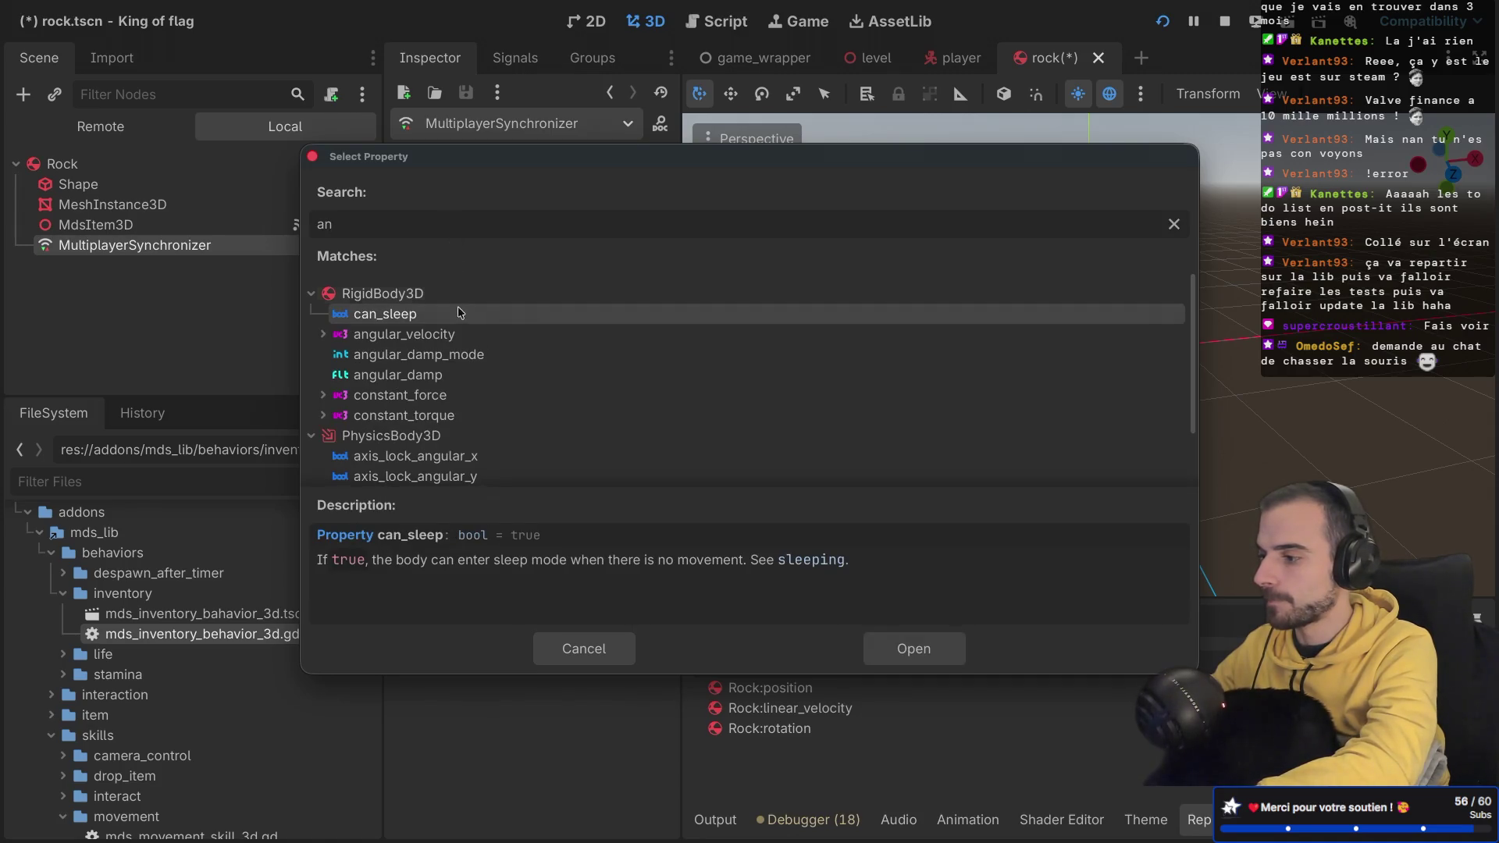
{"action": "double_click", "coordinate": [442, 334]}
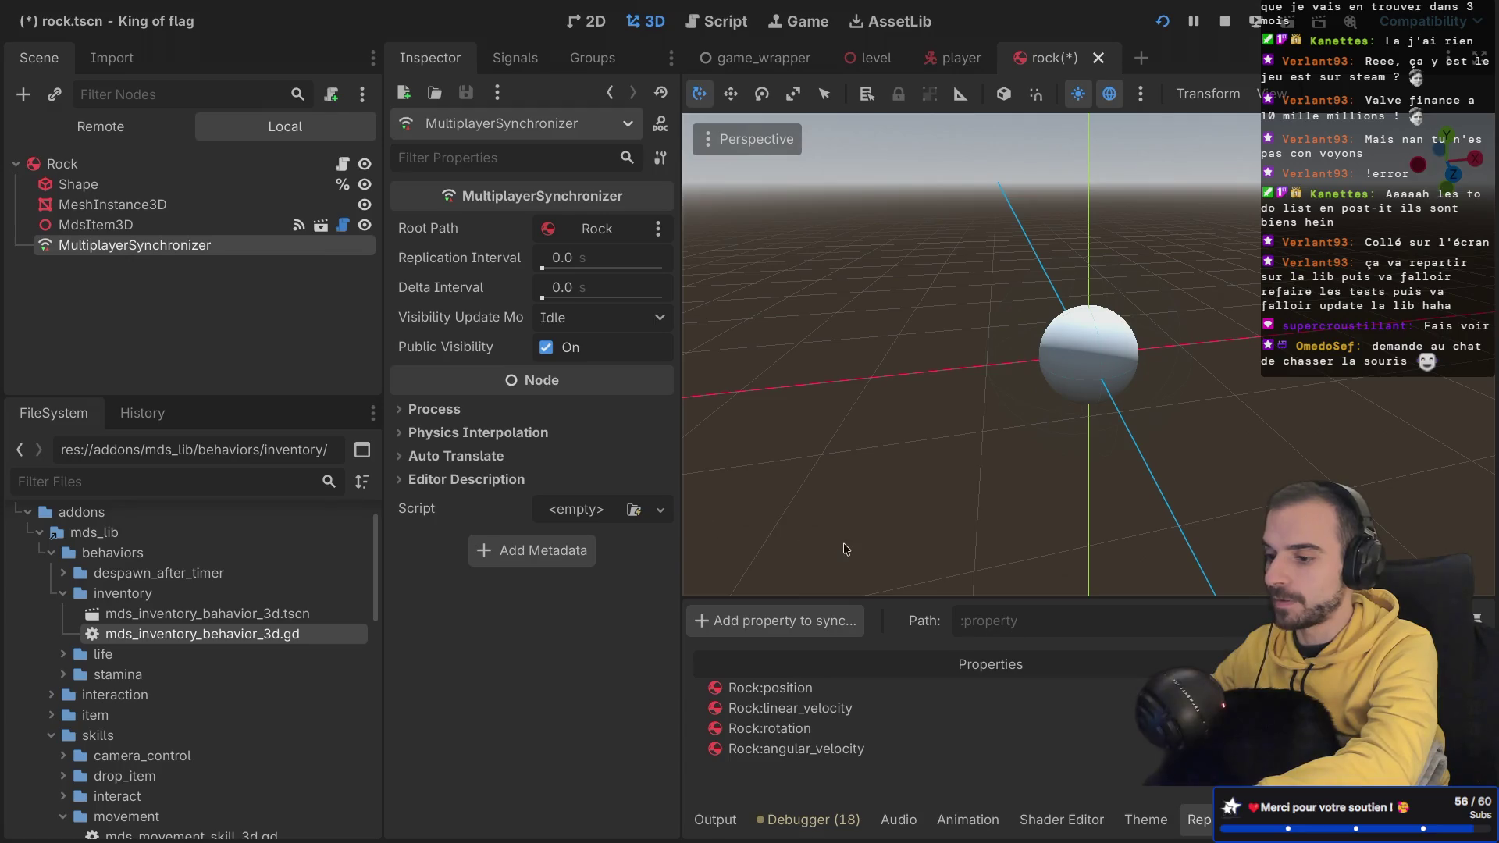
{"action": "key", "text": "ctrl+s"}
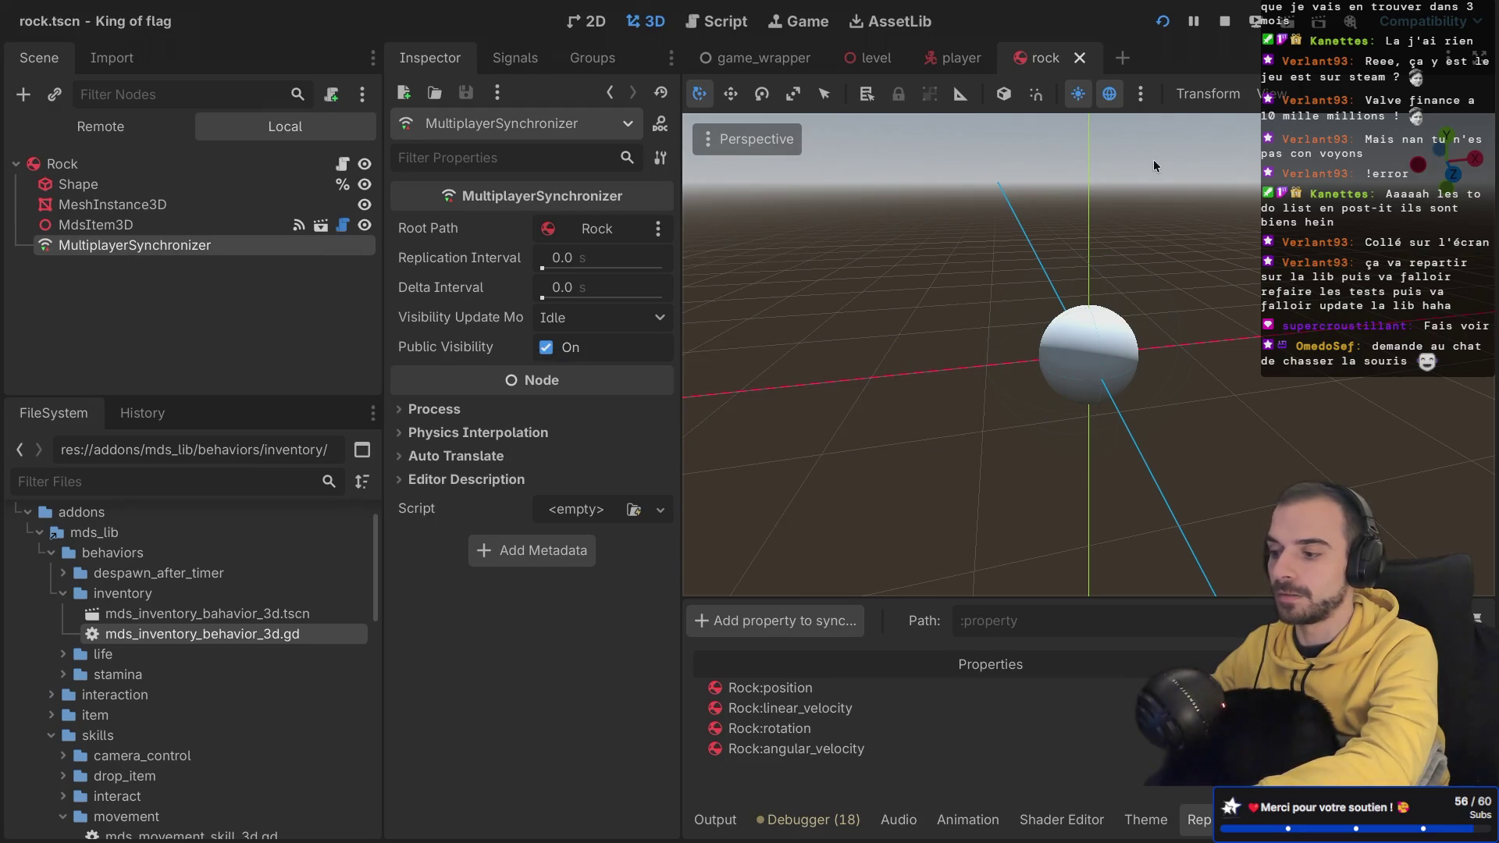
Step: Run the project and arrange the two game windows upper-left and lower-right
{"action": "left_click", "coordinate": [1163, 30]}
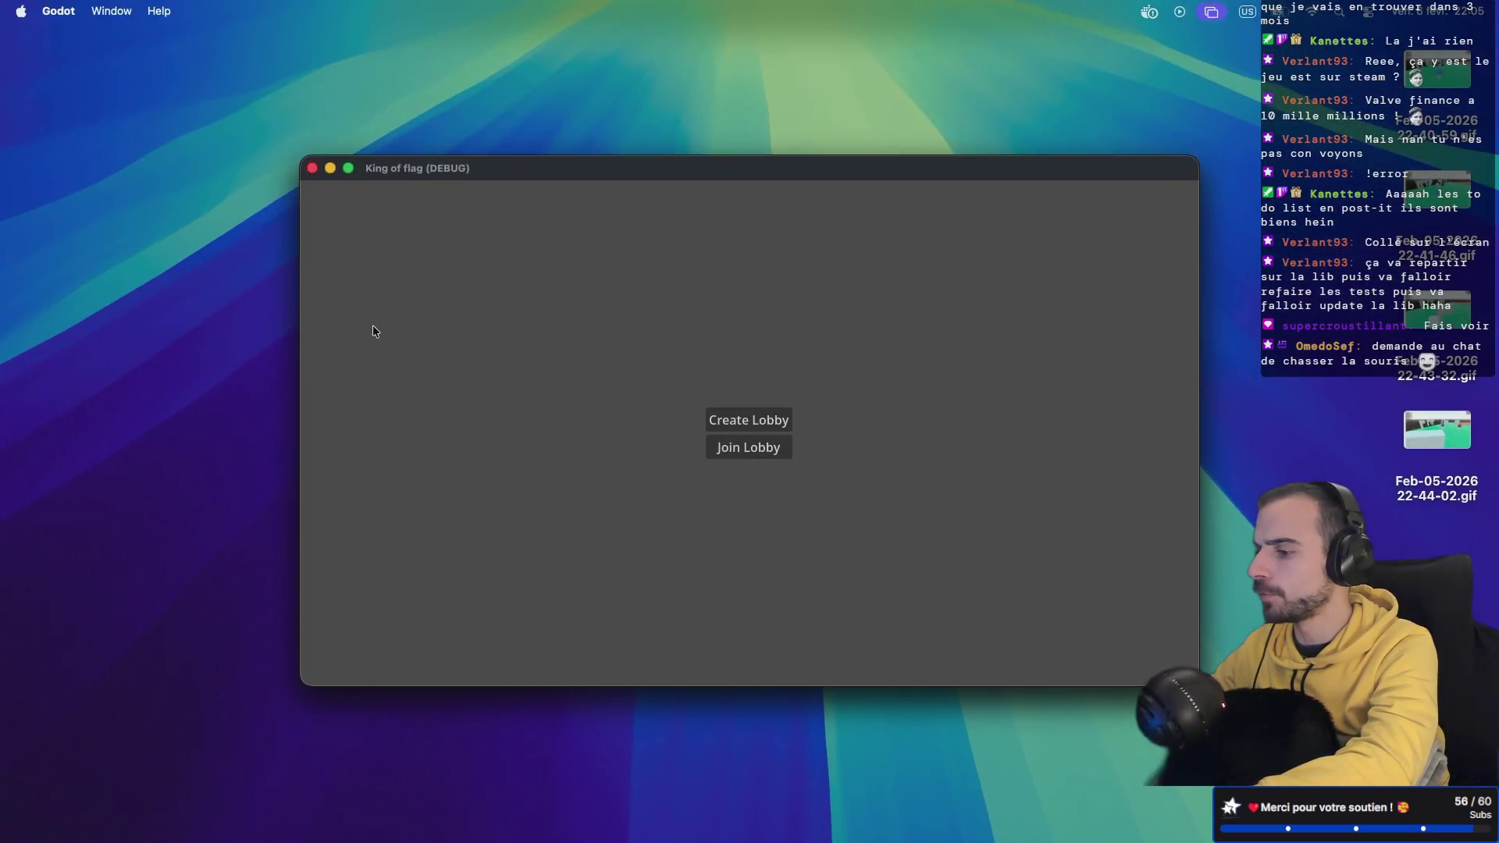
{"action": "mouse_move", "coordinate": [506, 168]}
{"action": "left_mouse_down"}
{"action": "mouse_move", "coordinate": [645, 180]}
{"action": "mouse_move", "coordinate": [795, 324]}
{"action": "mouse_move", "coordinate": [287, 127]}
{"action": "mouse_move", "coordinate": [316, 124]}
{"action": "mouse_move", "coordinate": [253, 46]}
{"action": "left_mouse_up"}
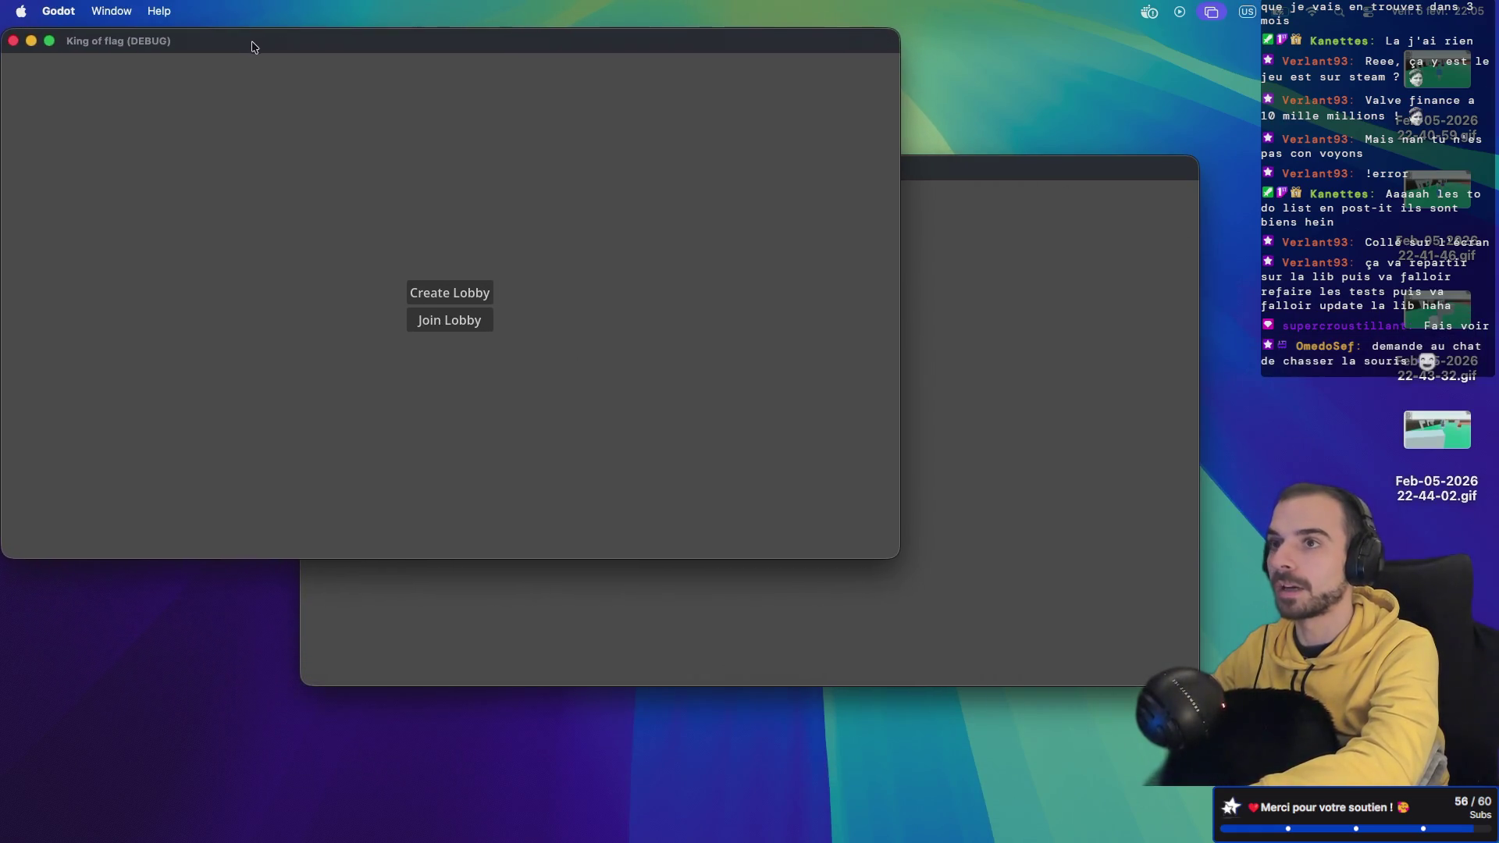
{"action": "mouse_move", "coordinate": [986, 171]}
{"action": "left_mouse_down"}
{"action": "mouse_move", "coordinate": [1163, 316]}
{"action": "mouse_move", "coordinate": [1247, 341]}
{"action": "mouse_move", "coordinate": [1242, 328]}
{"action": "left_mouse_up"}
{"action": "left_click", "coordinate": [506, 257]}
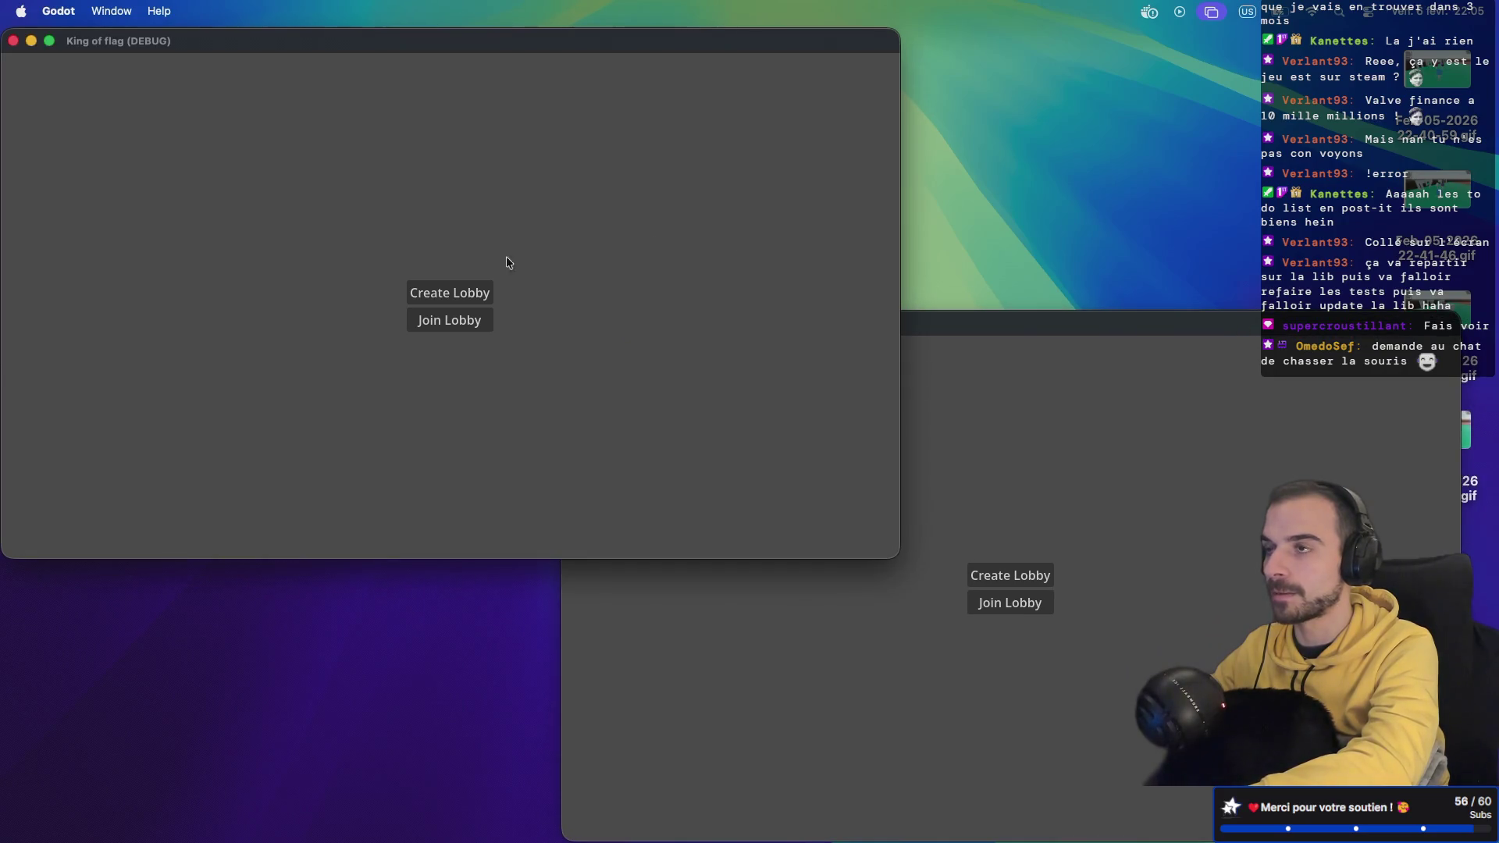
Step: Host a lobby in one window, join it from the other, and start the match
{"action": "left_click", "coordinate": [456, 295]}
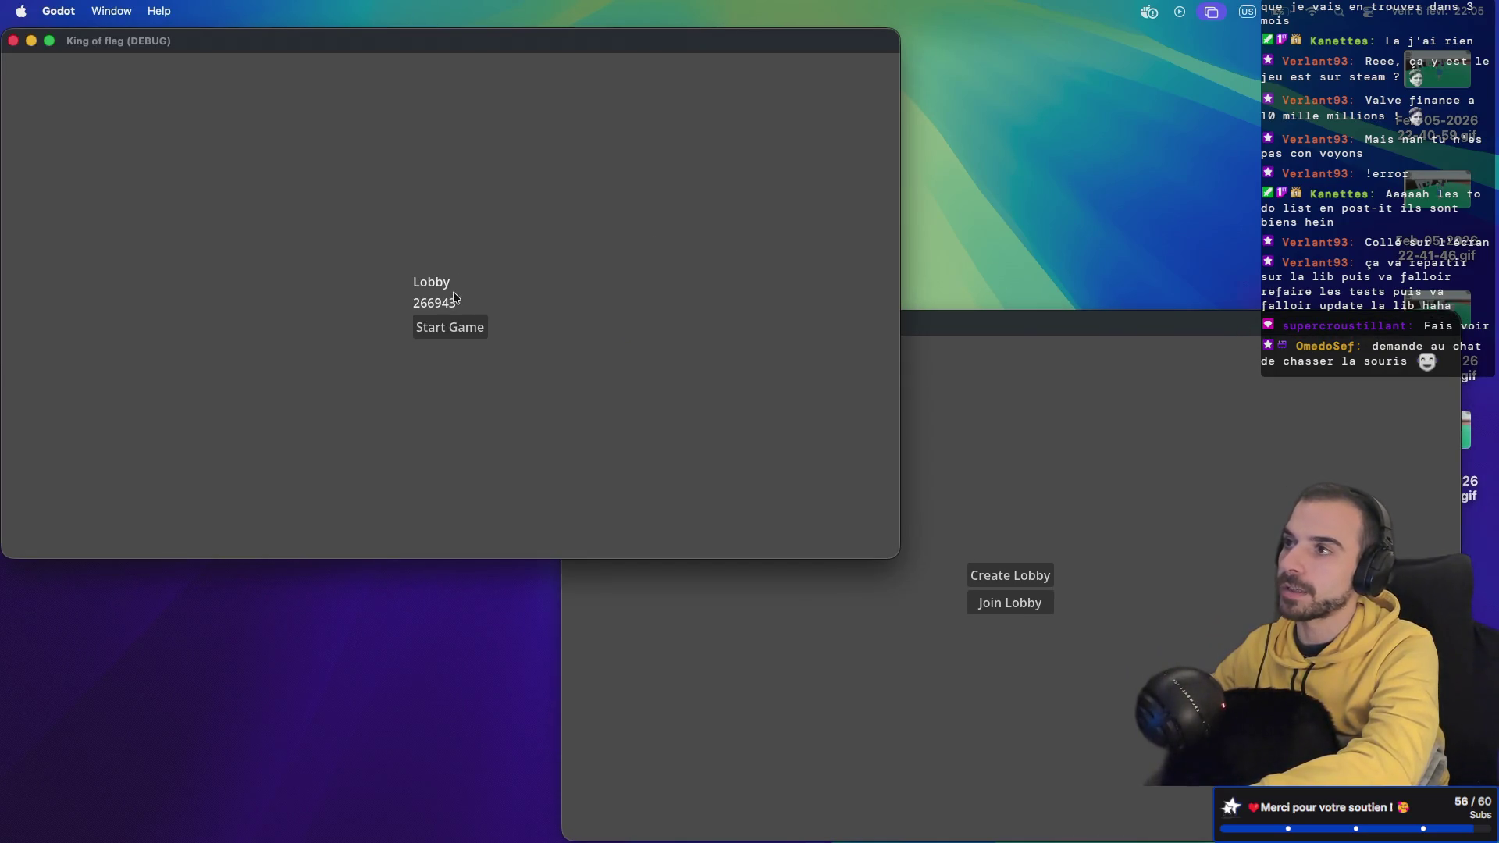
{"action": "left_click", "coordinate": [1007, 602]}
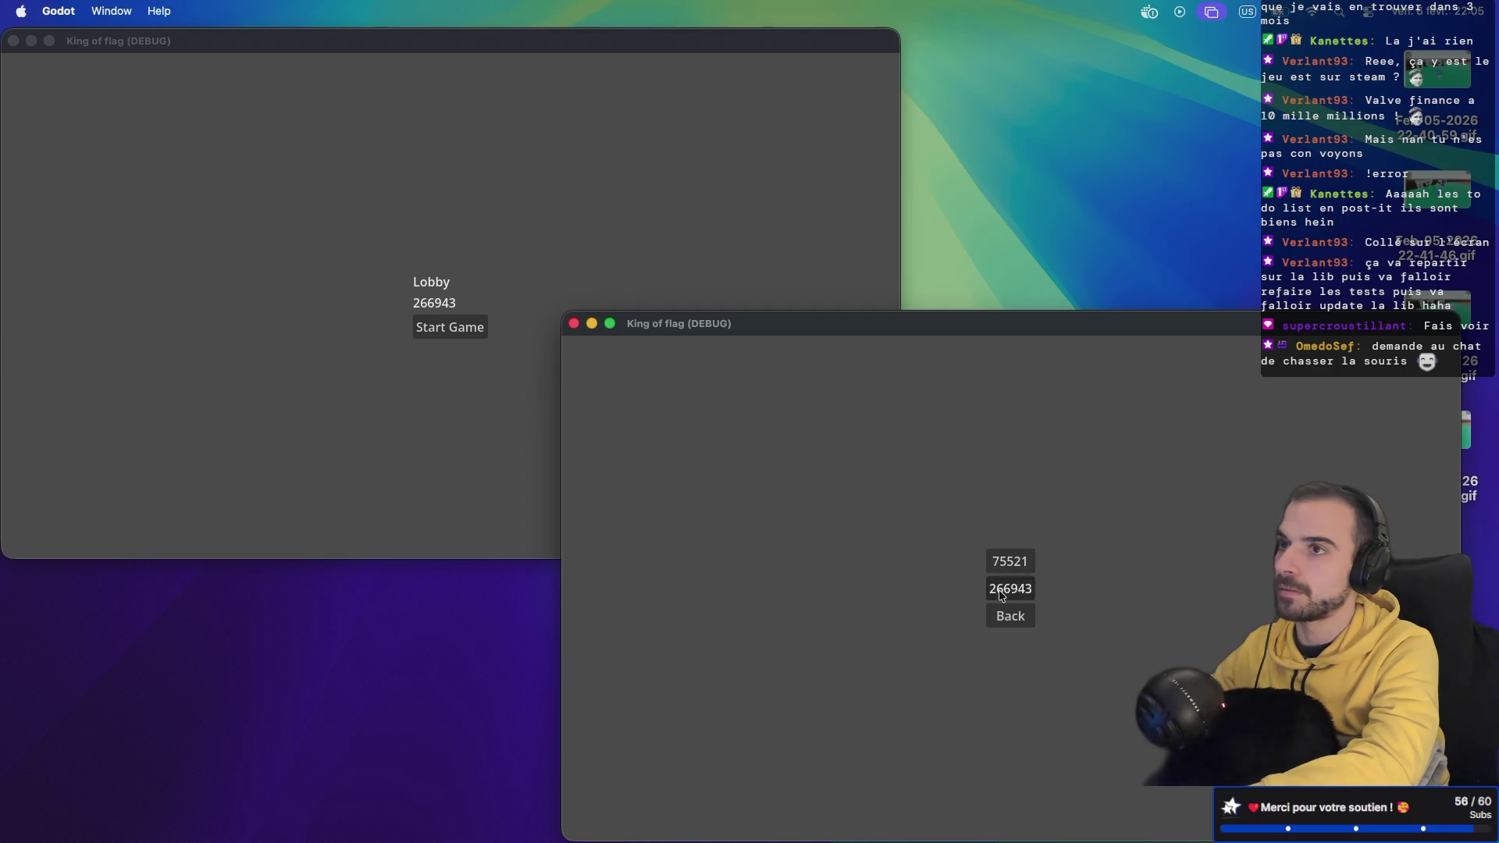
{"action": "left_click", "coordinate": [1002, 596]}
{"action": "left_click", "coordinate": [541, 216]}
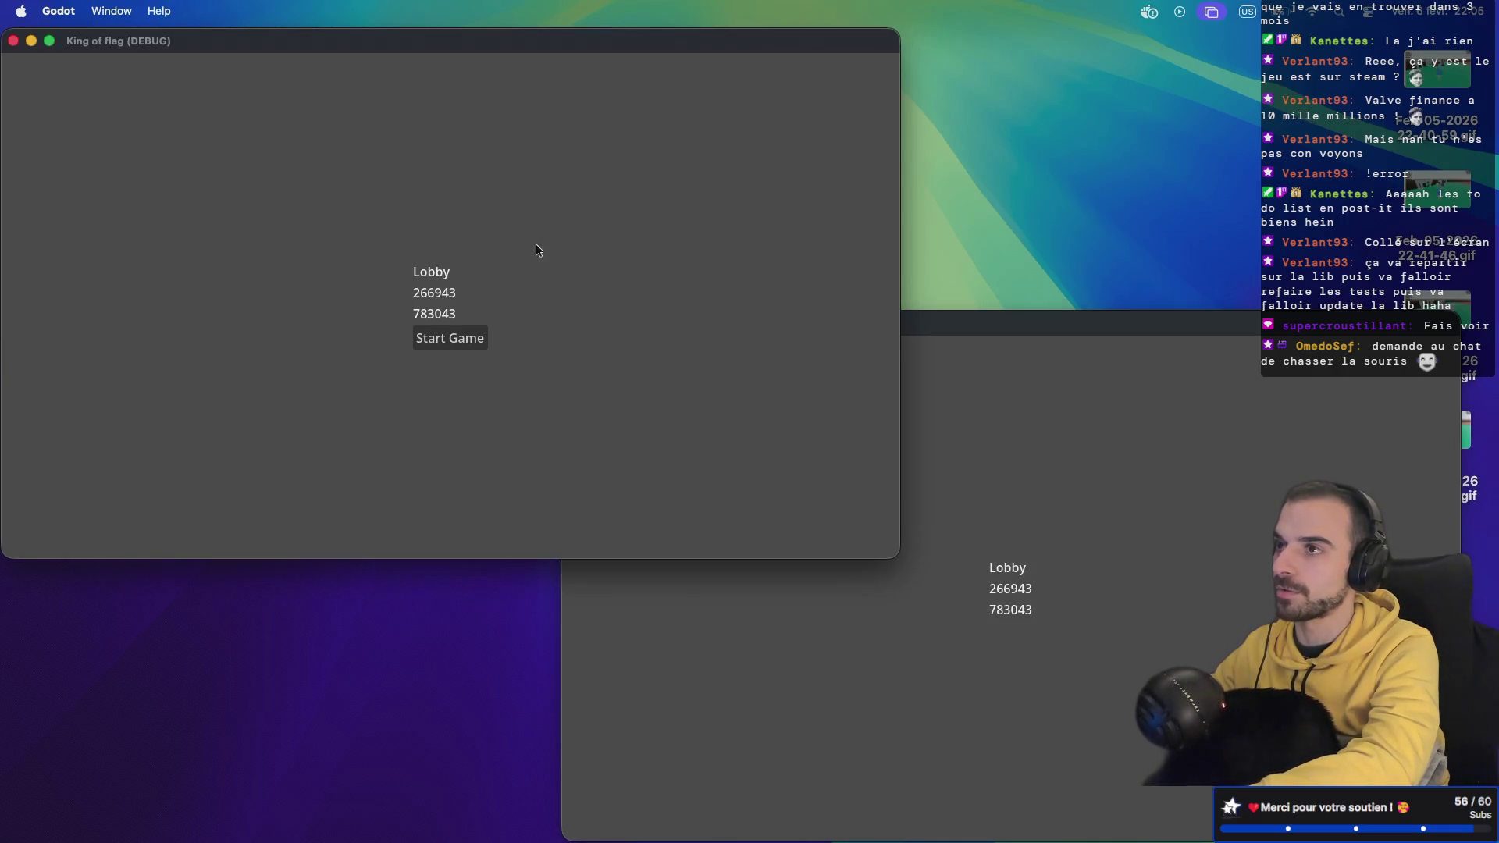
{"action": "left_click", "coordinate": [462, 337]}
{"action": "key", "text": "w"}
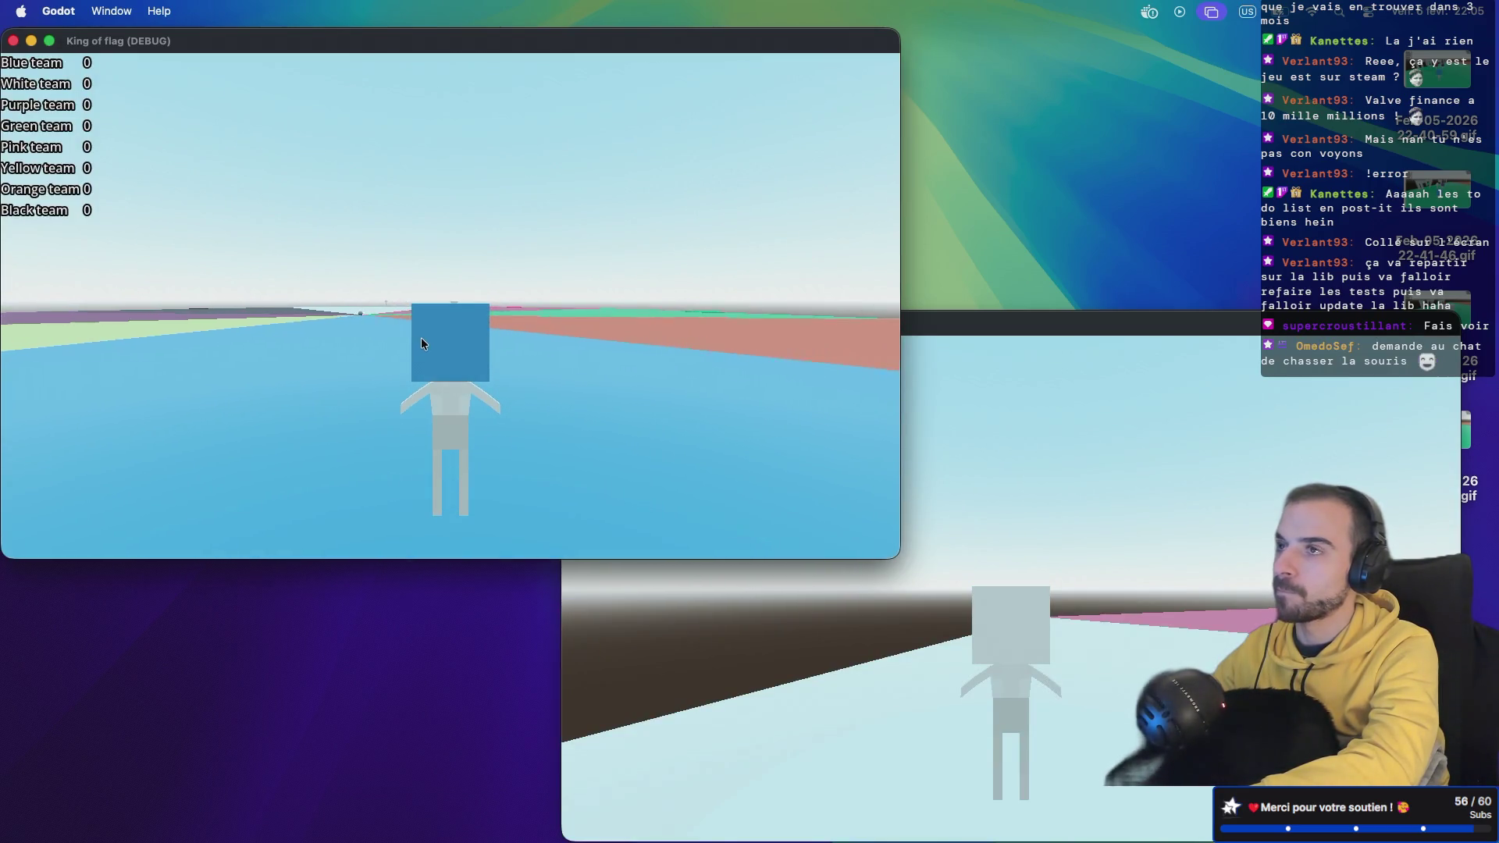
Step: Walk the blue player across the pink floor and off the platform toward the grey rock
{"action": "mouse_move", "coordinate": [407, 344]}
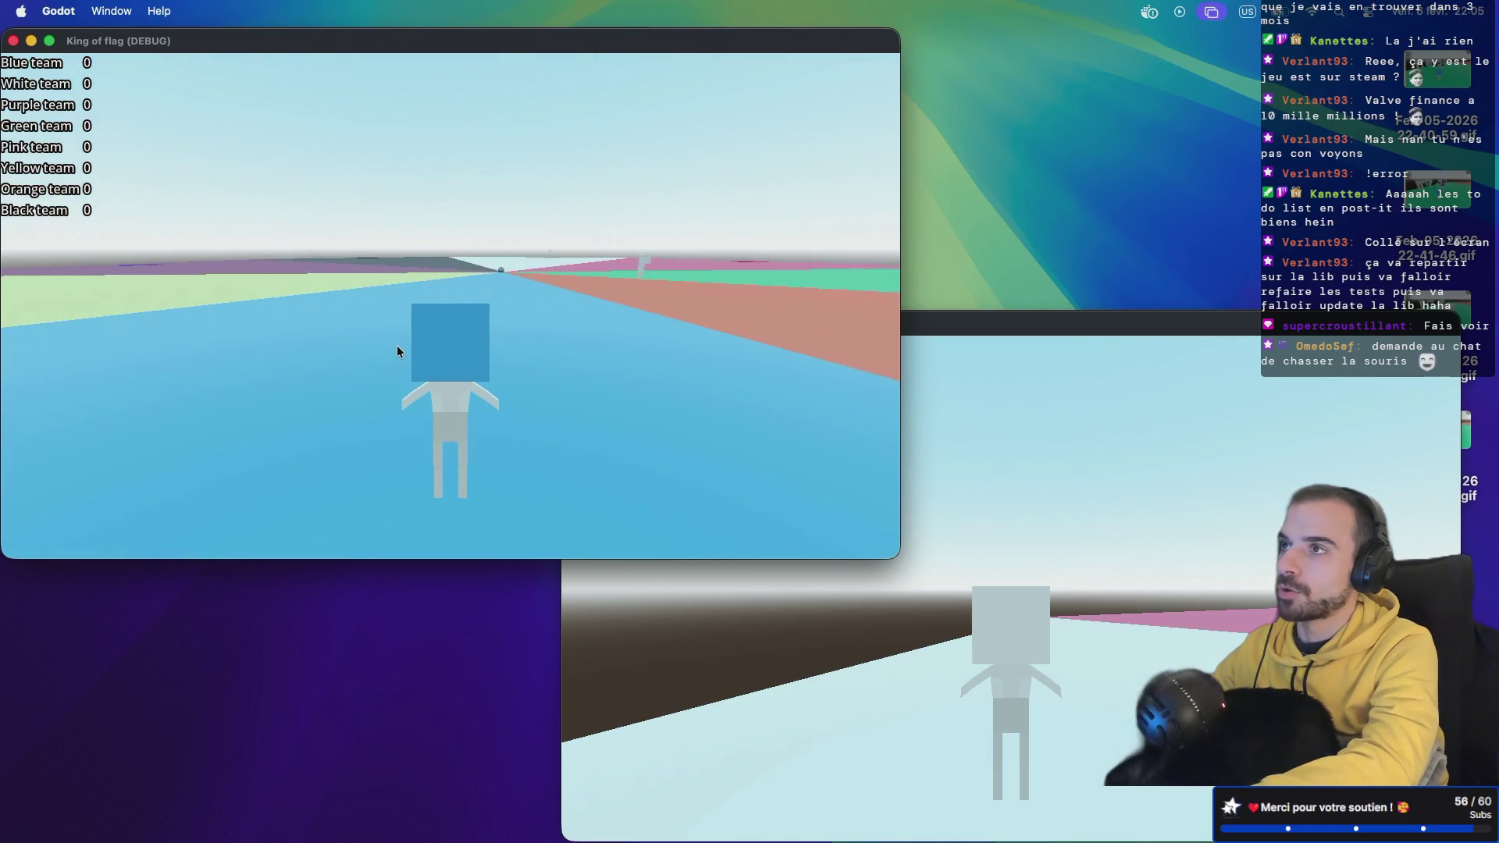
{"action": "key", "text": "w"}
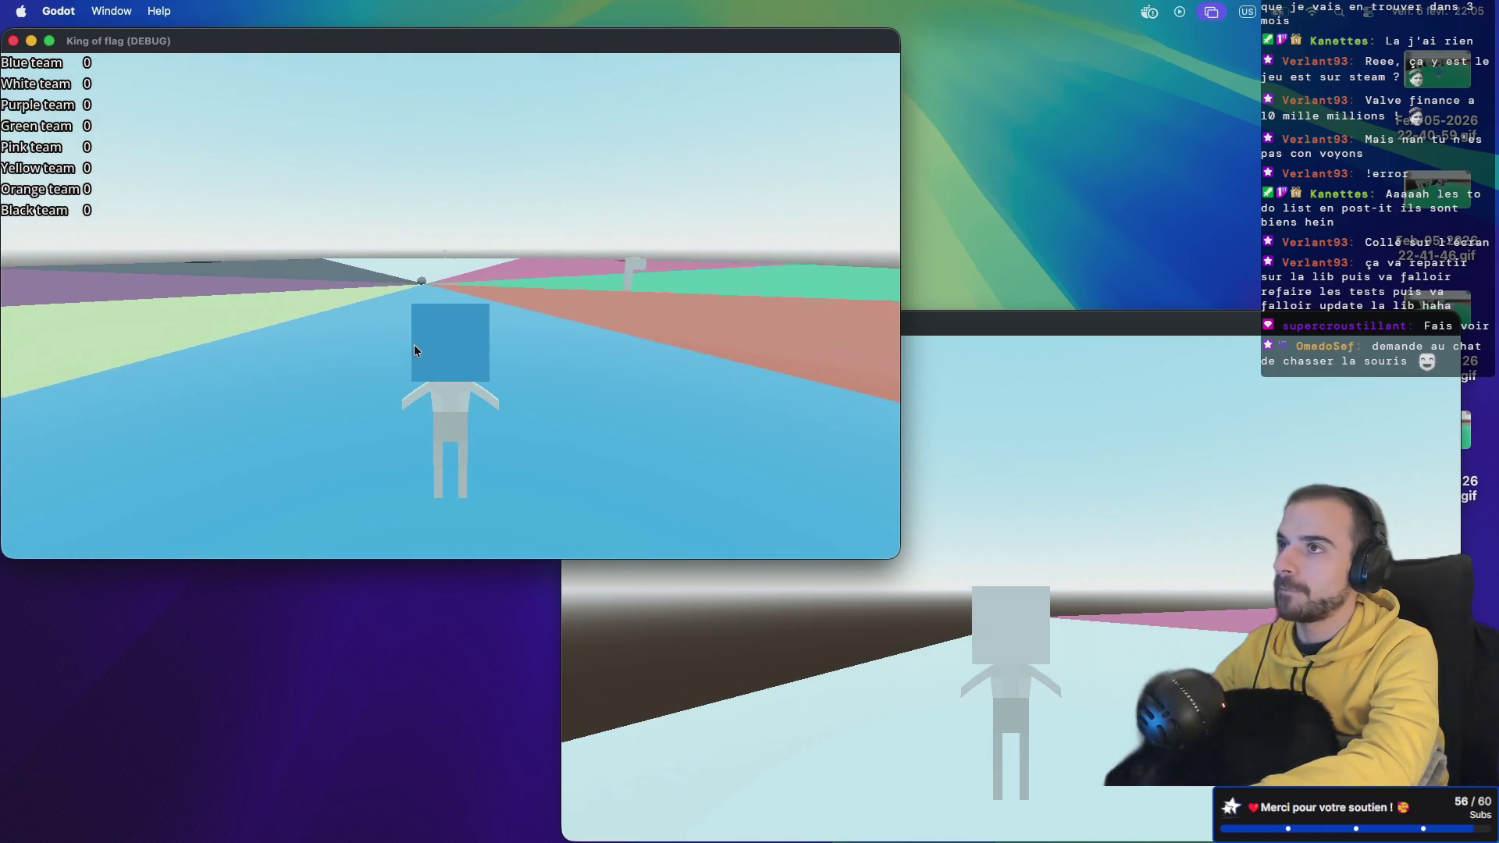
{"action": "key", "text": "w"}
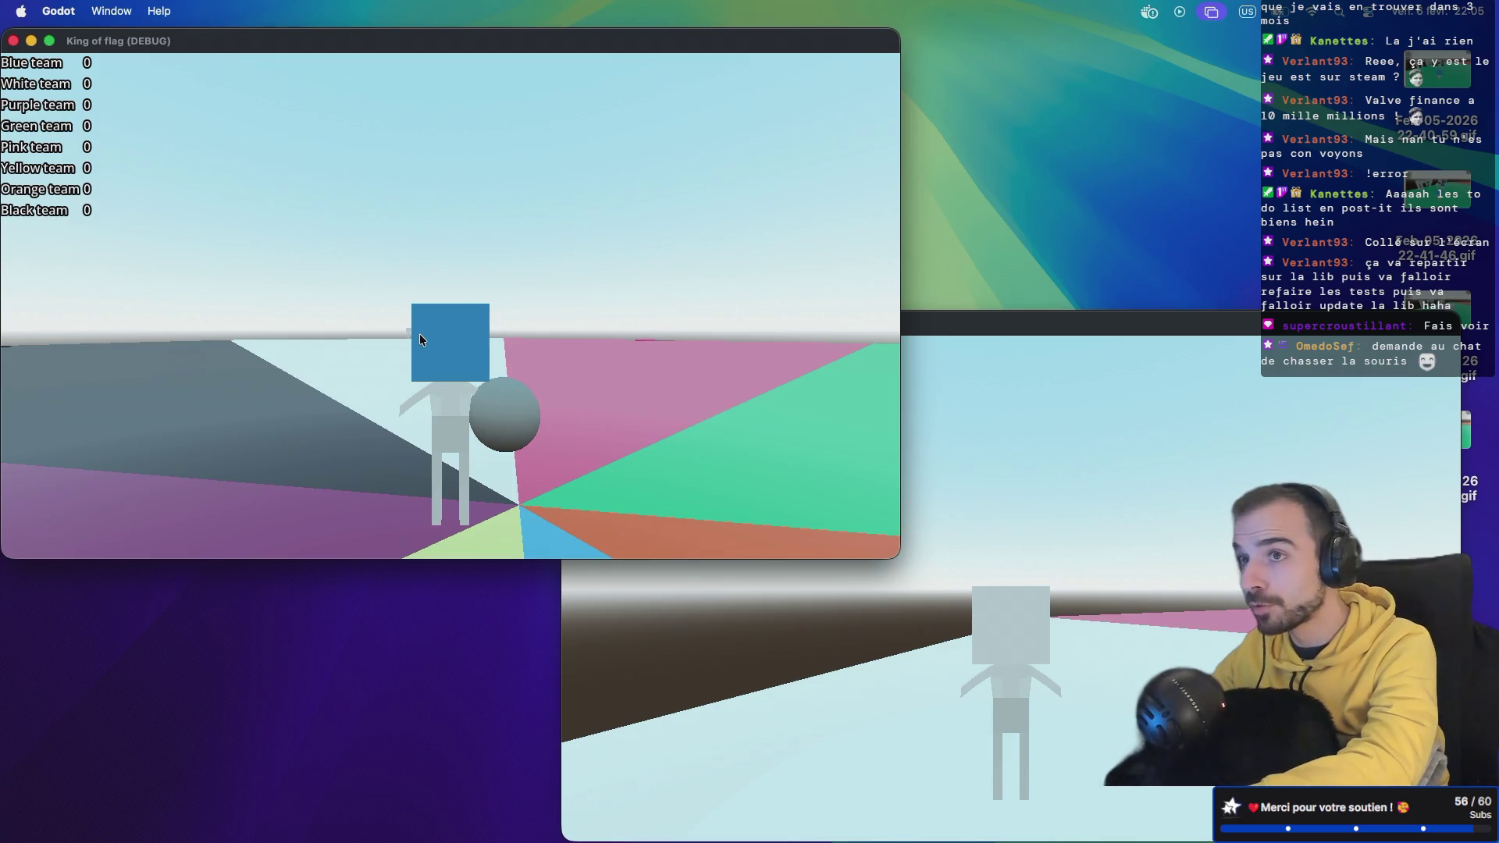
{"action": "key", "text": "w"}
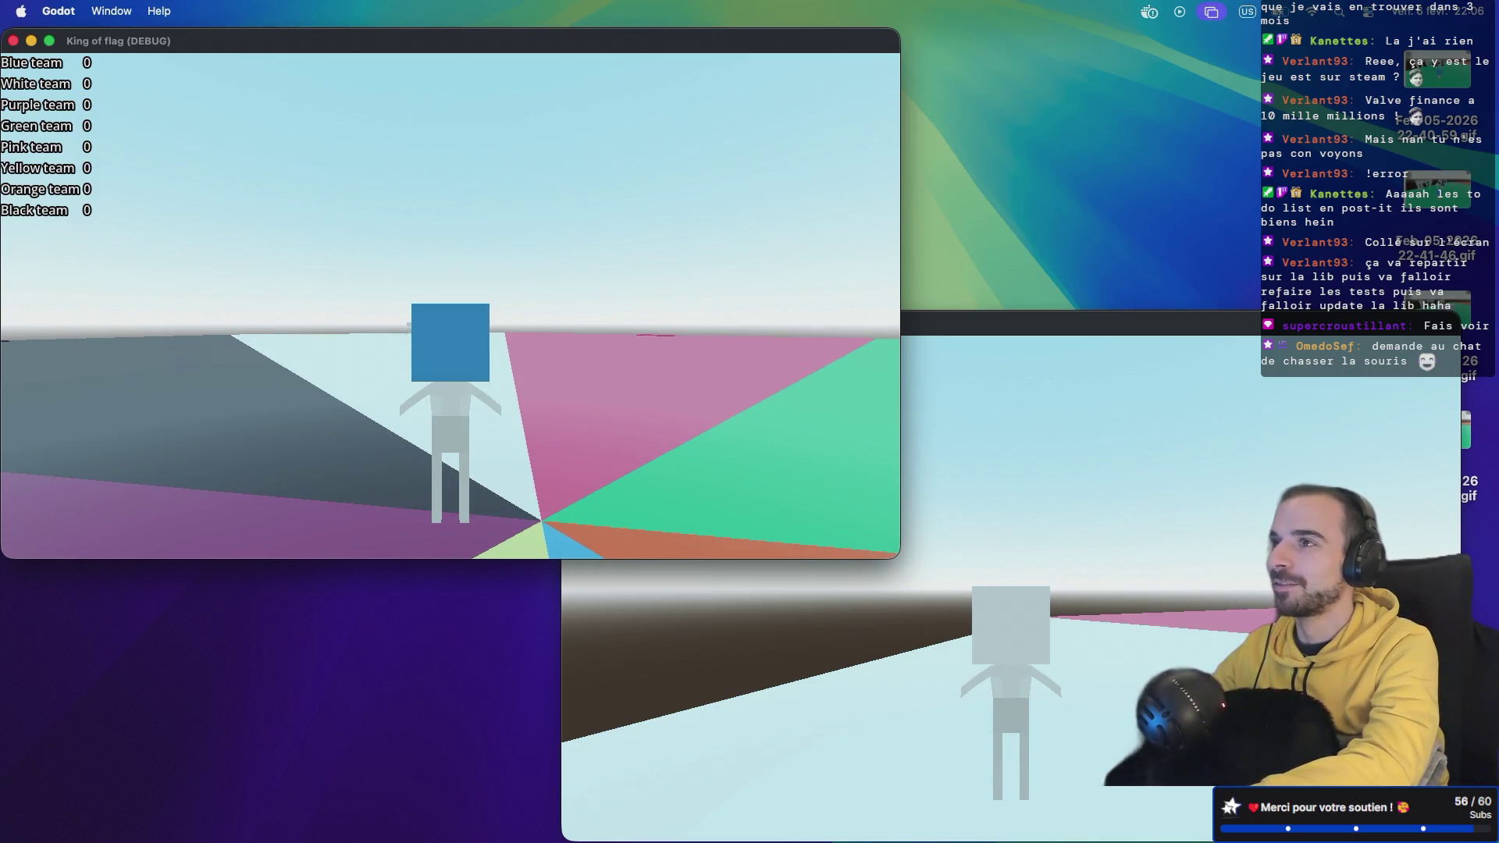
{"action": "key", "text": "d"}
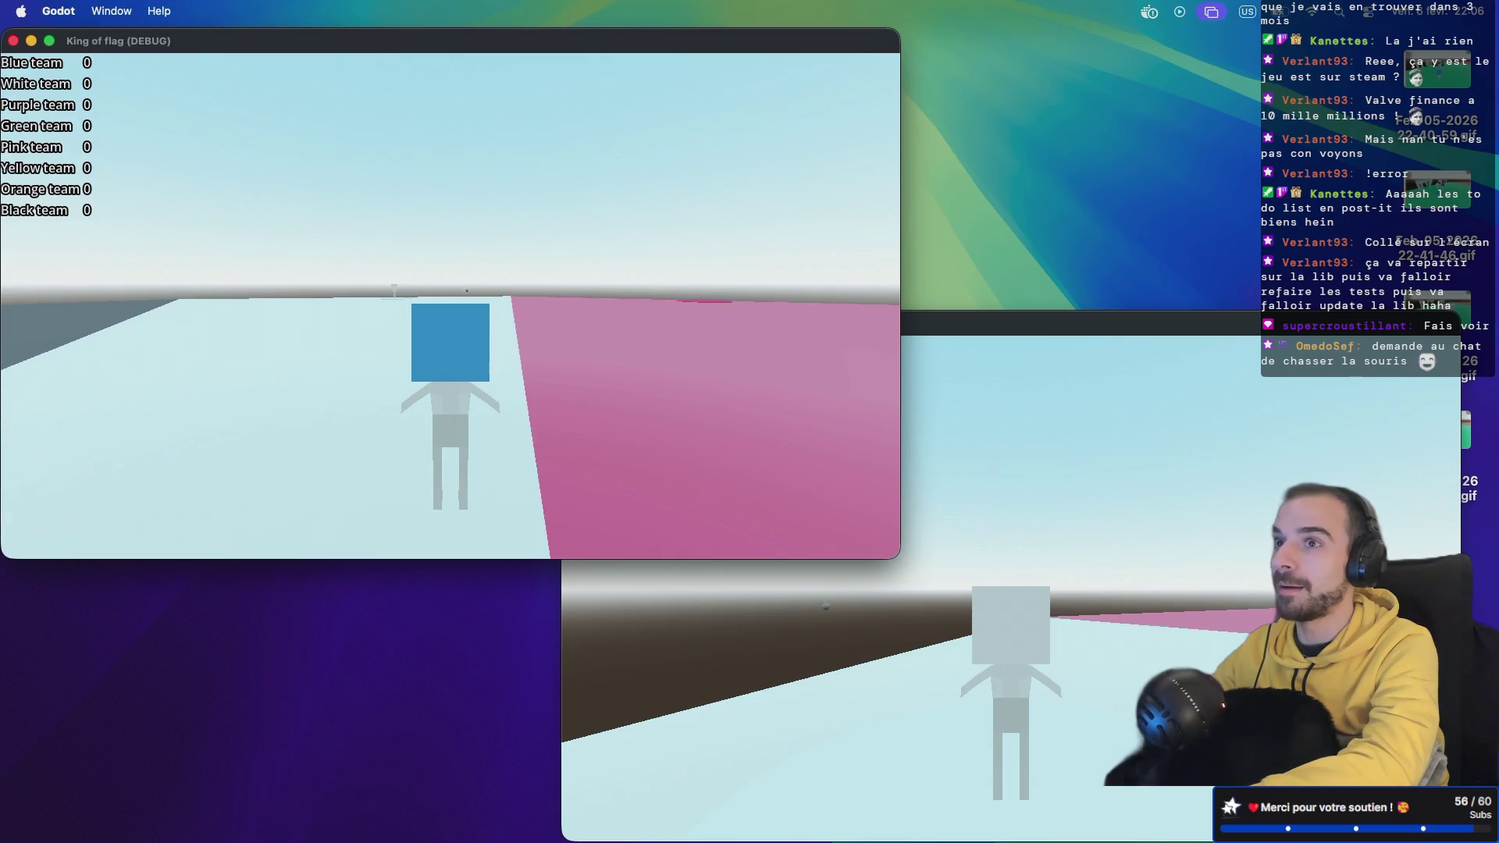
{"action": "key", "text": "d"}
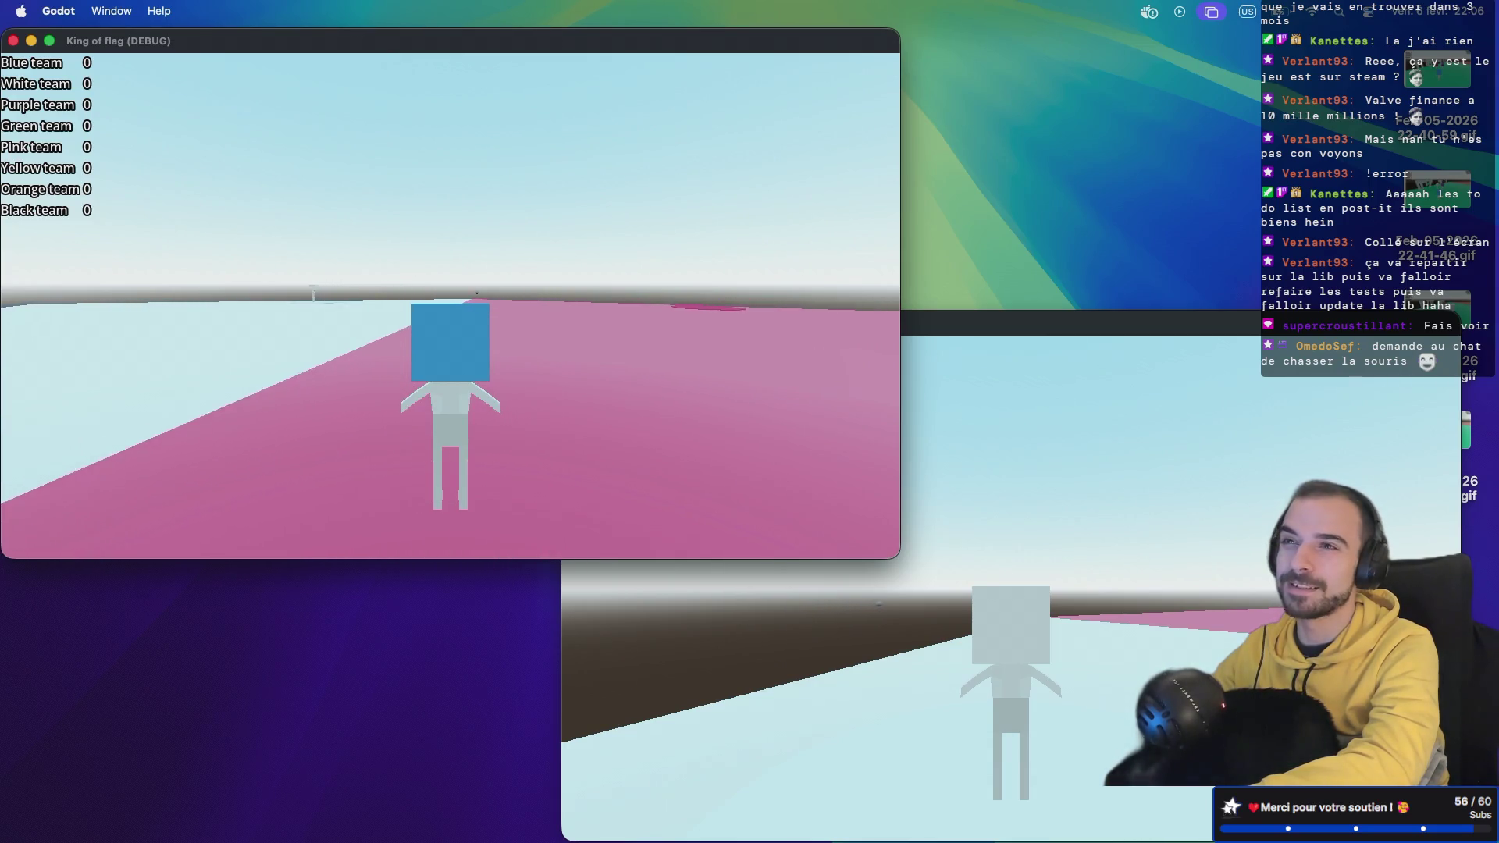
{"action": "key", "text": "d"}
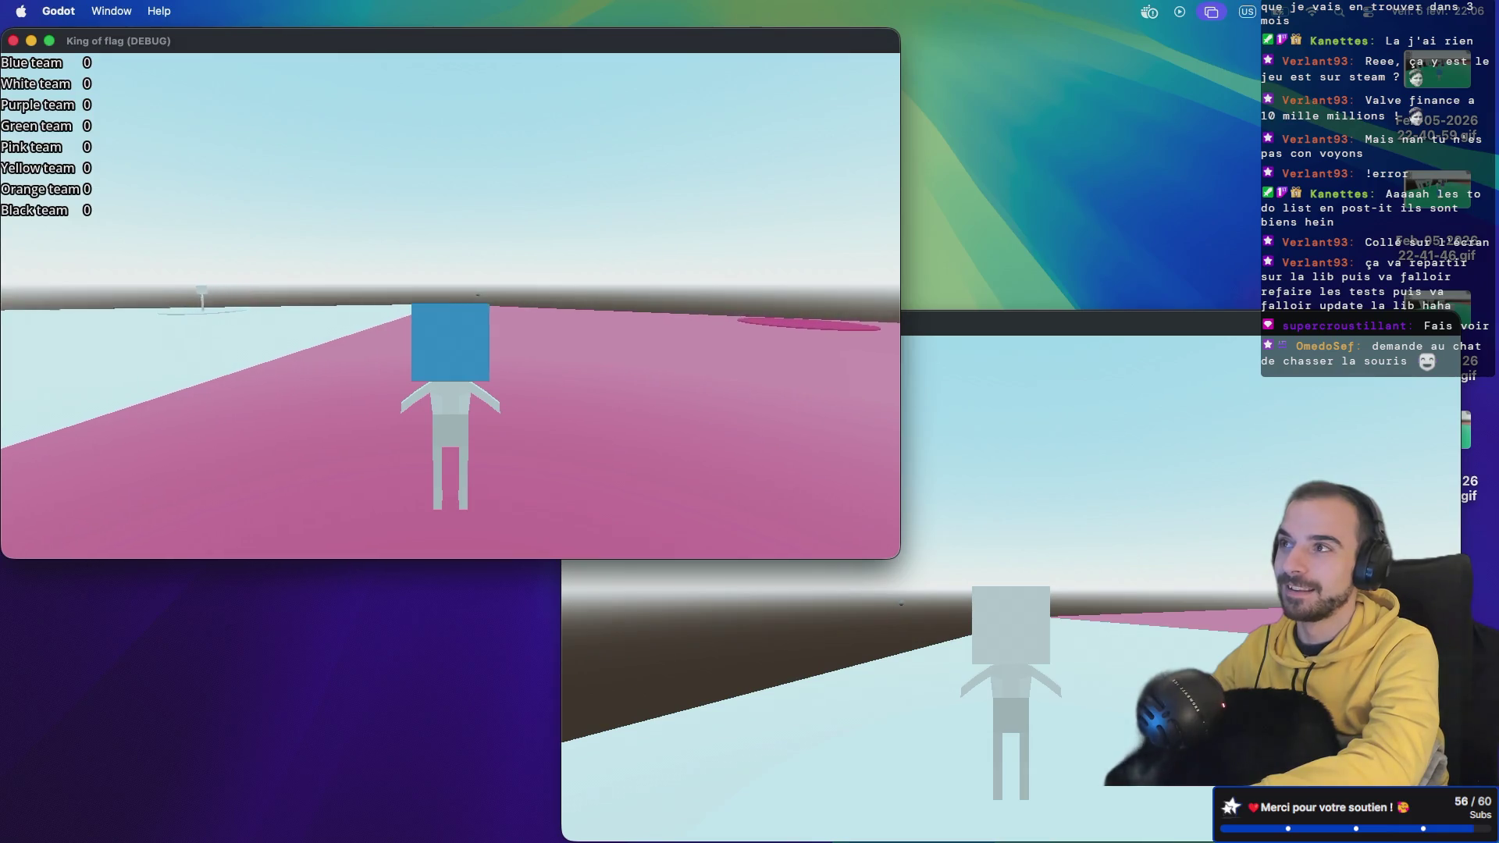
{"action": "key", "text": "d"}
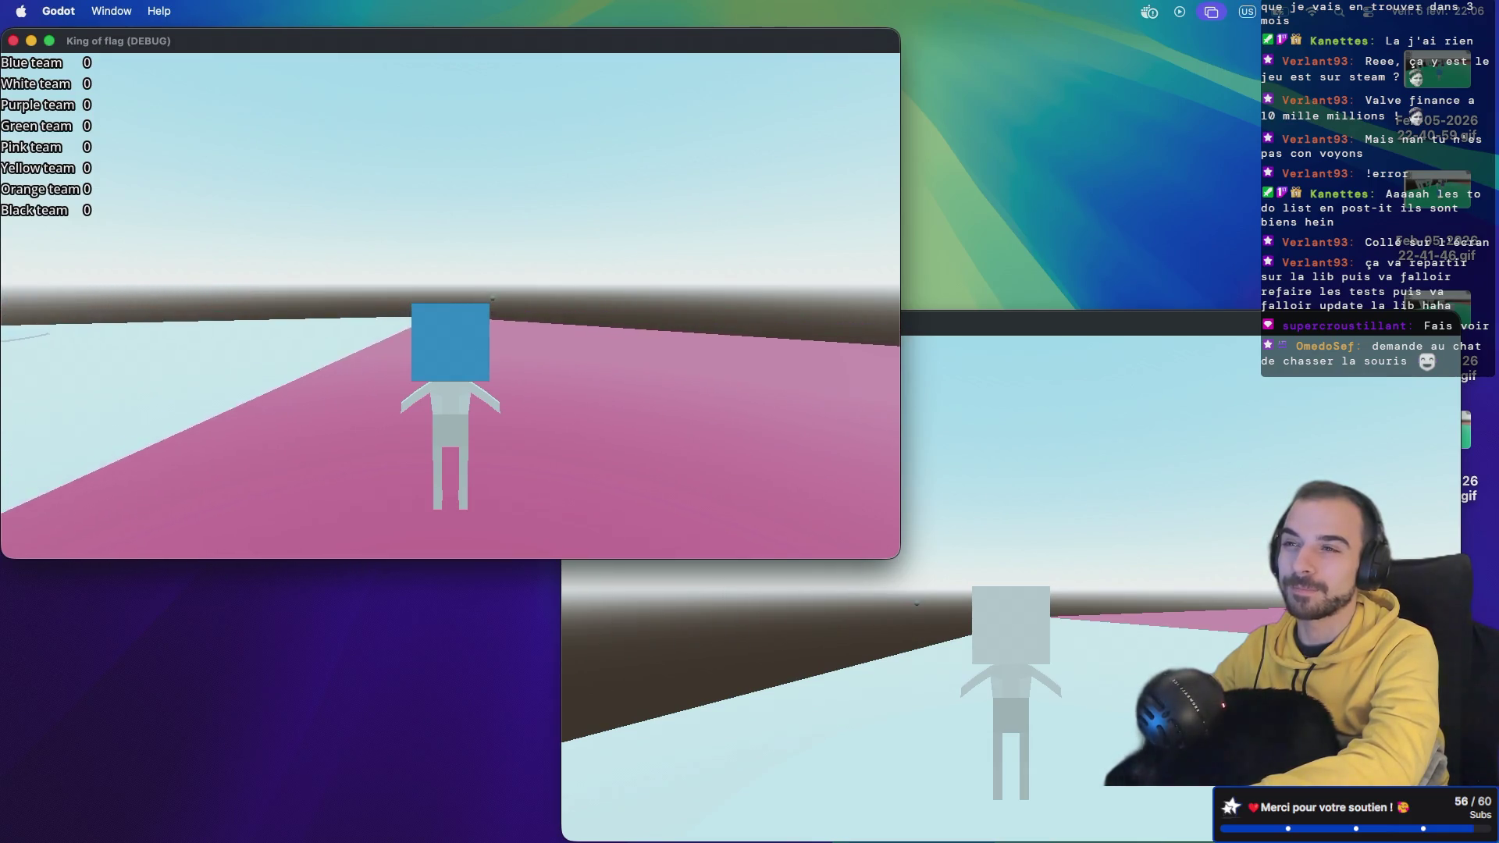
{"action": "key", "text": "w"}
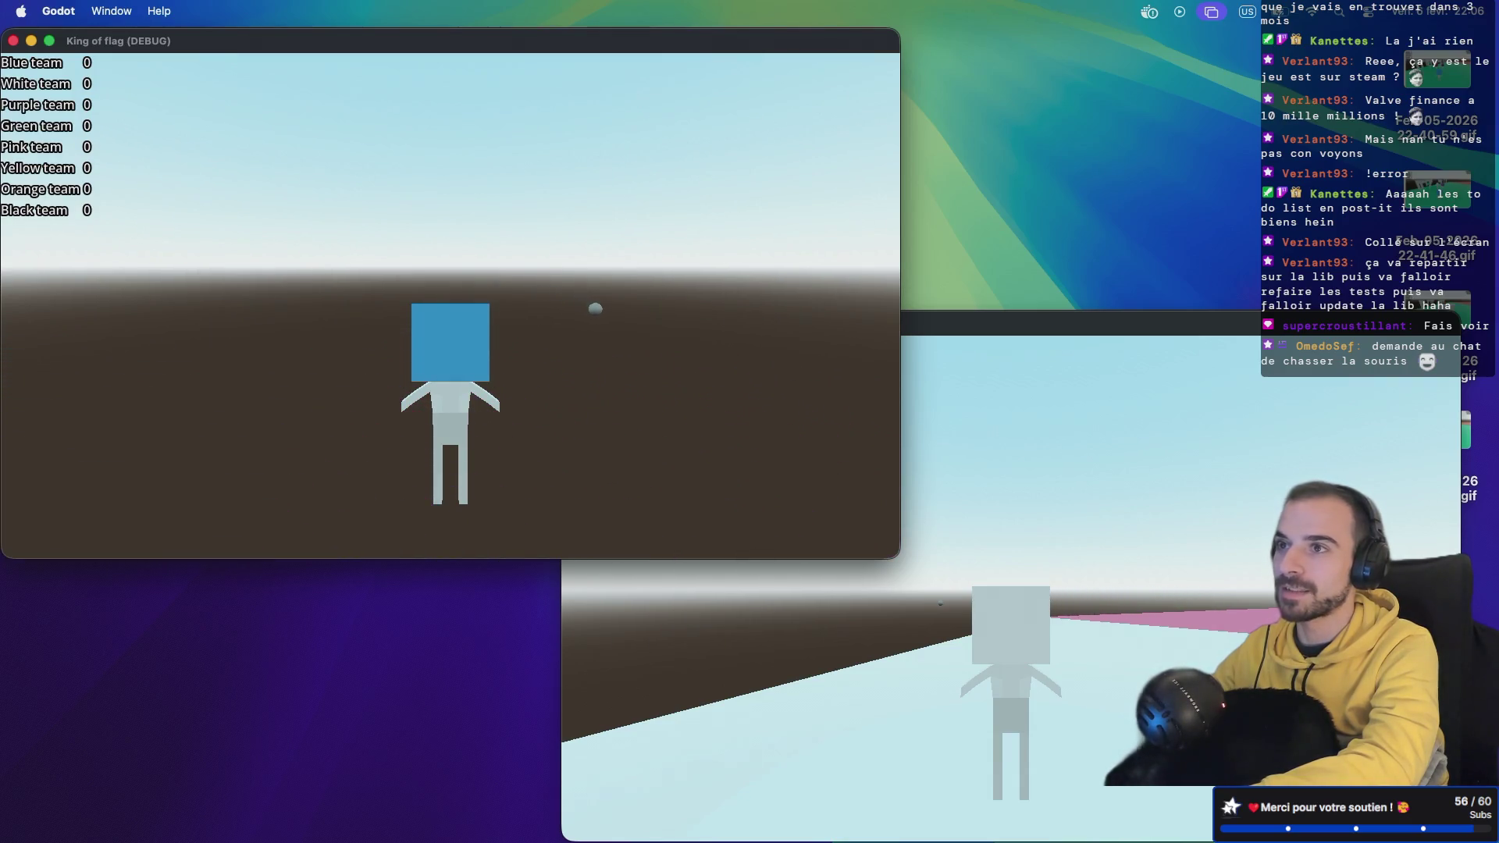
{"action": "key", "text": "w"}
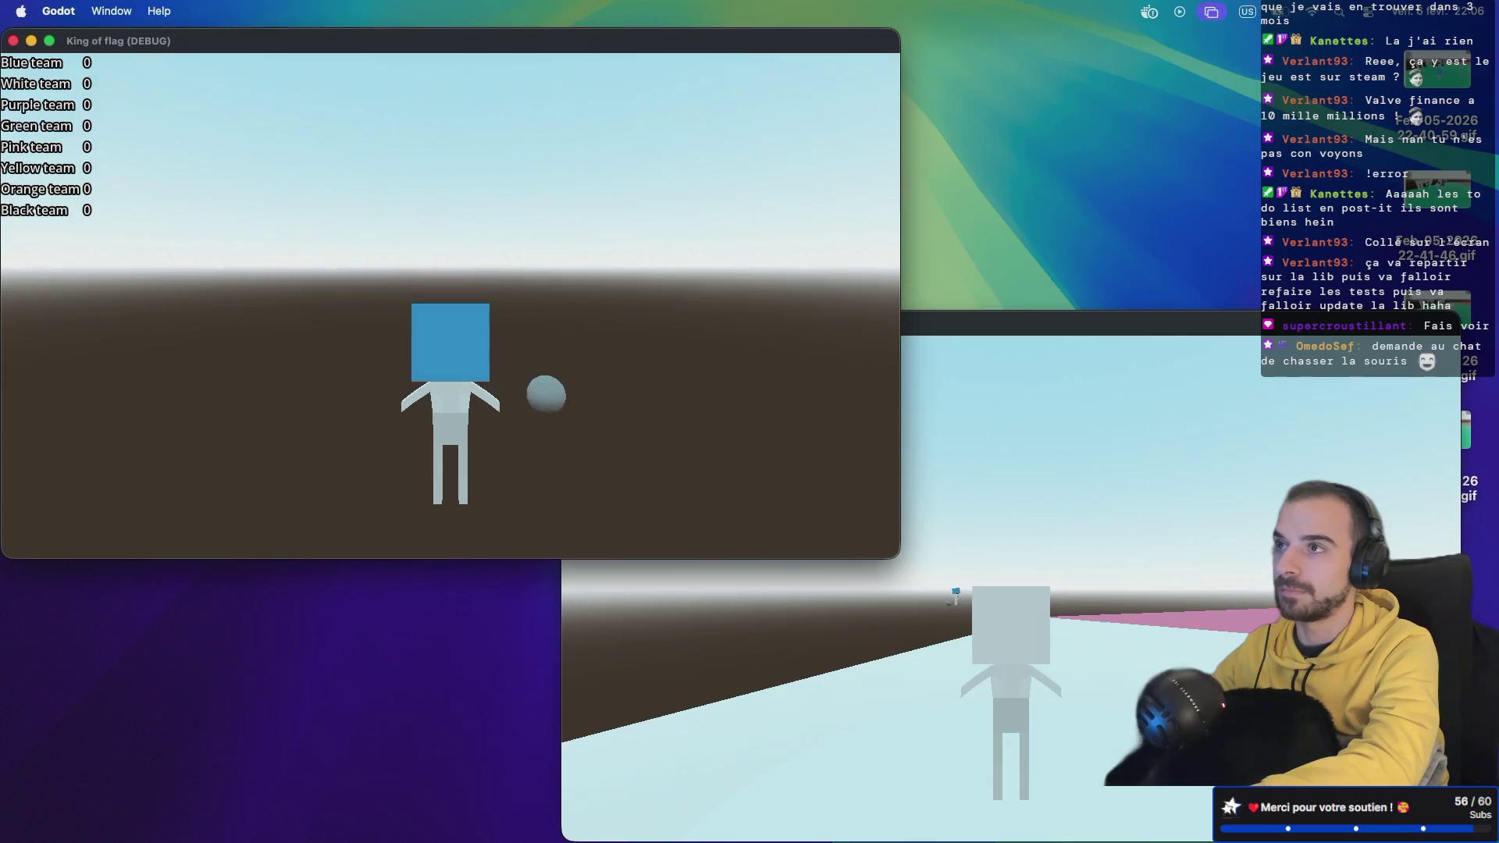
Step: Pick up the grey rock and carry it back onto the pink platform
{"action": "key", "text": "w"}
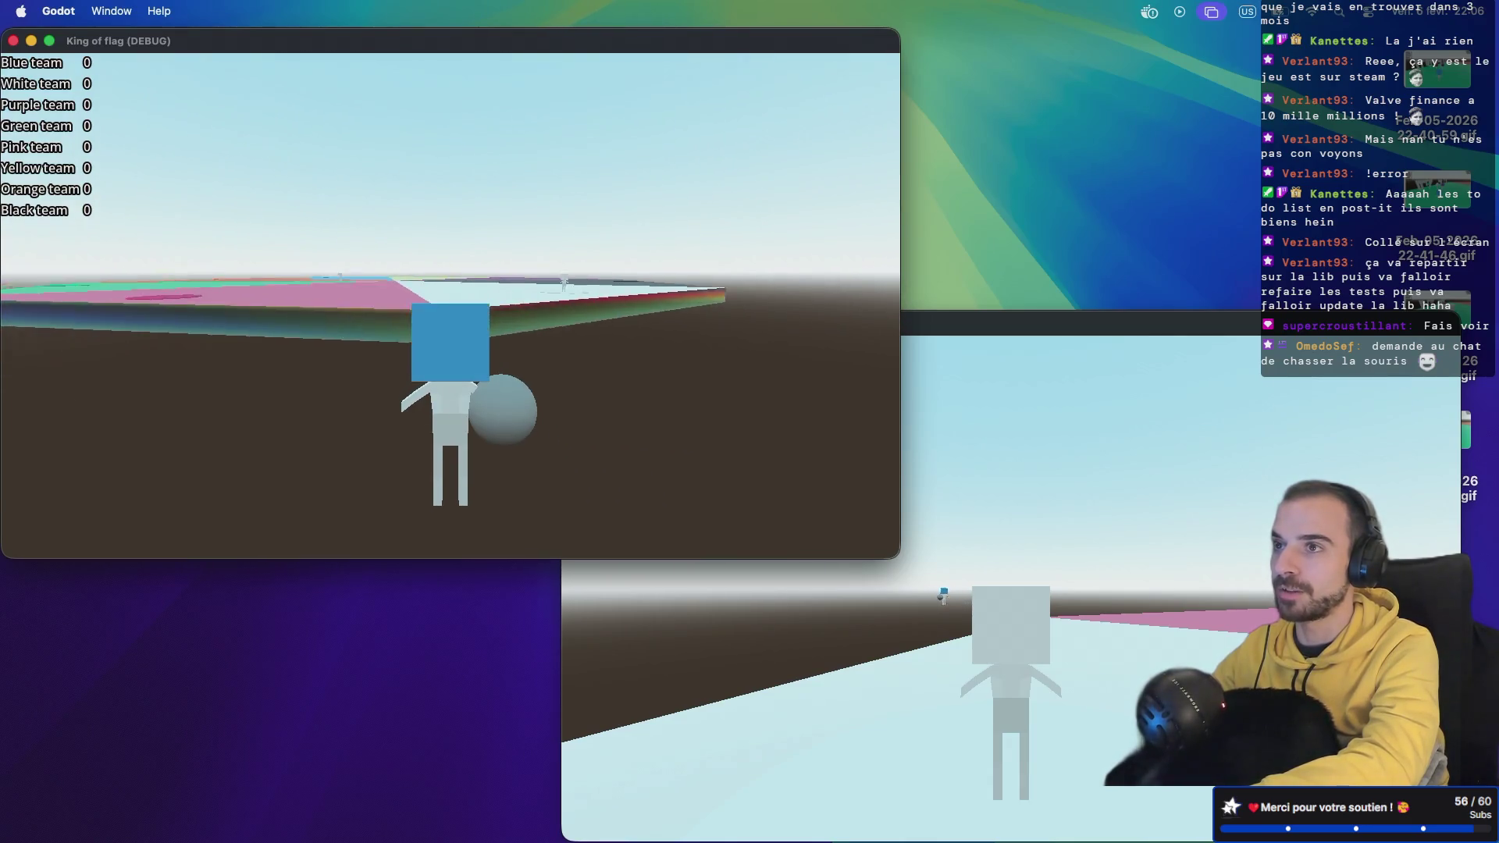
{"action": "key", "text": "w"}
{"action": "key", "text": "w"}
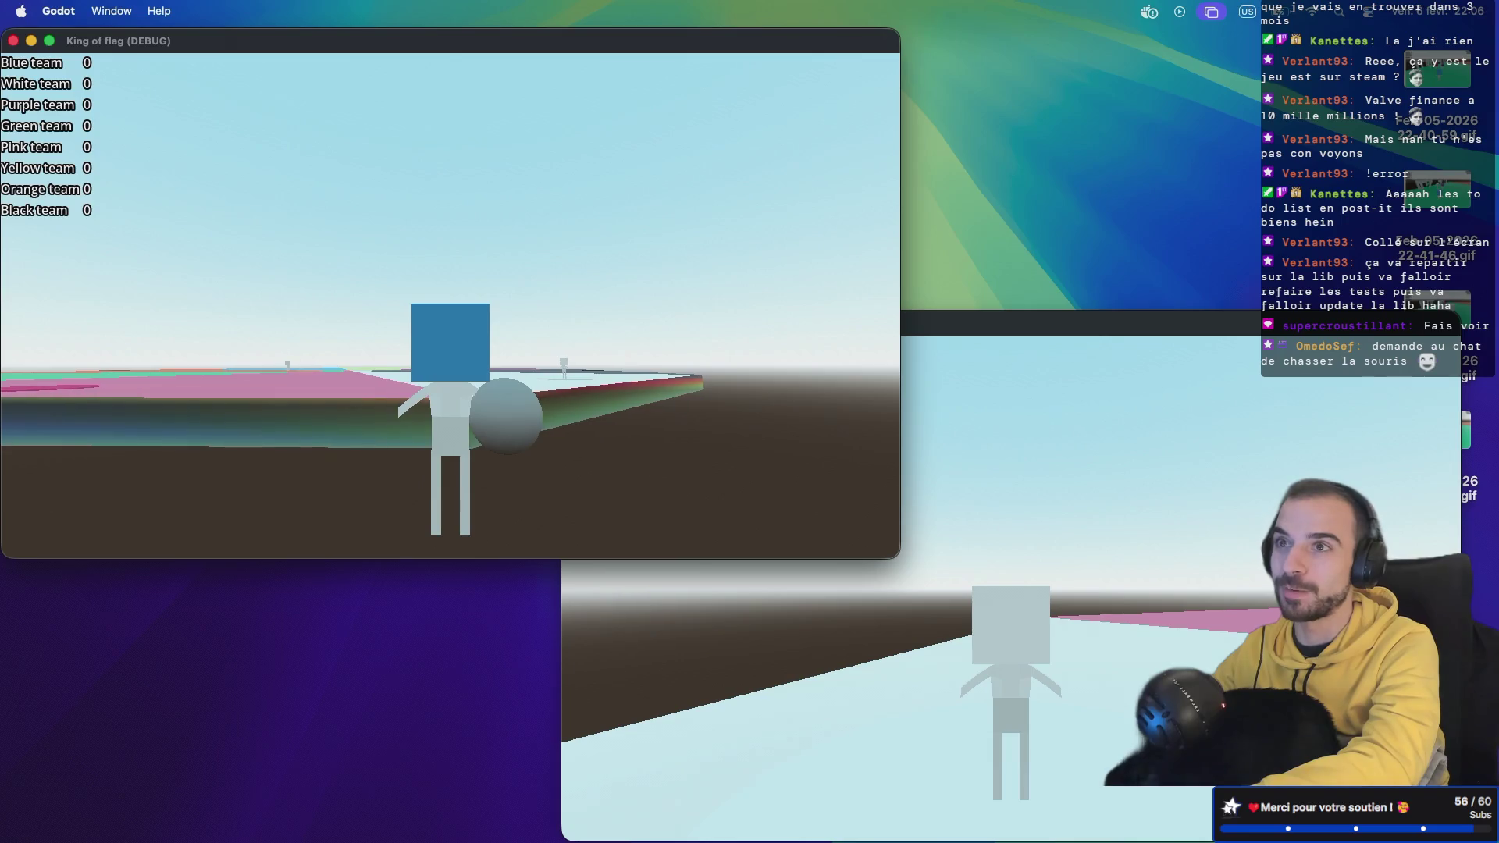
{"action": "key", "text": "w"}
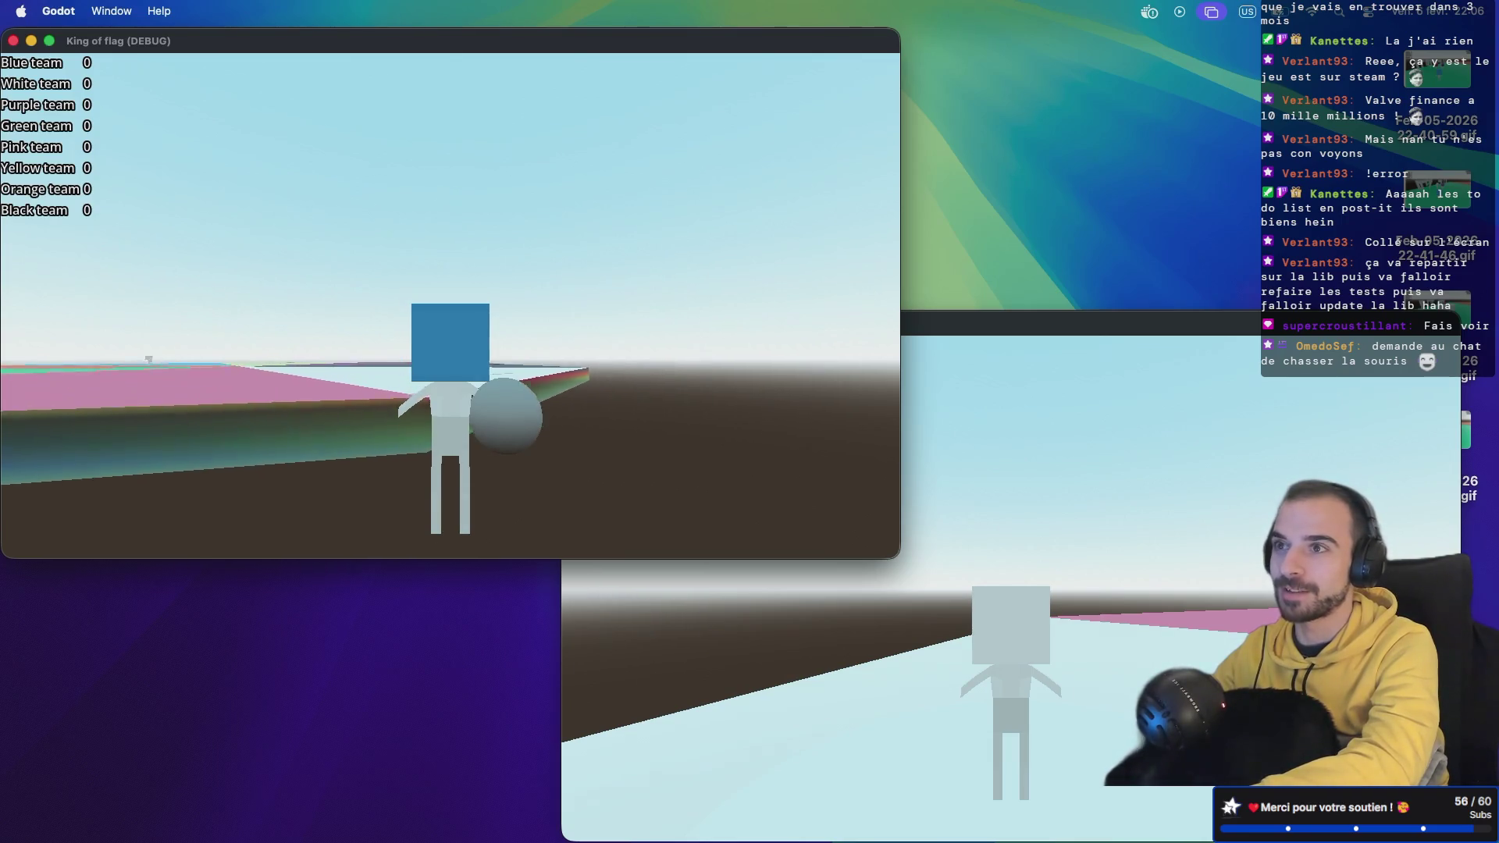
{"action": "key", "text": "w"}
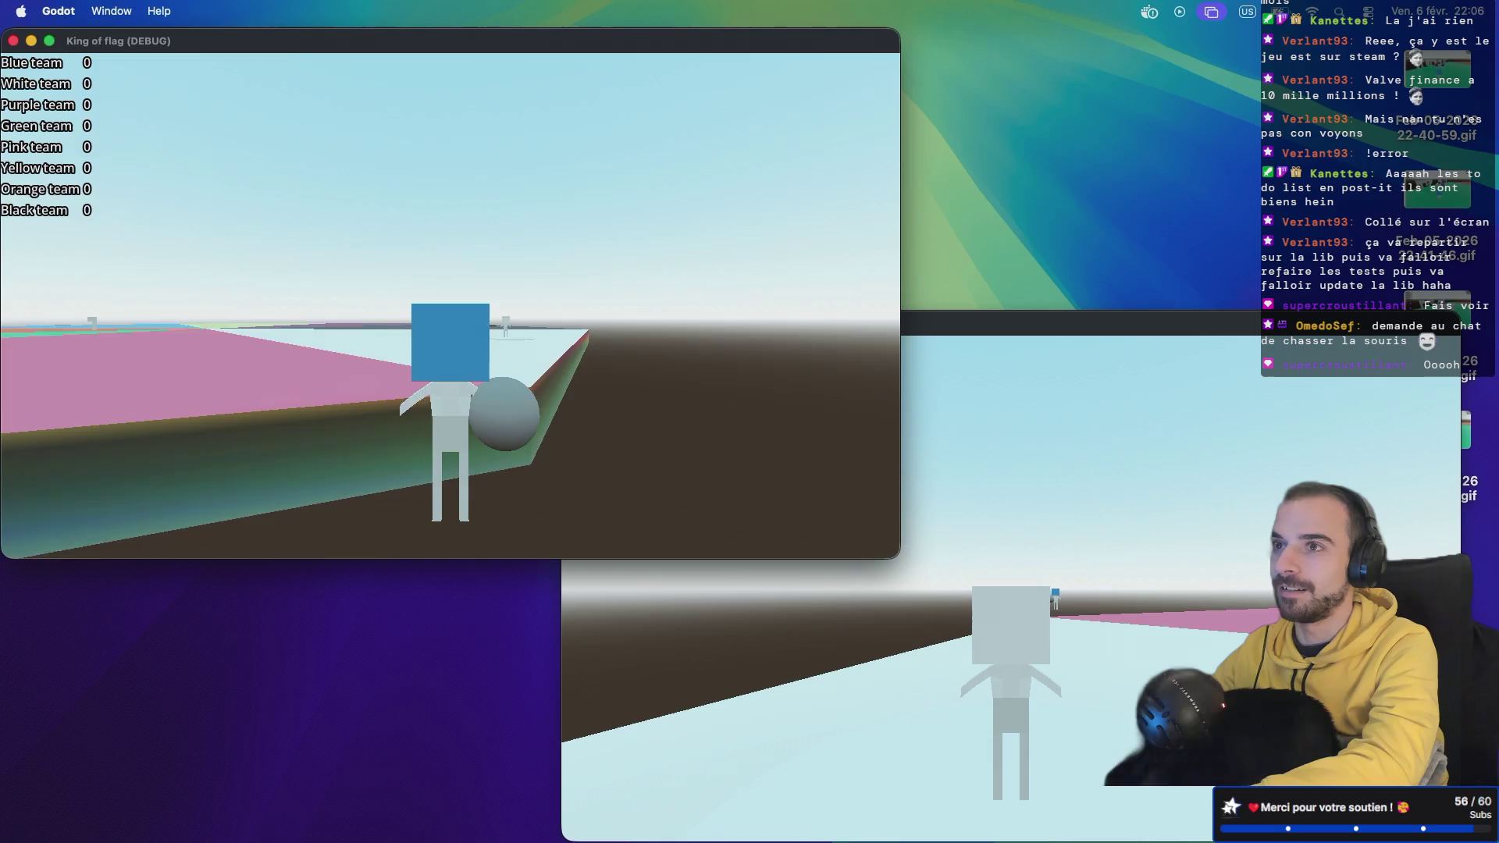
{"action": "key", "text": "w"}
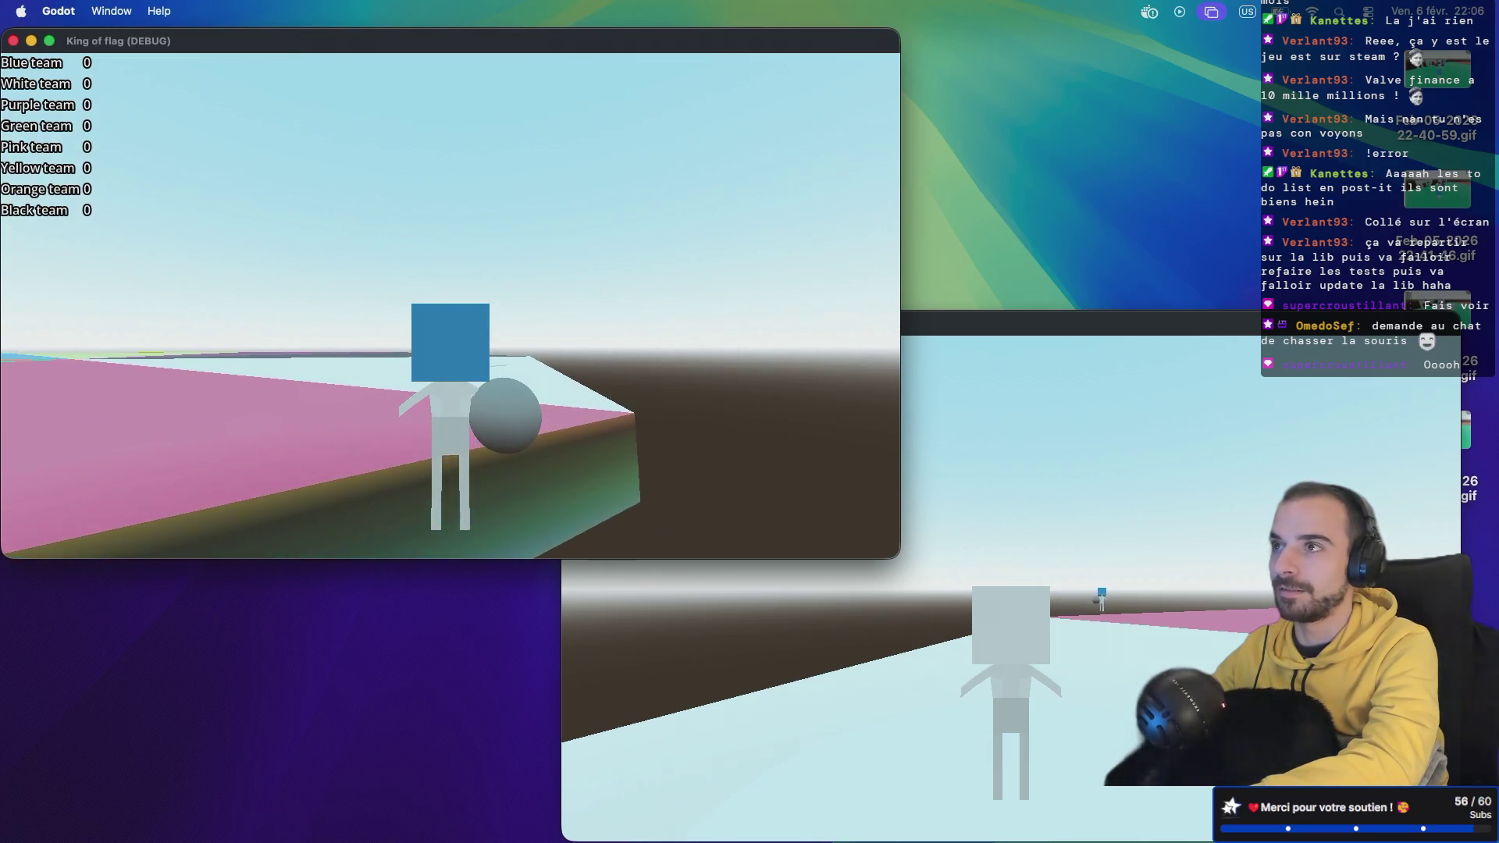
{"action": "key", "text": "w"}
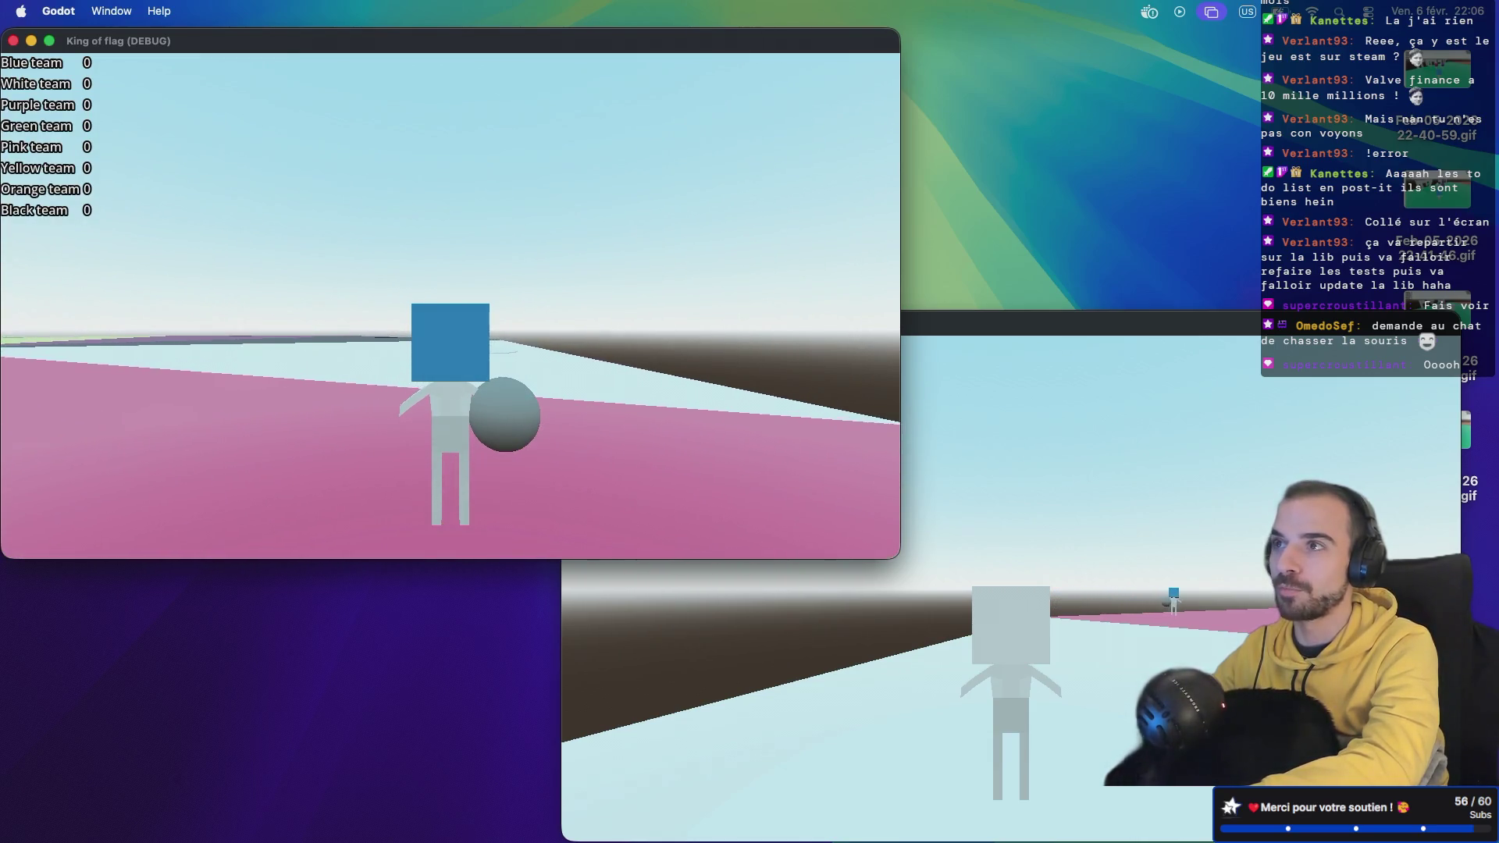
{"action": "key", "text": "w"}
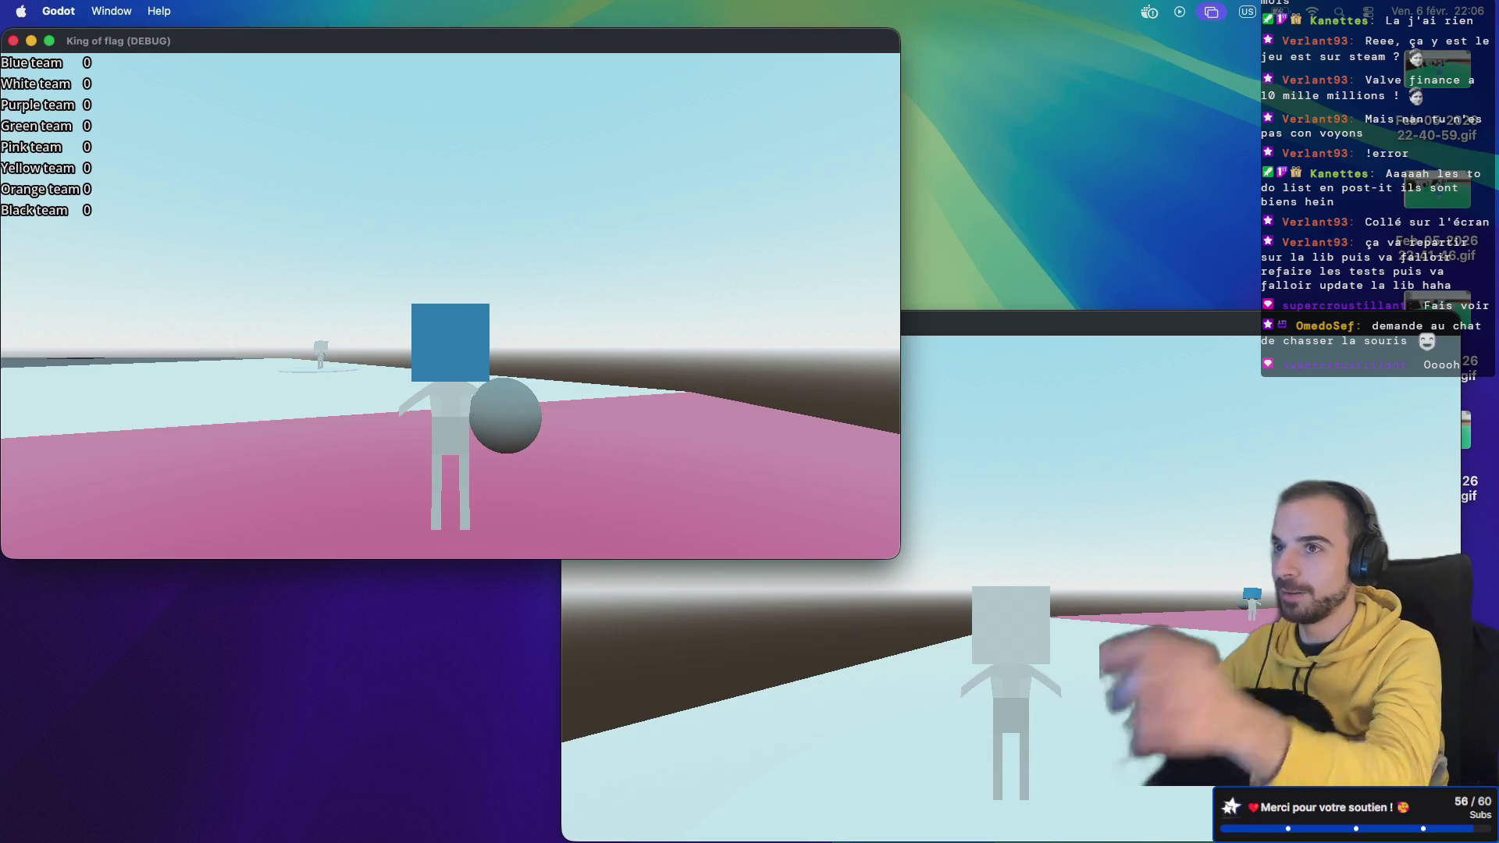
{"action": "key", "text": "w"}
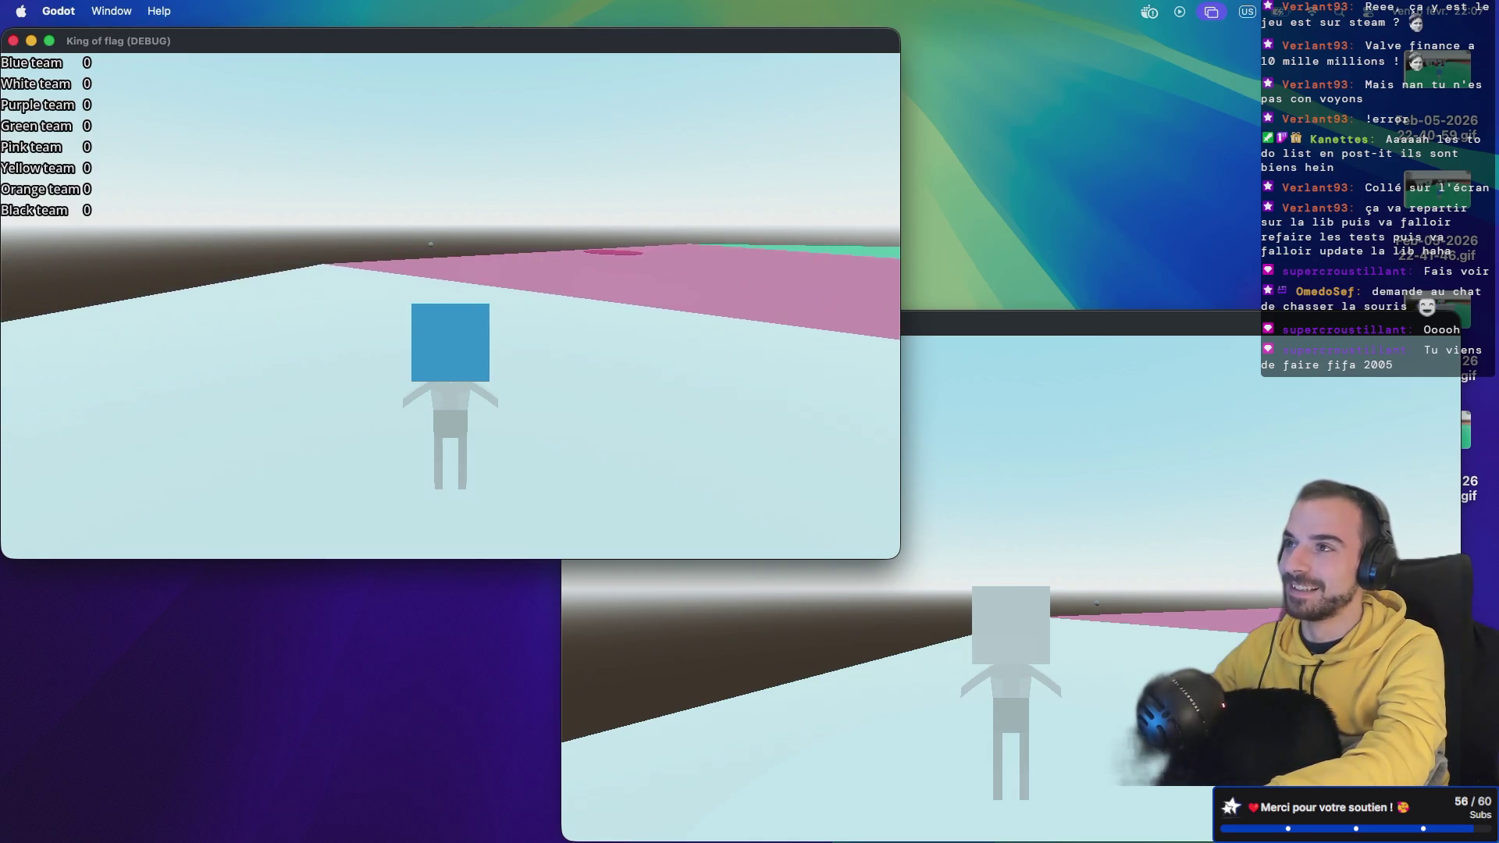
Step: Turn the player toward the pink floor, move away from the dropped rock, and focus the second client's window
{"action": "key", "text": "w"}
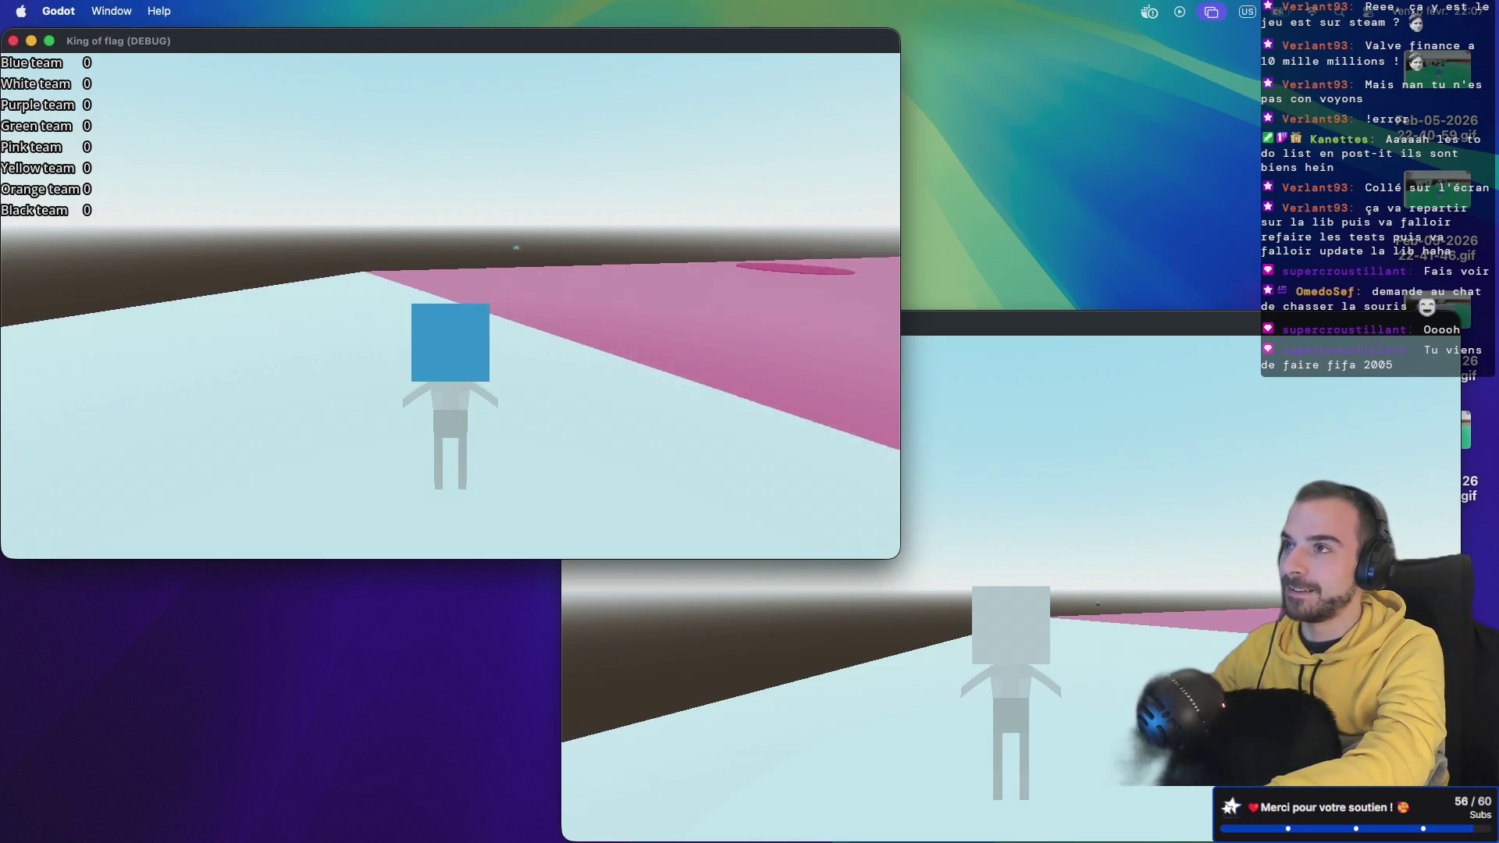
{"action": "key", "text": "w"}
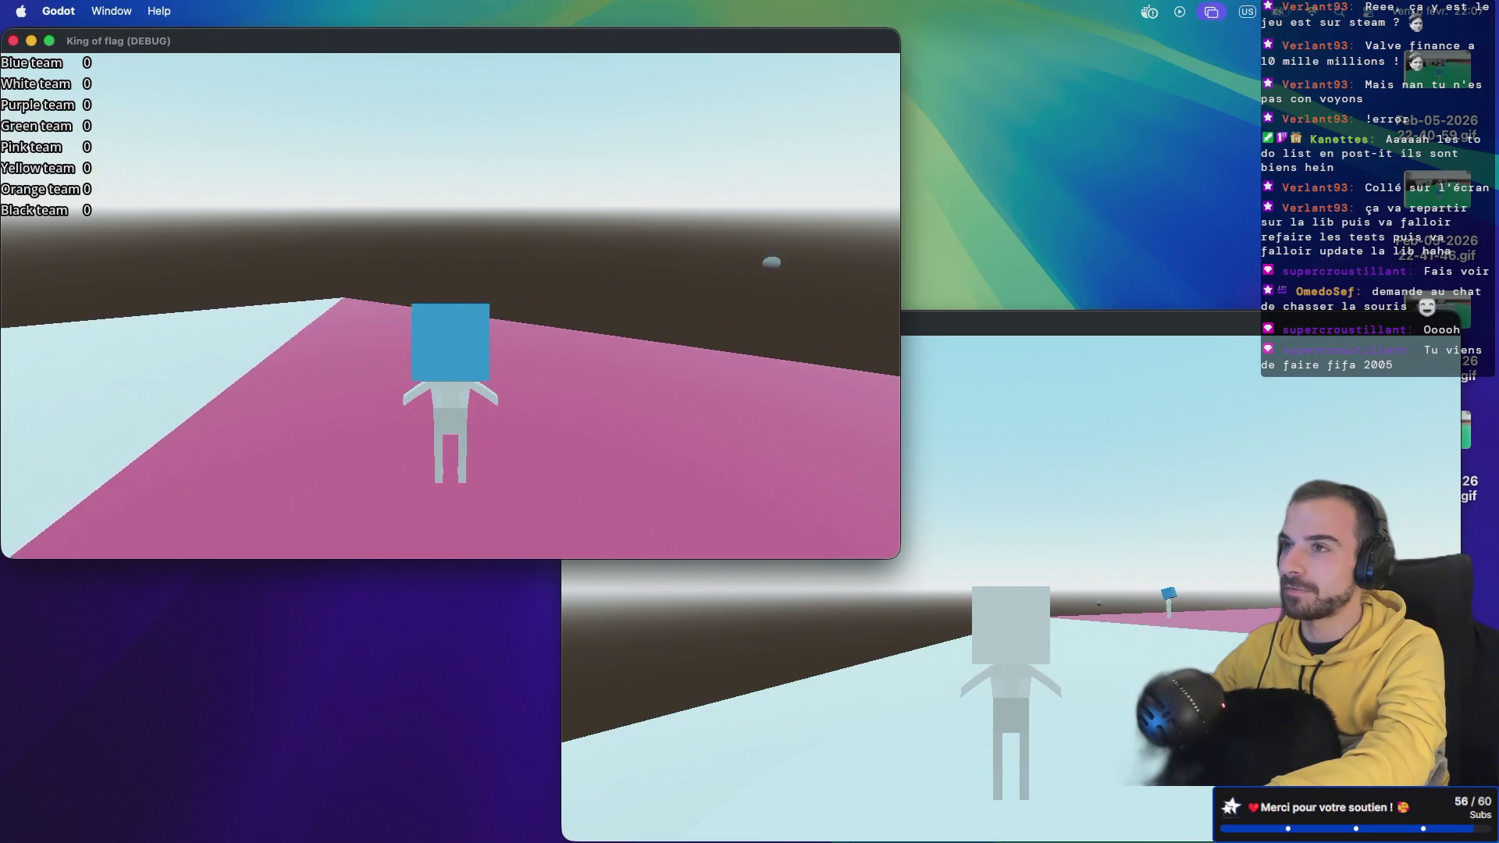
{"action": "key", "text": "super+Tab"}
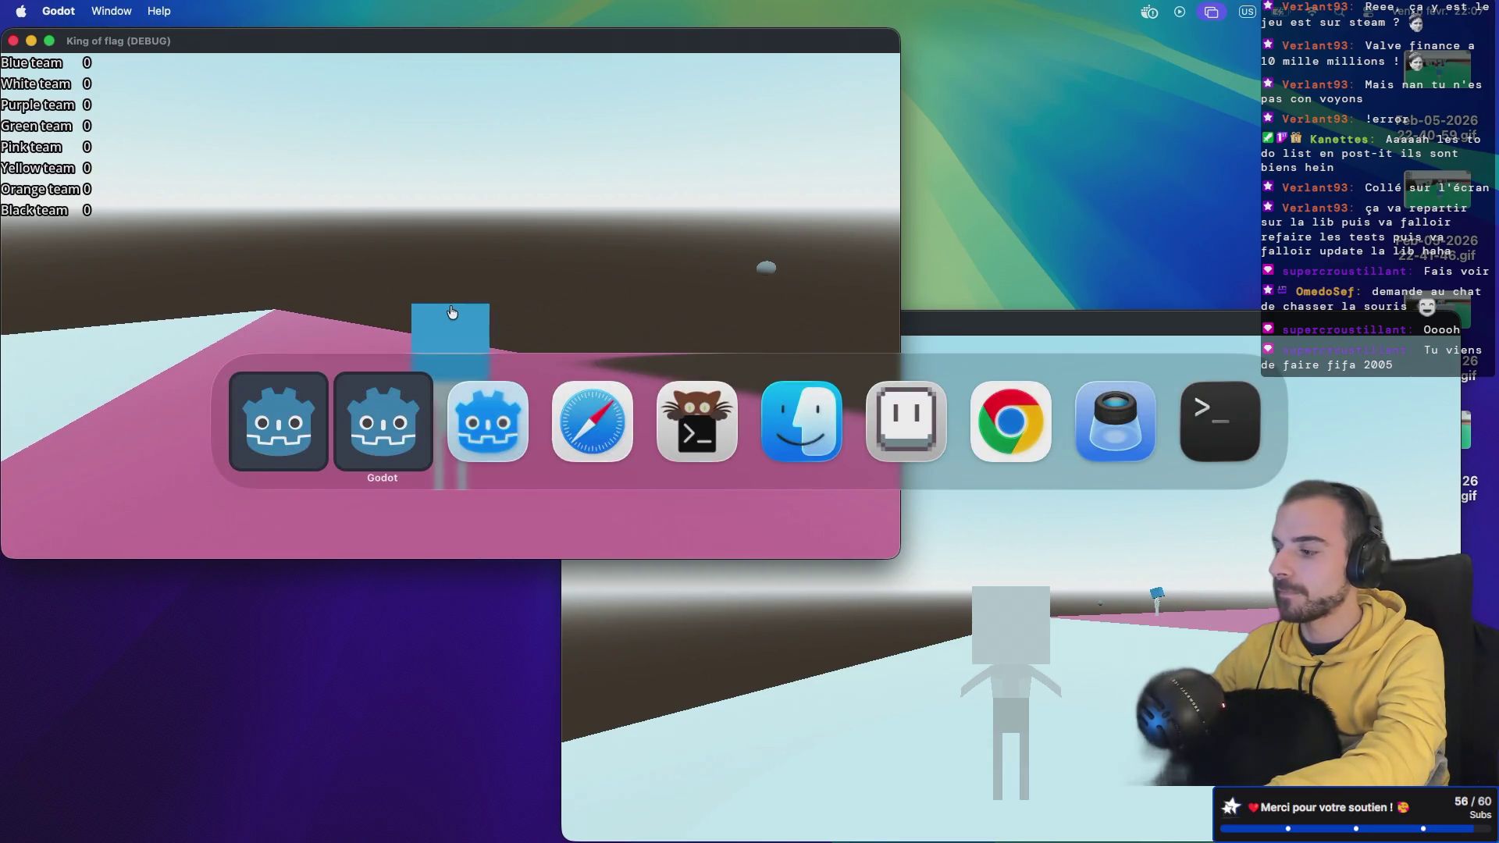
{"action": "left_click", "coordinate": [450, 305]}
{"action": "key", "text": "w"}
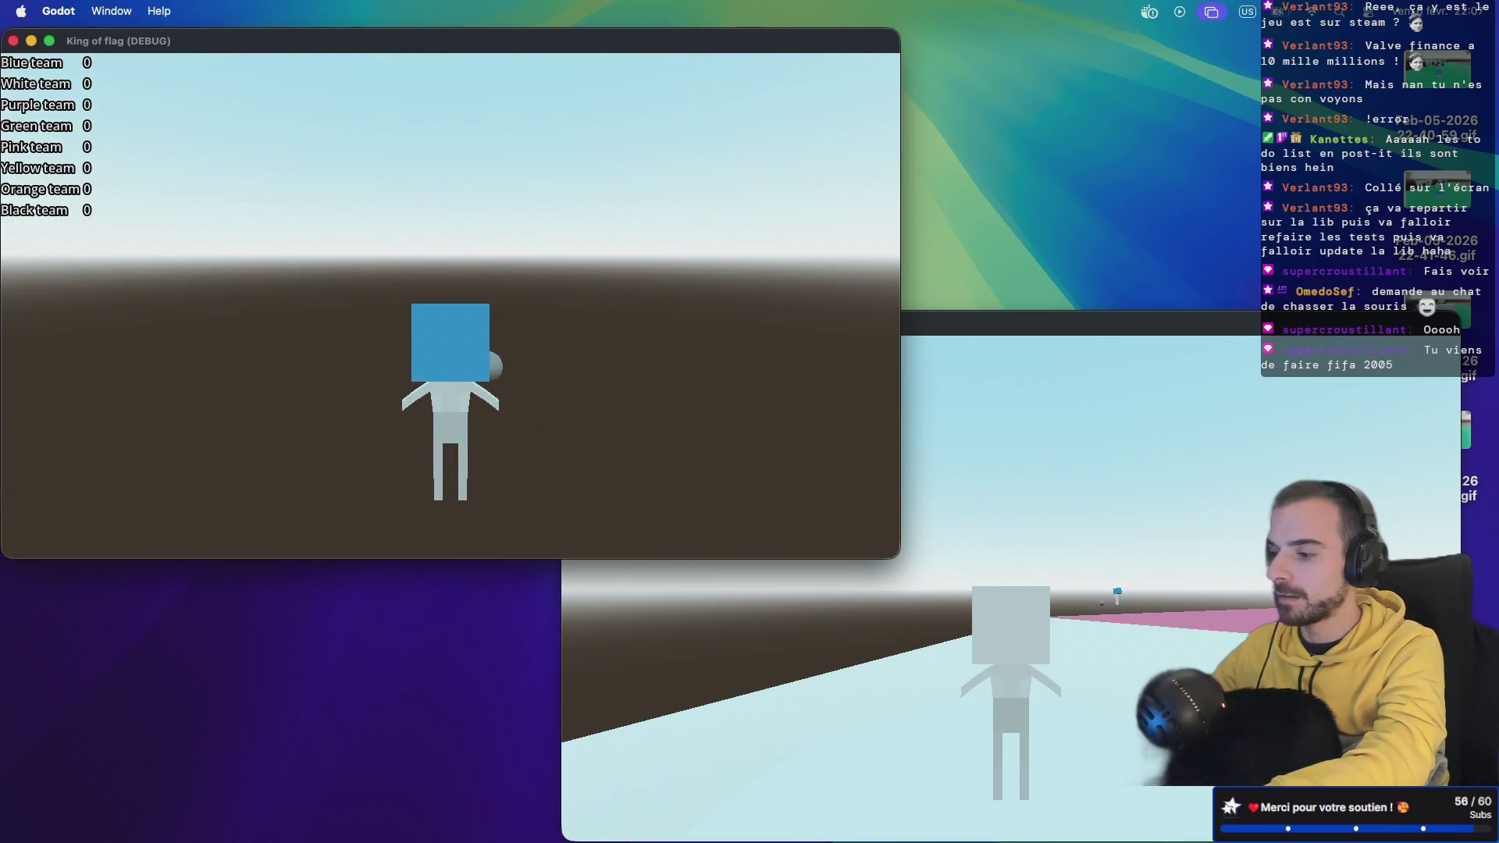
{"action": "key", "text": "super+Tab"}
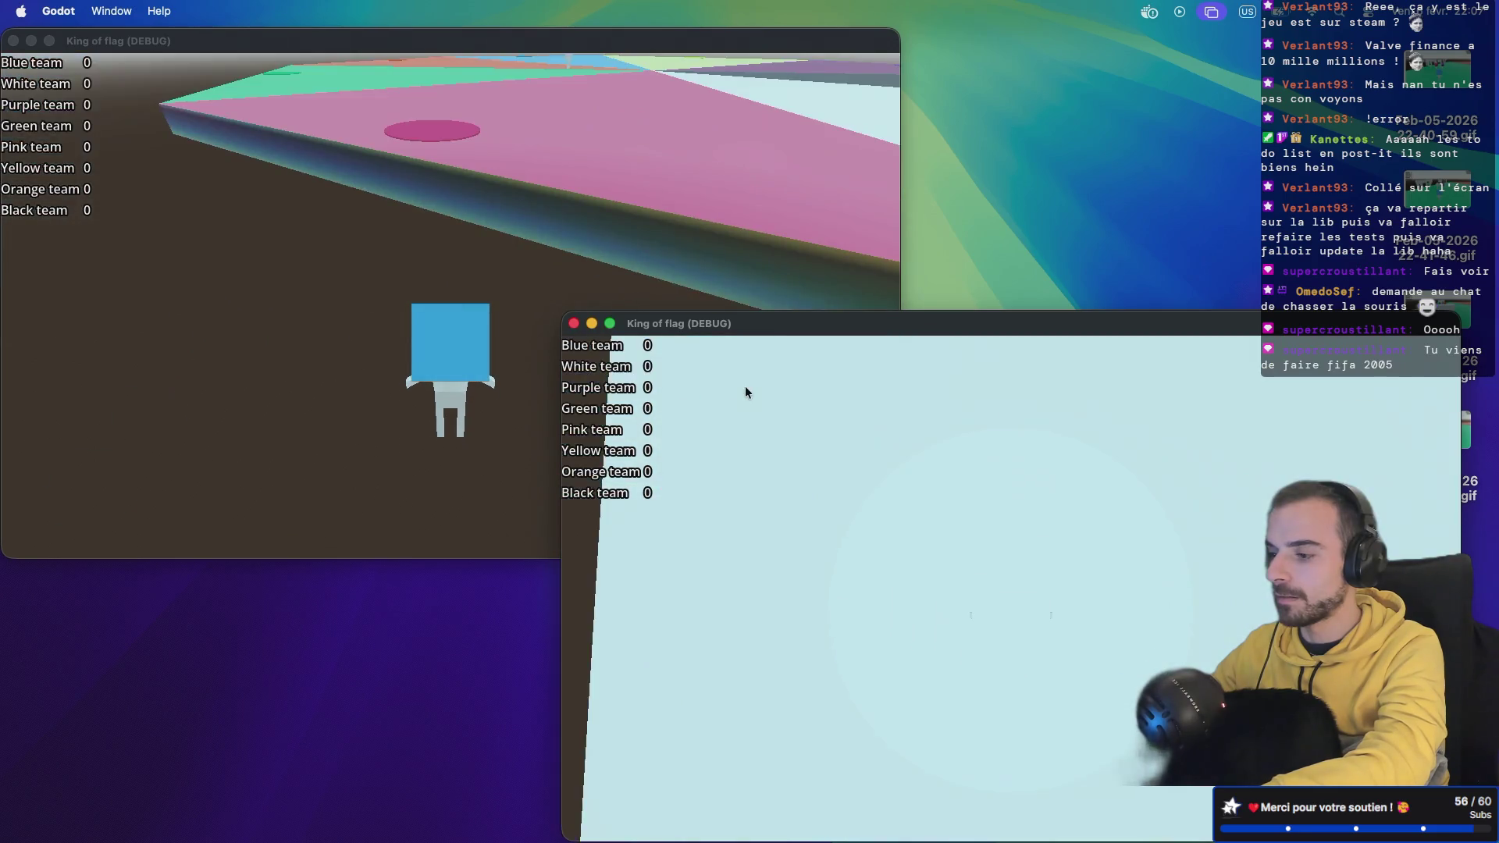
Step: Look for the dropped rock in the second client, then switch over to the Godot editor
{"action": "key", "text": "super+Tab"}
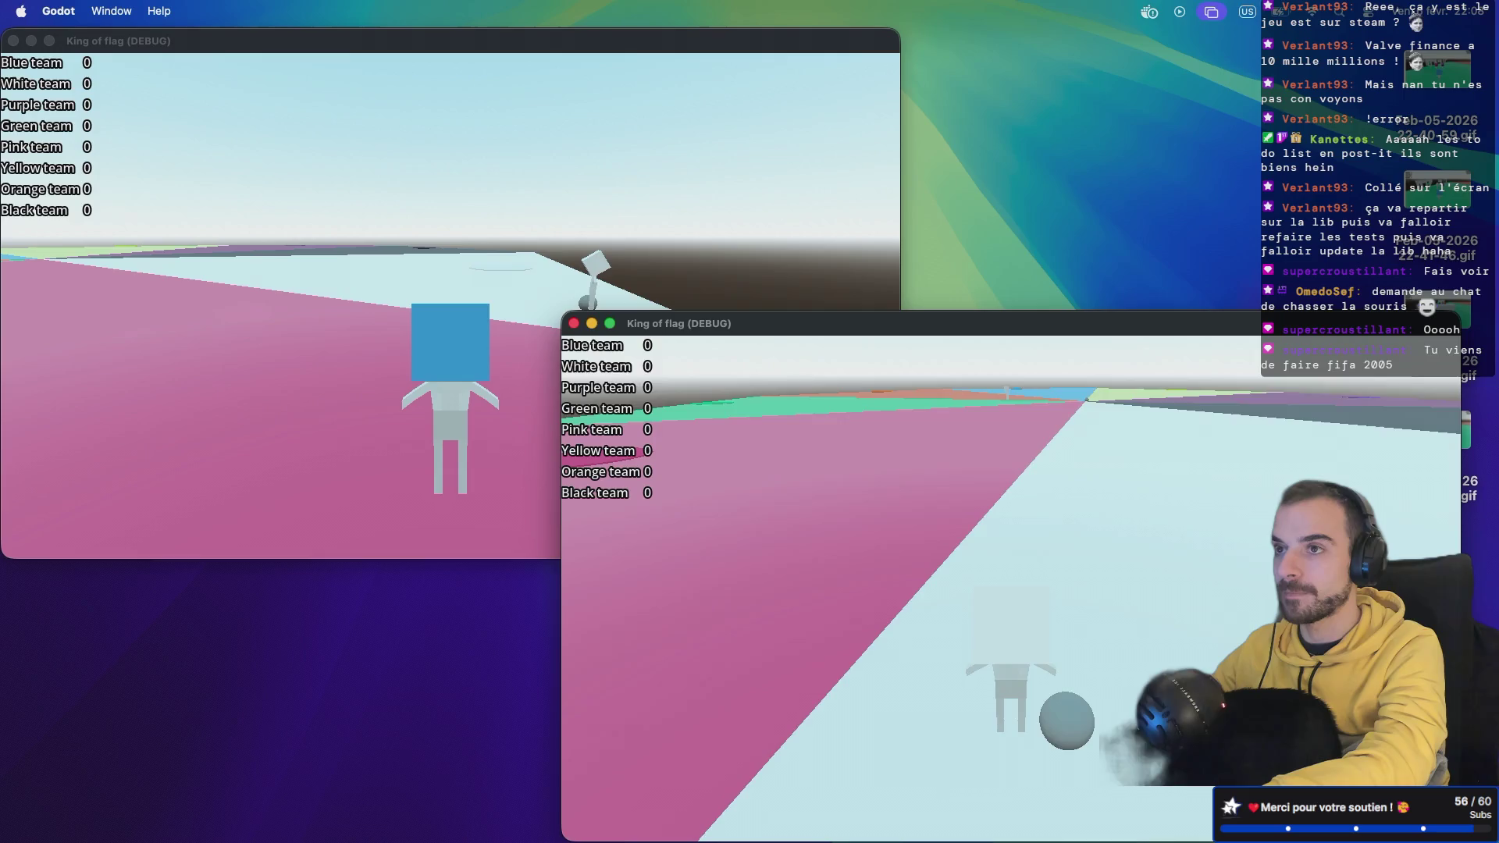
{"action": "key", "text": "super+Tab"}
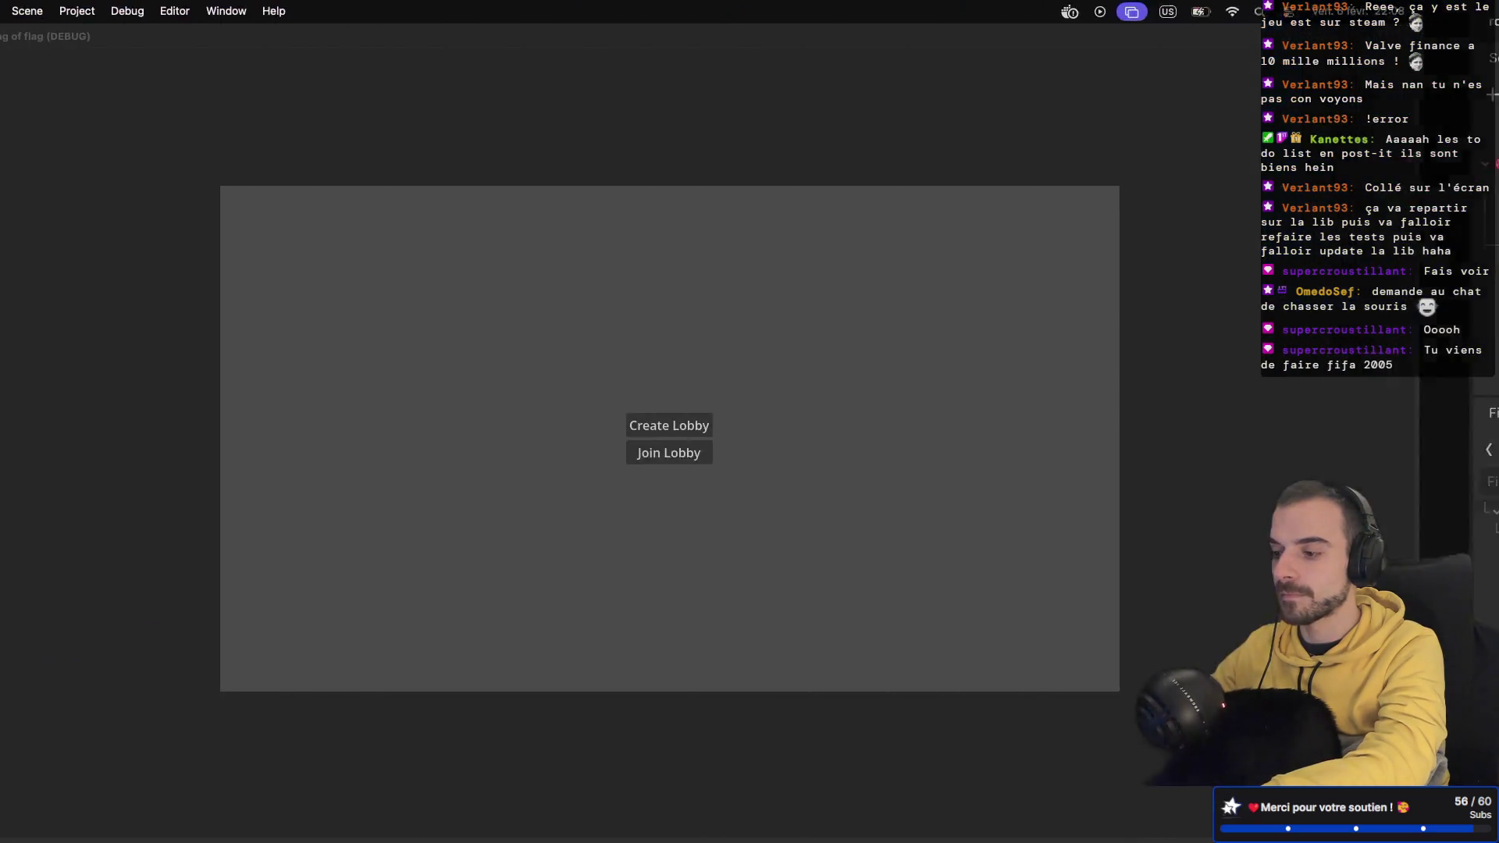
Step: Cycle between the game windows, the full-screen game view and the editor space
{"action": "key", "text": "super+b"}
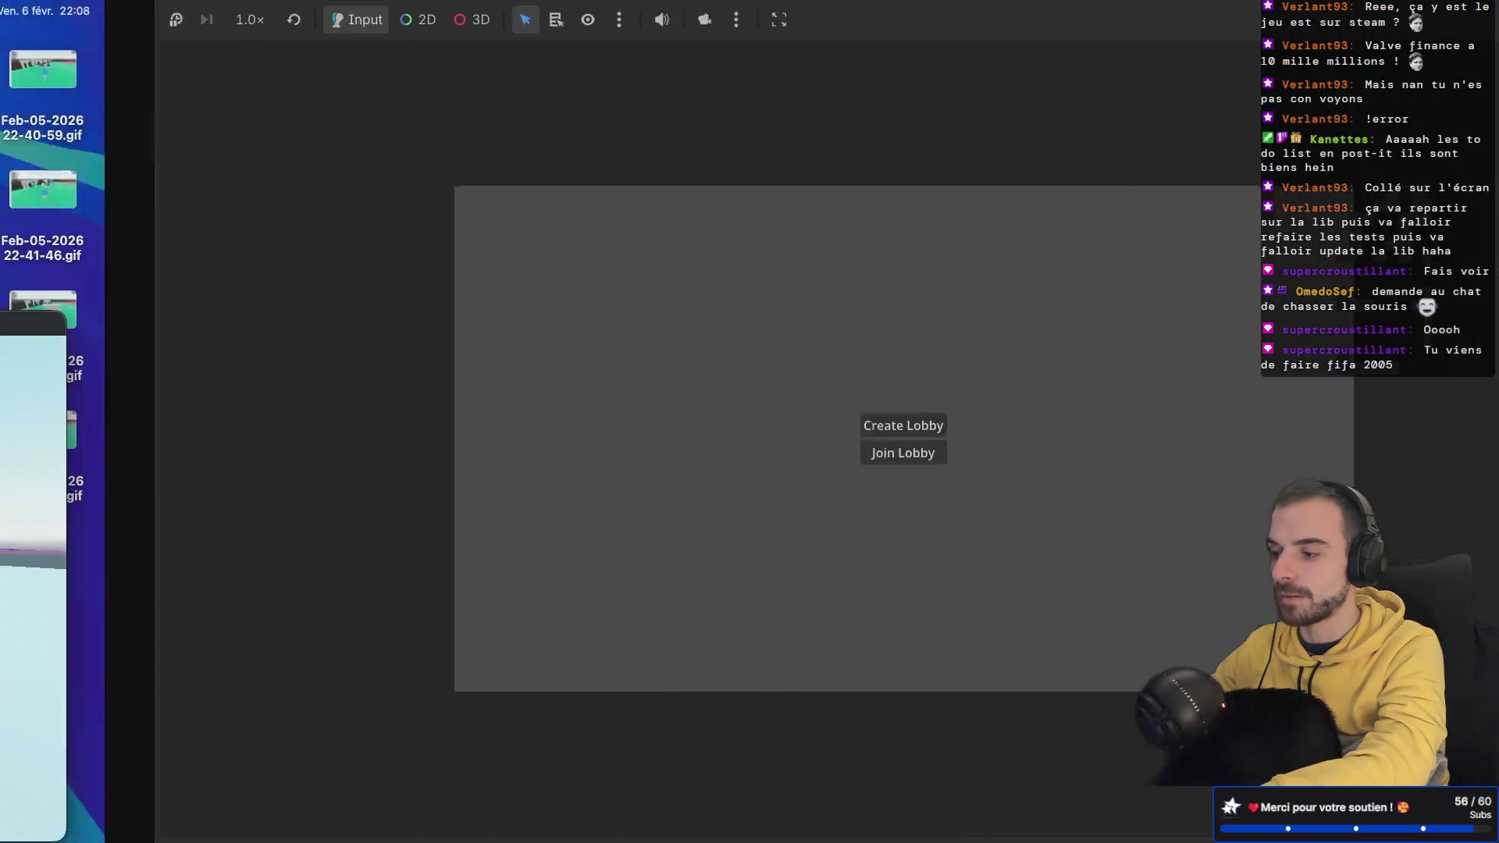
{"action": "key", "text": "super+Tab"}
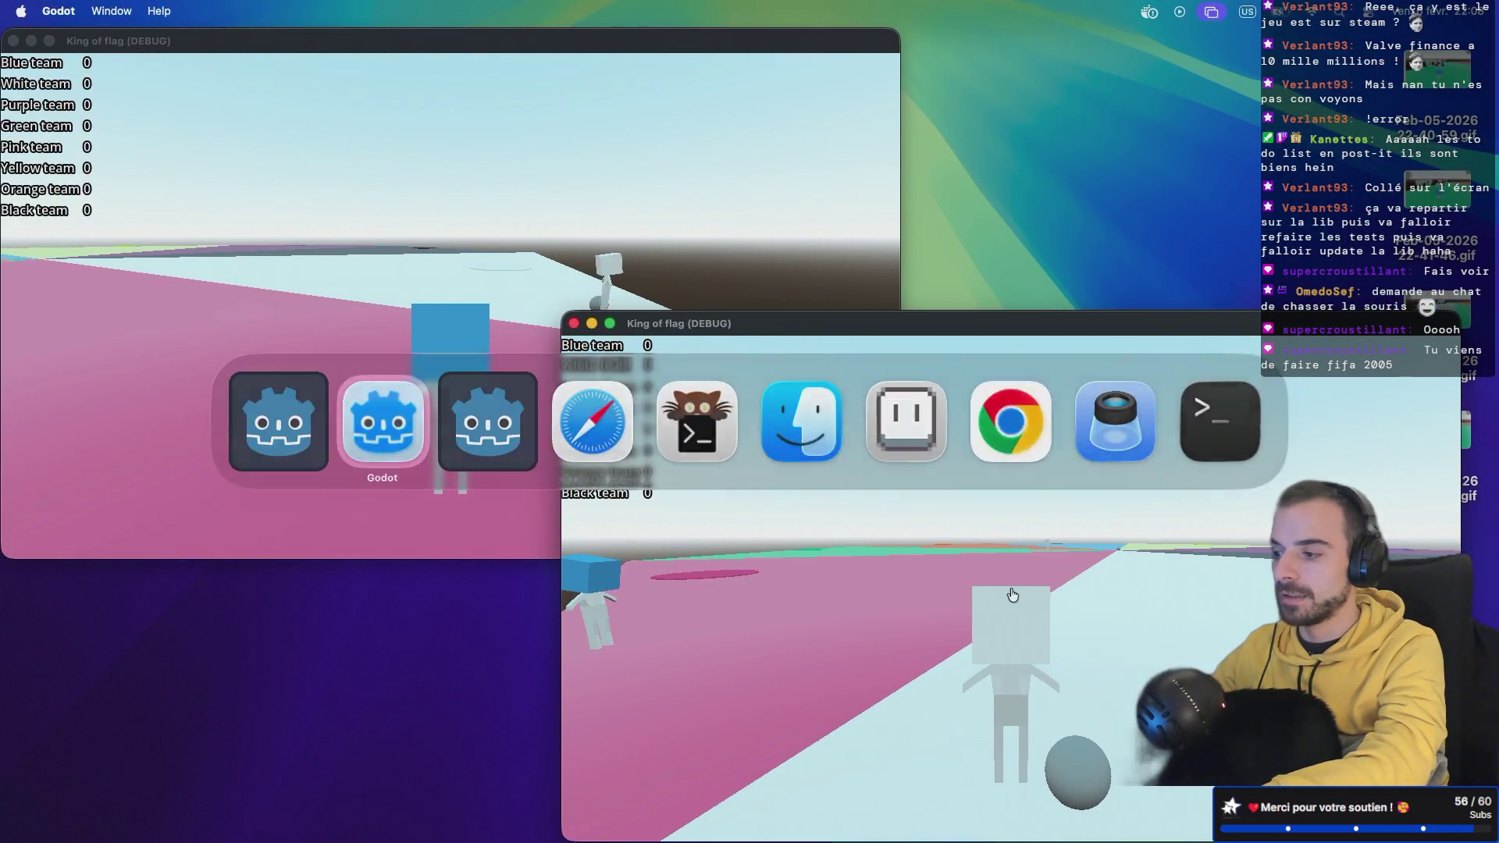
{"action": "key", "text": "super+Tab"}
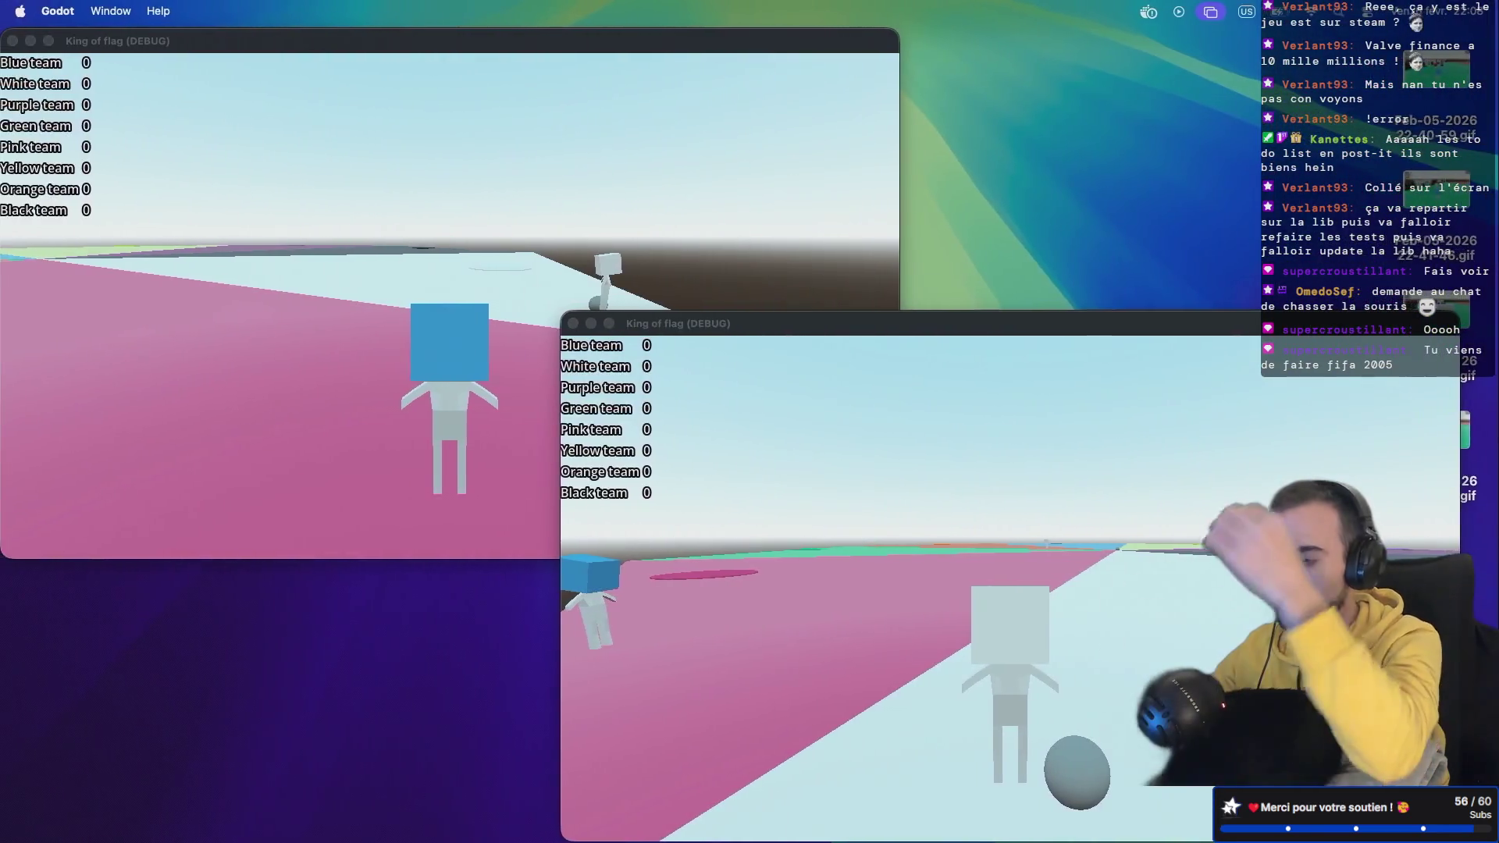
{"action": "key", "text": "super+Tab"}
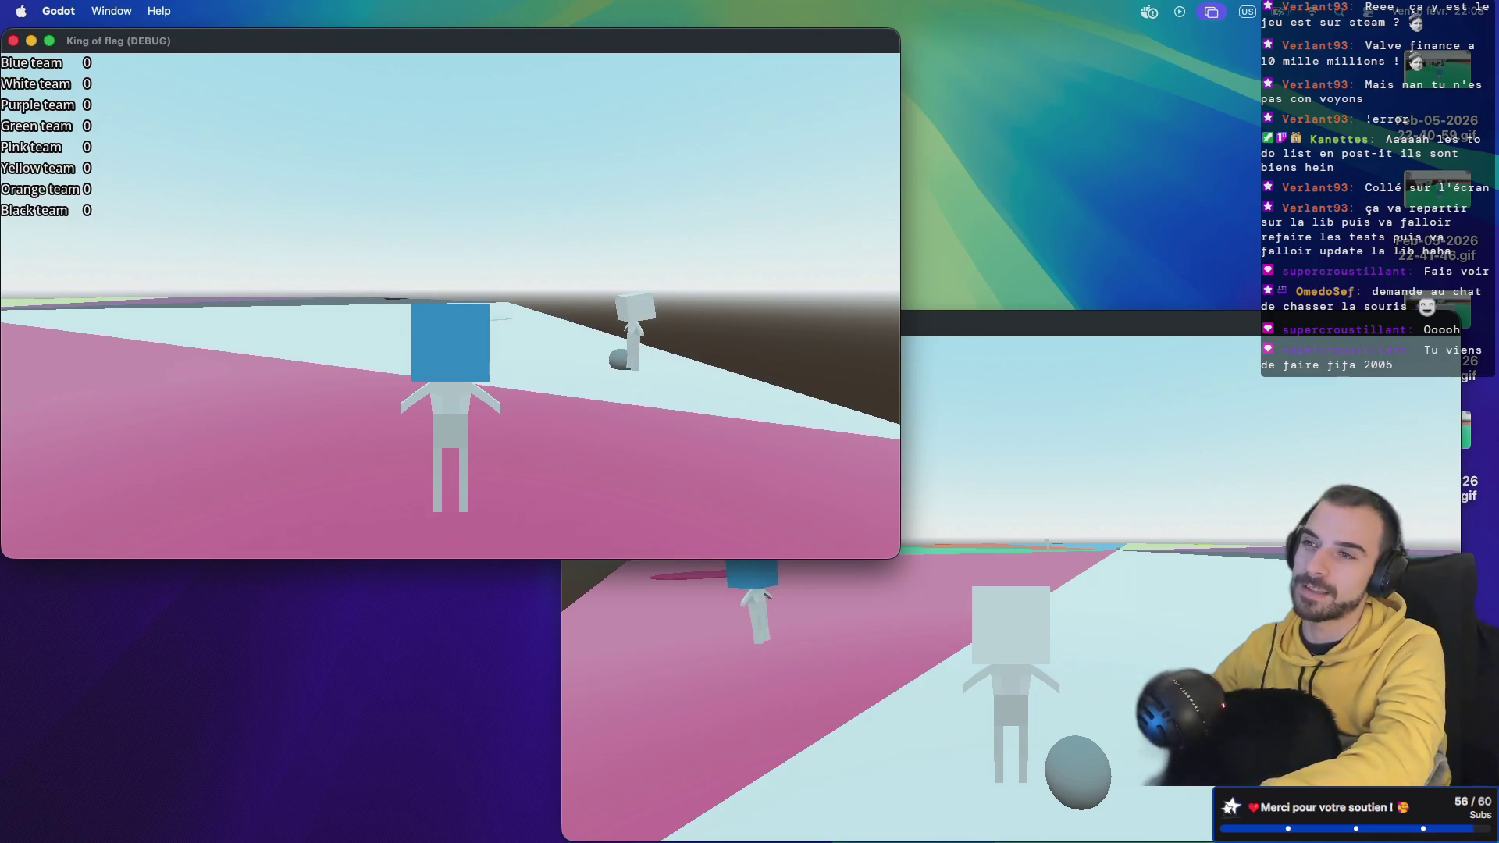
{"action": "key", "text": "ctrl+Right"}
{"action": "key", "text": "ctrl+Right"}
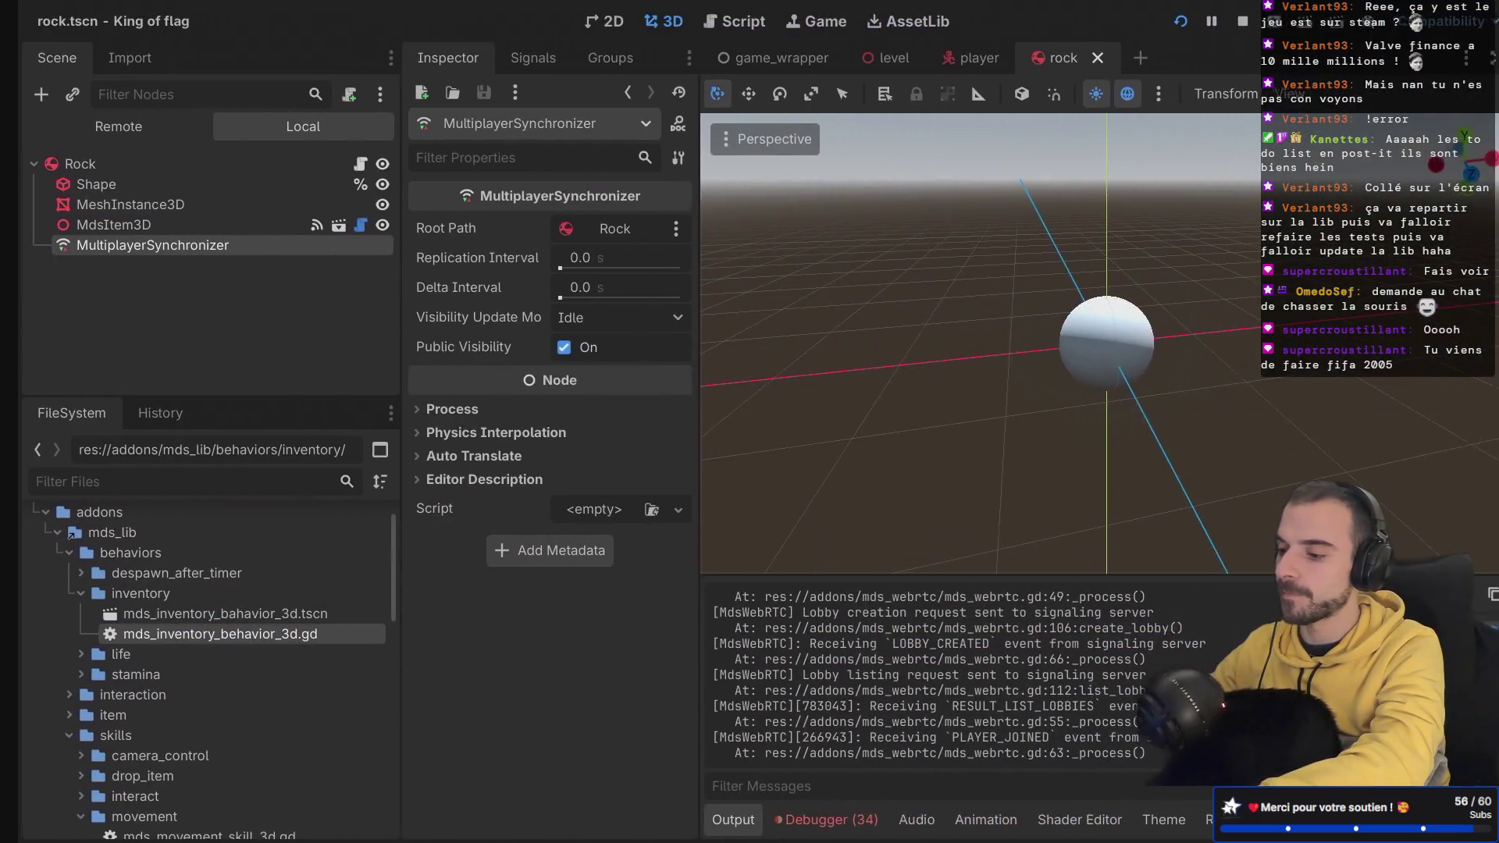
{"action": "key", "text": "ctrl+Left"}
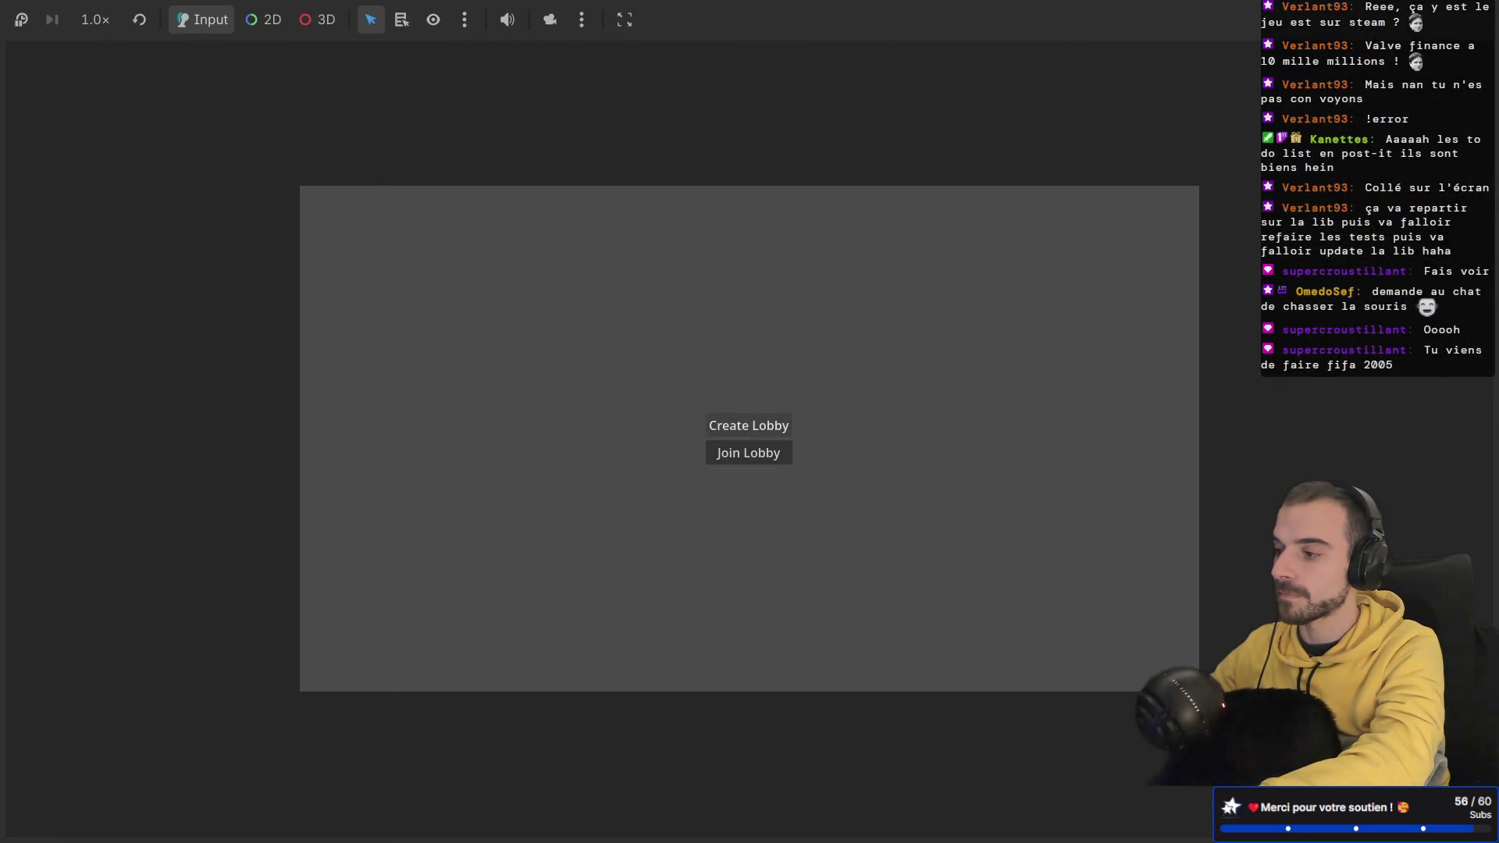
{"action": "key", "text": "ctrl+Right"}
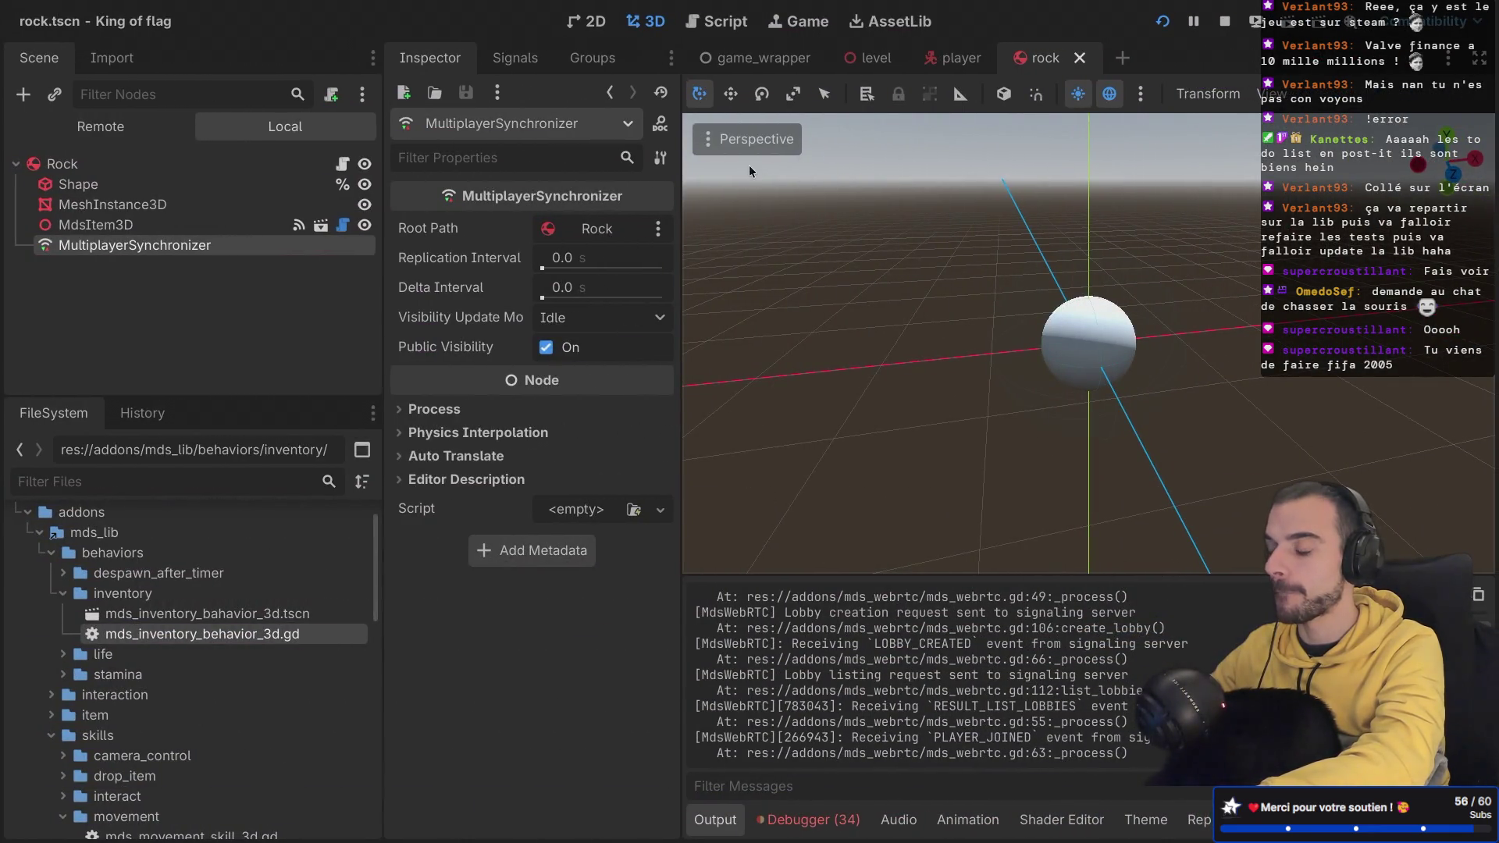
{"action": "key", "text": "ctrl+Left"}
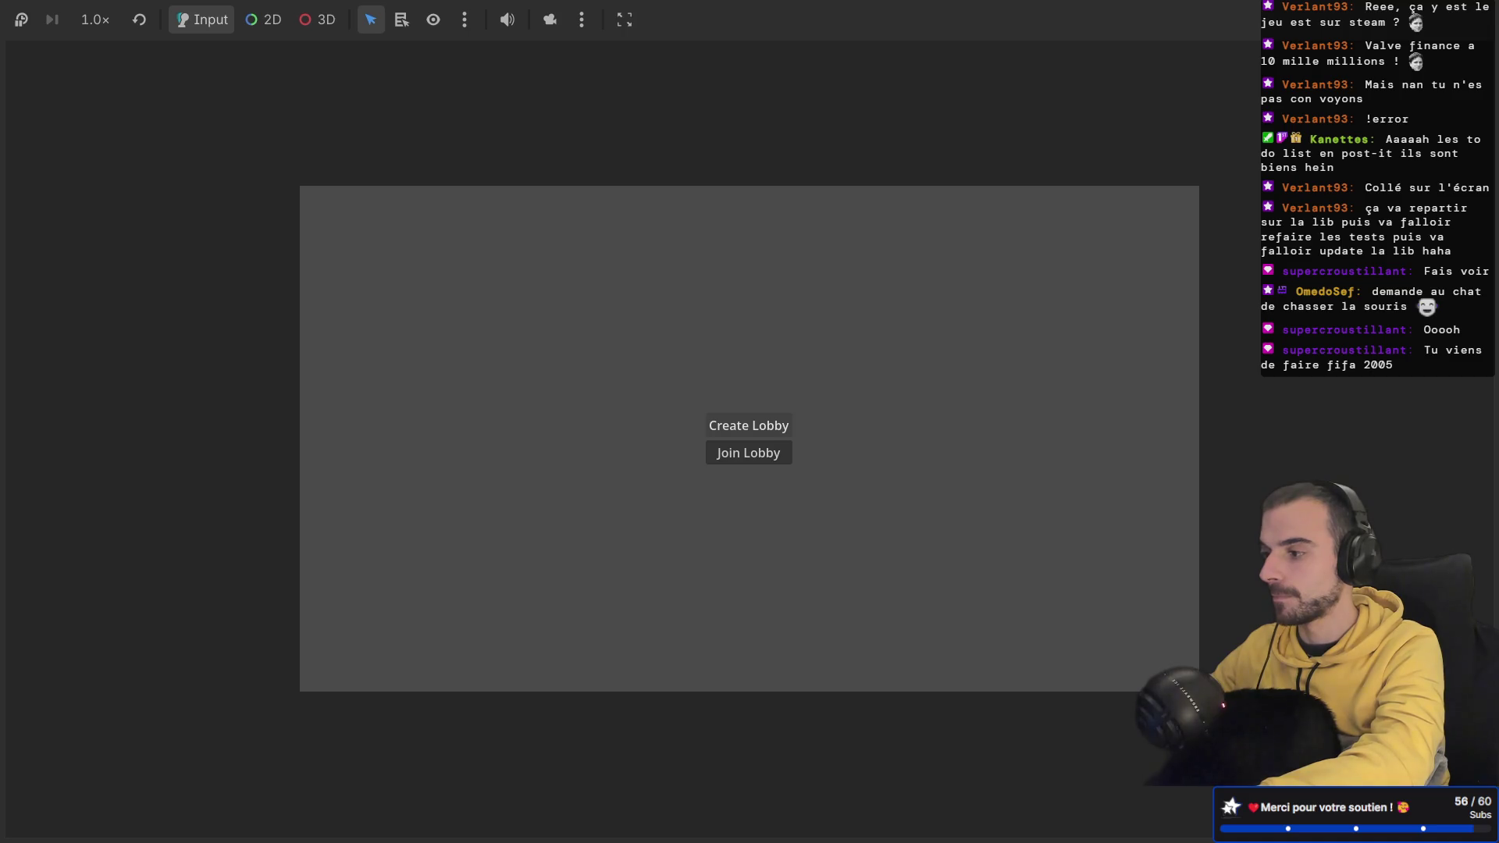
Step: Bring the left game window forward from Mission Control, then return to the editor's rock scene
{"action": "key", "text": "ctrl+Up"}
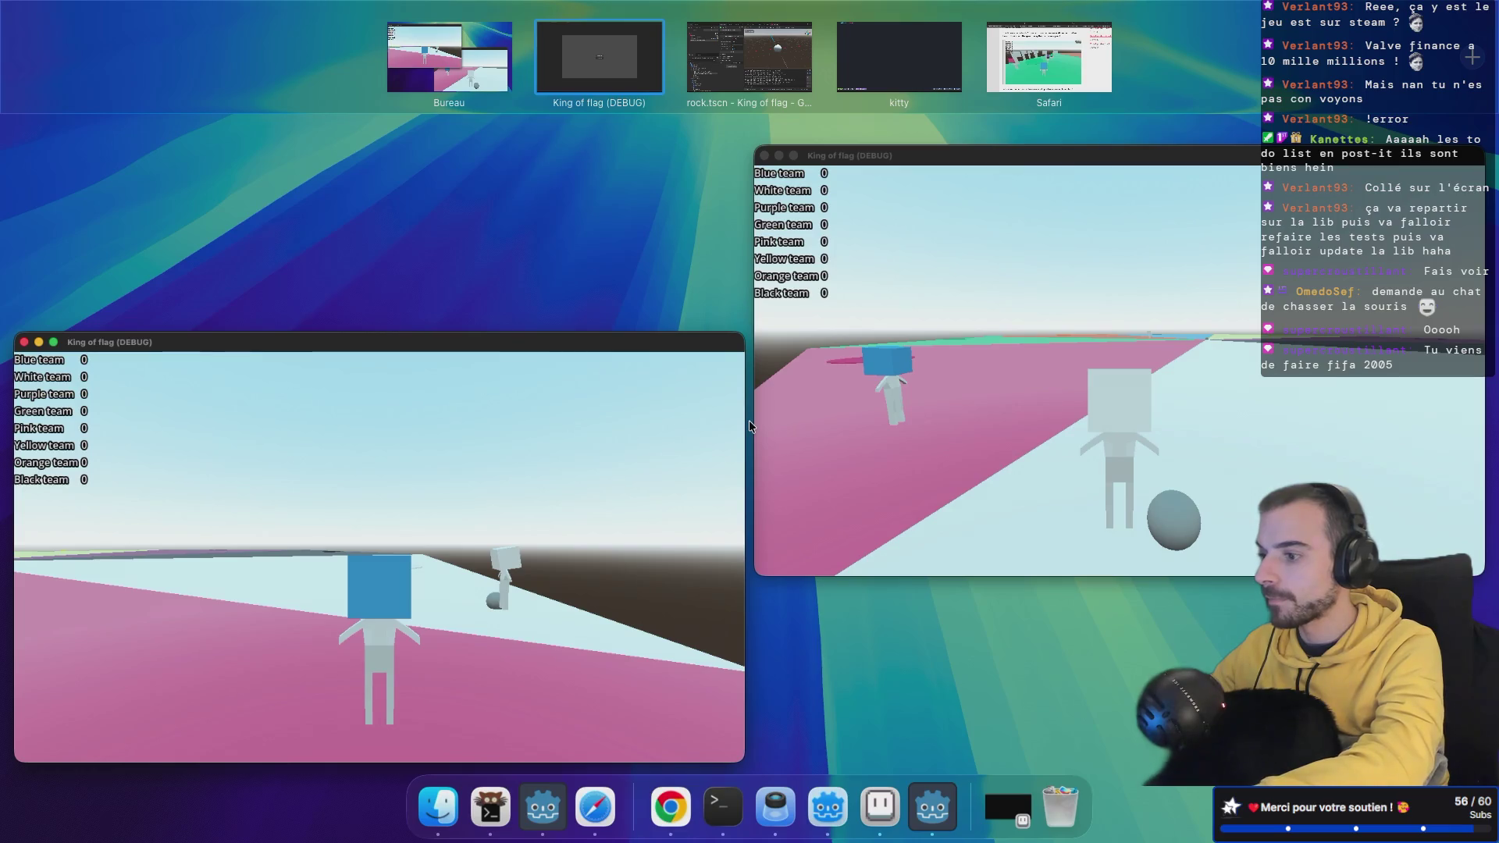
{"action": "left_click", "coordinate": [747, 420]}
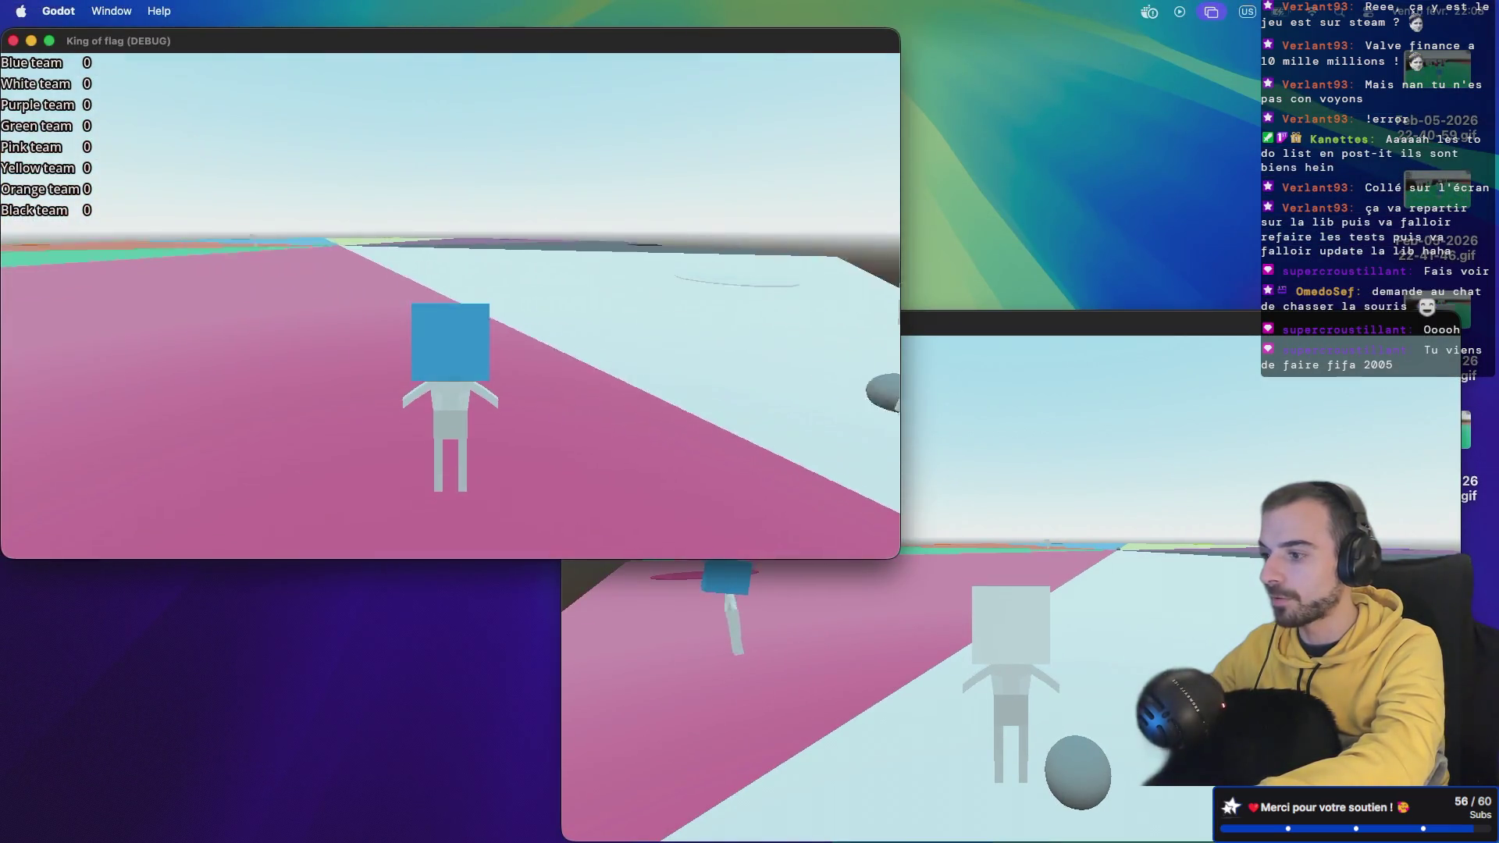
{"action": "key", "text": "ctrl+Right"}
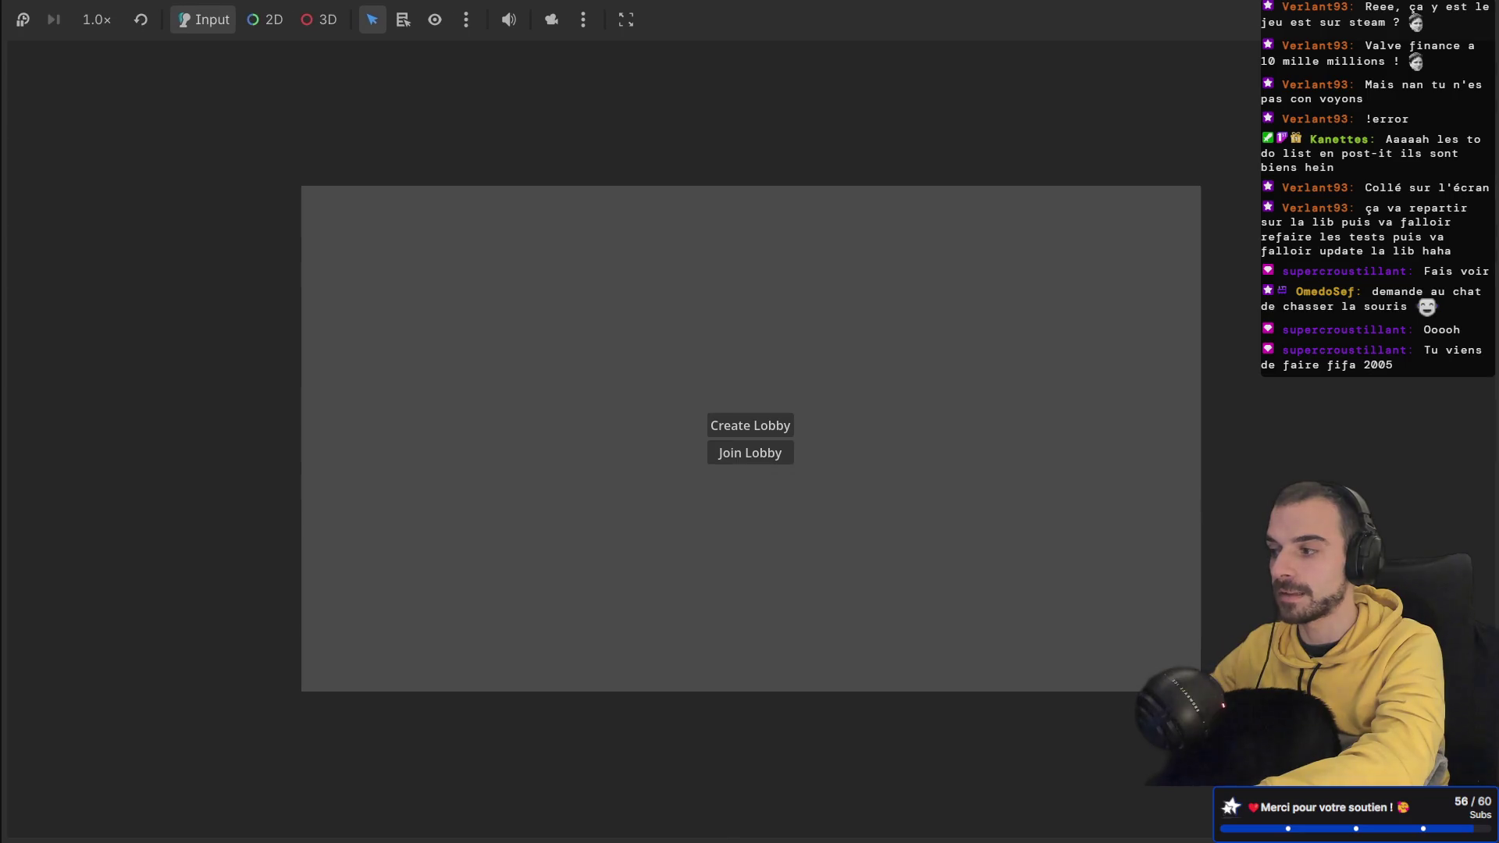
{"action": "key", "text": "ctrl+Right"}
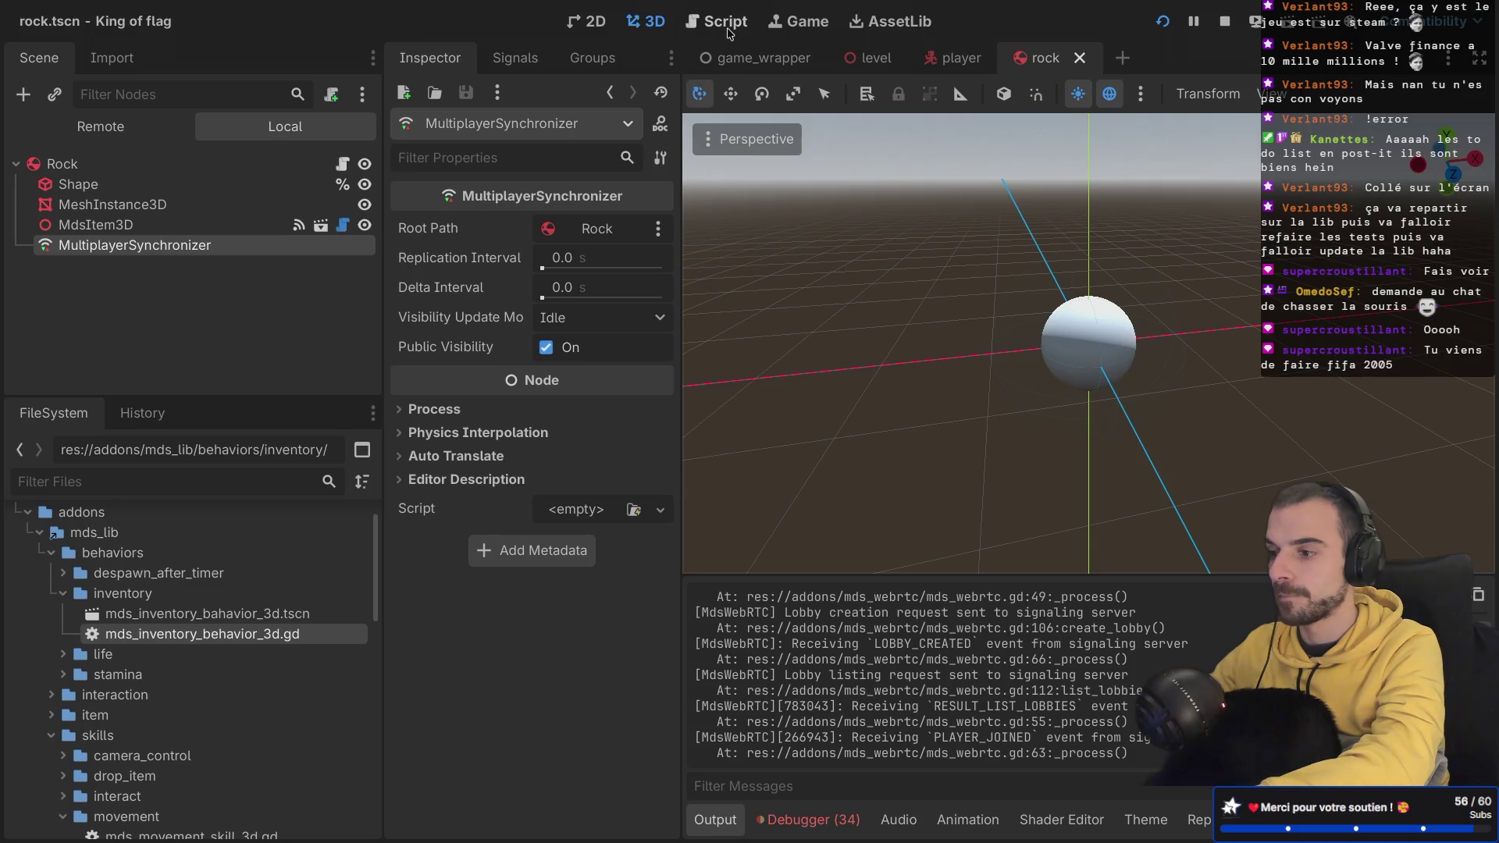
Step: Check the Input Map in Project Settings, close it, and open the Debug menu
{"action": "left_click", "coordinate": [1139, 95]}
{"action": "left_click", "coordinate": [1139, 95]}
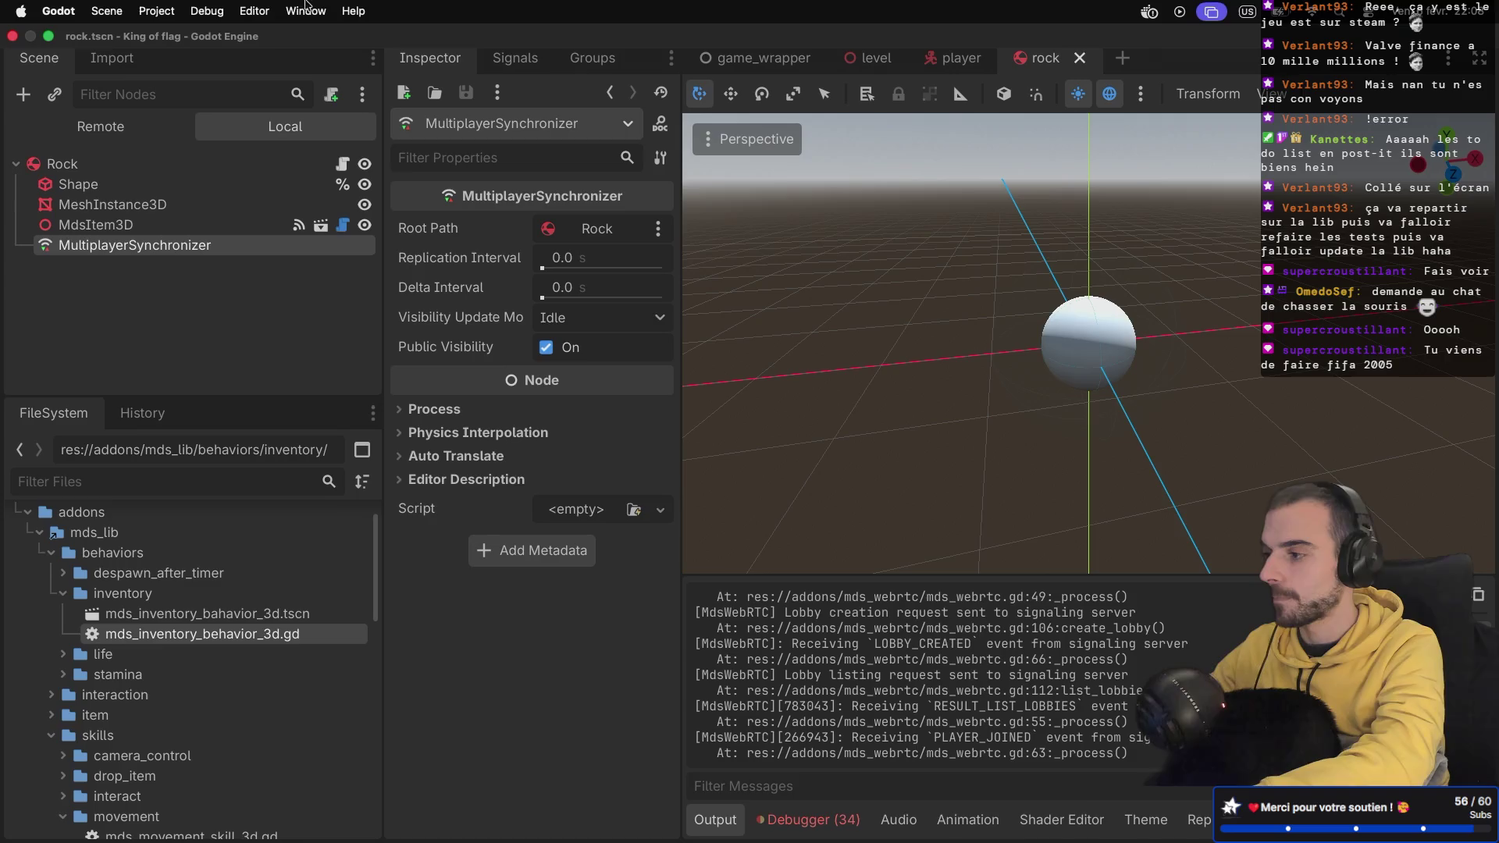
{"action": "left_click", "coordinate": [156, 11]}
{"action": "left_click", "coordinate": [174, 37]}
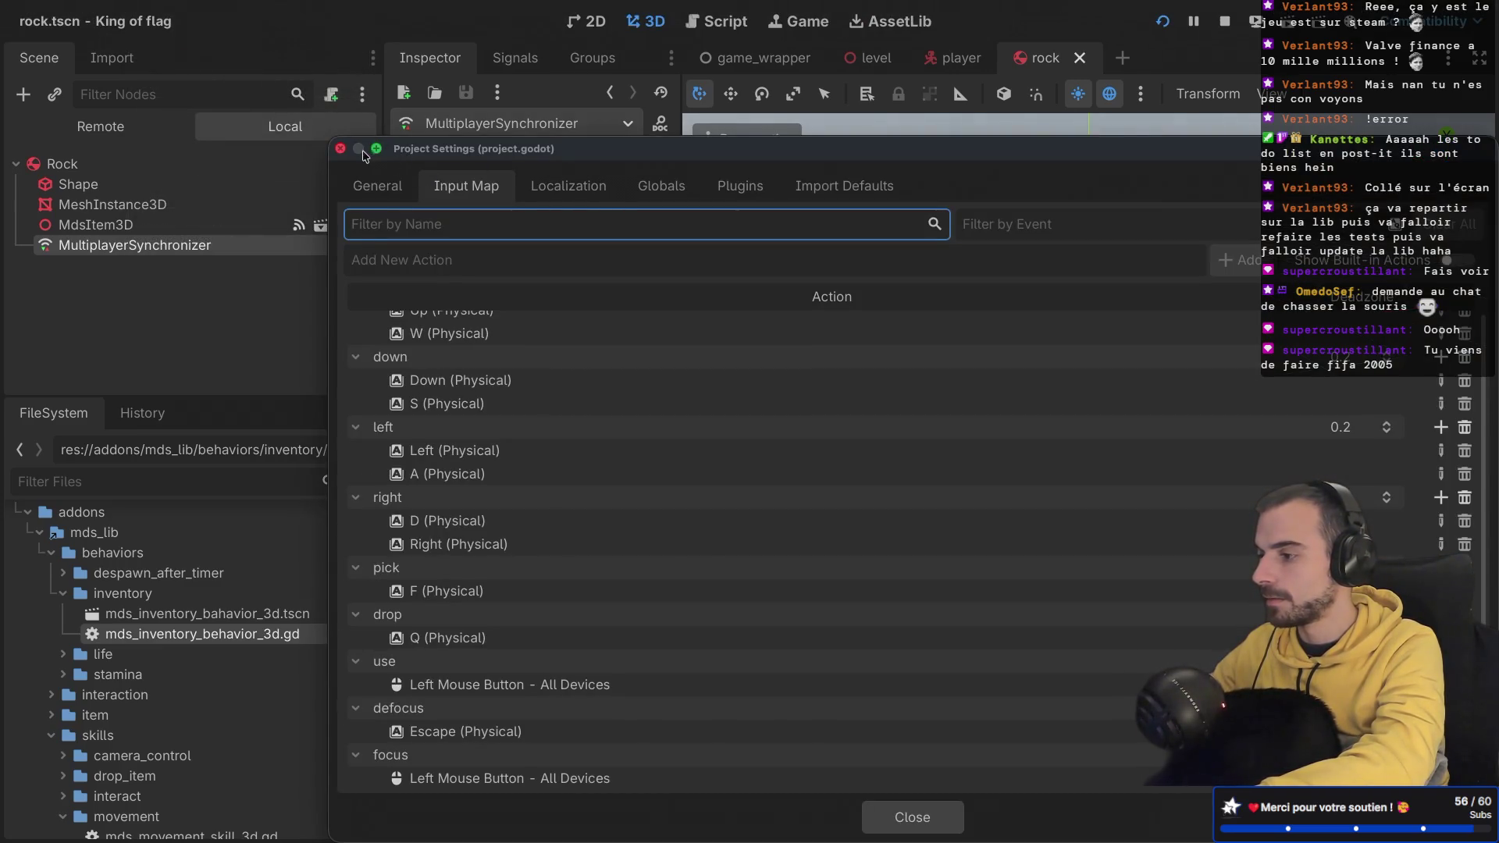
{"action": "left_click", "coordinate": [341, 150]}
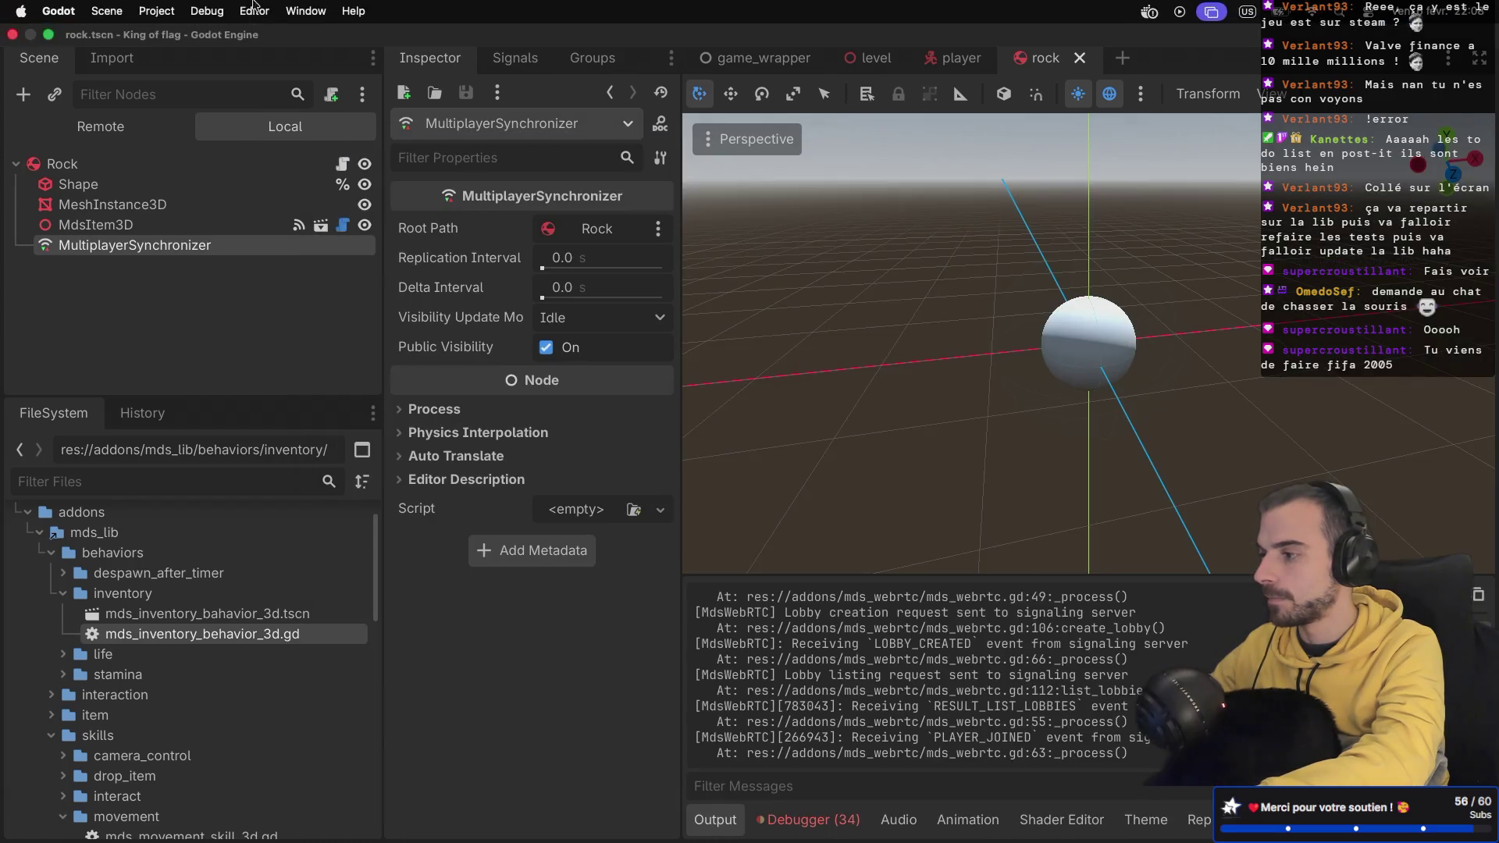
{"action": "left_click", "coordinate": [207, 11]}
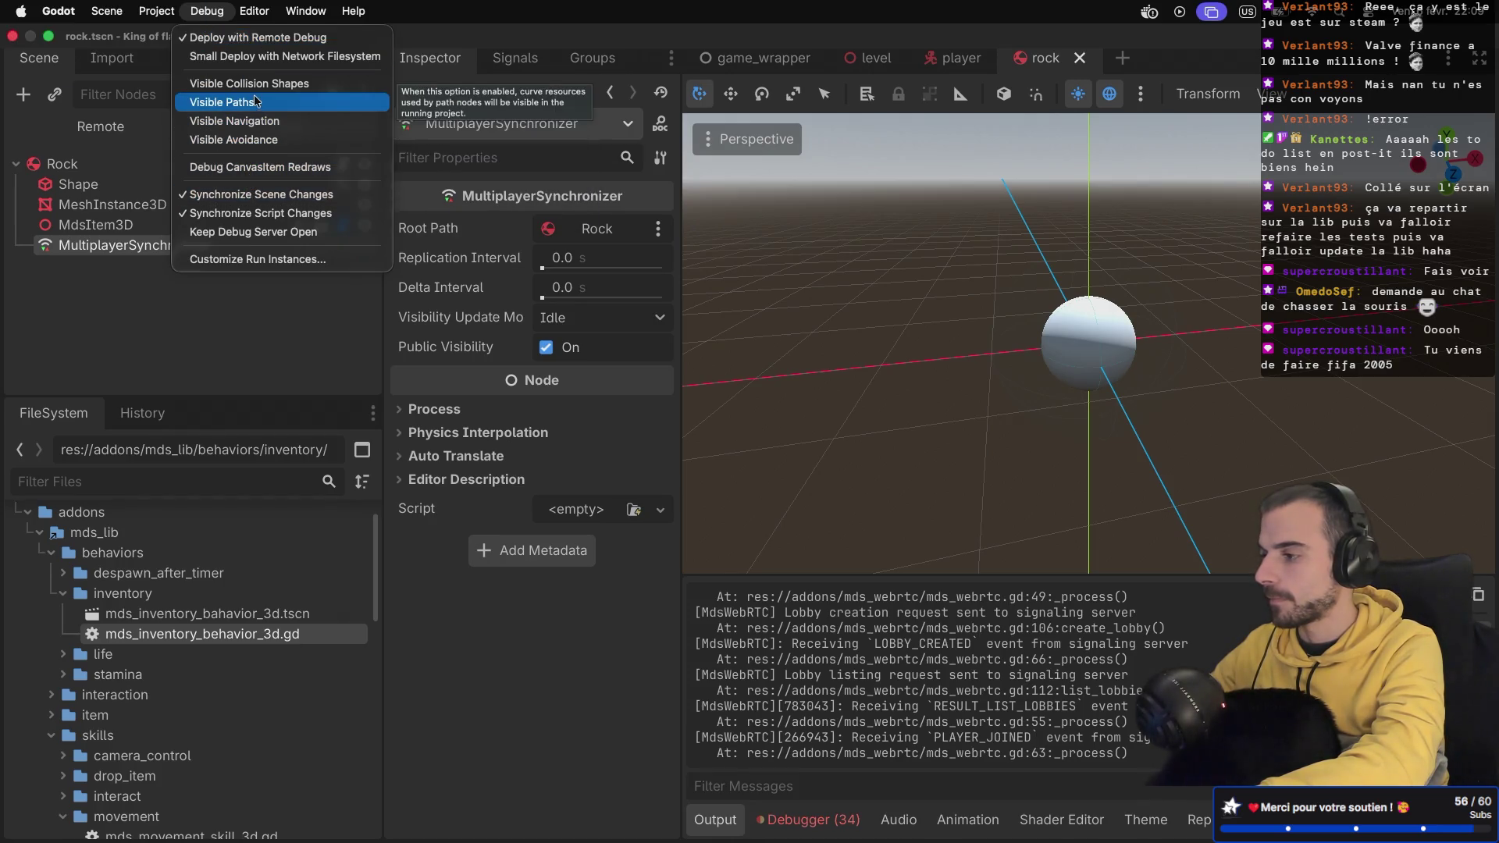
{"action": "left_click", "coordinate": [240, 260]}
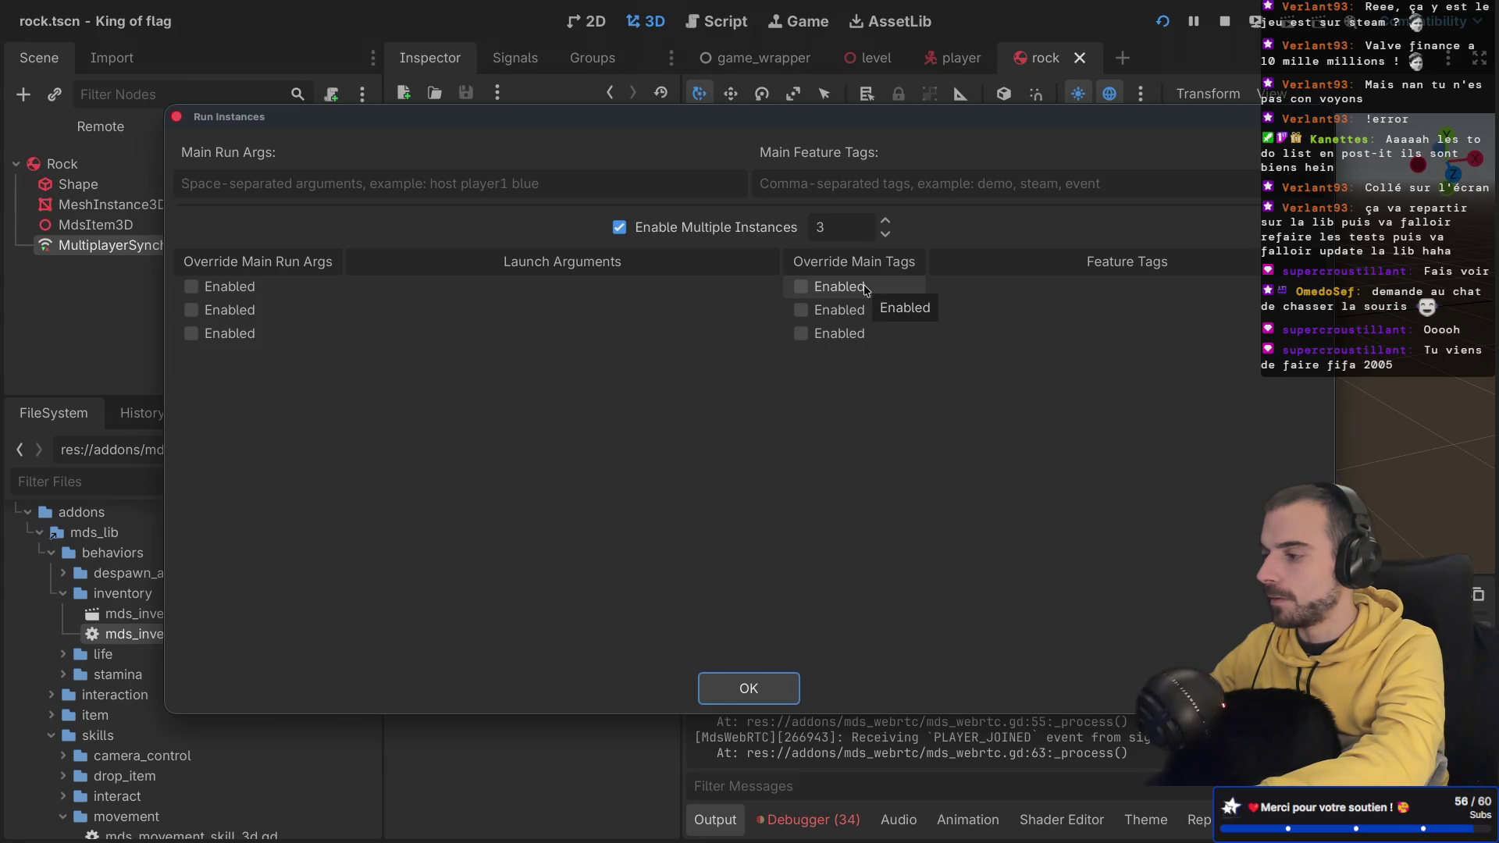
{"action": "key", "text": "Escape"}
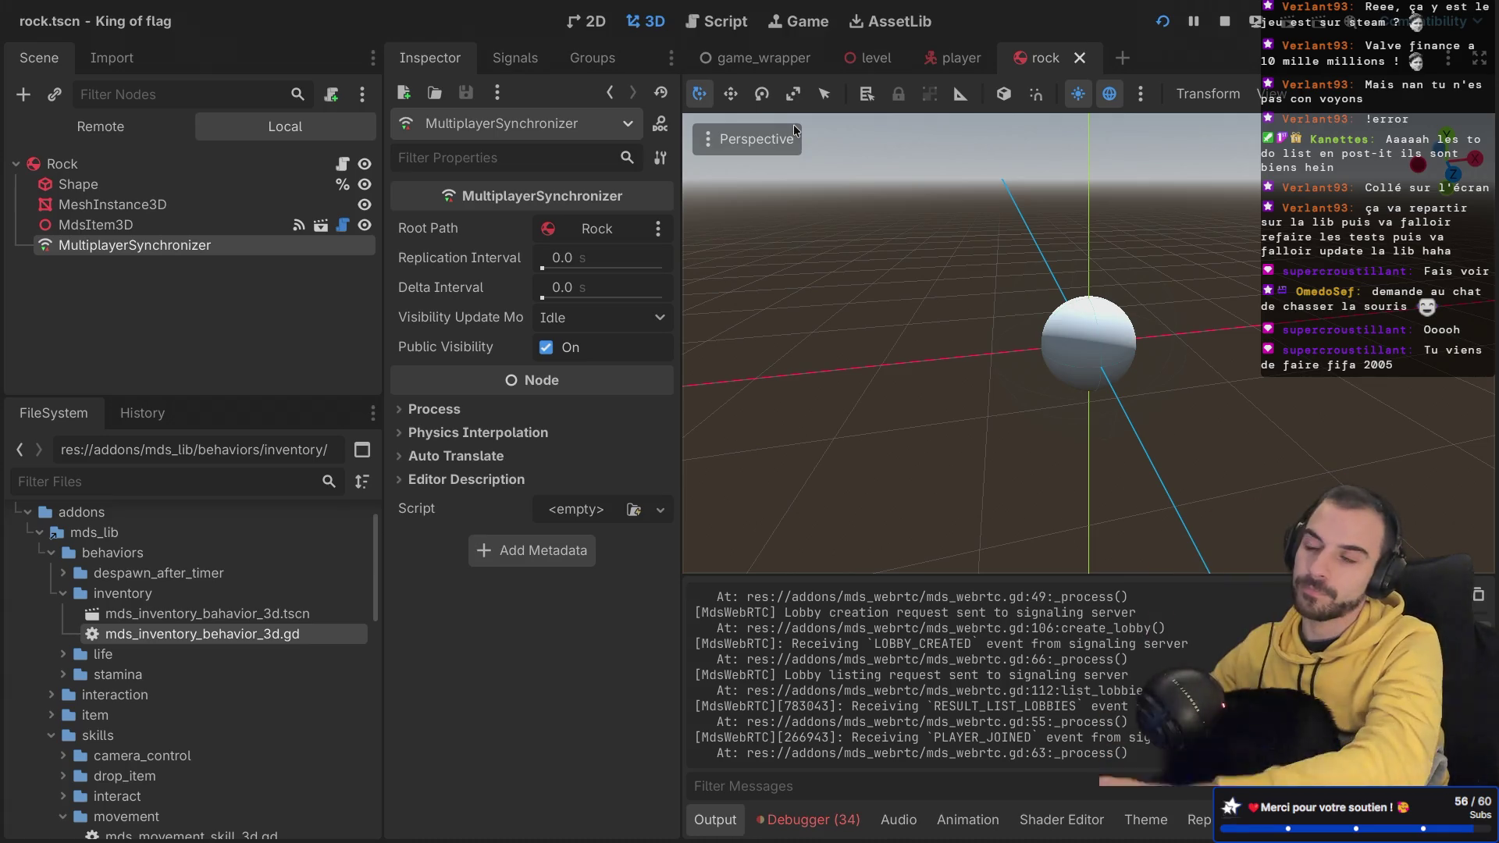
Step: In the Debugger, review Errors for Session 3 and Session 2, select Session 1, then switch to the browser desktop
{"action": "left_click", "coordinate": [812, 816]}
{"action": "left_click", "coordinate": [864, 586]}
{"action": "scroll", "coordinate": [898, 687], "scroll_direction": "down", "scroll_amount": 3}
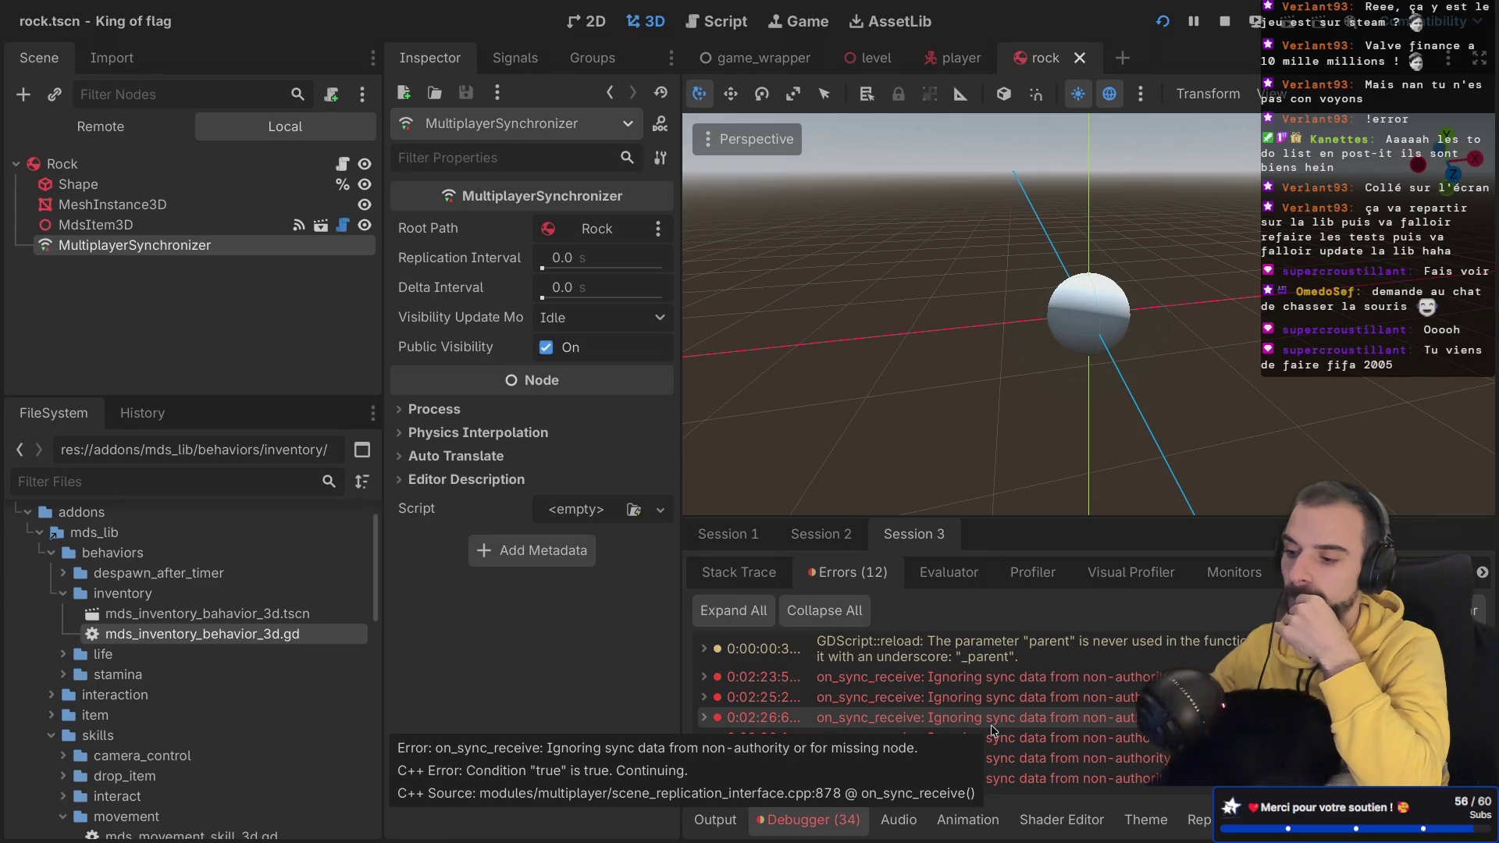
{"action": "left_click", "coordinate": [841, 539]}
{"action": "left_click", "coordinate": [851, 572]}
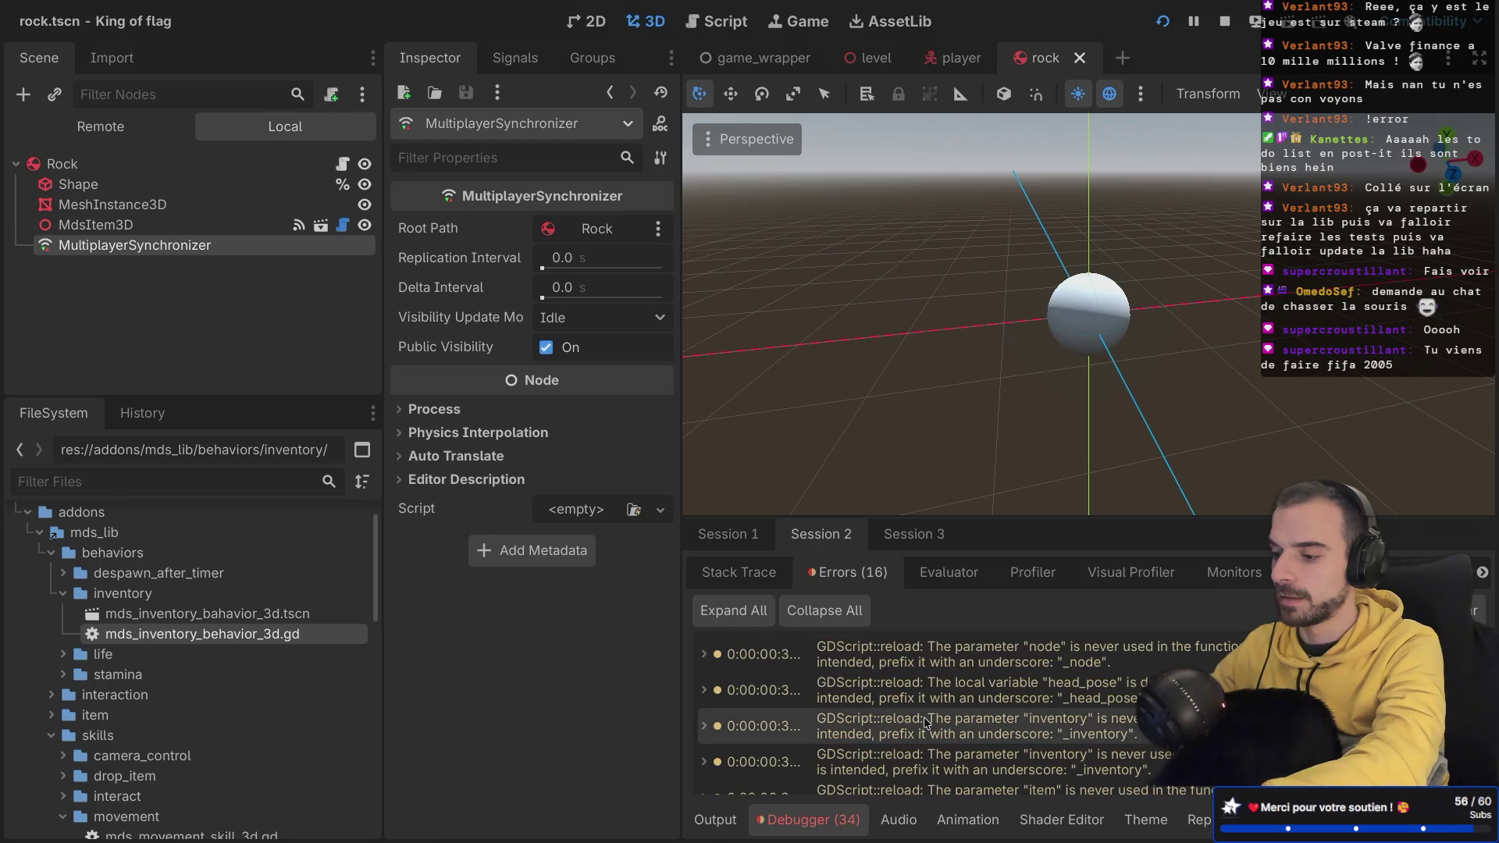
{"action": "scroll", "coordinate": [925, 722], "scroll_direction": "down", "scroll_amount": 5}
{"action": "scroll", "coordinate": [925, 722], "scroll_direction": "up", "scroll_amount": 5}
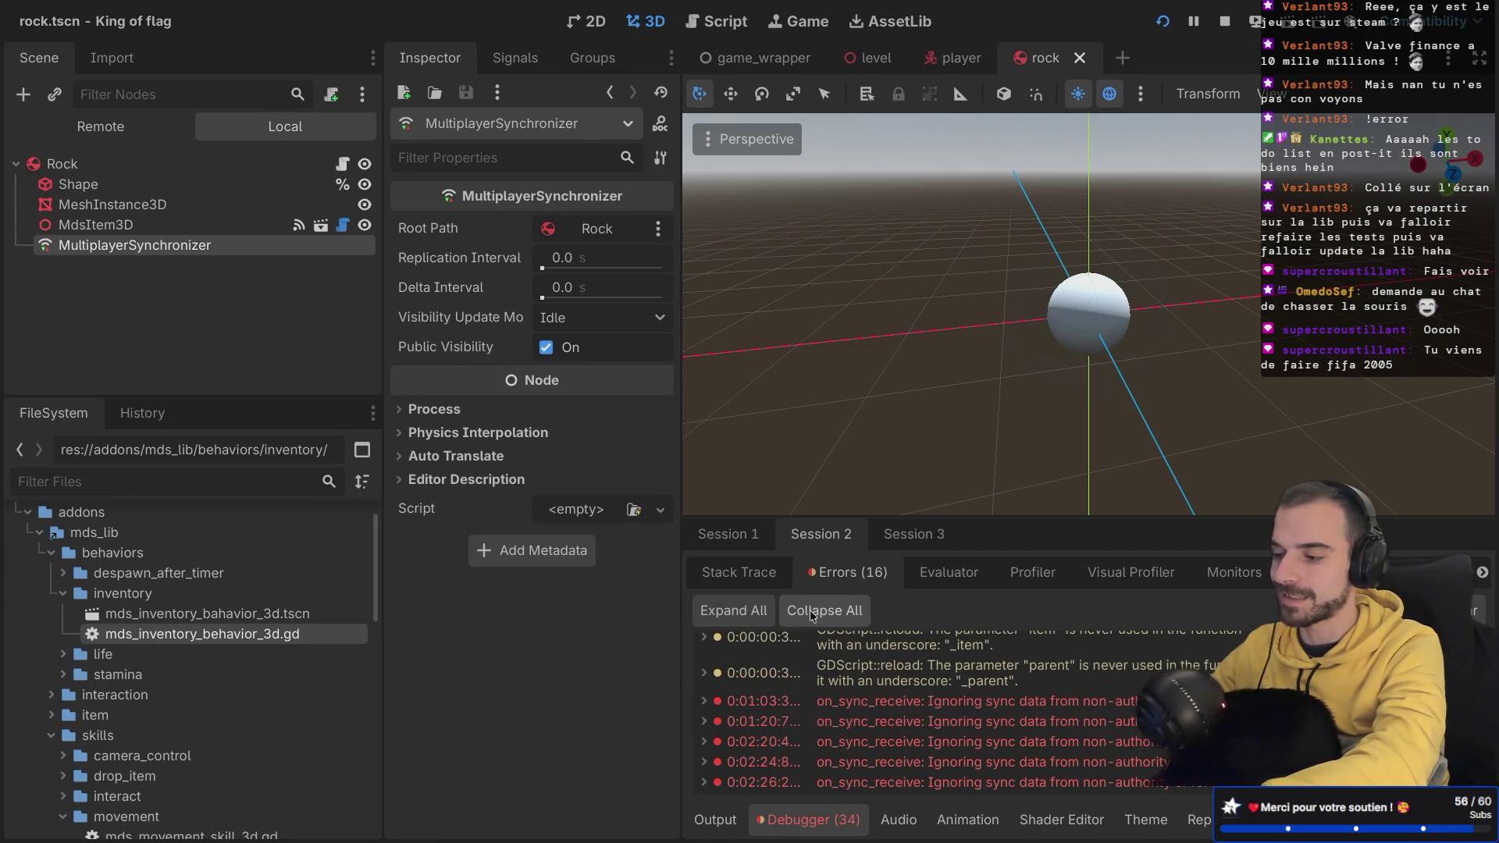
{"action": "left_click", "coordinate": [758, 546]}
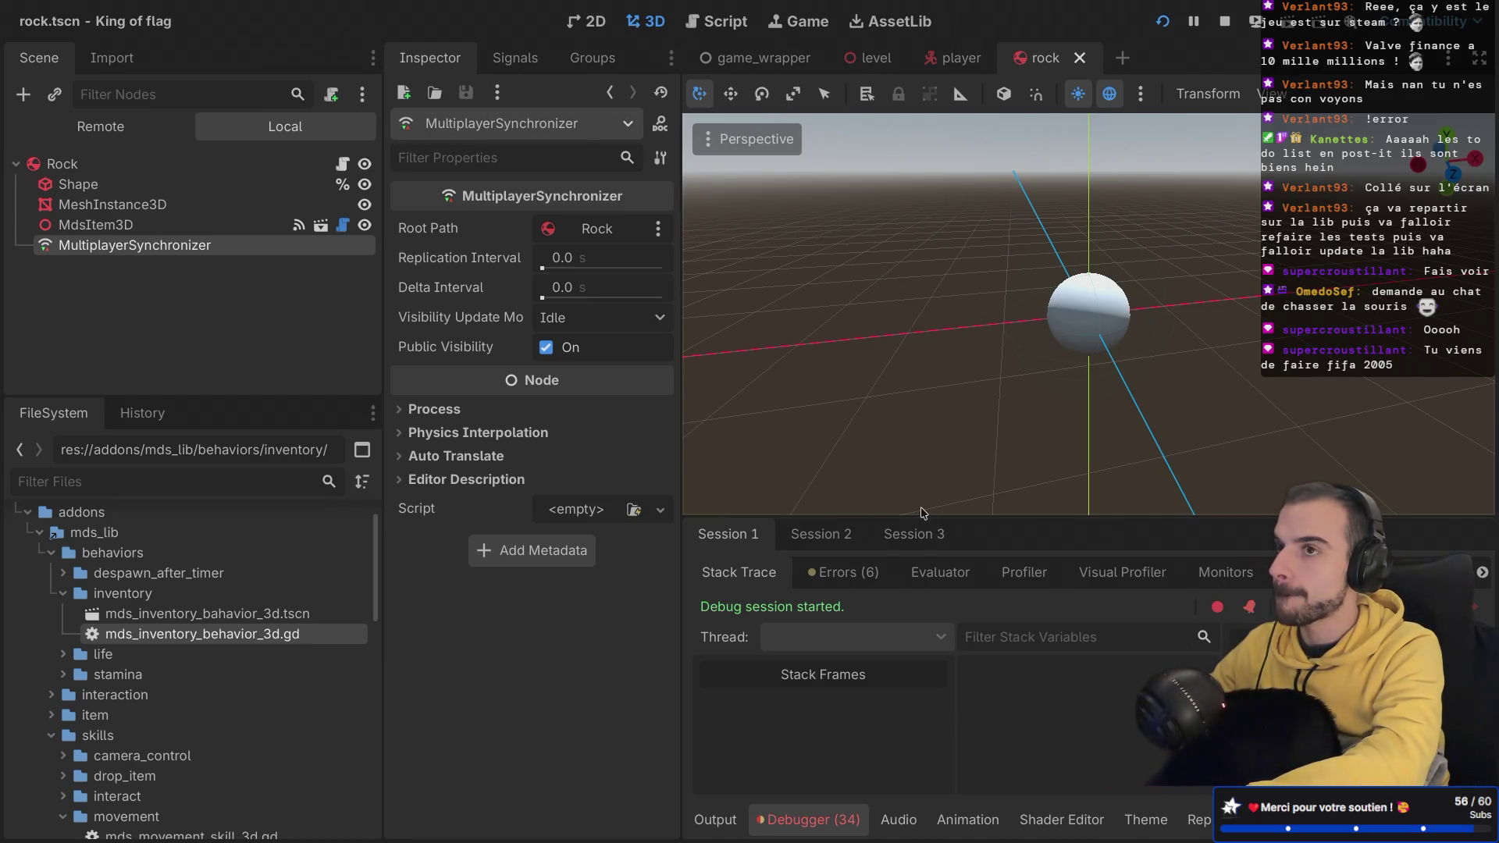
{"action": "key", "text": "ctrl+Right"}
{"action": "key", "text": "ctrl+Right"}
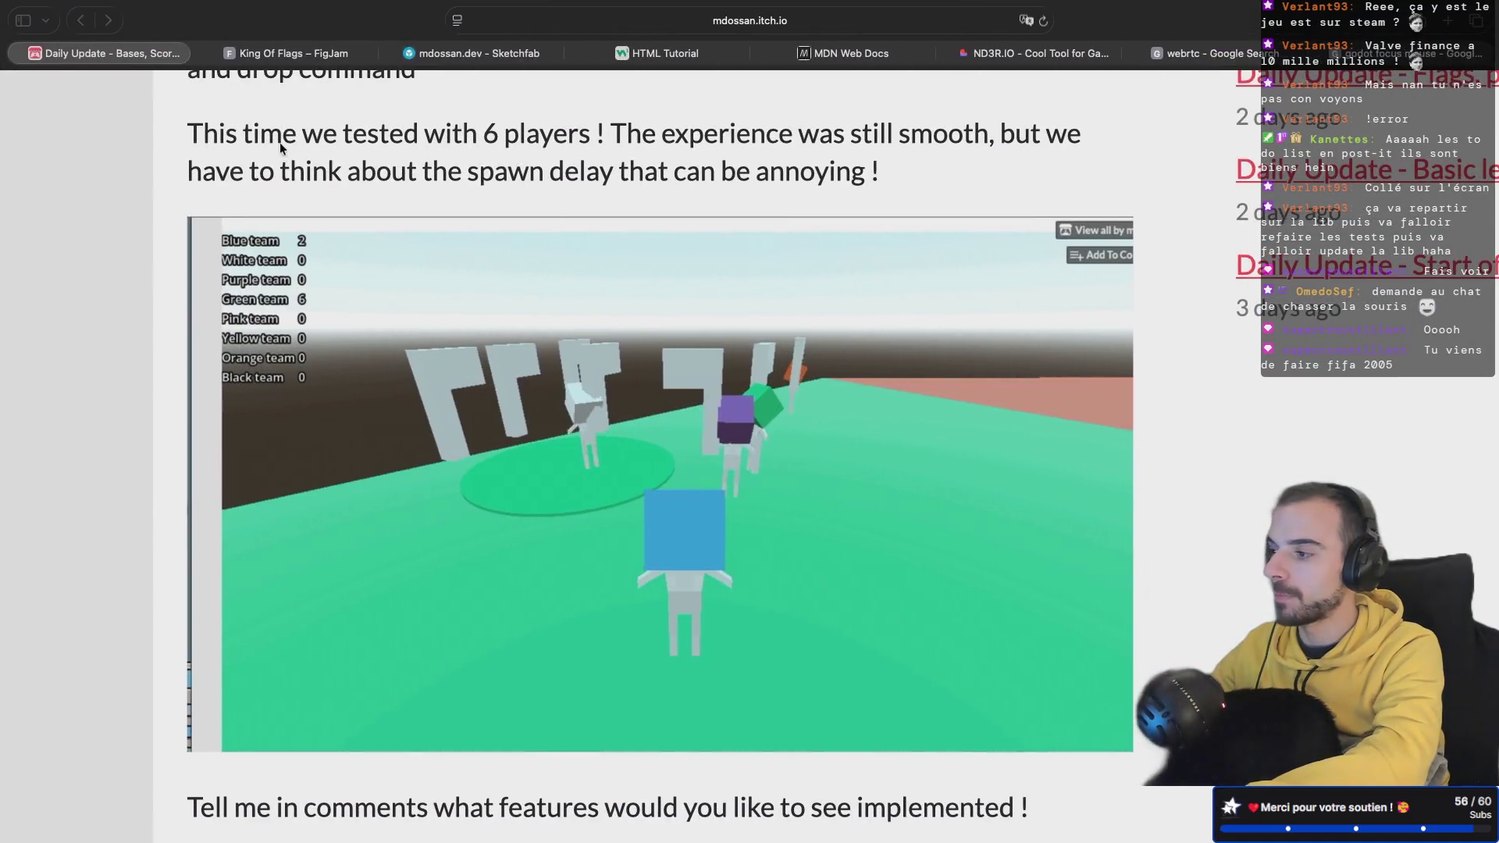
Step: On the King Of Flags FigJam board, merge the rock and ragdoll lines, starting 'Player hit by a rock'
{"action": "left_click", "coordinate": [266, 53]}
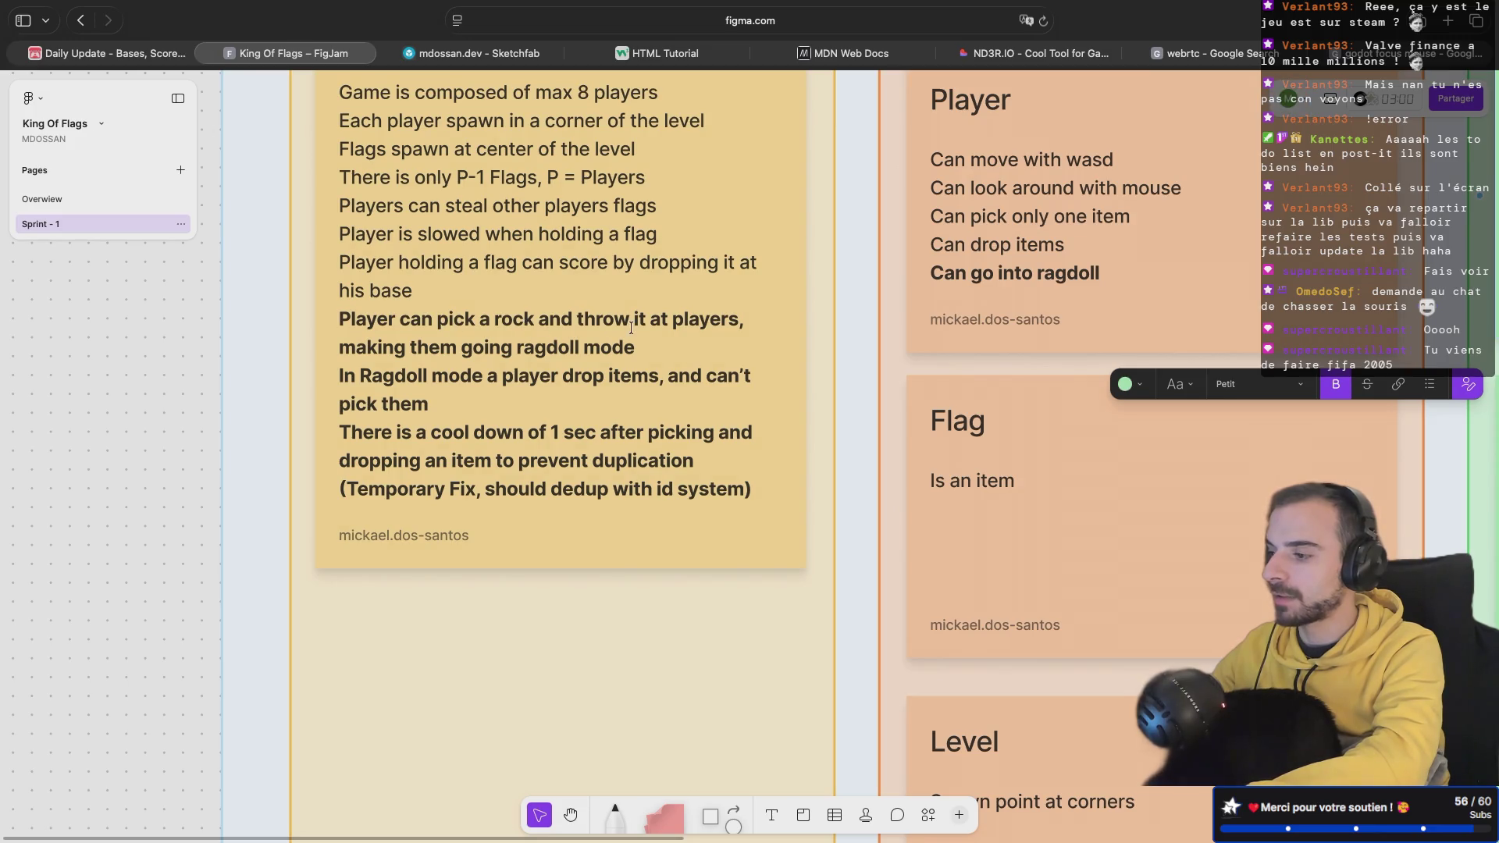
{"action": "left_click", "coordinate": [750, 320]}
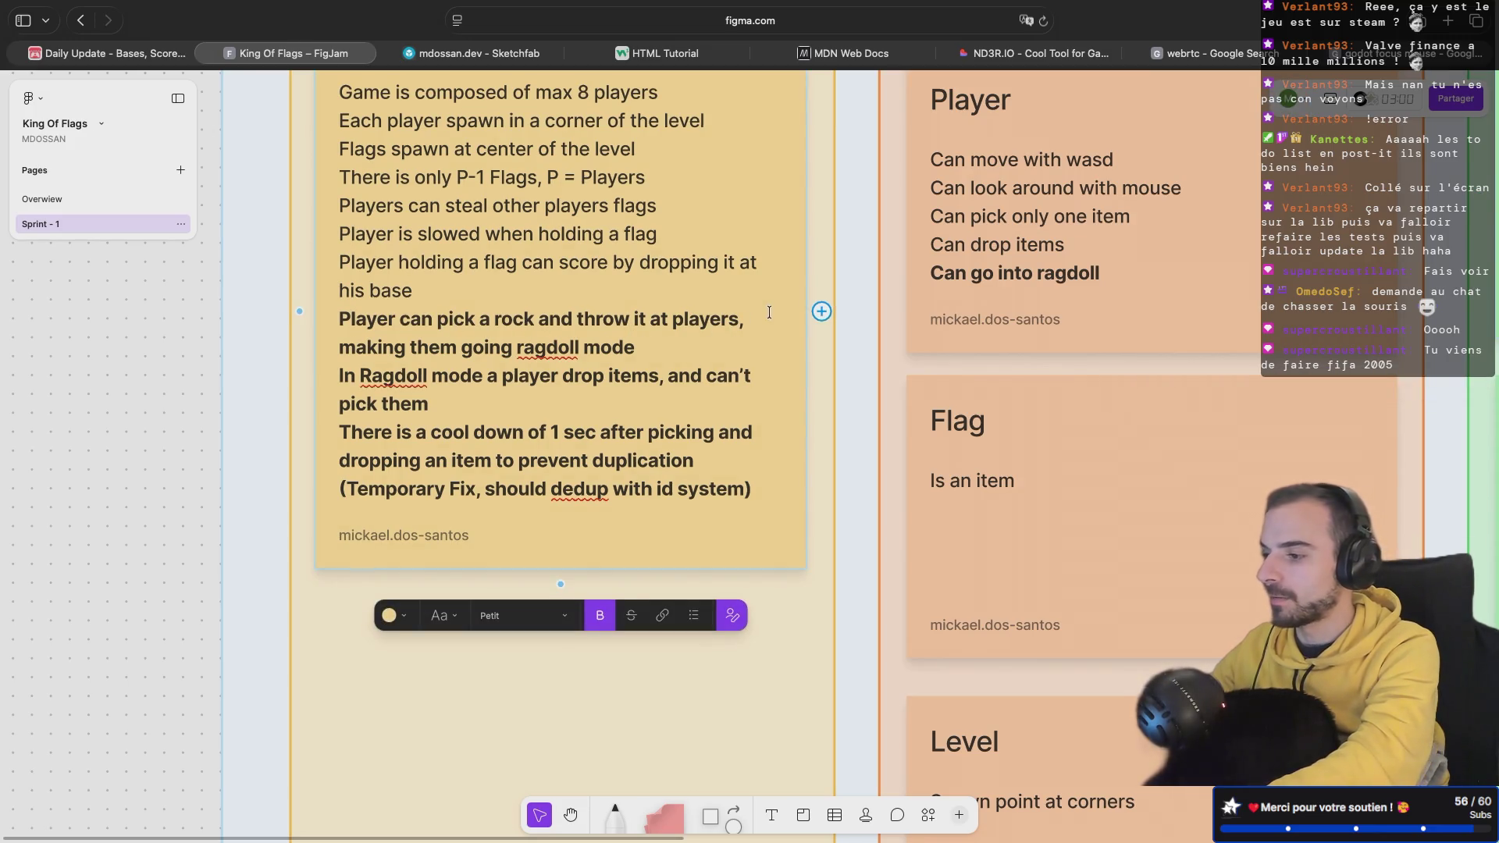
{"action": "key", "text": "Delete"}
{"action": "key", "text": "BackSpace"}
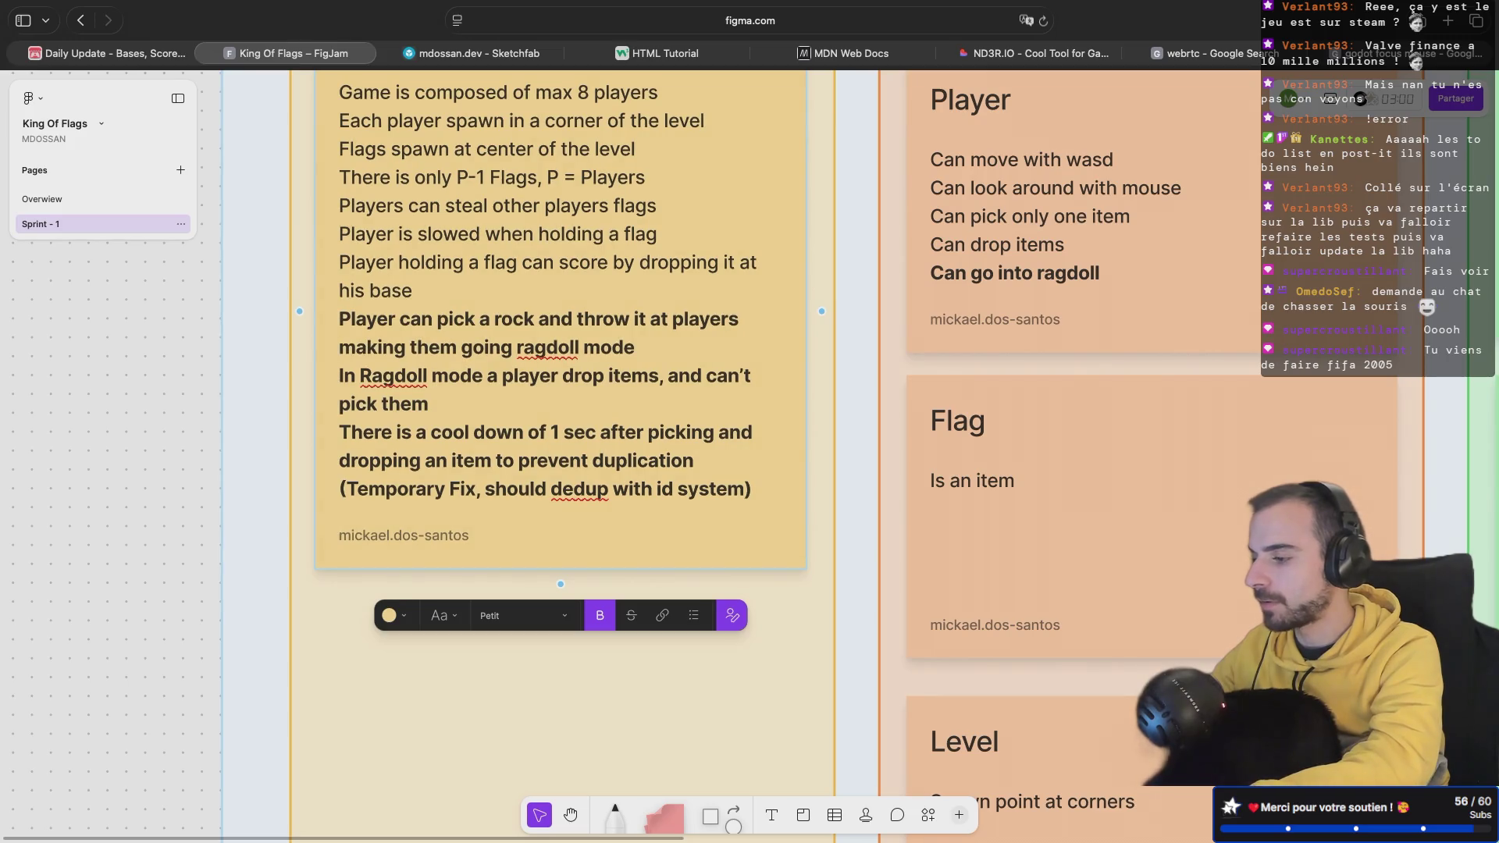
{"action": "type", "text": "Player hit by a r"}
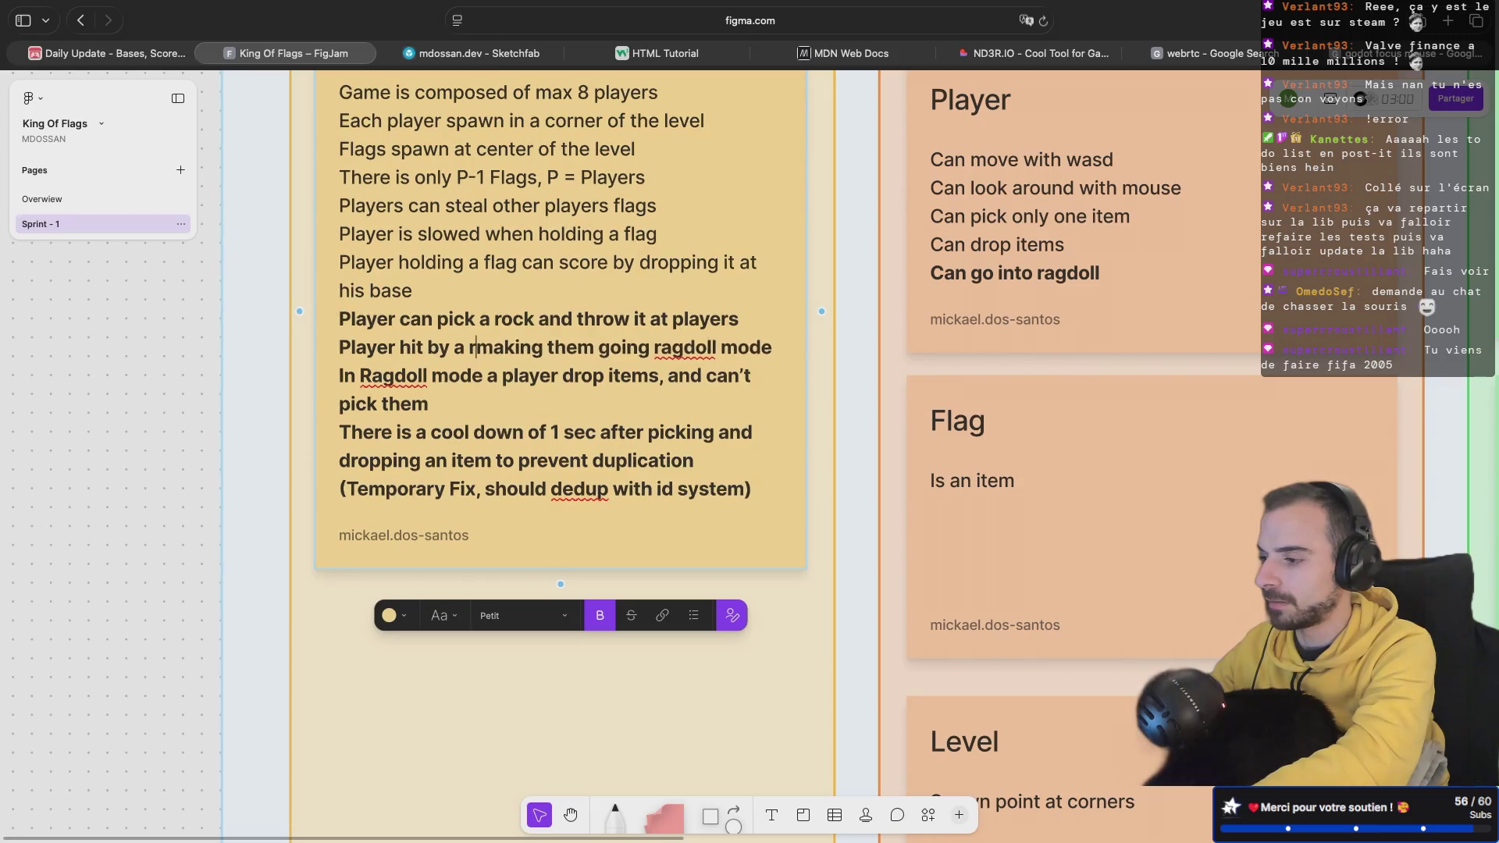
{"action": "type", "text": "ock"}
Step: Fix the remaining words so the sticky note reads 'Player hit by a rock goes in ragdoll mode'
{"action": "double_click", "coordinate": [602, 348]}
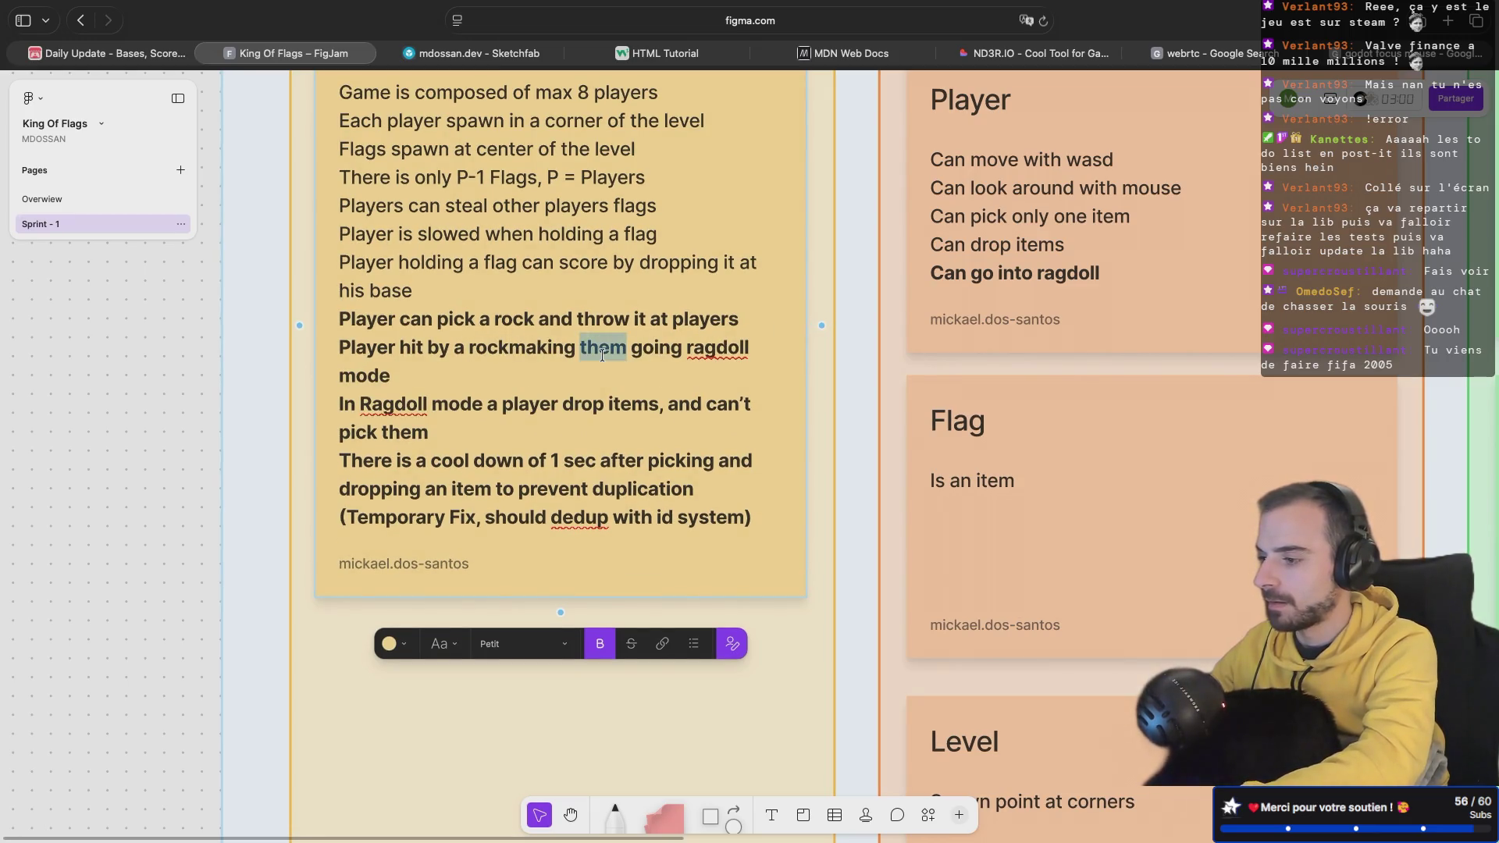
{"action": "key", "text": "BackSpace"}
{"action": "key", "text": "BackSpace"}
{"action": "key", "text": "BackSpace"}
{"action": "type", "text": "ck"}
{"action": "double_click", "coordinate": [559, 350]}
{"action": "type", "text": "goes in"}
{"action": "key", "text": "BackSpace"}
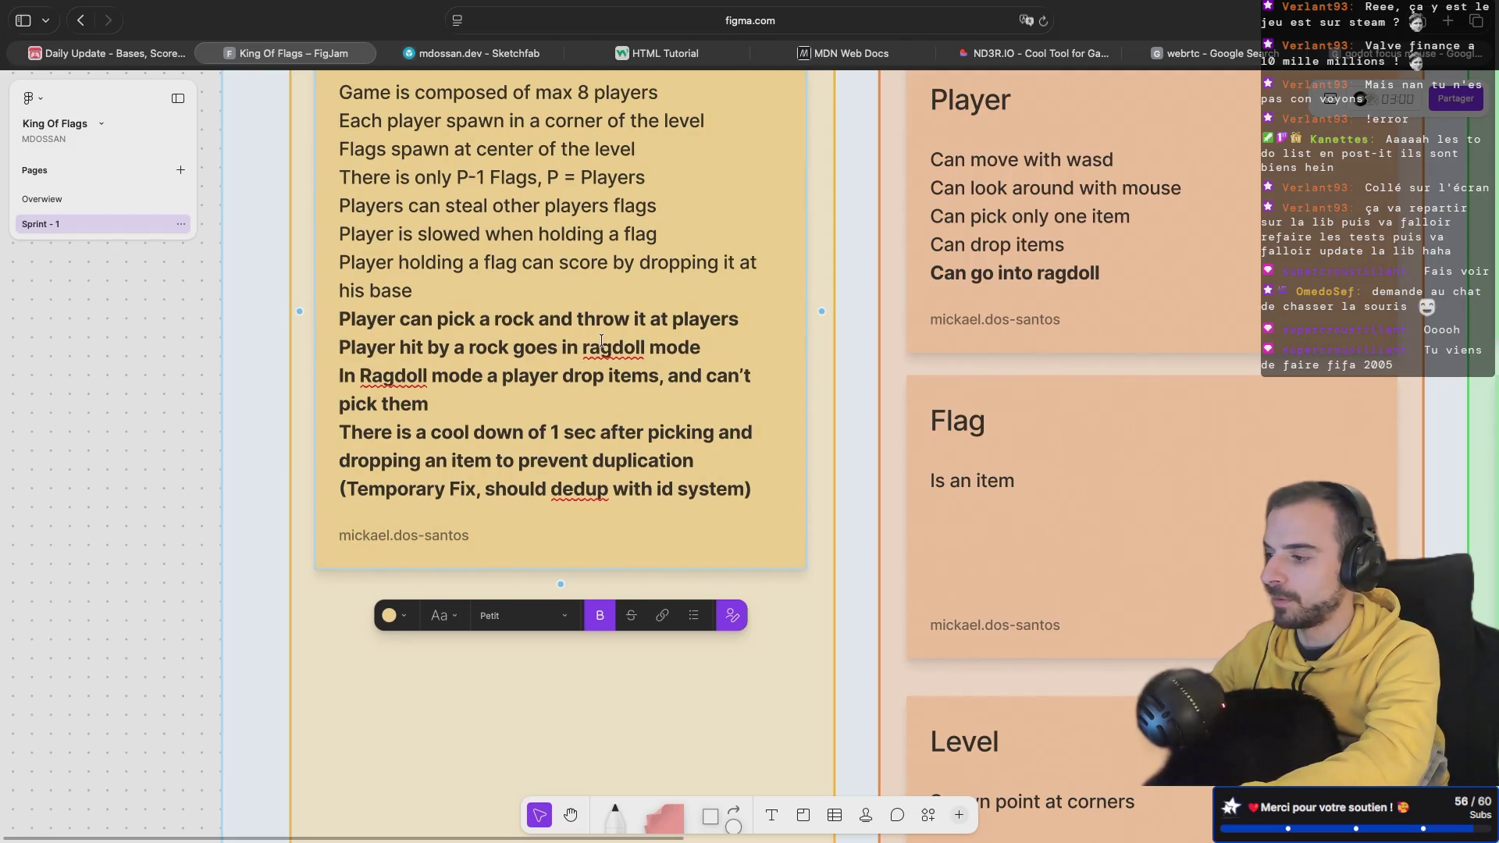
{"action": "key", "text": "Escape"}
{"action": "key", "text": "Escape"}
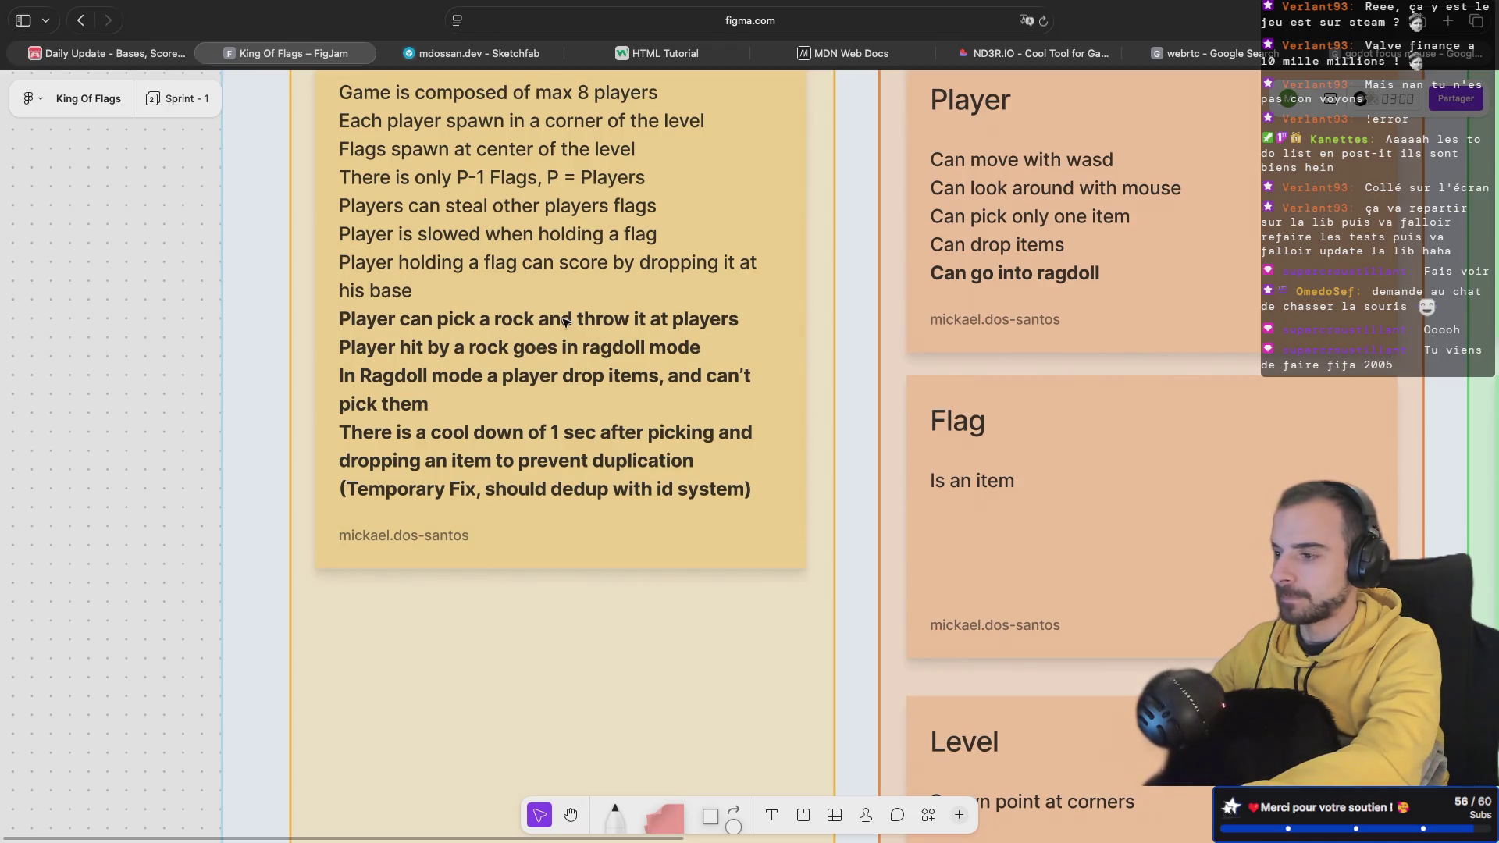
{"action": "key", "text": "ctrl+Left"}
{"action": "key", "text": "ctrl+Left"}
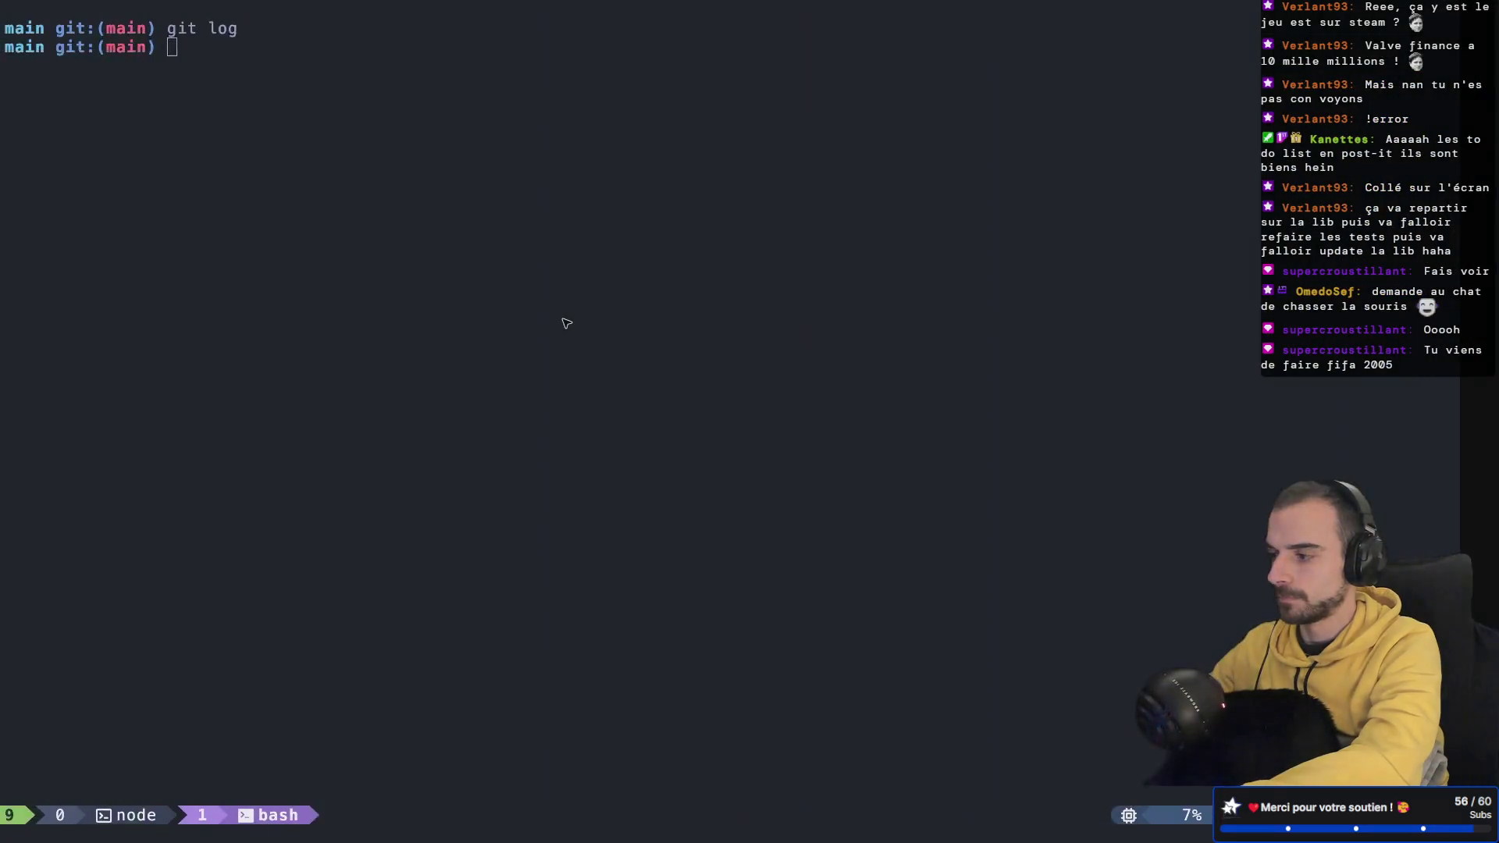
Step: Google 'godot mouse keep focus on debug viewpoert' in a new Safari tab
{"action": "key", "text": "ctrl+Left"}
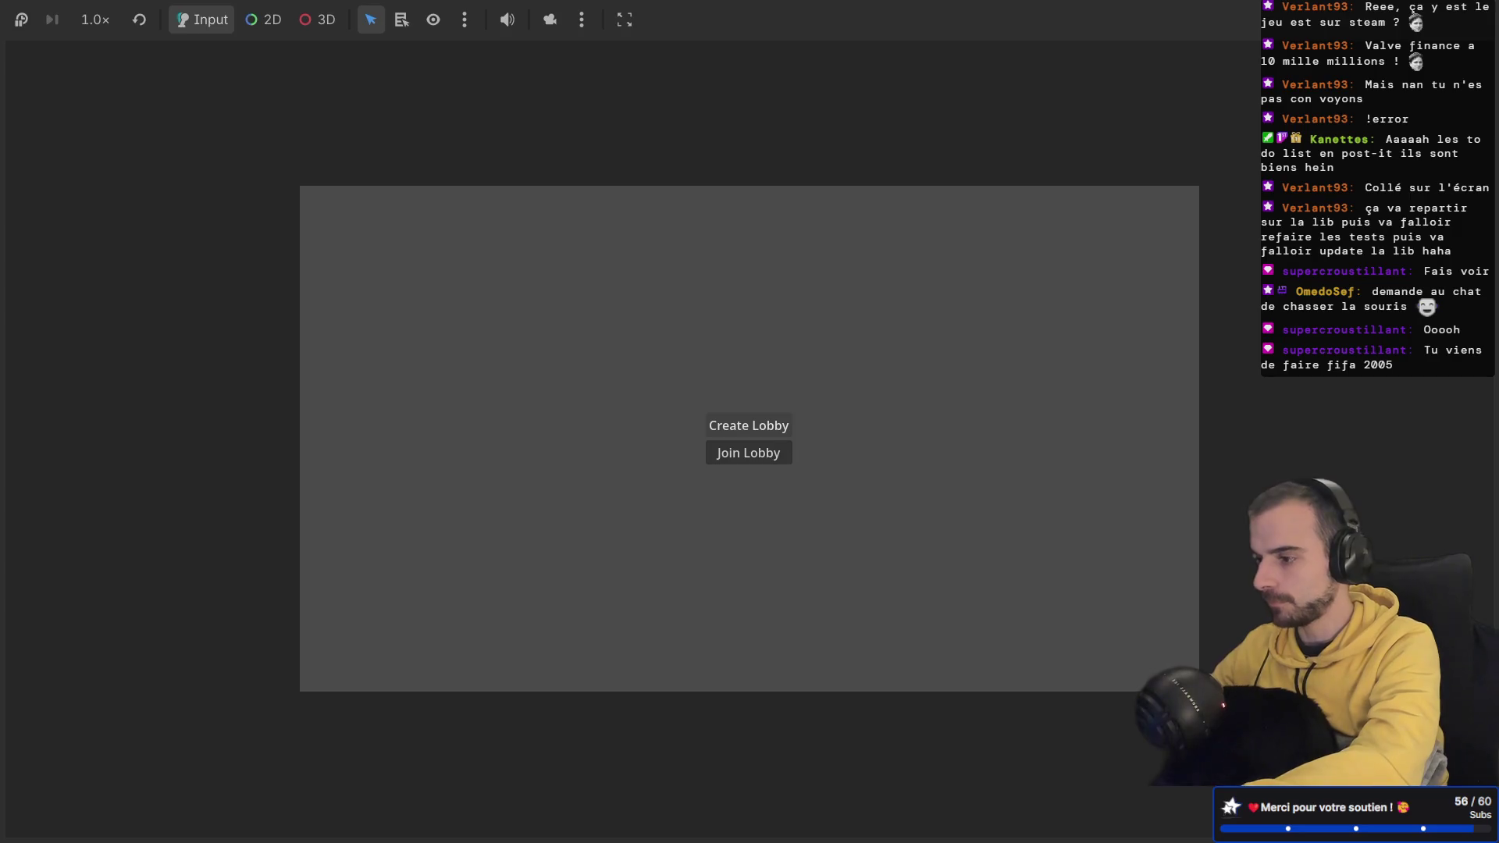
{"action": "key", "text": "ctrl+Right"}
{"action": "key", "text": "ctrl+Right"}
{"action": "key", "text": "ctrl+Right"}
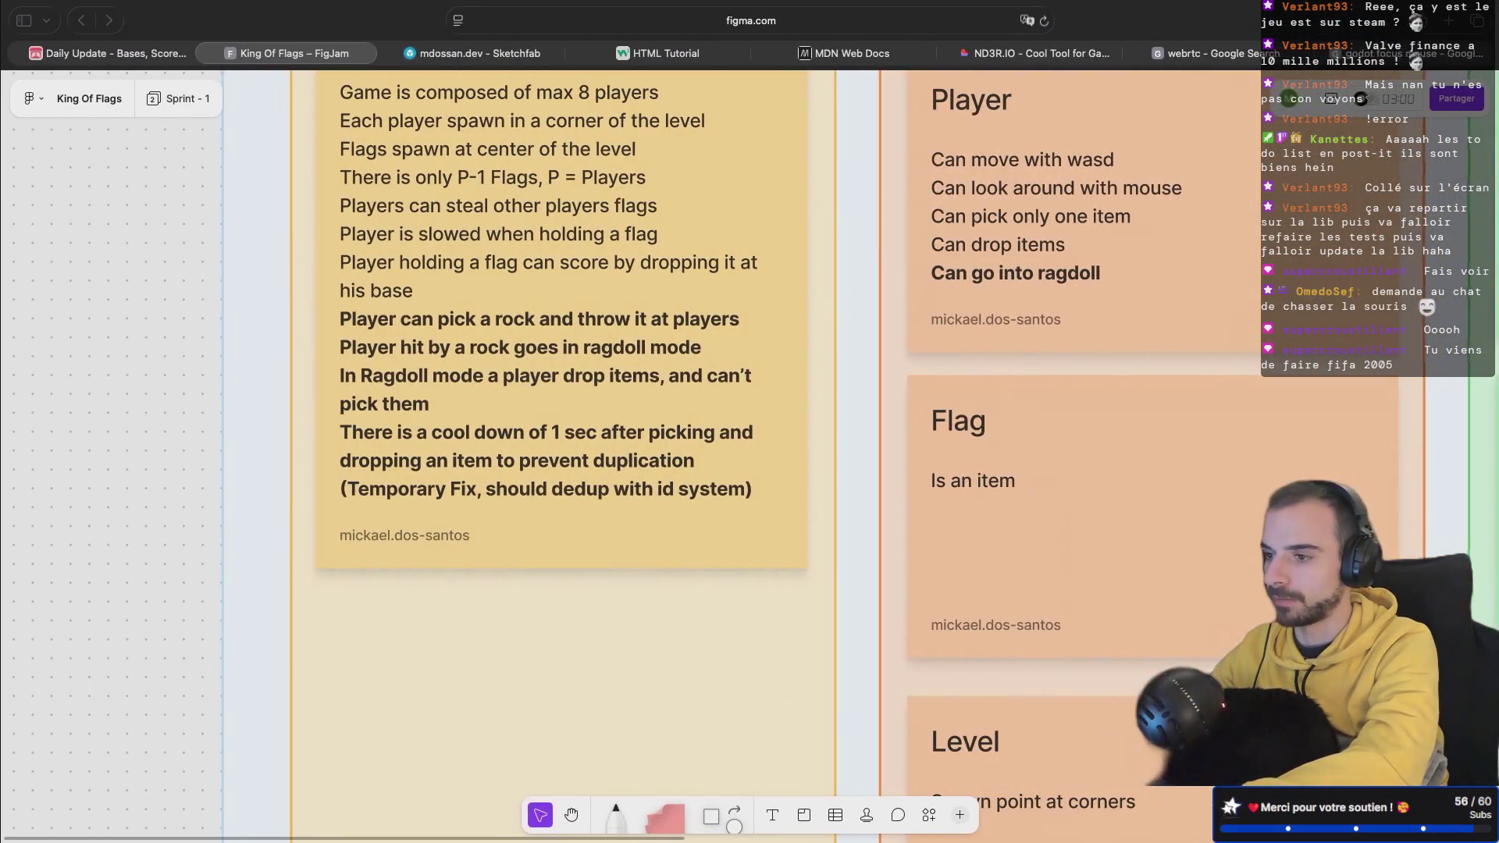
{"action": "left_click", "coordinate": [1449, 23]}
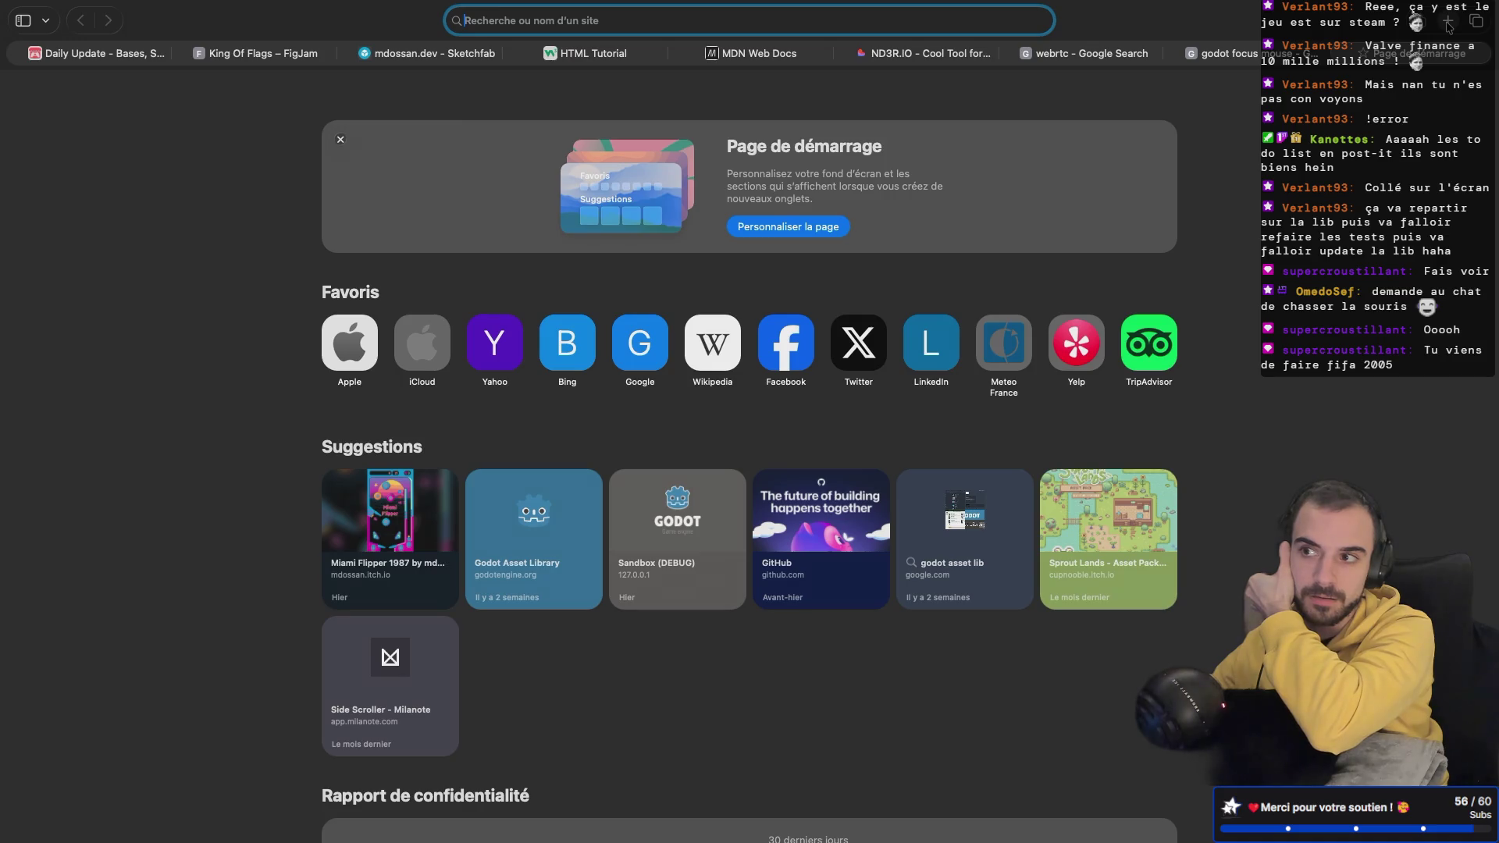
{"action": "type", "text": "godot "}
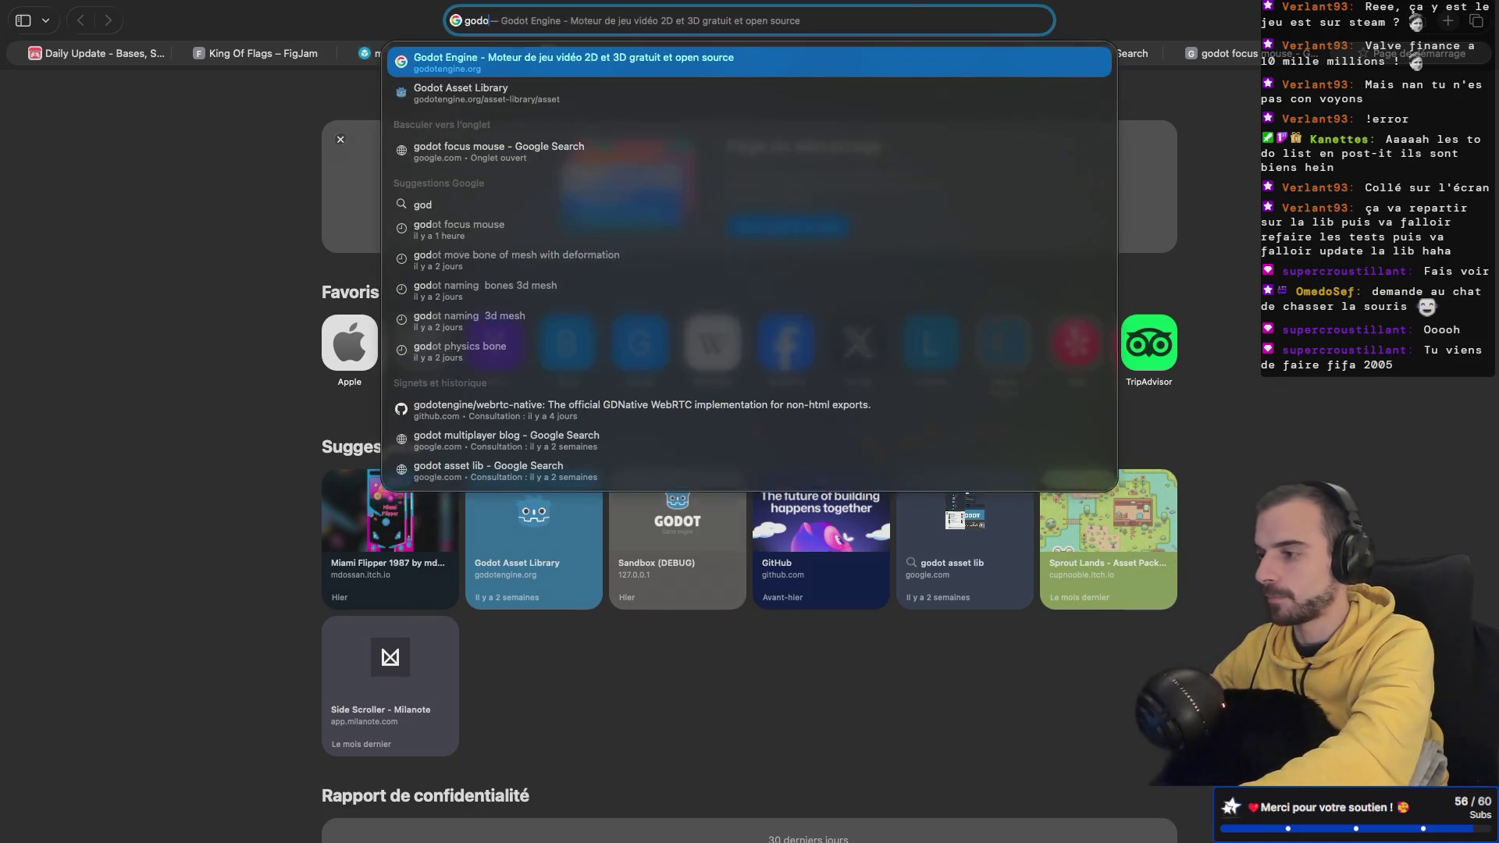
{"action": "type", "text": "mouse ke"}
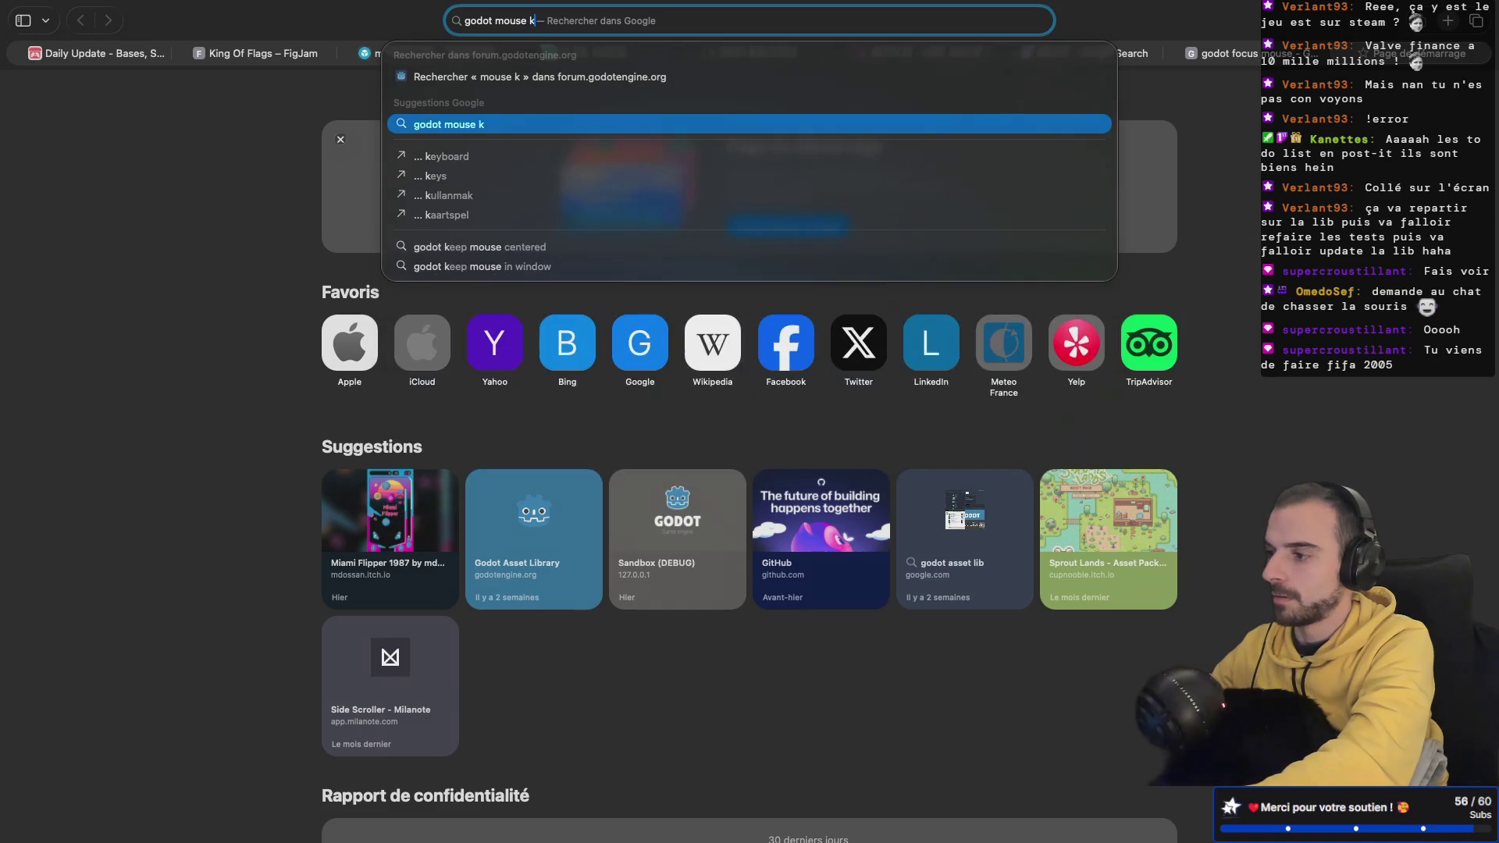
{"action": "type", "text": "ep"}
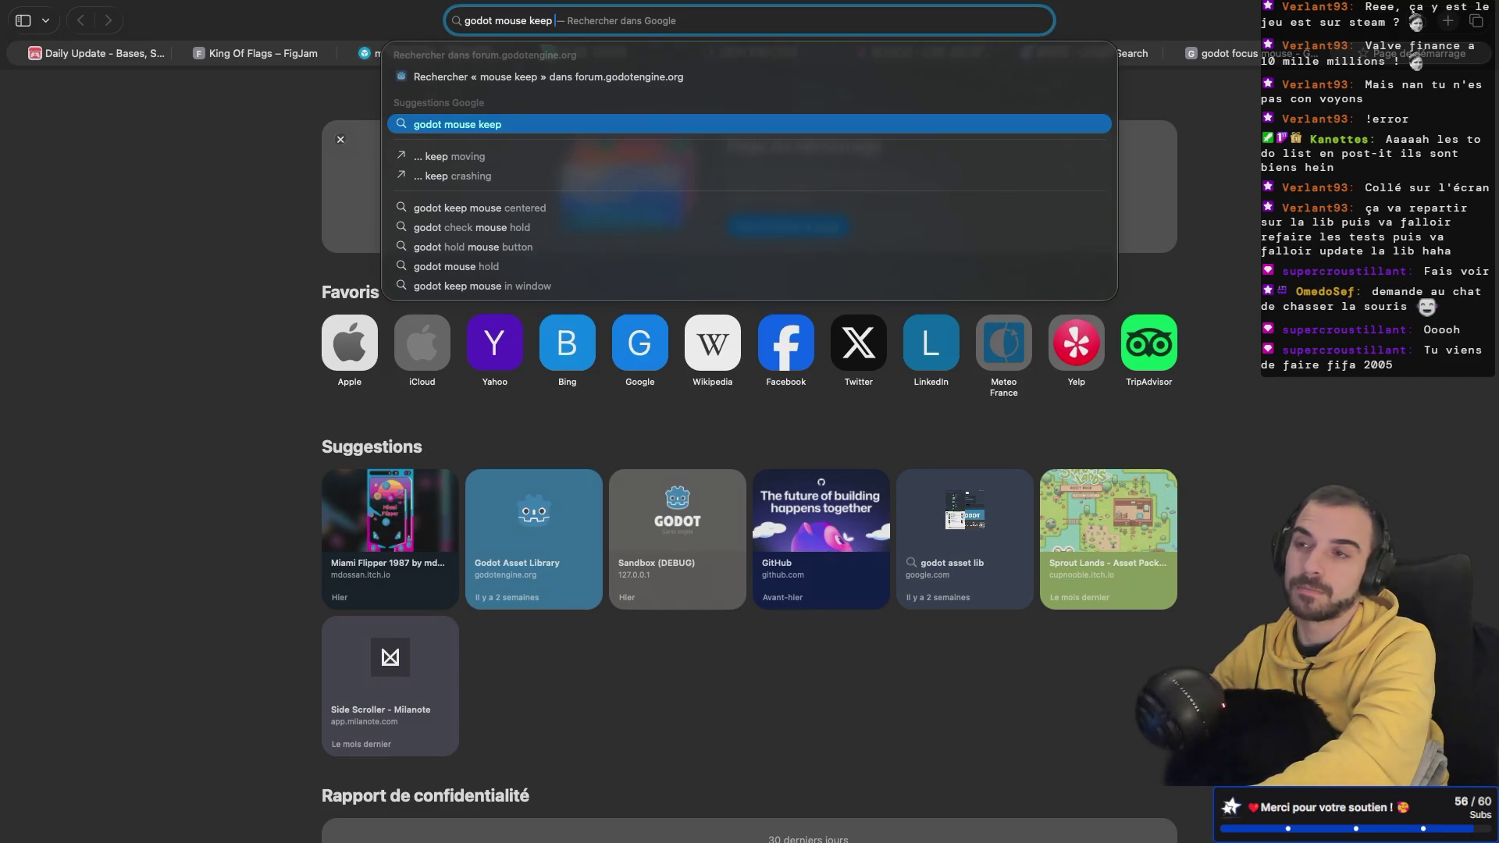
{"action": "type", "text": " focus on de"}
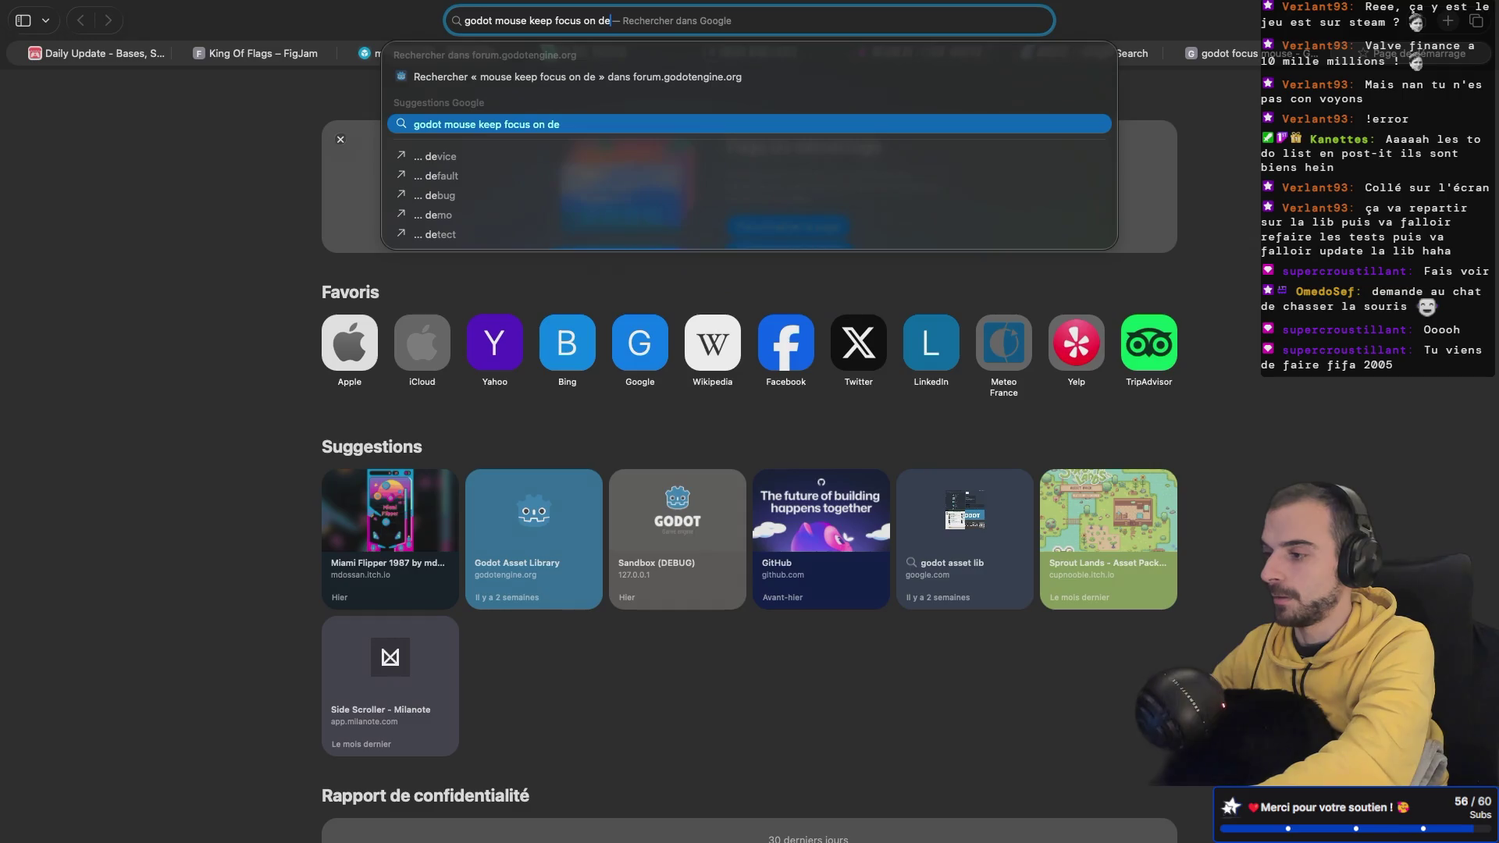
{"action": "type", "text": "bug viewpoe"}
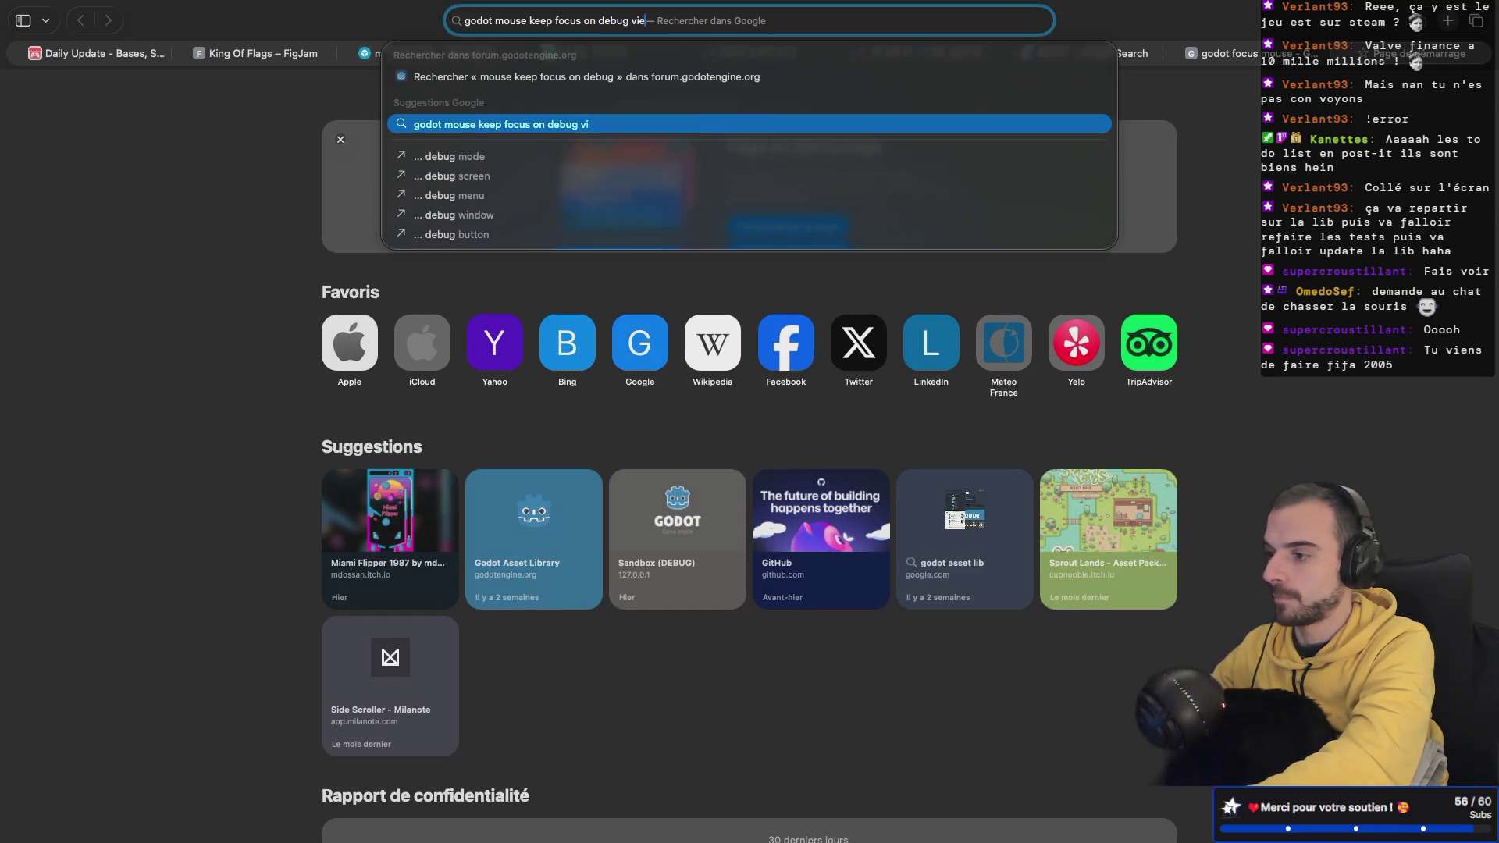
{"action": "type", "text": "rt"}
{"action": "key", "text": "Return"}
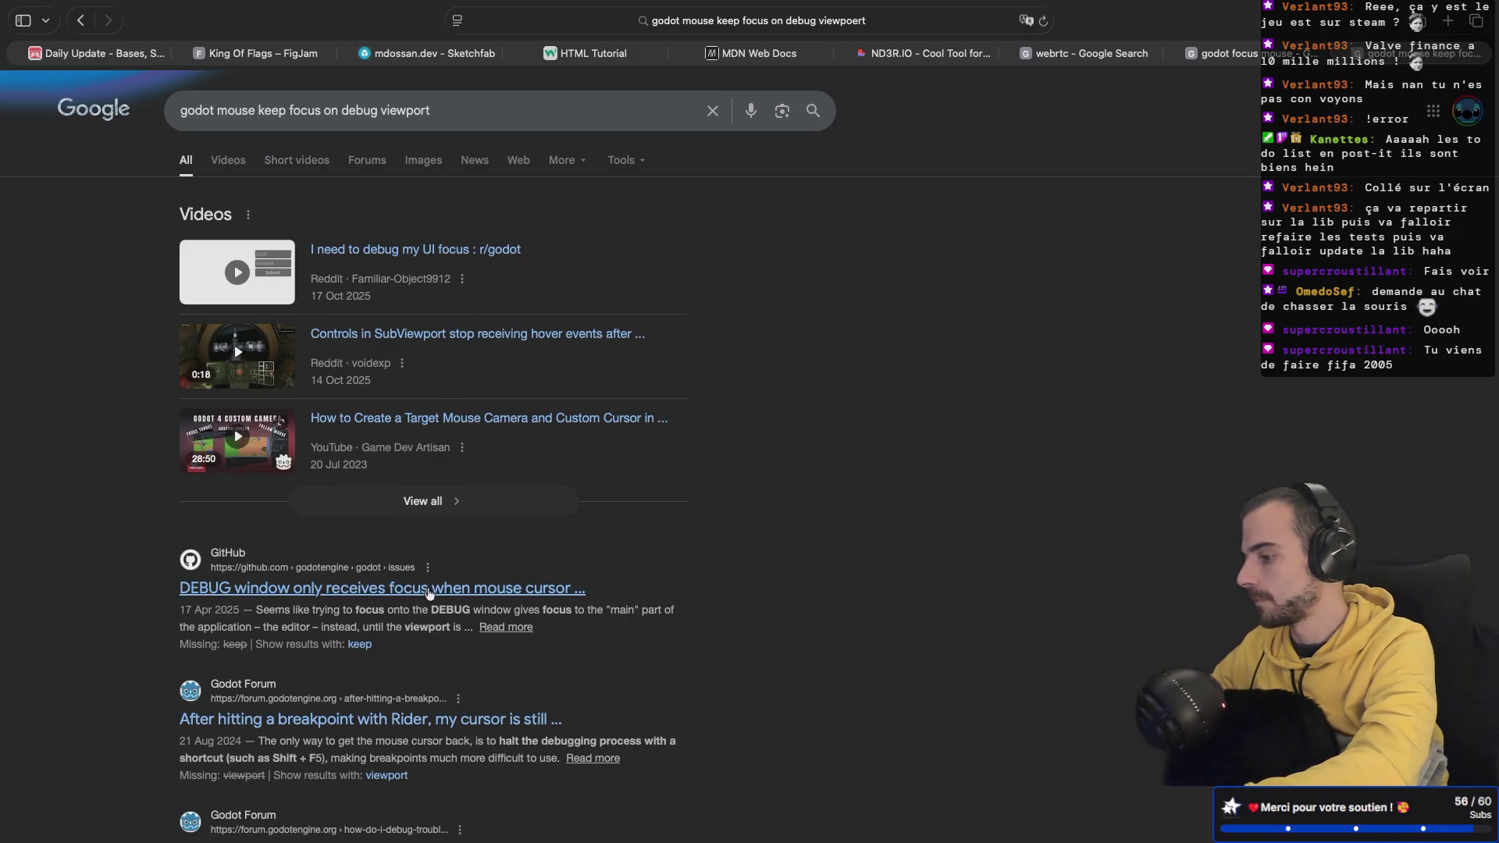
Step: Scroll through the search results, then go back to the Godot editor desktop
{"action": "scroll", "coordinate": [494, 587], "scroll_direction": "down", "scroll_amount": 1}
{"action": "scroll", "coordinate": [494, 587], "scroll_direction": "down", "scroll_amount": 4}
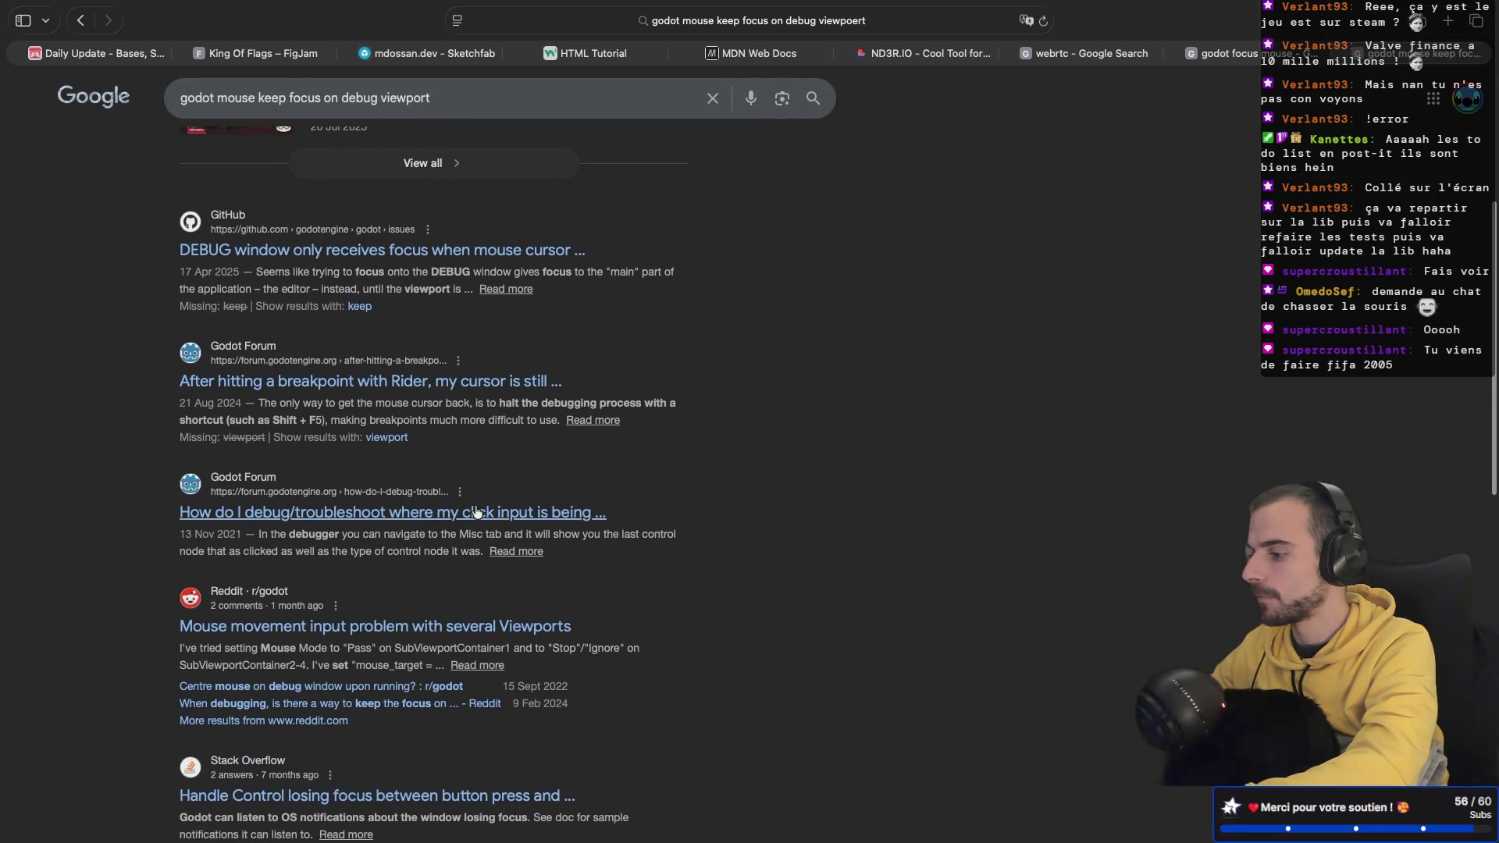
{"action": "scroll", "coordinate": [476, 512], "scroll_direction": "down", "scroll_amount": 1}
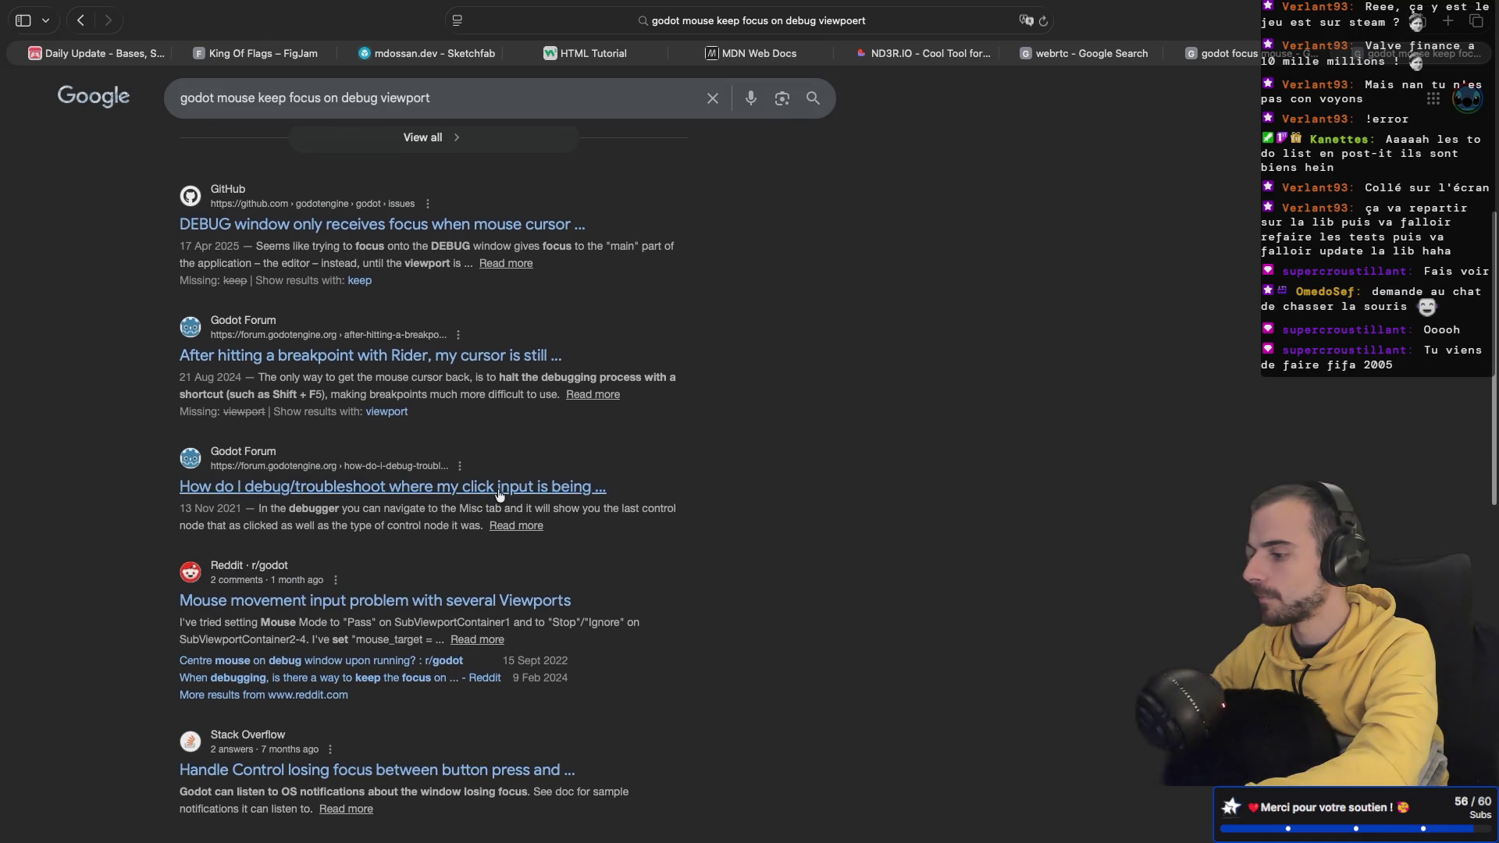
{"action": "scroll", "coordinate": [502, 476], "scroll_direction": "down", "scroll_amount": 1}
{"action": "scroll", "coordinate": [503, 474], "scroll_direction": "down", "scroll_amount": 5}
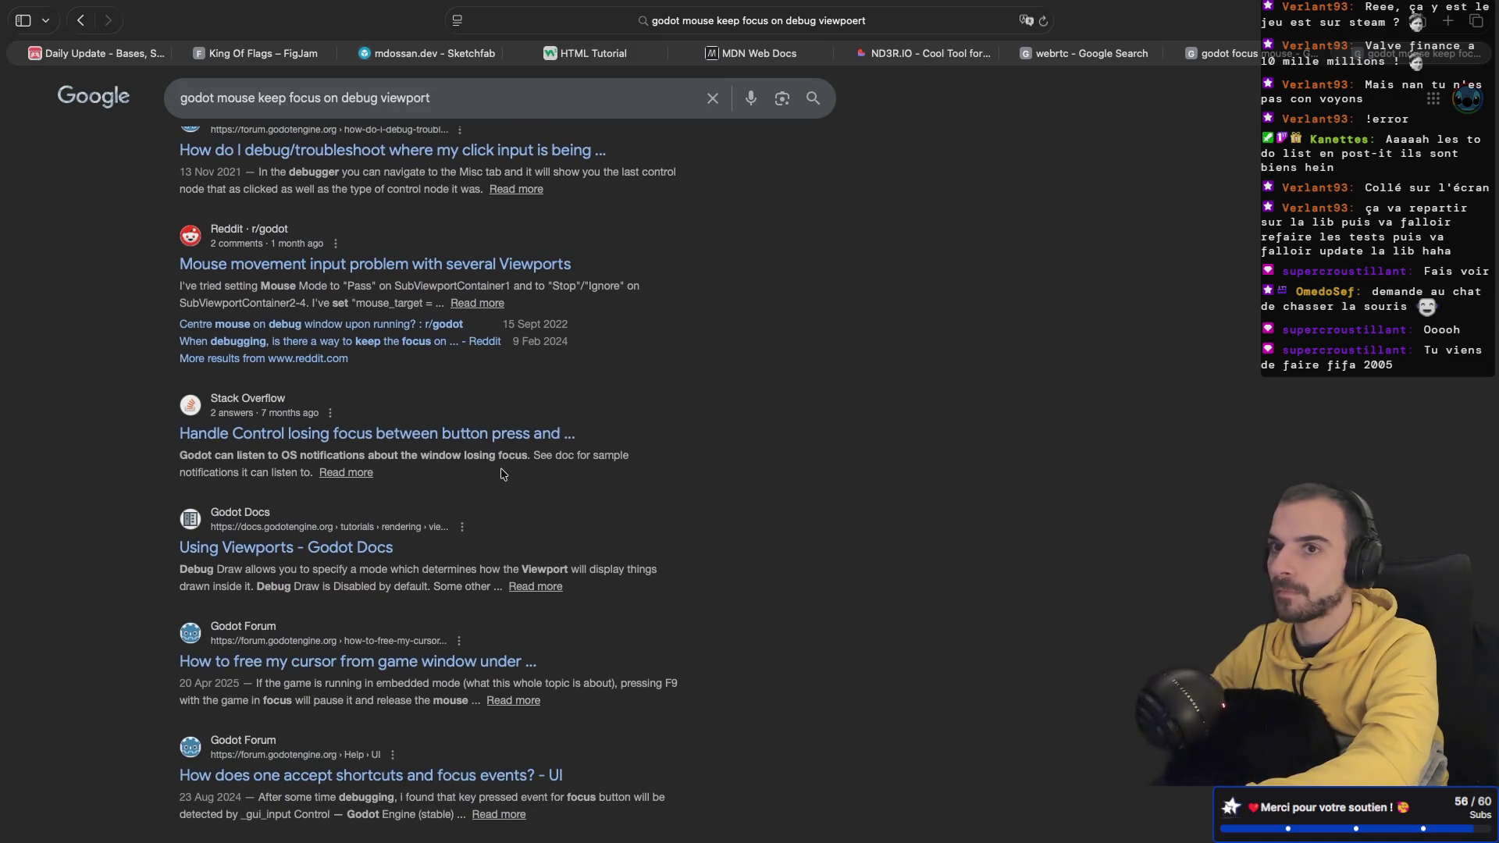
{"action": "scroll", "coordinate": [502, 473], "scroll_direction": "down", "scroll_amount": 3}
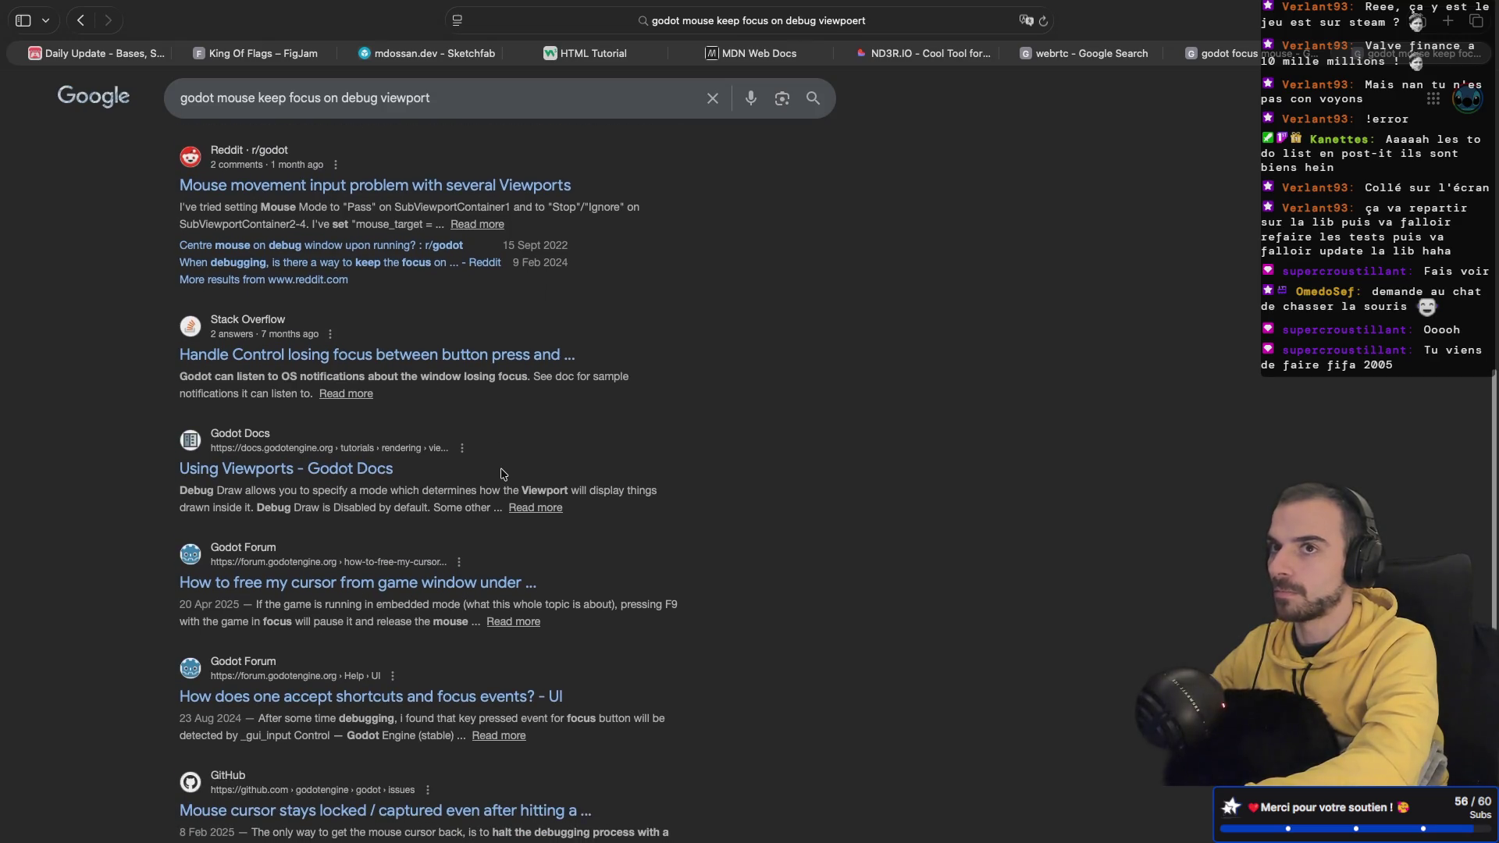
{"action": "scroll", "coordinate": [503, 474], "scroll_direction": "down", "scroll_amount": 2}
{"action": "scroll", "coordinate": [502, 473], "scroll_direction": "up", "scroll_amount": 3}
{"action": "scroll", "coordinate": [504, 474], "scroll_direction": "up", "scroll_amount": 10}
{"action": "key", "text": "ctrl+Left"}
{"action": "key", "text": "ctrl+Left"}
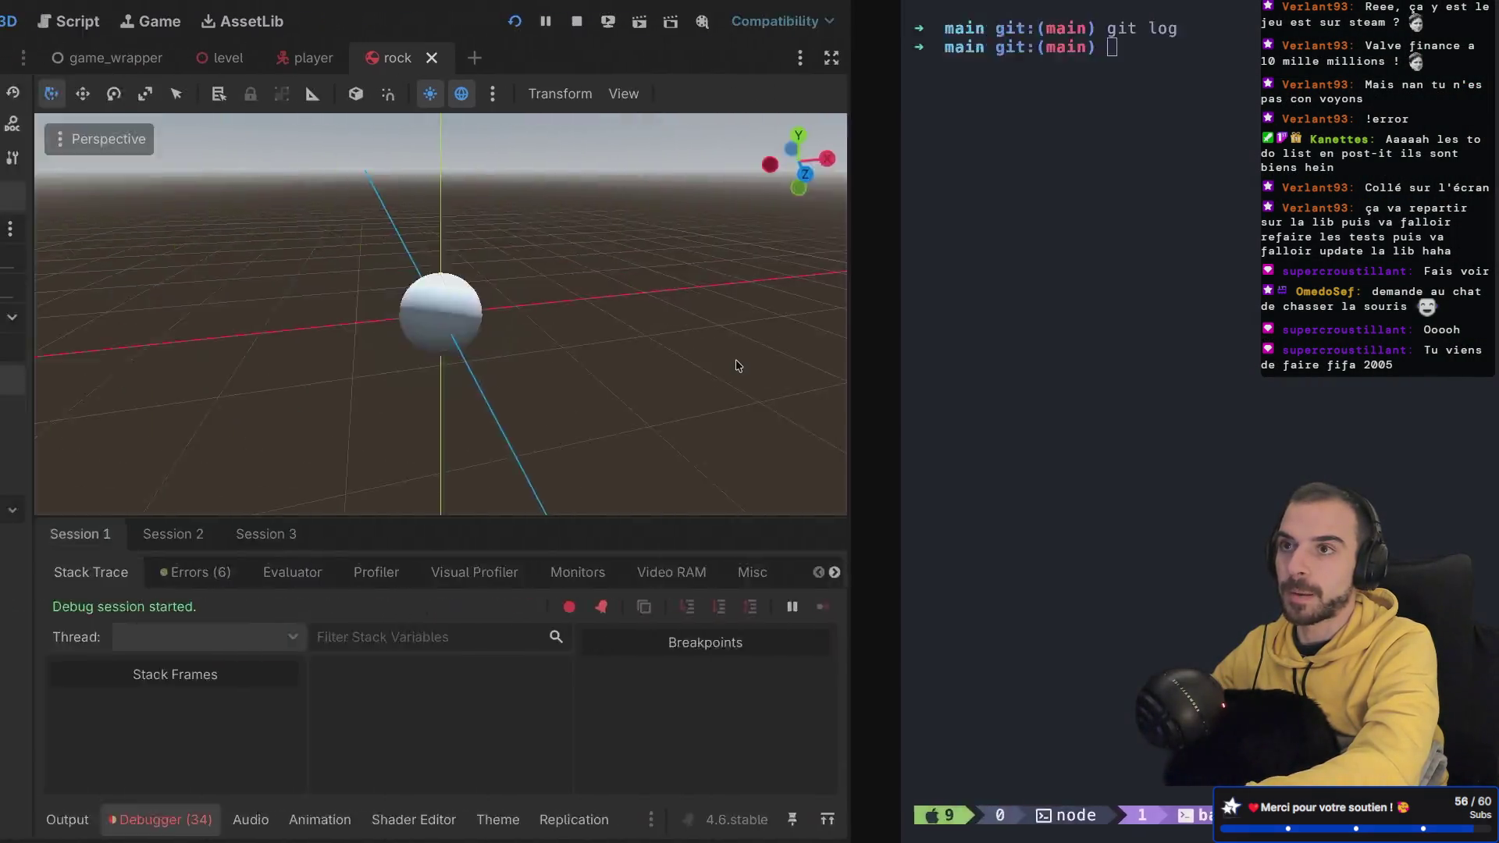
Step: Quit the Godot editor with Stop & Quit, ending the running game
{"action": "key", "text": "ctrl+Left"}
{"action": "key", "text": "ctrl+Right"}
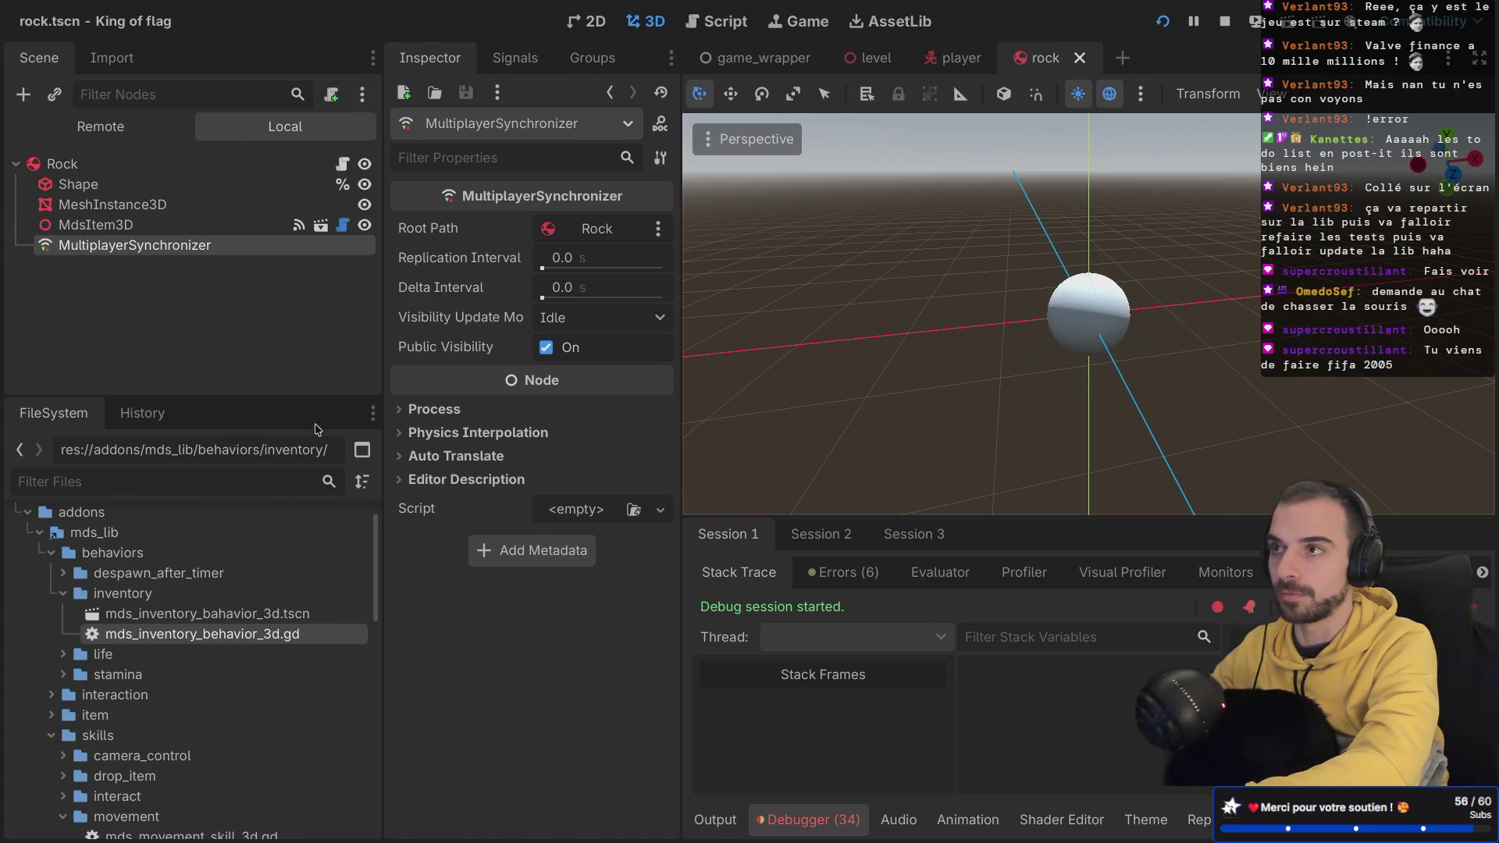
{"action": "key", "text": "ctrl+Right"}
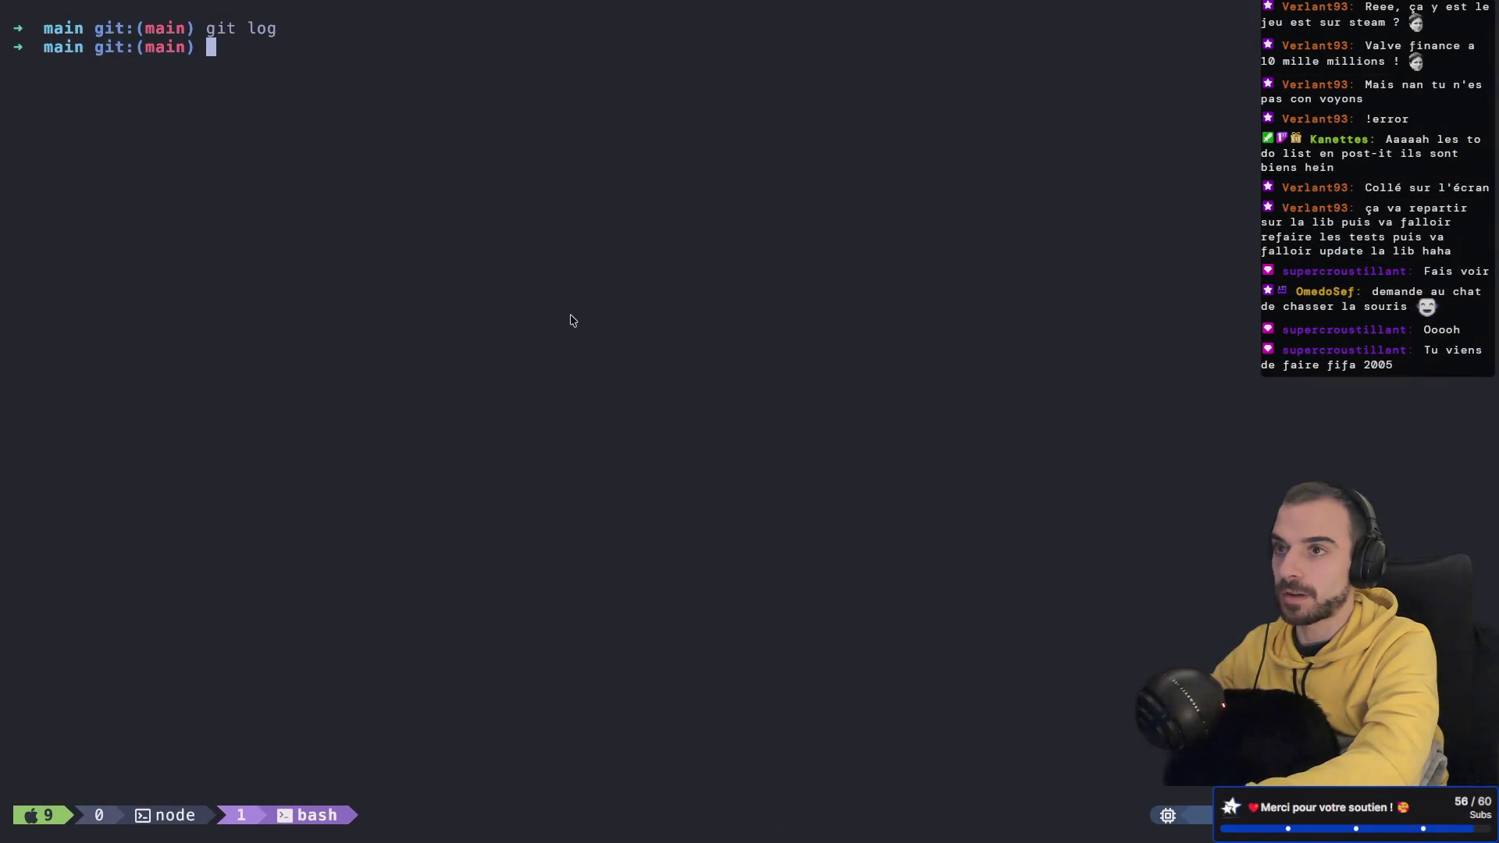
{"action": "key", "text": "ctrl+Left"}
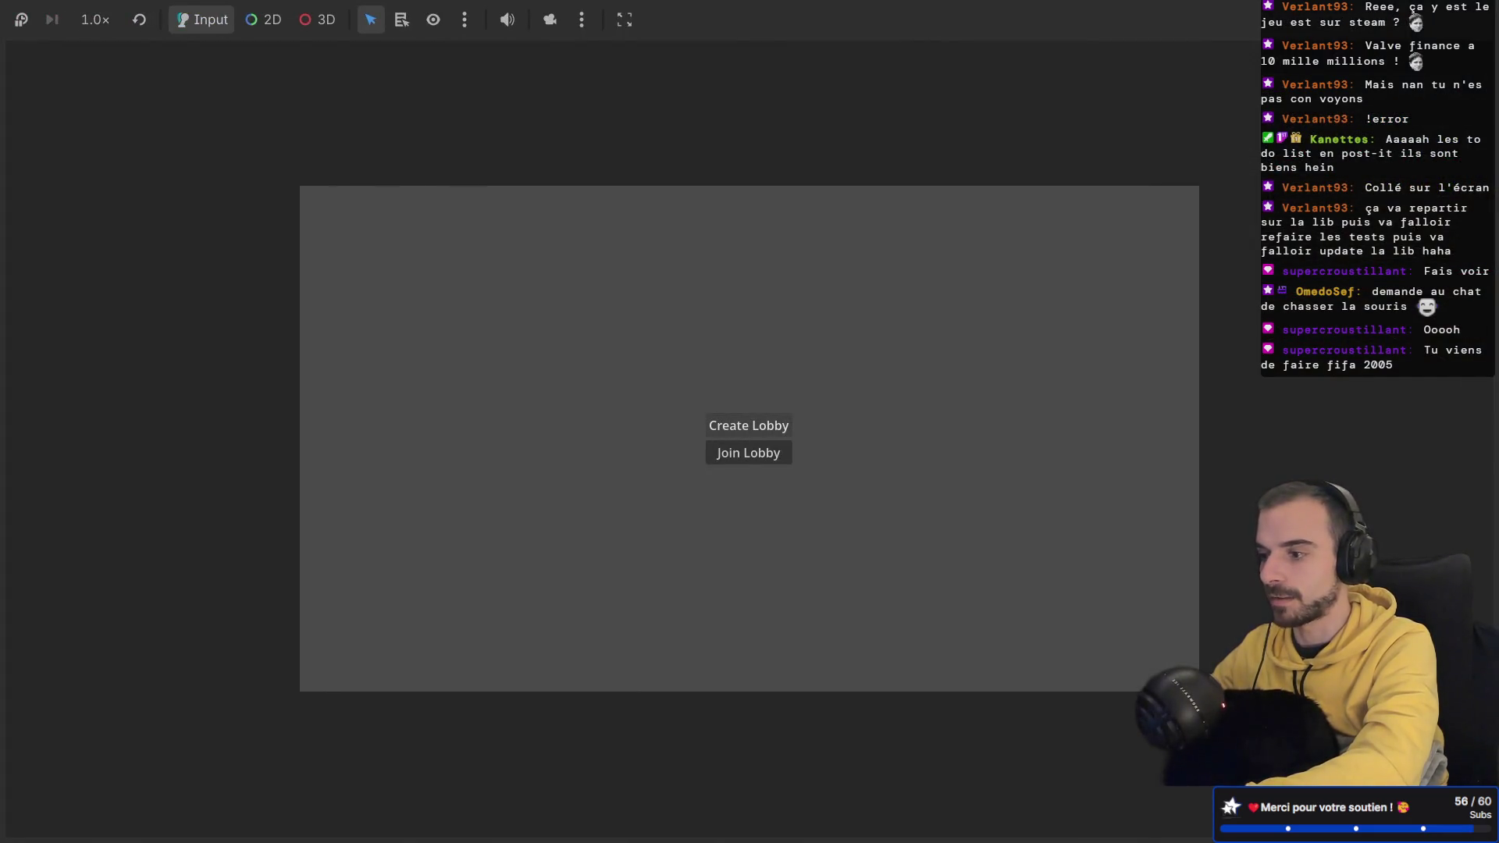
{"action": "key", "text": "alt+F4"}
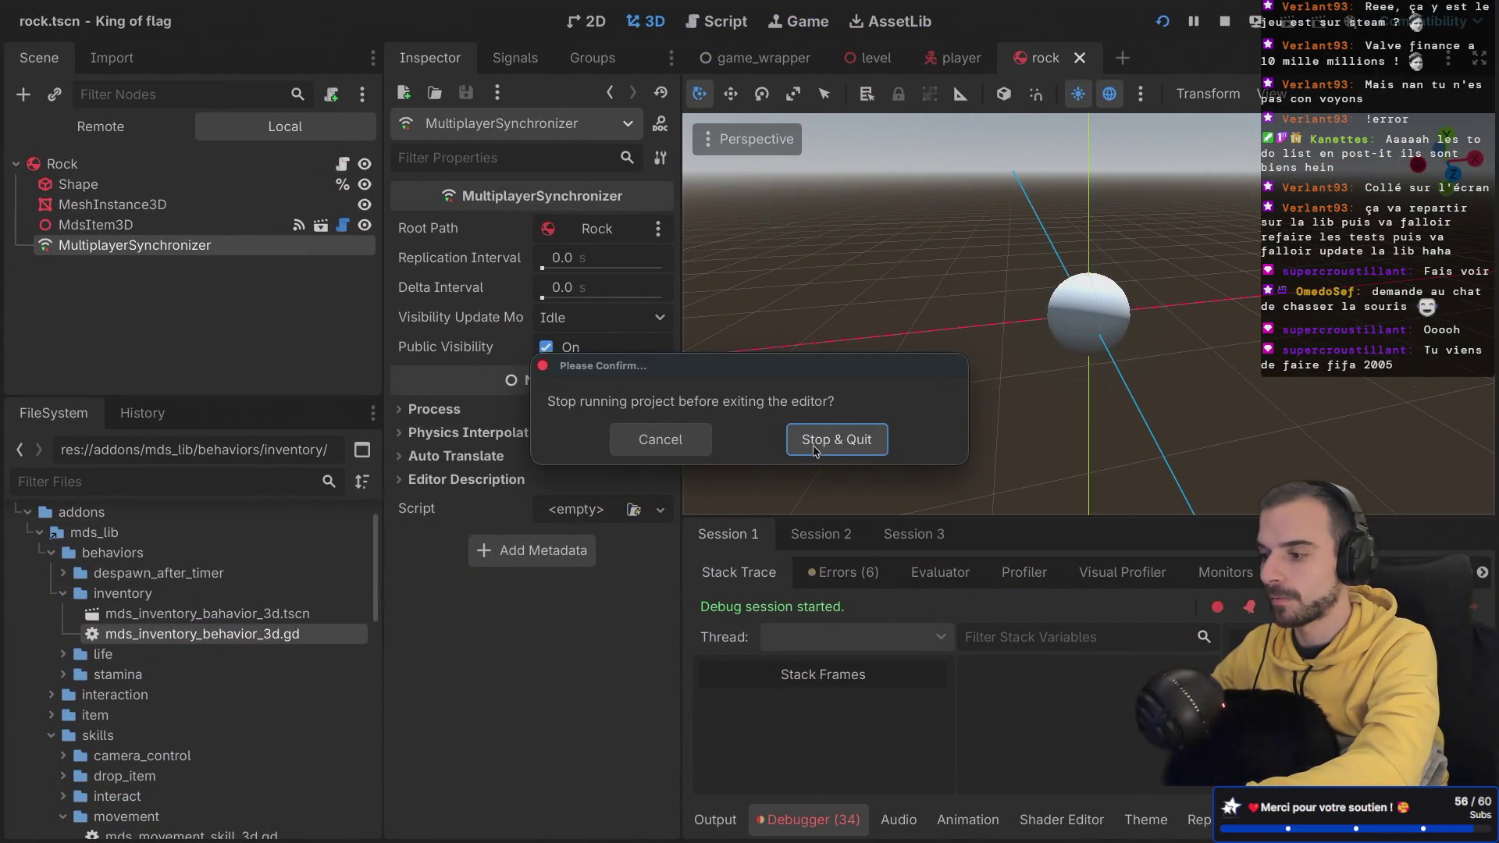
{"action": "left_click", "coordinate": [823, 445]}
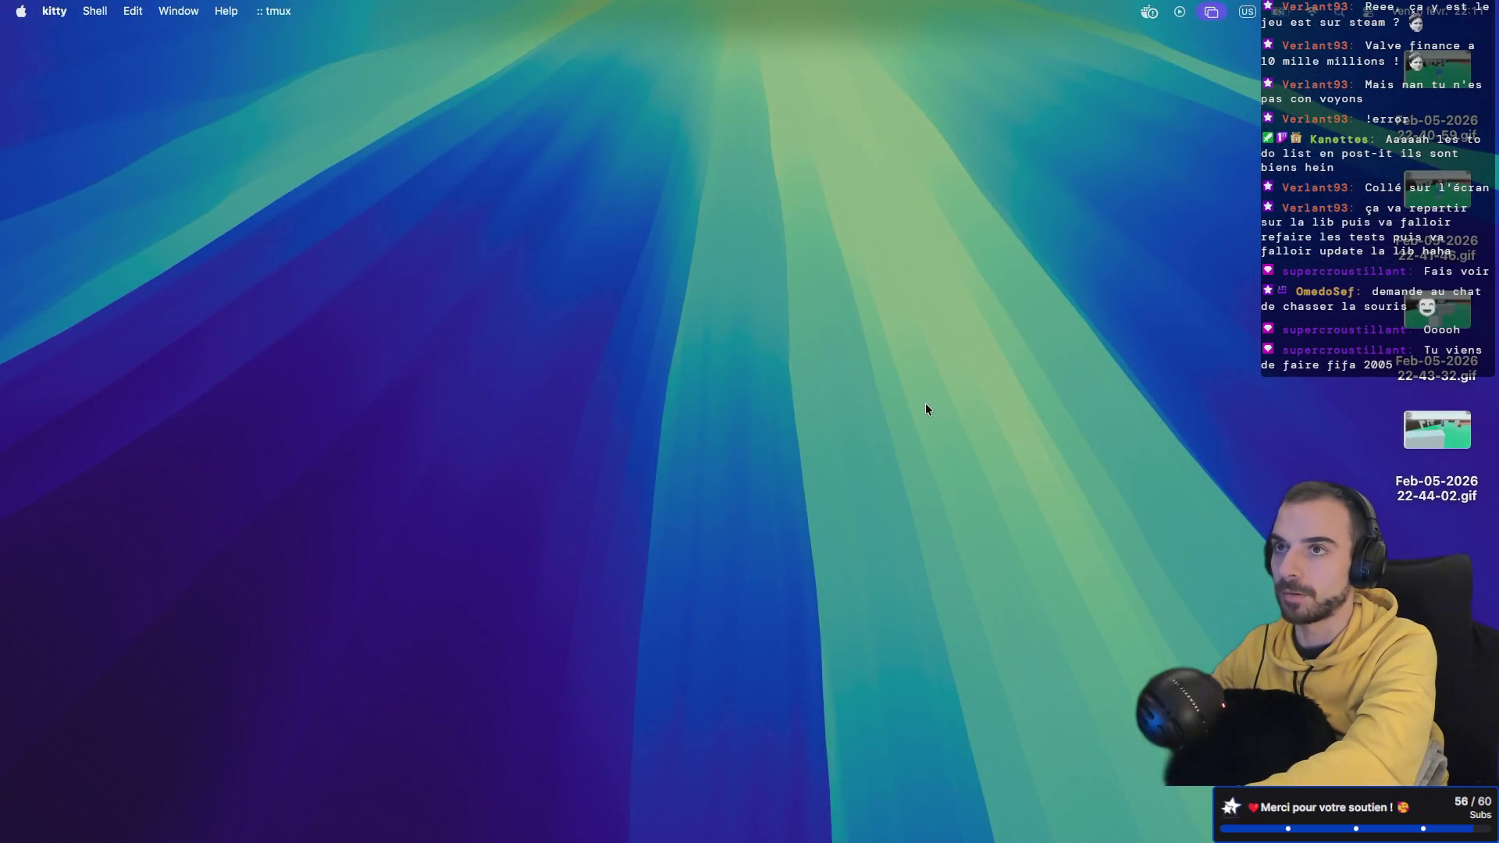
Step: Relaunch Godot from system search and open the King of flag project
{"action": "key", "text": "super+space"}
{"action": "type", "text": "godot"}
{"action": "key", "text": "Return"}
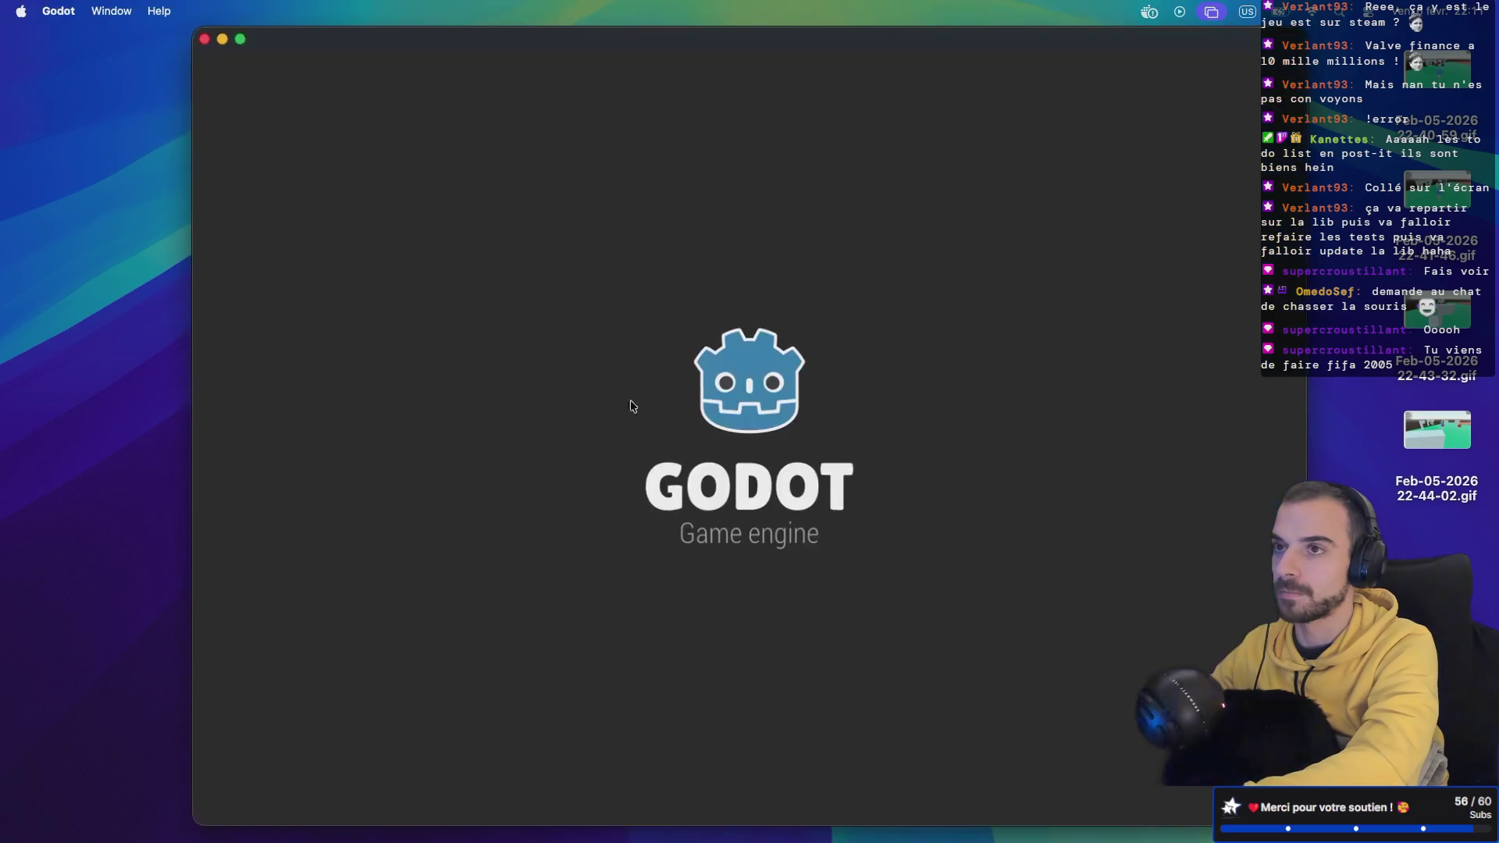
{"action": "double_click", "coordinate": [502, 150]}
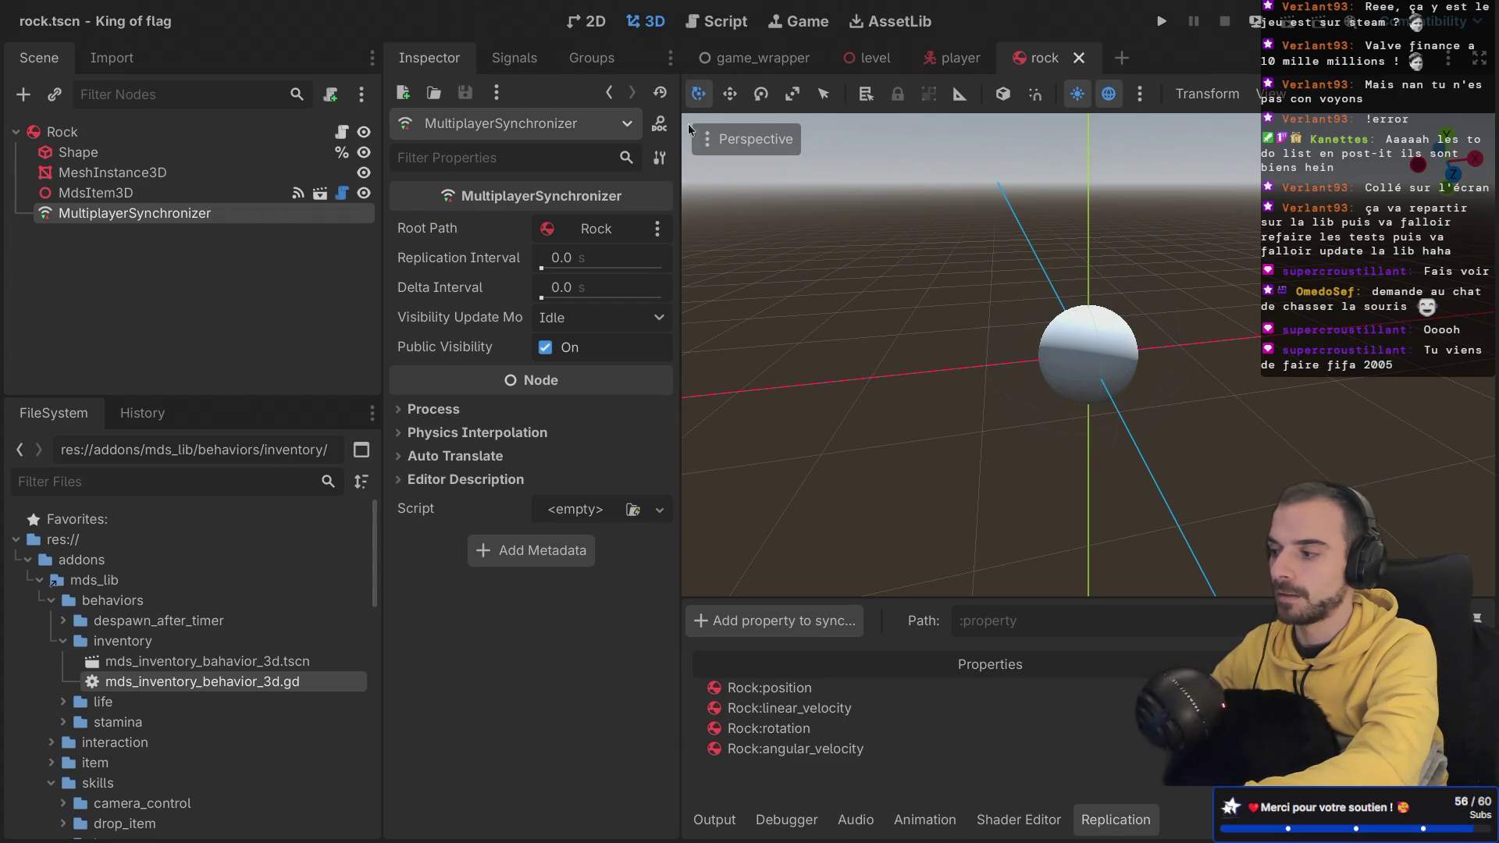
Step: Move MultiplayerSynchronizer above Shape under Rock, then open game.gd from the game_wrapper scene
{"action": "left_click_drag", "start_coordinate": [210, 217], "coordinate": [189, 143]}
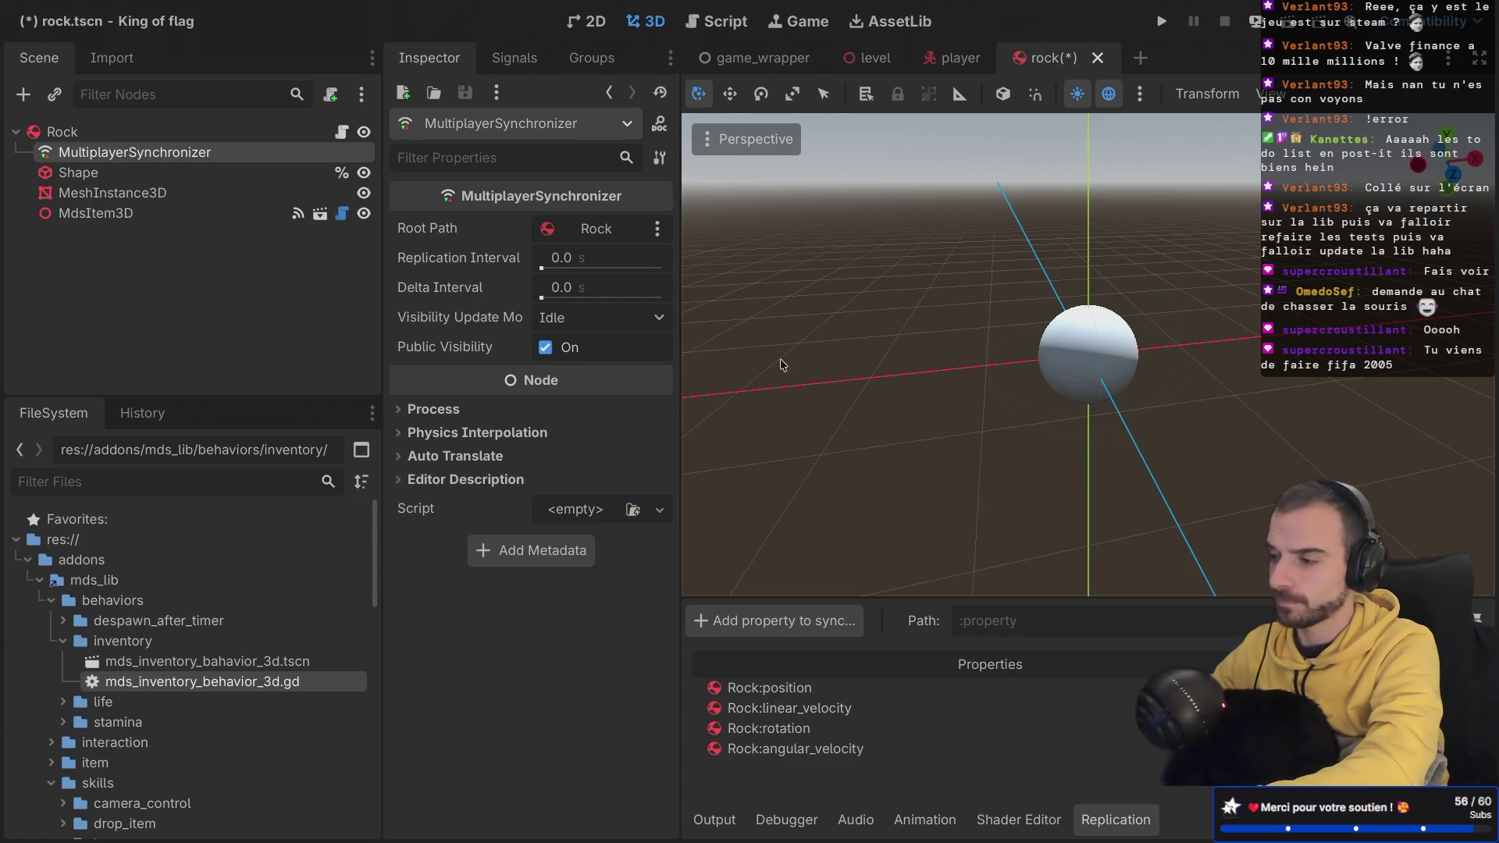
{"action": "left_click", "coordinate": [762, 58]}
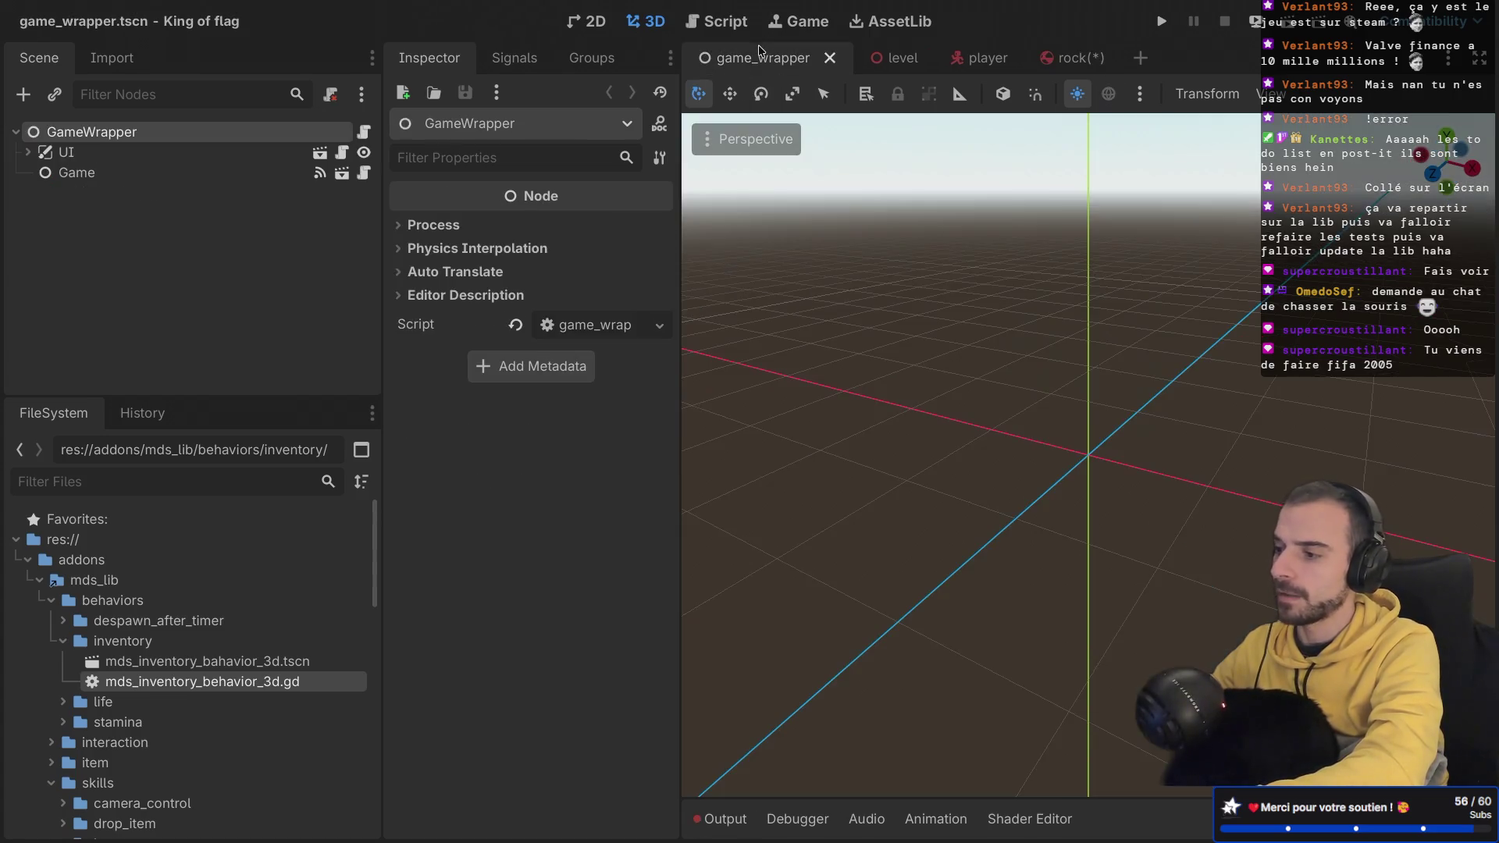
{"action": "left_click", "coordinate": [364, 172]}
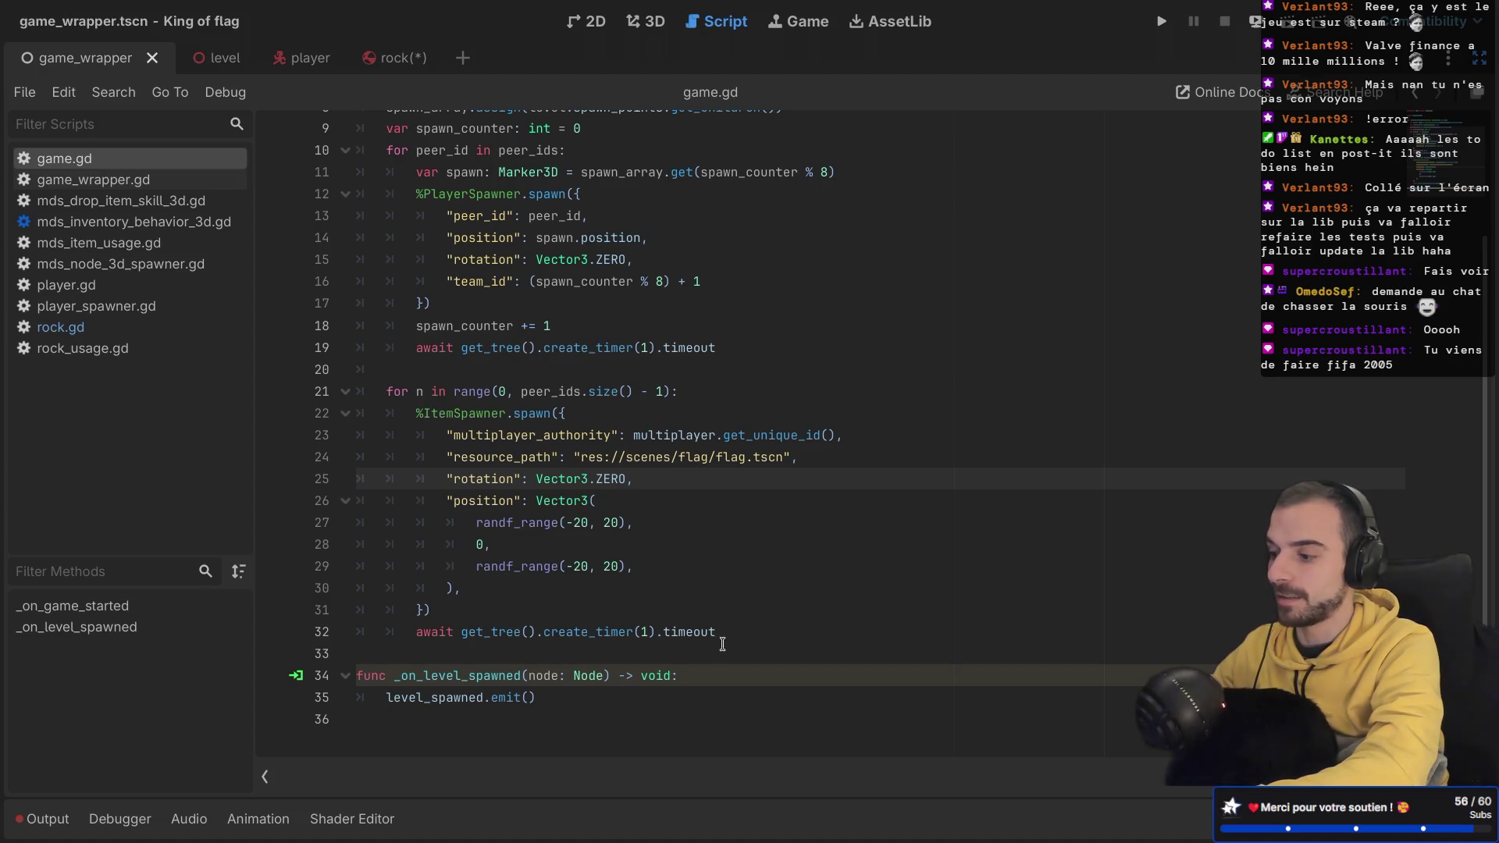
Step: Duplicate the flag spawning loop below itself, change its range to peer_ids.size() * 2, and save
{"action": "mouse_move", "coordinate": [737, 627]}
{"action": "left_mouse_down"}
{"action": "mouse_move", "coordinate": [449, 435]}
{"action": "mouse_move", "coordinate": [470, 371]}
{"action": "left_mouse_up"}
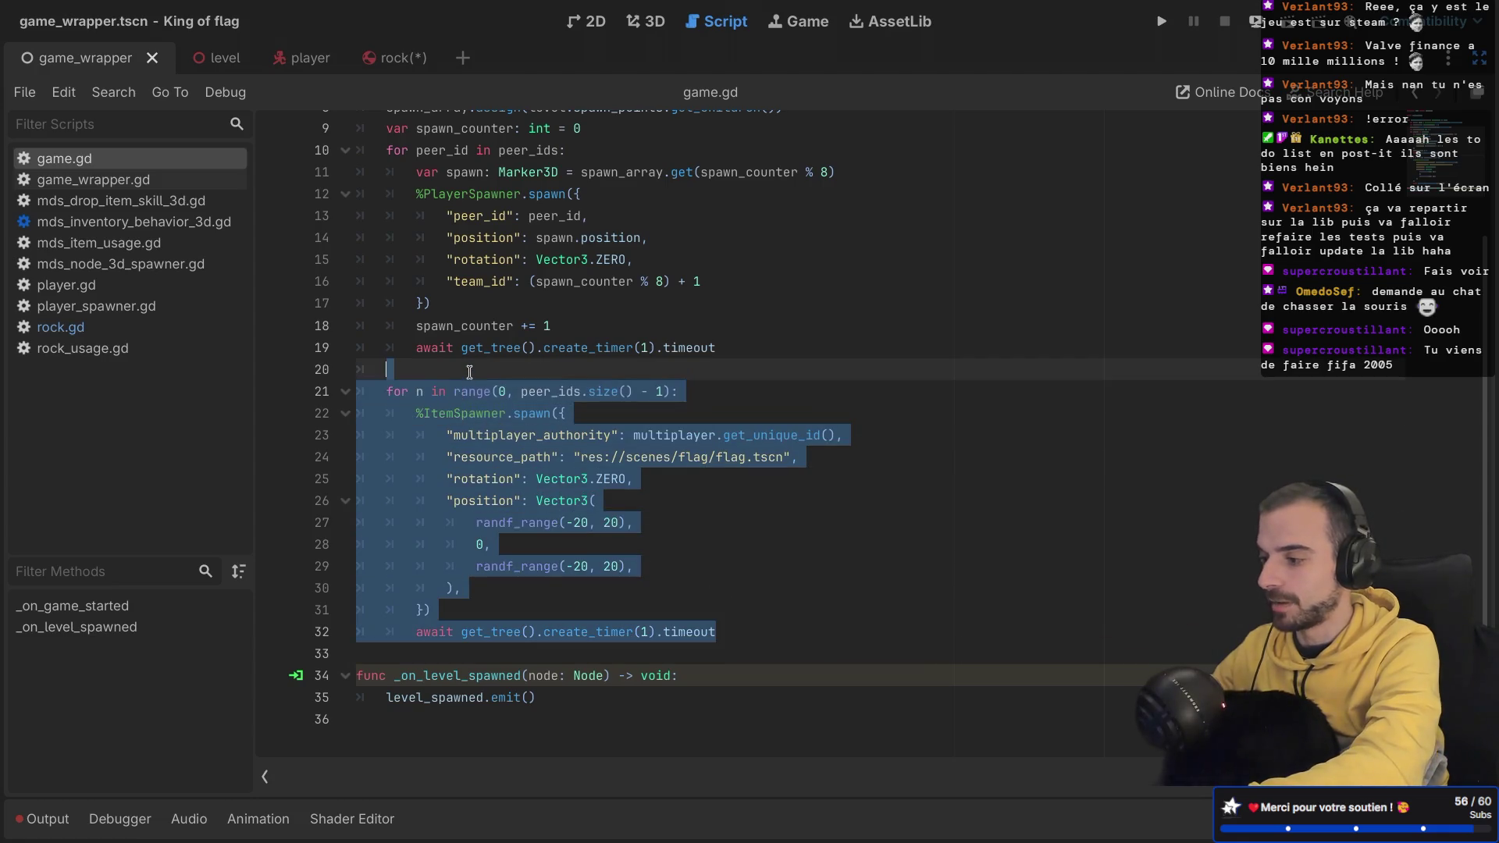
{"action": "key", "text": "ctrl+shift+d"}
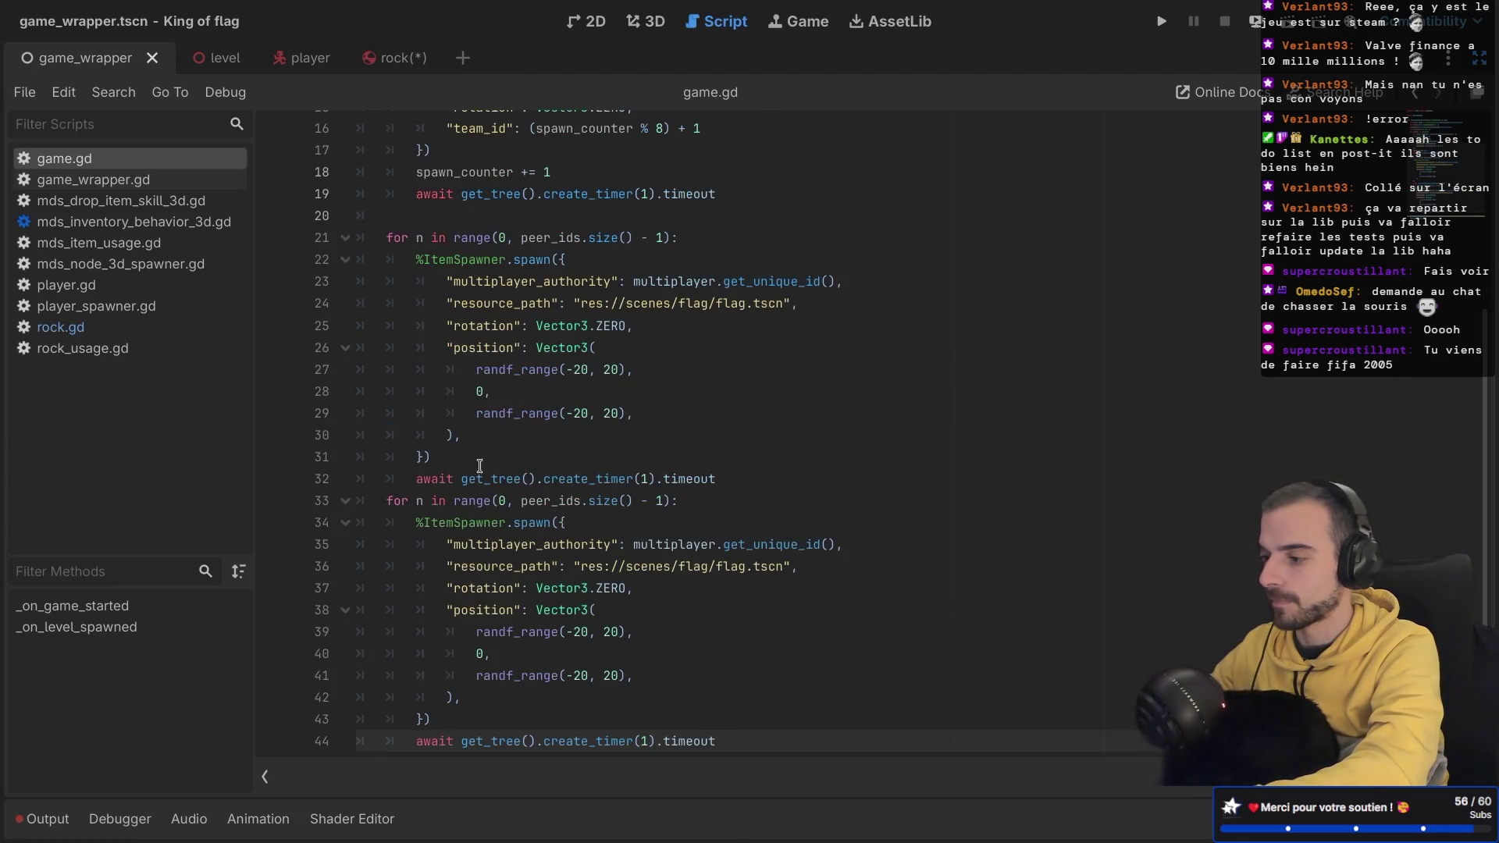
{"action": "left_click", "coordinate": [744, 476]}
{"action": "key", "text": "Return"}
{"action": "key", "text": "BackSpace"}
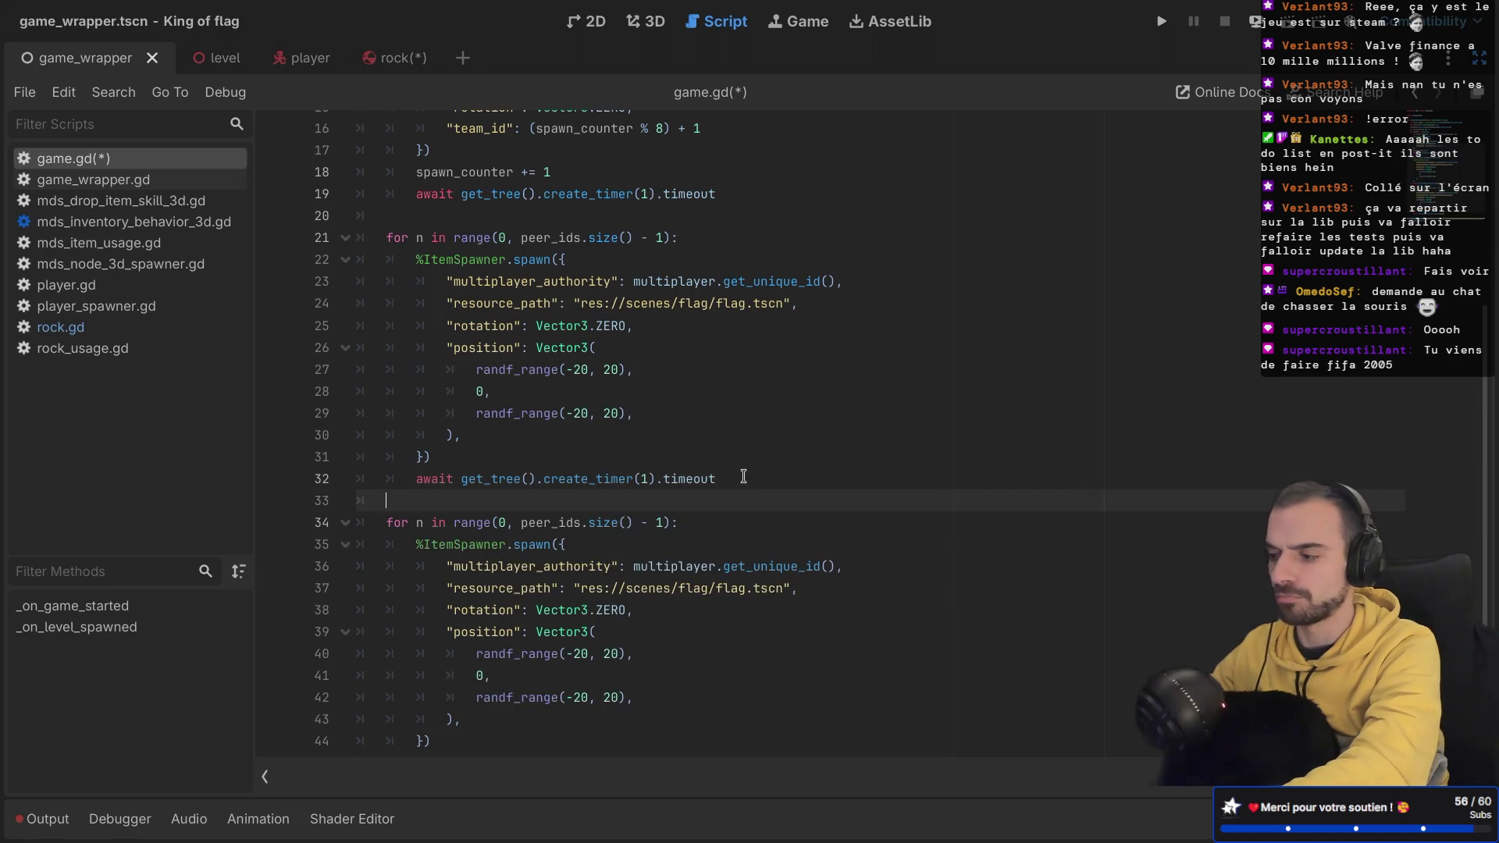
{"action": "scroll", "coordinate": [695, 499], "scroll_direction": "down", "scroll_amount": 2}
{"action": "left_click", "coordinate": [662, 413]}
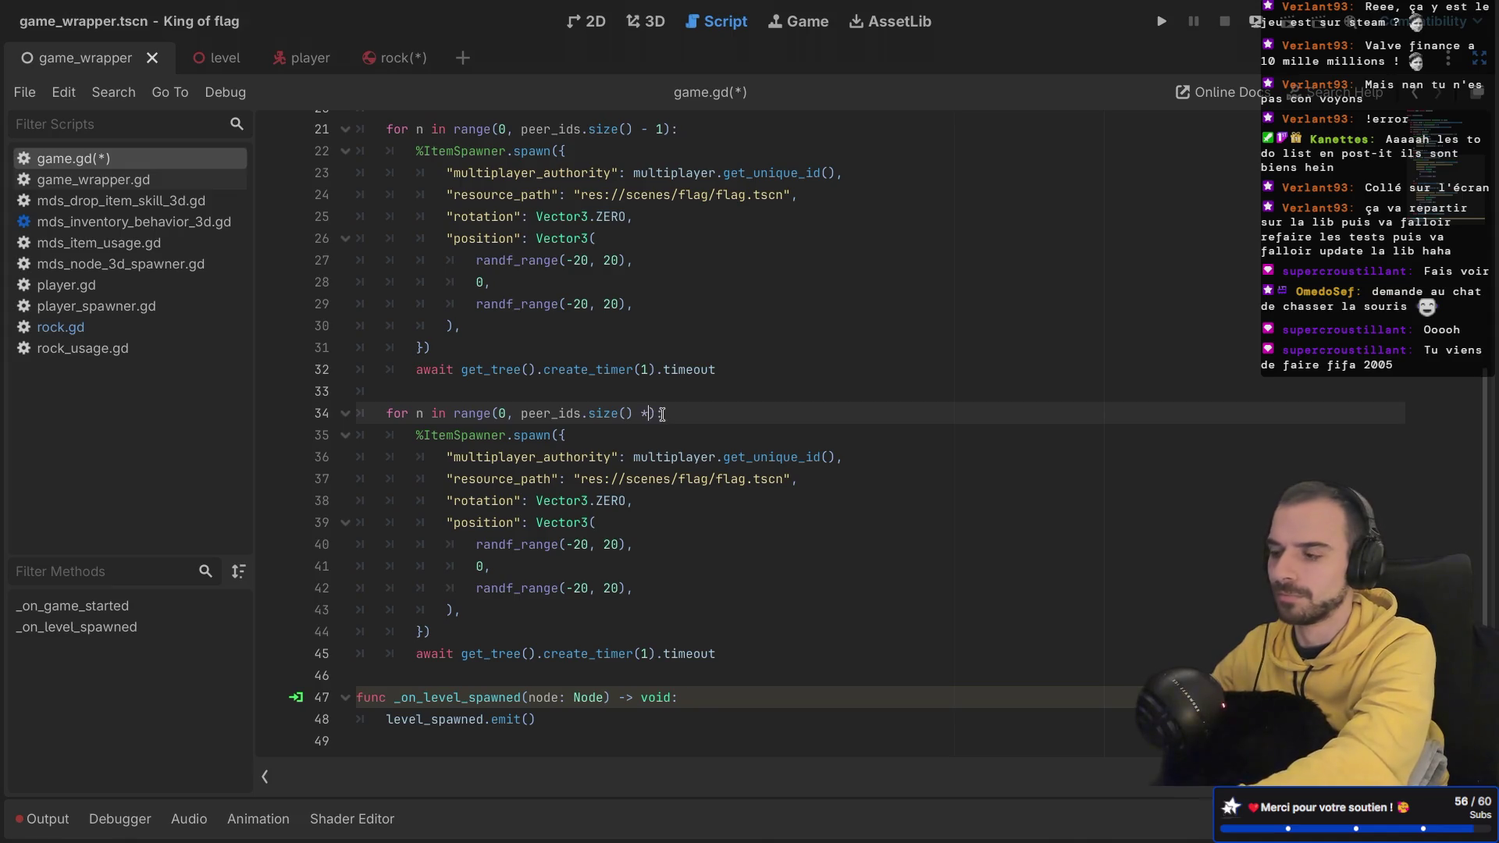
{"action": "type", "text": "2"}
{"action": "left_click", "coordinate": [786, 421]}
{"action": "key", "text": "ctrl+s"}
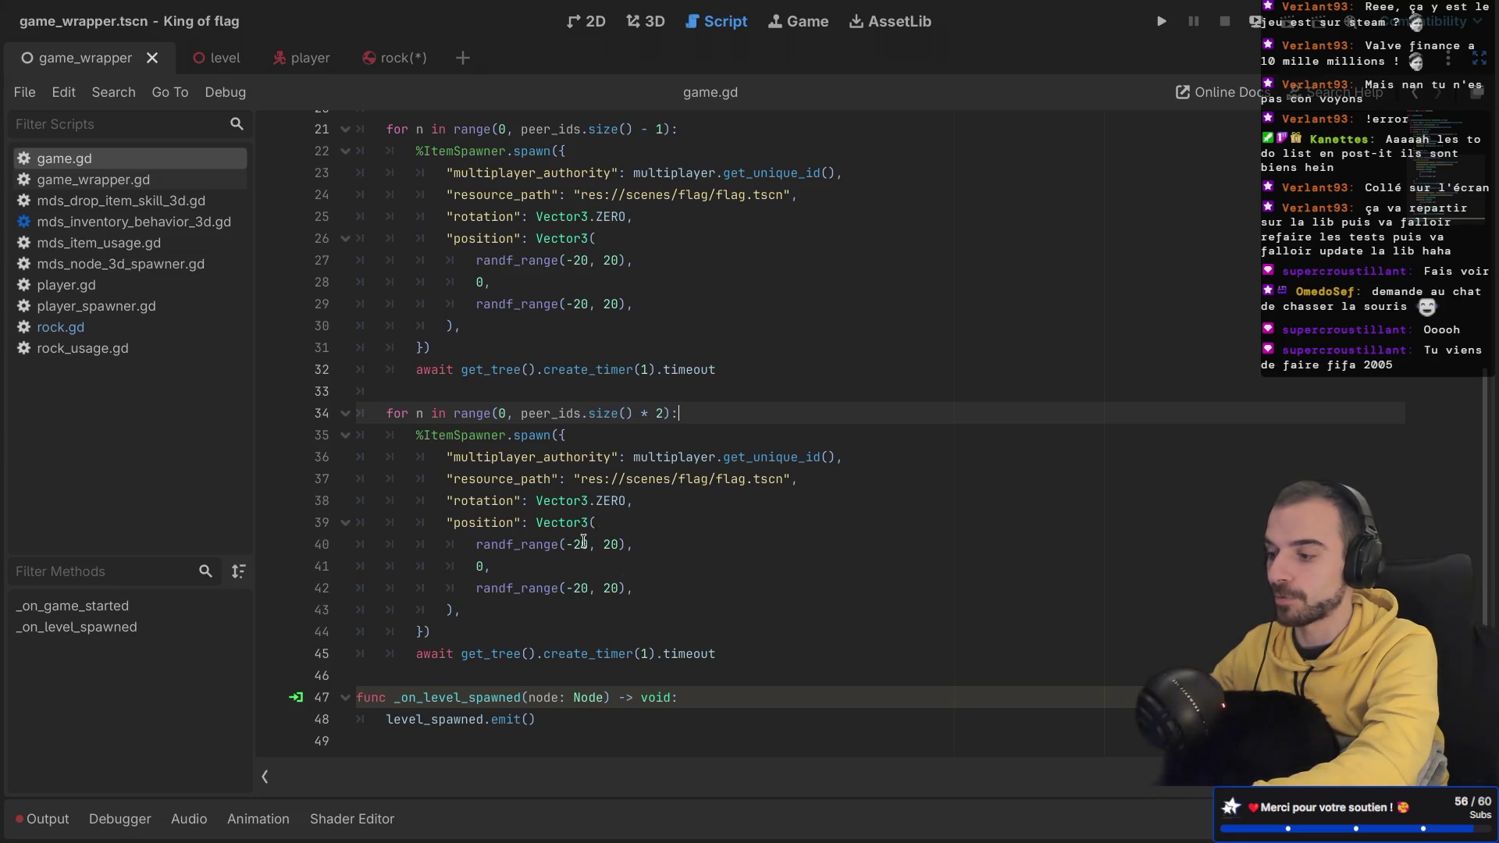
{"action": "key", "text": "ctrl+s"}
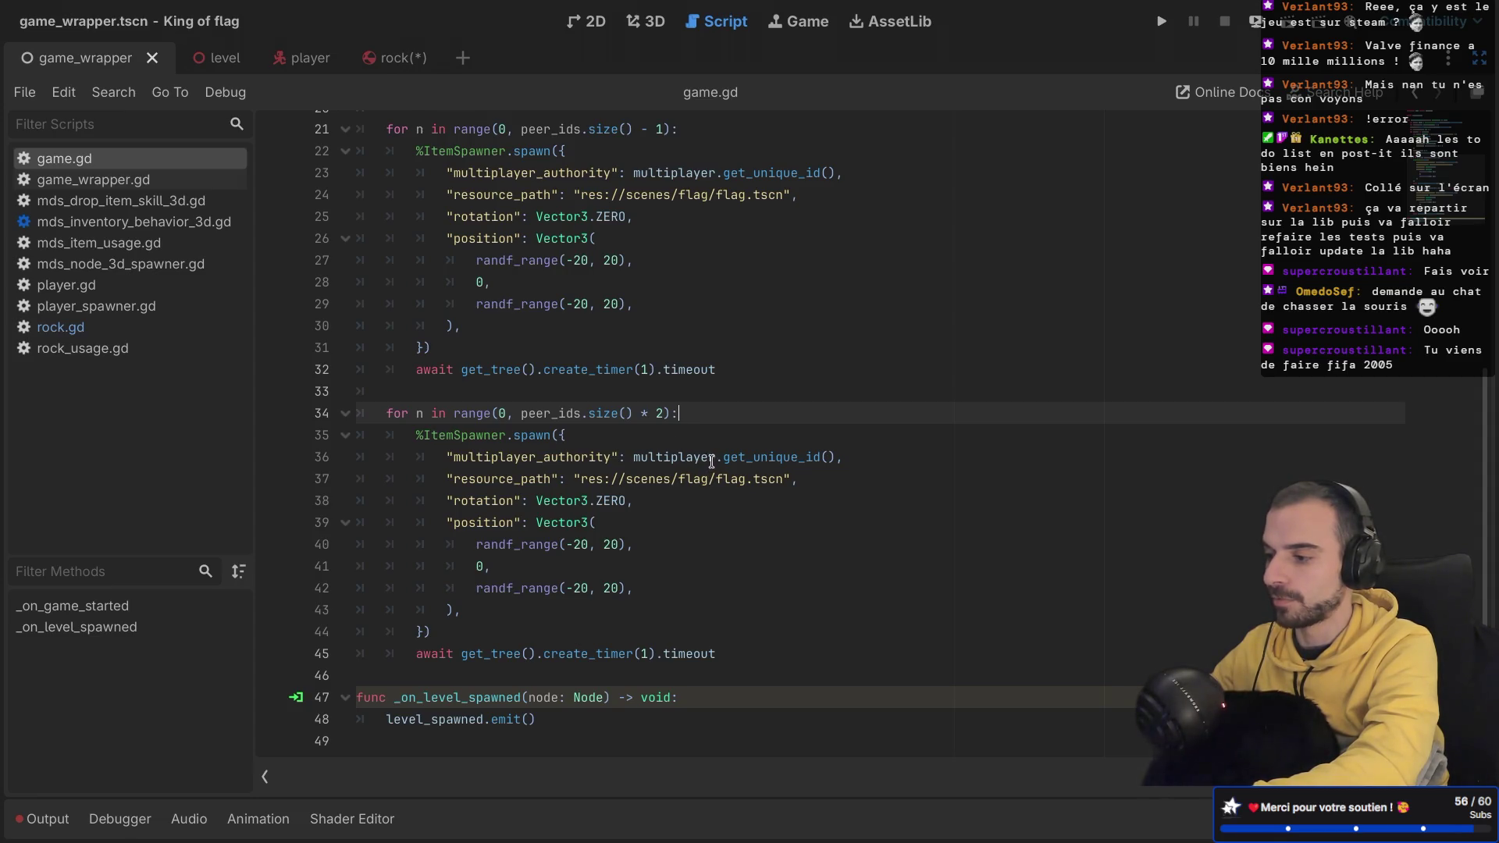
Step: Delete the flag file name from the duplicated loop's resource path on line 37
{"action": "mouse_move", "coordinate": [710, 461]}
{"action": "mouse_move", "coordinate": [678, 487]}
{"action": "left_click_drag", "start_coordinate": [679, 483], "coordinate": [777, 484]}
{"action": "key", "text": "BackSpace"}
{"action": "key", "text": "Delete"}
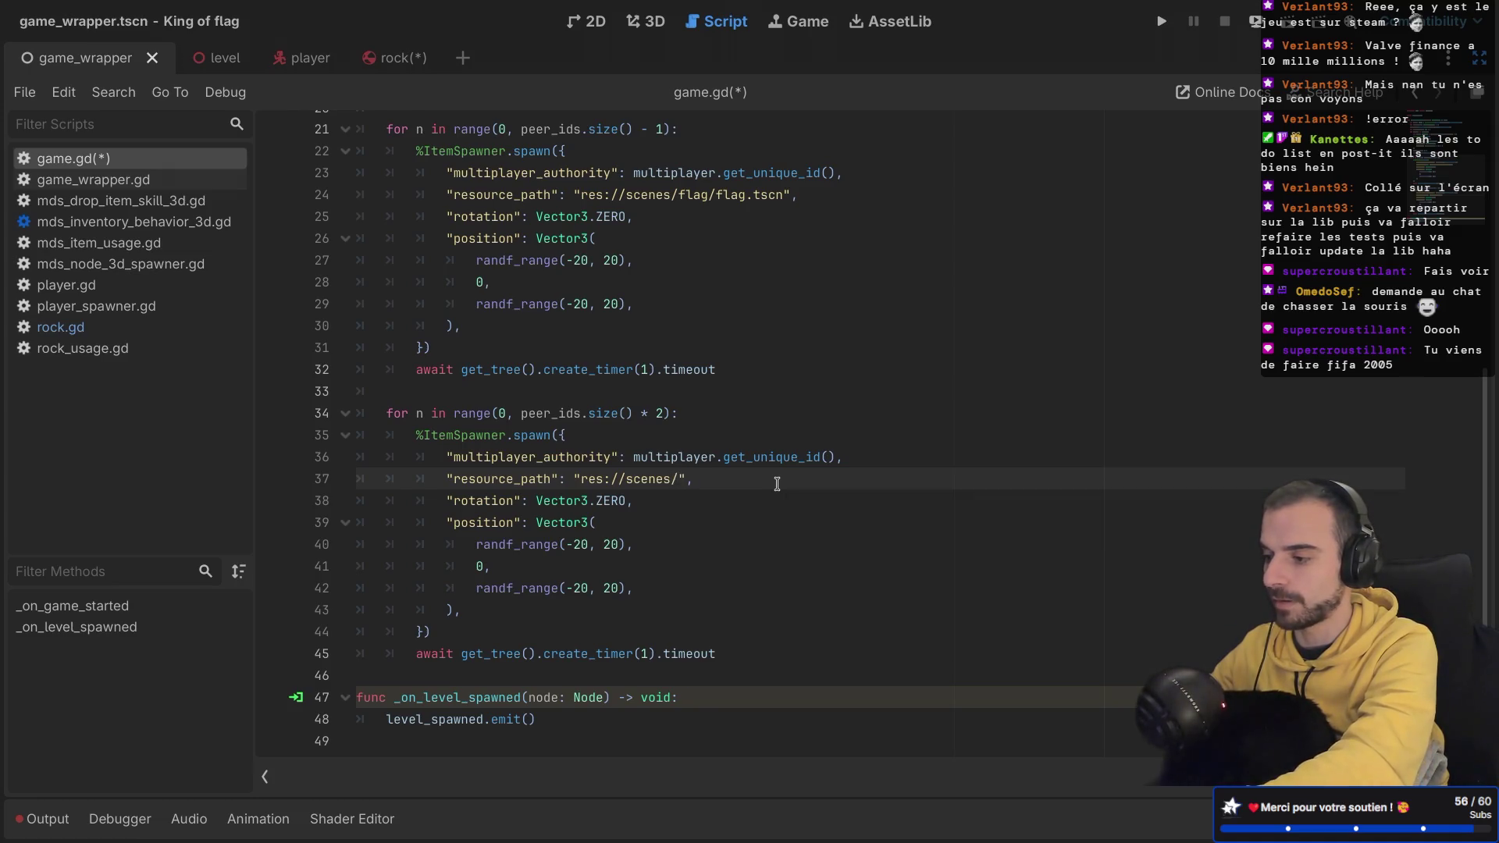
{"action": "key", "text": "BackSpace"}
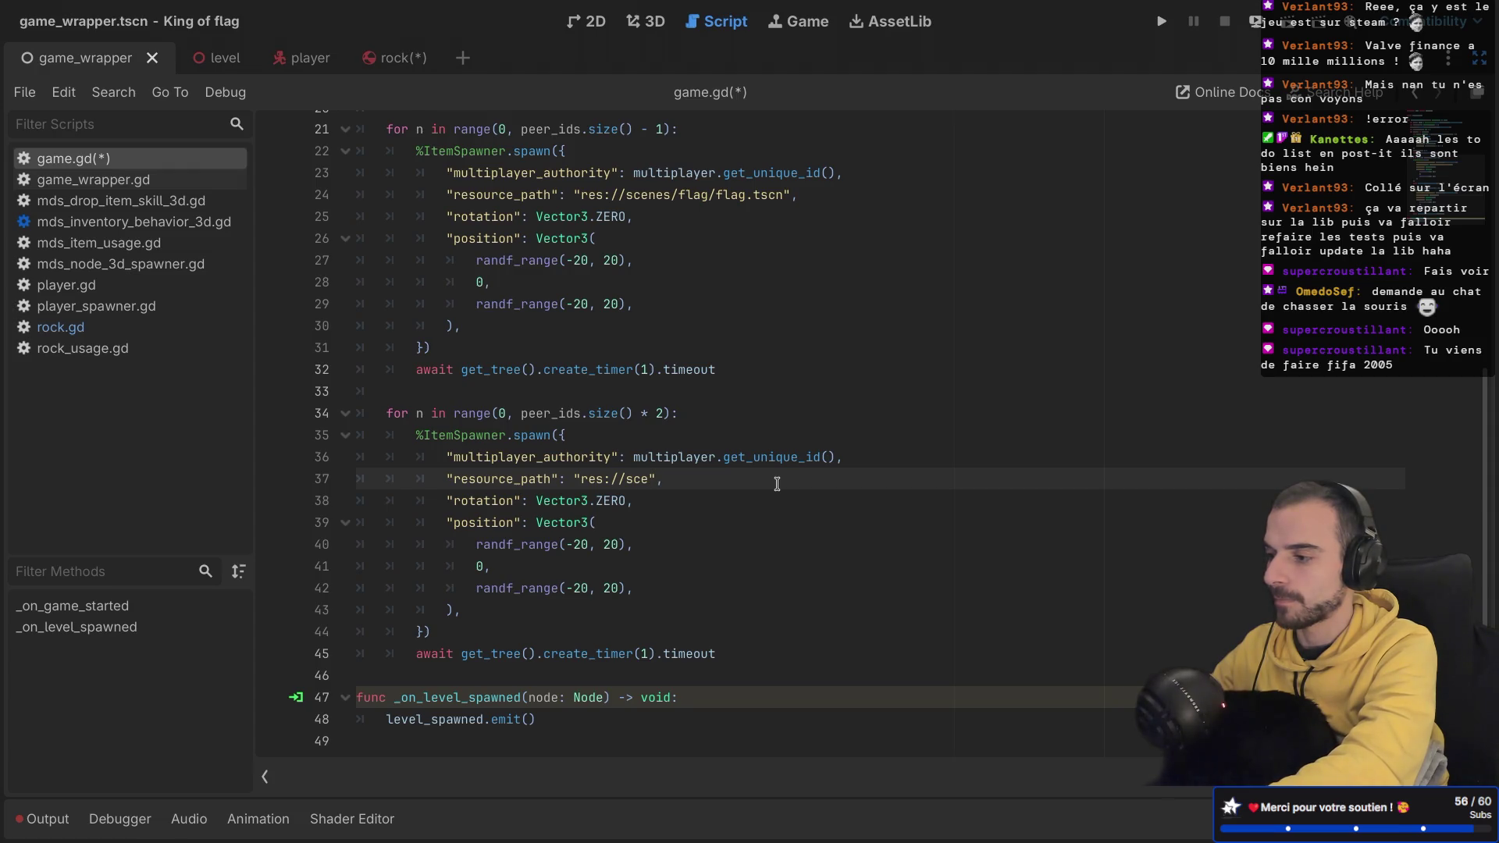
Step: Copy rock.tscn's path from the file tree and paste res://scenes/rock/rock.tscn into line 37
{"action": "key", "text": "ctrl+shift+F11"}
{"action": "scroll", "coordinate": [210, 588], "scroll_direction": "down", "scroll_amount": 5}
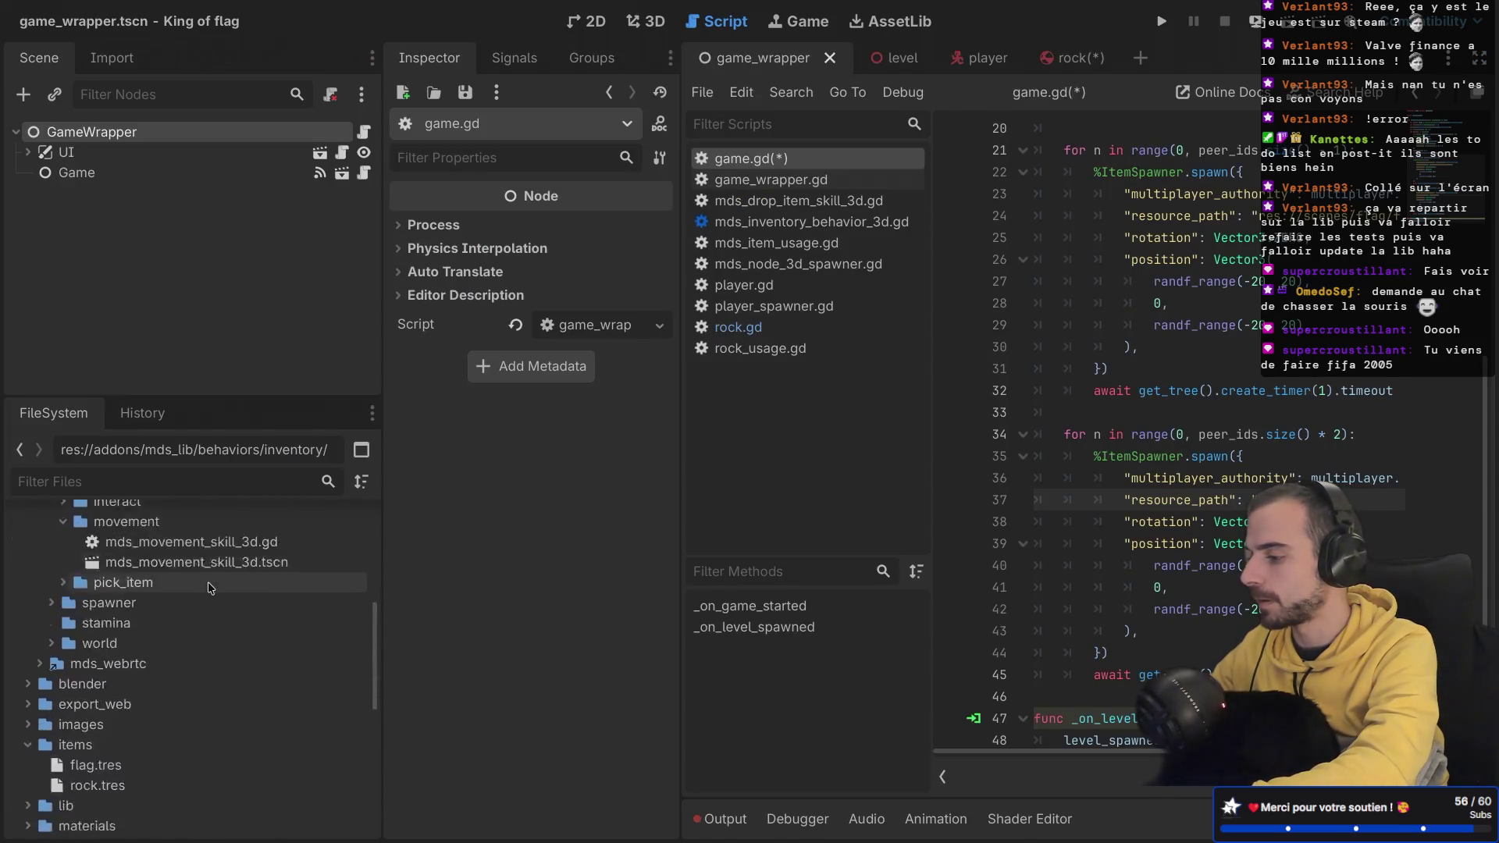
{"action": "scroll", "coordinate": [210, 588], "scroll_direction": "down", "scroll_amount": 4}
{"action": "left_click", "coordinate": [151, 673]}
{"action": "right_click", "coordinate": [145, 677]}
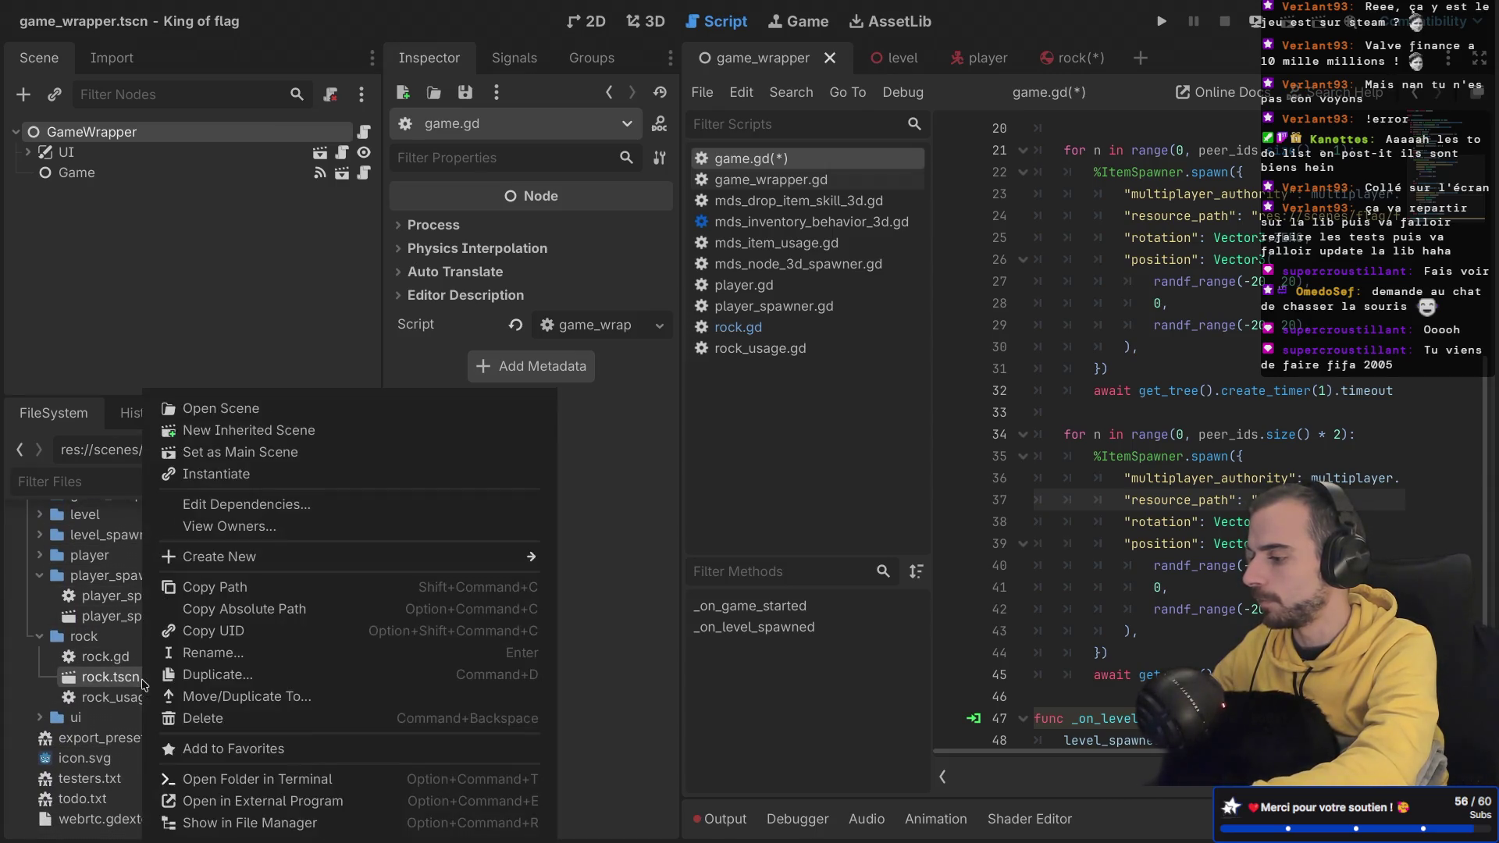
{"action": "left_click", "coordinate": [251, 597]}
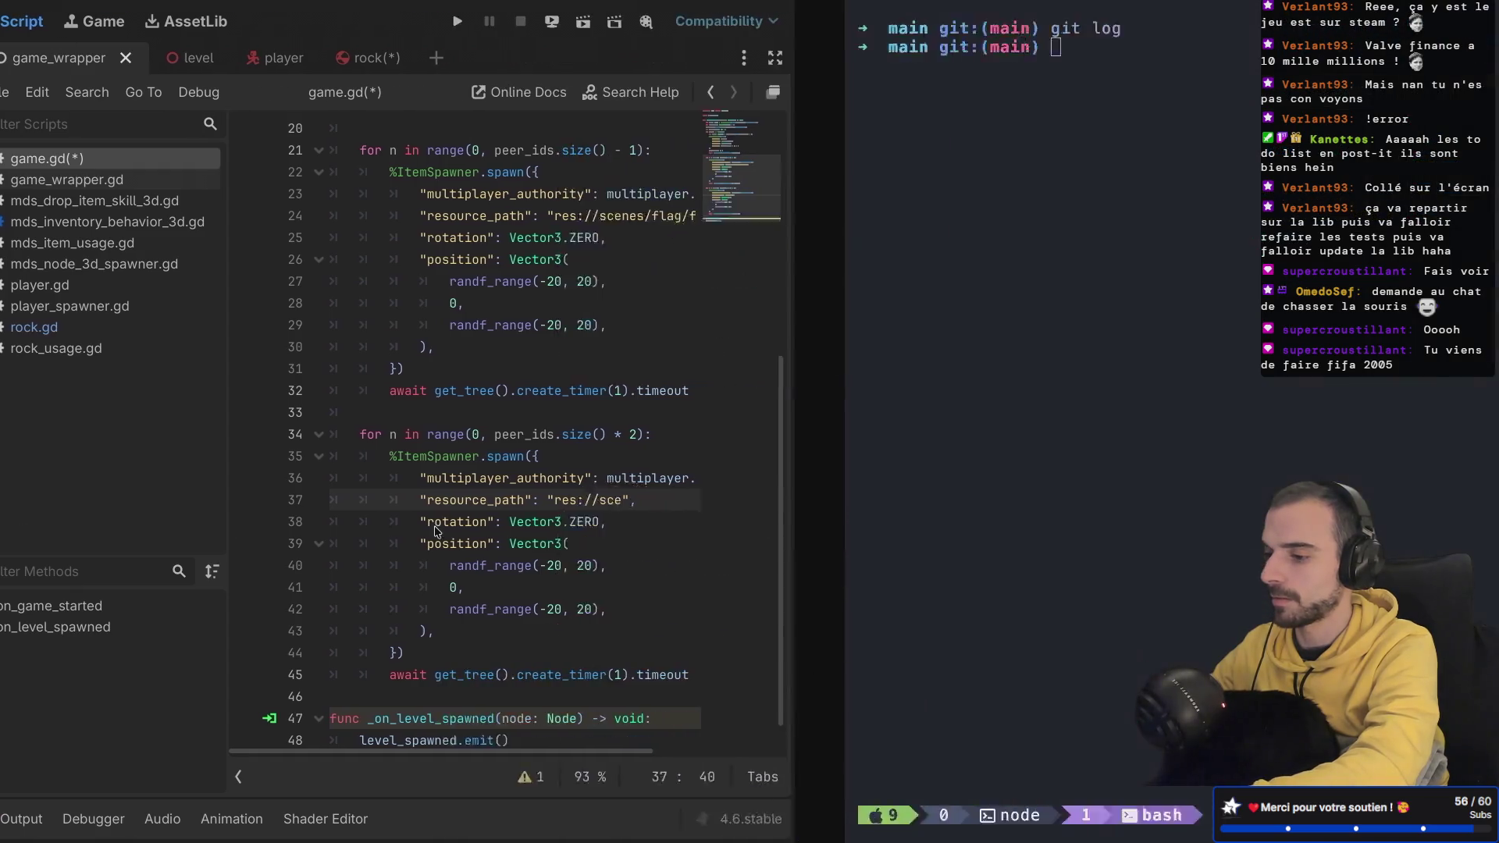
{"action": "key", "text": "ctrl+shift+F11"}
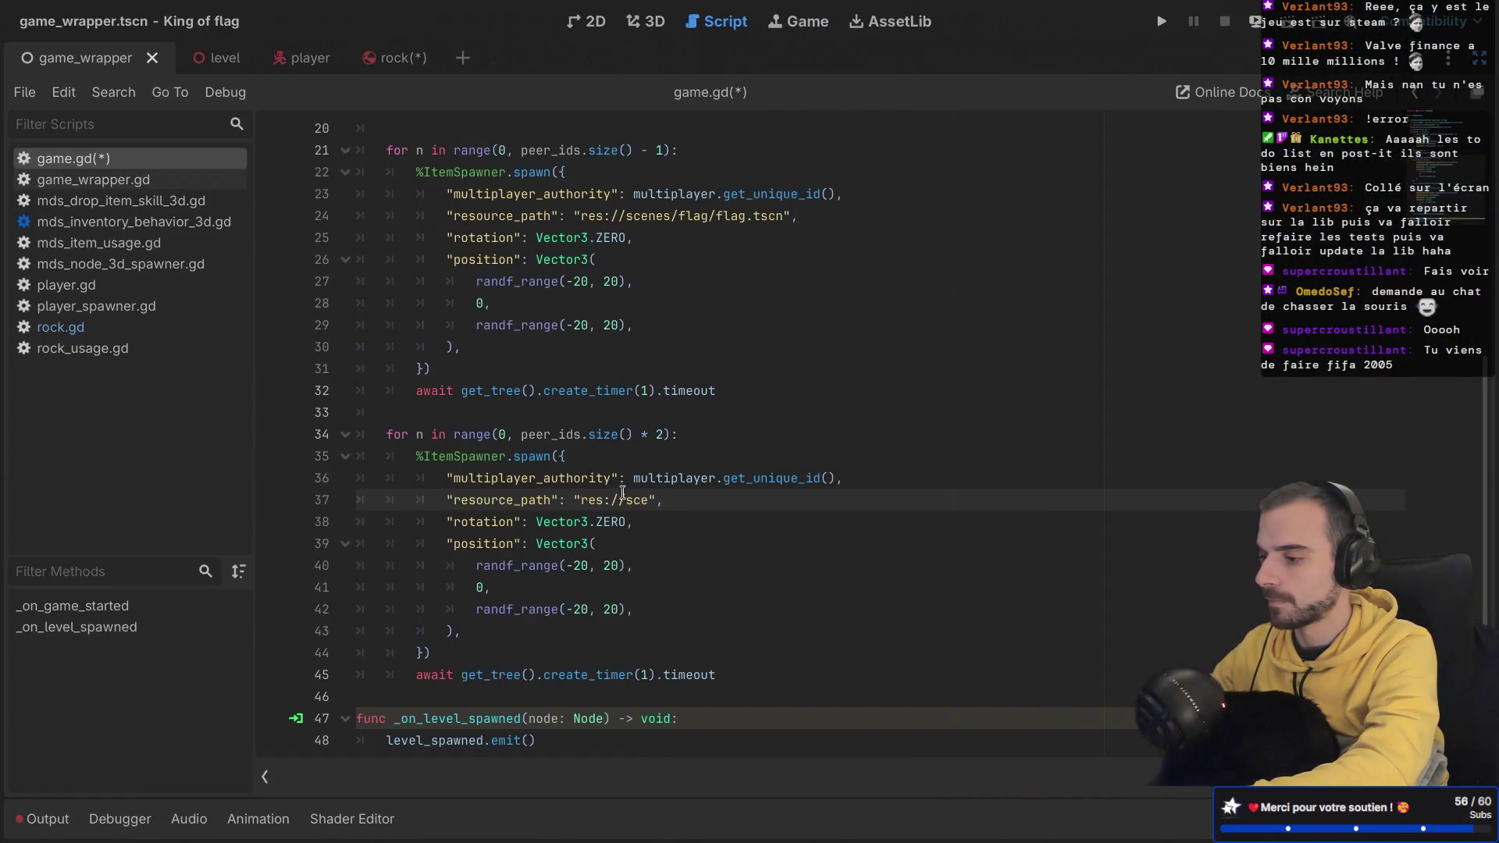
{"action": "key", "text": "BackSpace"}
{"action": "key", "text": "ctrl+v"}
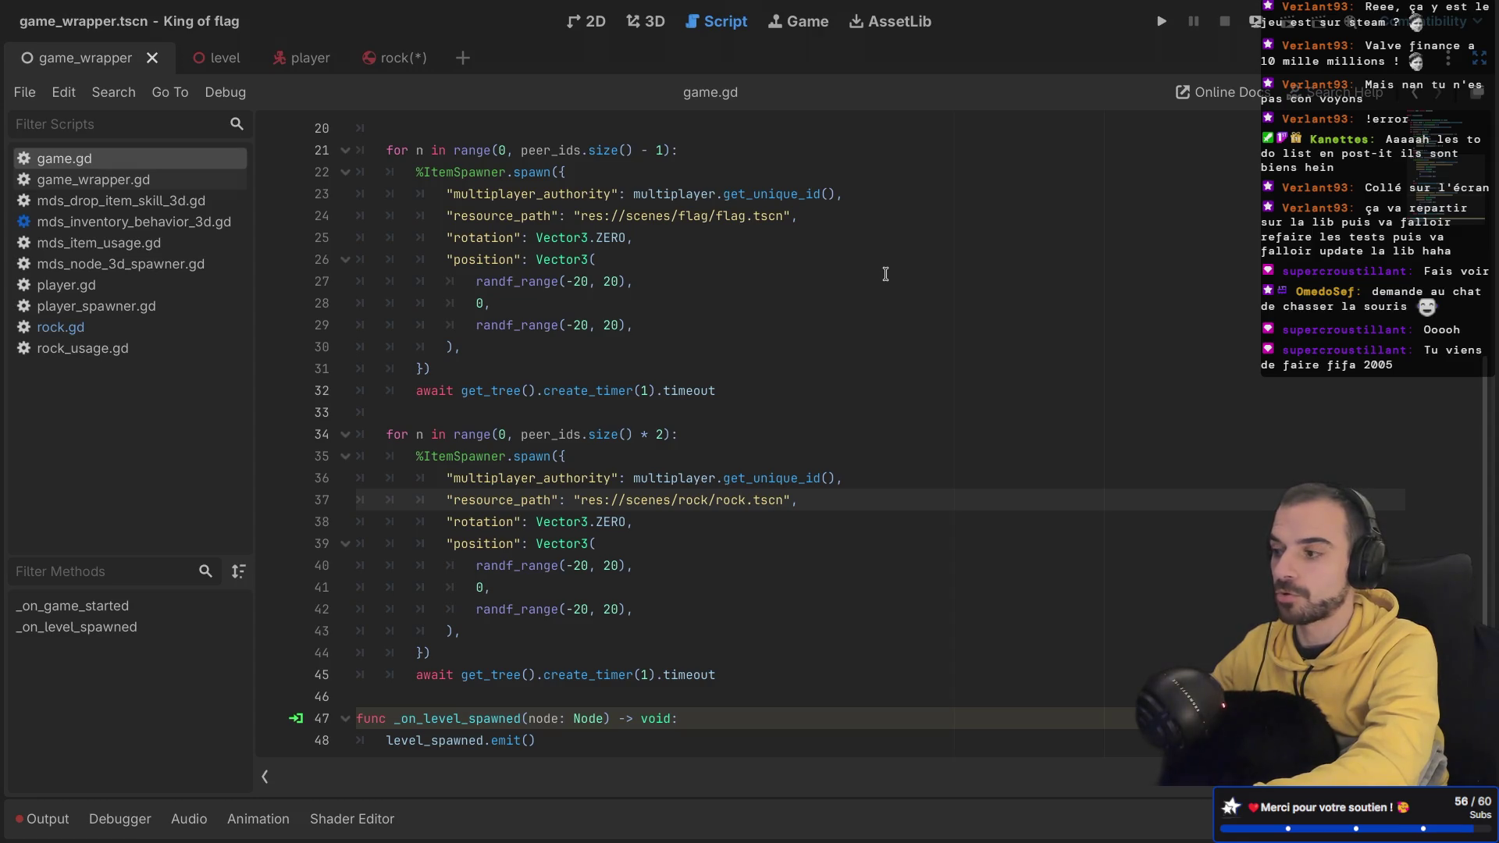
Step: Run the game and create a lobby in one of the two game windows
{"action": "left_click", "coordinate": [1162, 21]}
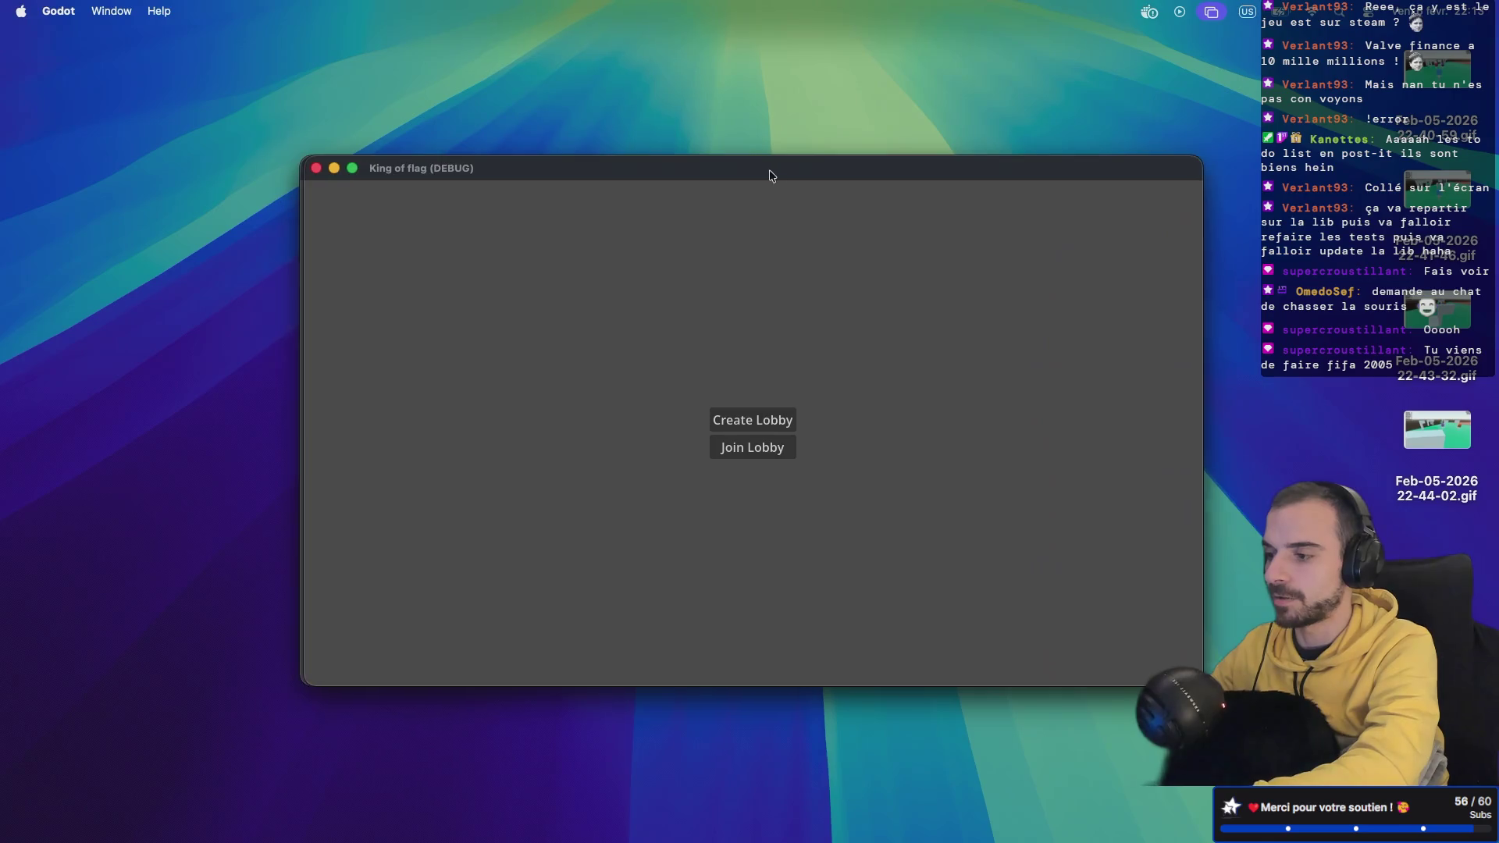
{"action": "left_click_drag", "start_coordinate": [769, 170], "coordinate": [1003, 327]}
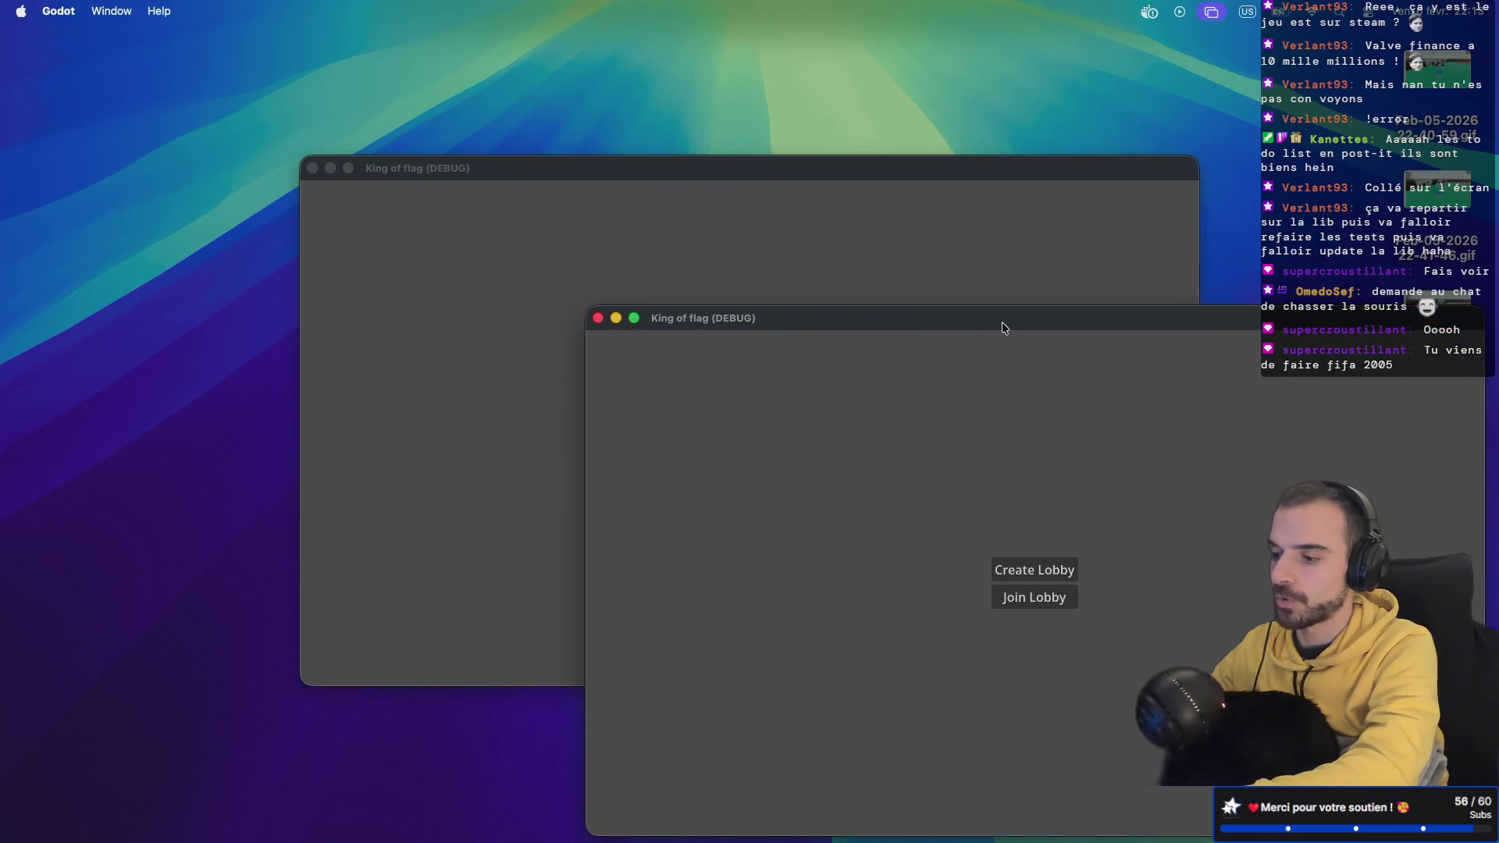
{"action": "left_click", "coordinate": [1048, 575]}
Step: Join the host's lobby from the other window, then start the match
{"action": "left_click", "coordinate": [787, 262]}
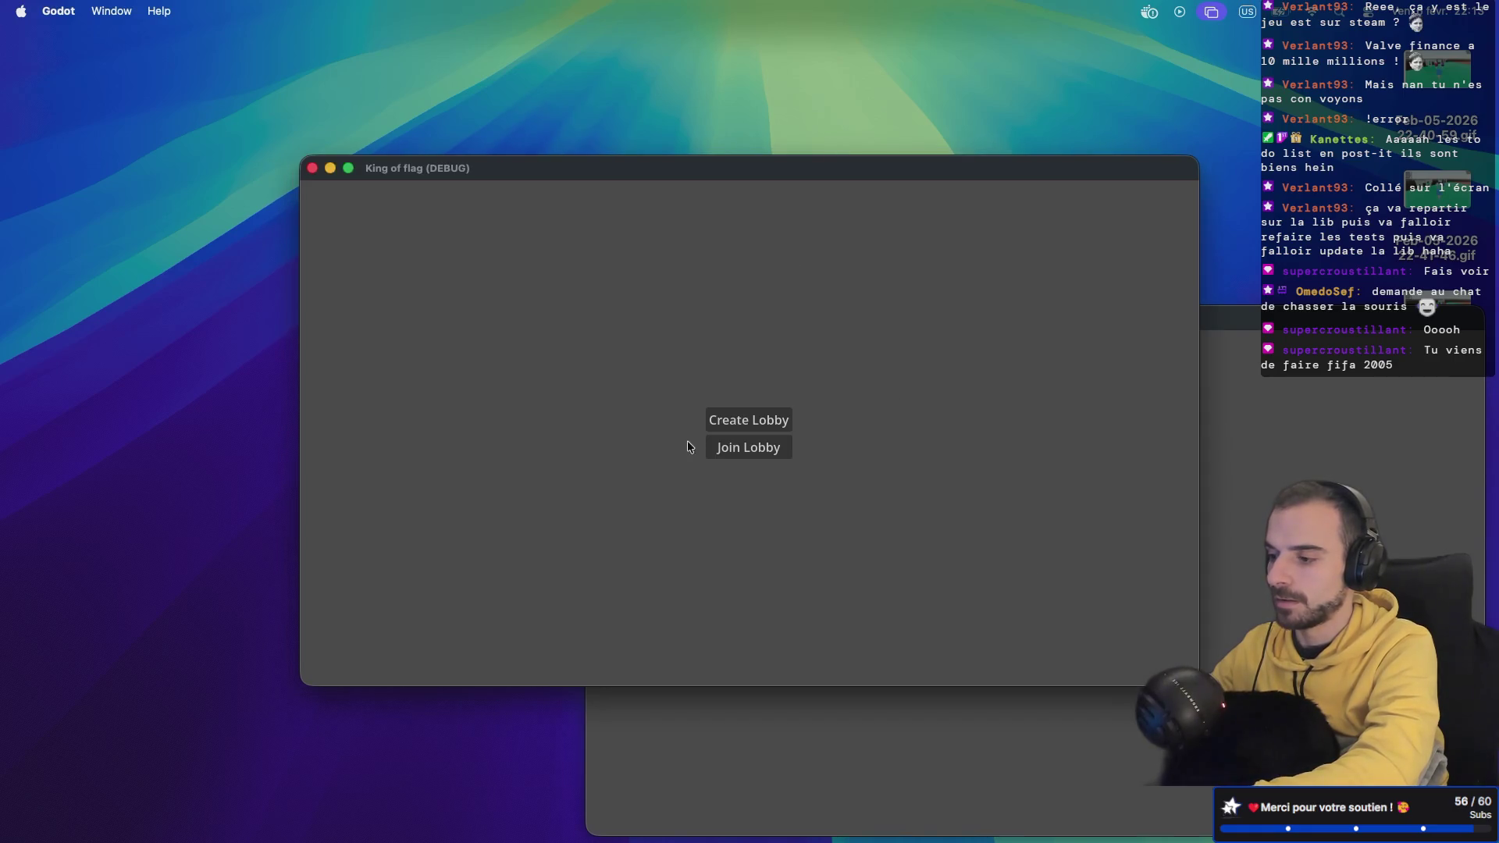
{"action": "left_click", "coordinate": [723, 443]}
{"action": "mouse_move", "coordinate": [930, 182]}
{"action": "left_mouse_down"}
{"action": "mouse_move", "coordinate": [645, 101]}
{"action": "mouse_move", "coordinate": [654, 75]}
{"action": "left_mouse_up"}
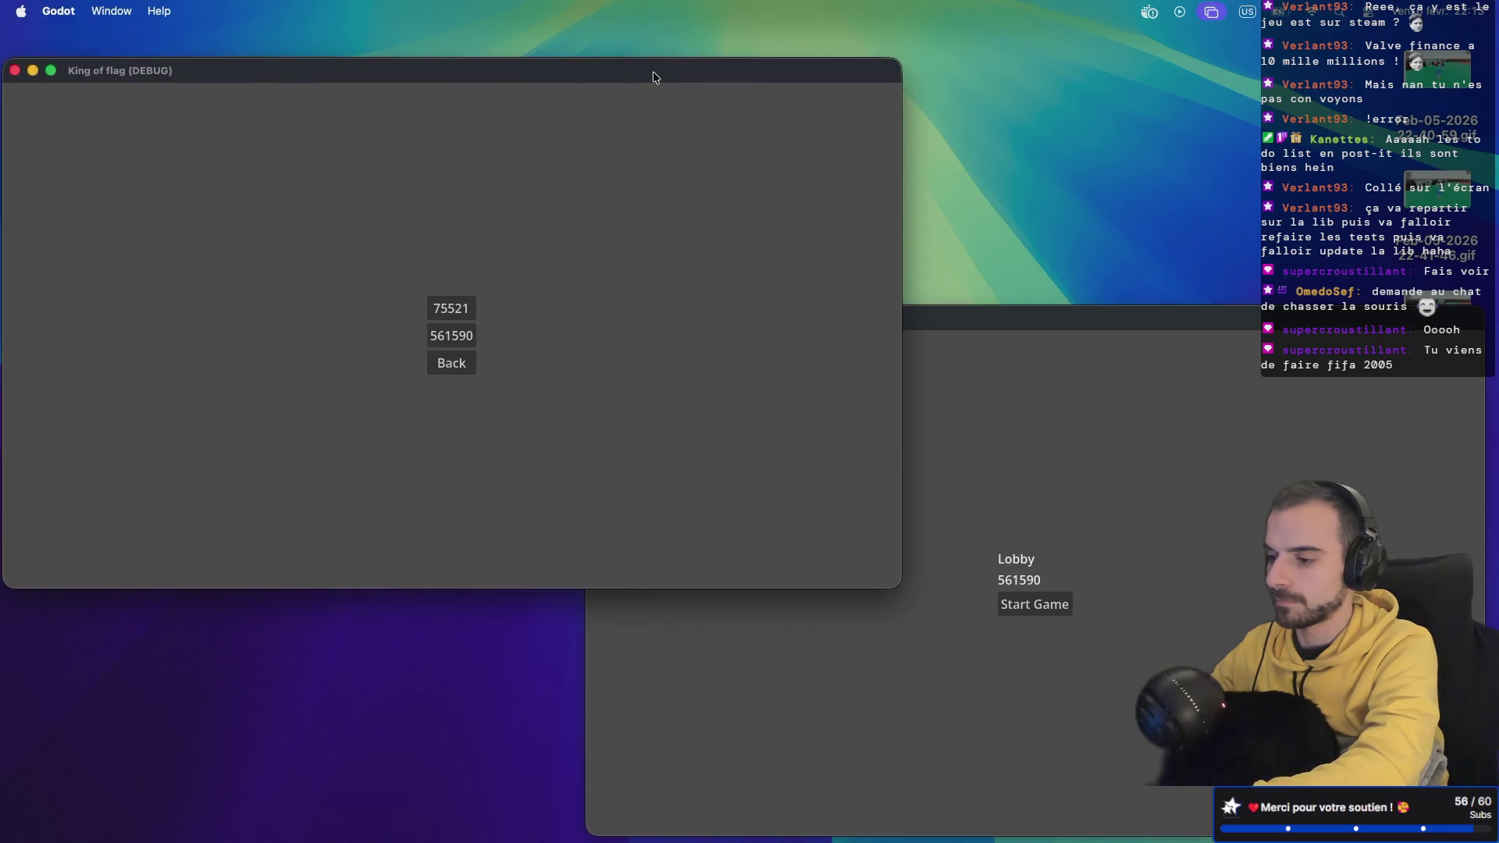
{"action": "left_click", "coordinate": [454, 344]}
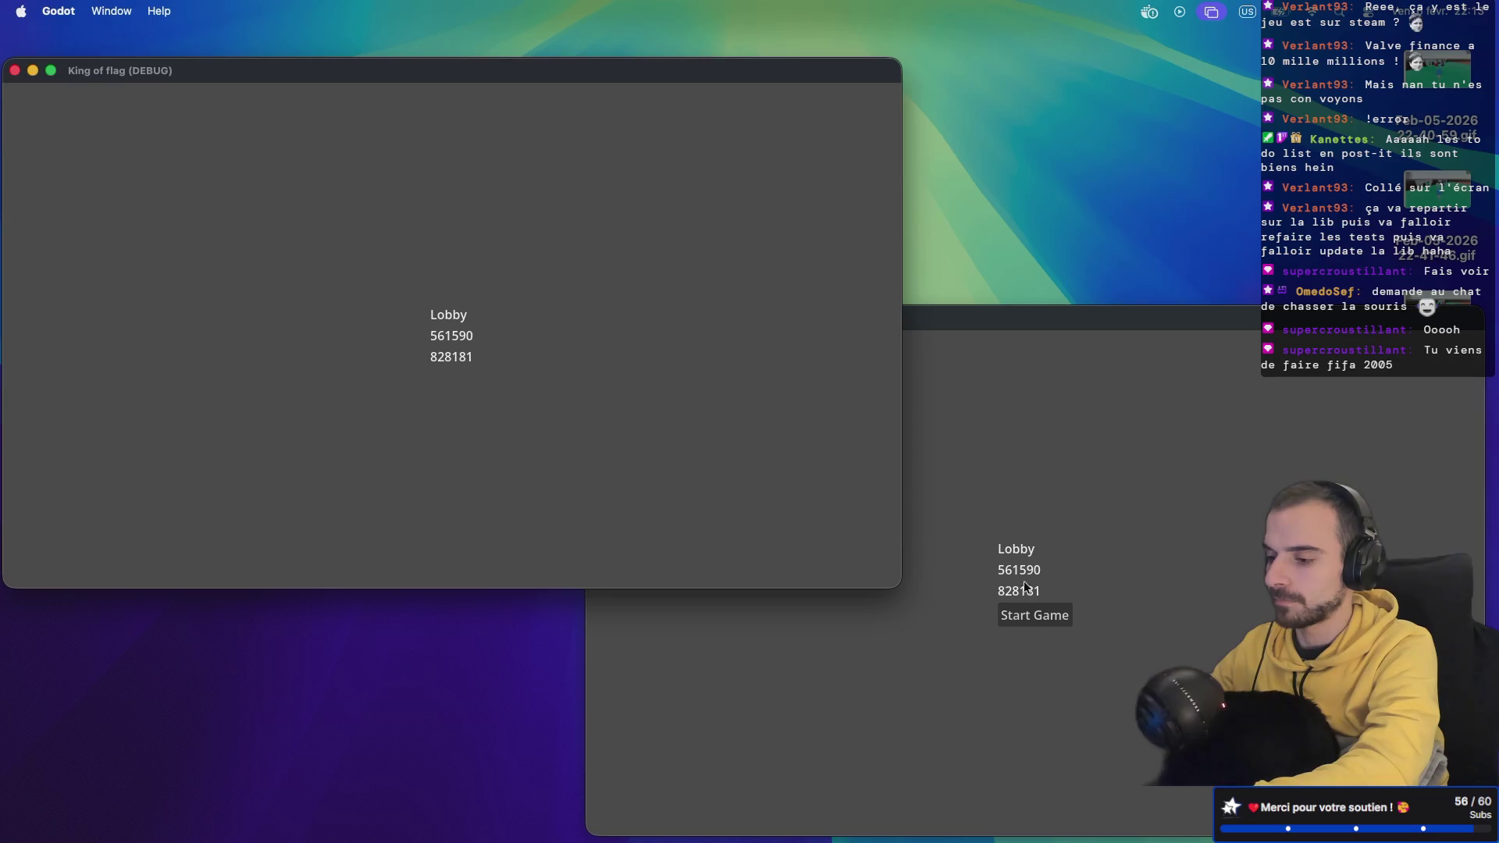
{"action": "left_click", "coordinate": [1039, 621]}
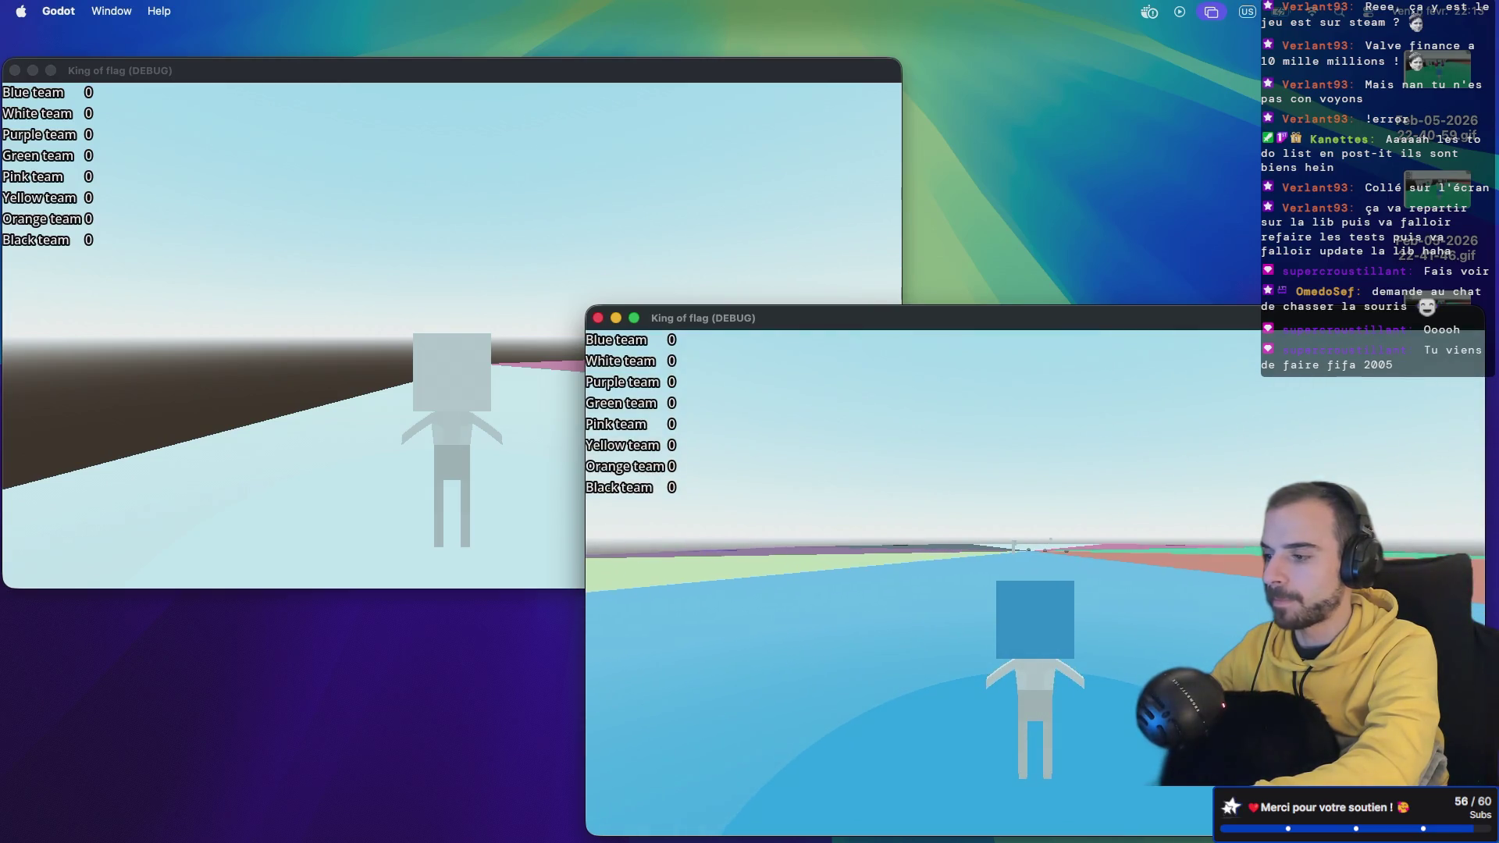
{"action": "left_click", "coordinate": [1034, 582]}
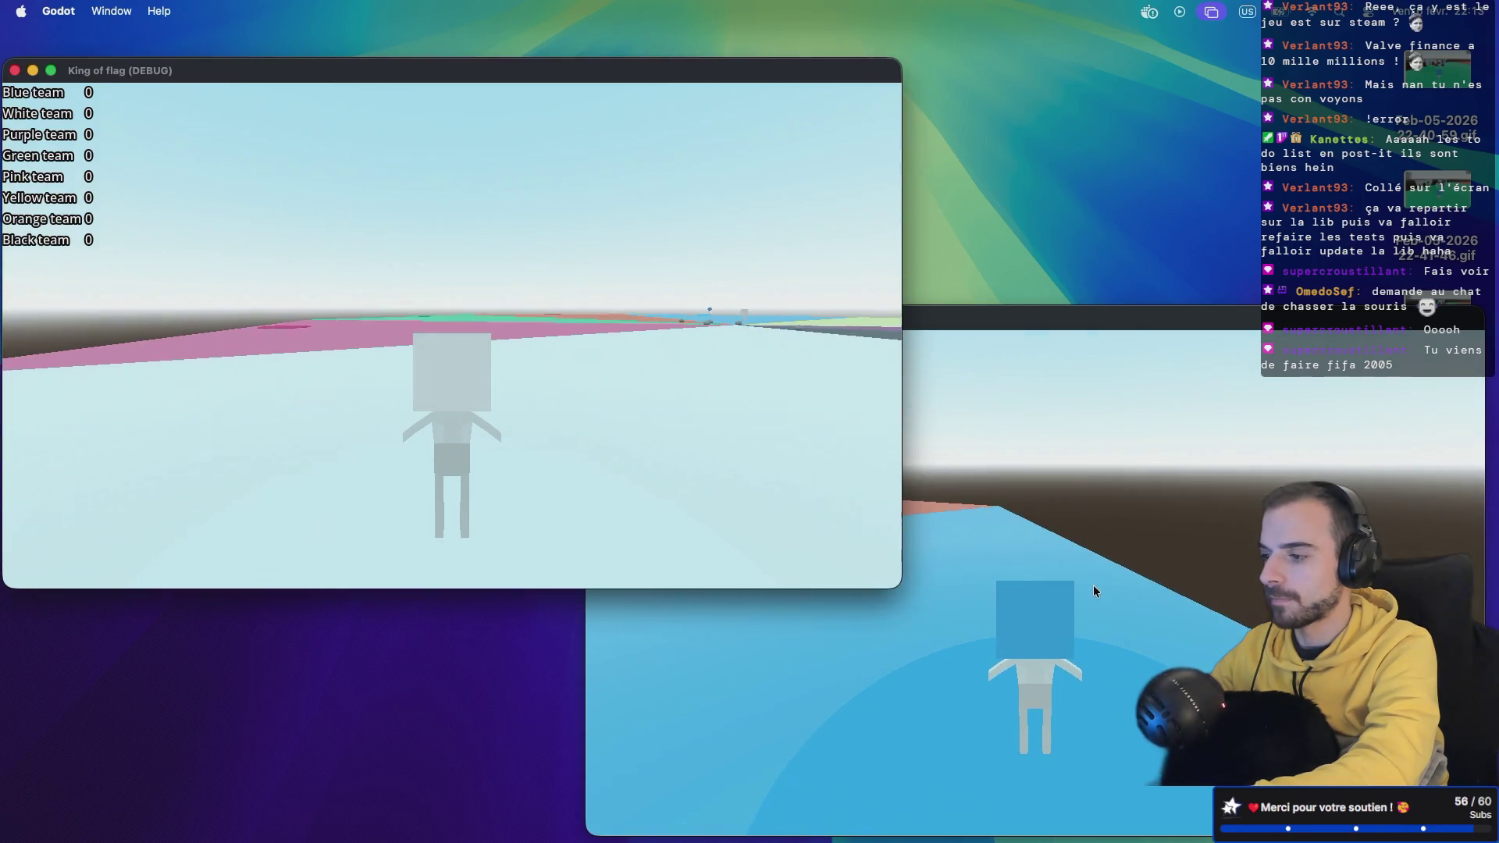
{"action": "left_click", "coordinate": [890, 541]}
{"action": "left_click", "coordinate": [890, 540]}
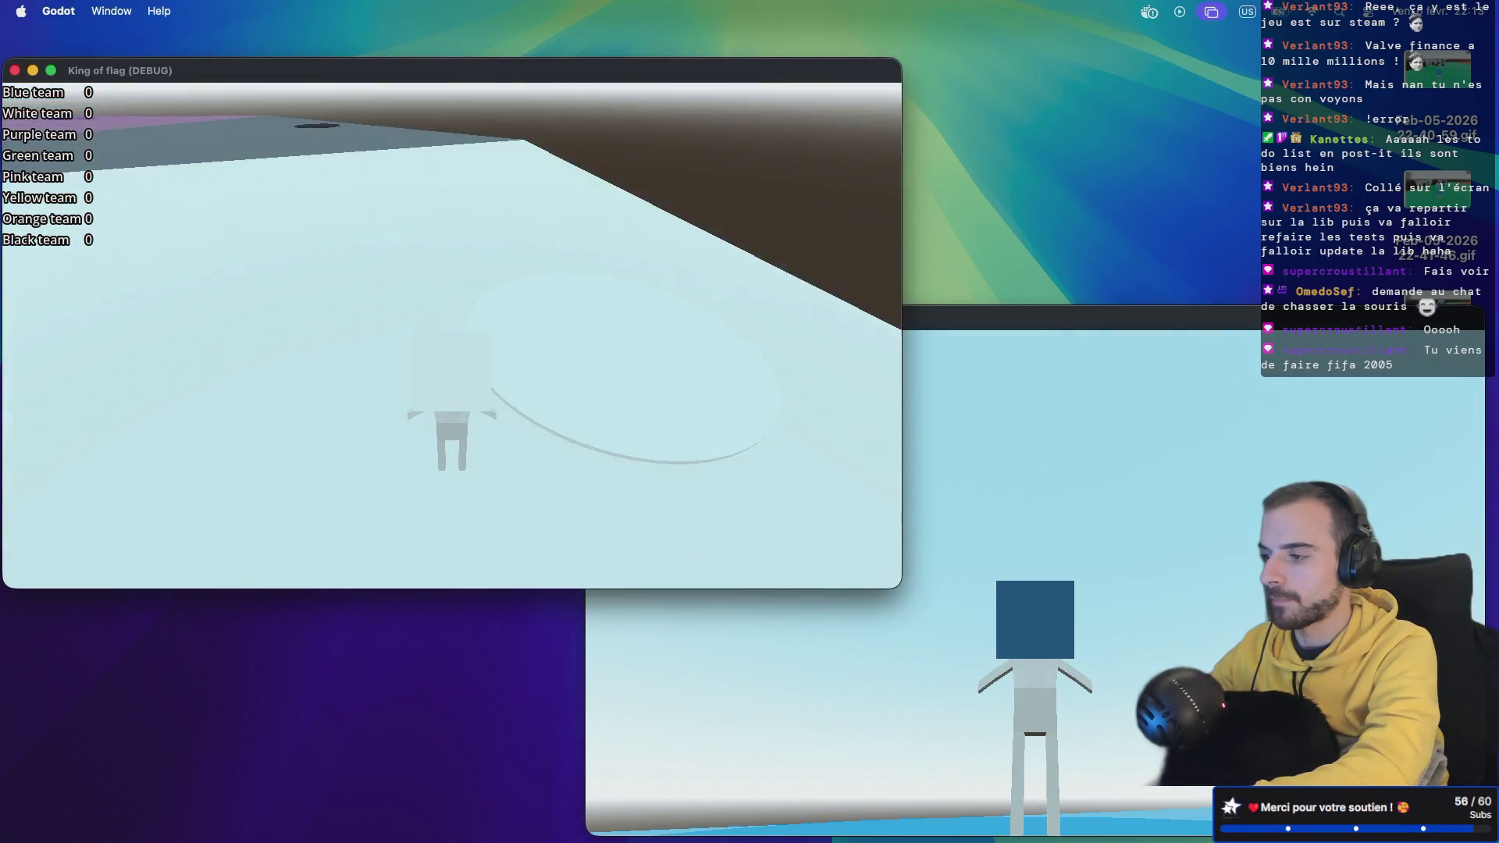
{"action": "key", "text": "w"}
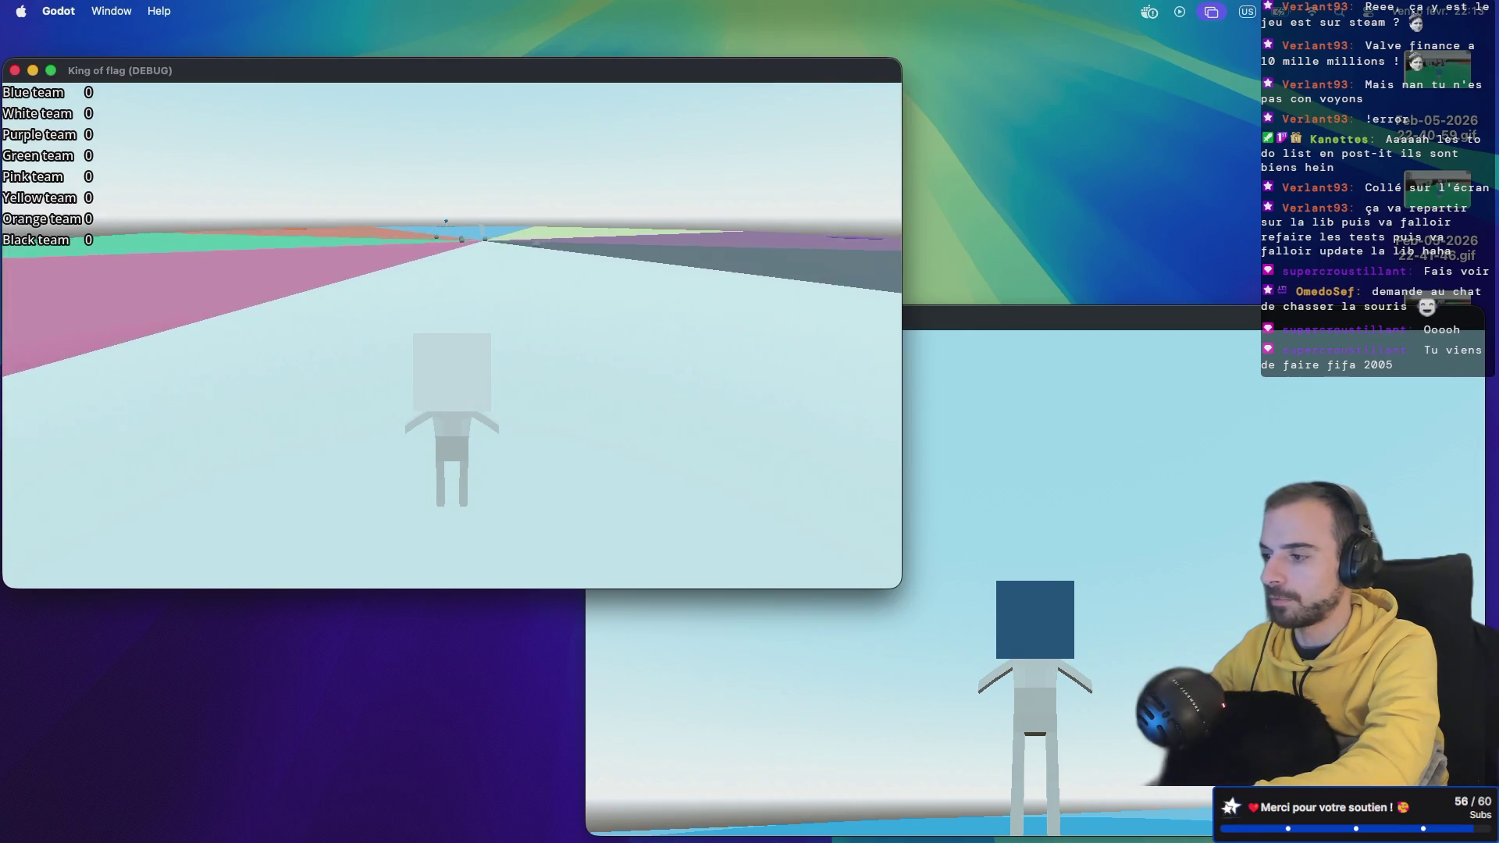
{"action": "key", "text": "w"}
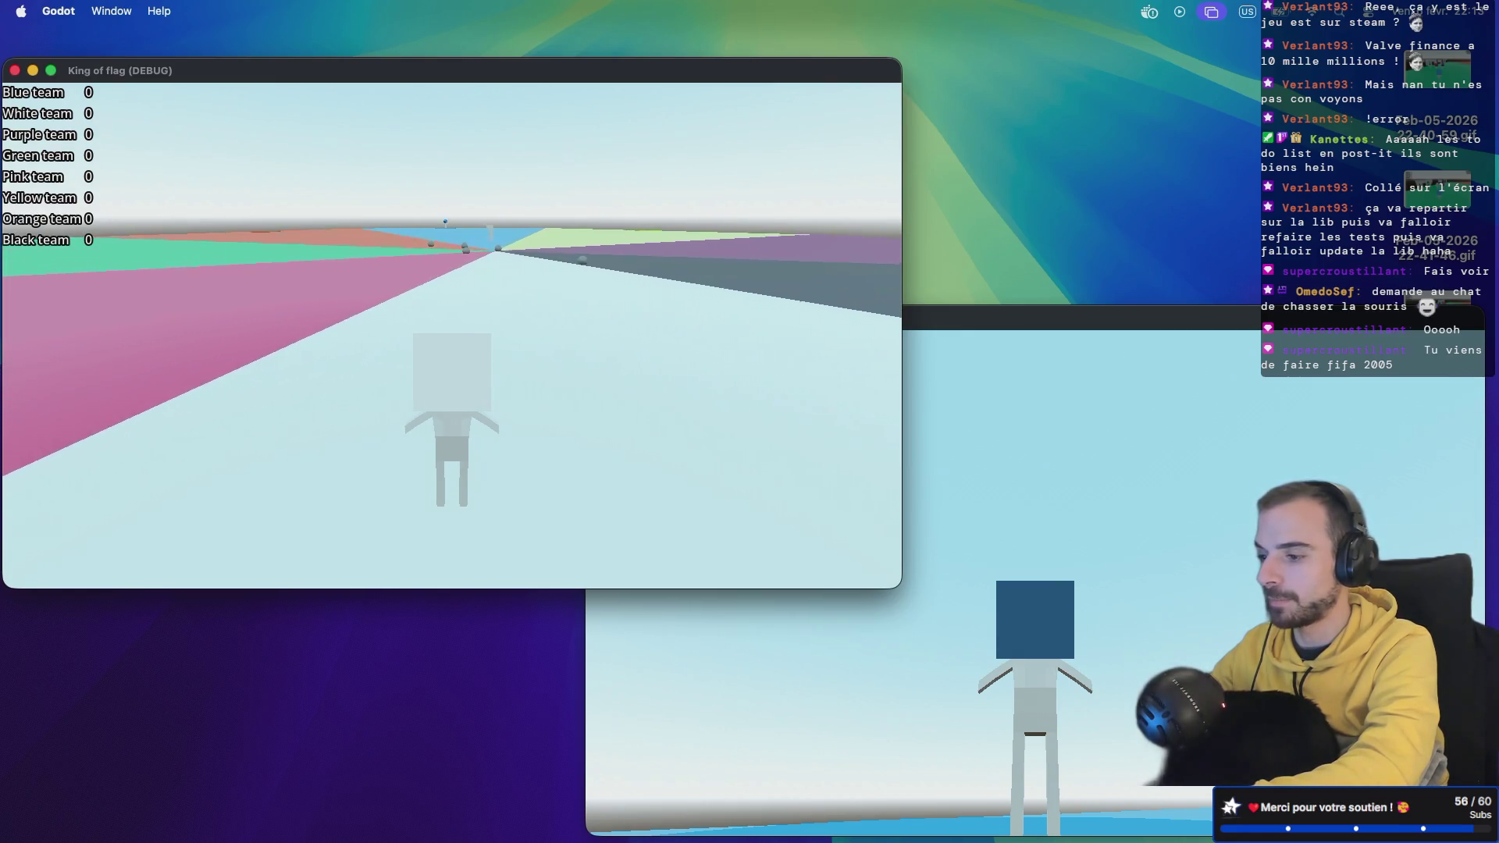
{"action": "key", "text": "super+Tab"}
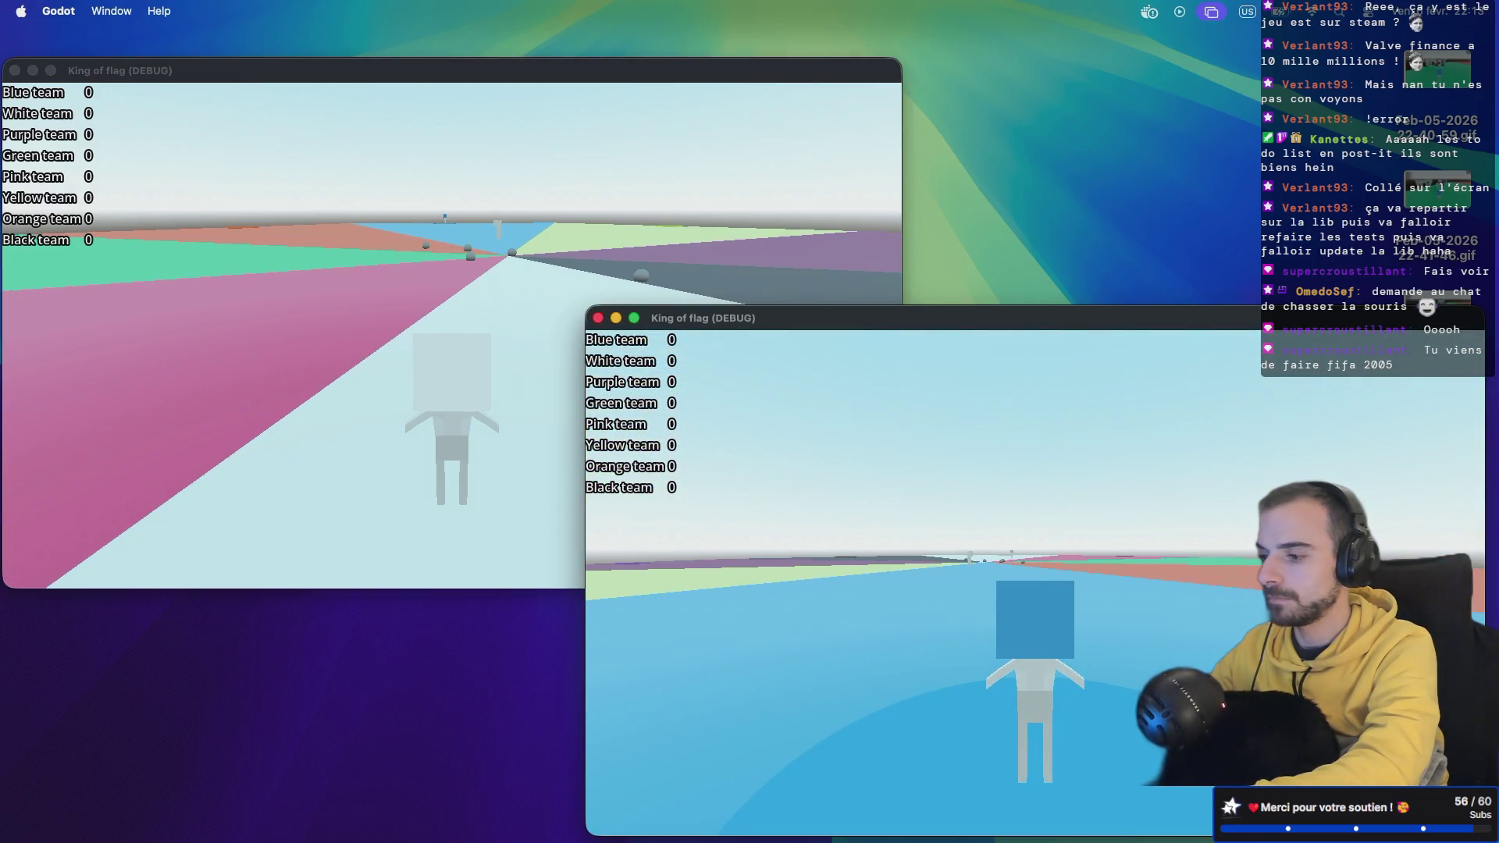
{"action": "key", "text": "super+Tab"}
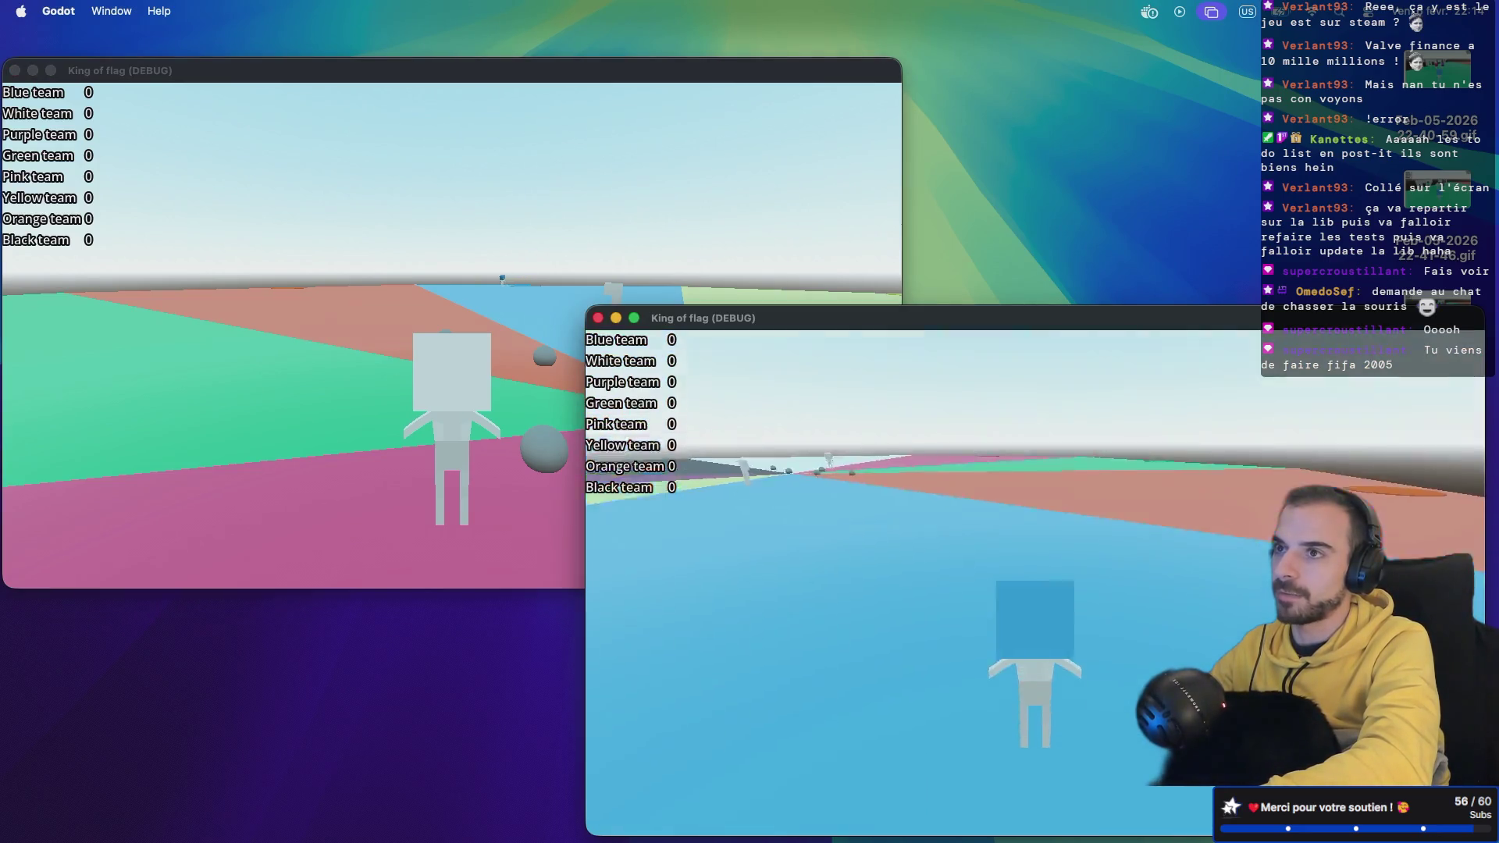
Step: Walk the blue player past the rocks toward and beyond the arena centre
{"action": "key", "text": "w"}
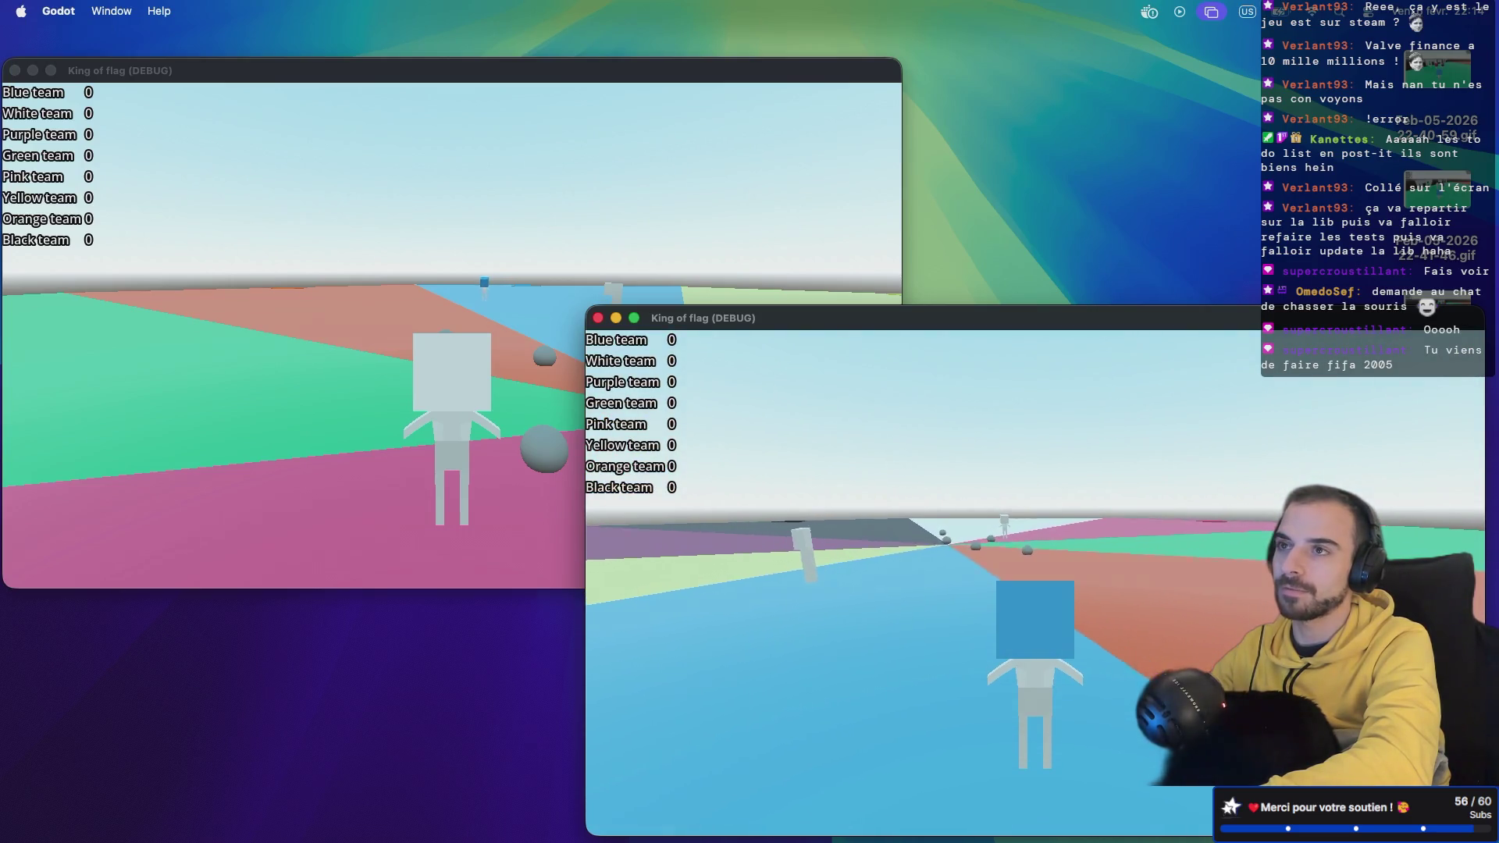
{"action": "key", "text": "d"}
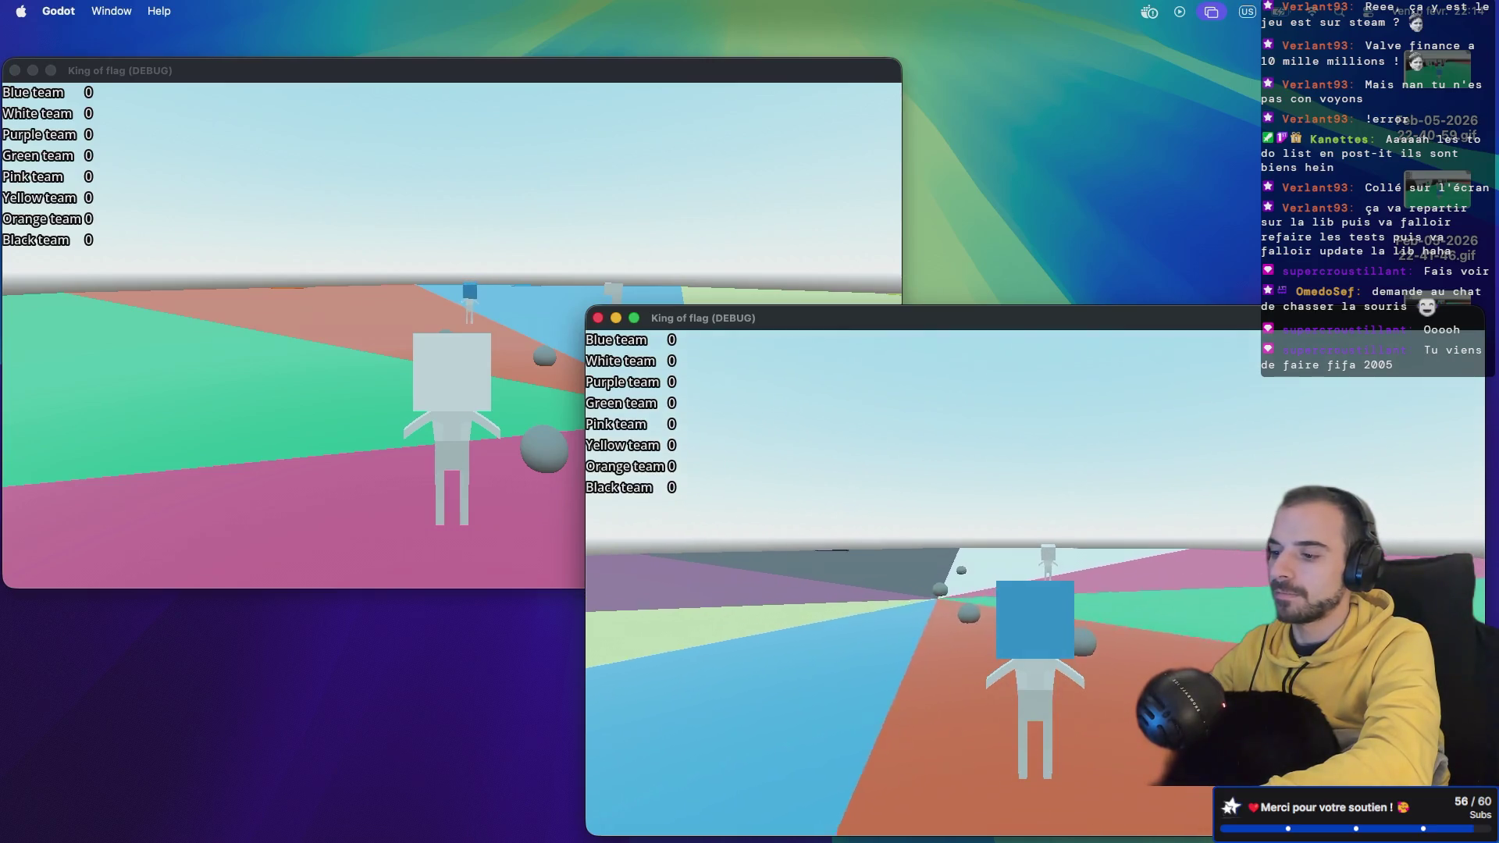
{"action": "key", "text": "w"}
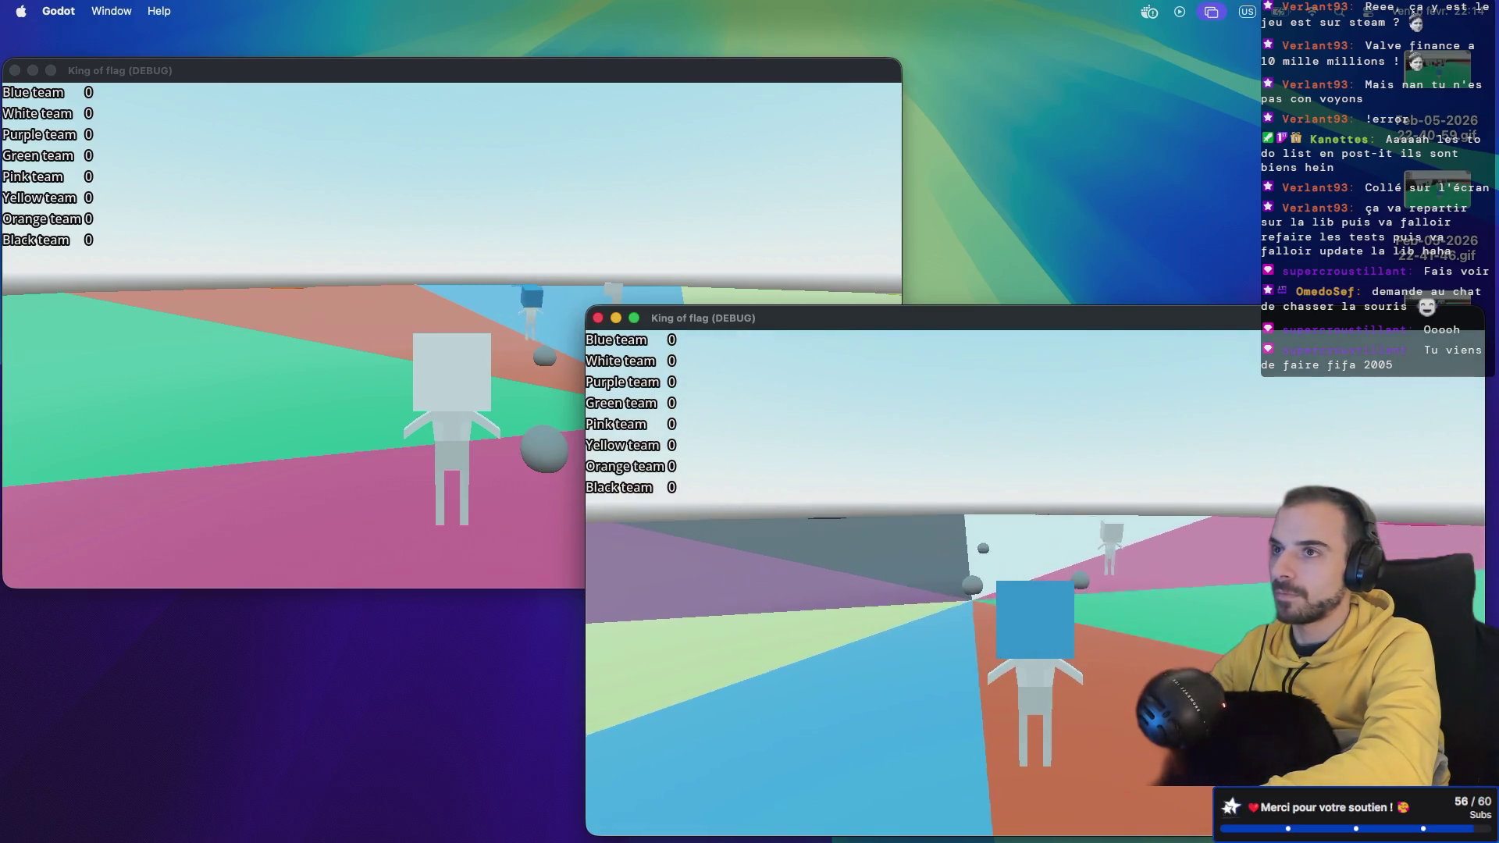
{"action": "key", "text": "d"}
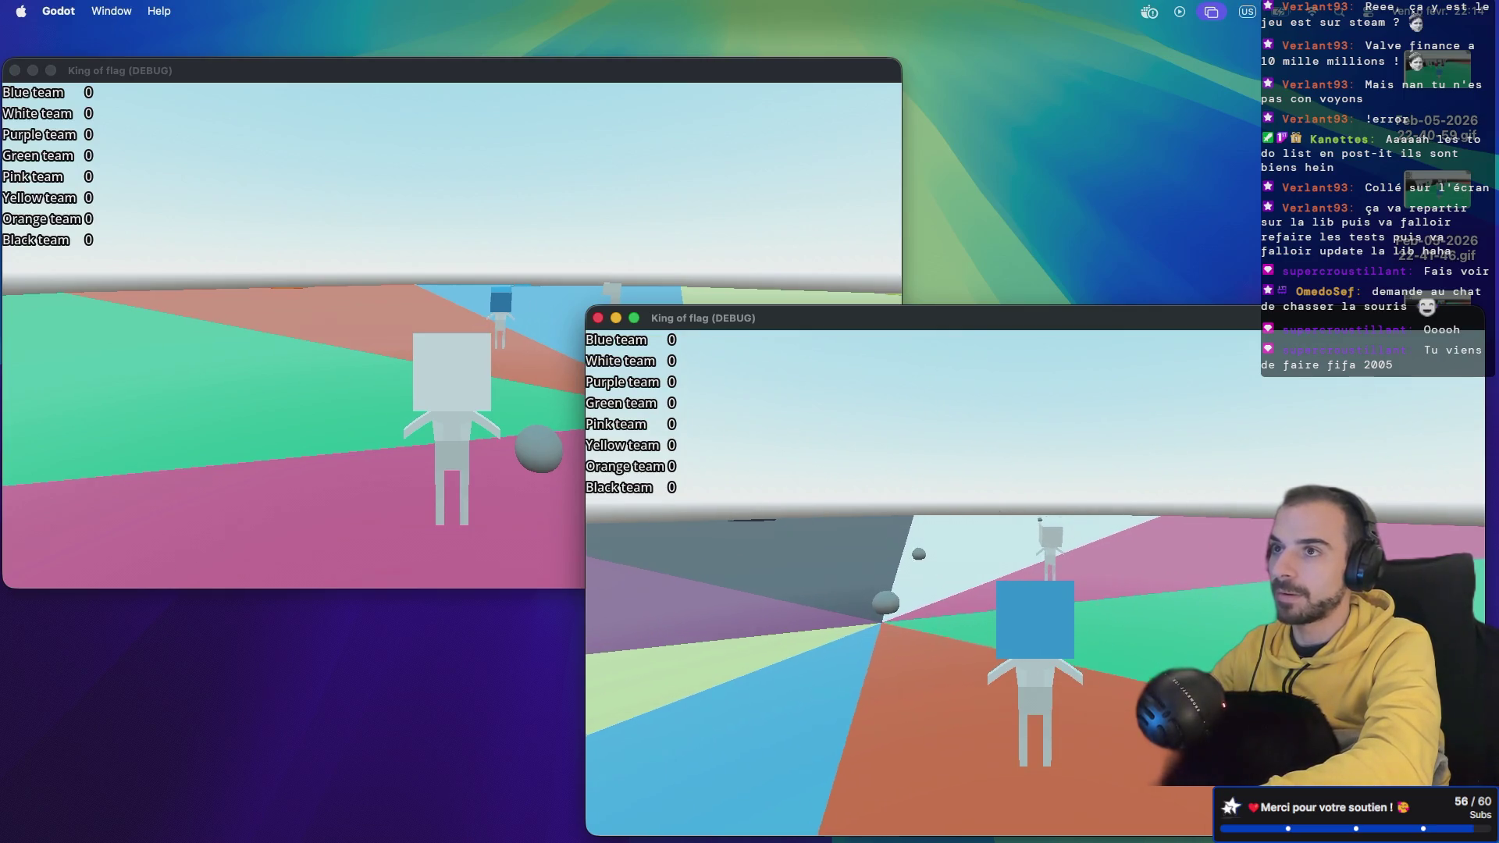
{"action": "key", "text": "w"}
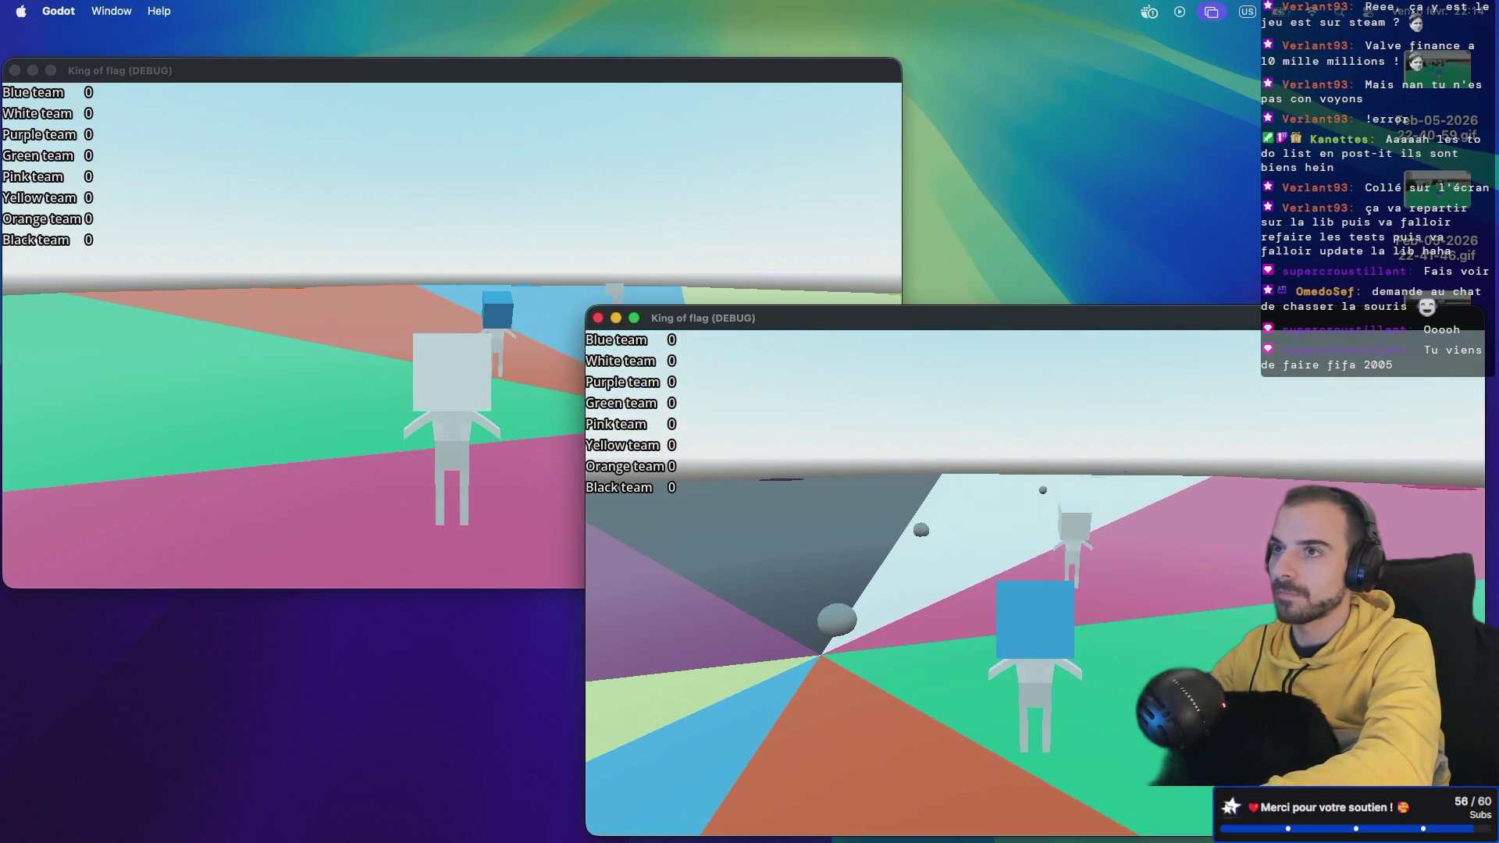
{"action": "key", "text": "w"}
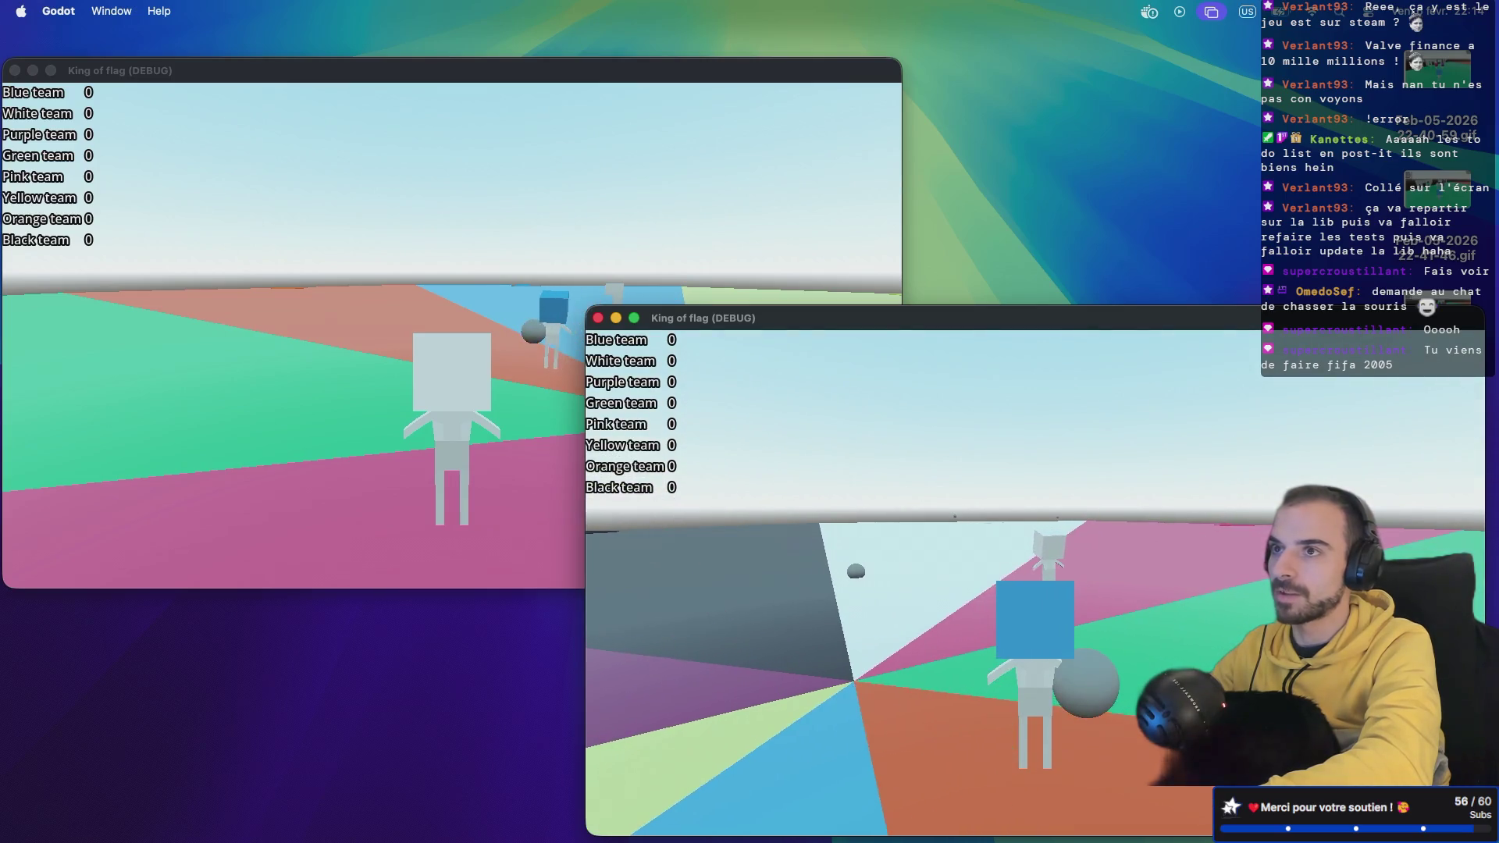
{"action": "key", "text": "w"}
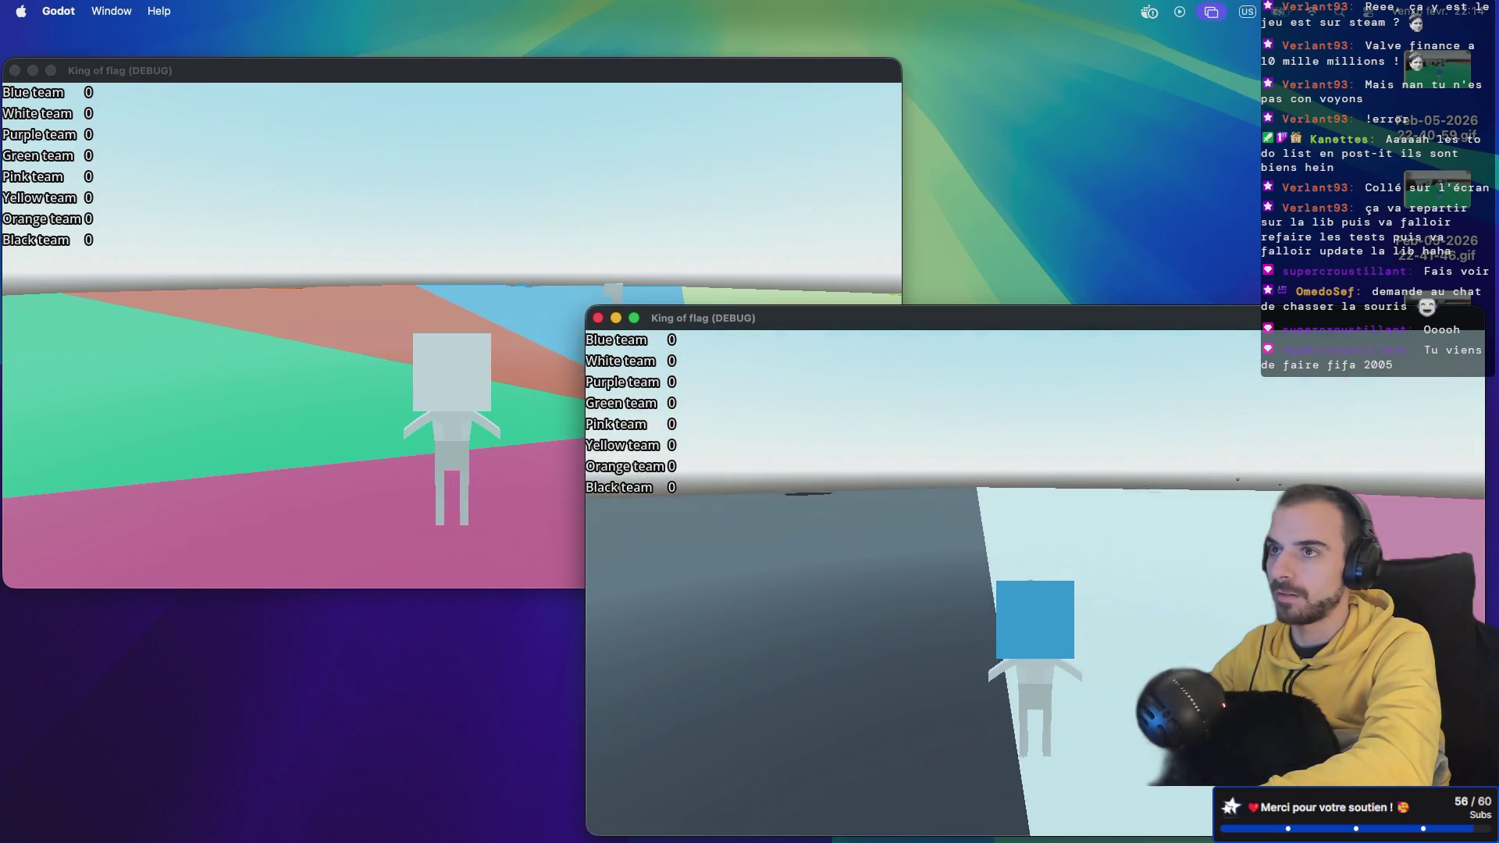
{"action": "key", "text": "w"}
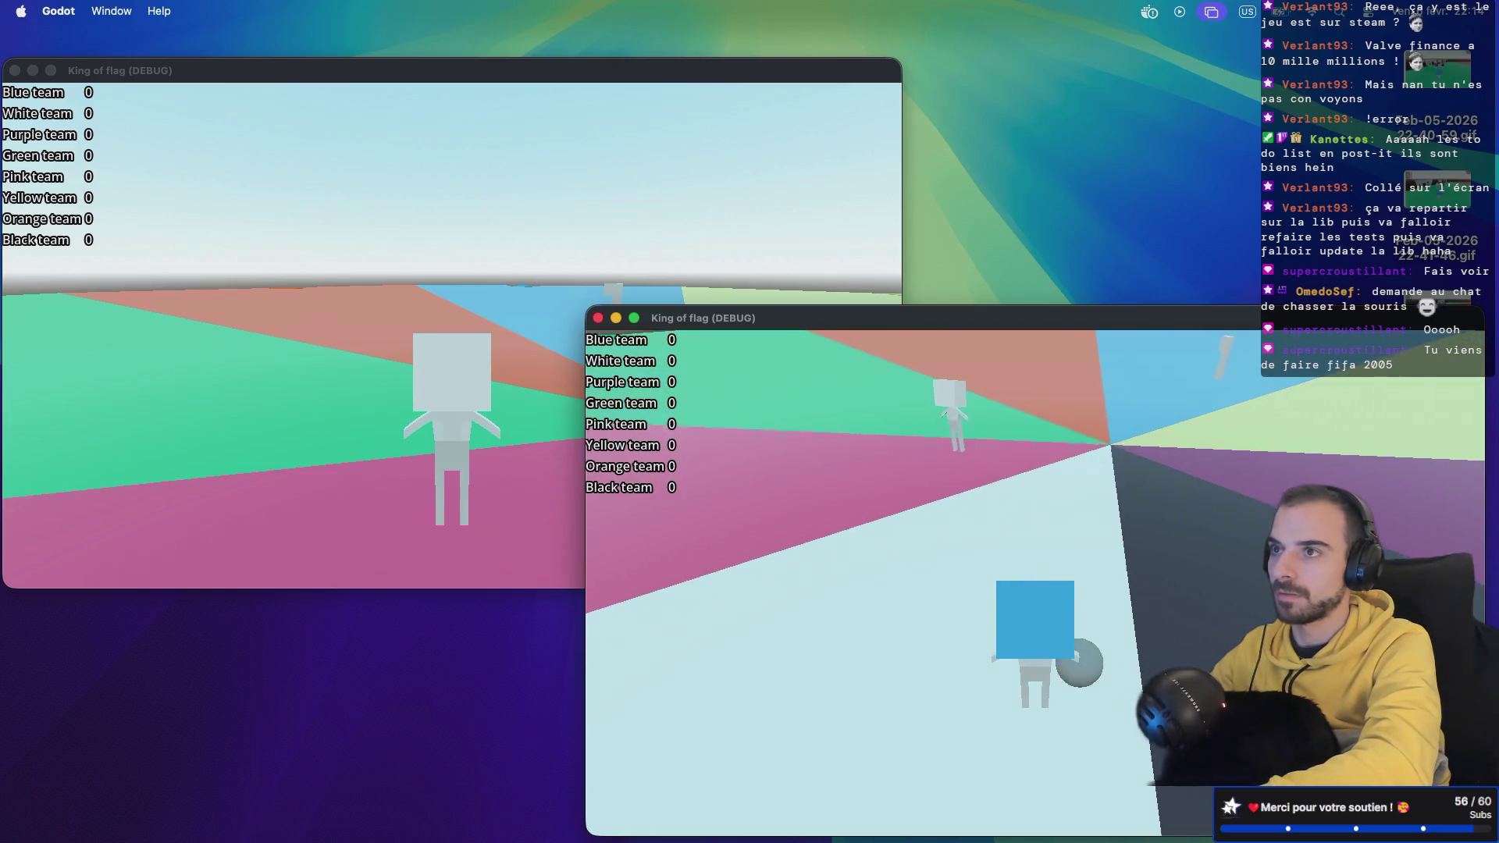
Step: In the other game window, turn toward a nearby rock, then go back to the editor
{"action": "key", "text": "super+Tab"}
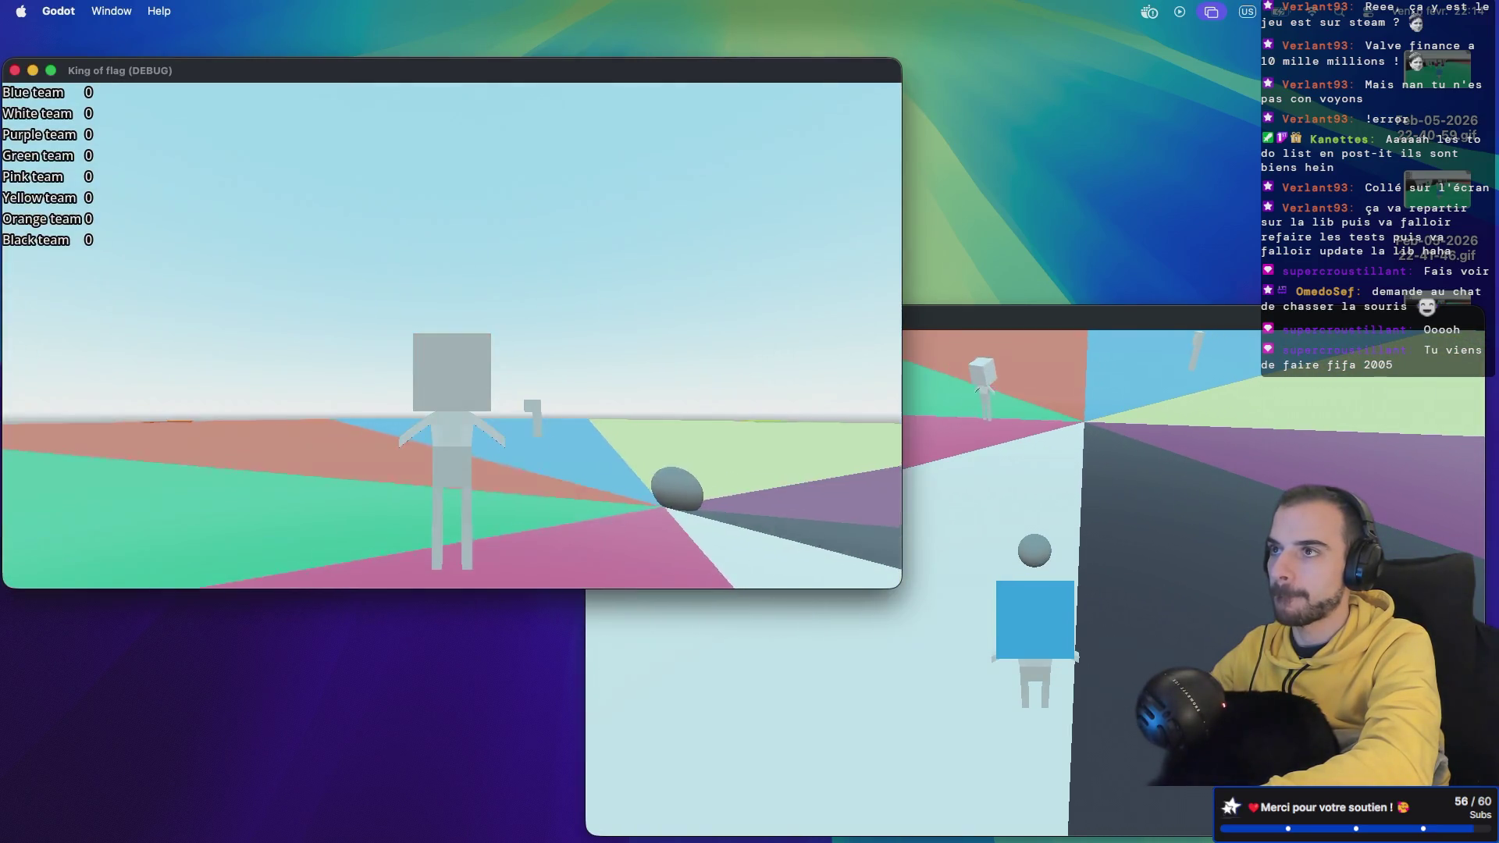
{"action": "key", "text": "w"}
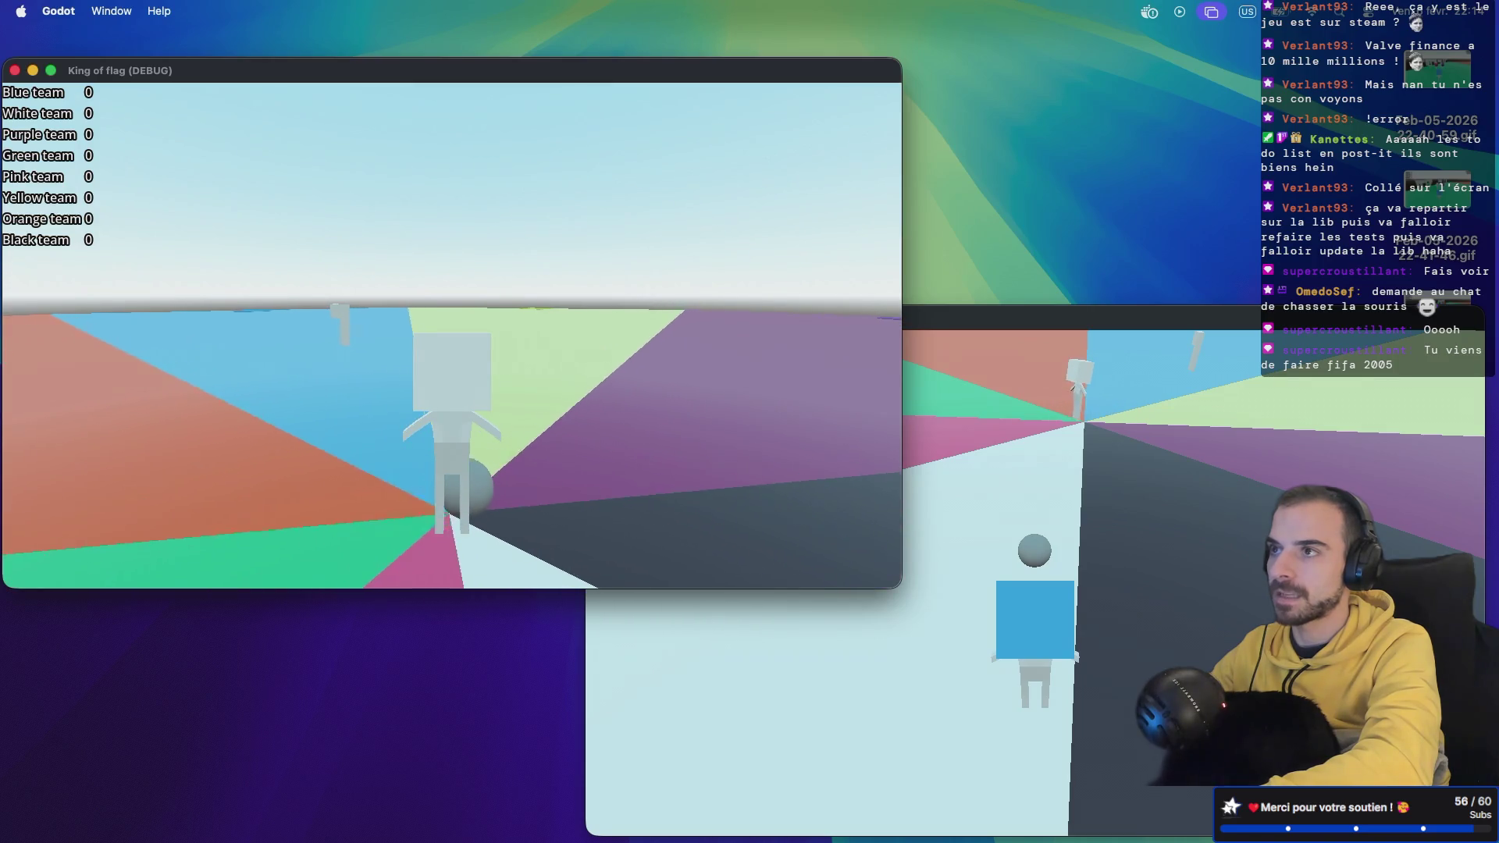
{"action": "key", "text": "w"}
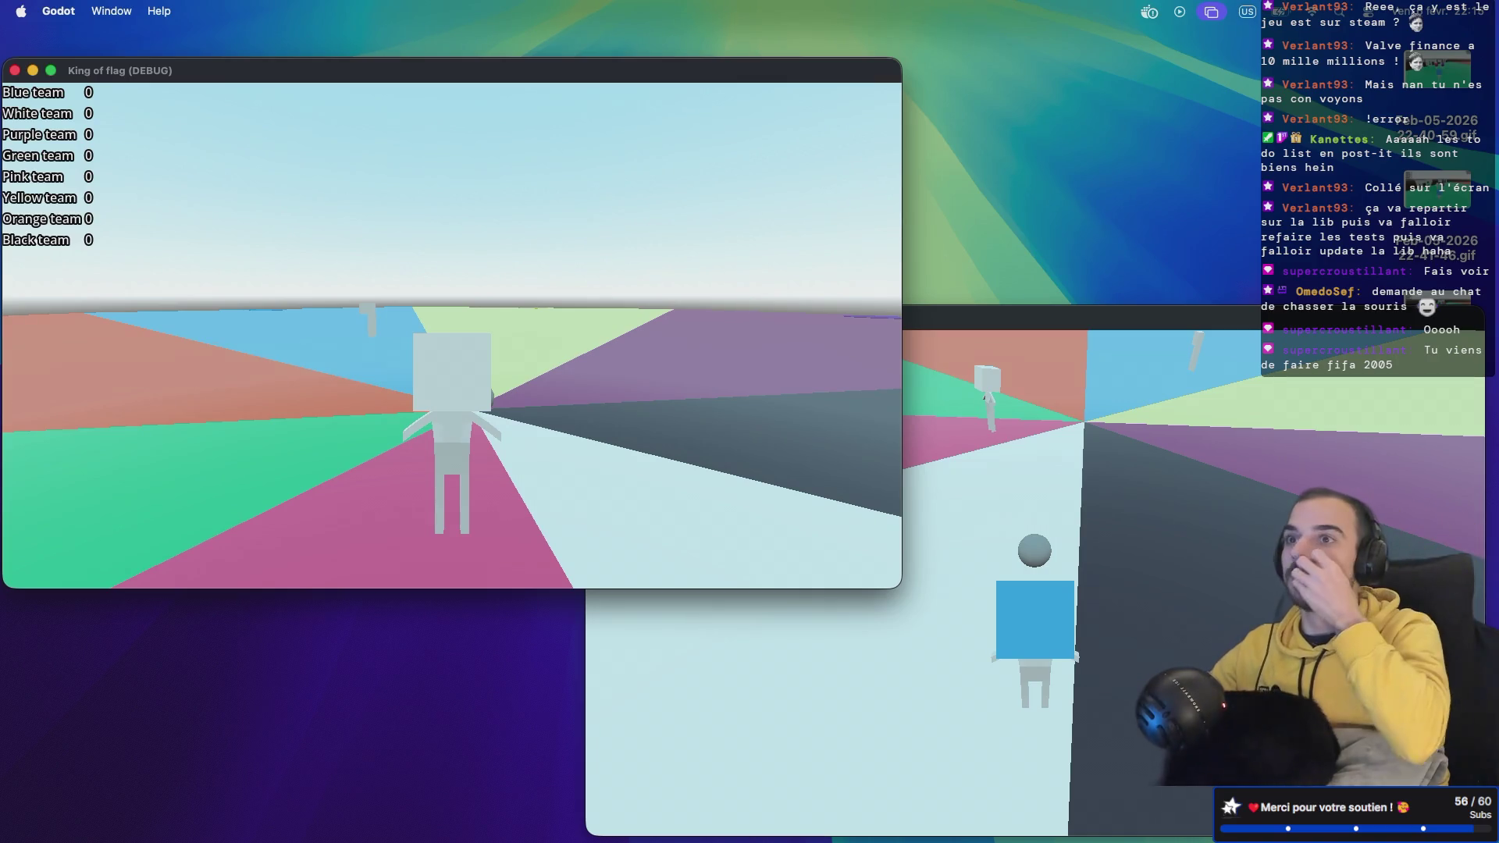
{"action": "key", "text": "a"}
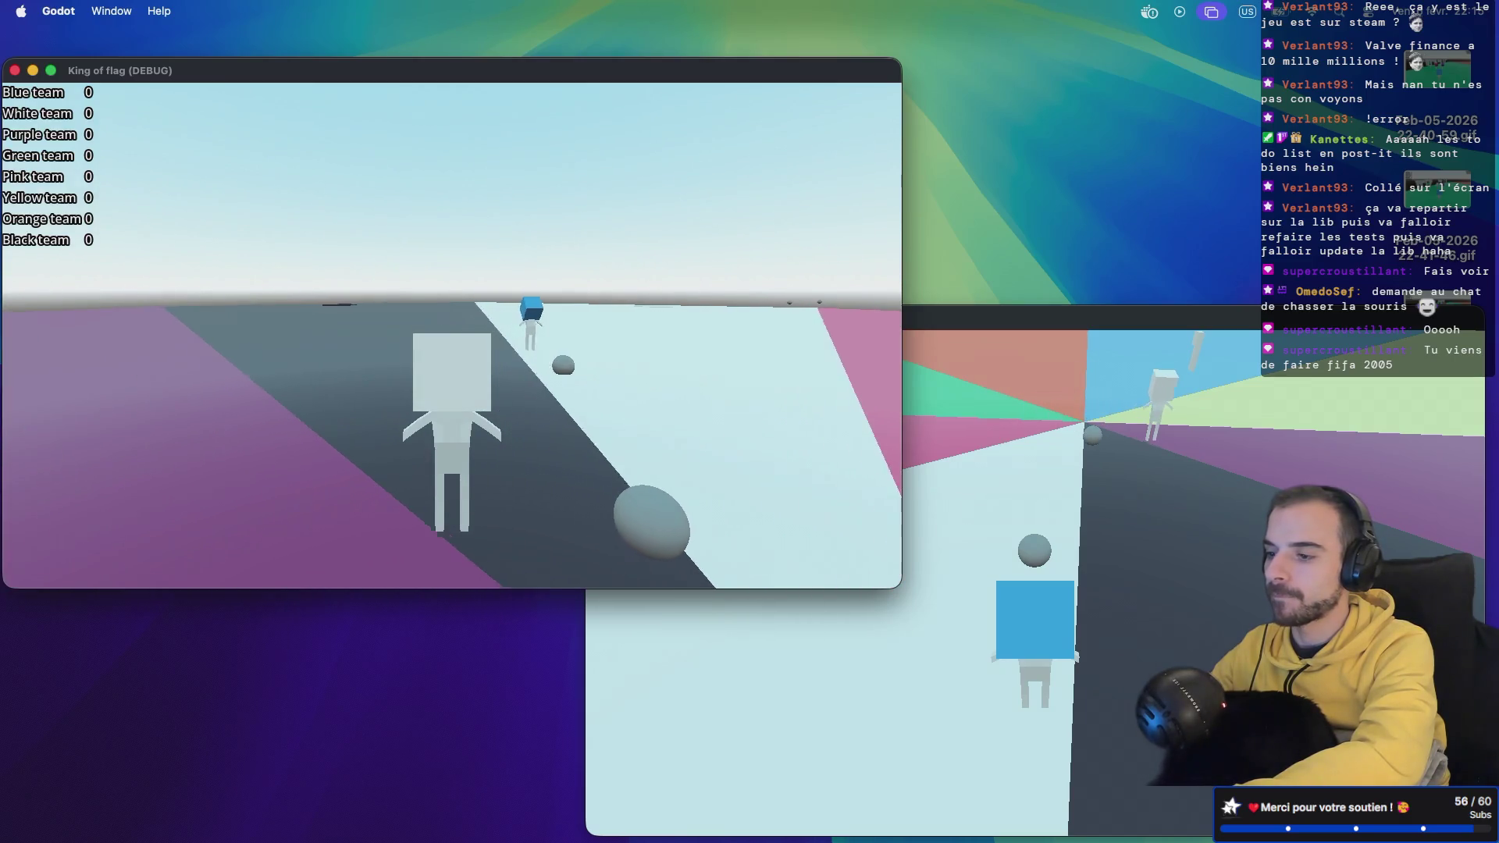
{"action": "key", "text": "ctrl+Right"}
{"action": "key", "text": "ctrl+Right"}
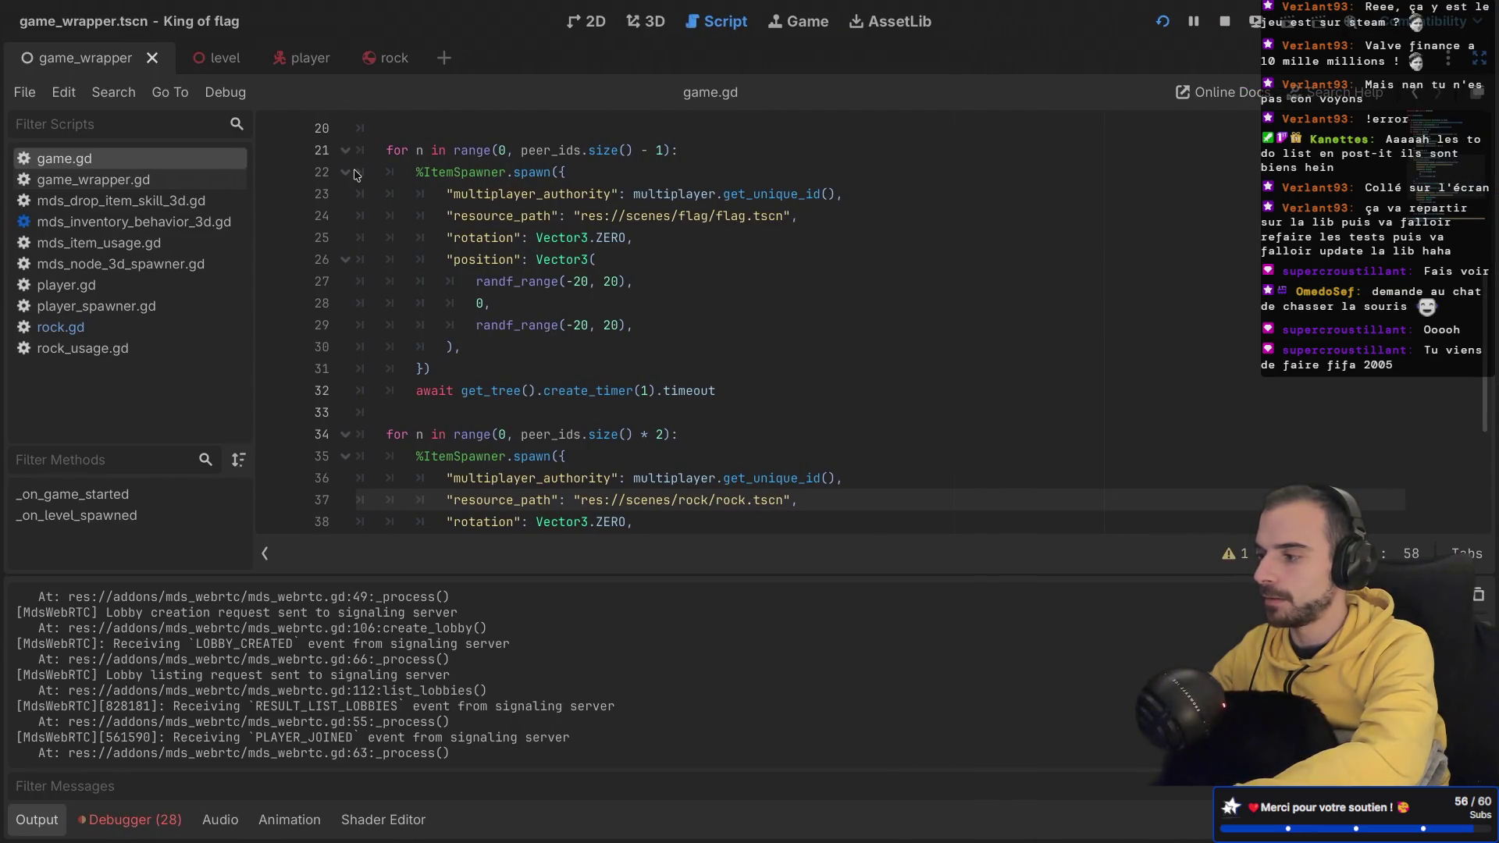
Step: Open rock.gd and select the apply_impulse line in _on_item_dropped
{"action": "left_click", "coordinate": [144, 325]}
{"action": "left_click", "coordinate": [124, 353]}
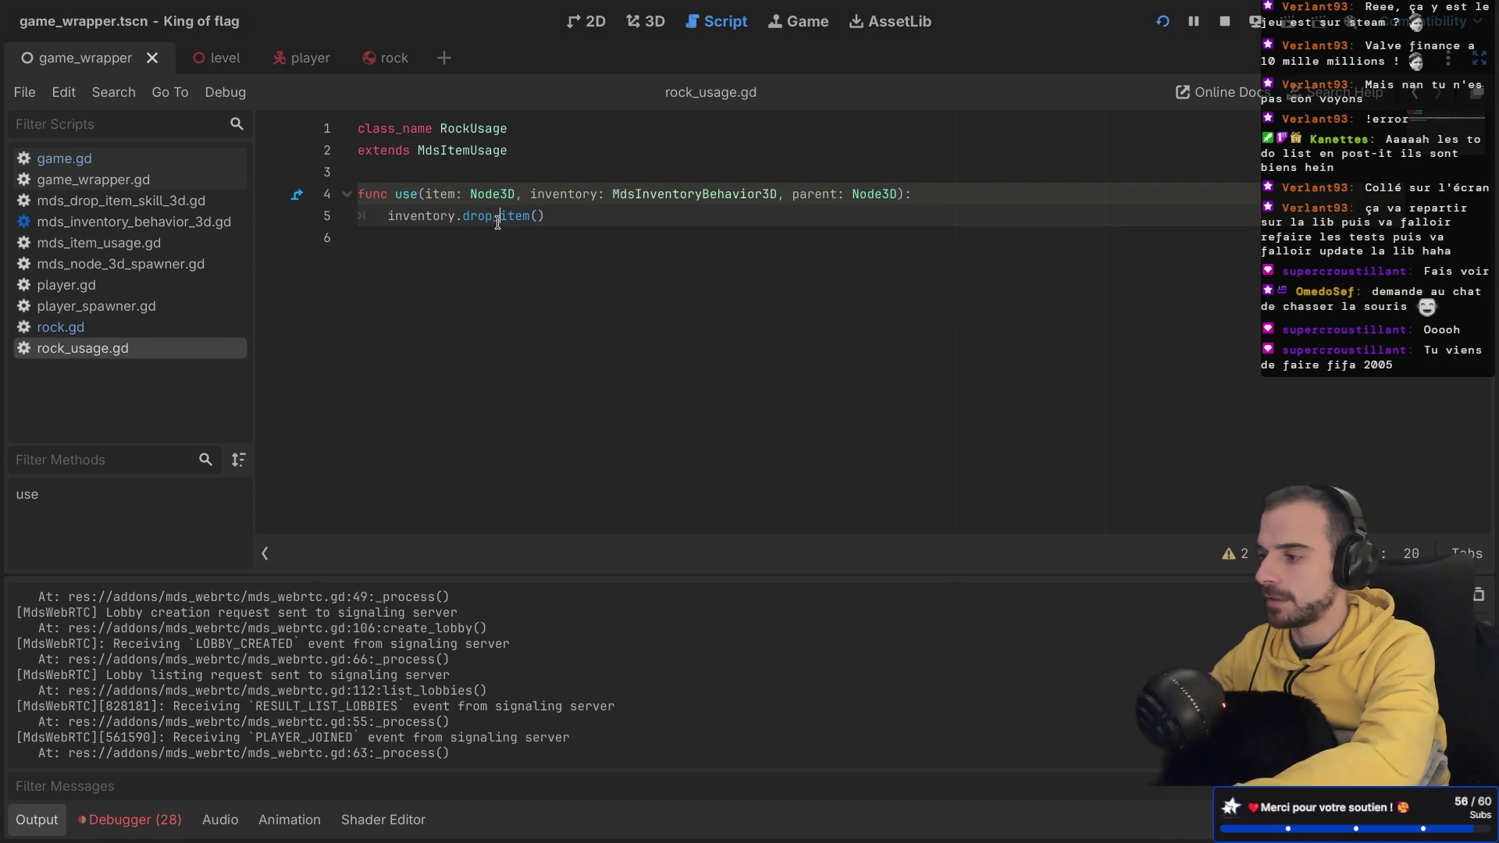
{"action": "left_click", "coordinate": [131, 331]}
{"action": "left_click", "coordinate": [444, 319]}
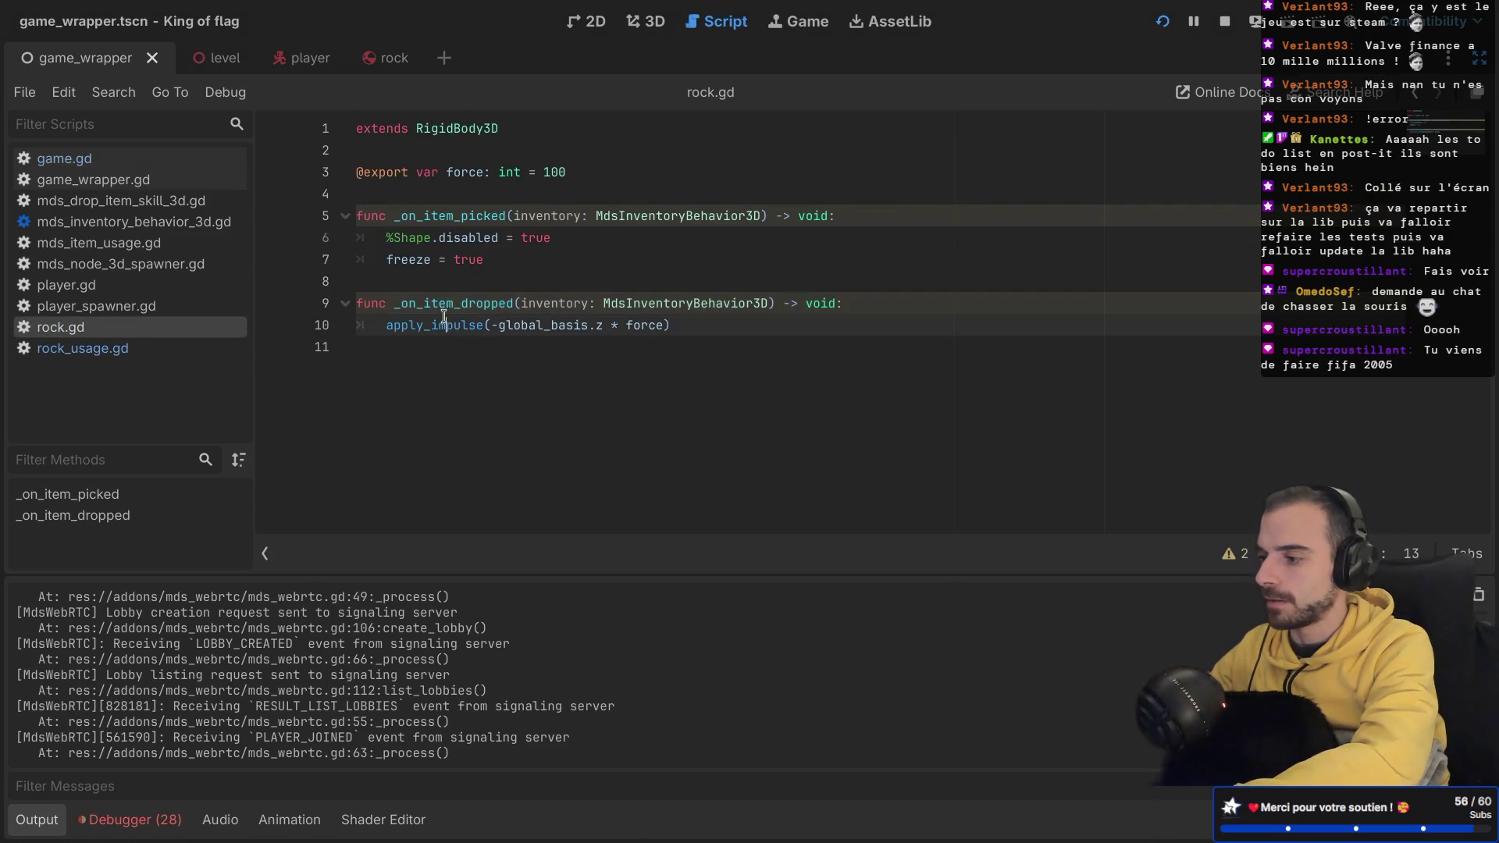
{"action": "left_click", "coordinate": [450, 306]}
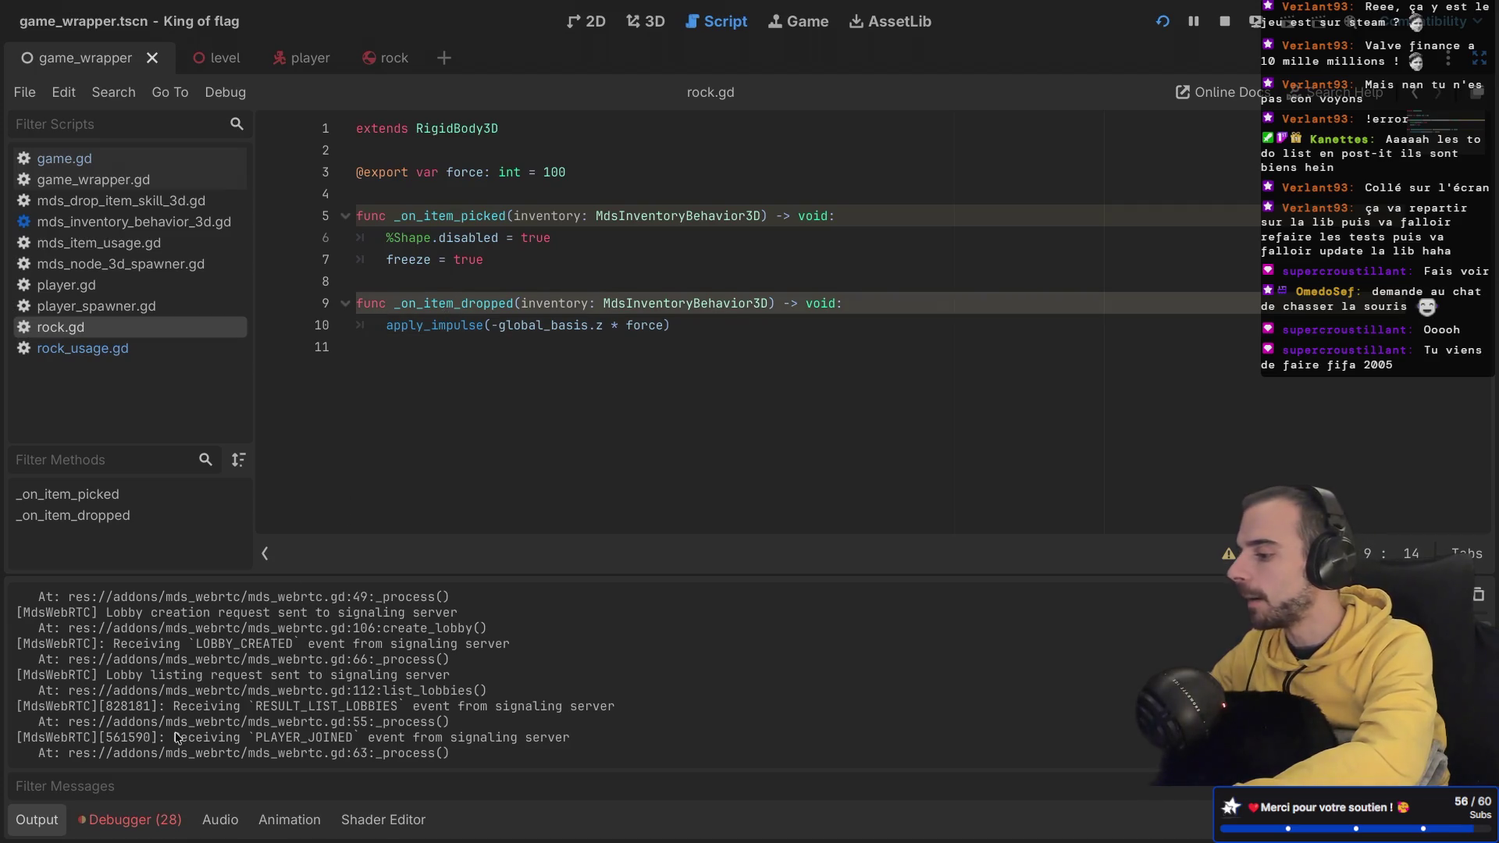
{"action": "left_click_drag", "start_coordinate": [386, 325], "coordinate": [689, 331]}
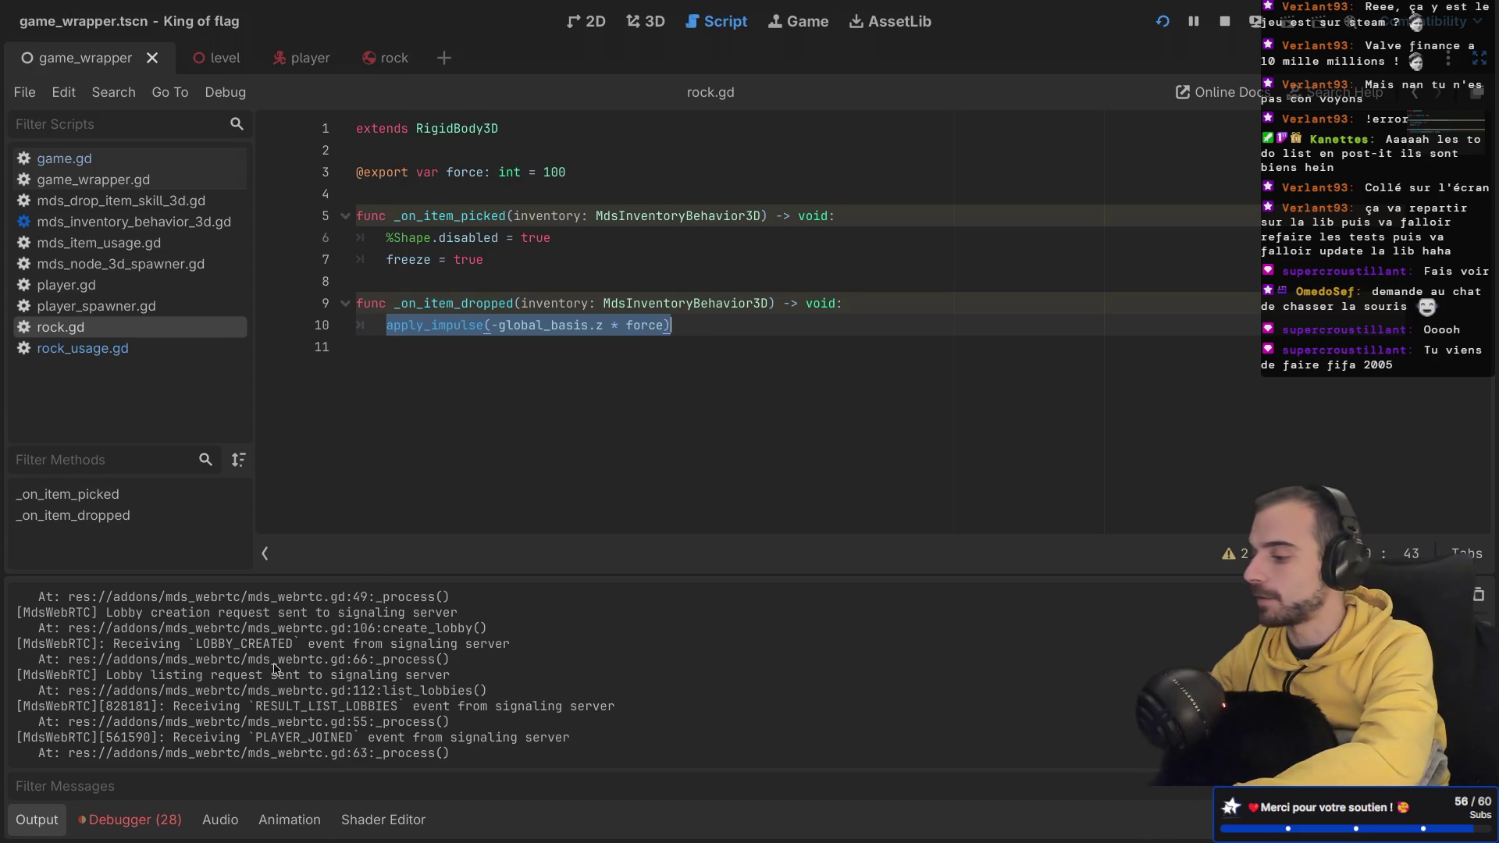
Step: Check the error lists of both debug sessions in the Debugger panel
{"action": "left_click", "coordinate": [128, 822]}
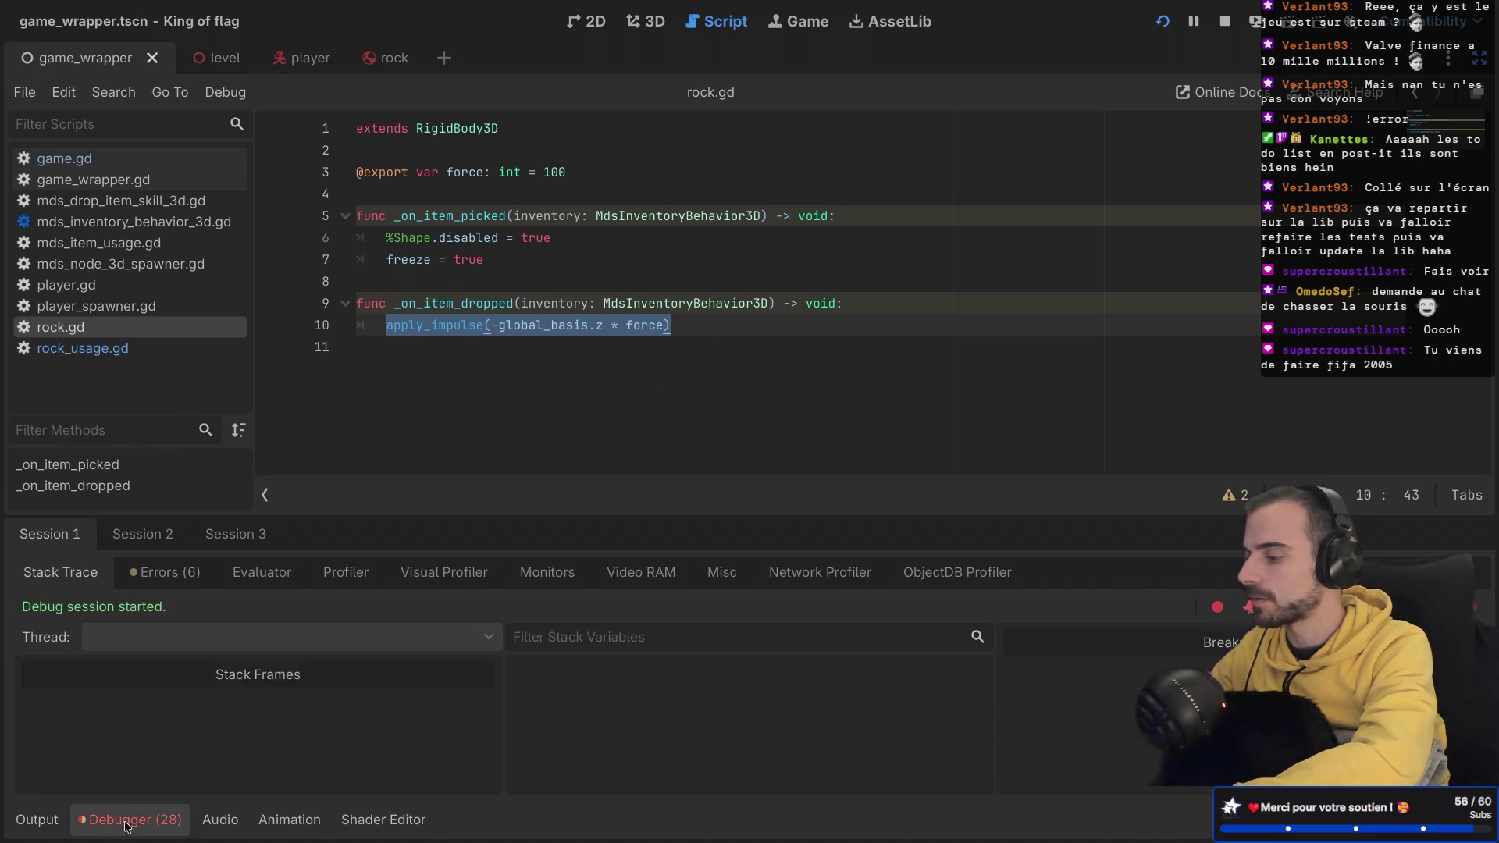
{"action": "left_click", "coordinate": [160, 537]}
{"action": "left_click", "coordinate": [234, 536]}
{"action": "left_click", "coordinate": [202, 572]}
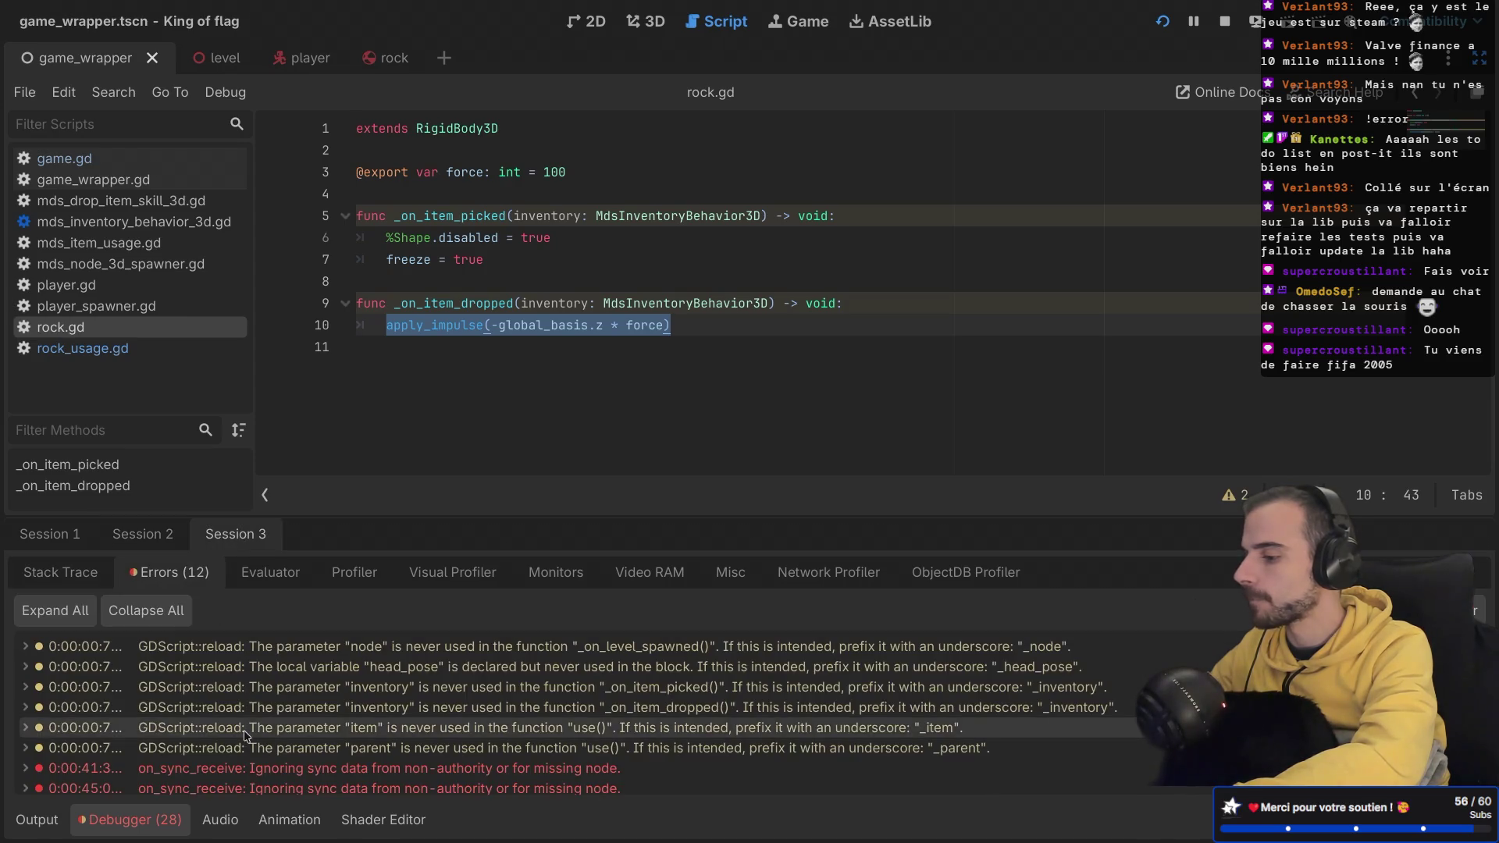
{"action": "scroll", "coordinate": [250, 718], "scroll_direction": "down", "scroll_amount": 3}
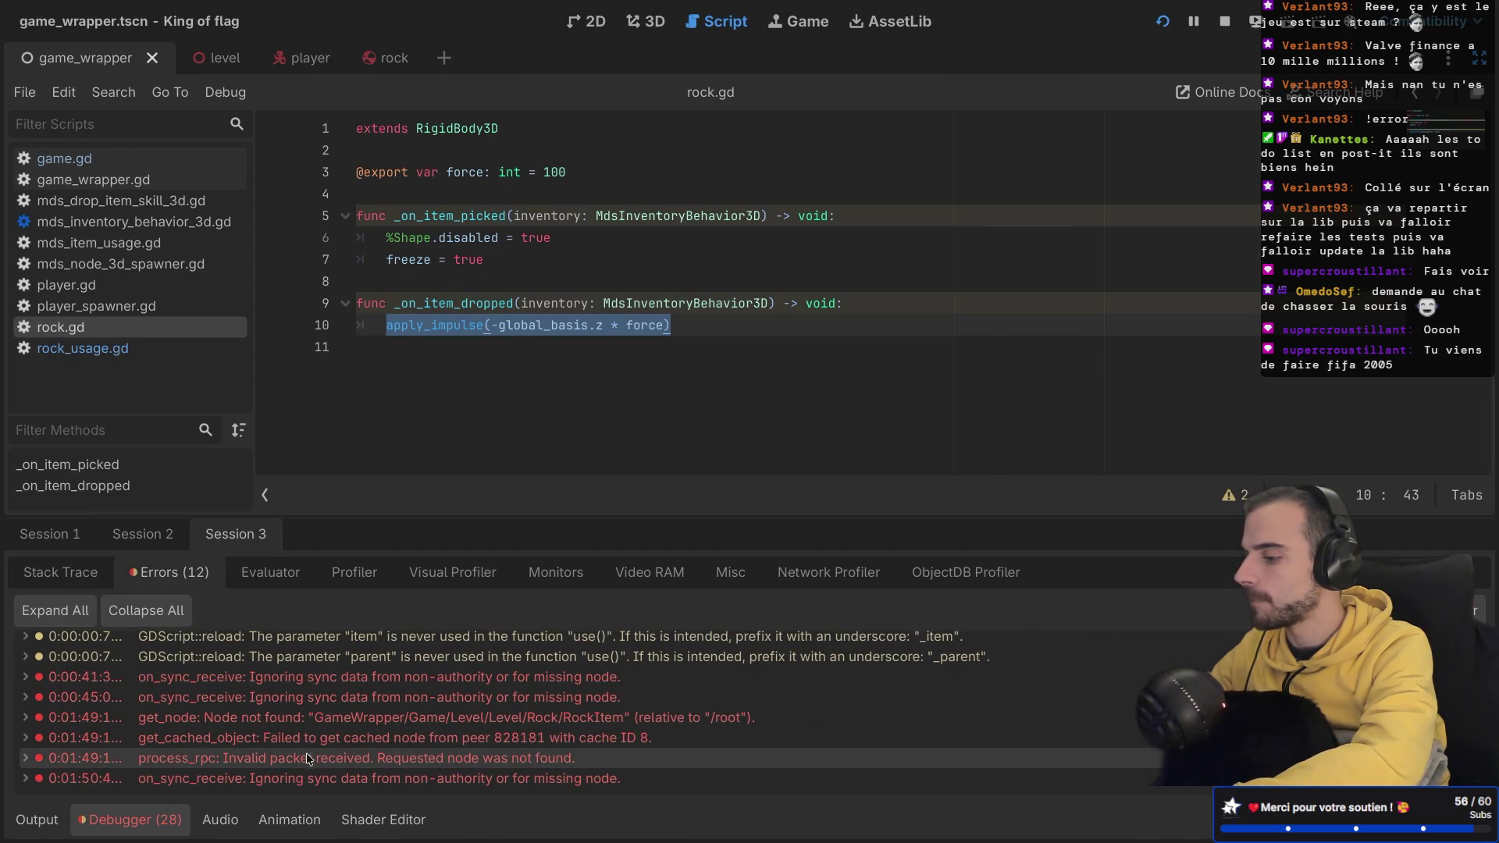
{"action": "left_click", "coordinate": [143, 534]}
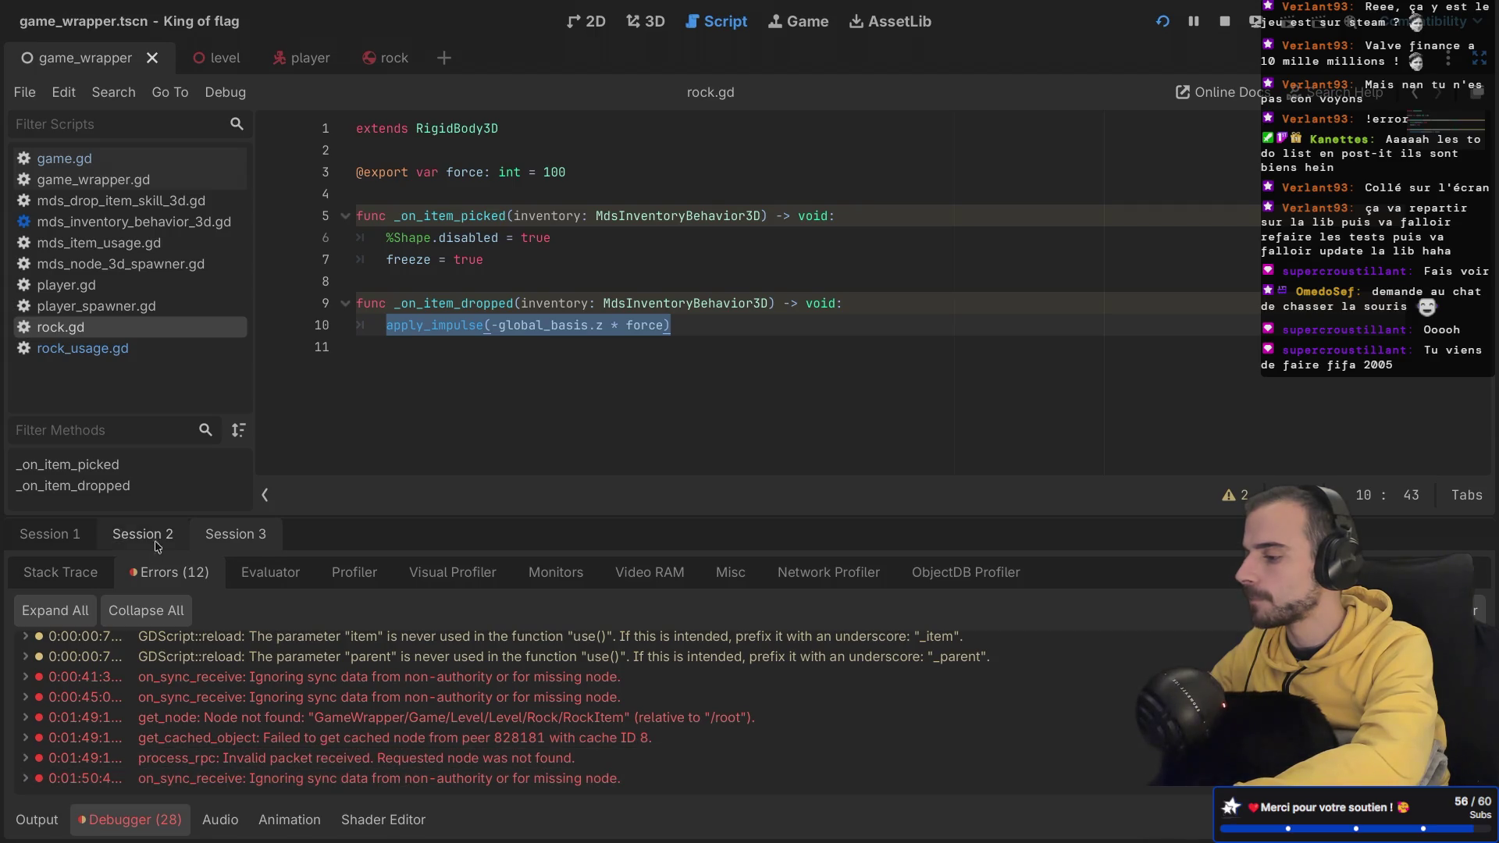
{"action": "left_click", "coordinate": [175, 572]}
{"action": "scroll", "coordinate": [383, 710], "scroll_direction": "down", "scroll_amount": 2}
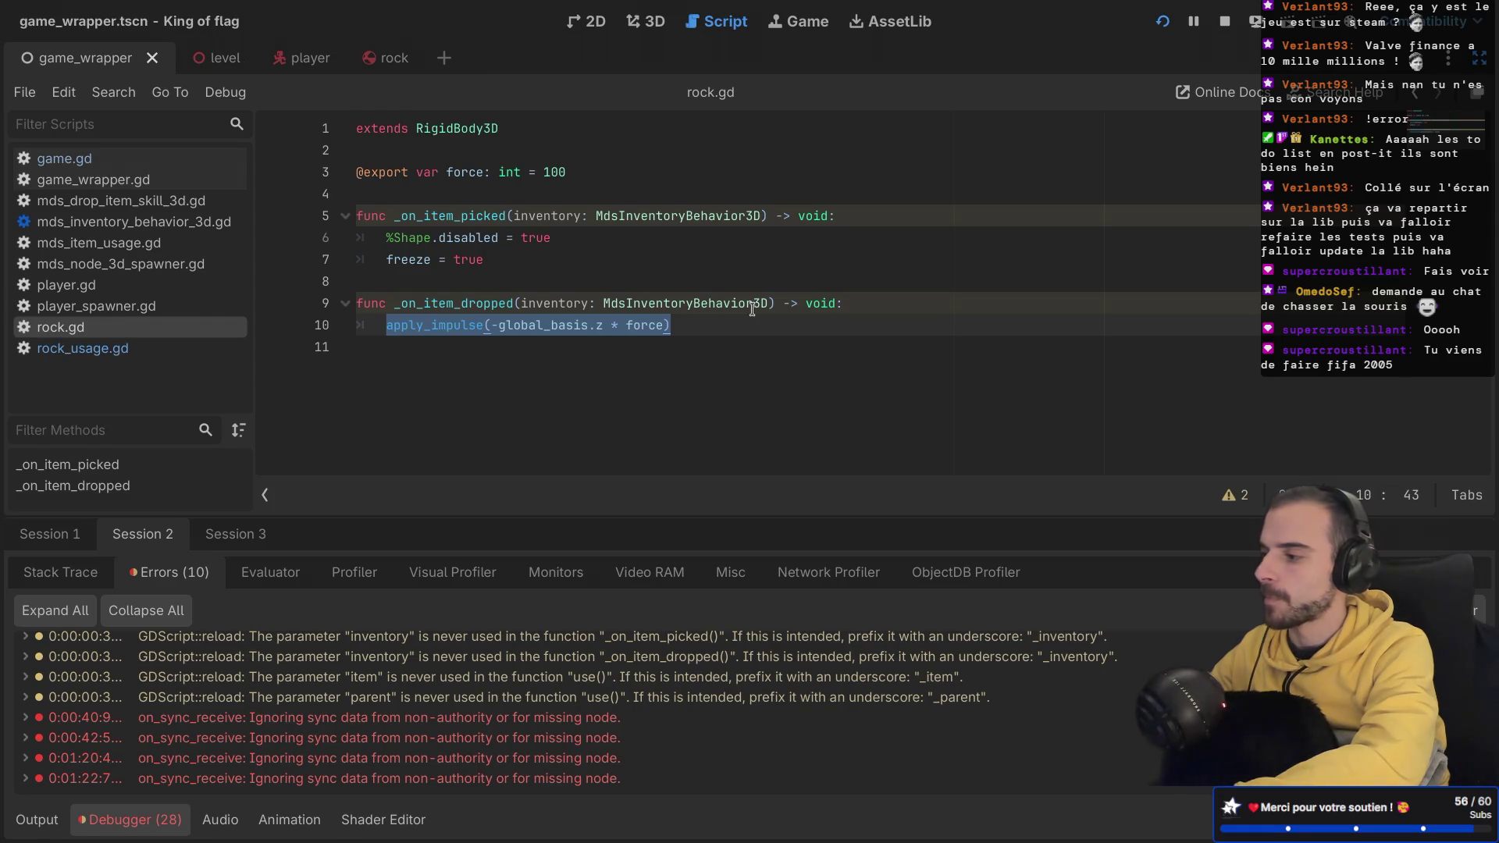
Step: Open mds_inventory_behavior_3d.gd and inspect drop_item's world_item_spawner, authority check and dropped-signal lines 91–92
{"action": "left_click", "coordinate": [171, 228]}
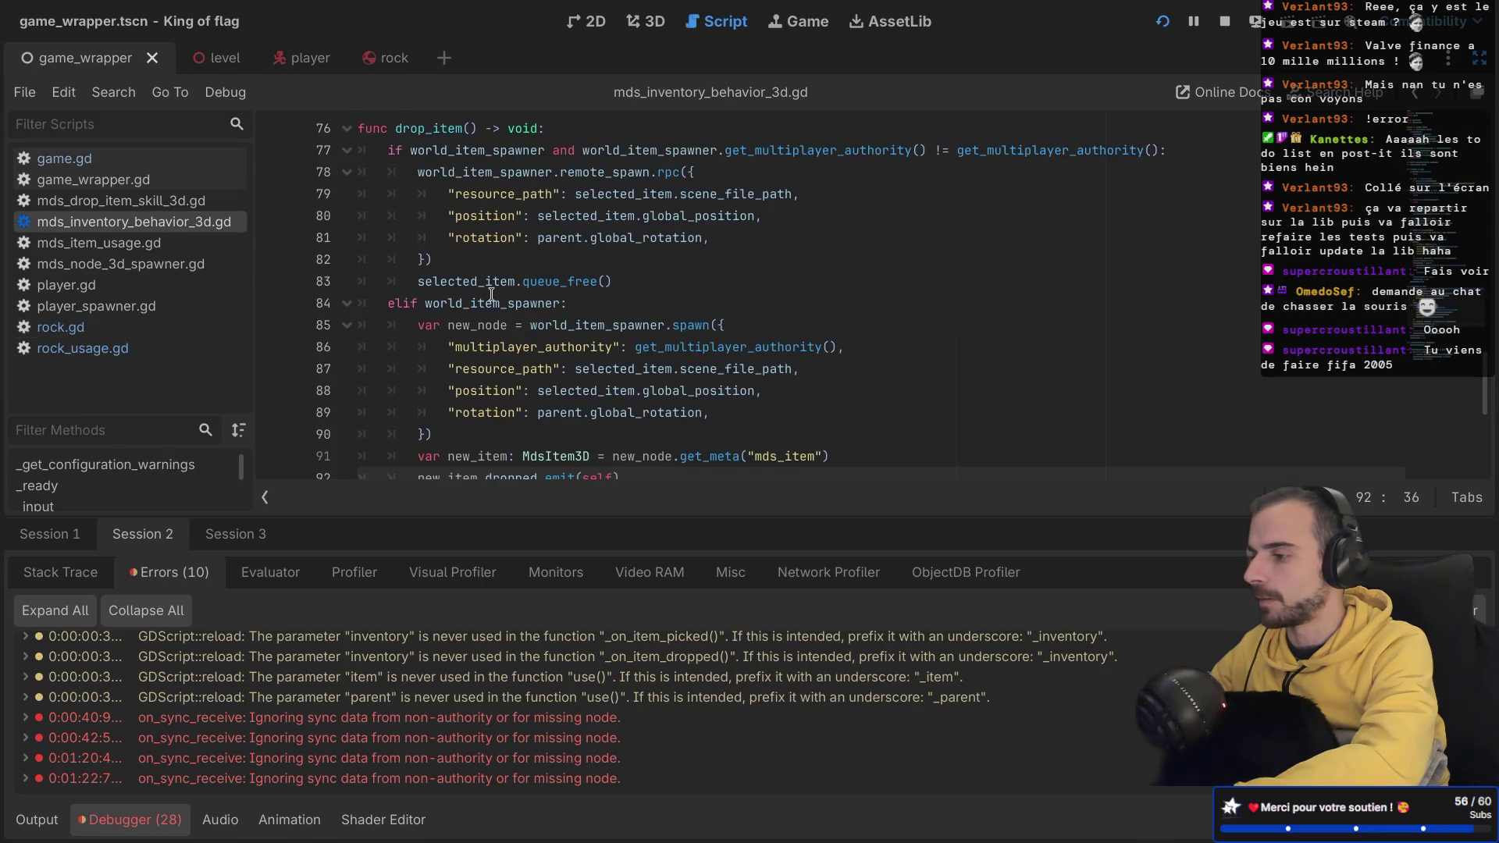
{"action": "scroll", "coordinate": [491, 294], "scroll_direction": "down", "scroll_amount": 1}
{"action": "scroll", "coordinate": [491, 293], "scroll_direction": "up", "scroll_amount": 1}
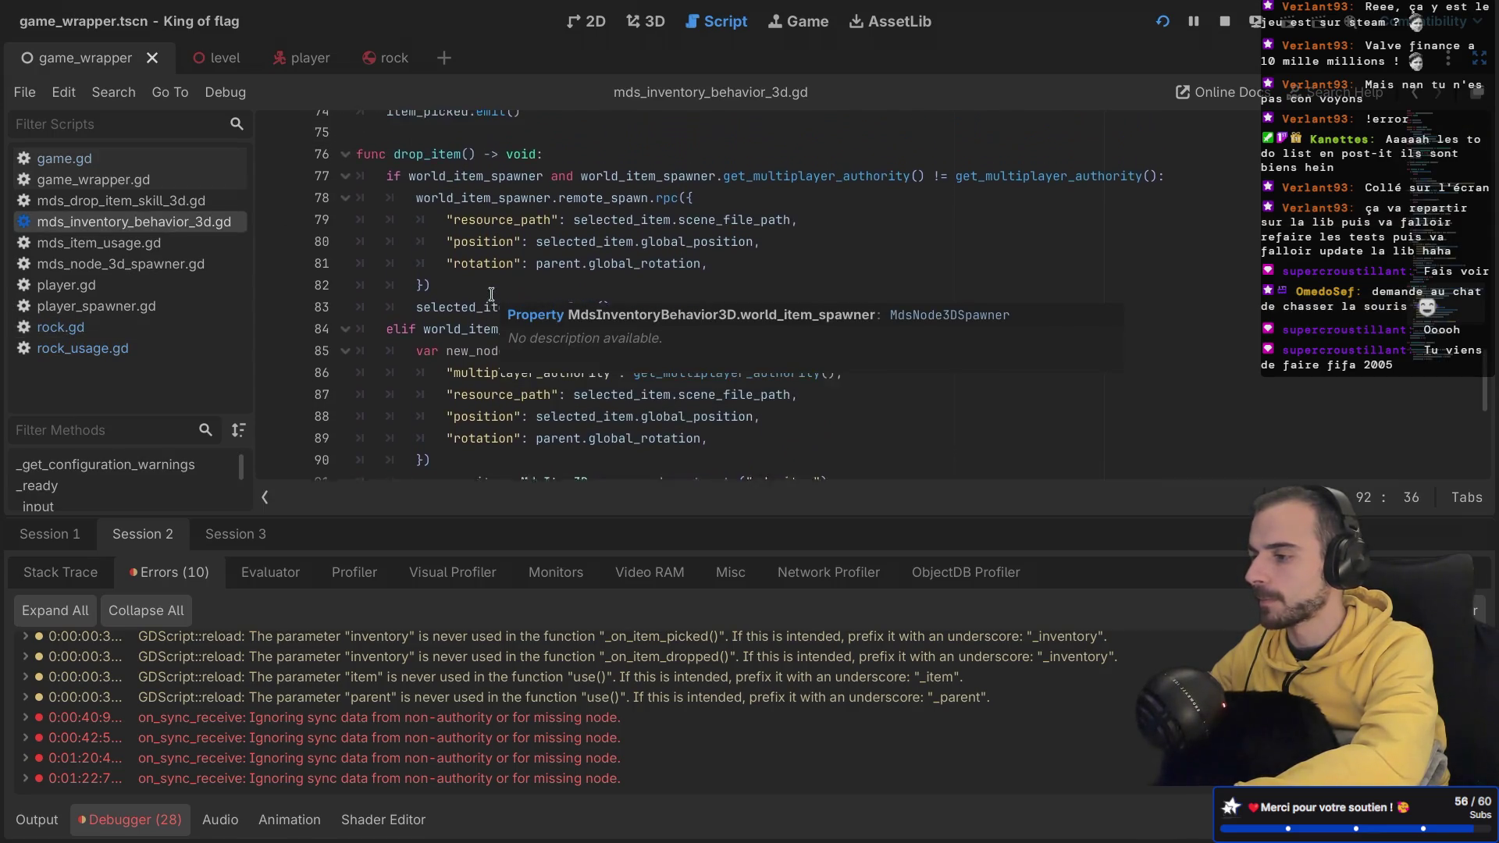
{"action": "double_click", "coordinate": [482, 181]}
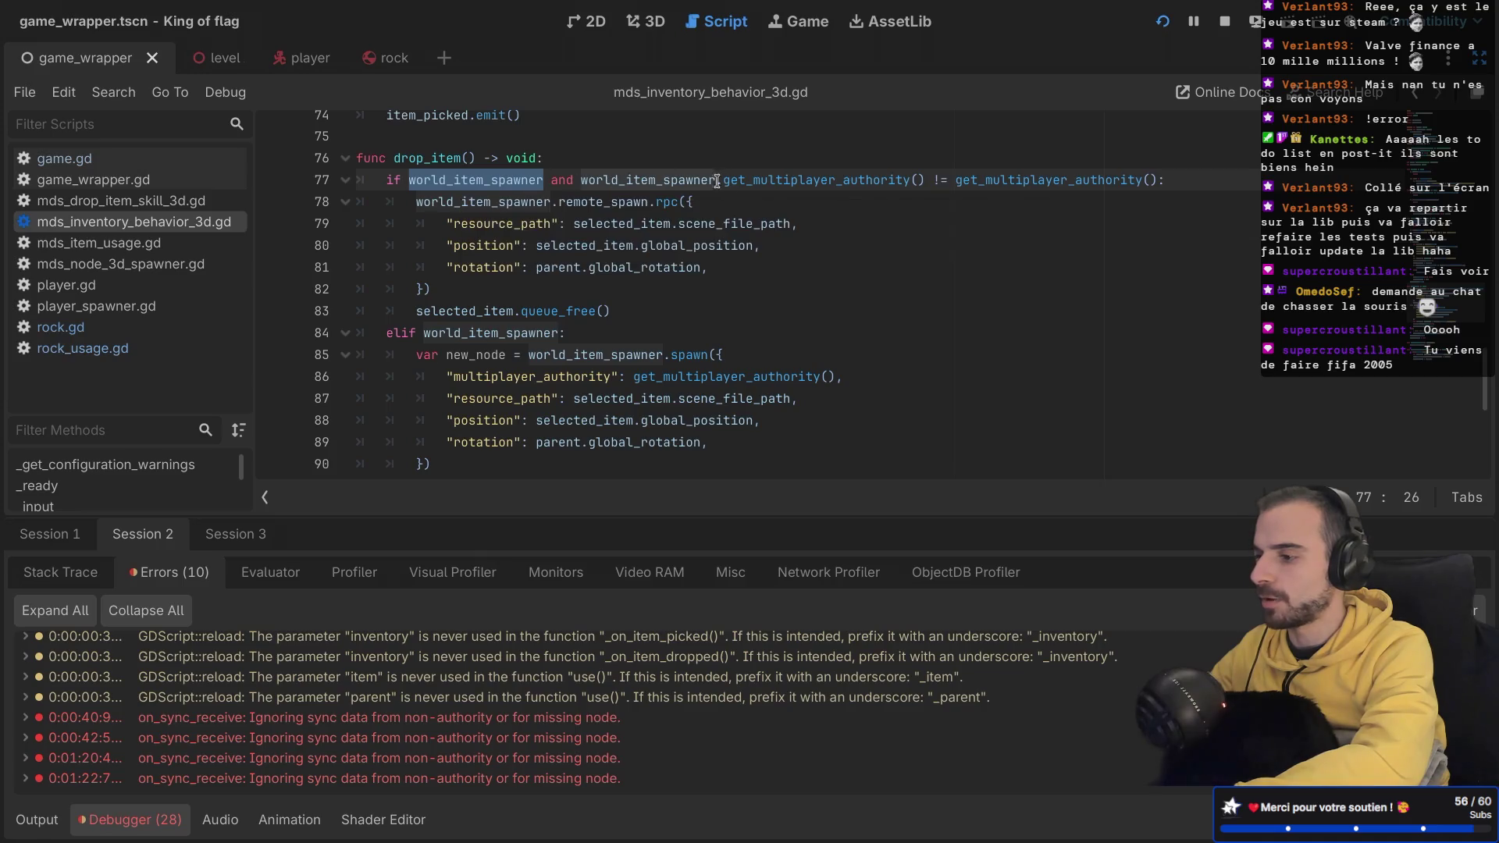
{"action": "double_click", "coordinate": [770, 181]}
{"action": "scroll", "coordinate": [669, 306], "scroll_direction": "down", "scroll_amount": 2}
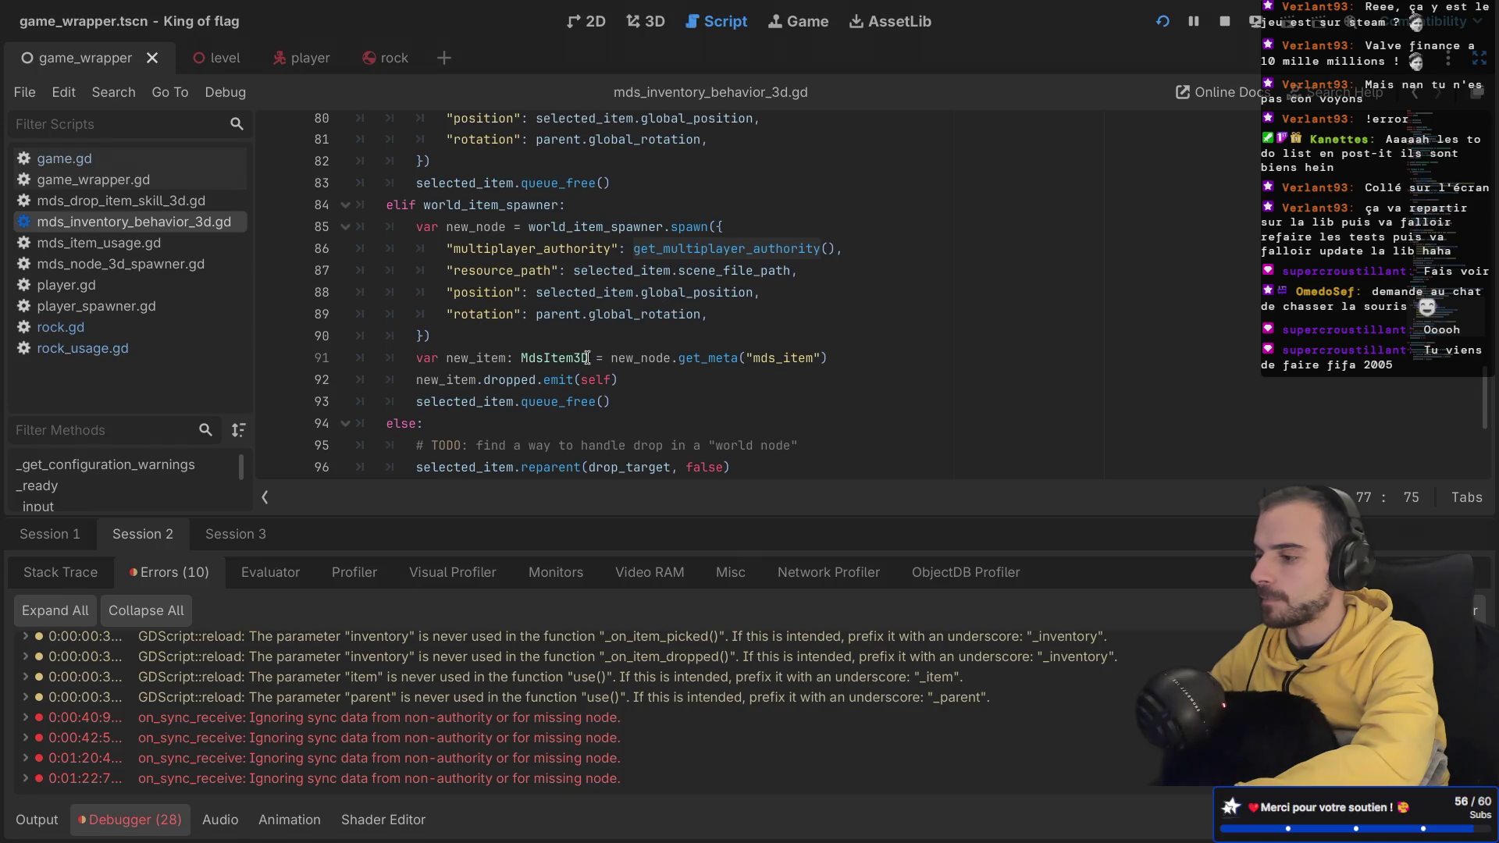
{"action": "scroll", "coordinate": [469, 363], "scroll_direction": "up", "scroll_amount": 2}
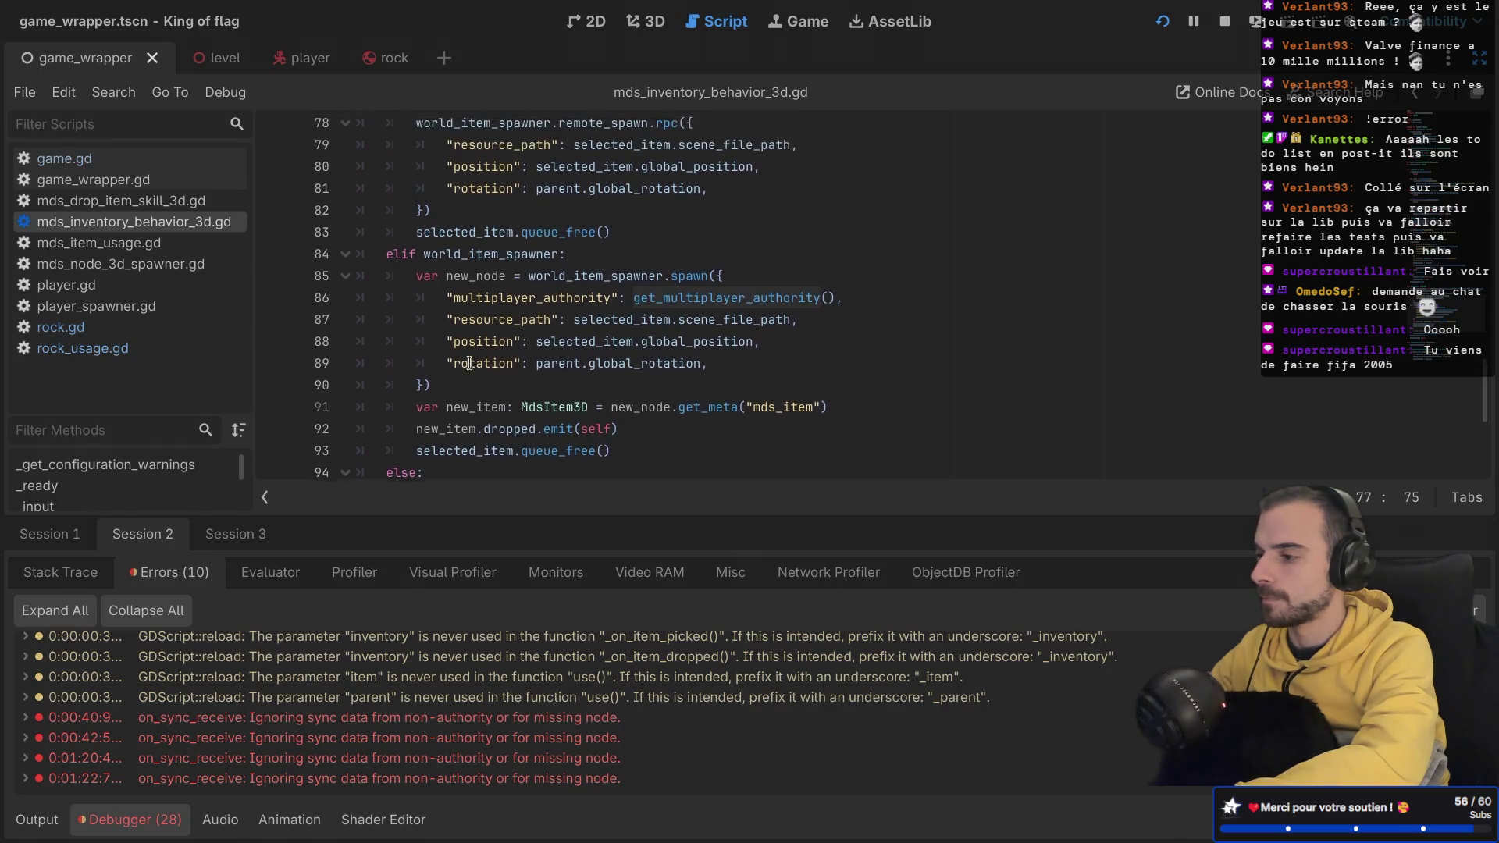
{"action": "scroll", "coordinate": [469, 363], "scroll_direction": "down", "scroll_amount": 2}
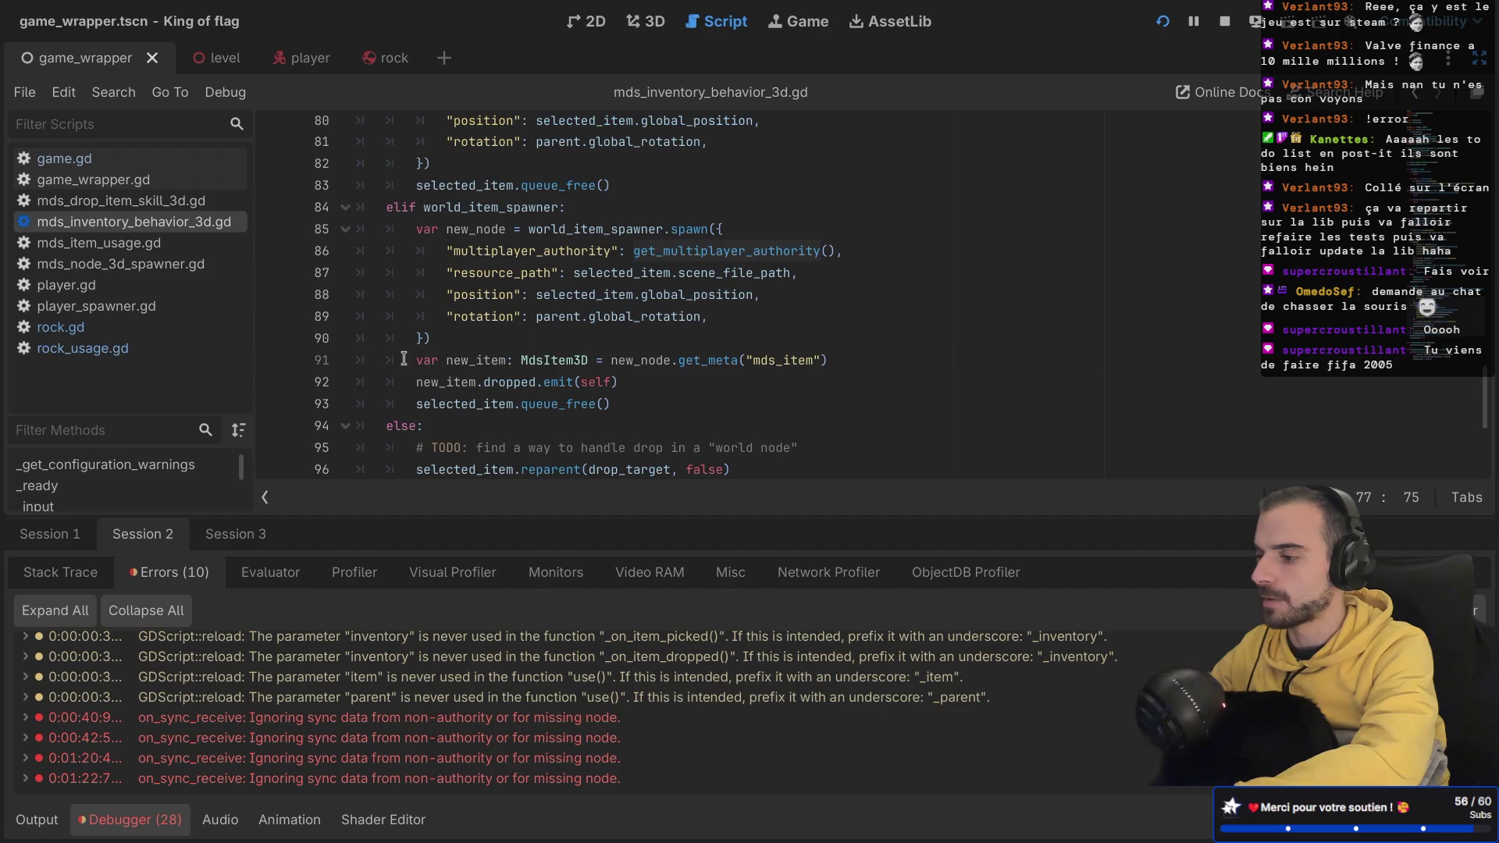
{"action": "left_click_drag", "start_coordinate": [404, 359], "coordinate": [648, 374]}
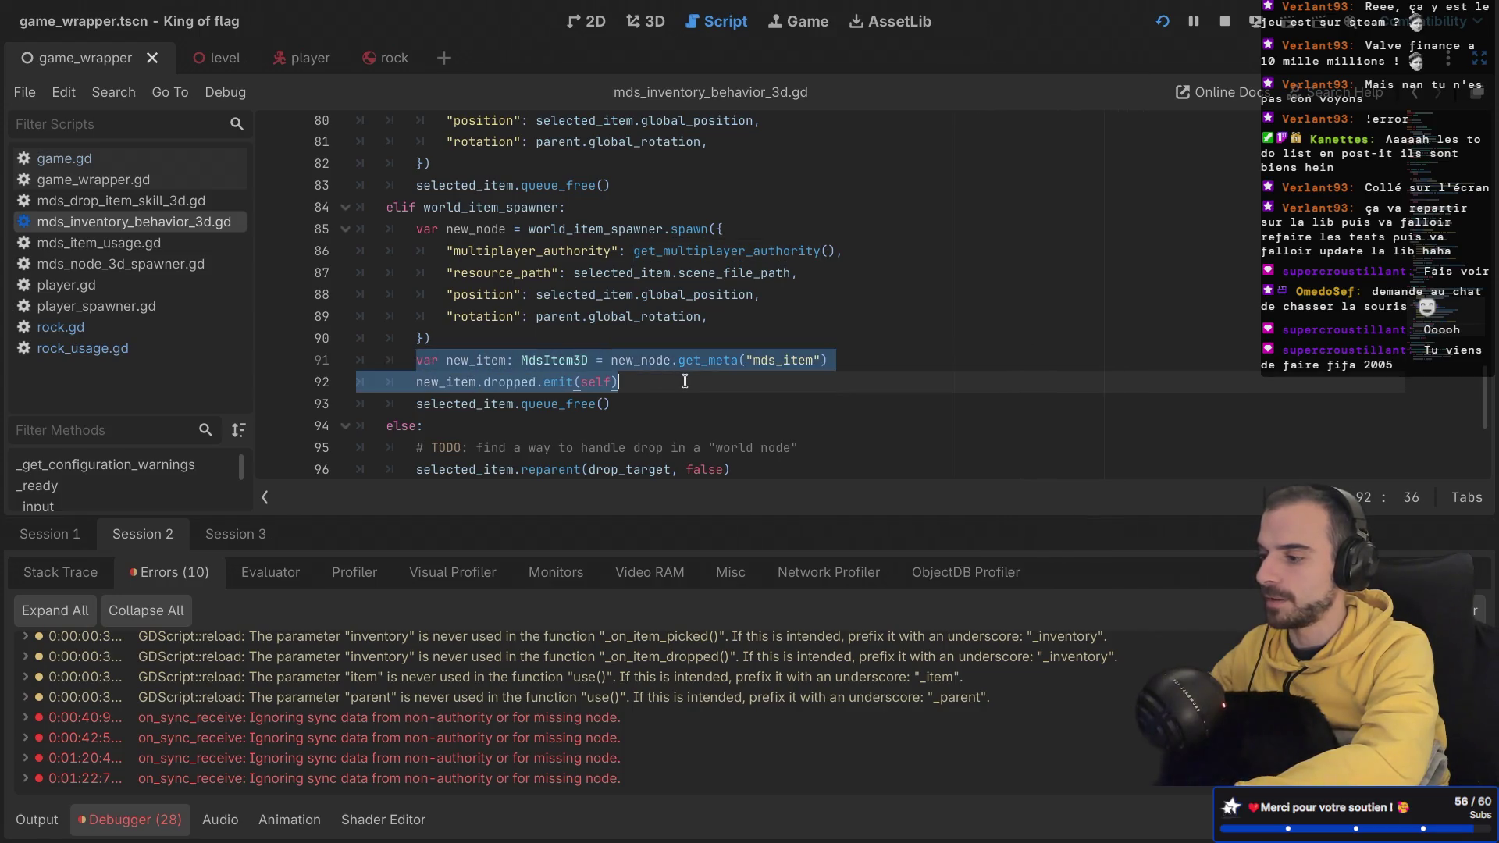
{"action": "scroll", "coordinate": [685, 381], "scroll_direction": "up", "scroll_amount": 3}
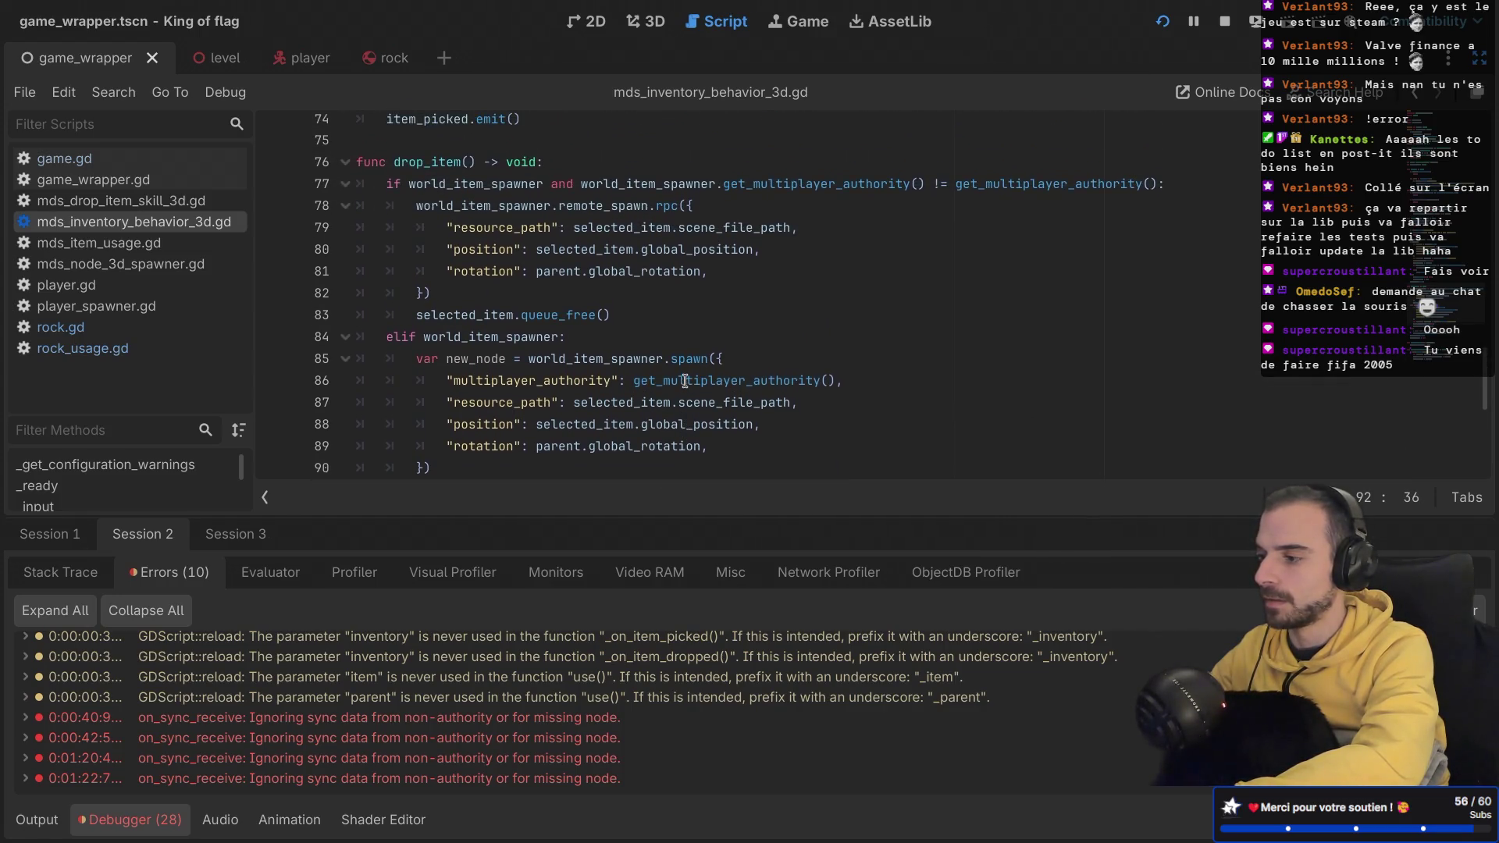
Step: Examine the queue_free after the remote spawn and the new_item.dropped.emit(self) statement
{"action": "mouse_move", "coordinate": [439, 207]}
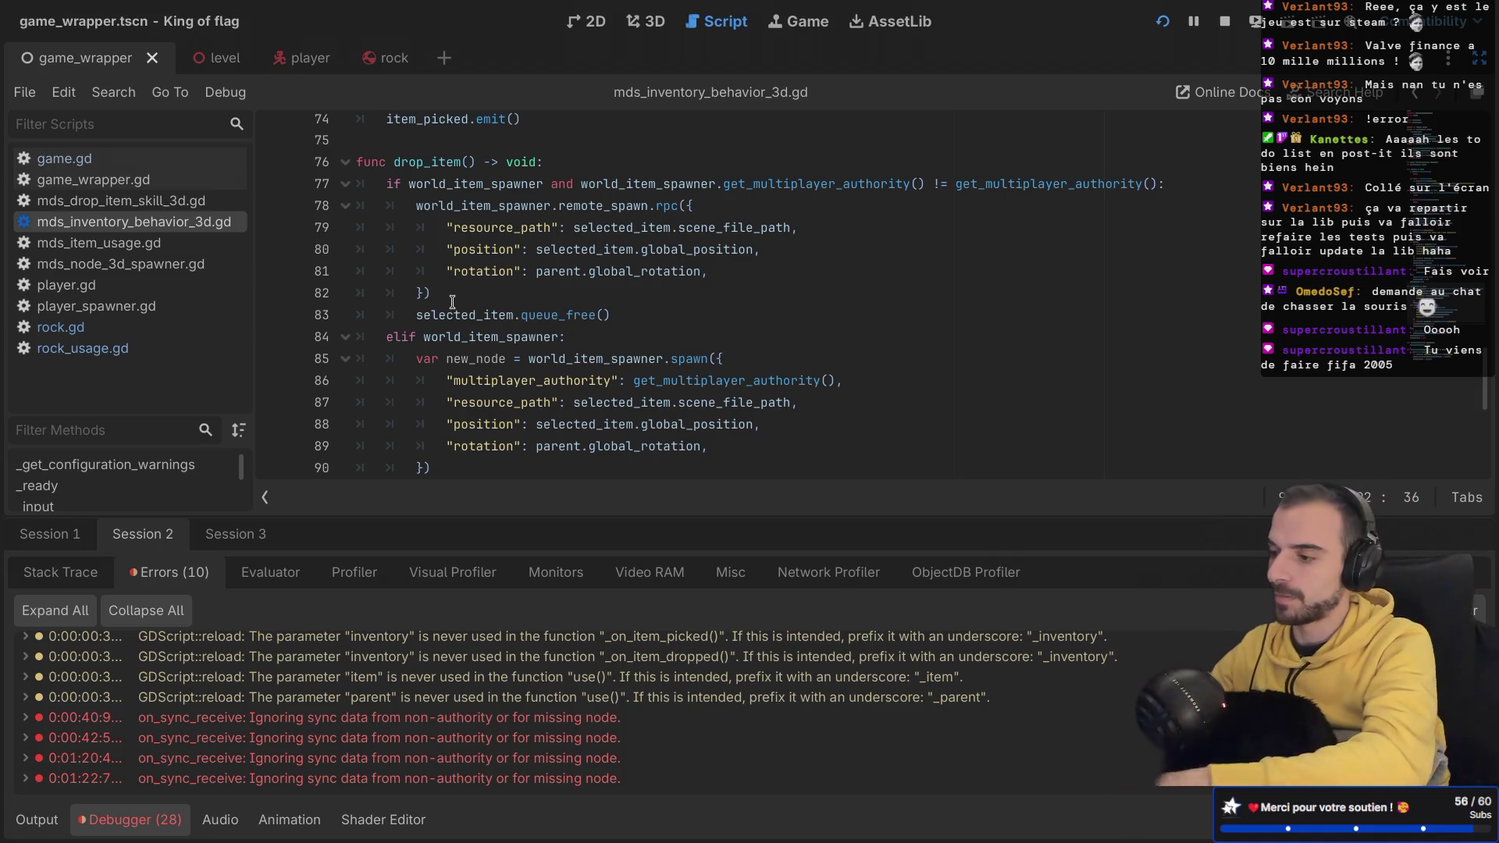
{"action": "mouse_move", "coordinate": [484, 314]}
{"action": "left_mouse_down"}
{"action": "mouse_move", "coordinate": [513, 334]}
{"action": "mouse_move", "coordinate": [500, 250]}
{"action": "left_mouse_up"}
{"action": "right_click", "coordinate": [501, 251]}
{"action": "key", "text": "Escape"}
{"action": "left_click", "coordinate": [477, 301]}
{"action": "scroll", "coordinate": [551, 301], "scroll_direction": "down", "scroll_amount": 3}
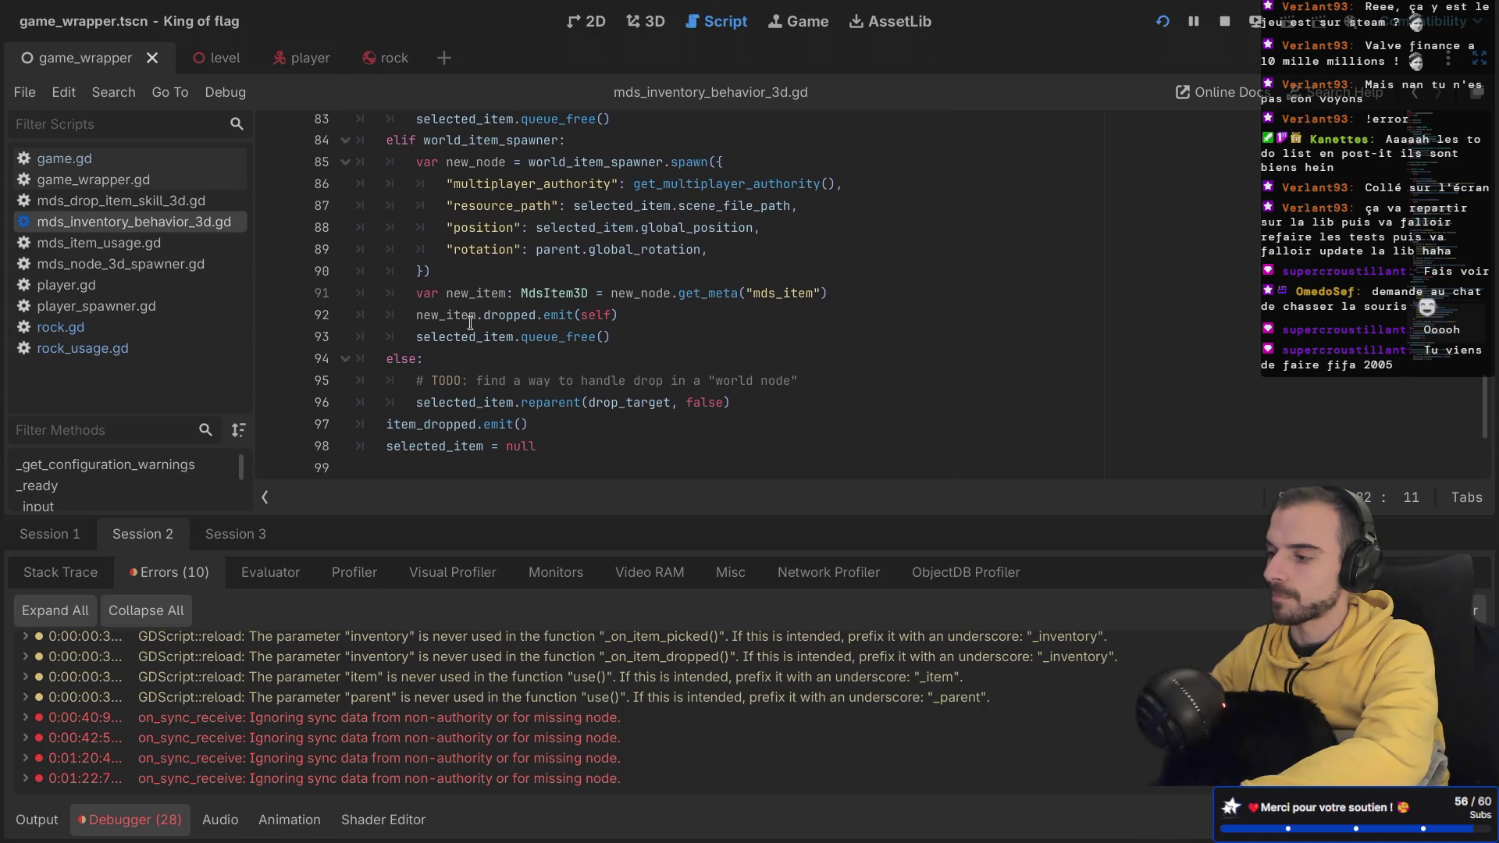
{"action": "double_click", "coordinate": [446, 315]}
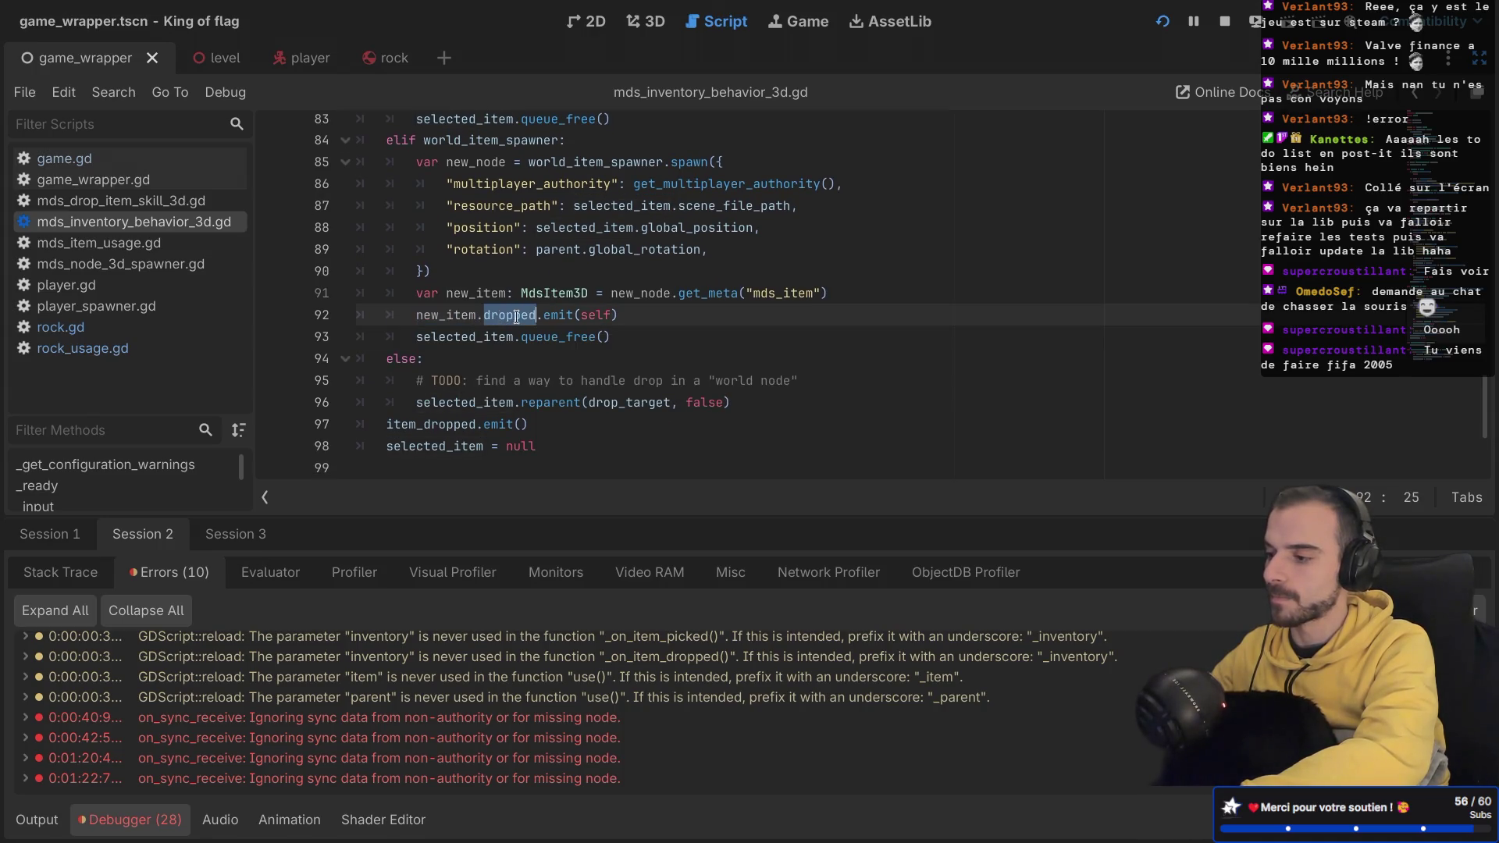
{"action": "left_click", "coordinate": [415, 315]}
{"action": "mouse_move", "coordinate": [414, 315]}
{"action": "left_mouse_down"}
{"action": "mouse_move", "coordinate": [453, 292]}
{"action": "mouse_move", "coordinate": [634, 310]}
{"action": "left_mouse_up"}
{"action": "left_click", "coordinate": [641, 311]}
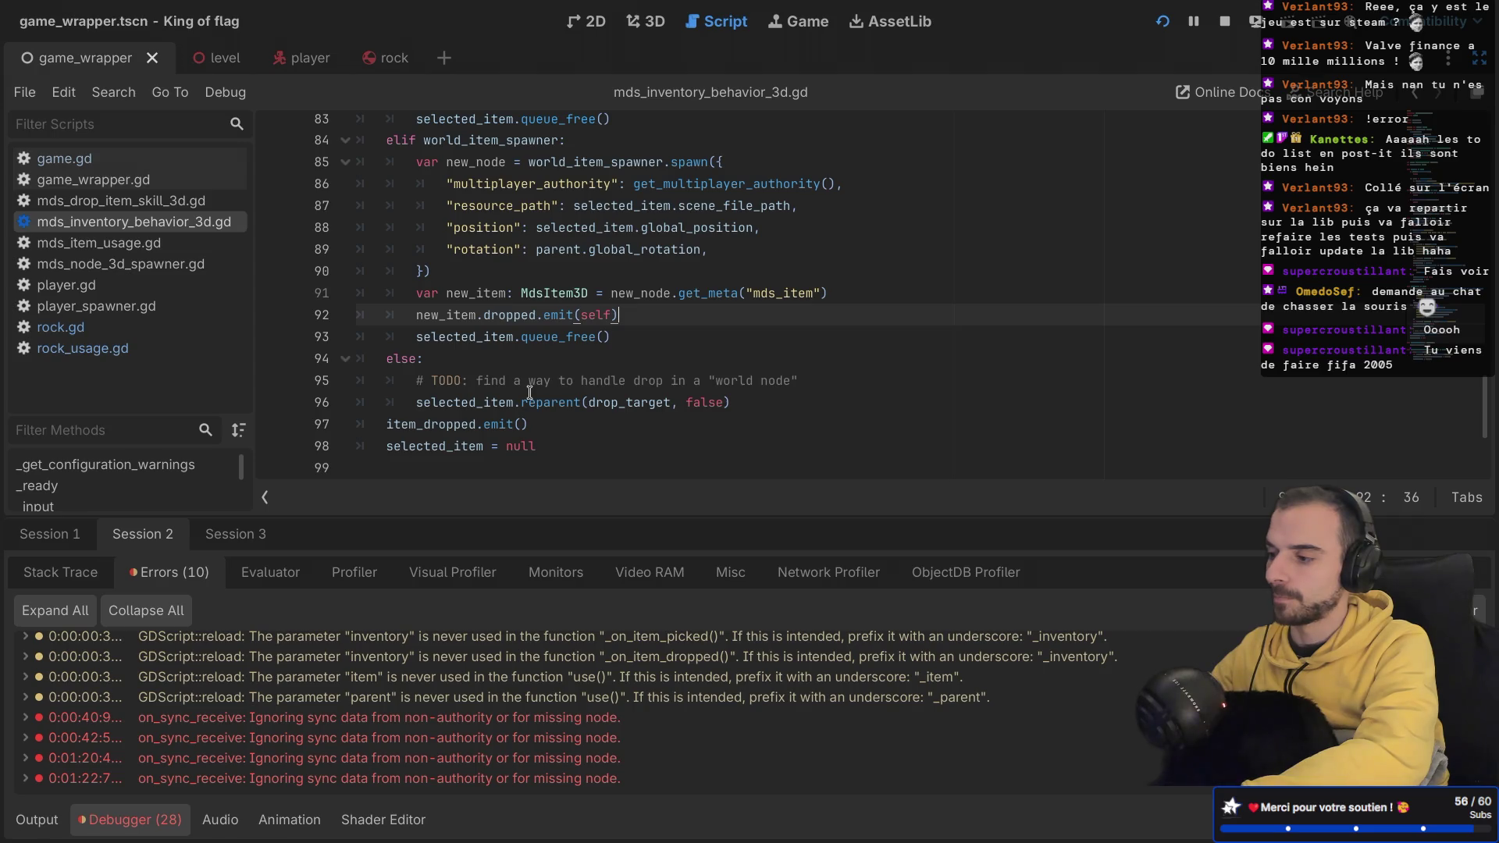
Step: Compare the item_dropped emit on line 97 with new_item's dropped signal on lines 91–92
{"action": "double_click", "coordinate": [533, 424]}
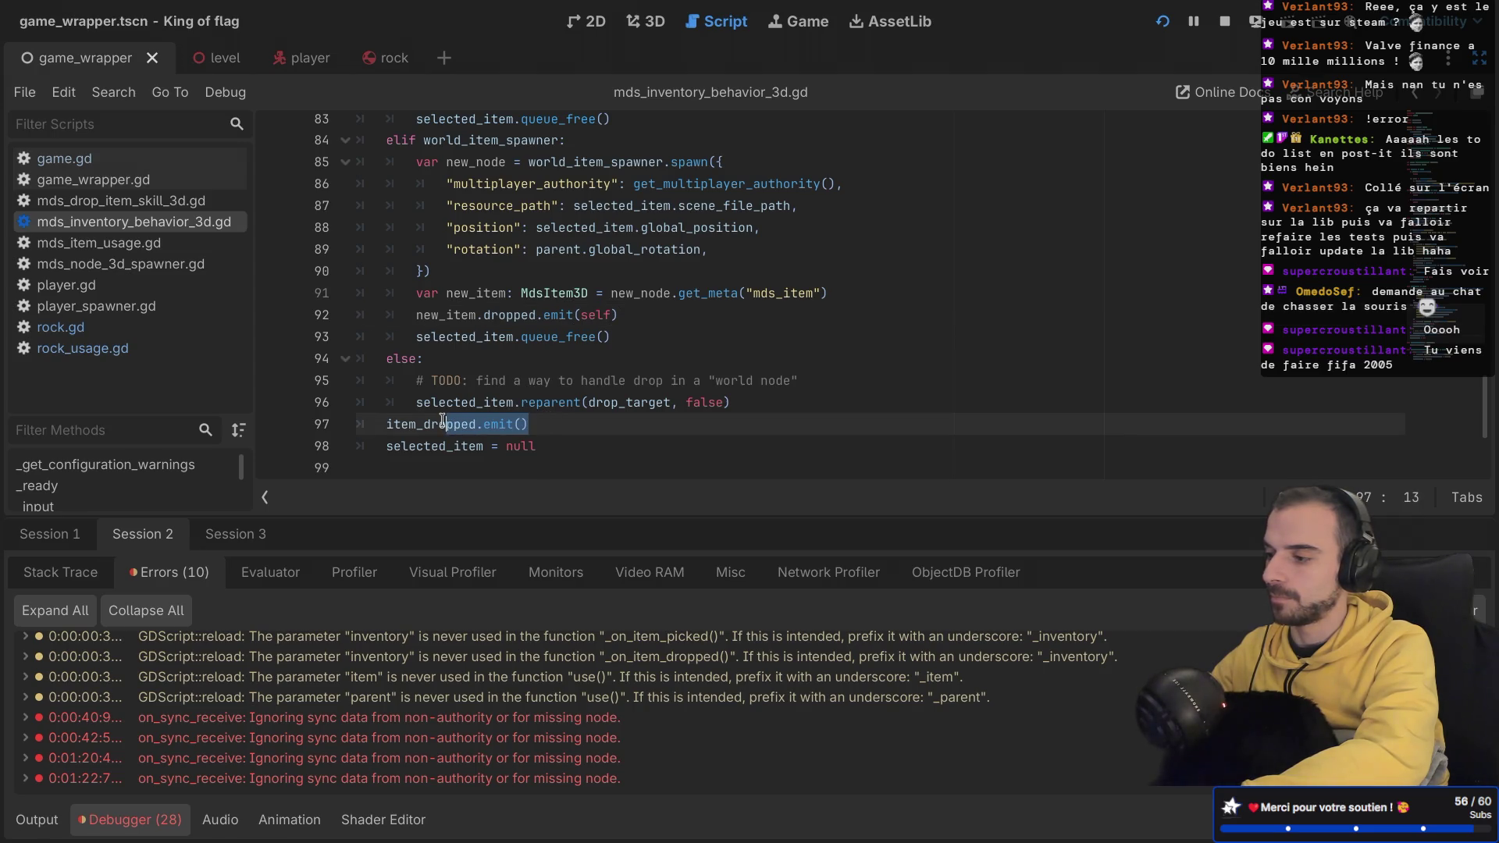
{"action": "key", "text": "Left"}
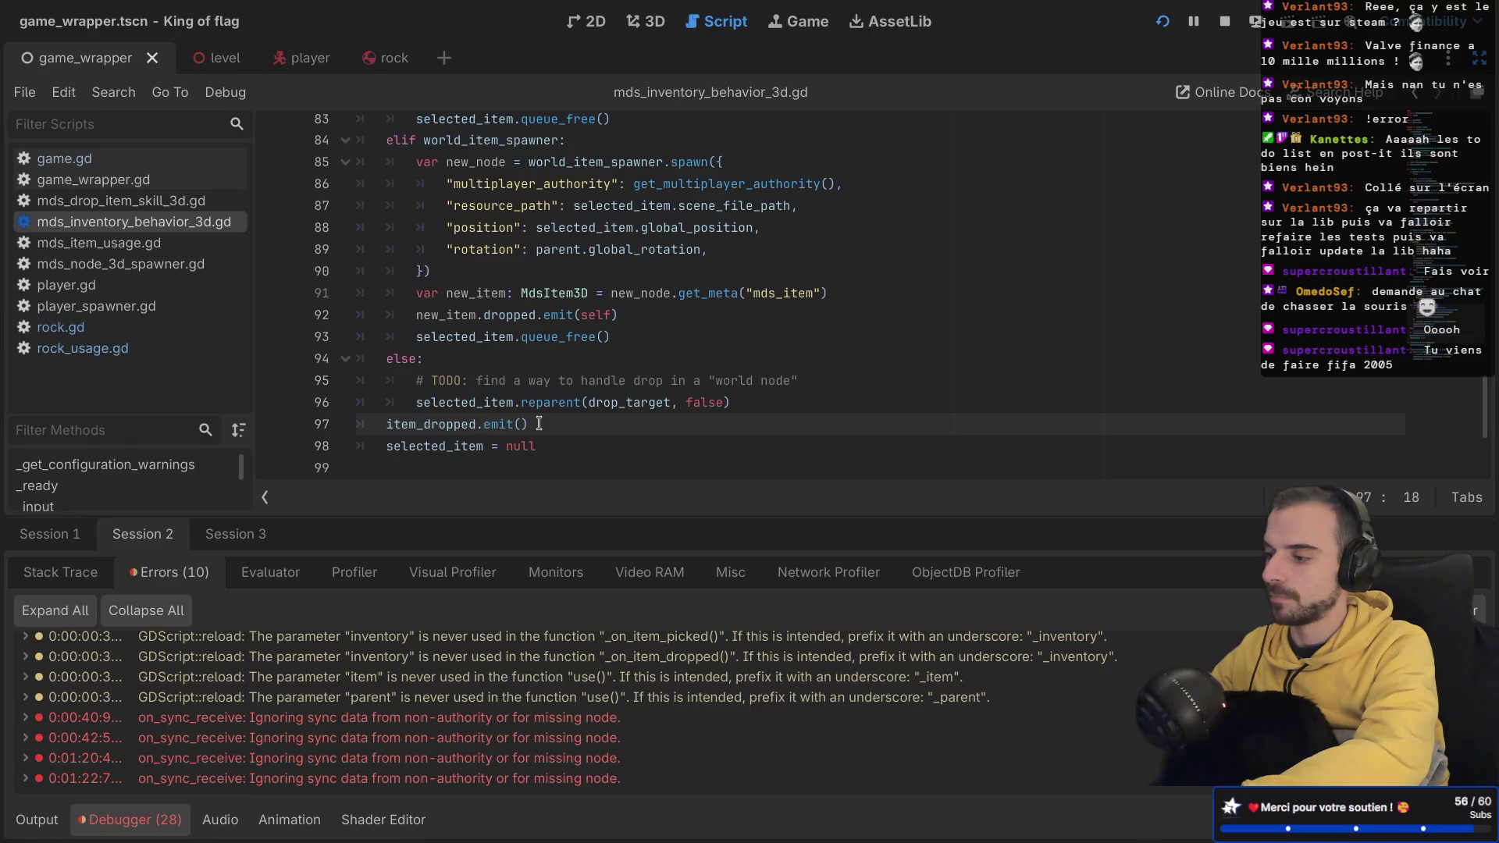
{"action": "left_click", "coordinate": [491, 314]}
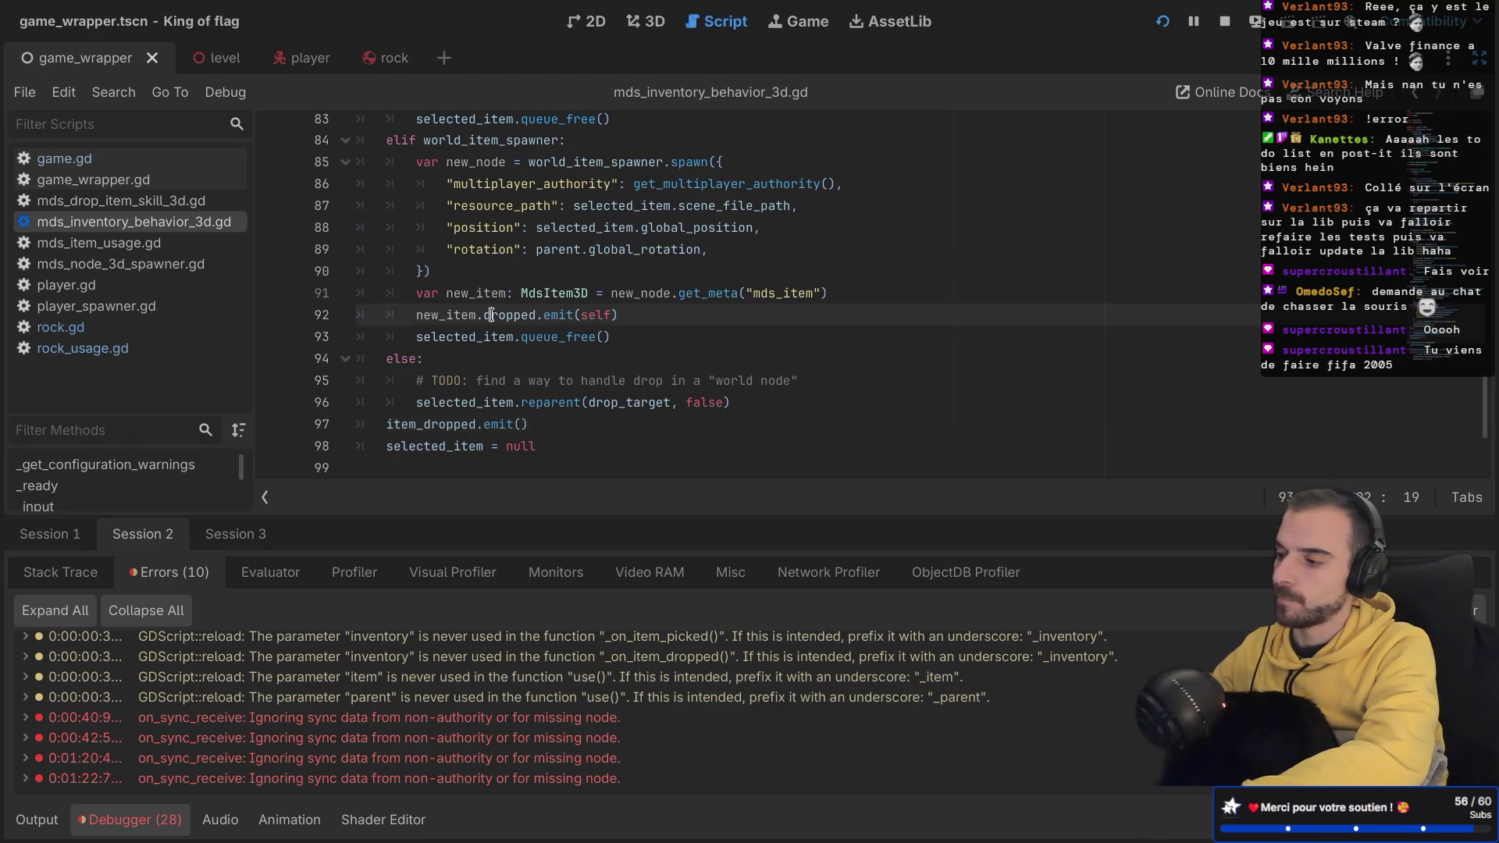
{"action": "double_click", "coordinate": [455, 424]}
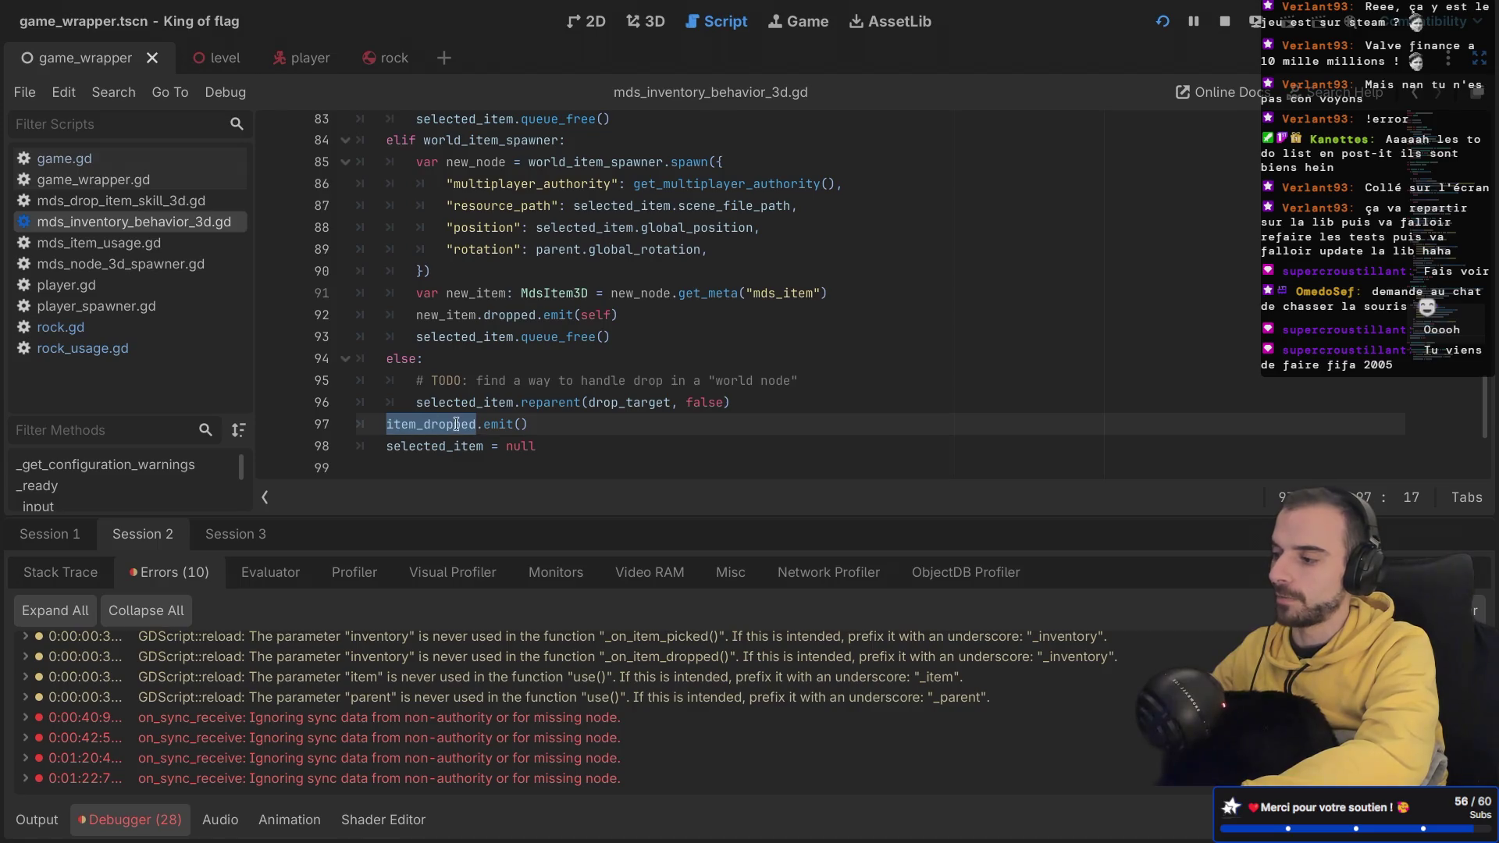
{"action": "double_click", "coordinate": [468, 293]}
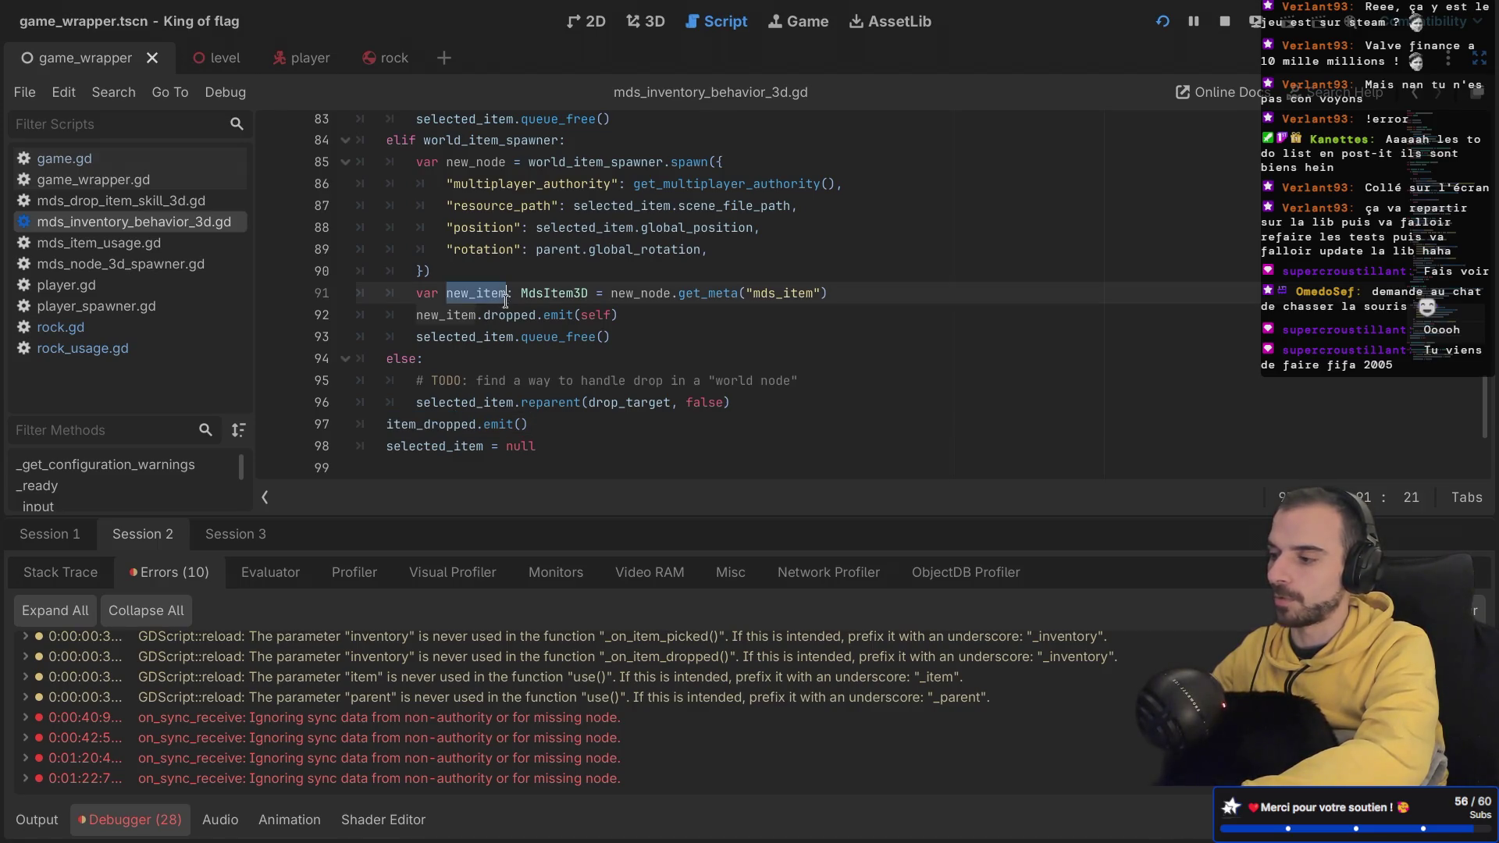
{"action": "double_click", "coordinate": [515, 314]}
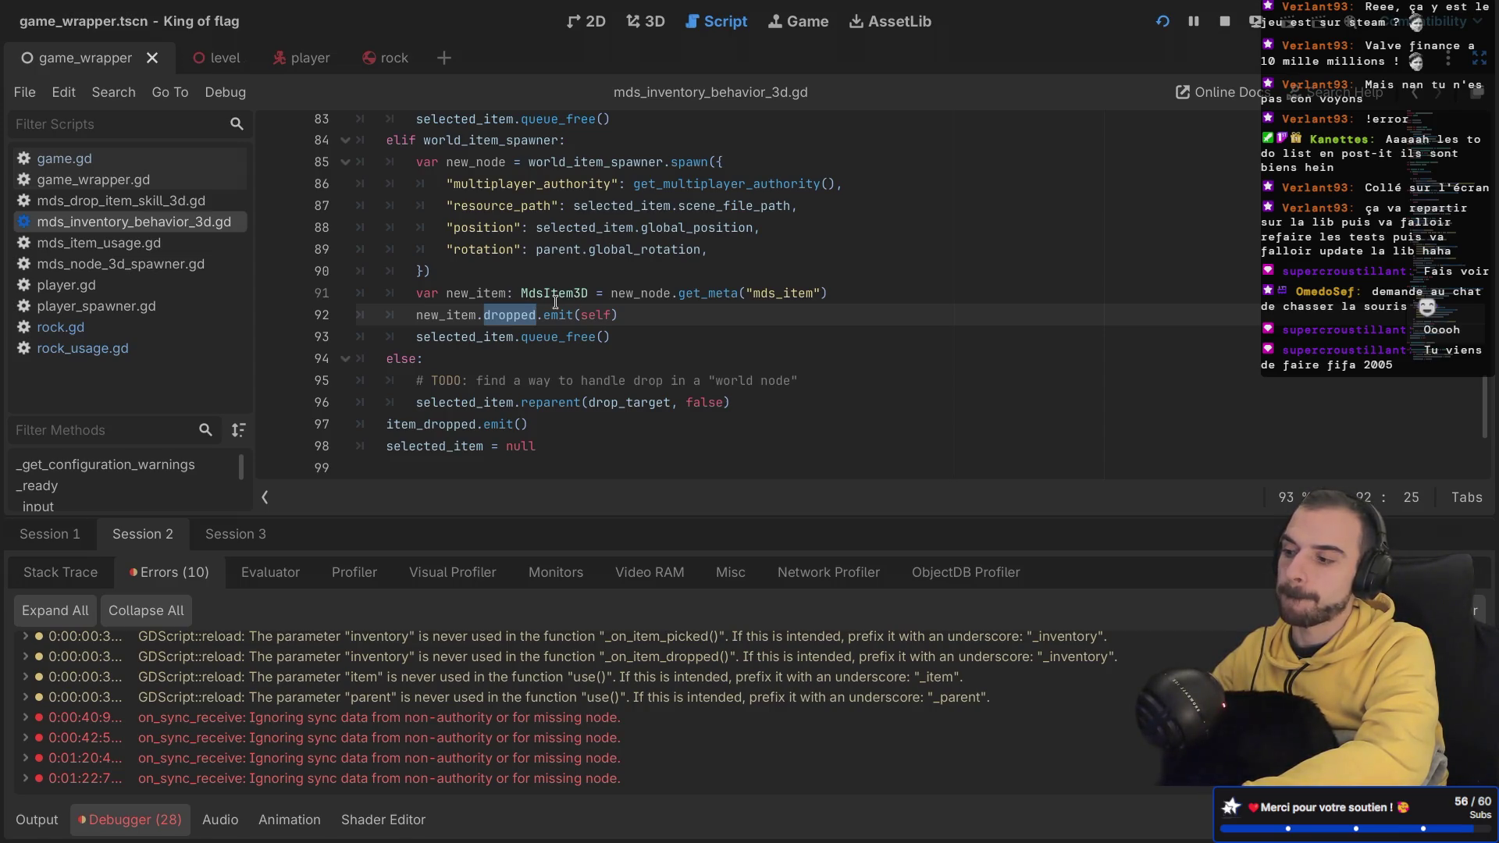
{"action": "scroll", "coordinate": [555, 302], "scroll_direction": "up", "scroll_amount": 2}
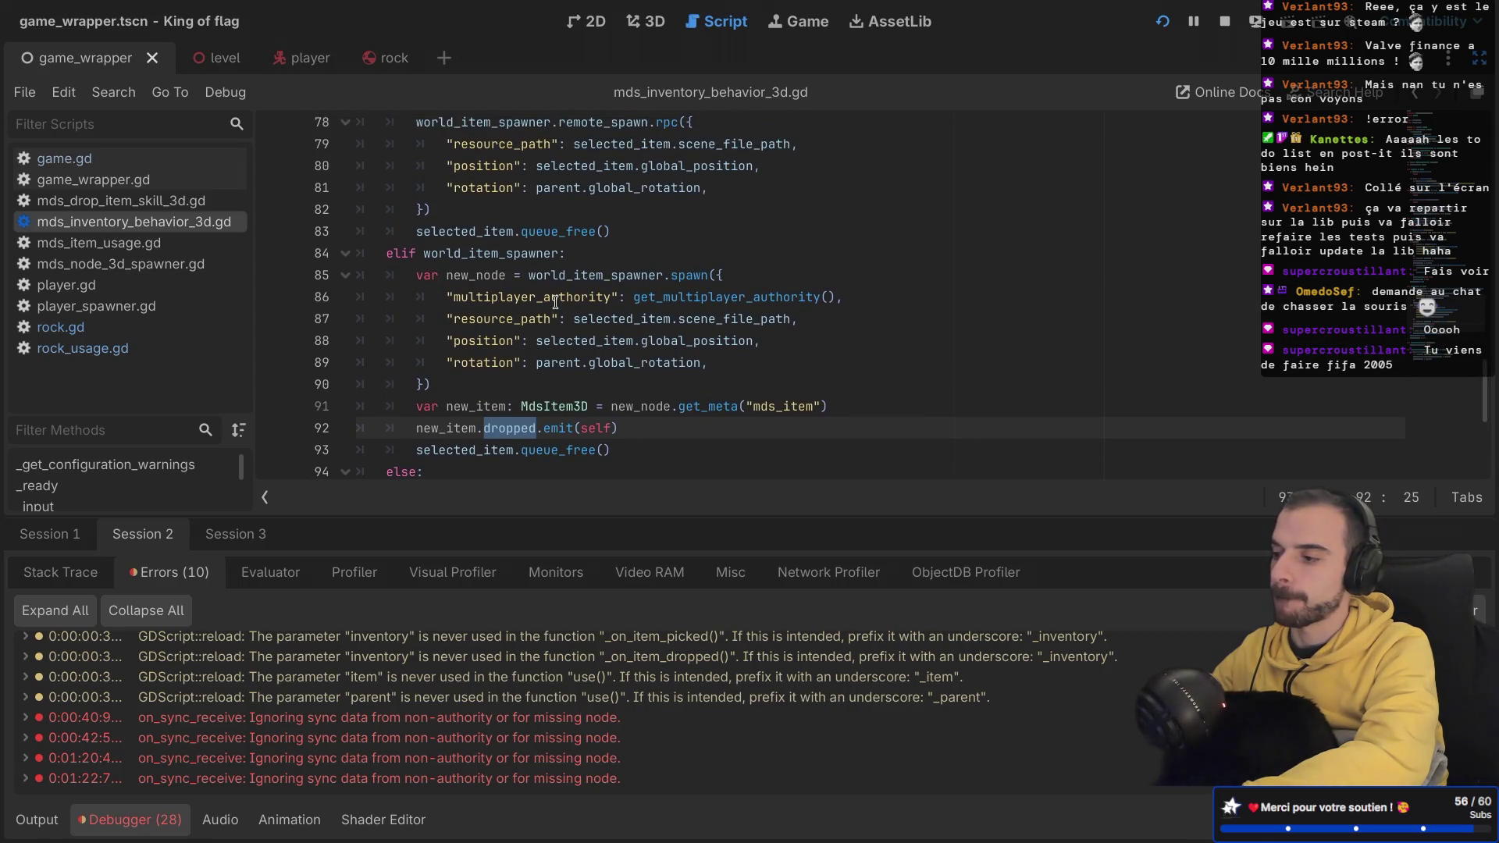
{"action": "scroll", "coordinate": [555, 303], "scroll_direction": "down", "scroll_amount": 2}
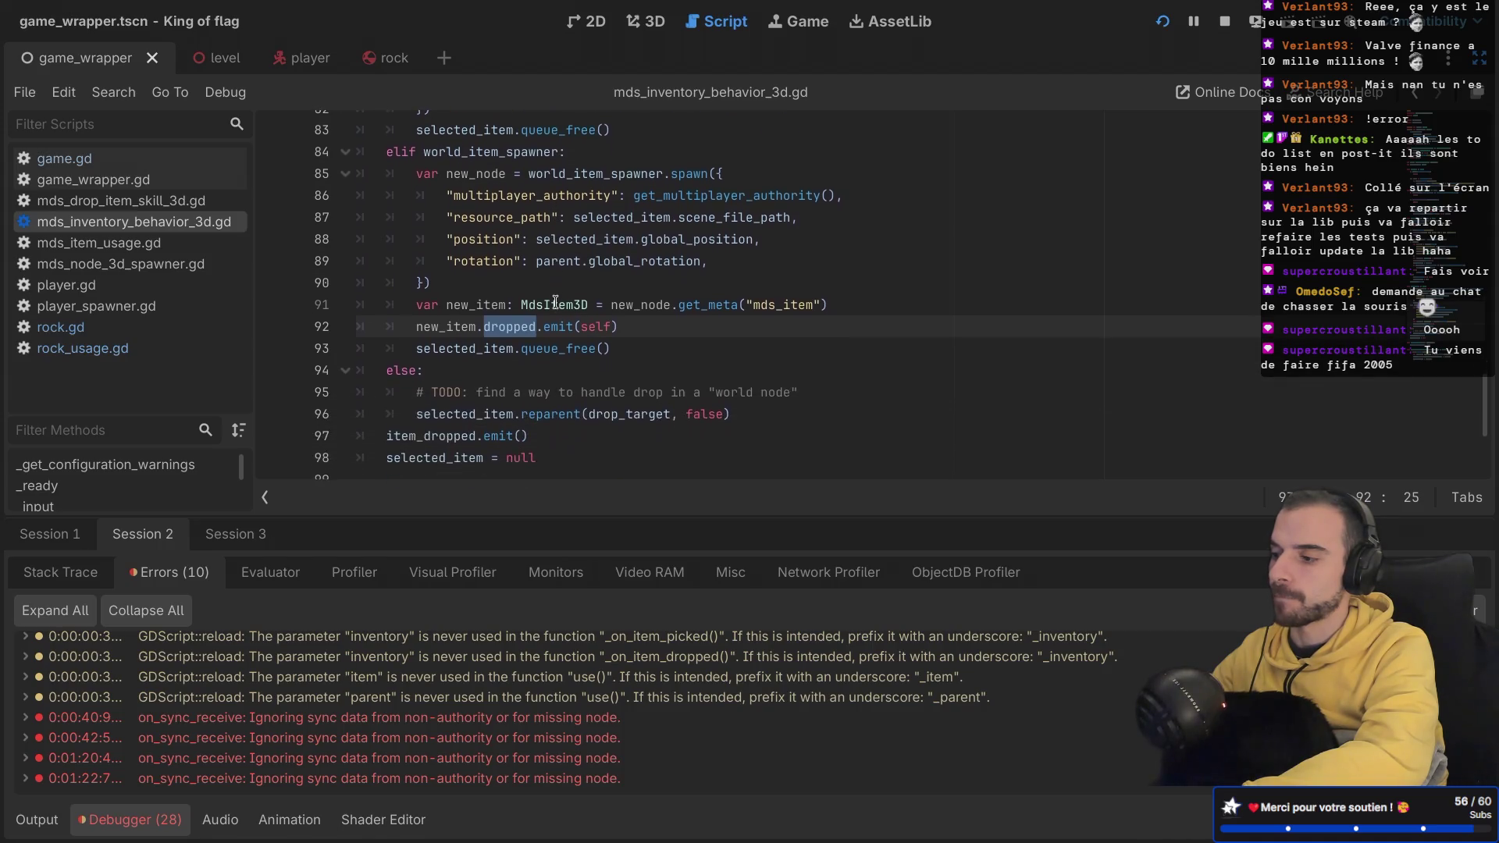
{"action": "scroll", "coordinate": [555, 302], "scroll_direction": "up", "scroll_amount": 1}
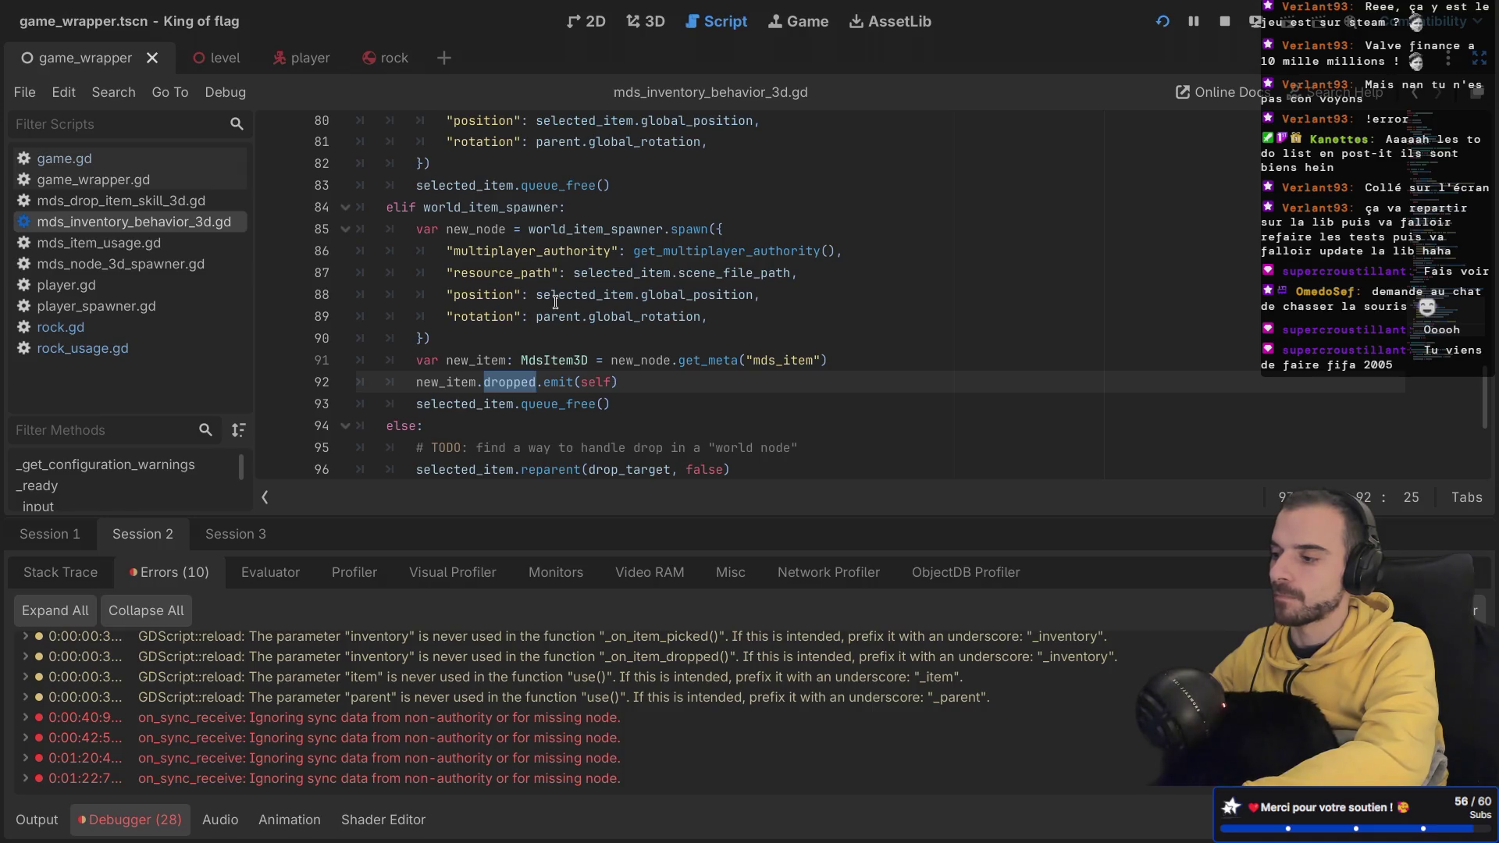
{"action": "mouse_move", "coordinate": [555, 302]}
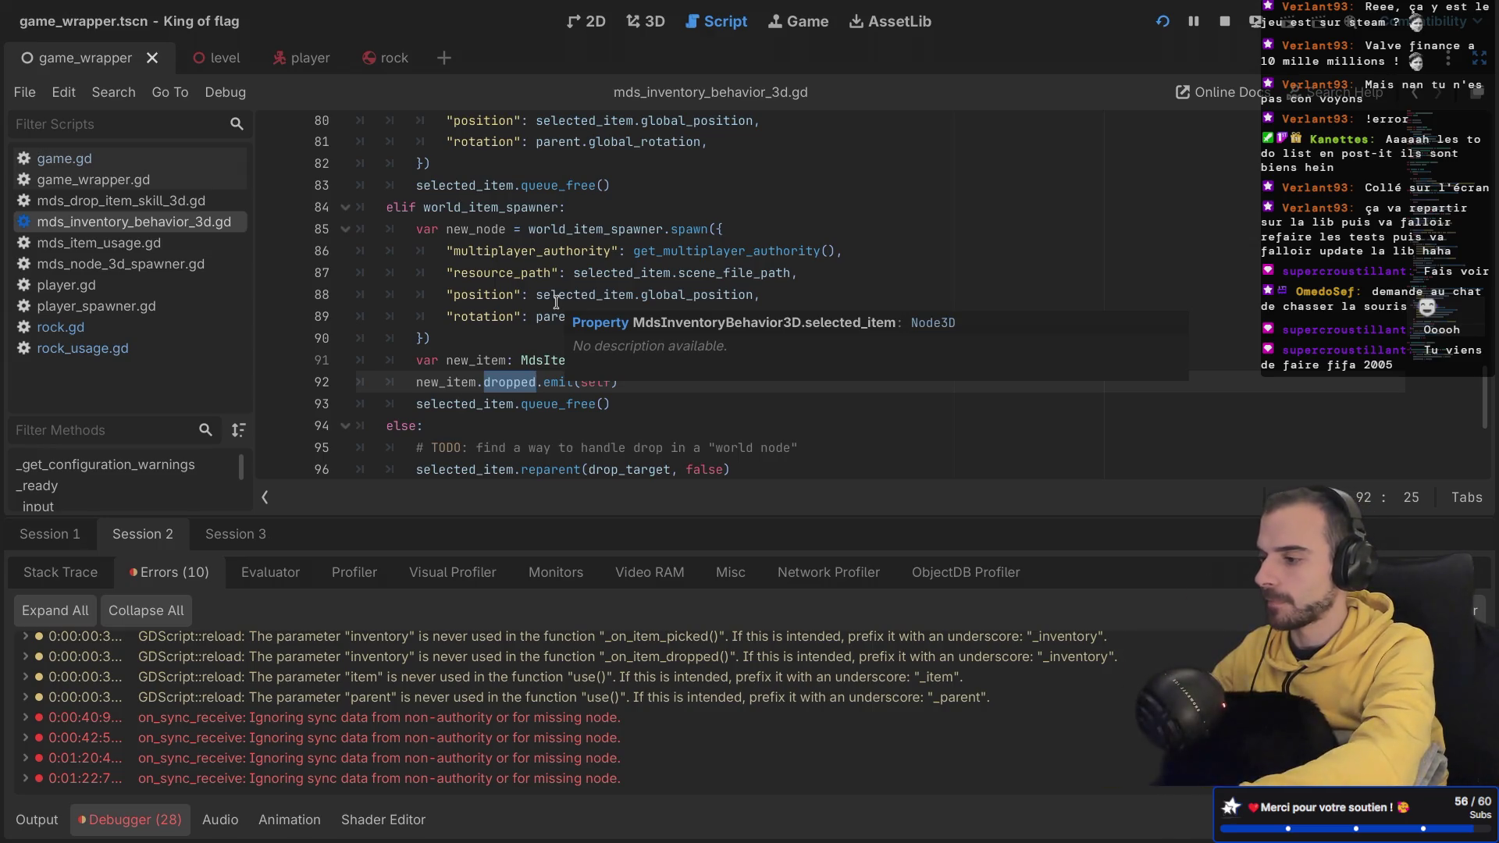
Step: Scroll back over the drop code and restore the scene, inspector and file docks
{"action": "scroll", "coordinate": [556, 303], "scroll_direction": "up", "scroll_amount": 8}
{"action": "scroll", "coordinate": [556, 303], "scroll_direction": "up", "scroll_amount": 10}
{"action": "scroll", "coordinate": [556, 303], "scroll_direction": "up", "scroll_amount": 2}
{"action": "scroll", "coordinate": [555, 302], "scroll_direction": "down", "scroll_amount": 3}
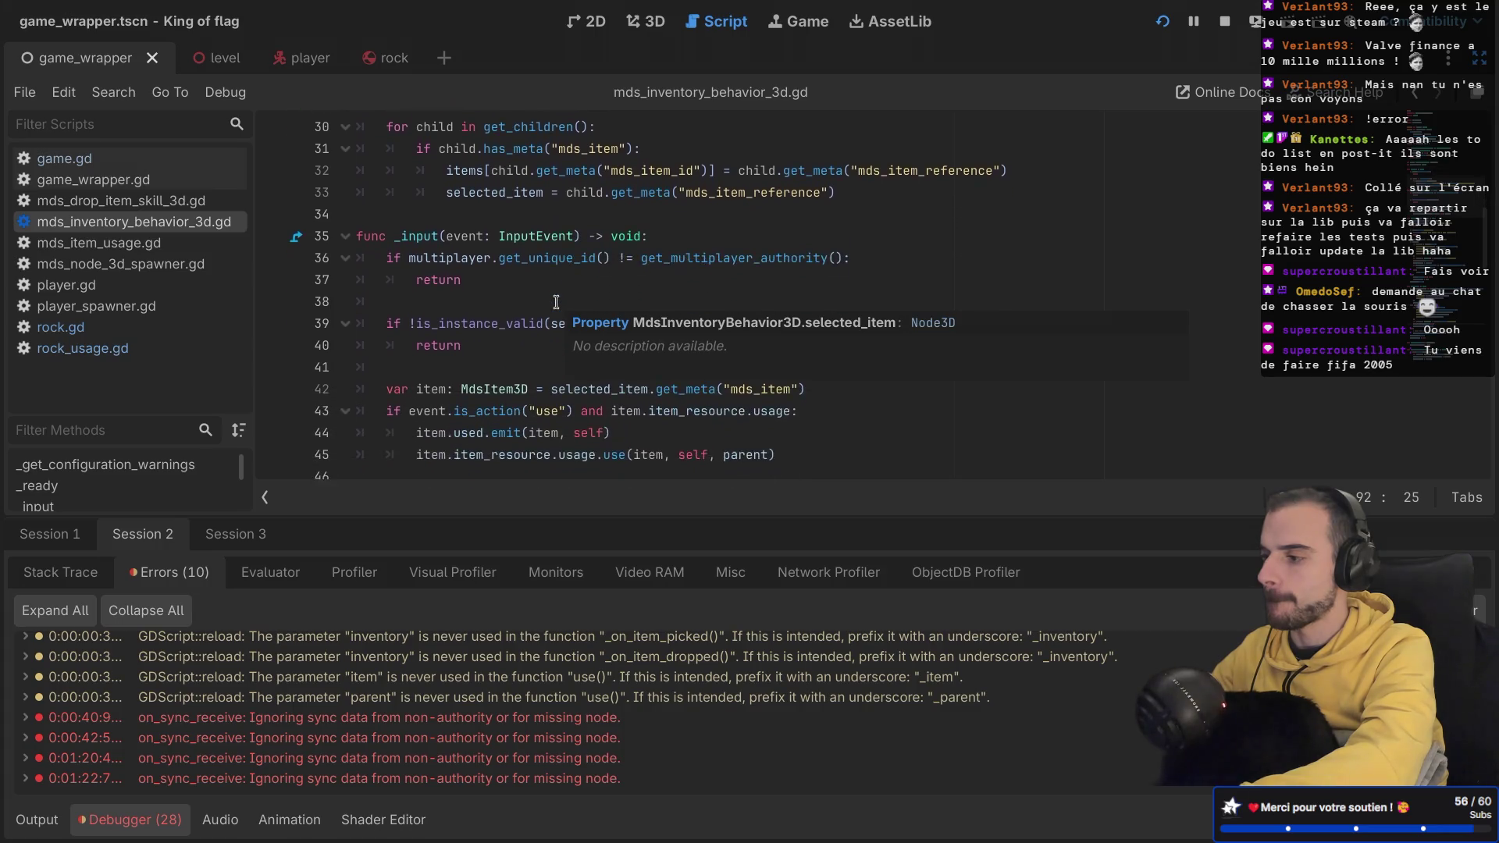
{"action": "scroll", "coordinate": [556, 303], "scroll_direction": "down", "scroll_amount": 4}
{"action": "scroll", "coordinate": [556, 303], "scroll_direction": "down", "scroll_amount": 5}
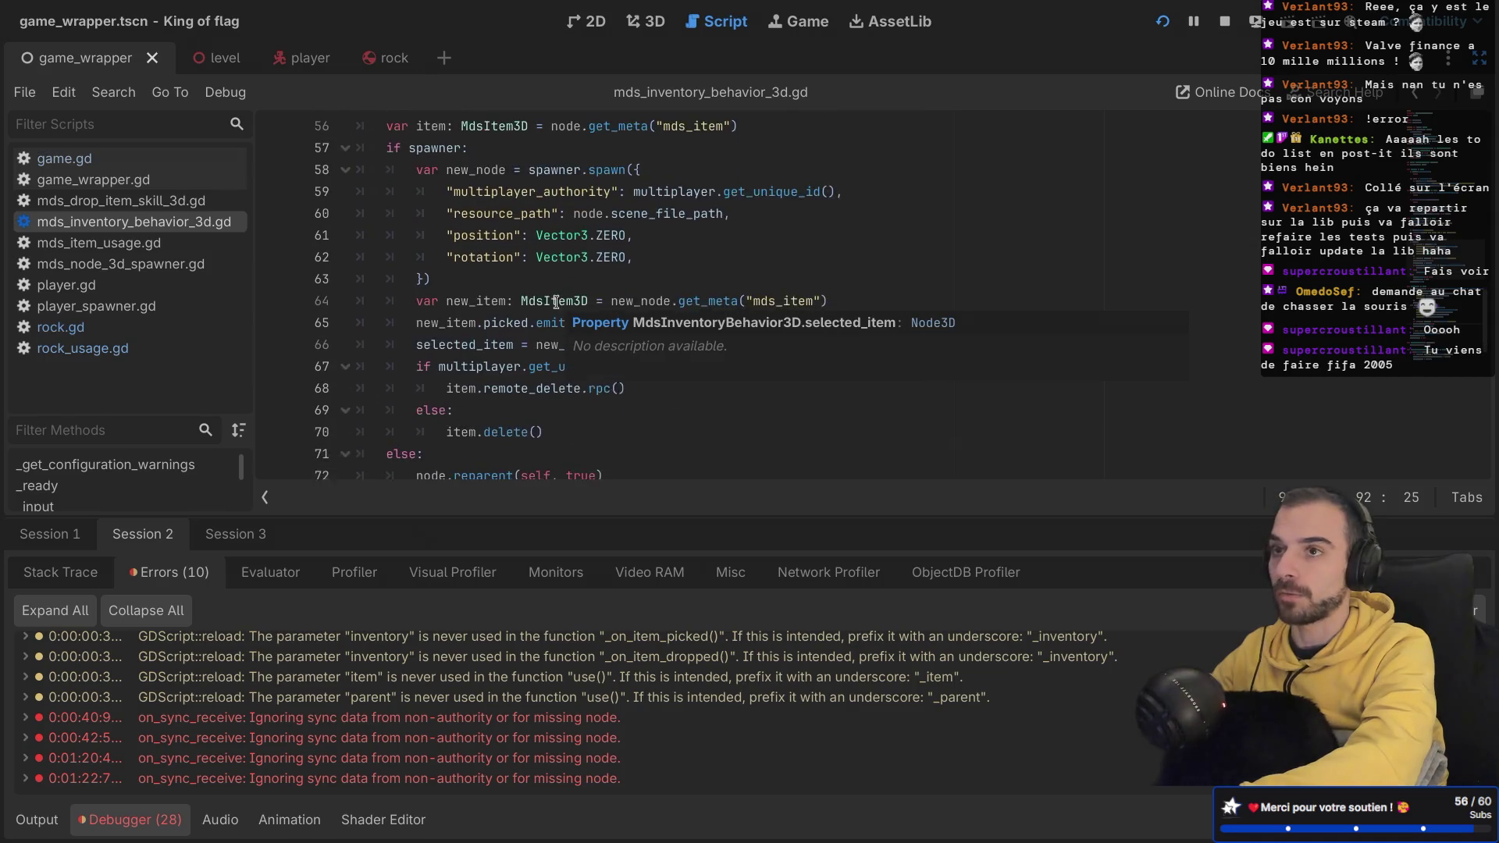
{"action": "key", "text": "ctrl+shift+F11"}
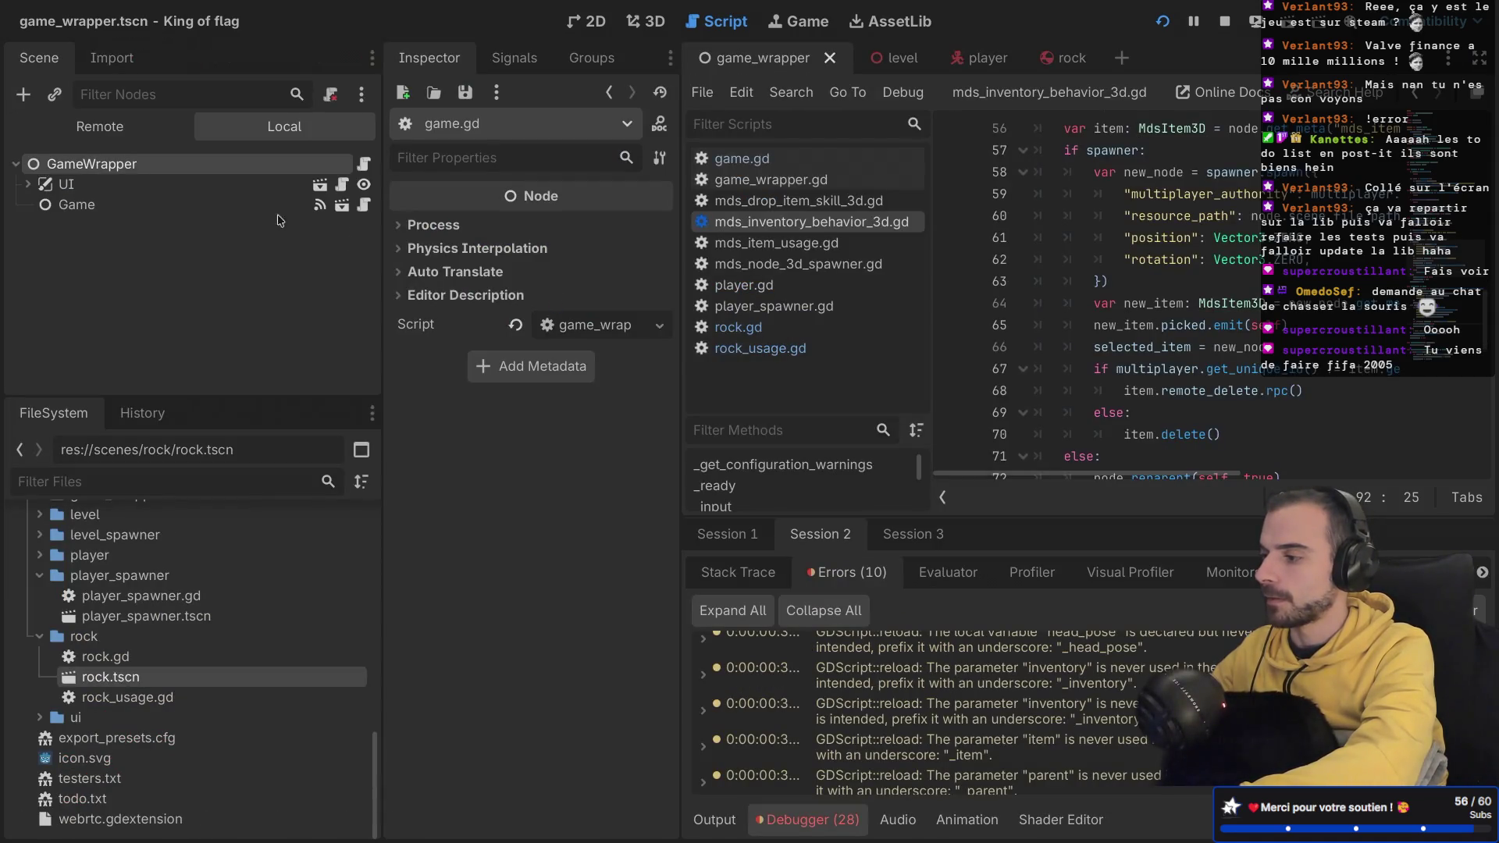
Step: In the rock scene's 3D view, enlarge the collision sphere radius and save rock.tscn
{"action": "left_click", "coordinate": [1048, 69]}
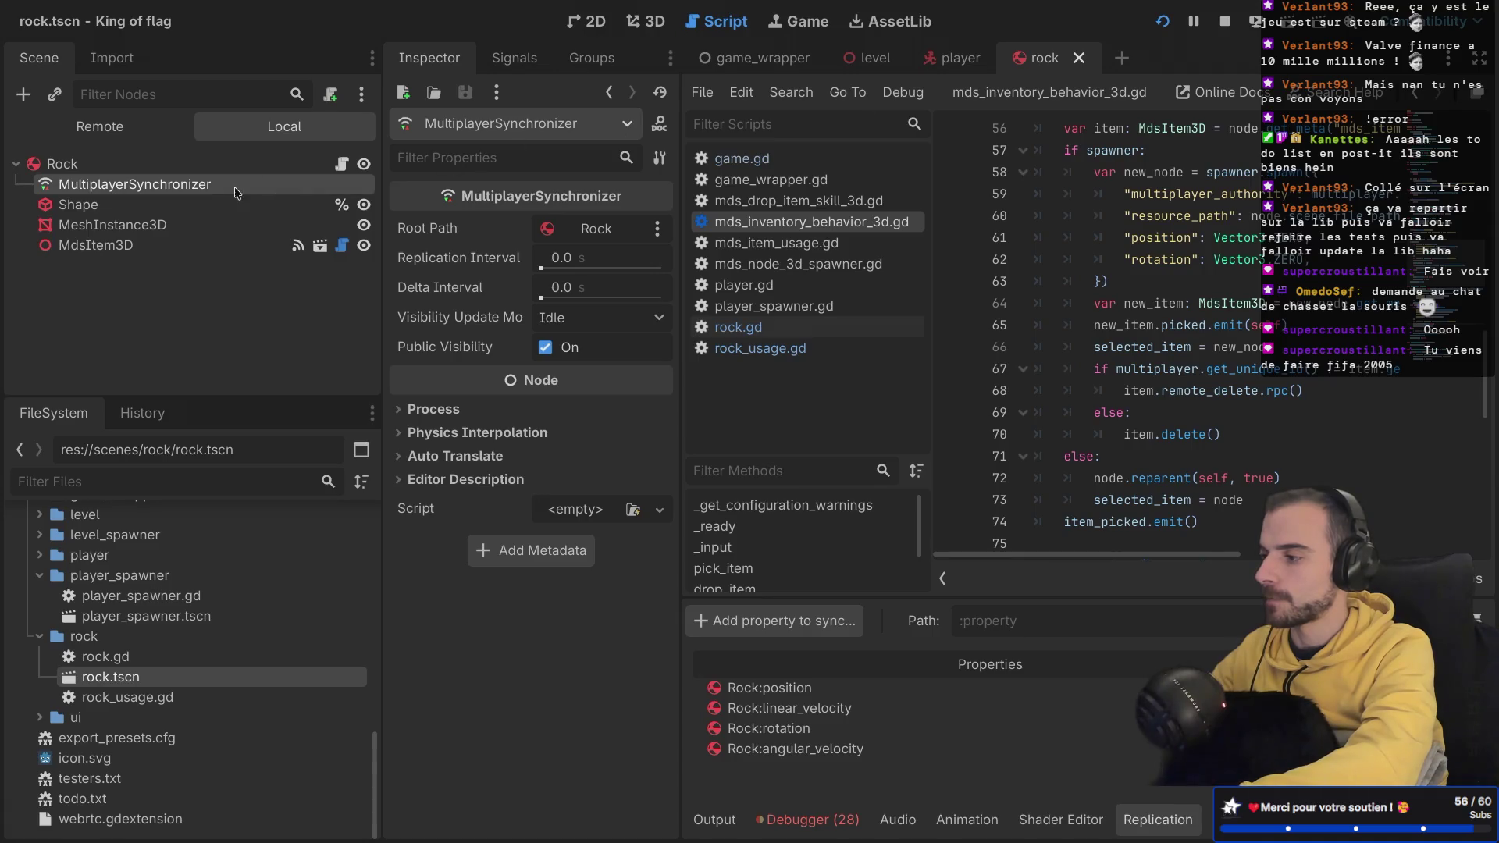
{"action": "key", "text": "ctrl+F2"}
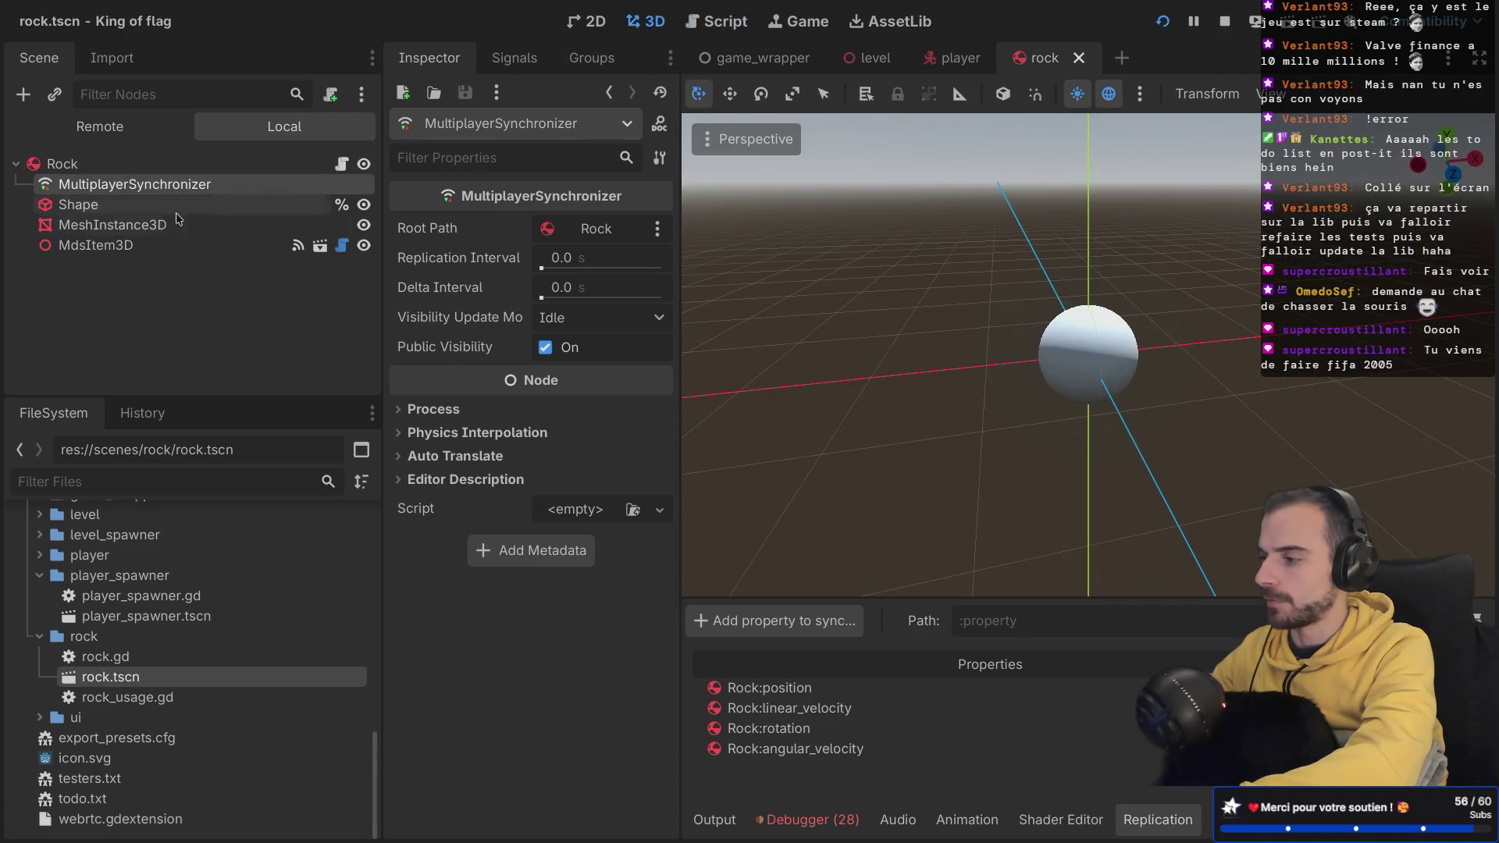
{"action": "left_click", "coordinate": [153, 209]}
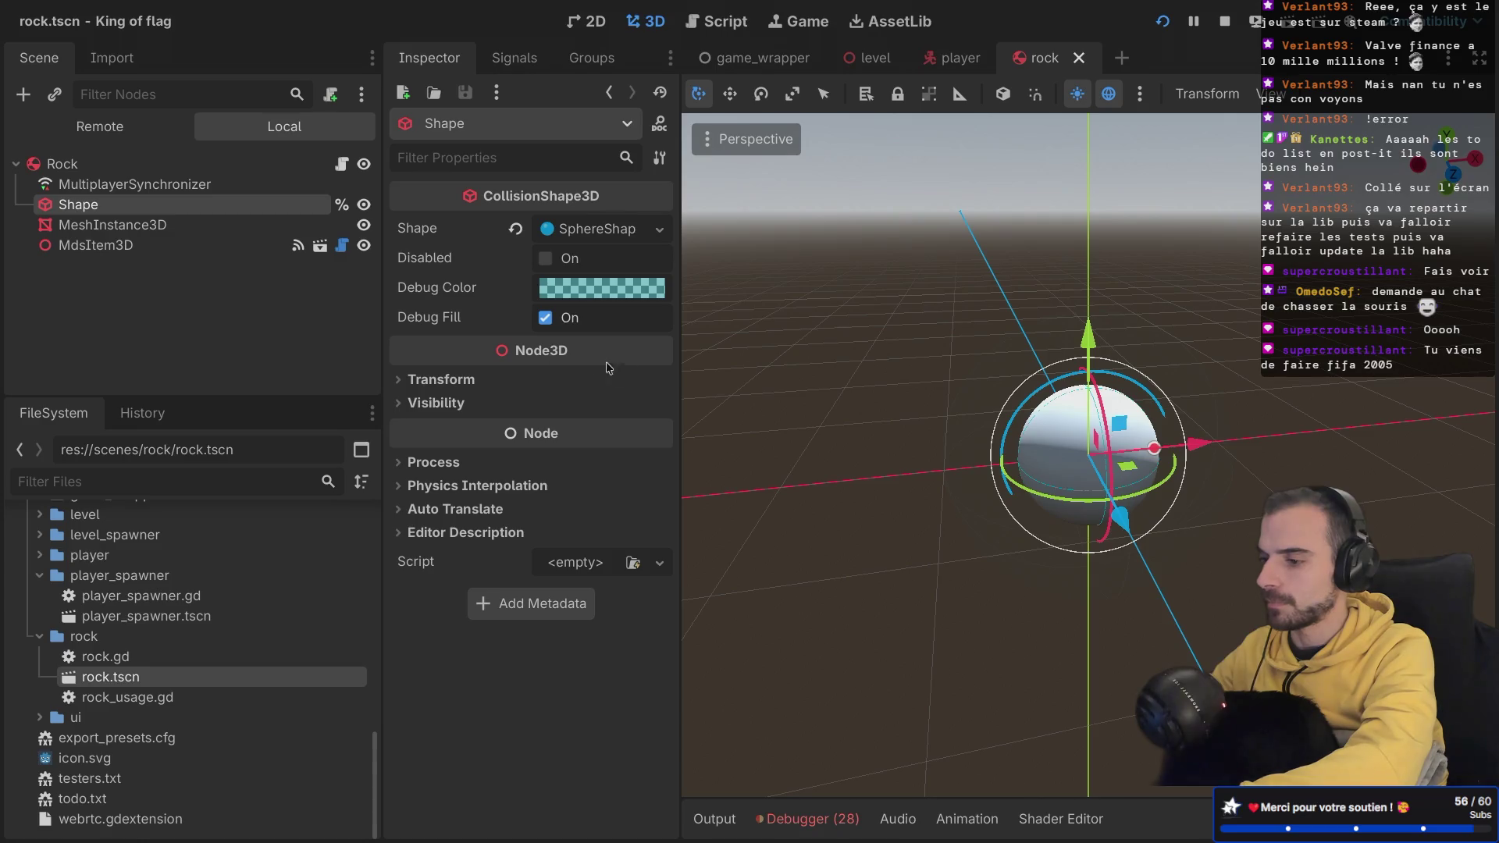
{"action": "left_click_drag", "start_coordinate": [1154, 451], "coordinate": [1199, 445]}
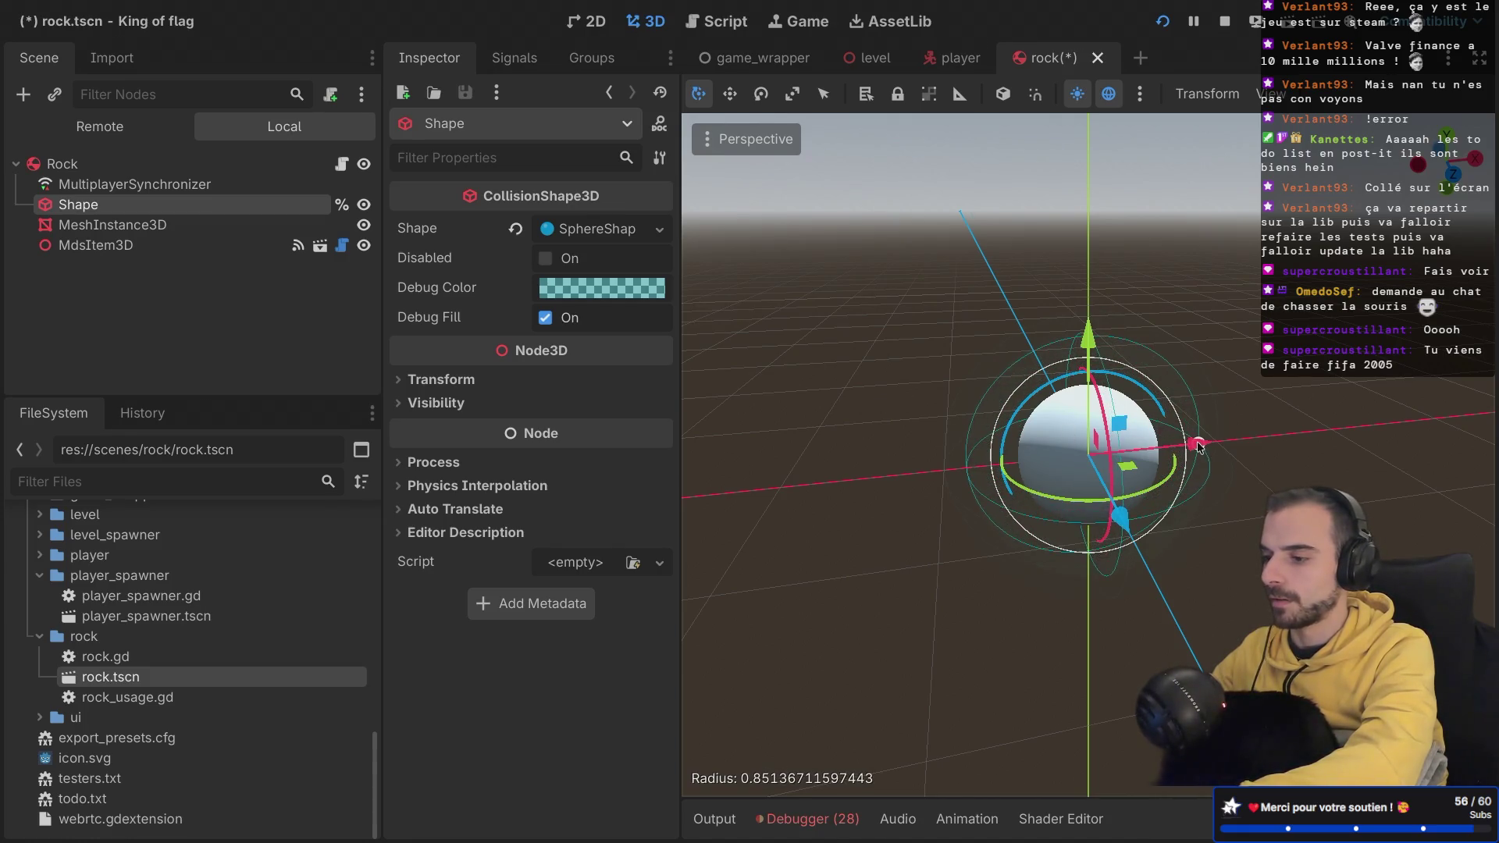
{"action": "key", "text": "ctrl+s"}
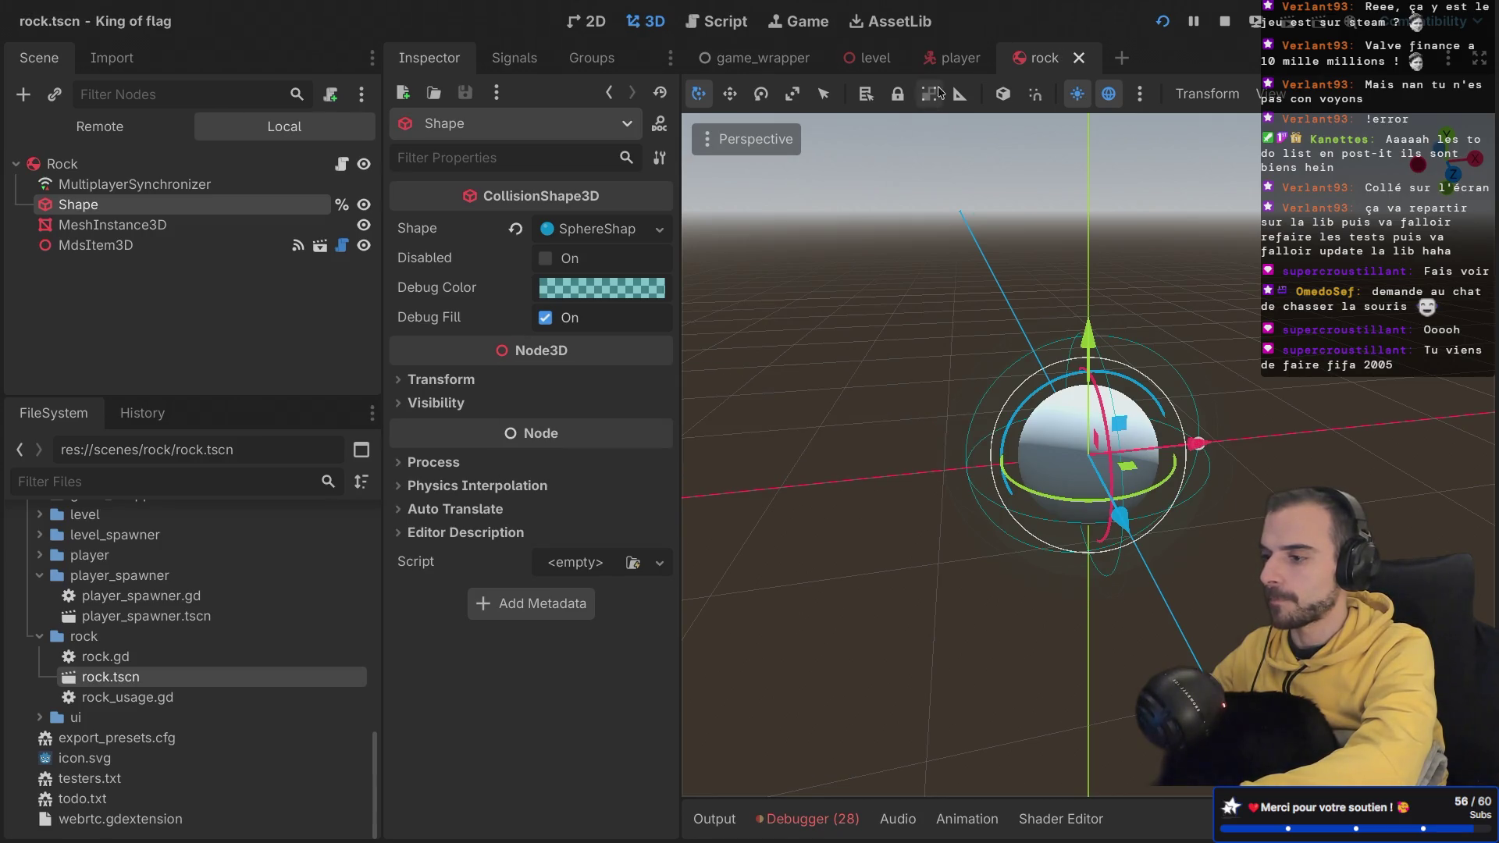
Step: Switch through the player scene to the level scene and orbit the view around the Rock
{"action": "left_click", "coordinate": [944, 66]}
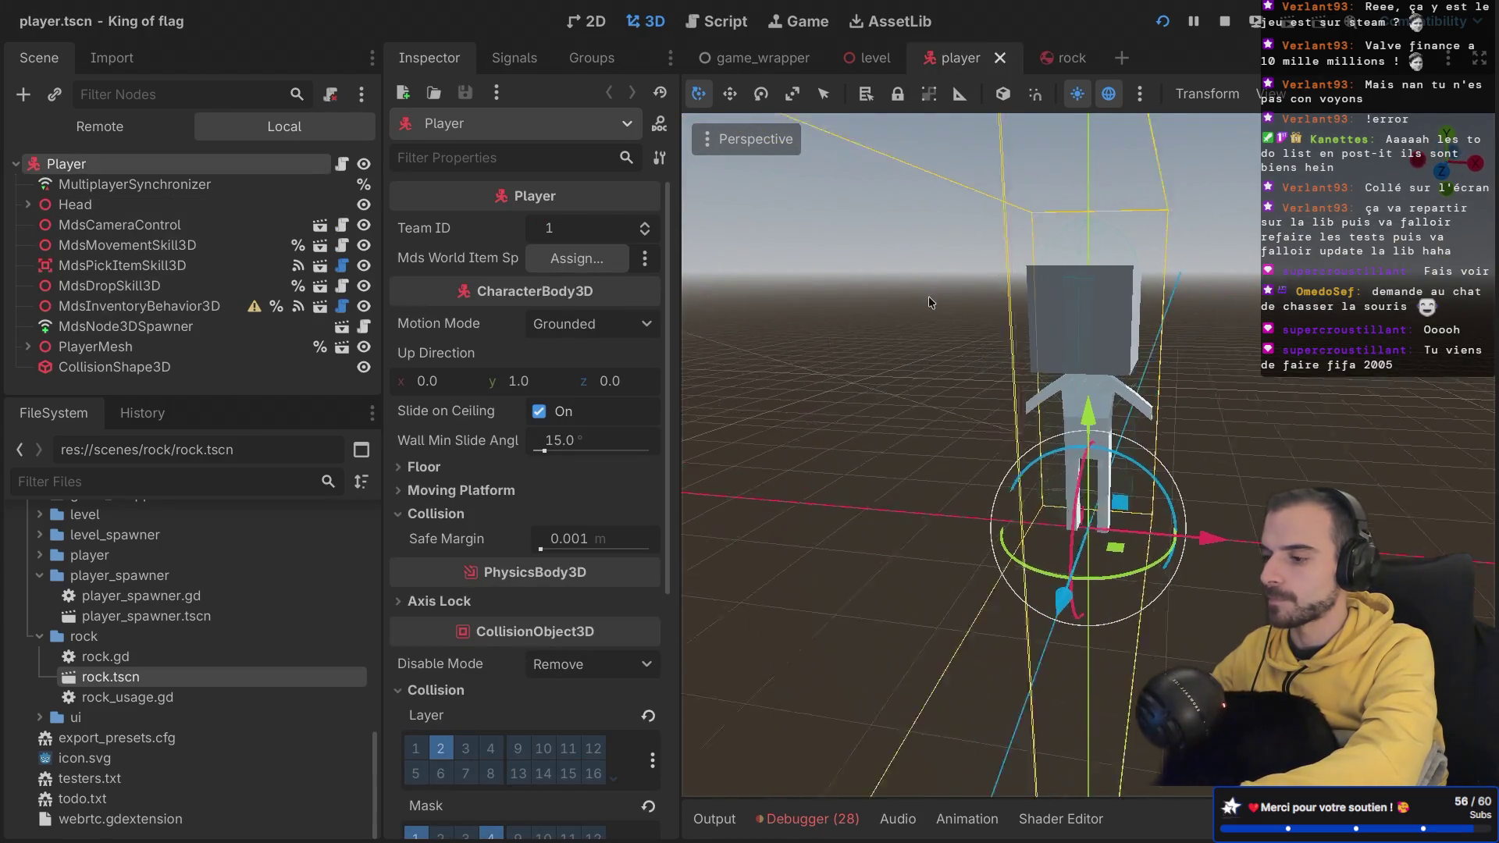
{"action": "left_click_drag", "start_coordinate": [929, 297], "coordinate": [929, 296]}
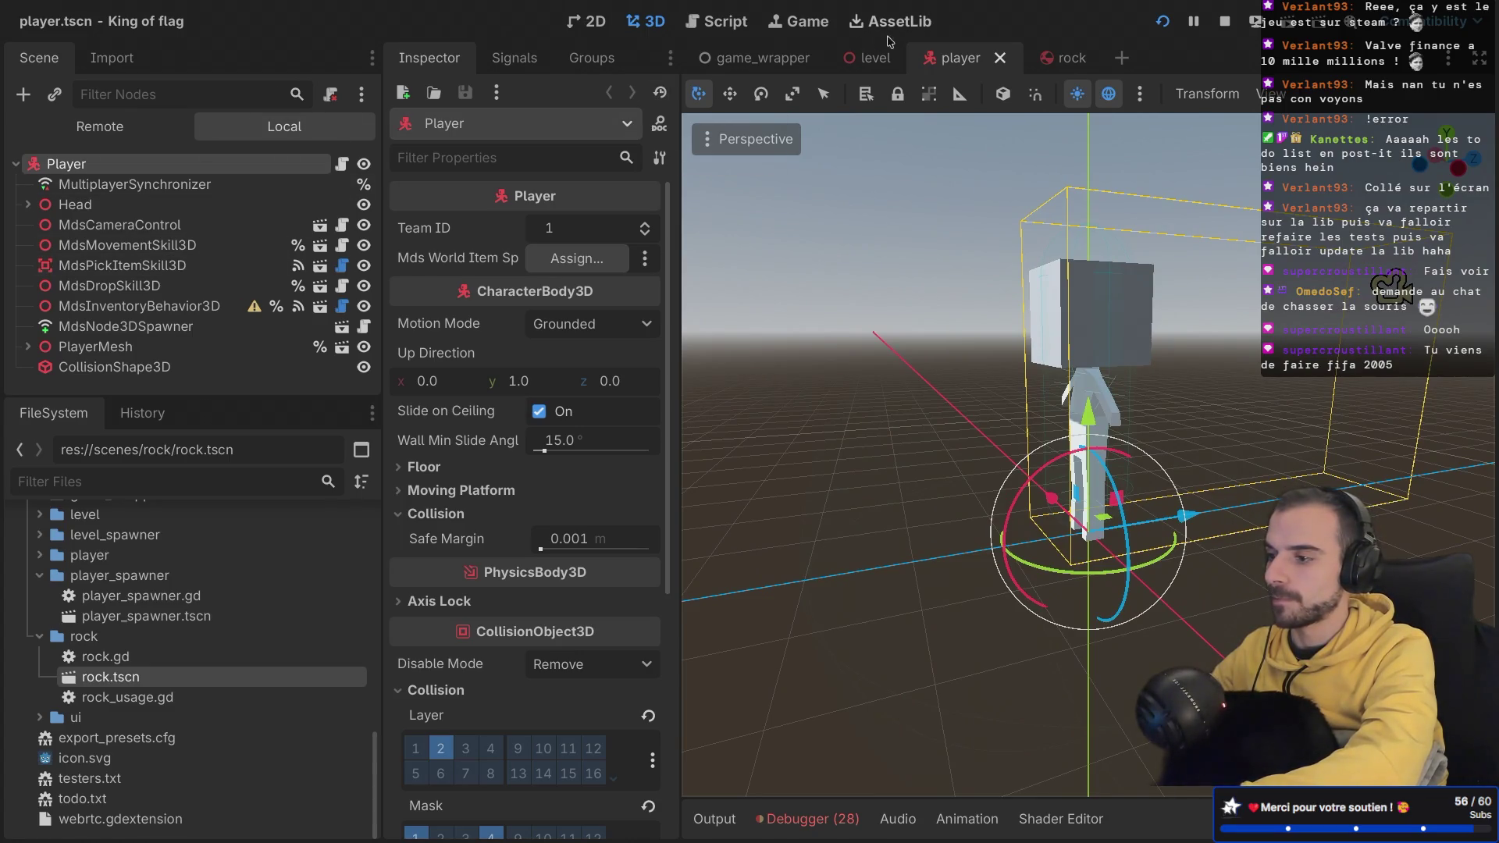
{"action": "left_click", "coordinate": [870, 58]}
{"action": "left_click_drag", "start_coordinate": [999, 208], "coordinate": [1000, 251]}
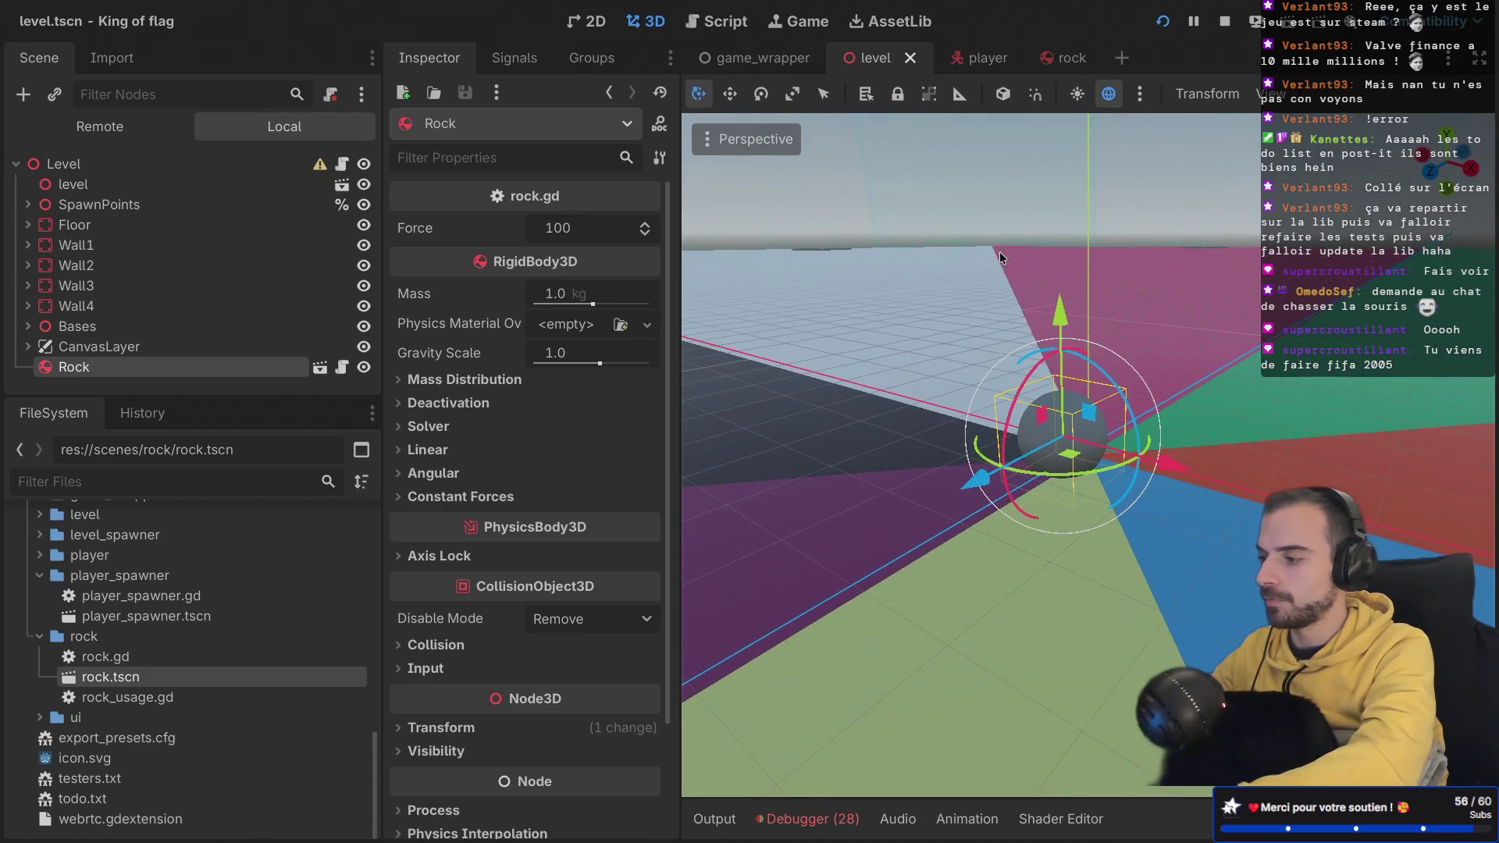
Step: Delete the stray Rock node from the level scene's tree
{"action": "left_click", "coordinate": [110, 347]}
{"action": "right_click", "coordinate": [100, 363]}
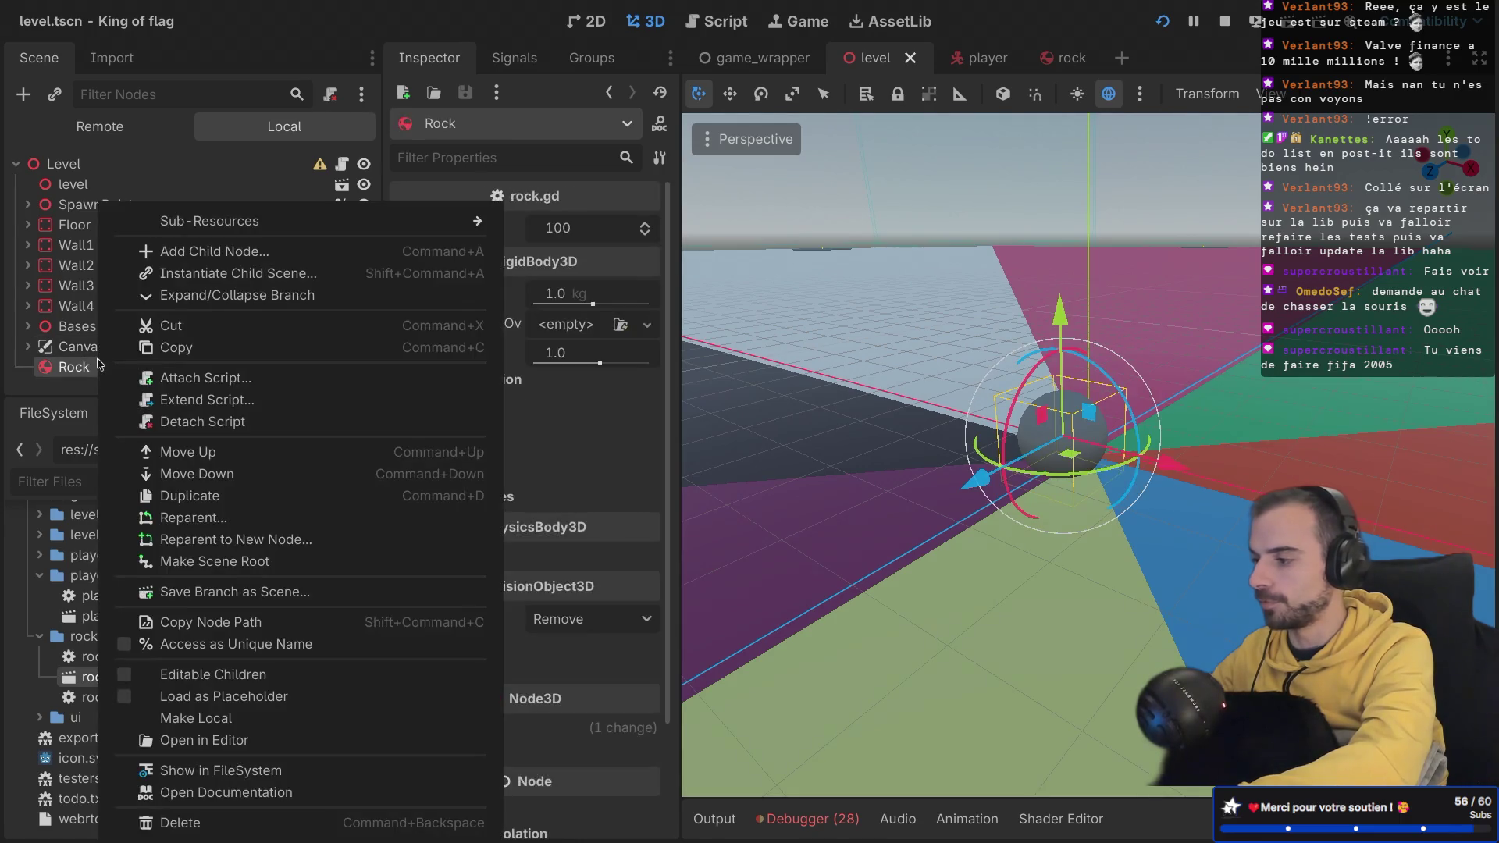
{"action": "left_click", "coordinate": [181, 823]}
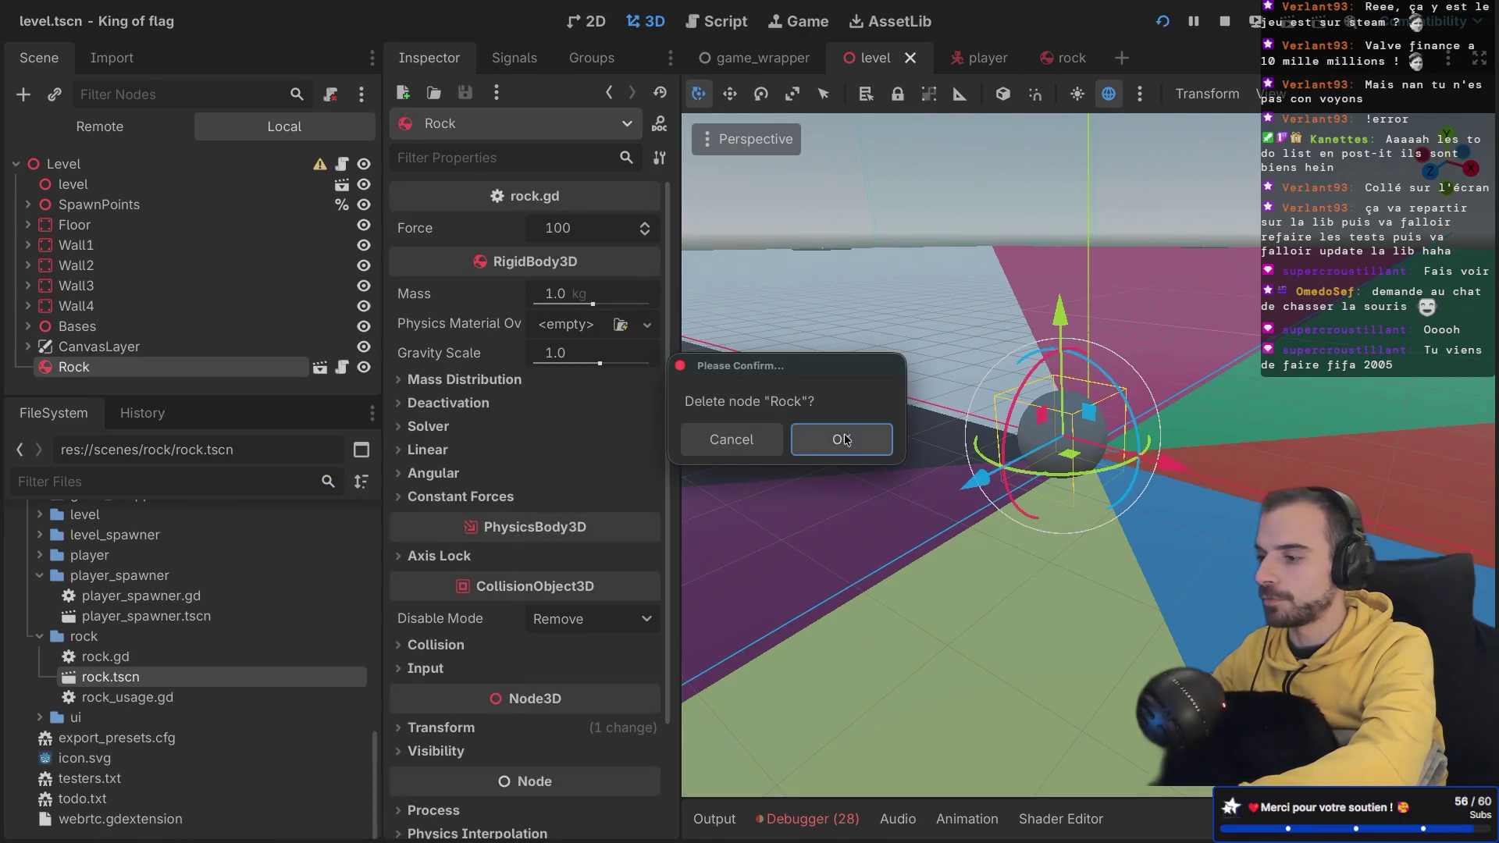
{"action": "left_click", "coordinate": [845, 441]}
{"action": "scroll", "coordinate": [1033, 387], "scroll_direction": "up", "scroll_amount": 5}
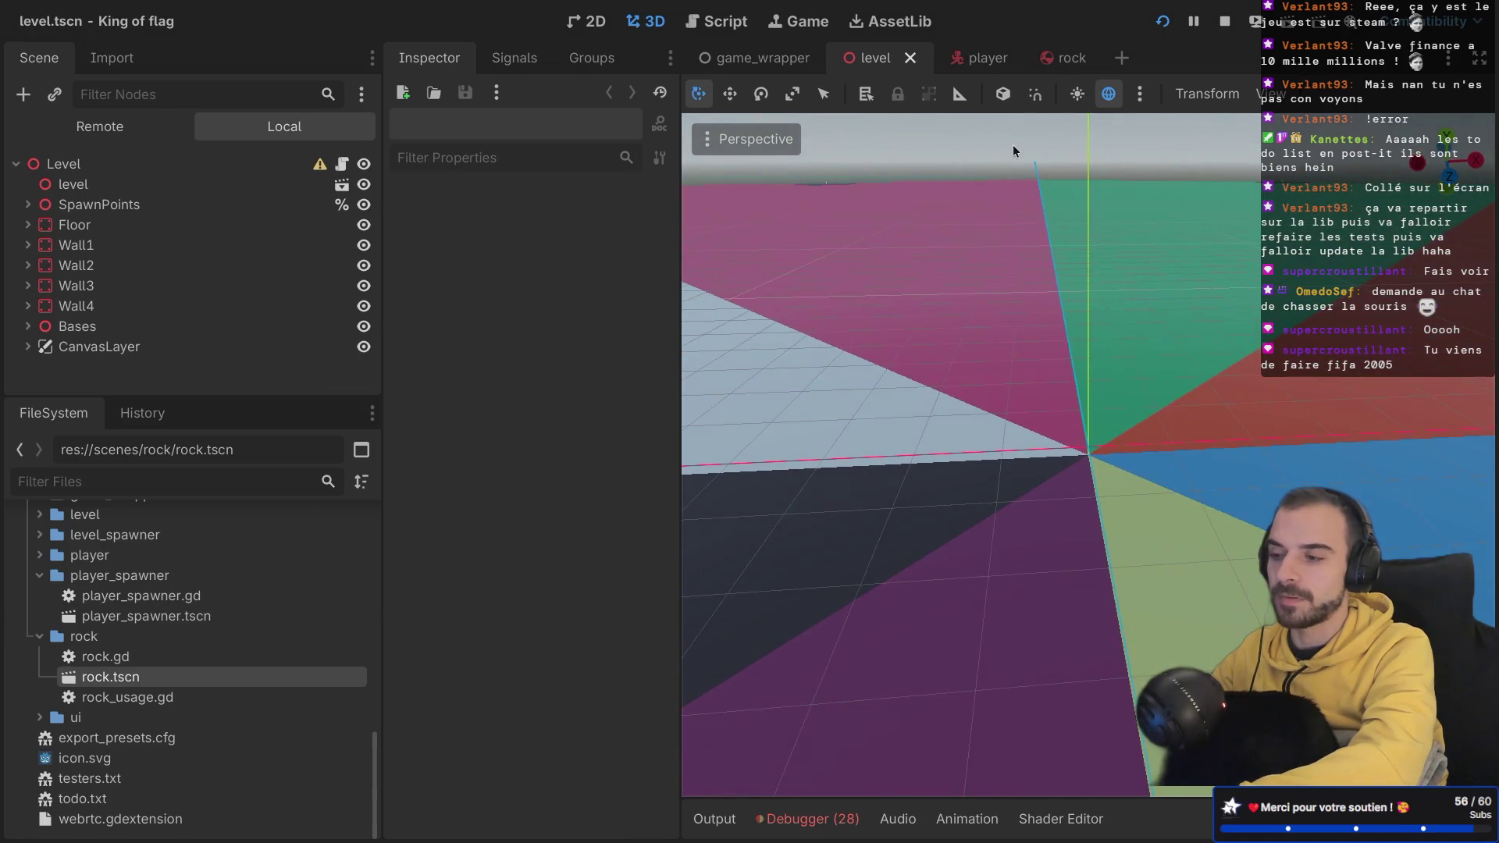
Step: Switch via the player scene back to the rock scene in the 3D workspace
{"action": "left_click", "coordinate": [982, 59]}
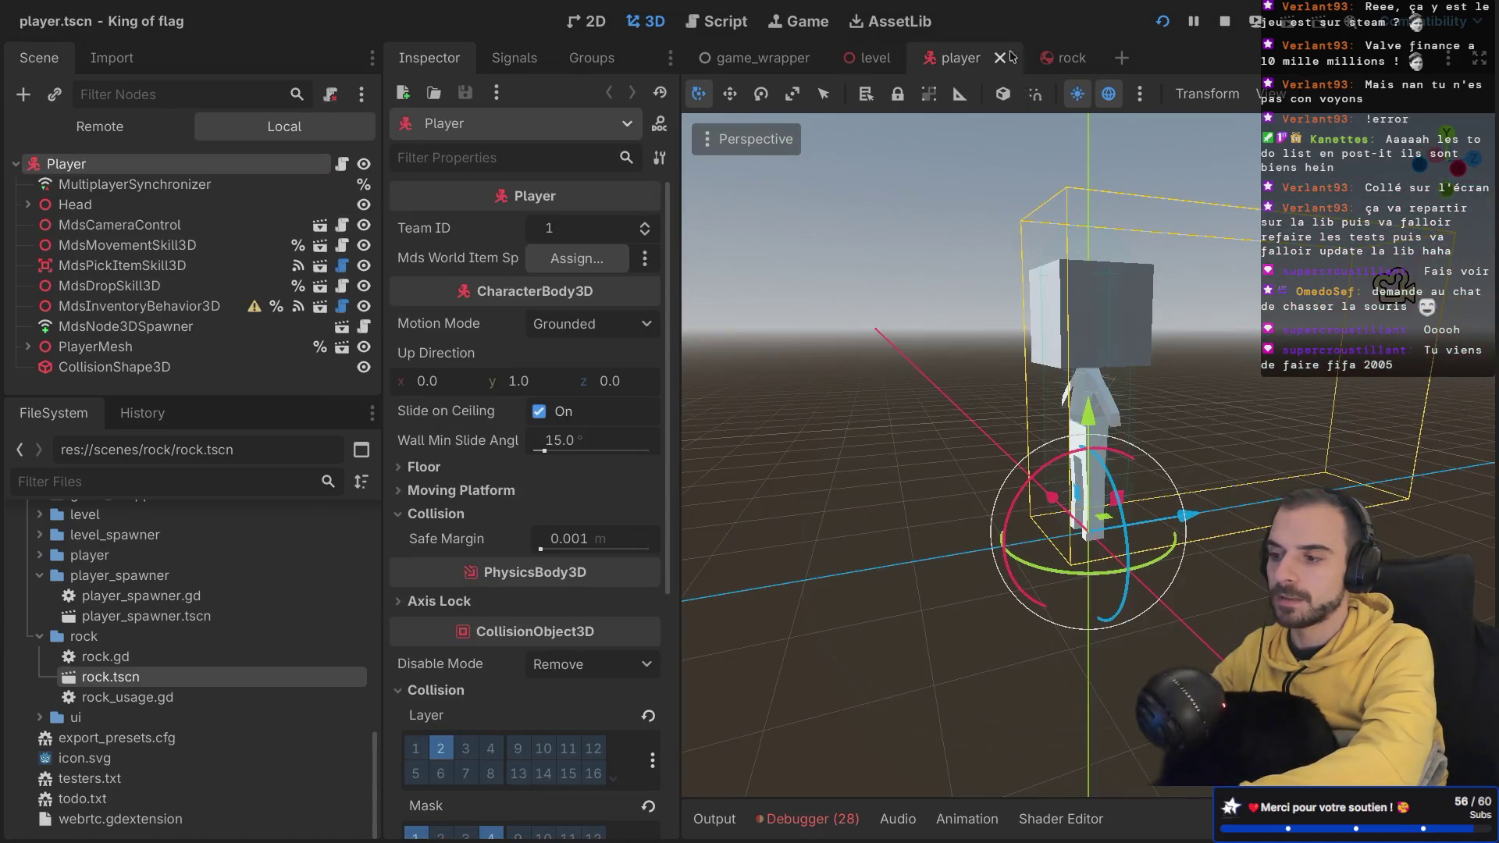
{"action": "left_click", "coordinate": [1064, 59]}
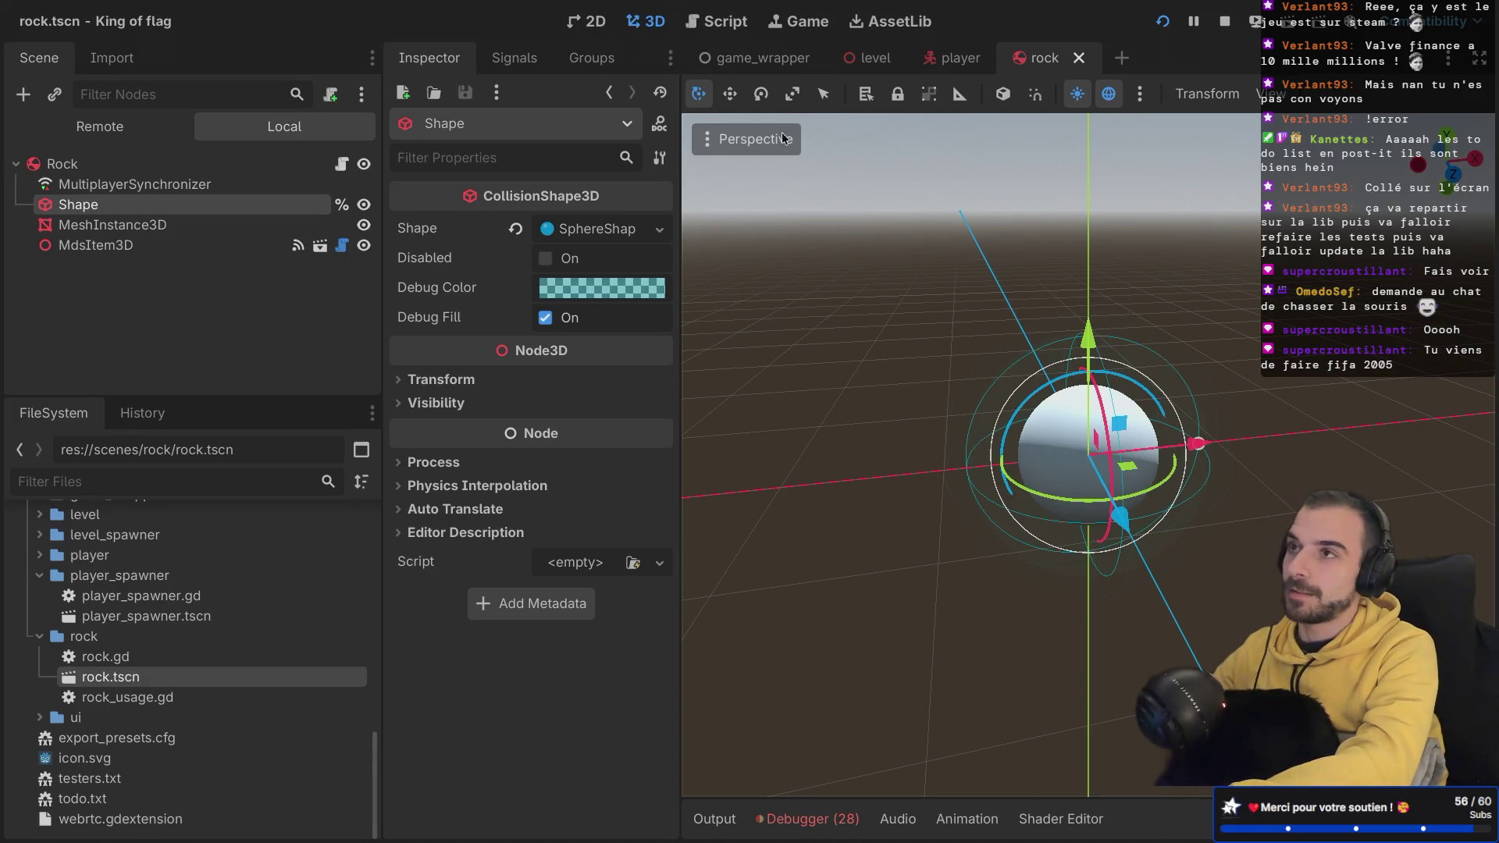
{"action": "left_click", "coordinate": [593, 22]}
{"action": "left_click", "coordinate": [644, 22]}
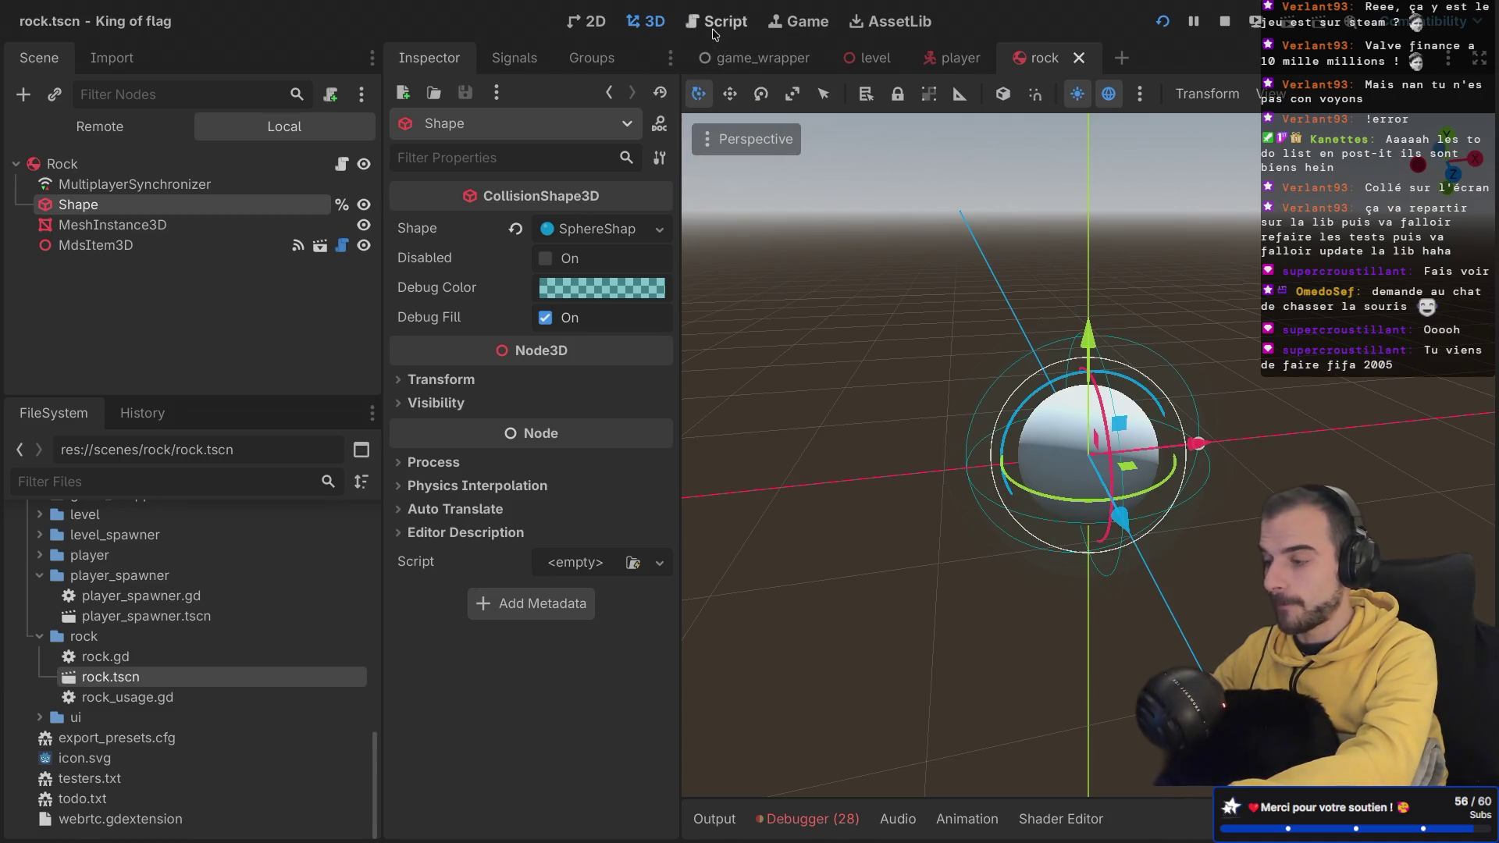
Step: In distraction-free script editor, review drop_item's spawn arguments resource_path and position on line 90
{"action": "left_click", "coordinate": [730, 23]}
{"action": "key", "text": "ctrl+shift+F11"}
{"action": "scroll", "coordinate": [566, 403], "scroll_direction": "down", "scroll_amount": 2}
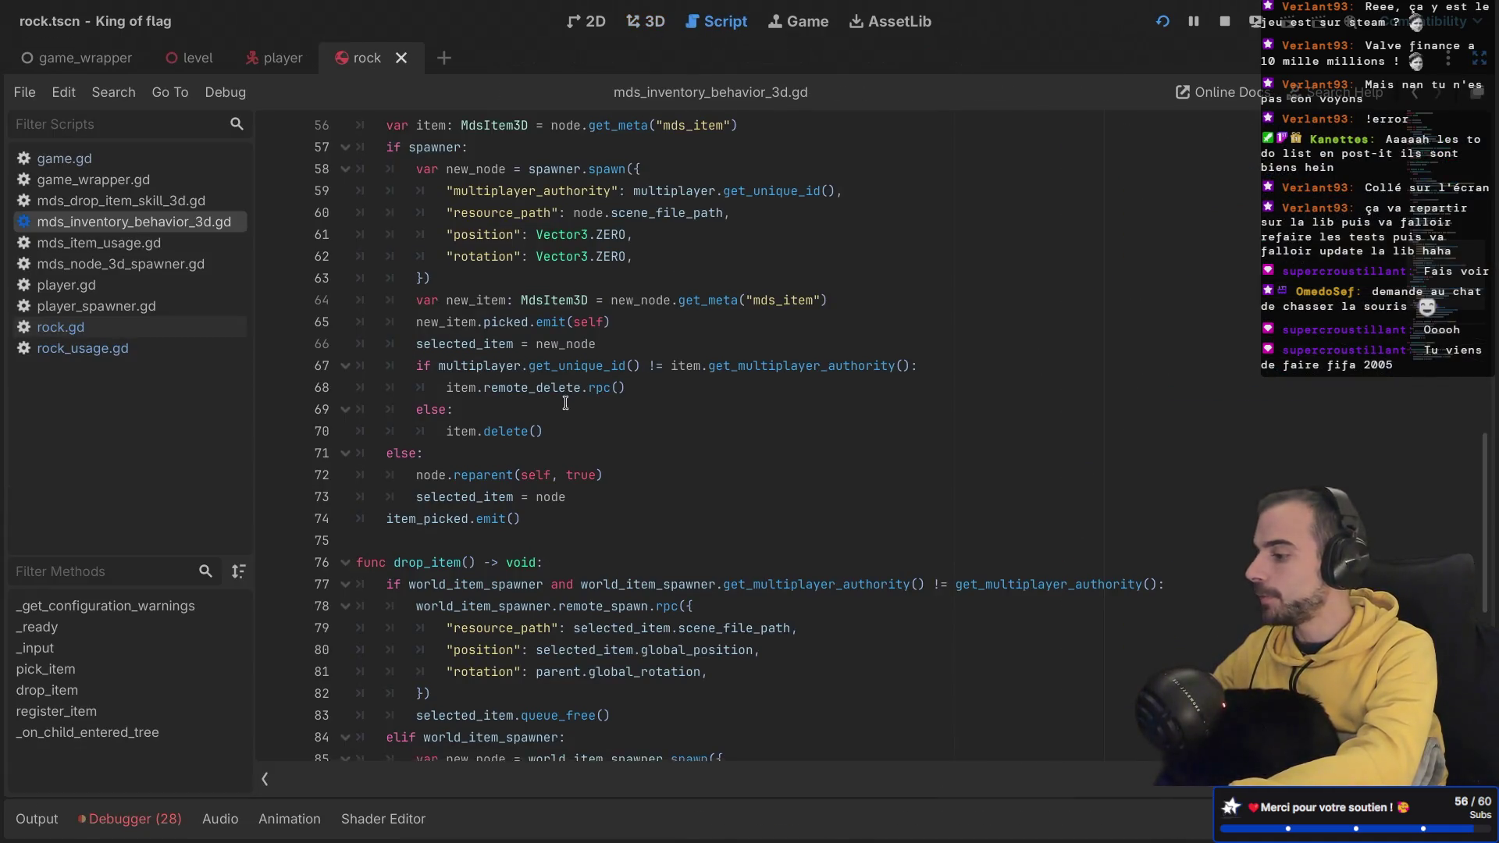
{"action": "scroll", "coordinate": [566, 403], "scroll_direction": "down", "scroll_amount": 4}
{"action": "double_click", "coordinate": [500, 421]}
{"action": "double_click", "coordinate": [495, 443]}
{"action": "left_click", "coordinate": [513, 488]}
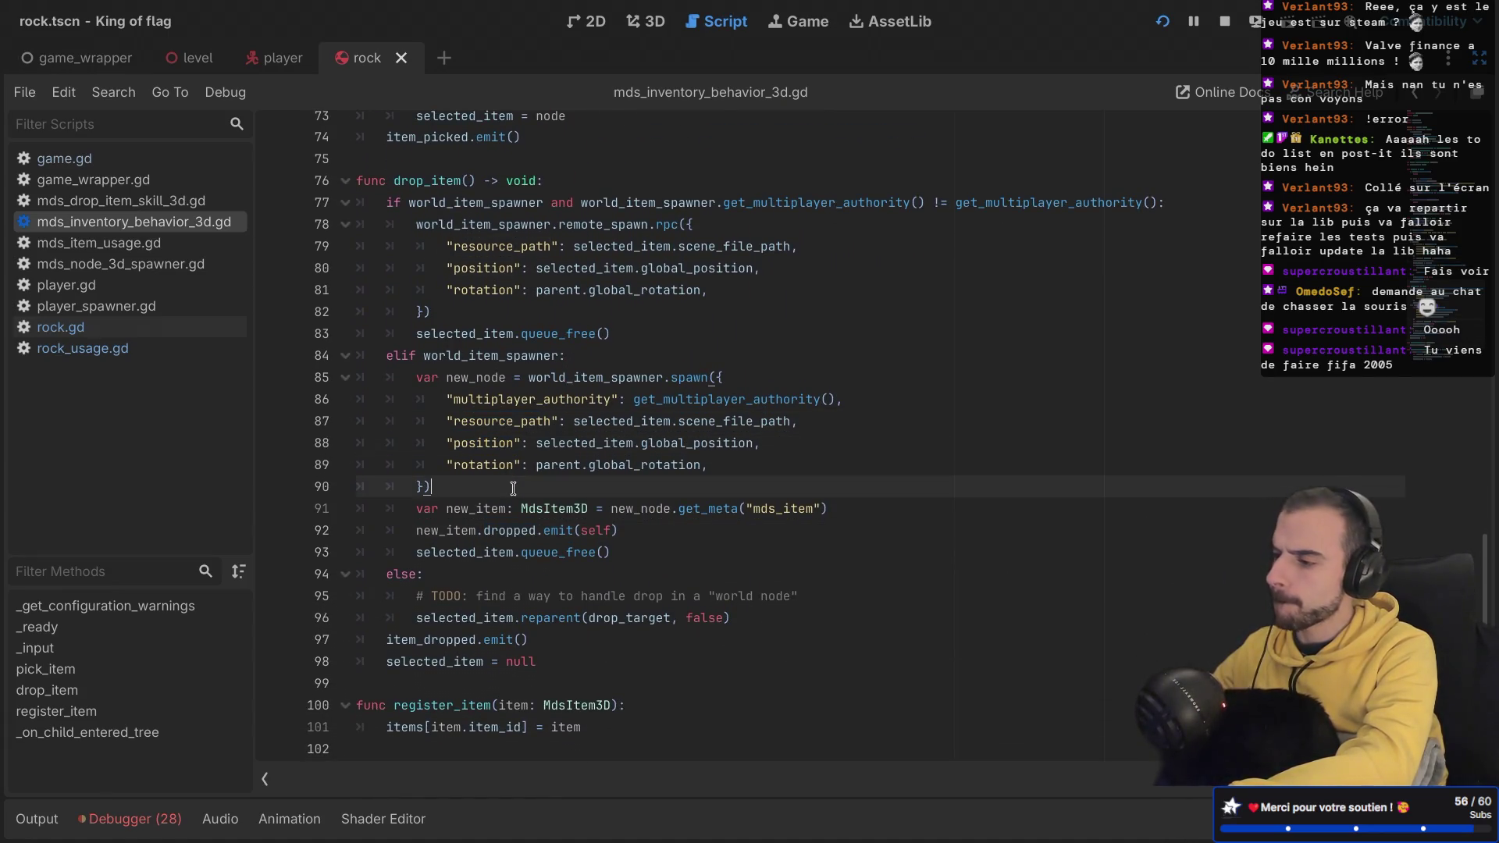
Step: Jump from the remote_spawn call to its definition in mds_node_3d_spawner.gd
{"action": "scroll", "coordinate": [508, 411], "scroll_direction": "down", "scroll_amount": 1}
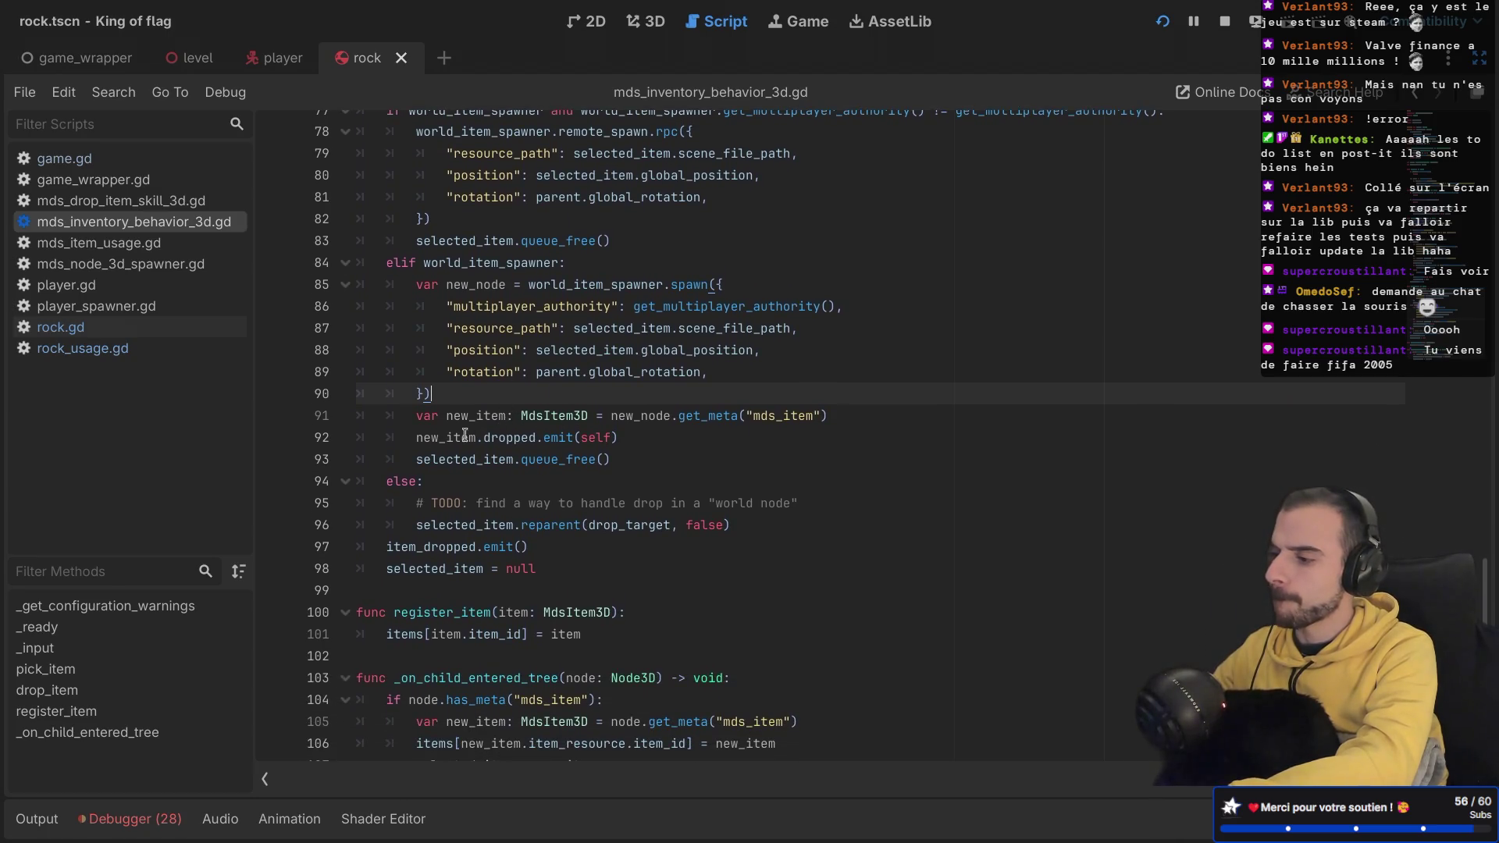
{"action": "scroll", "coordinate": [501, 382], "scroll_direction": "up", "scroll_amount": 1}
{"action": "left_click", "coordinate": [669, 237]}
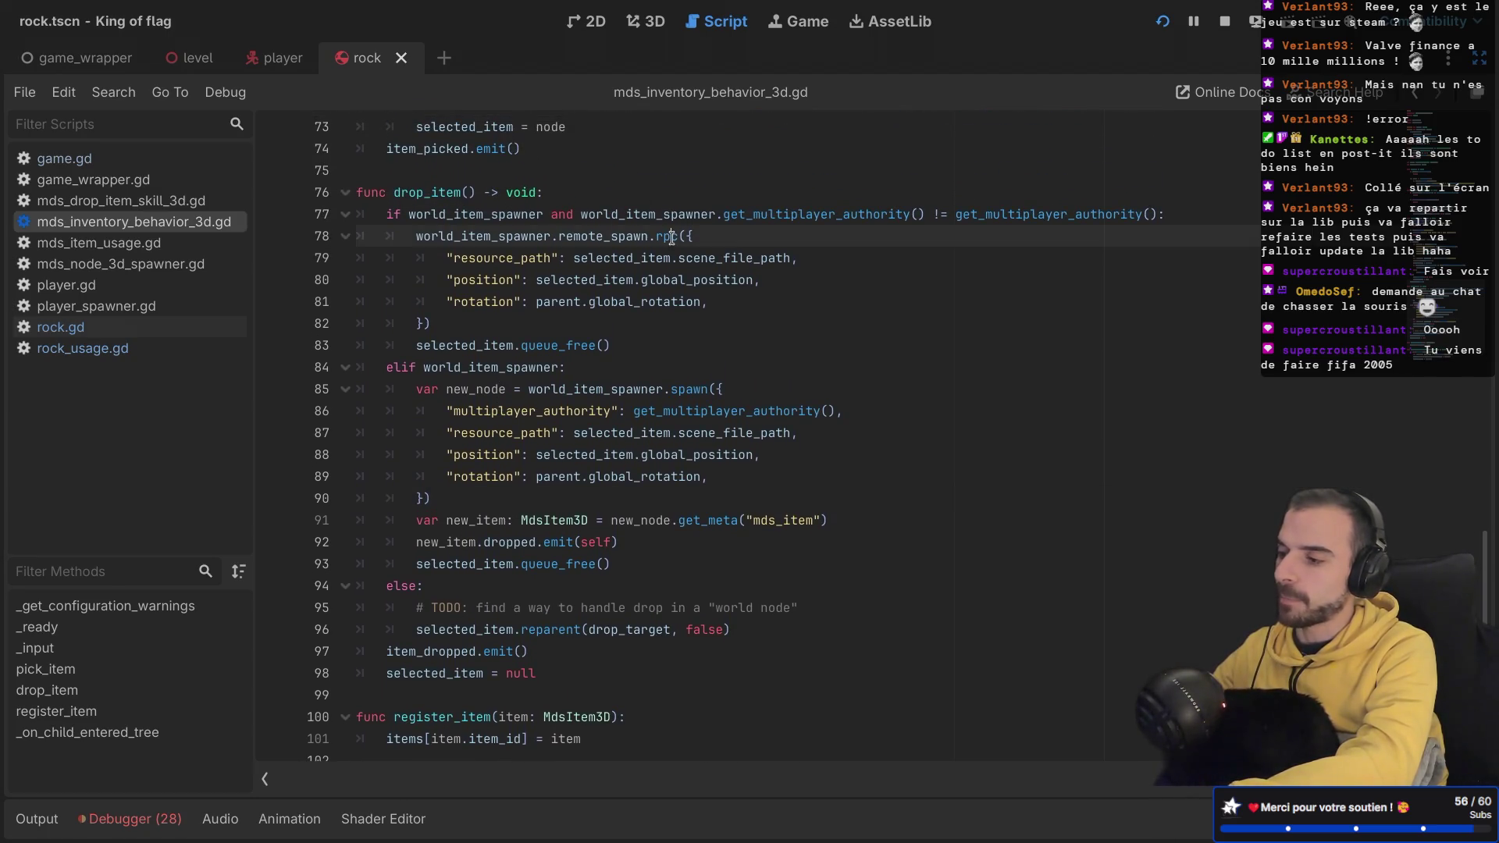
{"action": "left_click", "coordinate": [669, 237], "text": "ctrl"}
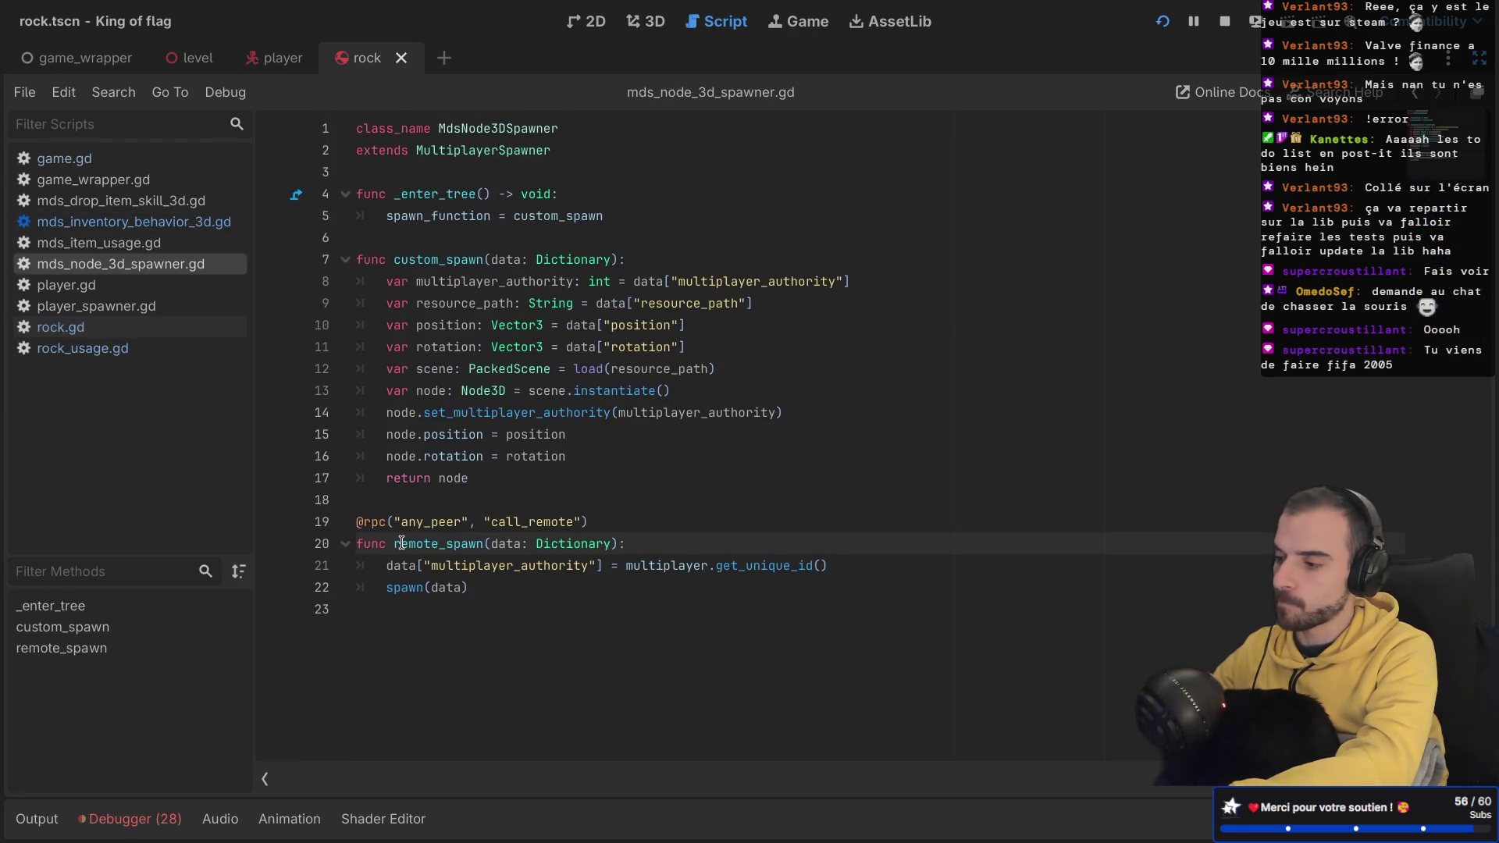
Step: Store spawn(data) on line 22 in a new variable new_node and save the spawner script
{"action": "double_click", "coordinate": [403, 587]}
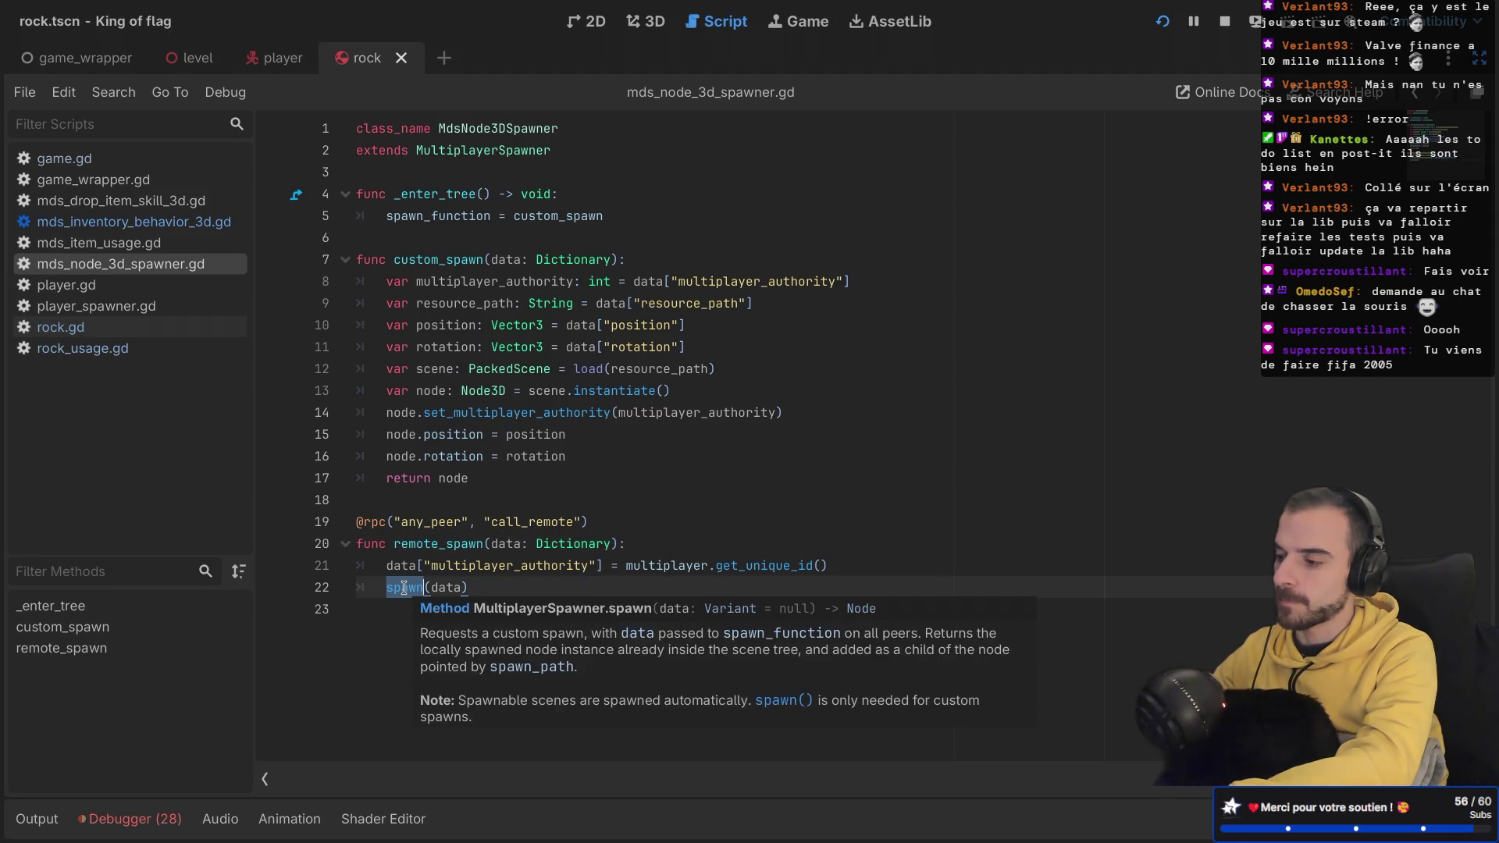
{"action": "left_click", "coordinate": [617, 543]}
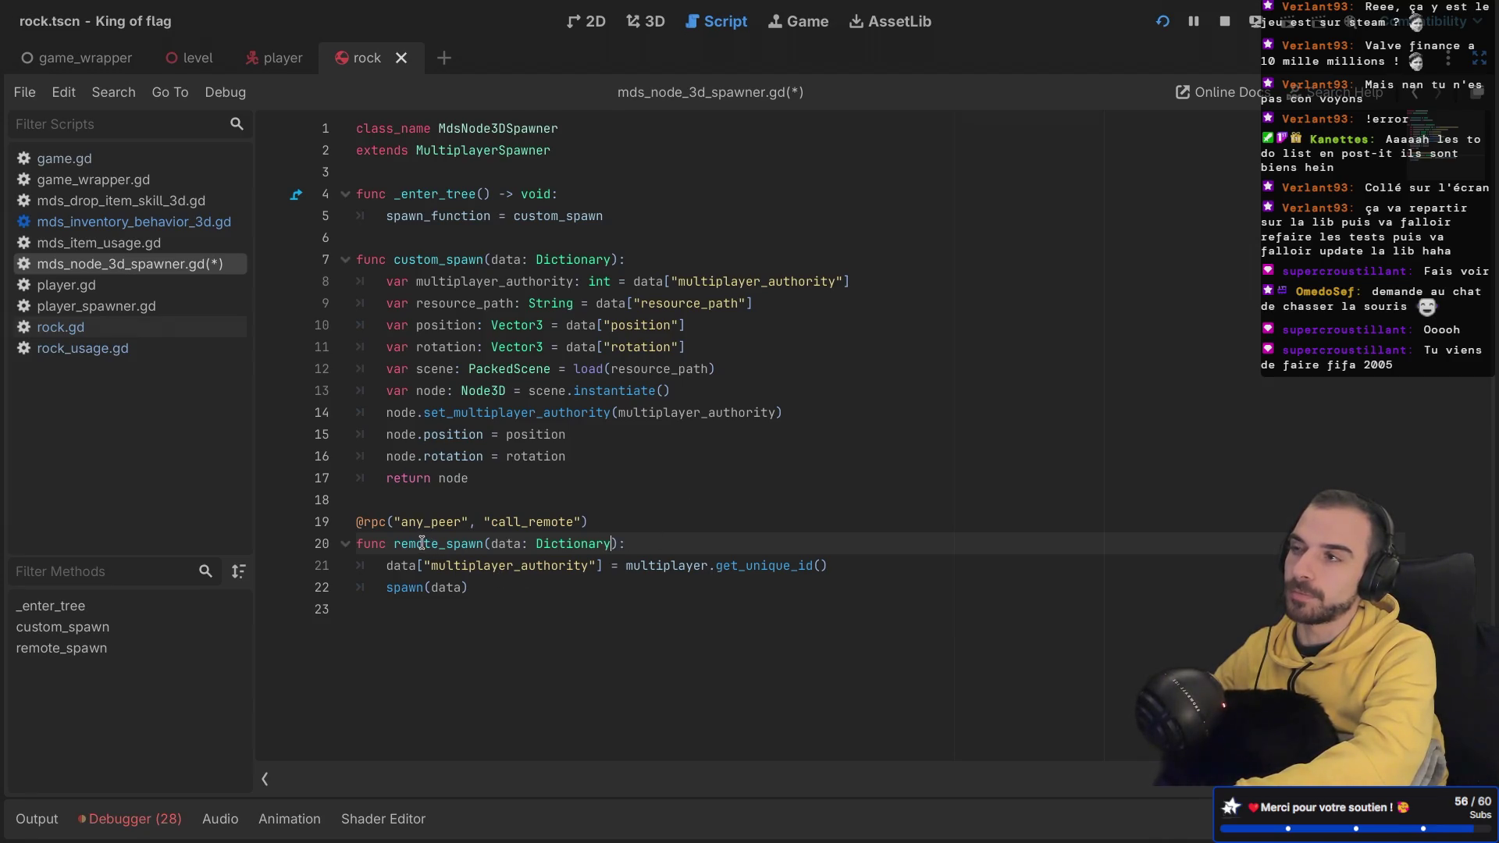
{"action": "left_click", "coordinate": [378, 589]}
{"action": "mouse_move", "coordinate": [384, 589]}
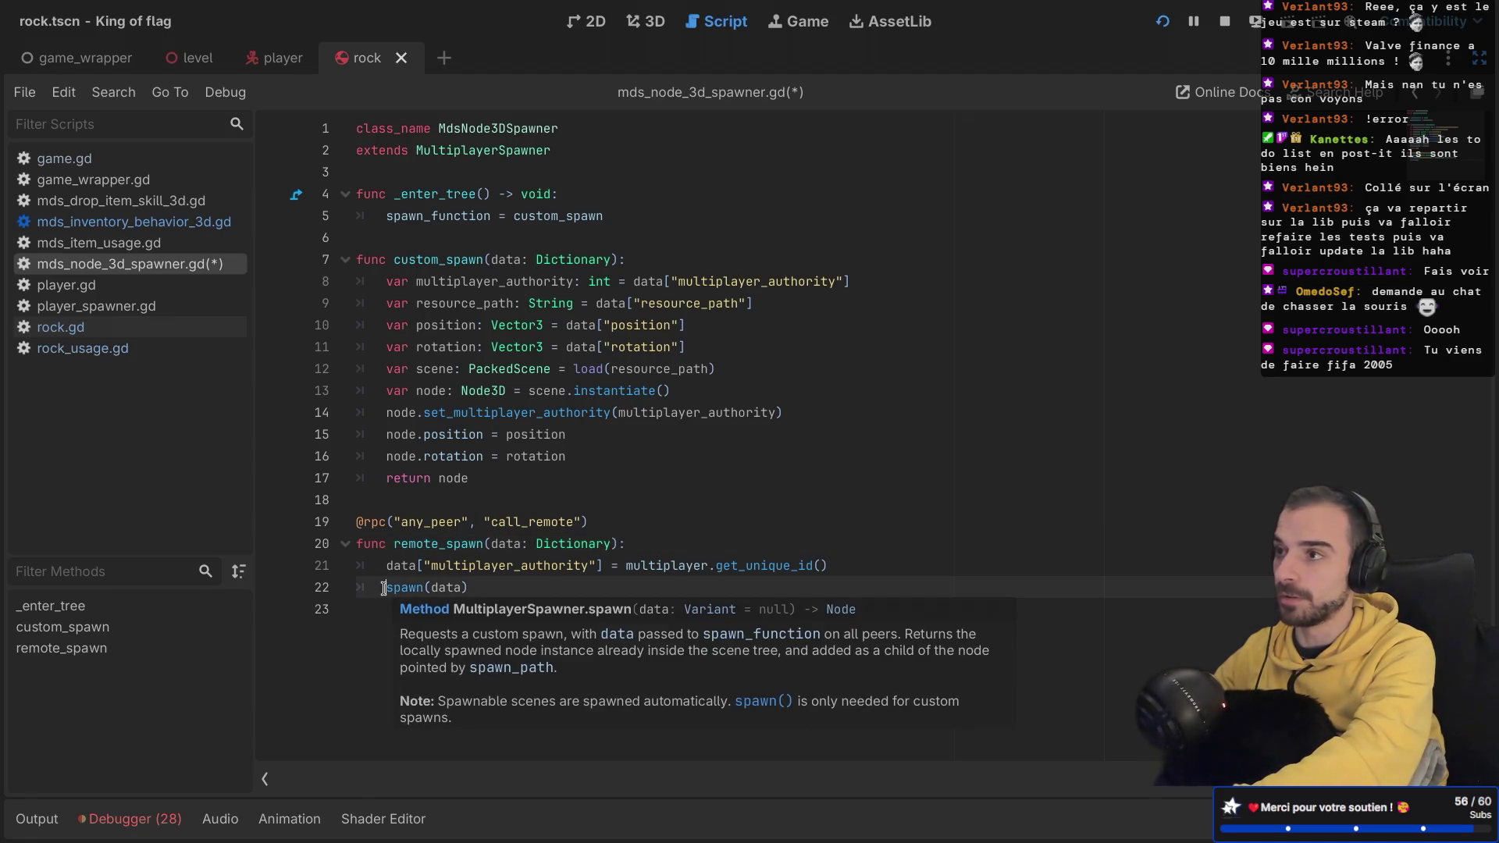
{"action": "type", "text": "var new_"}
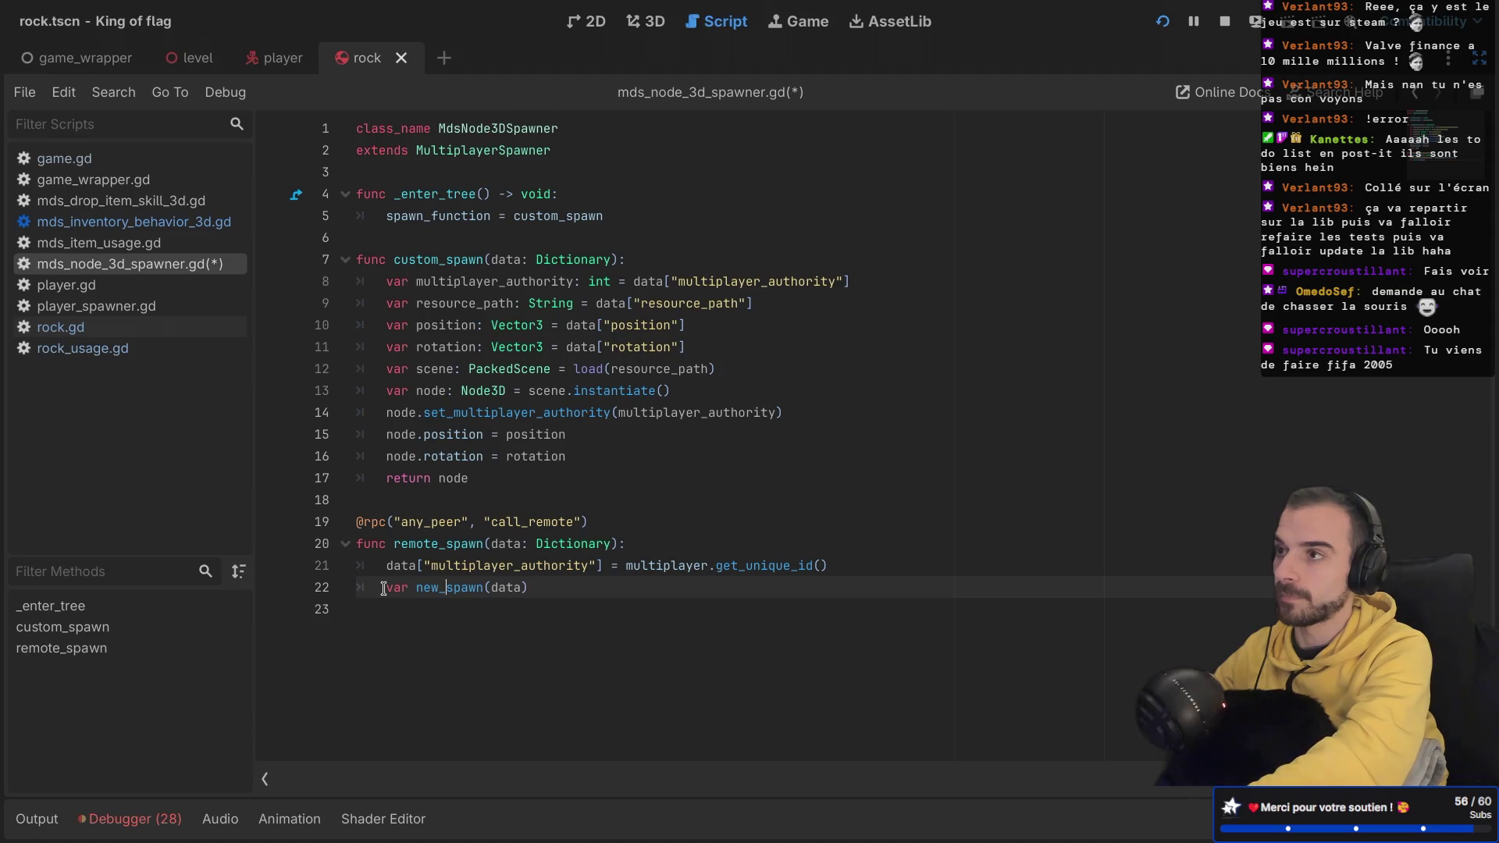
{"action": "type", "text": "node ="}
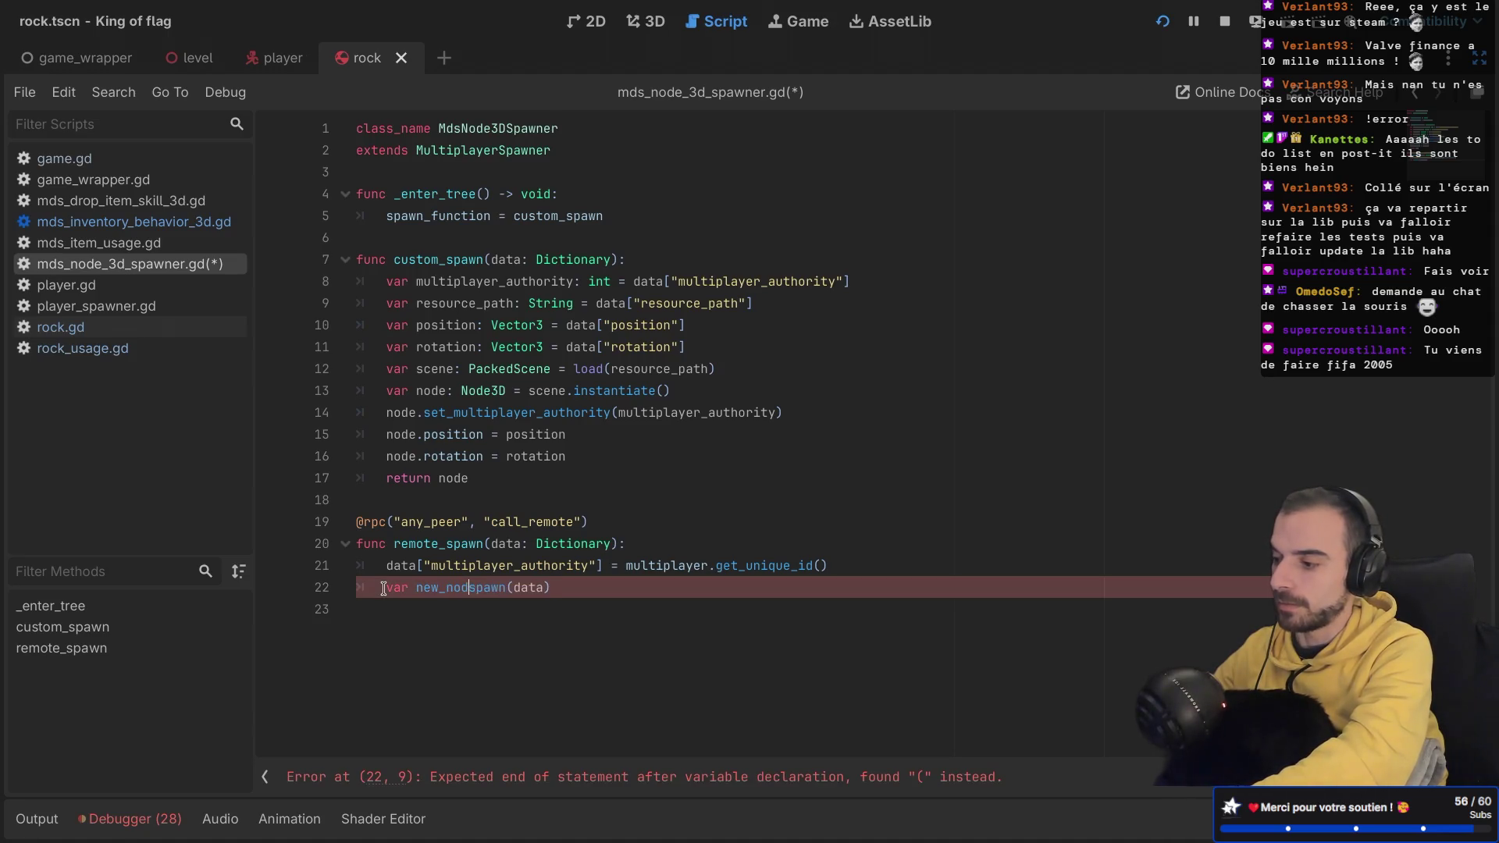
{"action": "key", "text": "ctrl+s"}
{"action": "left_click", "coordinate": [613, 544]}
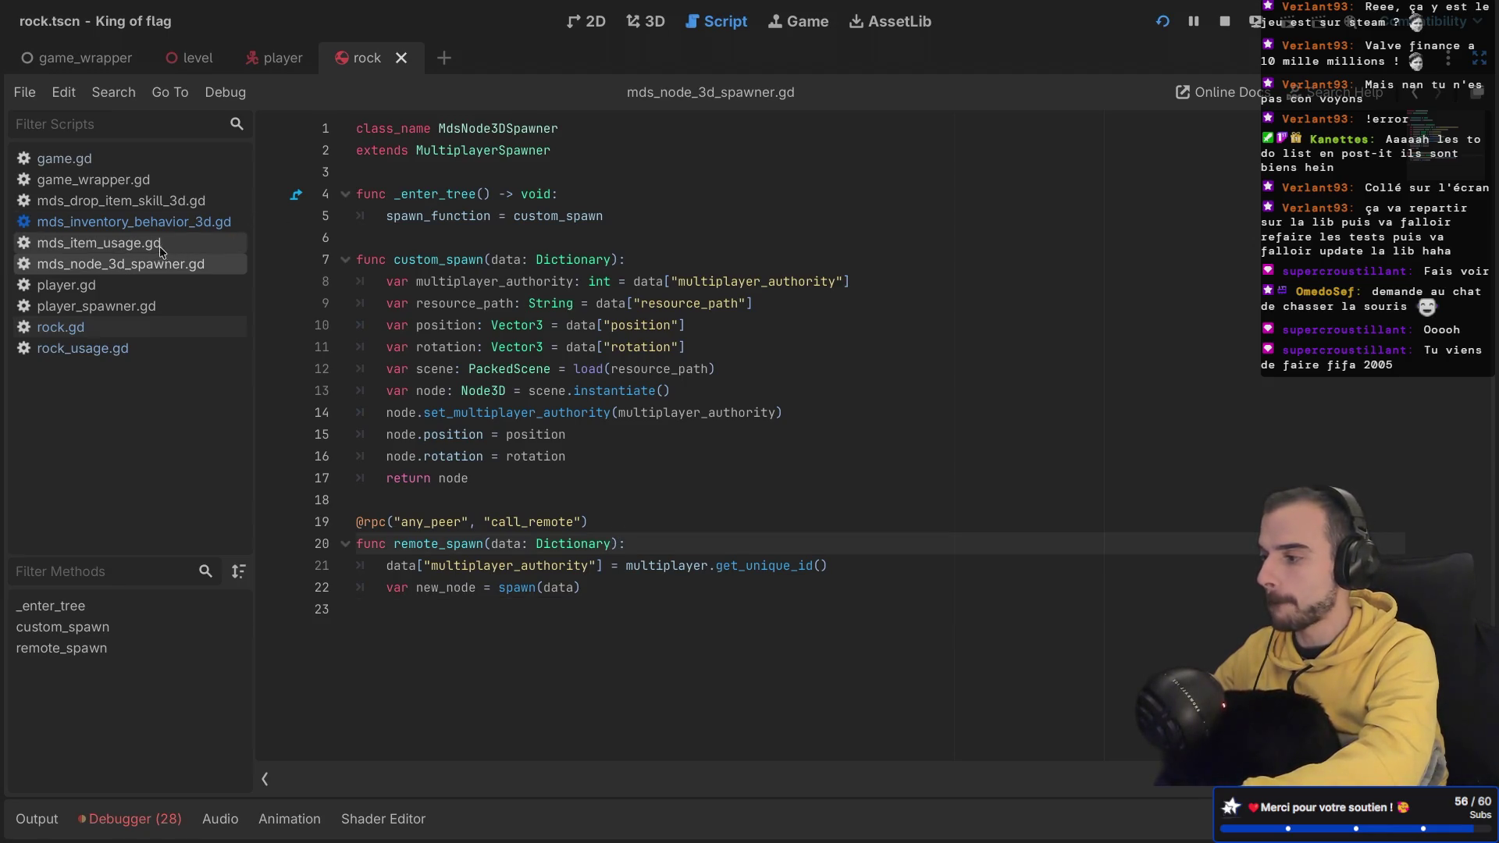
Step: Return to mds_inventory_behavior_3d.gd and inspect drop_item's spawn branch around line 91
{"action": "left_click", "coordinate": [164, 222]}
{"action": "left_click", "coordinate": [507, 437]}
{"action": "double_click", "coordinate": [430, 478]}
{"action": "left_click", "coordinate": [473, 409]}
{"action": "left_click_drag", "start_coordinate": [416, 346], "coordinate": [518, 522]}
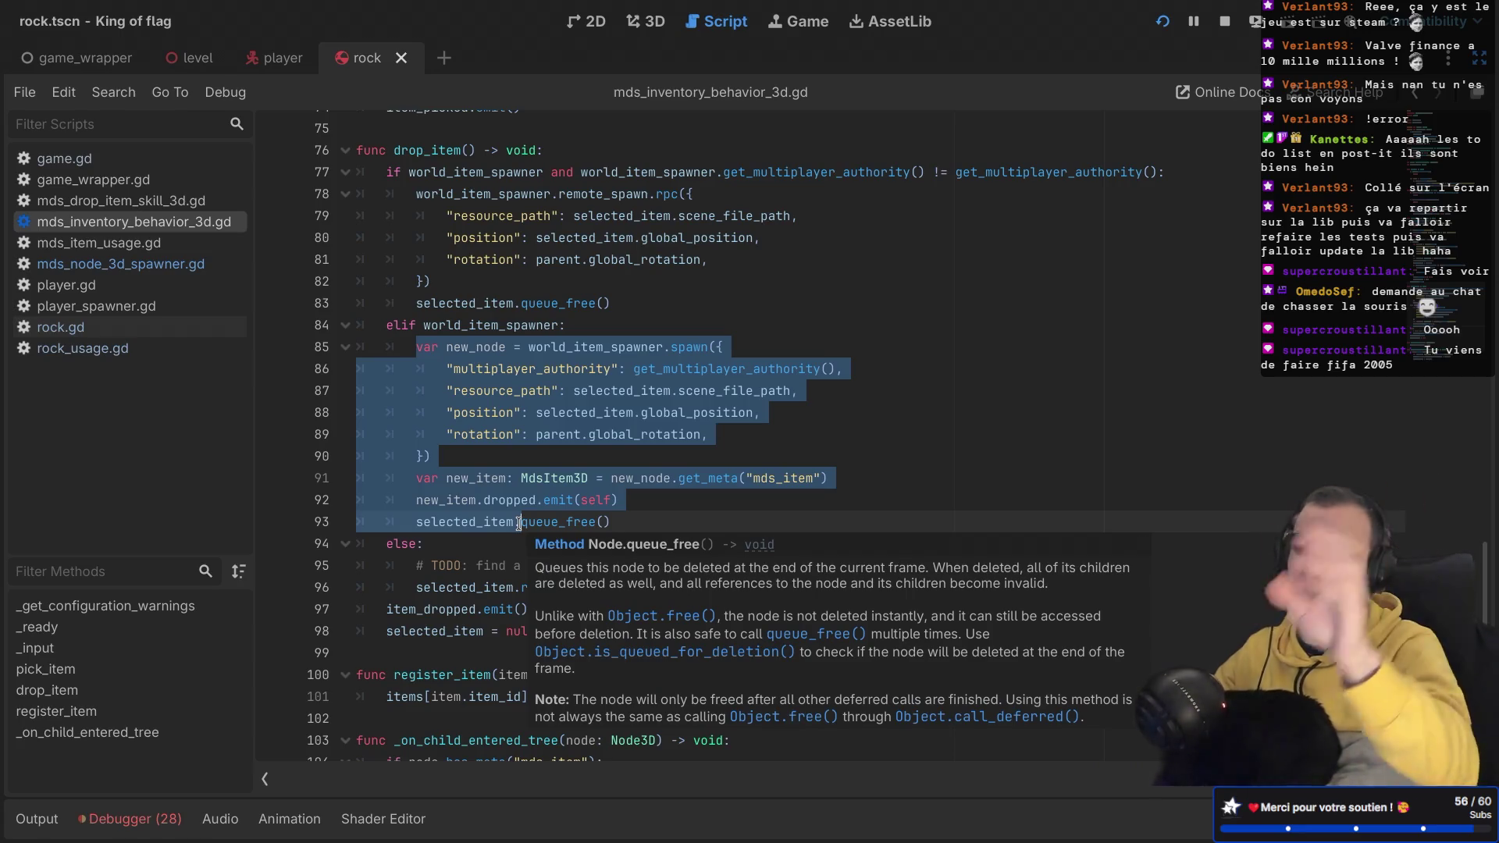
{"action": "left_click", "coordinate": [552, 515]}
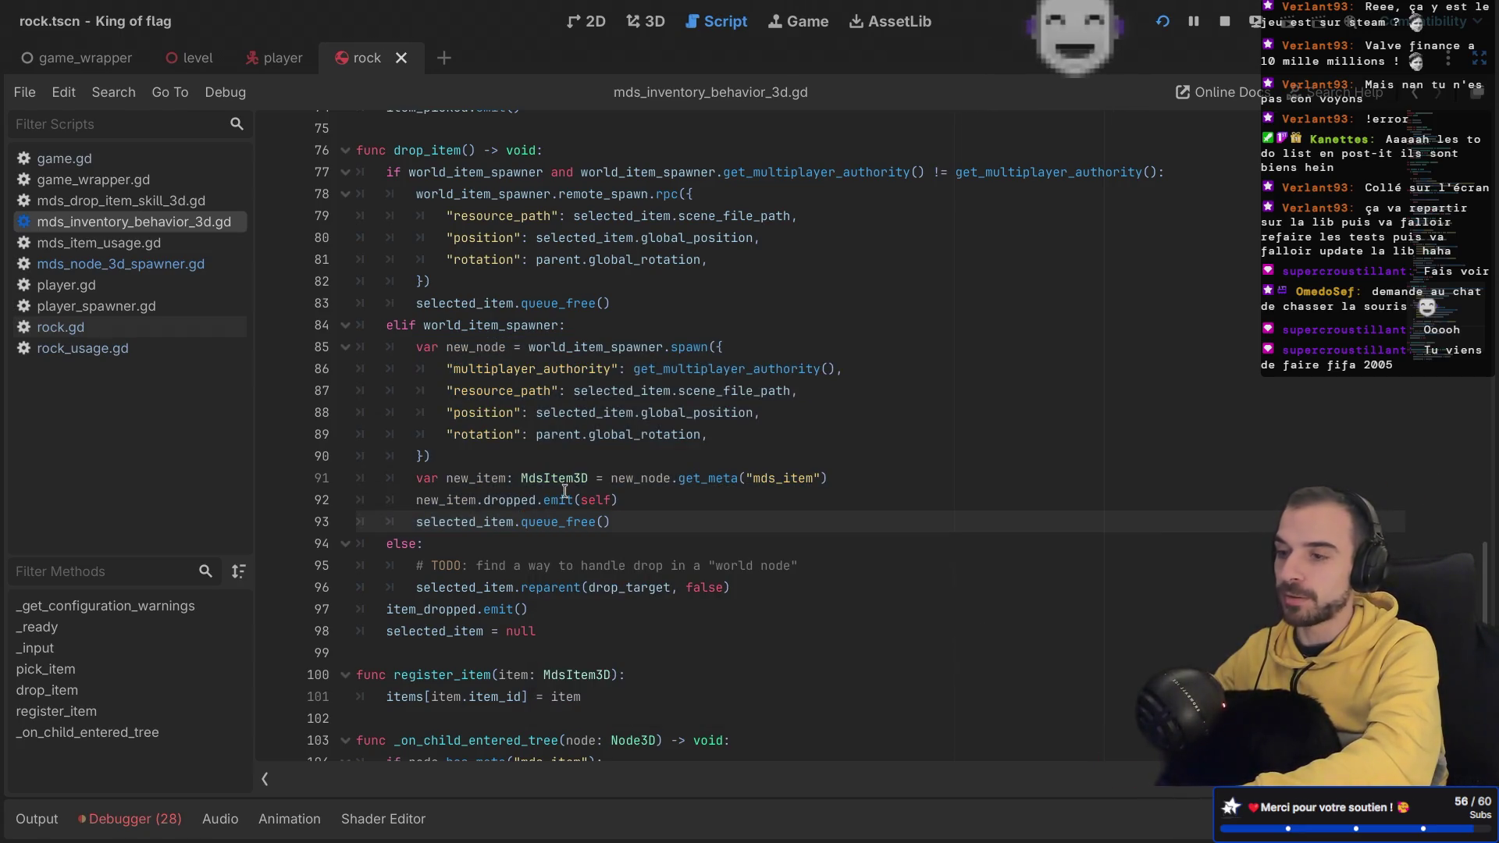
{"action": "left_click", "coordinate": [575, 482]}
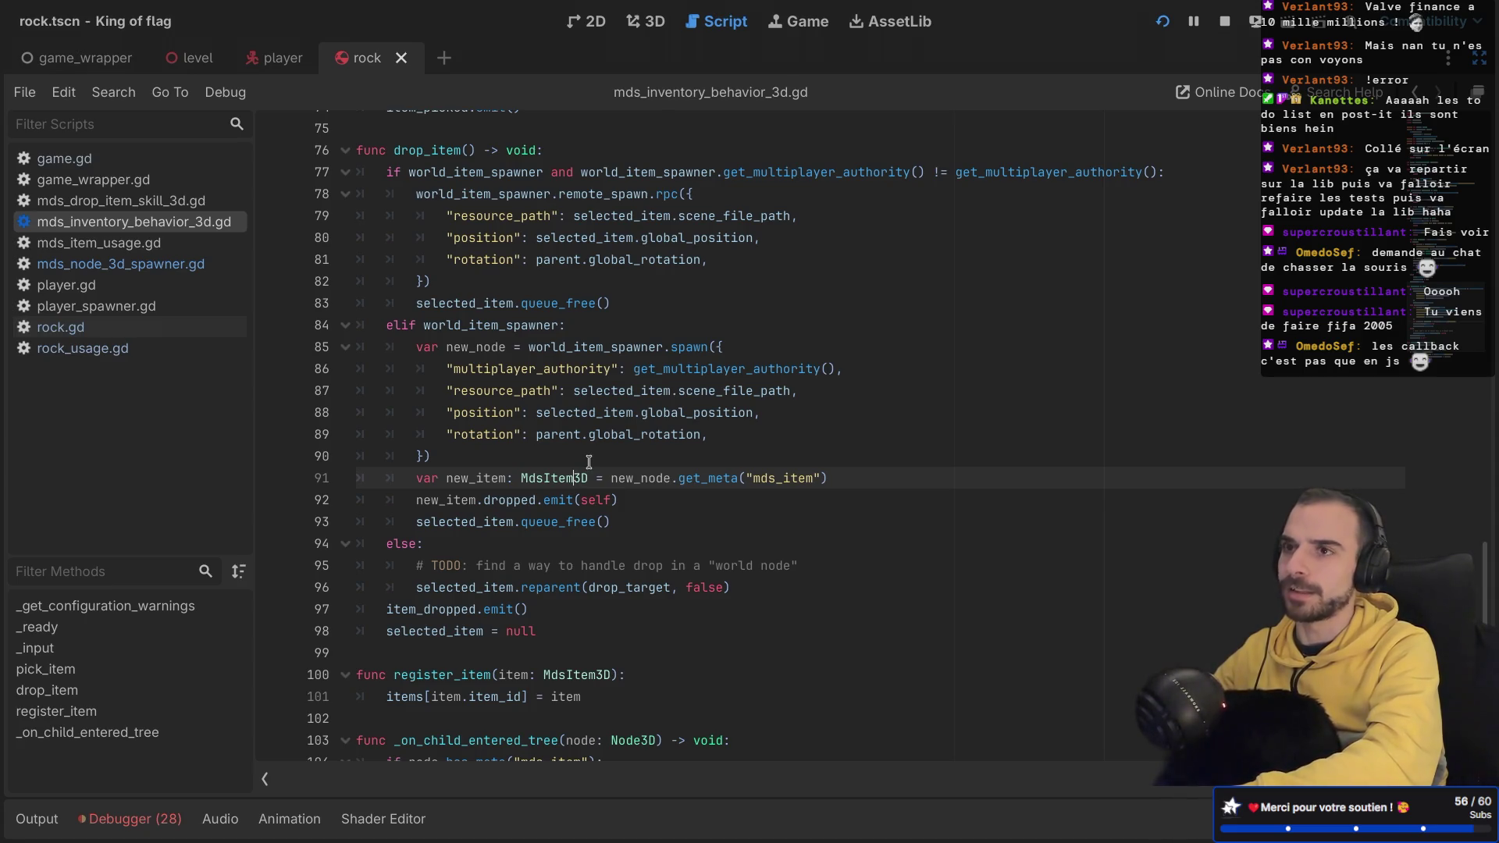
{"action": "double_click", "coordinate": [559, 480]}
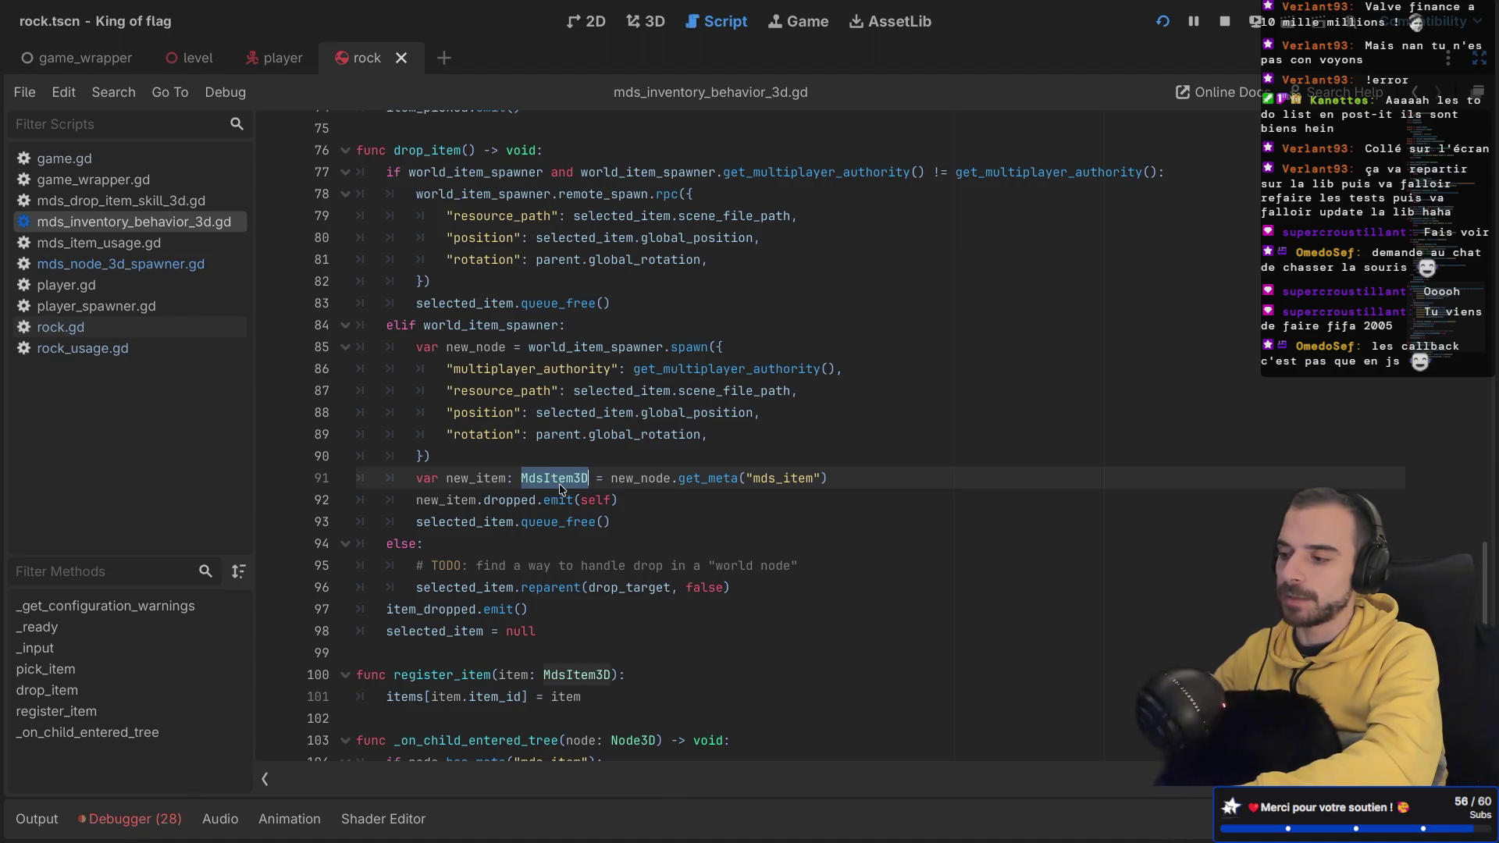
{"action": "mouse_move", "coordinate": [416, 479]}
{"action": "left_mouse_down"}
{"action": "mouse_move", "coordinate": [593, 503]}
{"action": "mouse_move", "coordinate": [591, 524]}
{"action": "left_mouse_up"}
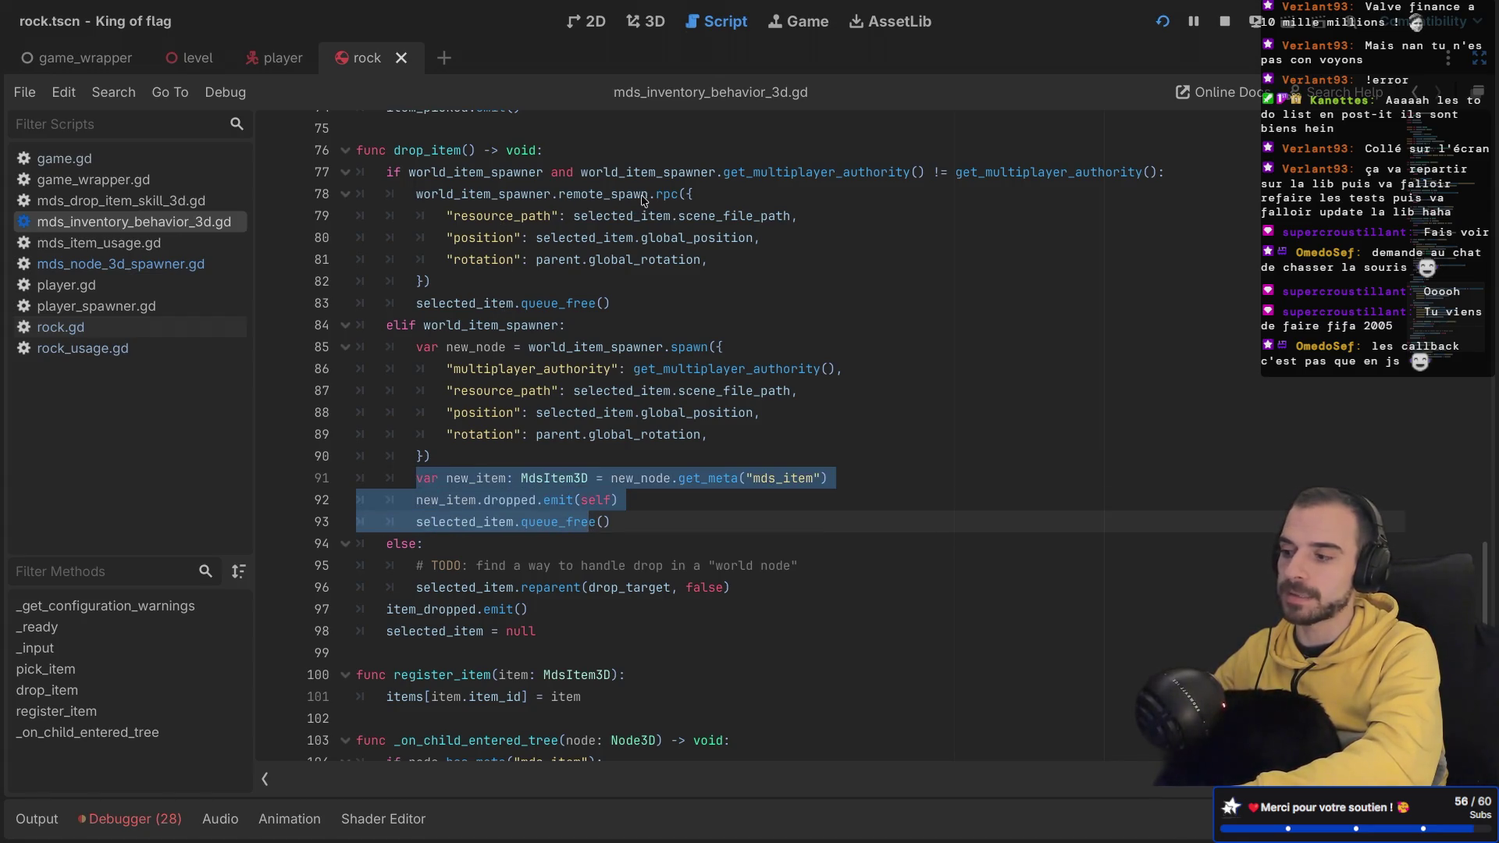
{"action": "mouse_move", "coordinate": [656, 202]}
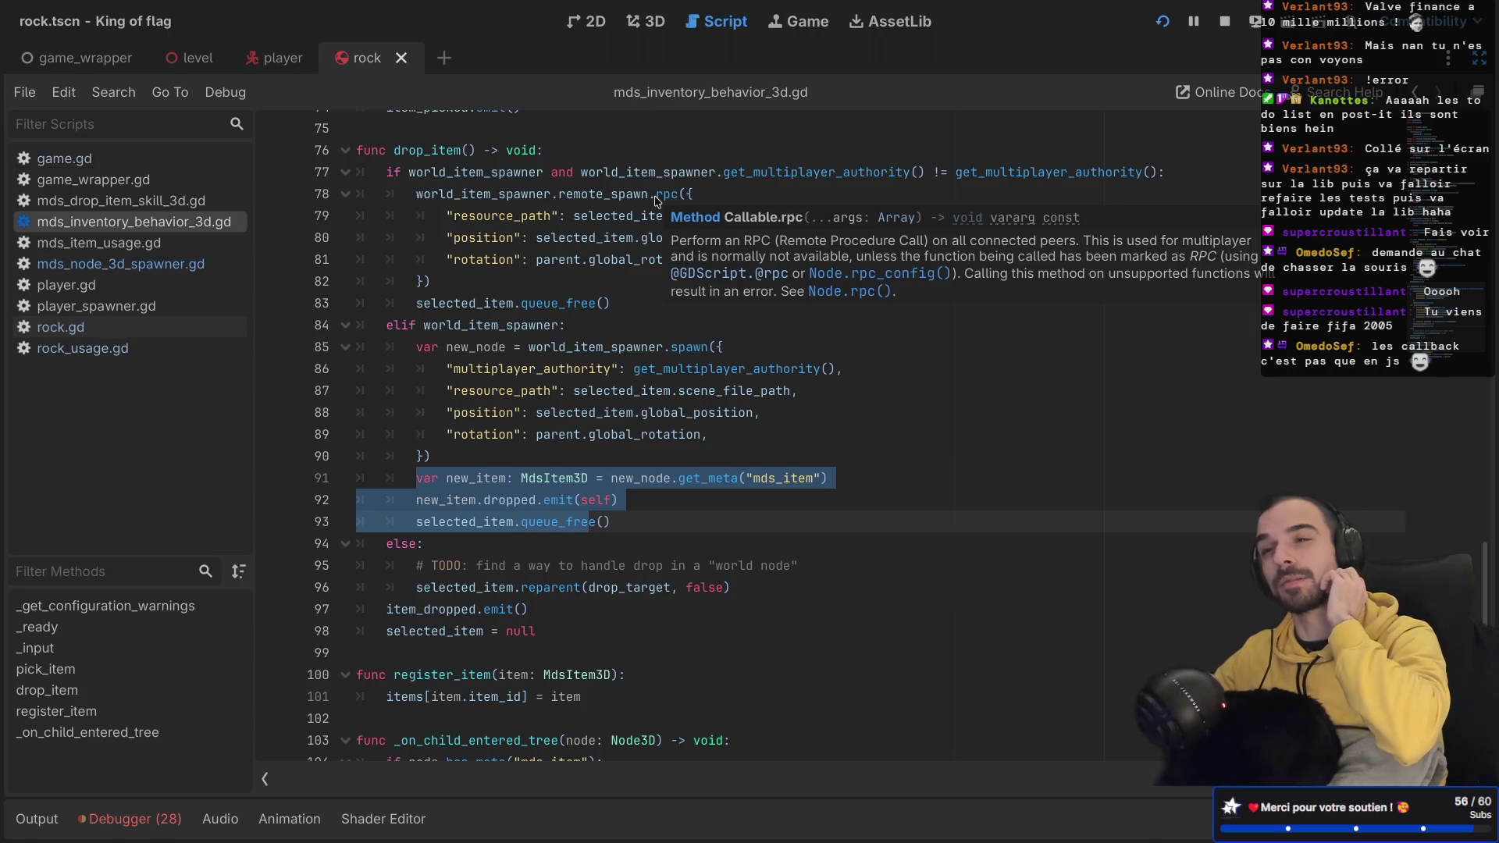
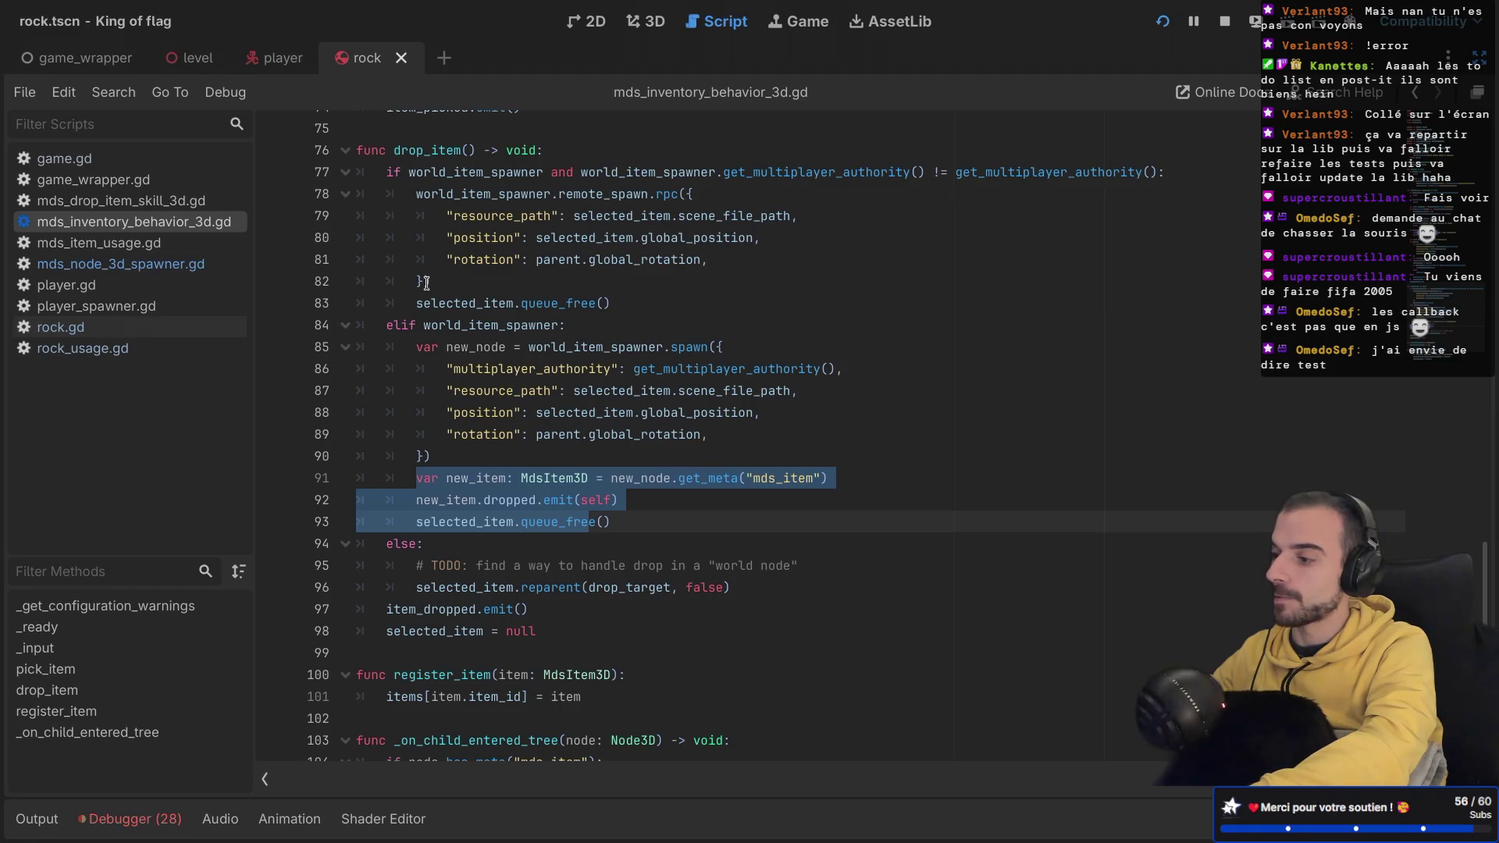
Step: Open the Node documentation for rpc from line 78 and read its rpc entries
{"action": "left_click", "coordinate": [655, 193], "text": "ctrl"}
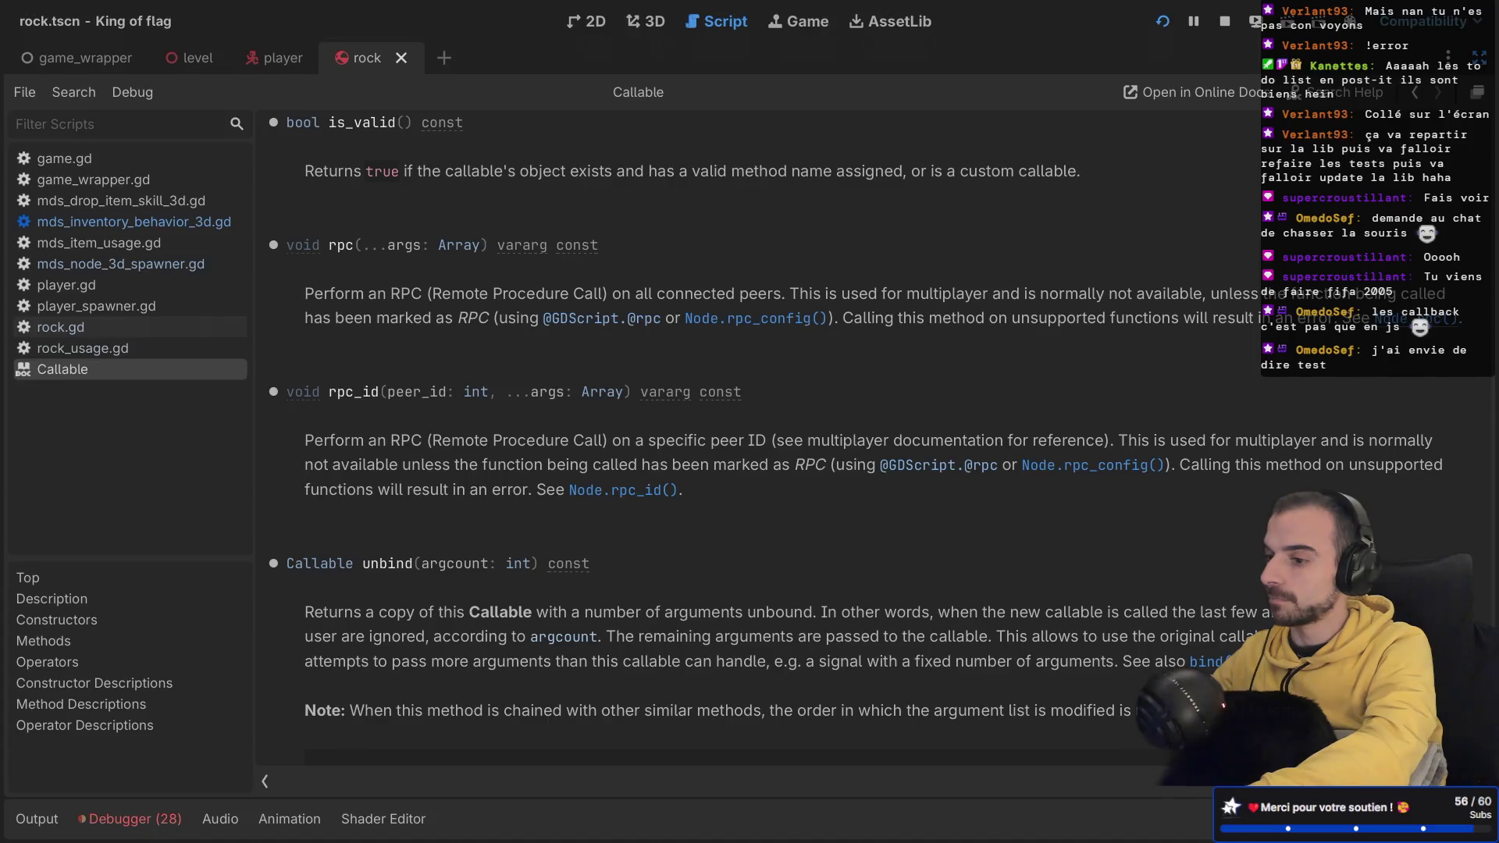
{"action": "left_click", "coordinate": [439, 244]}
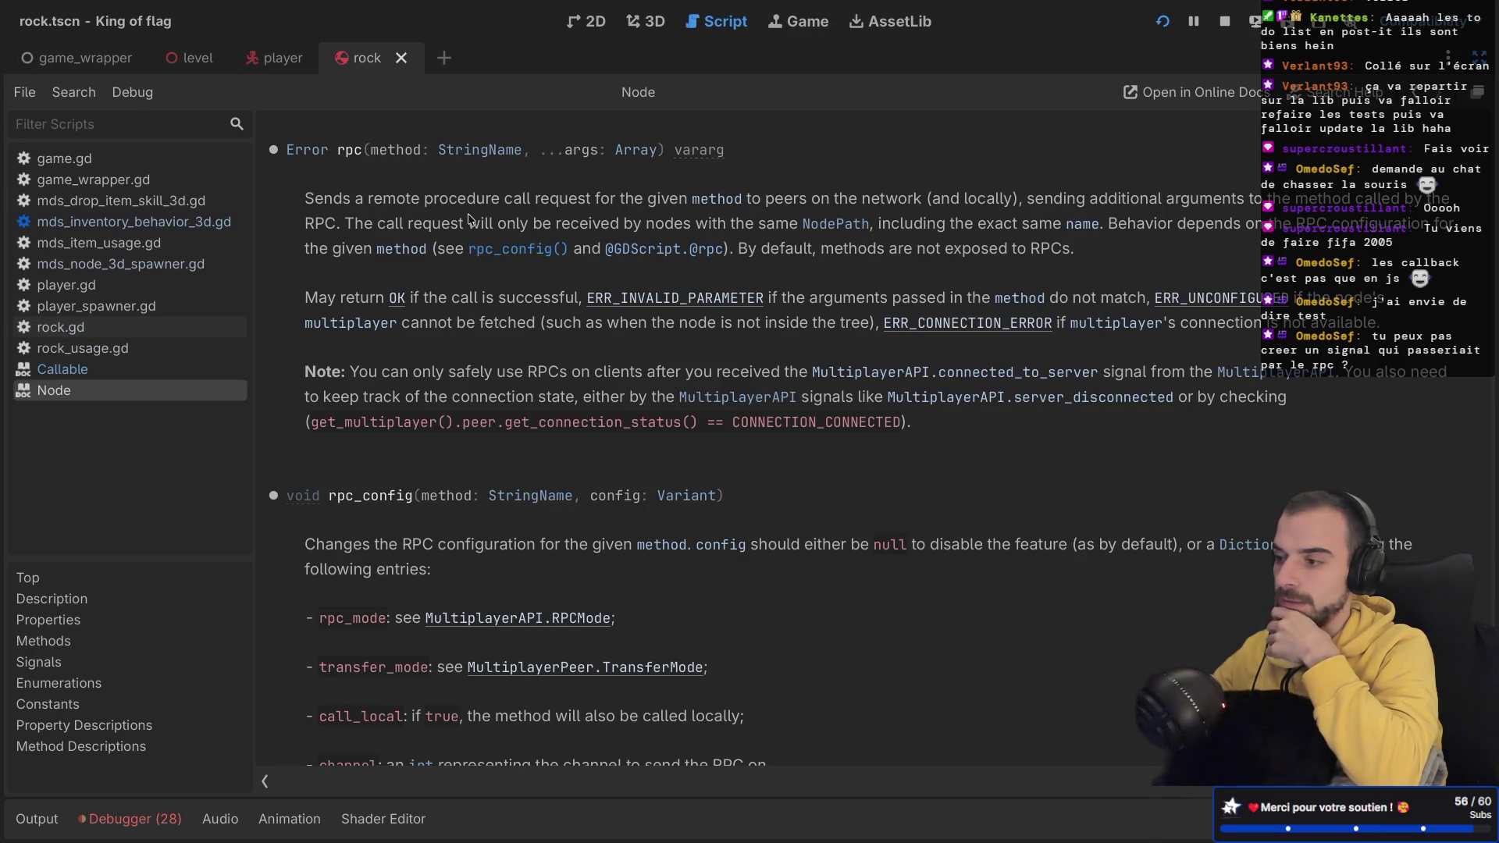
{"action": "scroll", "coordinate": [469, 220], "scroll_direction": "down", "scroll_amount": 3}
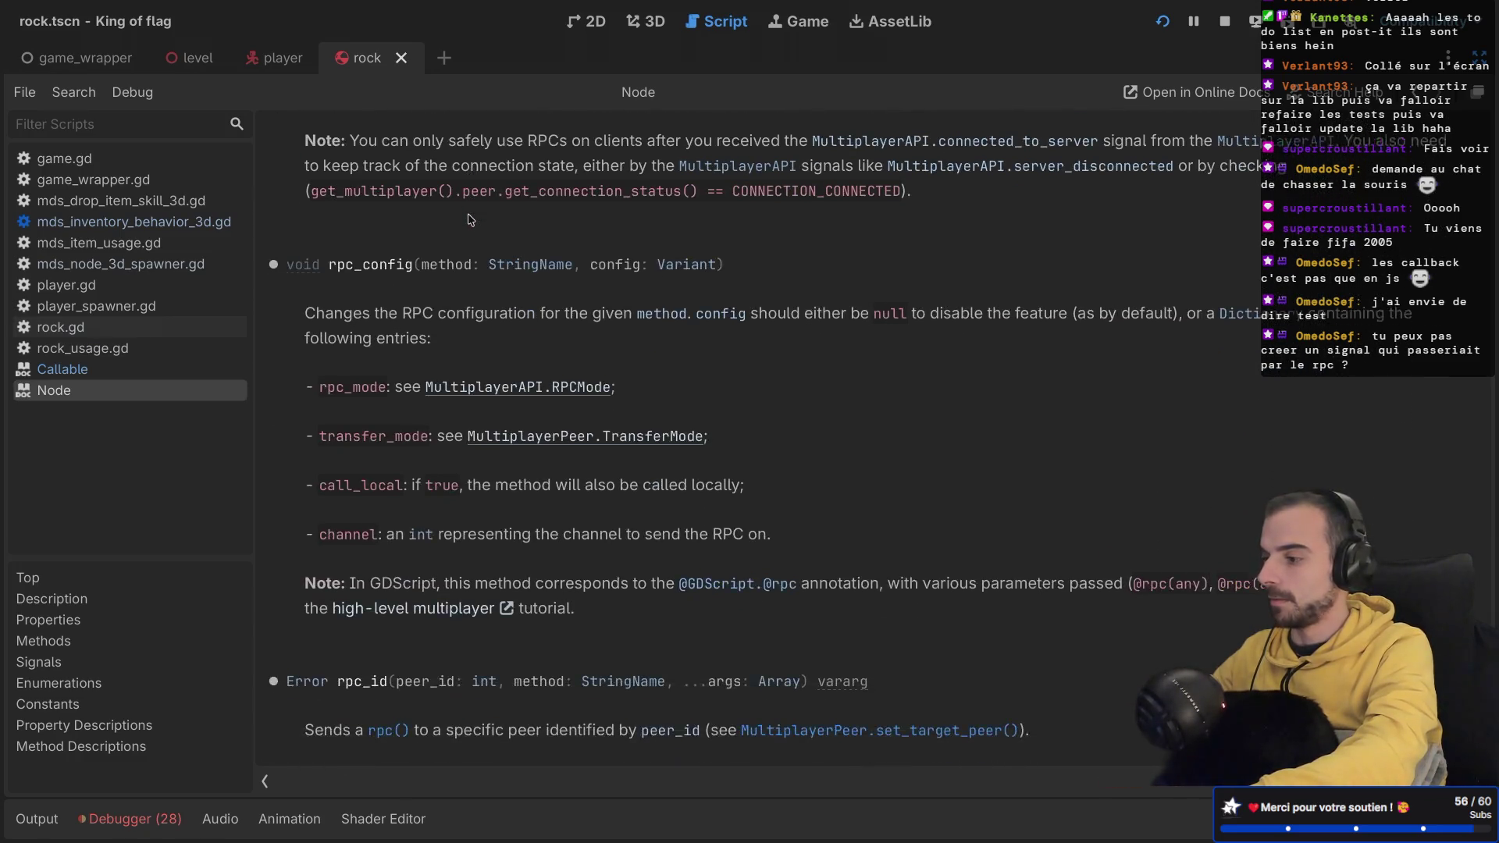
{"action": "scroll", "coordinate": [469, 219], "scroll_direction": "down", "scroll_amount": 4}
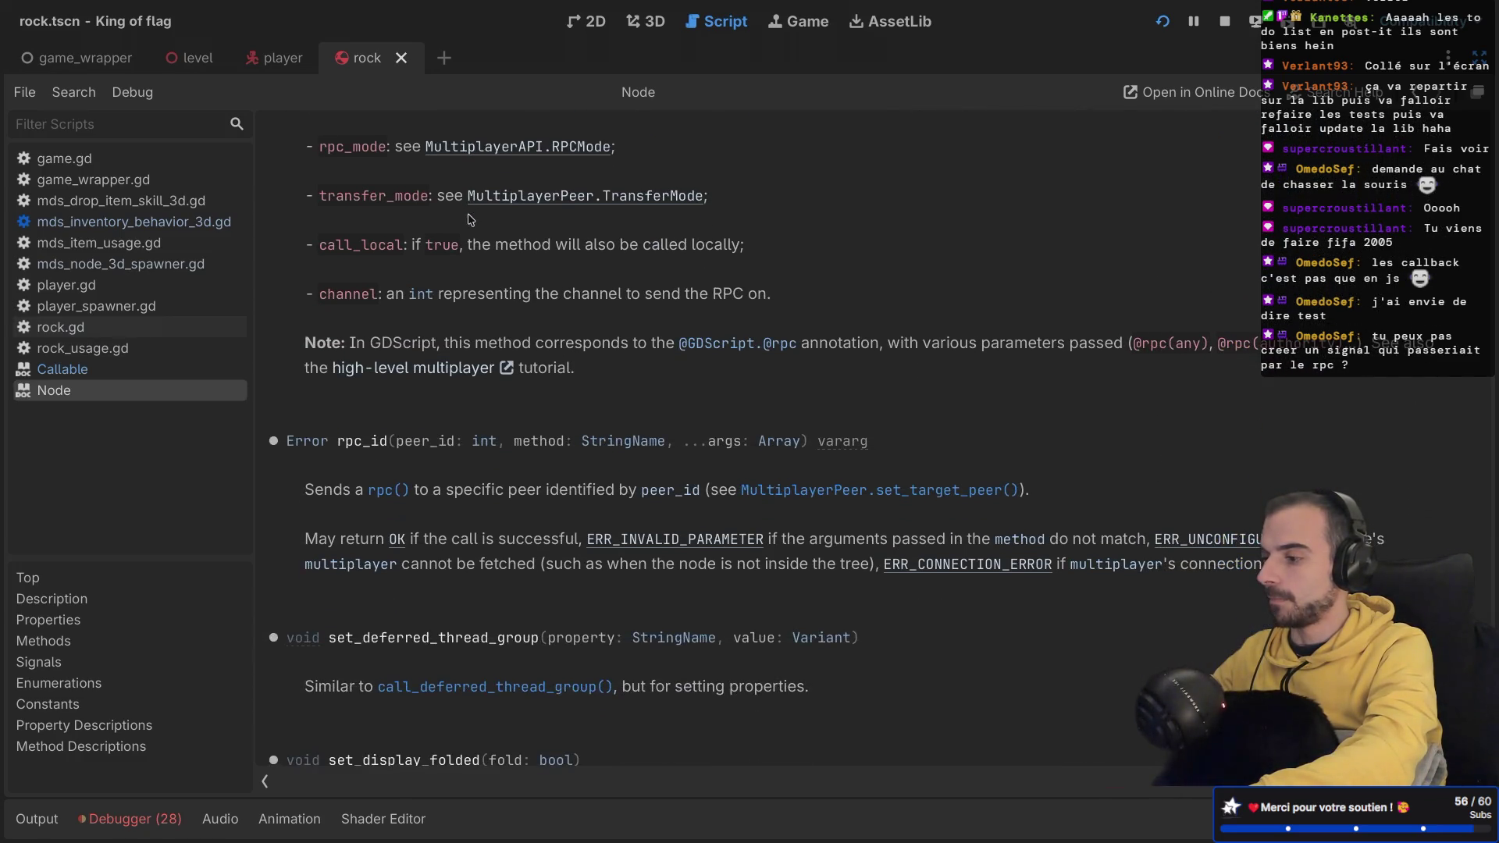
{"action": "scroll", "coordinate": [468, 216], "scroll_direction": "down", "scroll_amount": 2}
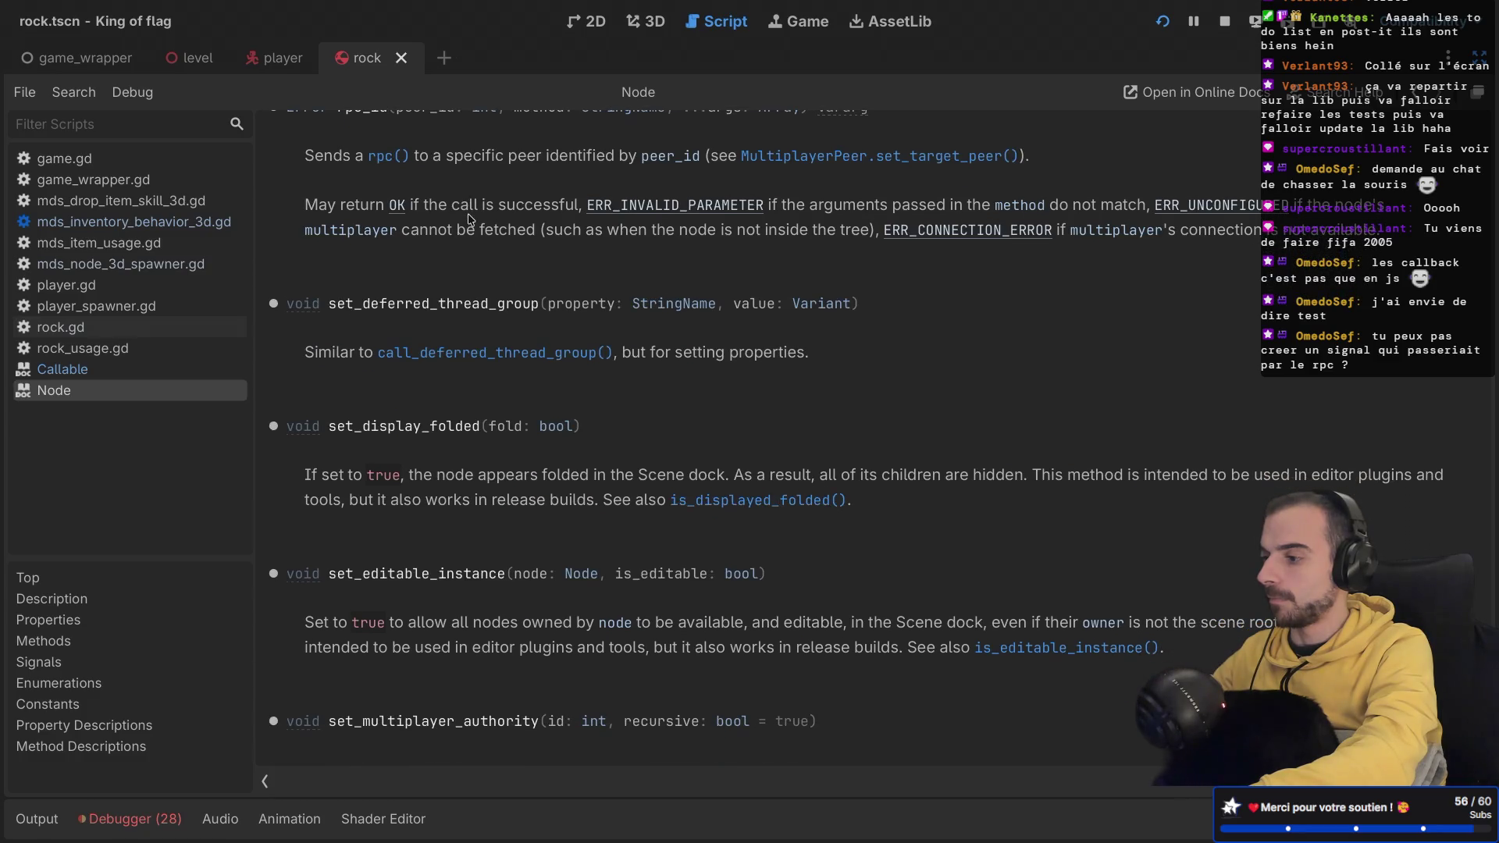
{"action": "scroll", "coordinate": [469, 220], "scroll_direction": "down", "scroll_amount": 2}
{"action": "scroll", "coordinate": [469, 219], "scroll_direction": "down", "scroll_amount": 5}
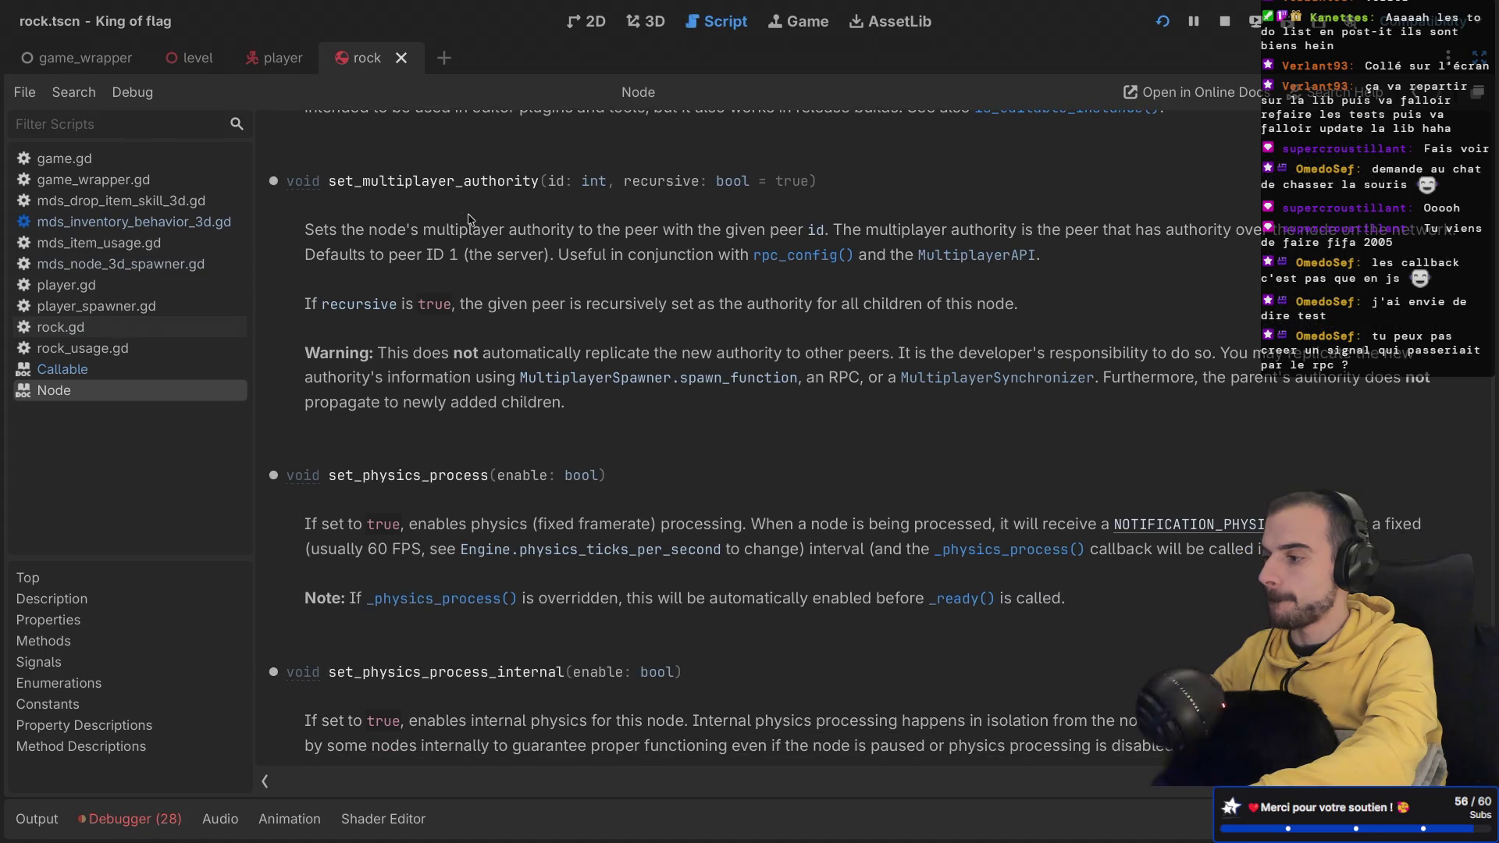
{"action": "scroll", "coordinate": [469, 219], "scroll_direction": "down", "scroll_amount": 1}
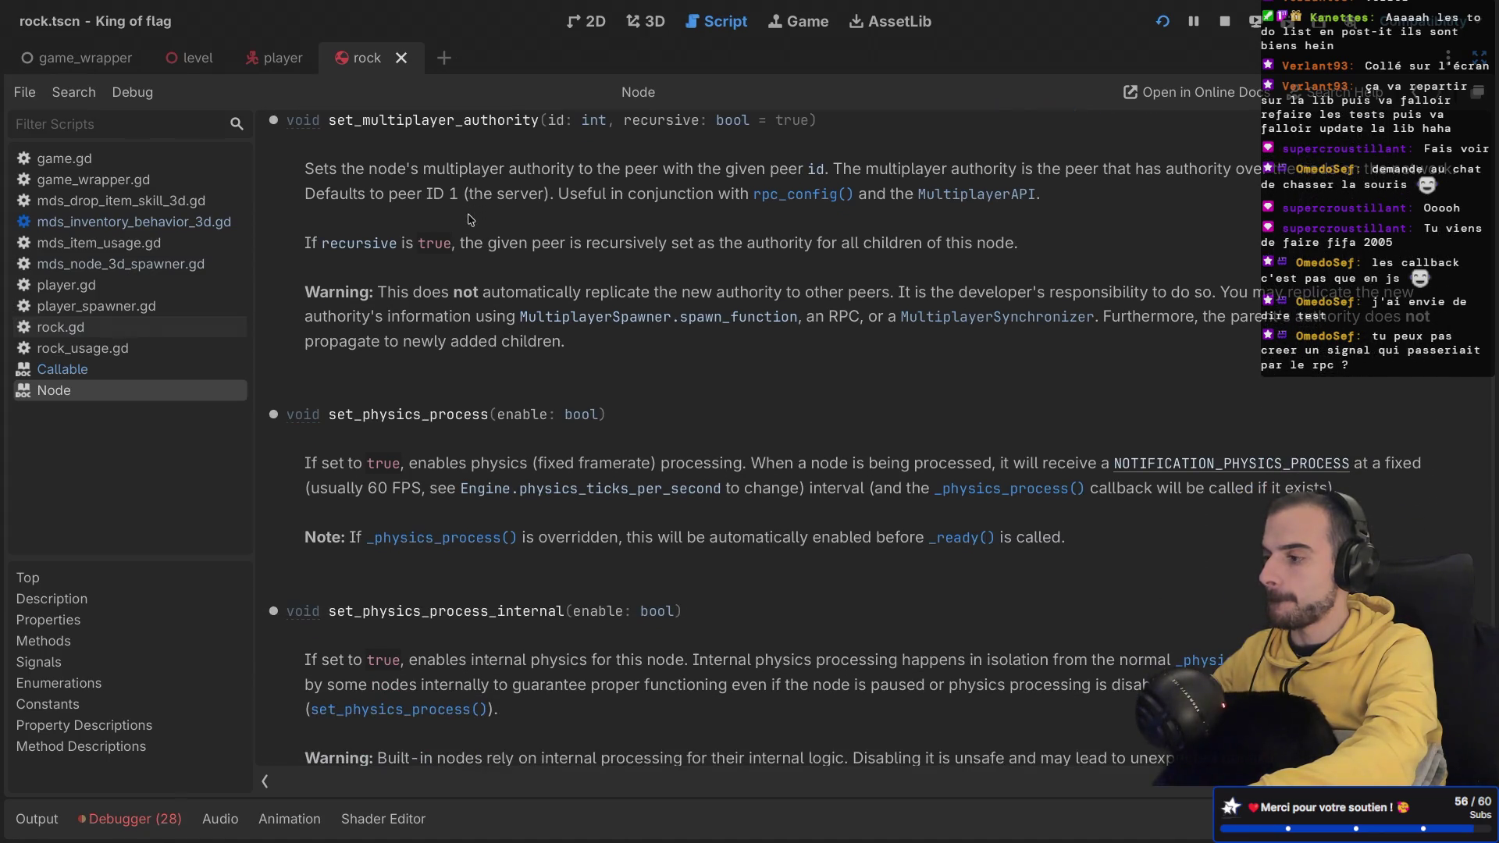
Step: Read the multiplayer authority docs, then close the Node page to reach the Callable reference
{"action": "scroll", "coordinate": [470, 219], "scroll_direction": "down", "scroll_amount": 6}
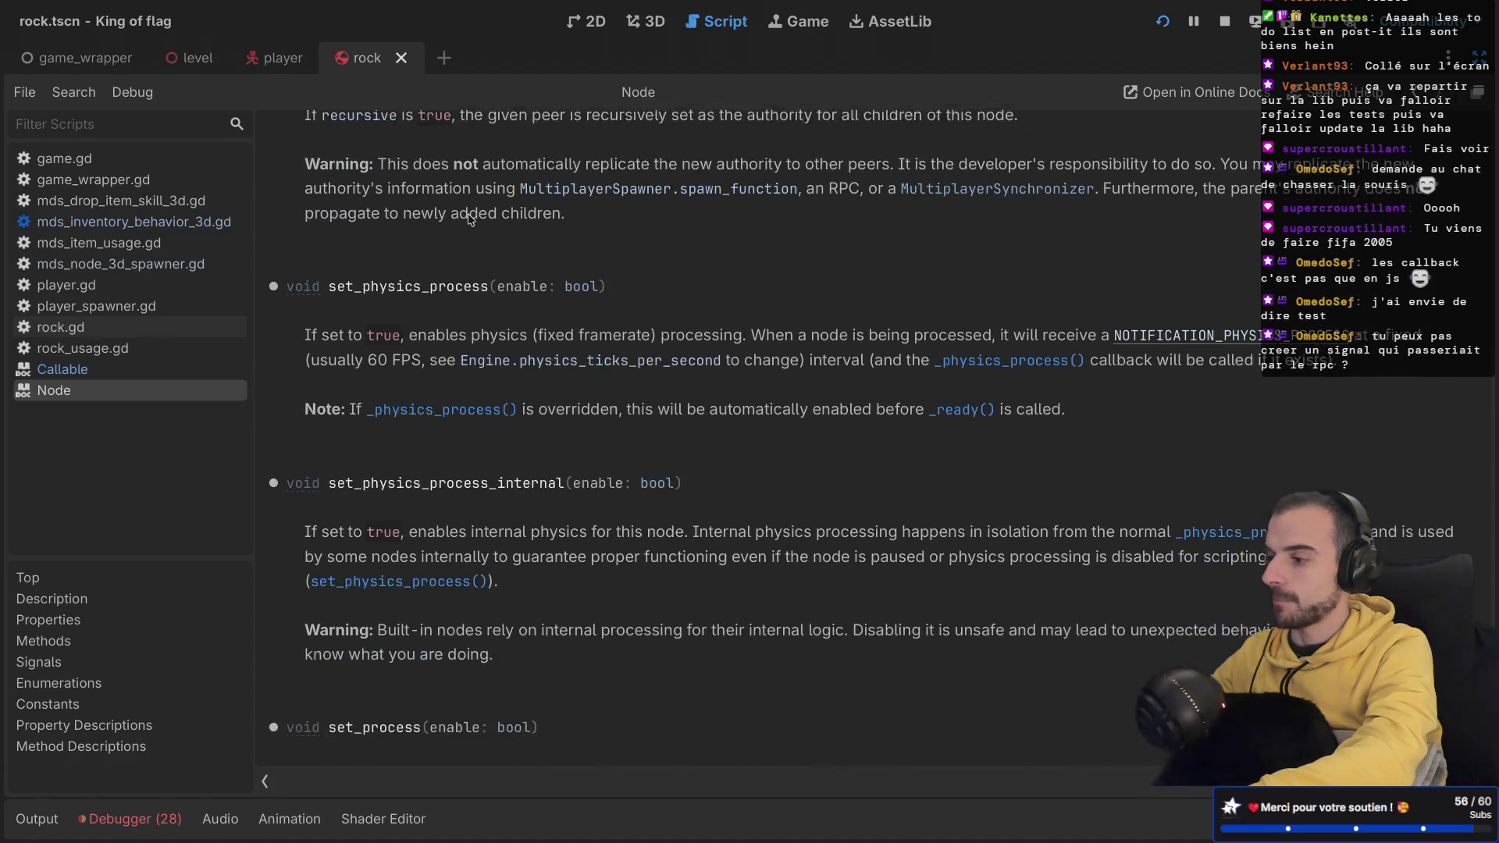
{"action": "scroll", "coordinate": [469, 219], "scroll_direction": "down", "scroll_amount": 5}
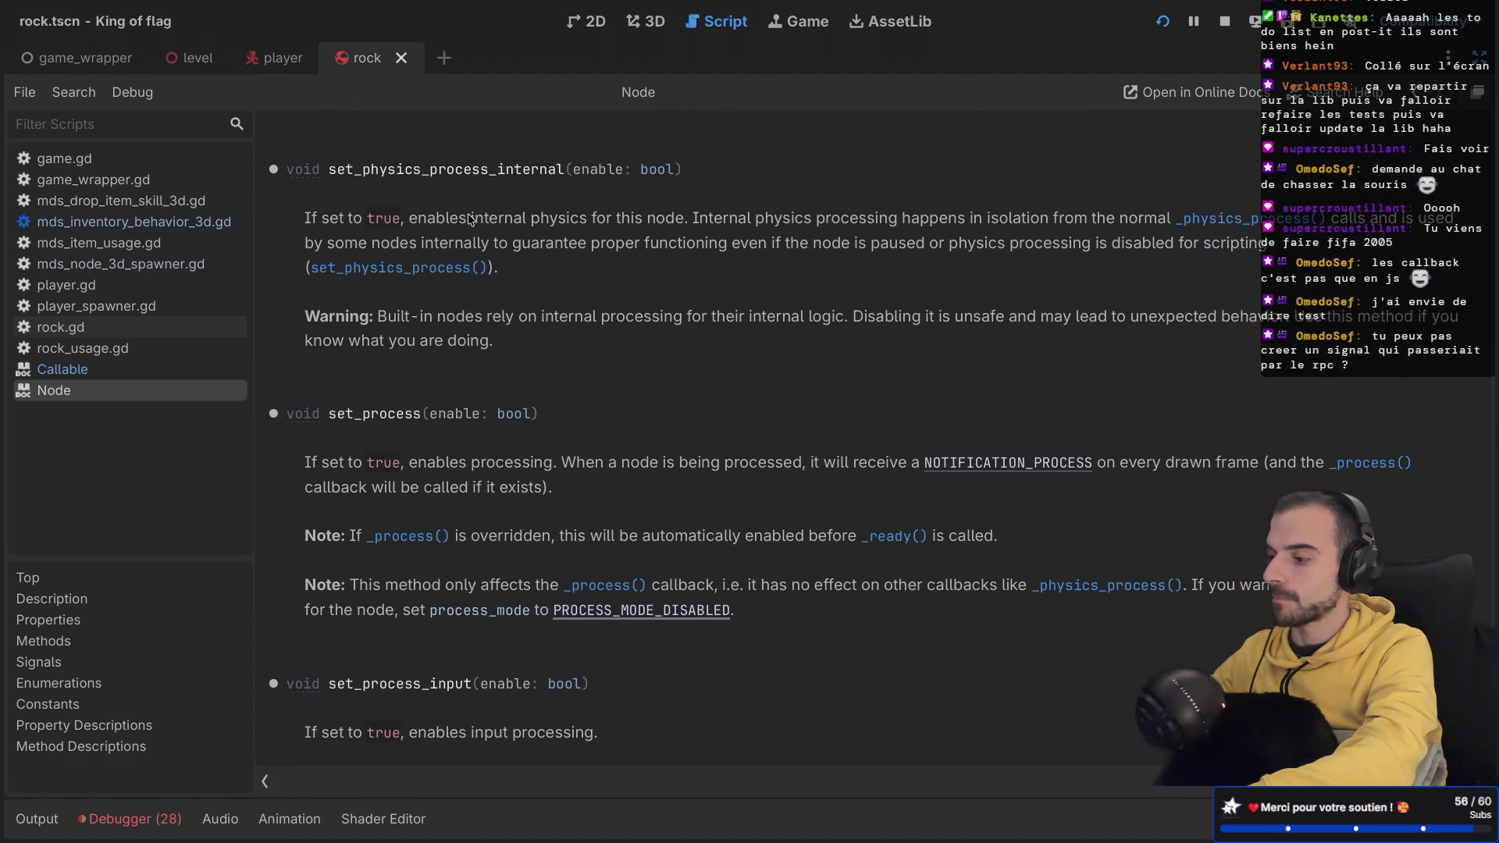
{"action": "scroll", "coordinate": [469, 220], "scroll_direction": "down", "scroll_amount": 2}
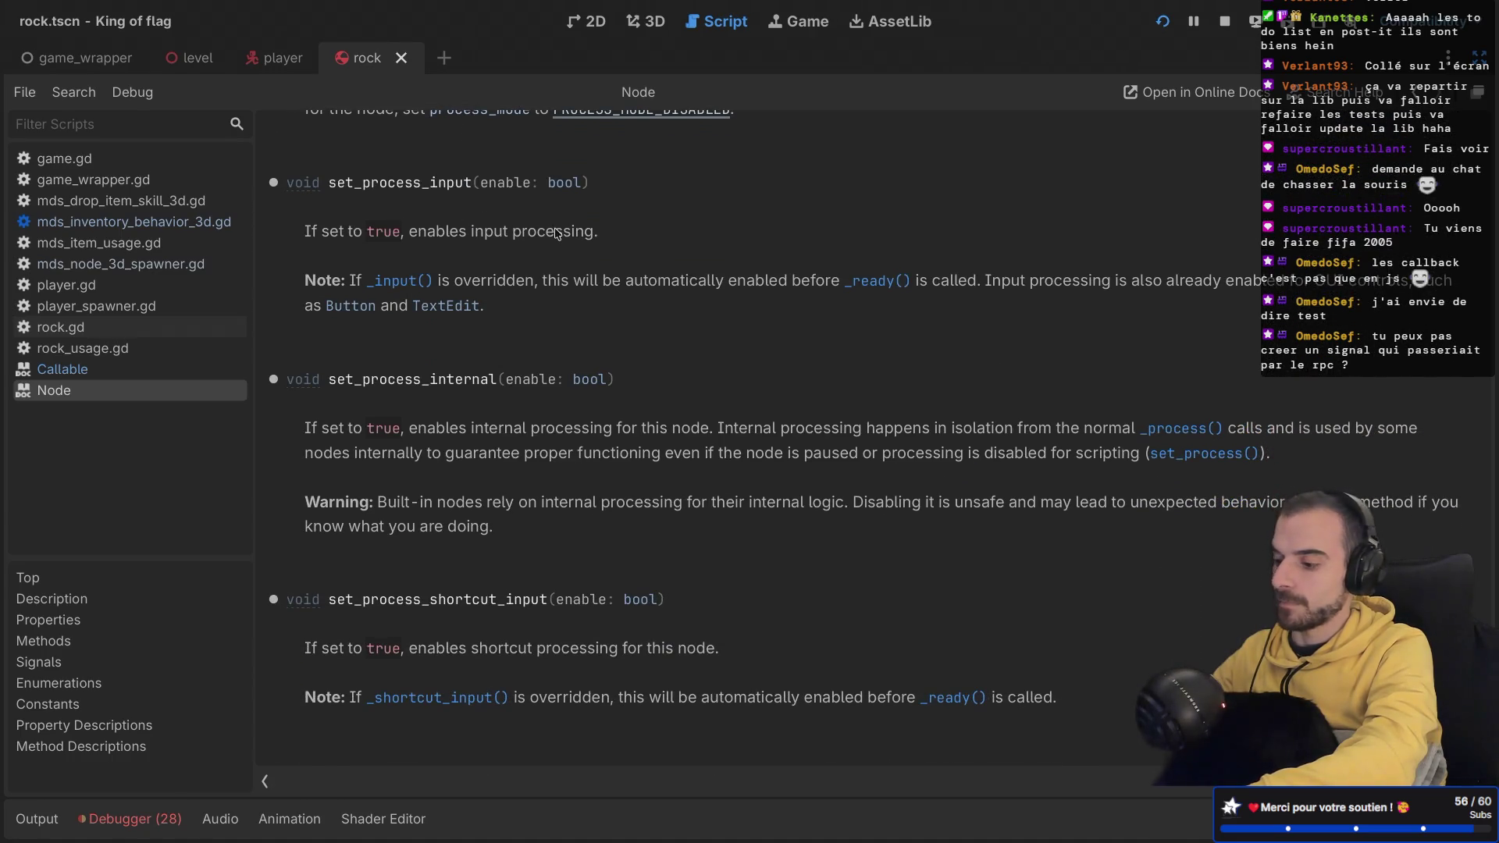
{"action": "key", "text": "ctrl+w"}
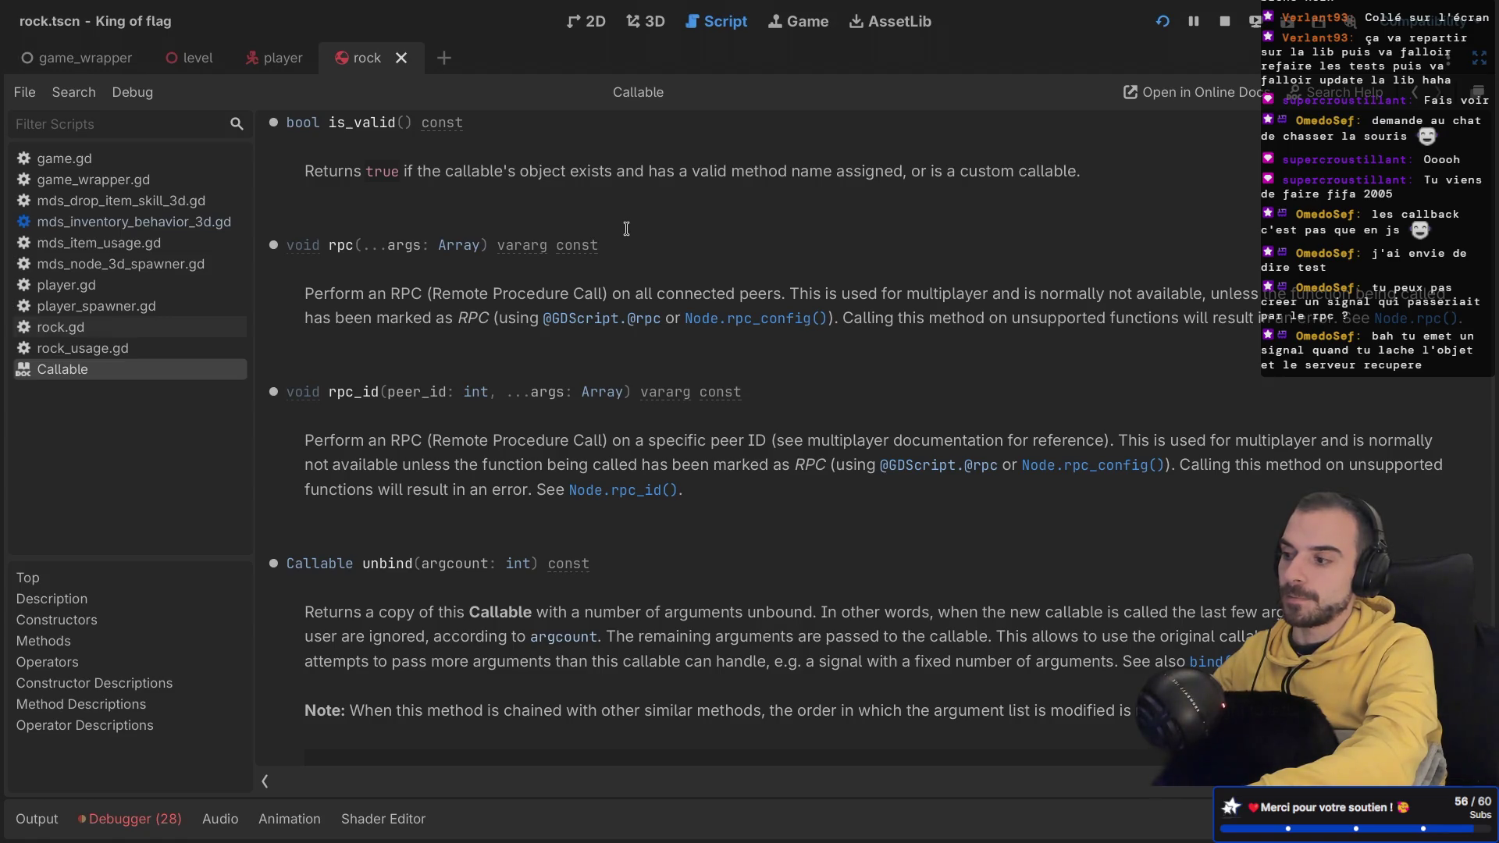
{"action": "key", "text": "alt+Left"}
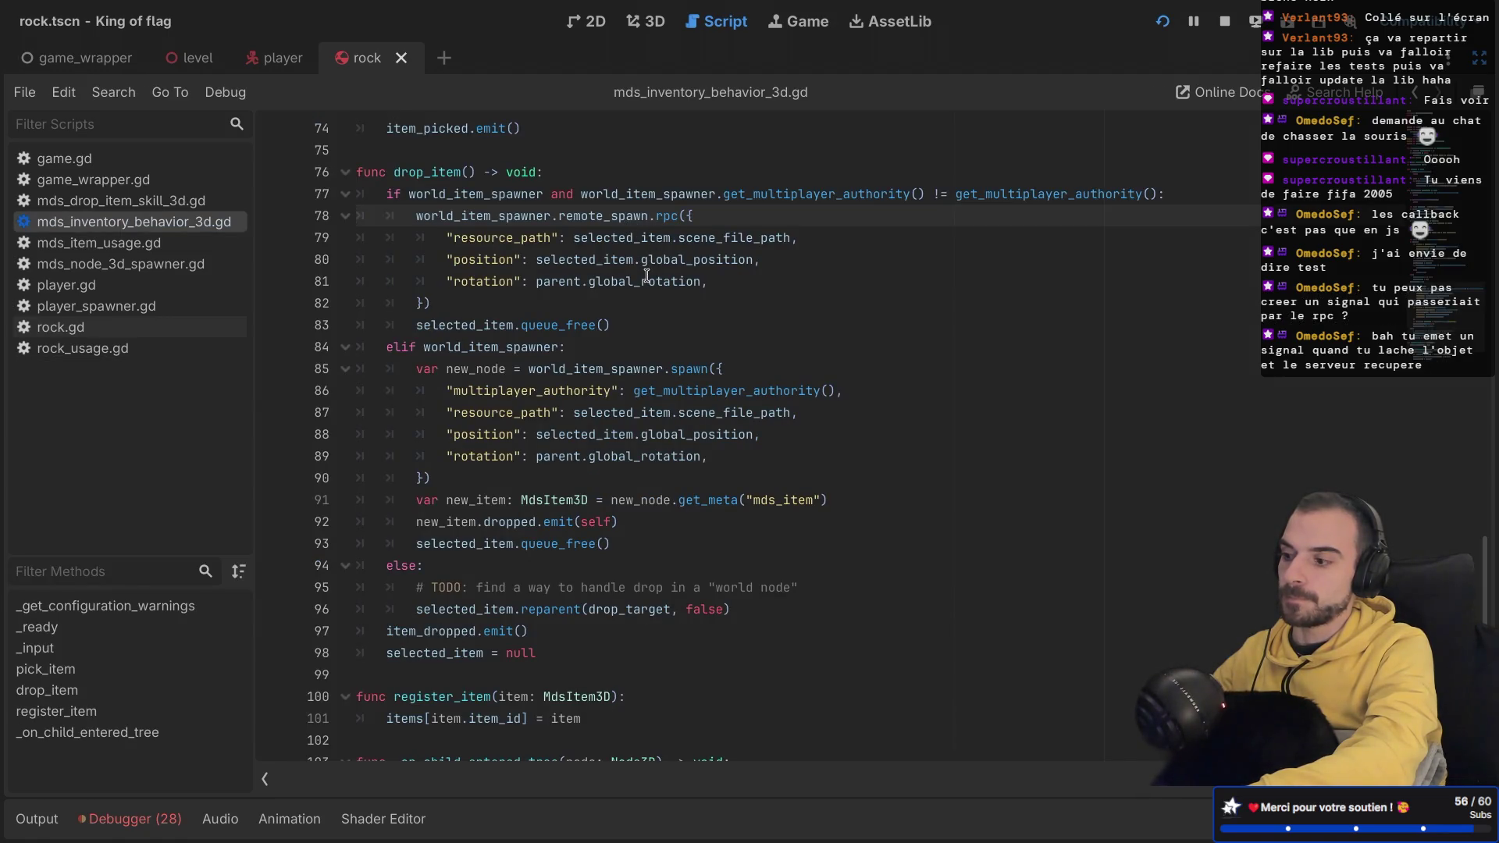
Step: Review the remote spawn block on lines 78–83 and the dropped emit on line 92
{"action": "mouse_move", "coordinate": [647, 275]}
{"action": "left_click", "coordinate": [422, 303]}
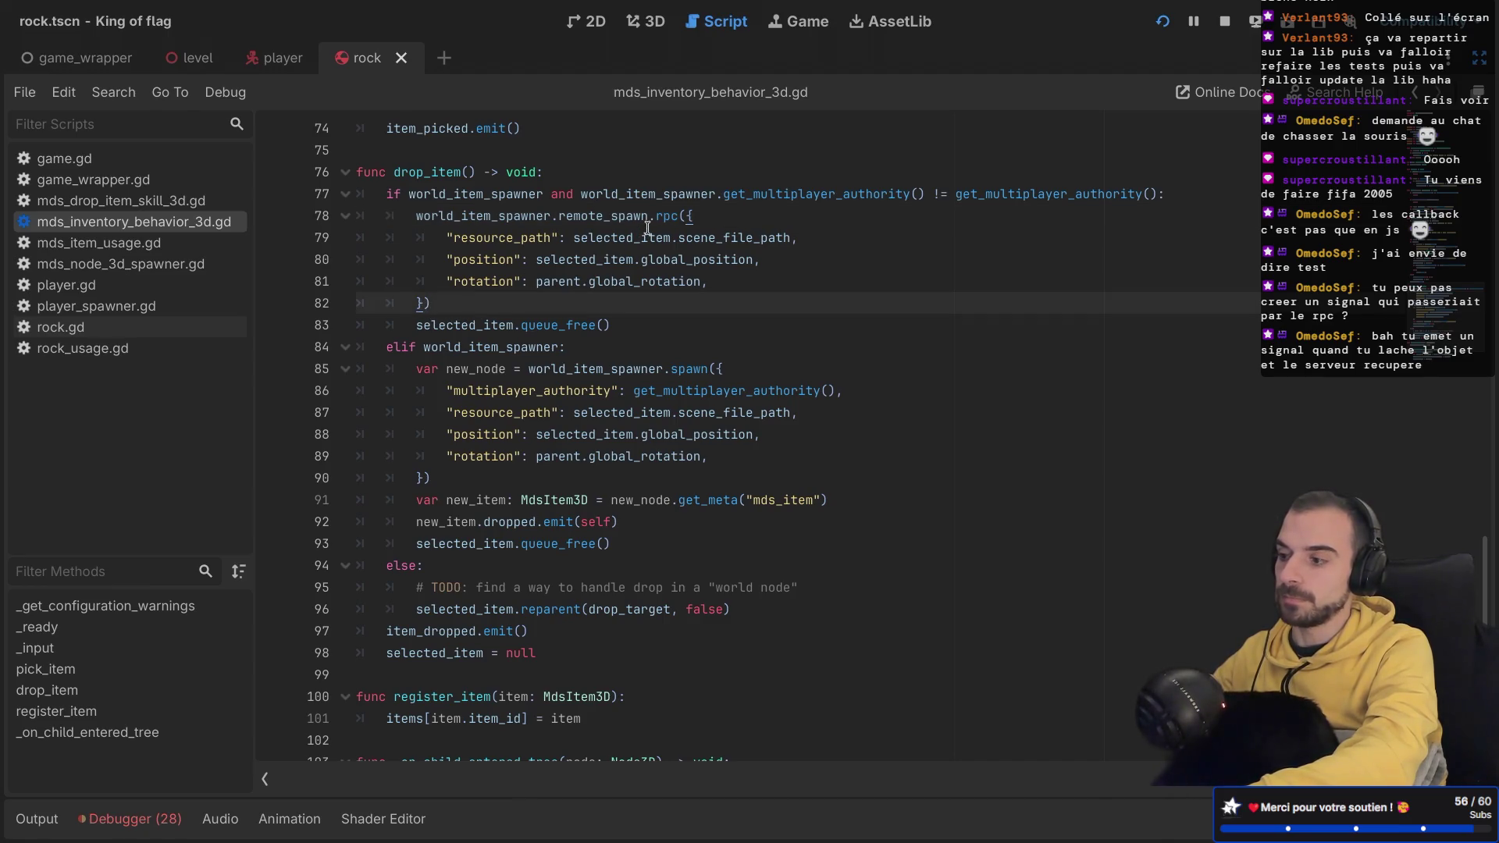
{"action": "mouse_move", "coordinate": [647, 228]}
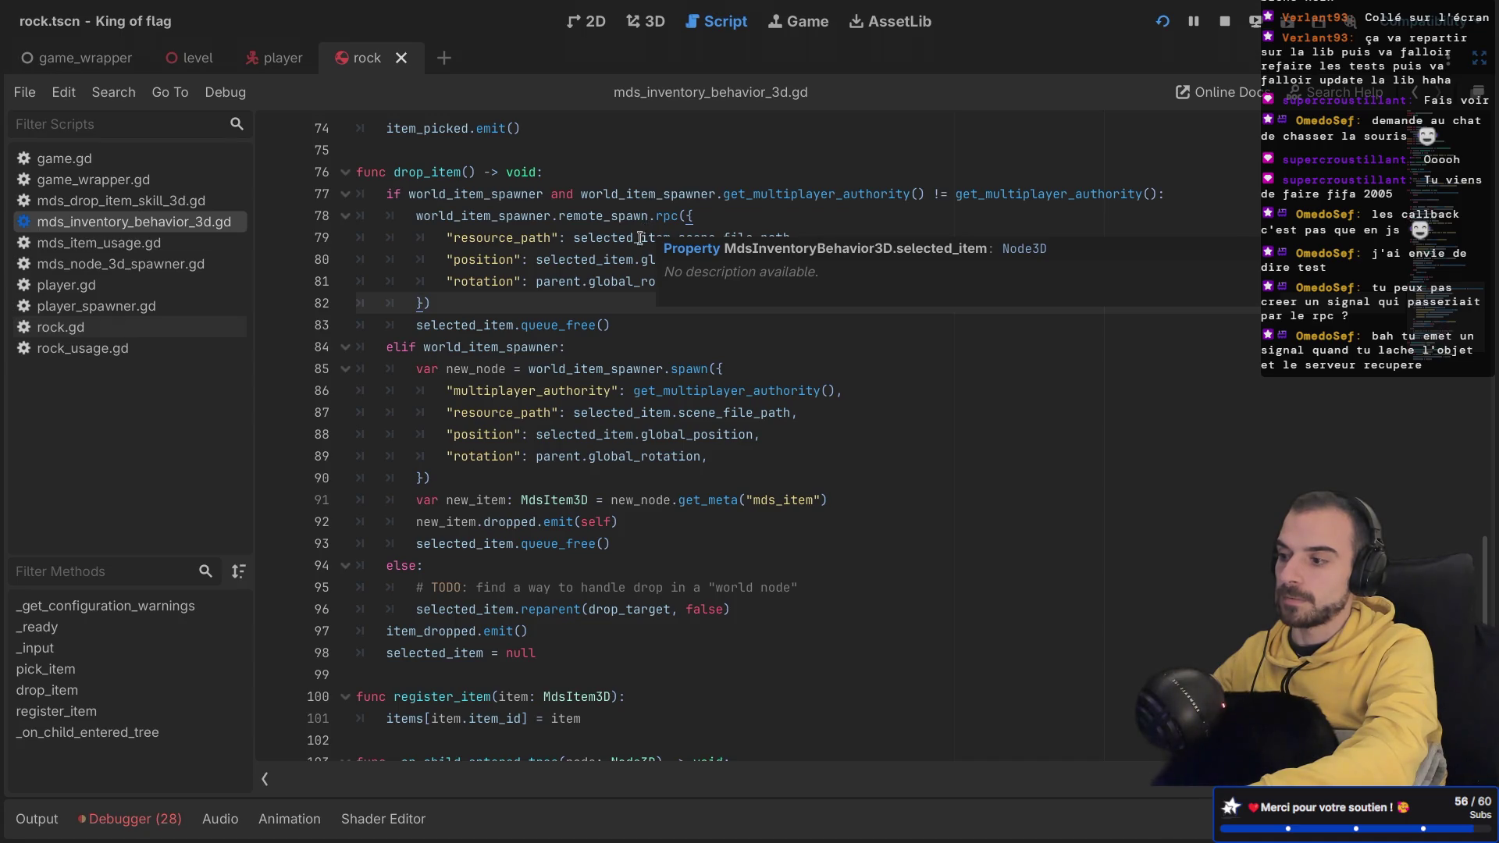
{"action": "mouse_move", "coordinate": [591, 287]}
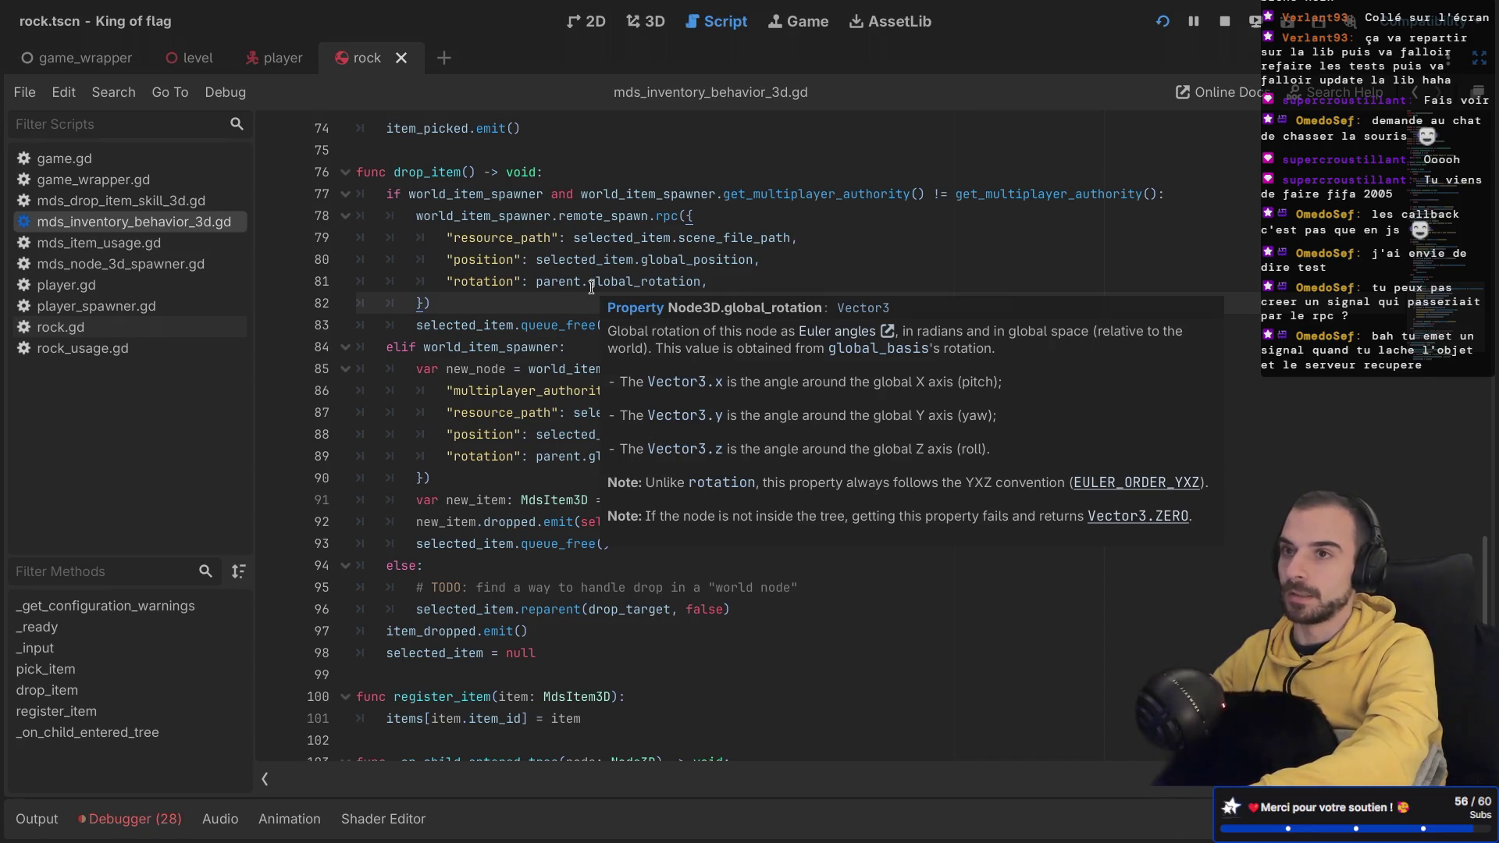
{"action": "left_click_drag", "start_coordinate": [439, 522], "coordinate": [619, 522]}
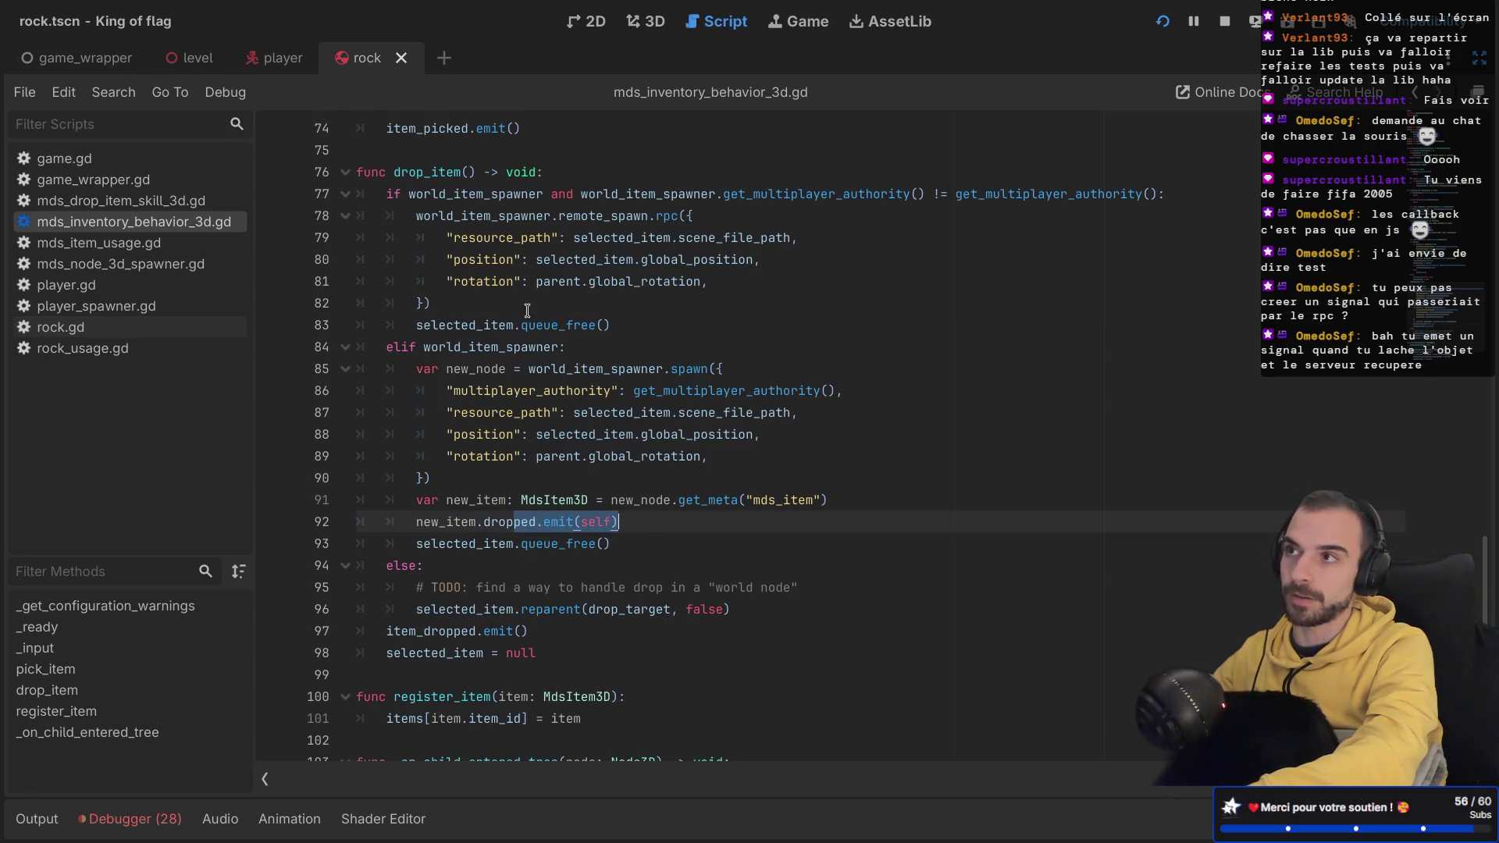
{"action": "mouse_move", "coordinate": [416, 216]}
{"action": "left_mouse_down"}
{"action": "mouse_move", "coordinate": [559, 326]}
{"action": "mouse_move", "coordinate": [562, 346]}
{"action": "mouse_move", "coordinate": [559, 321]}
{"action": "left_mouse_up"}
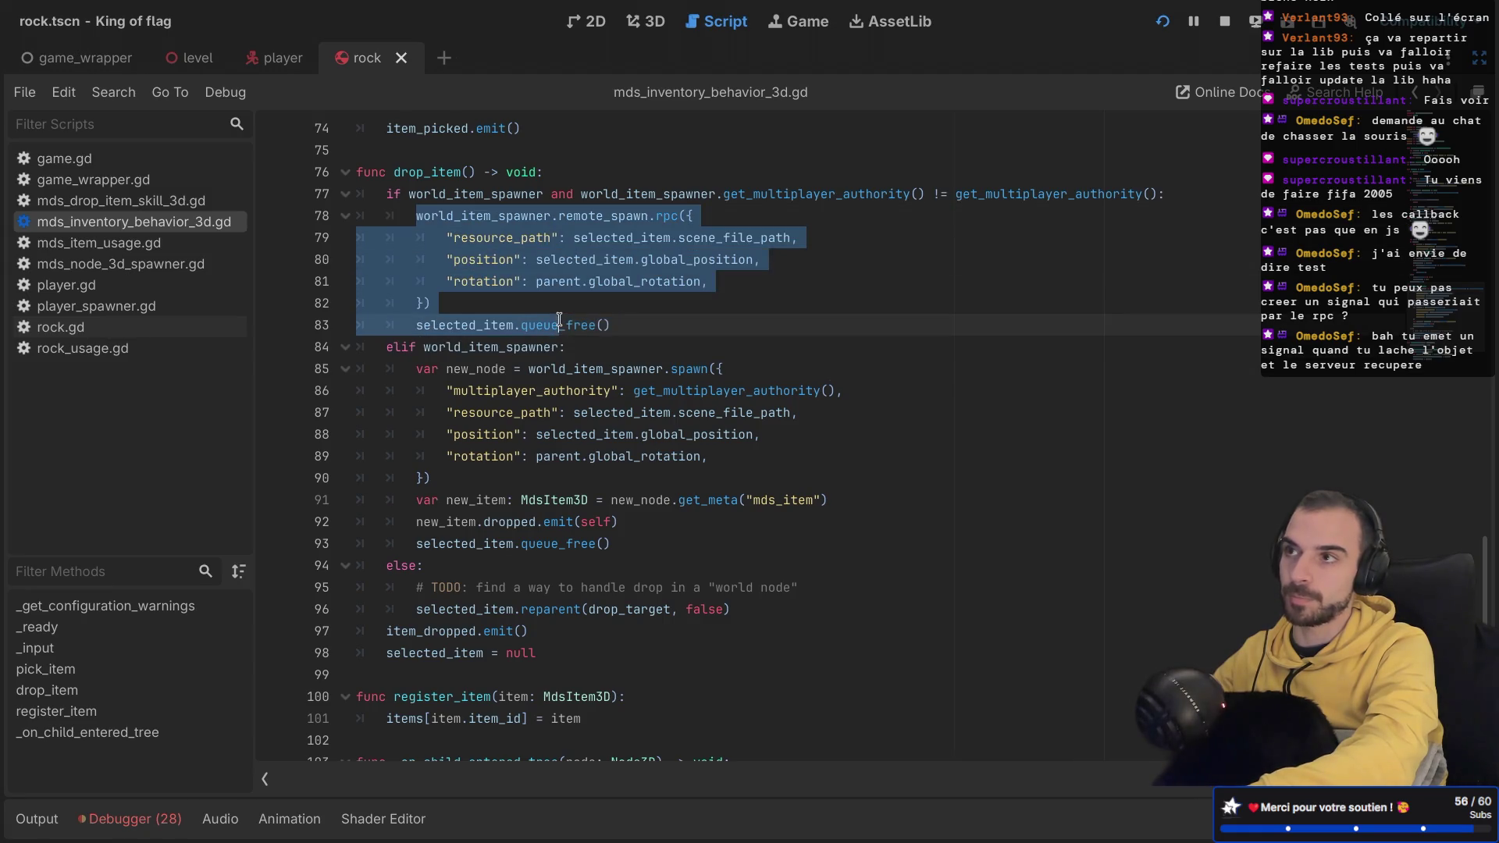
{"action": "left_click", "coordinate": [582, 311]}
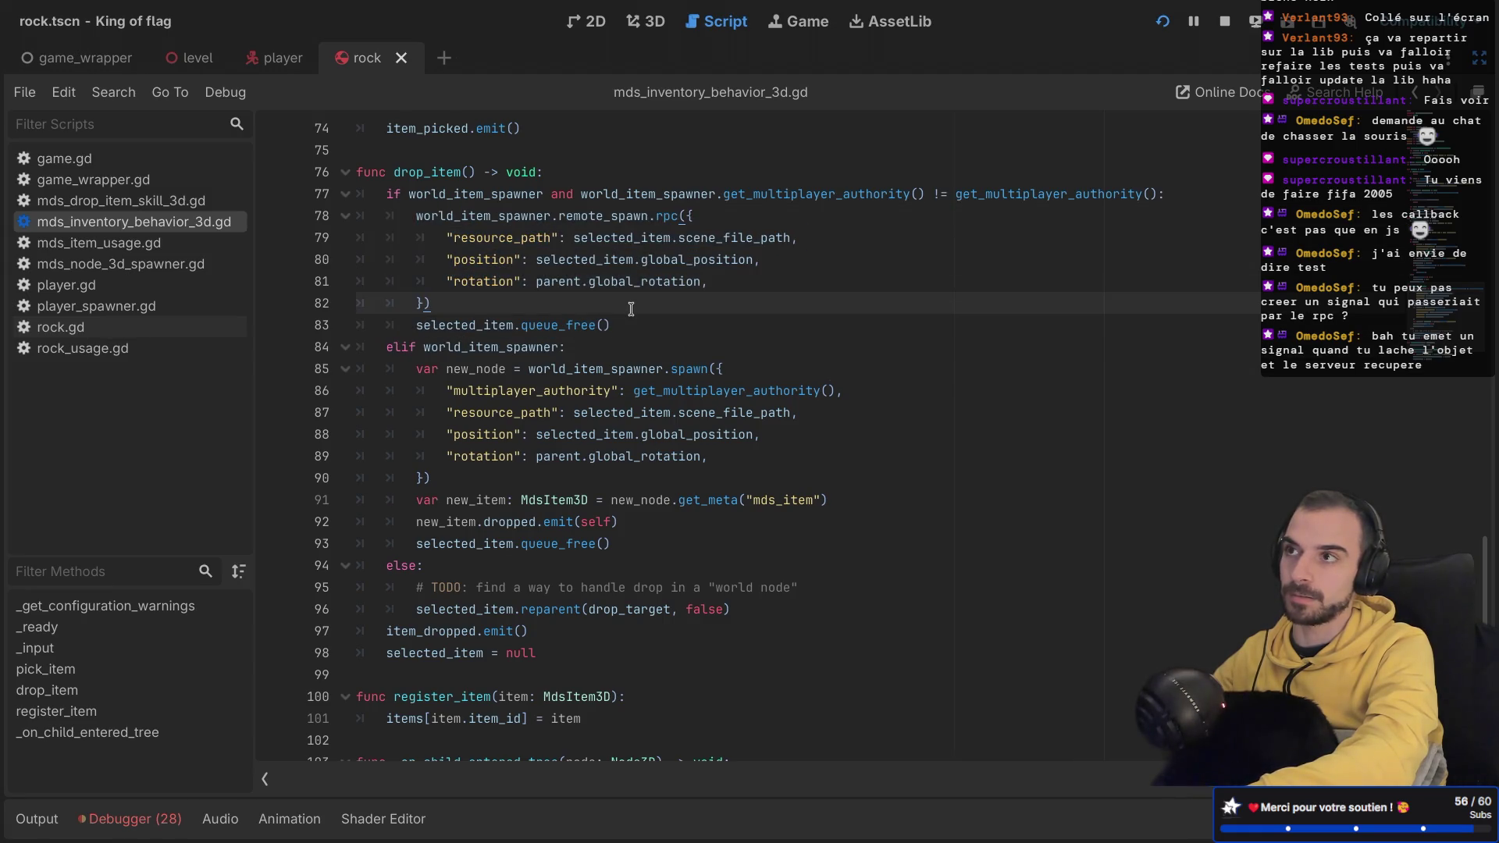
Step: Recheck the remote_spawn rpc call on line 78 against its documentation, then return
{"action": "double_click", "coordinate": [445, 526]}
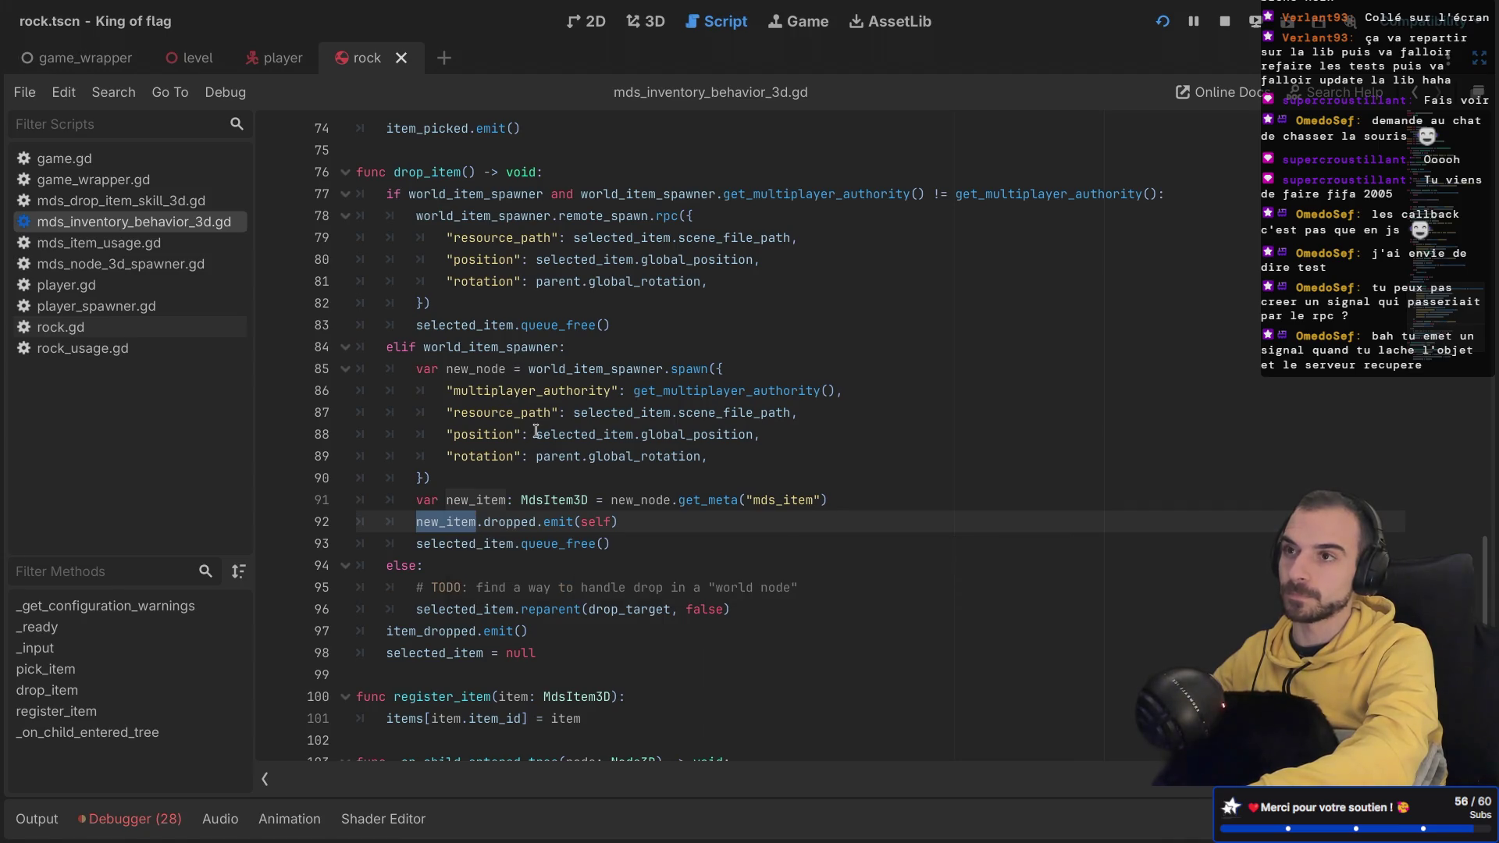
{"action": "left_click_drag", "start_coordinate": [415, 216], "coordinate": [495, 303]}
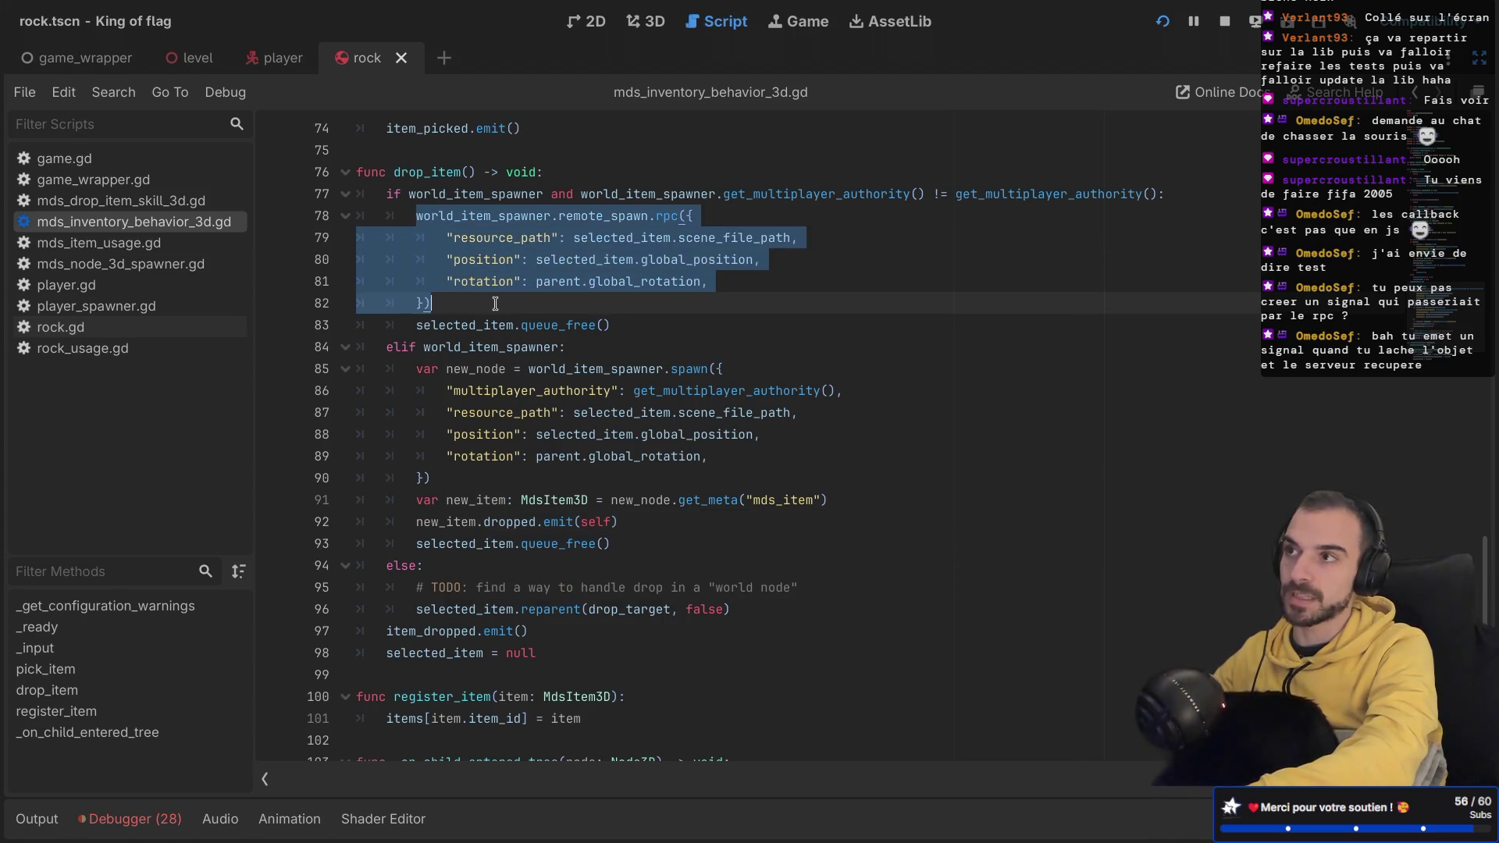
{"action": "left_click", "coordinate": [495, 303]}
{"action": "left_click_drag", "start_coordinate": [359, 215], "coordinate": [415, 212]}
{"action": "mouse_move", "coordinate": [415, 211]}
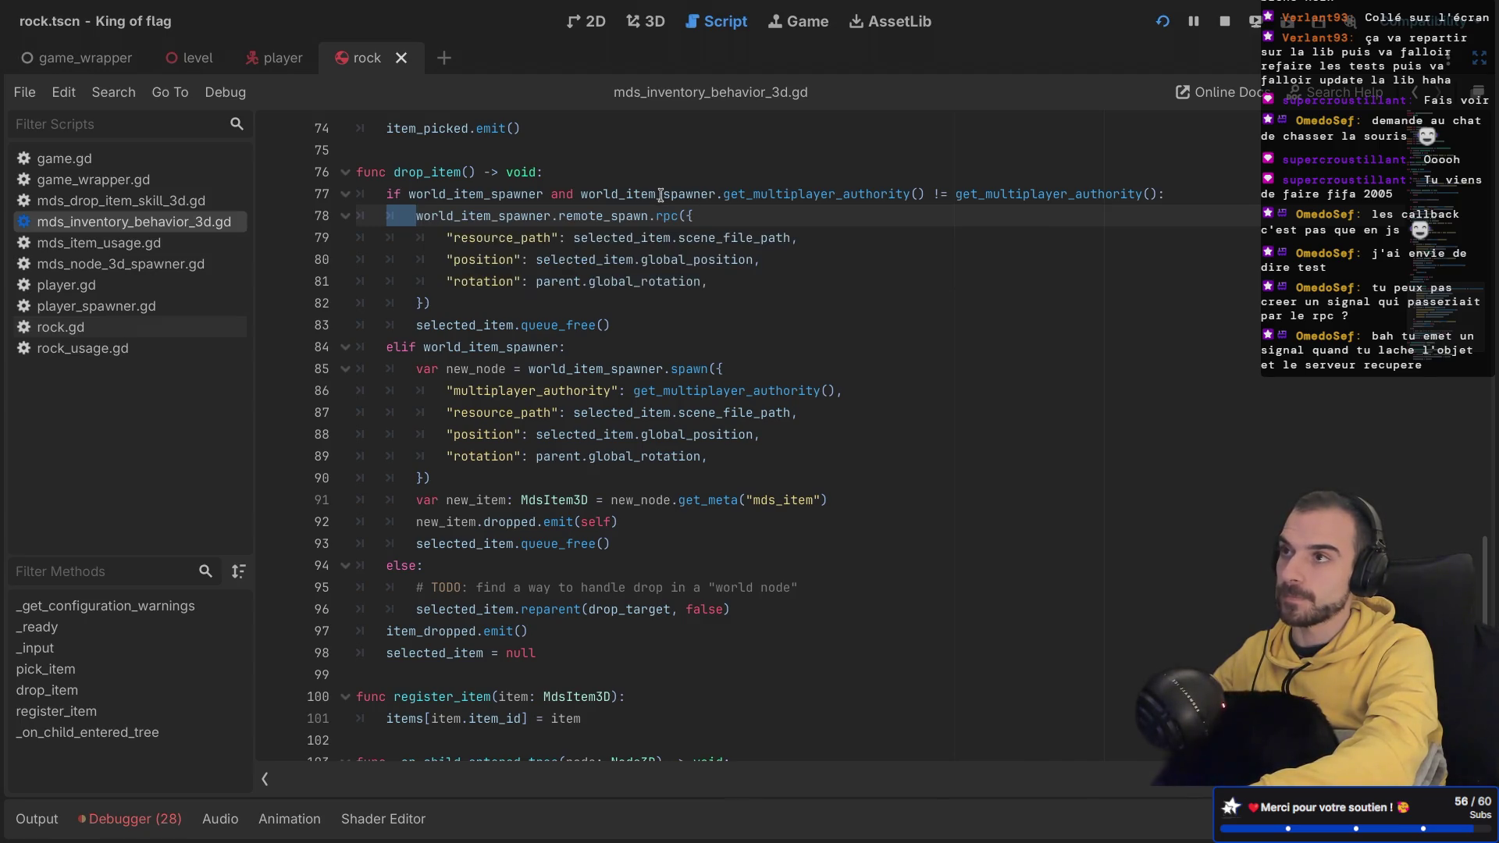
{"action": "left_click", "coordinate": [667, 219], "text": "ctrl"}
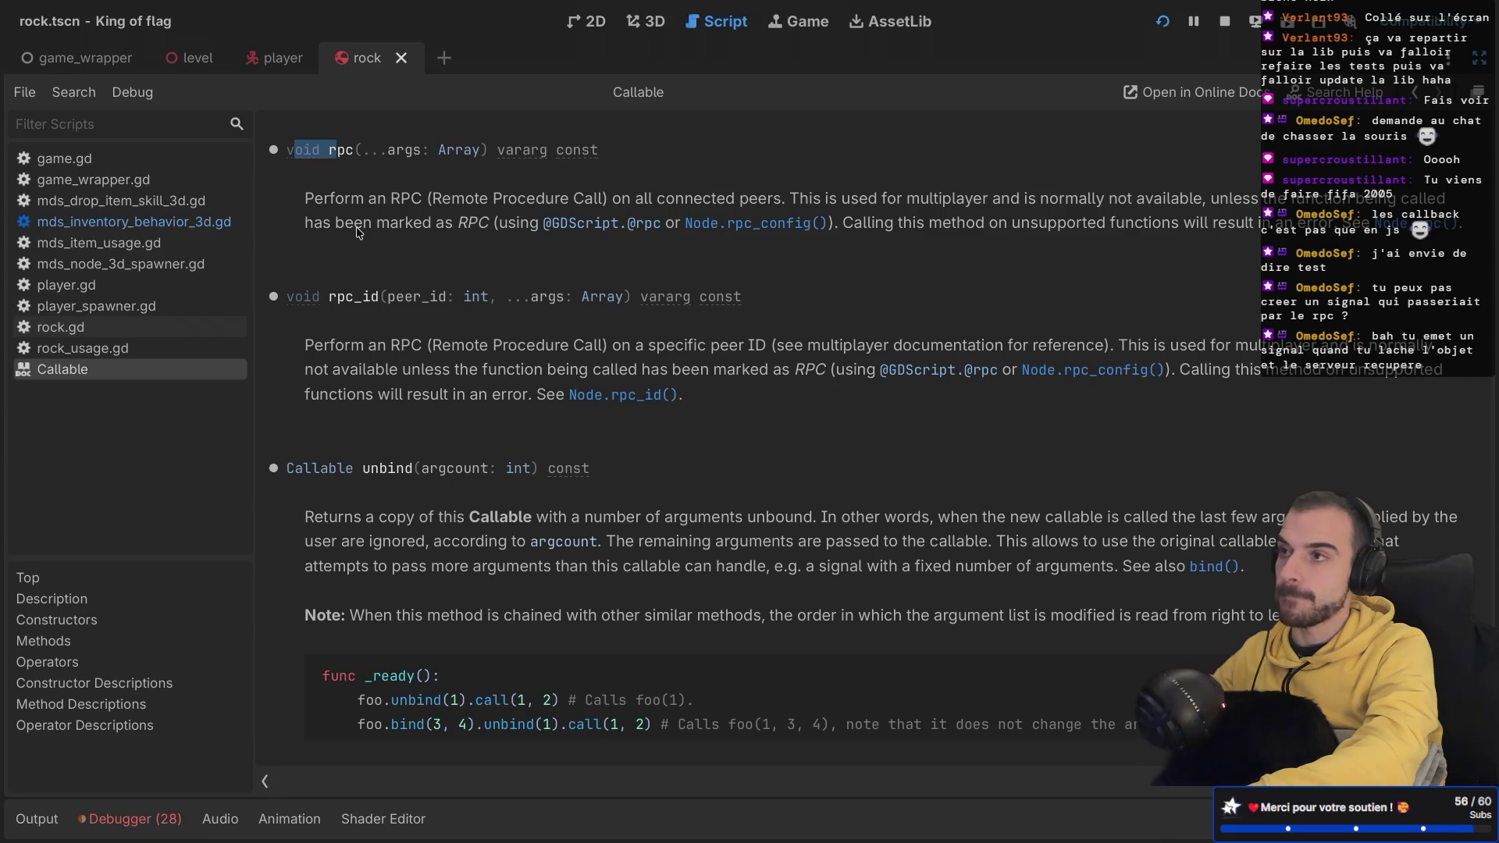
{"action": "key", "text": "alt+Left"}
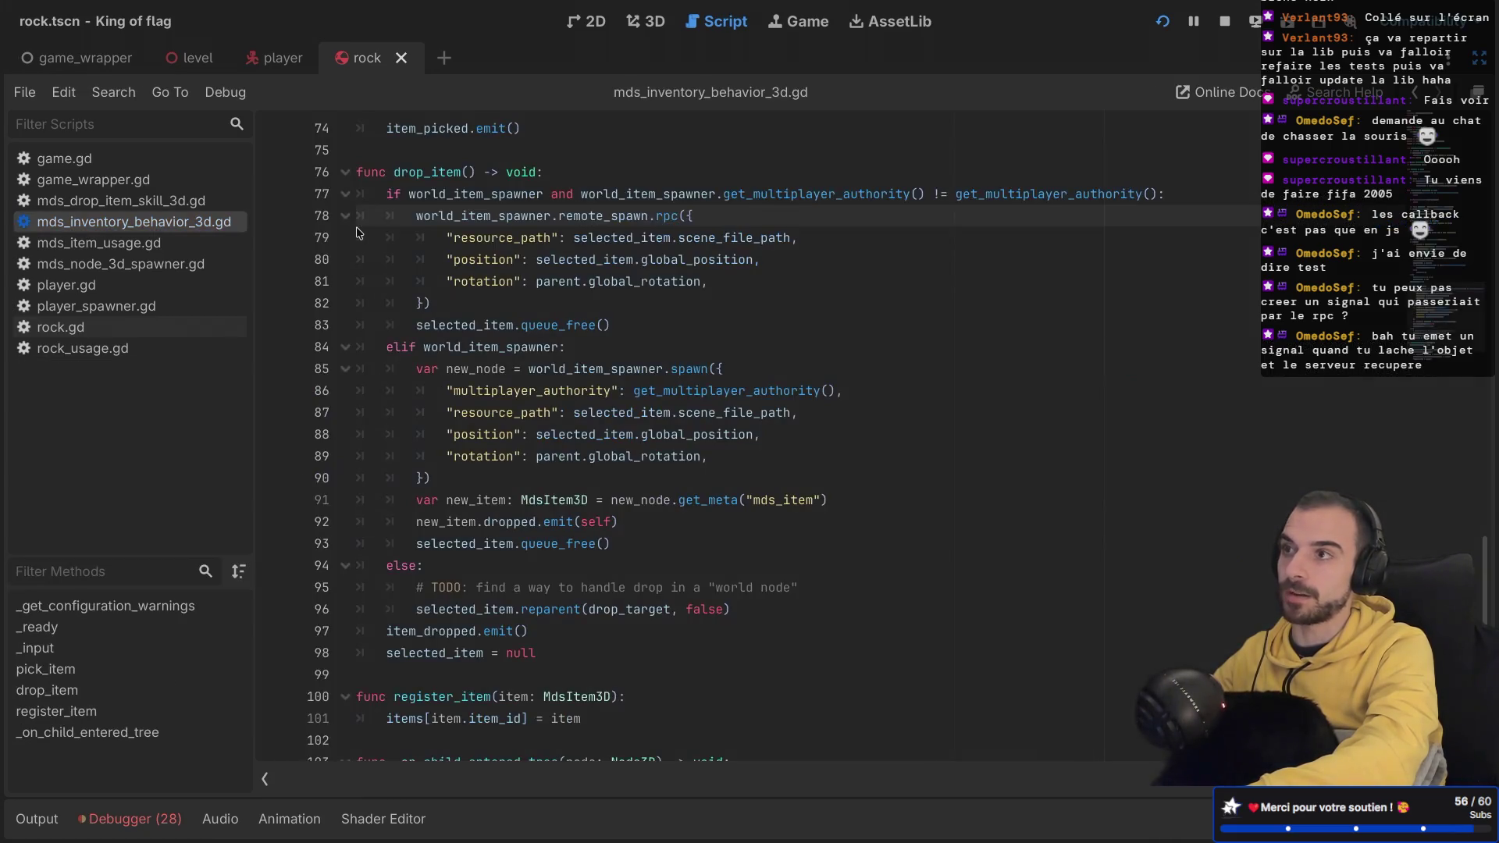
Step: Inspect new_item and its dropped signal emit on lines 91–92
{"action": "left_click_drag", "start_coordinate": [460, 499], "coordinate": [508, 505]}
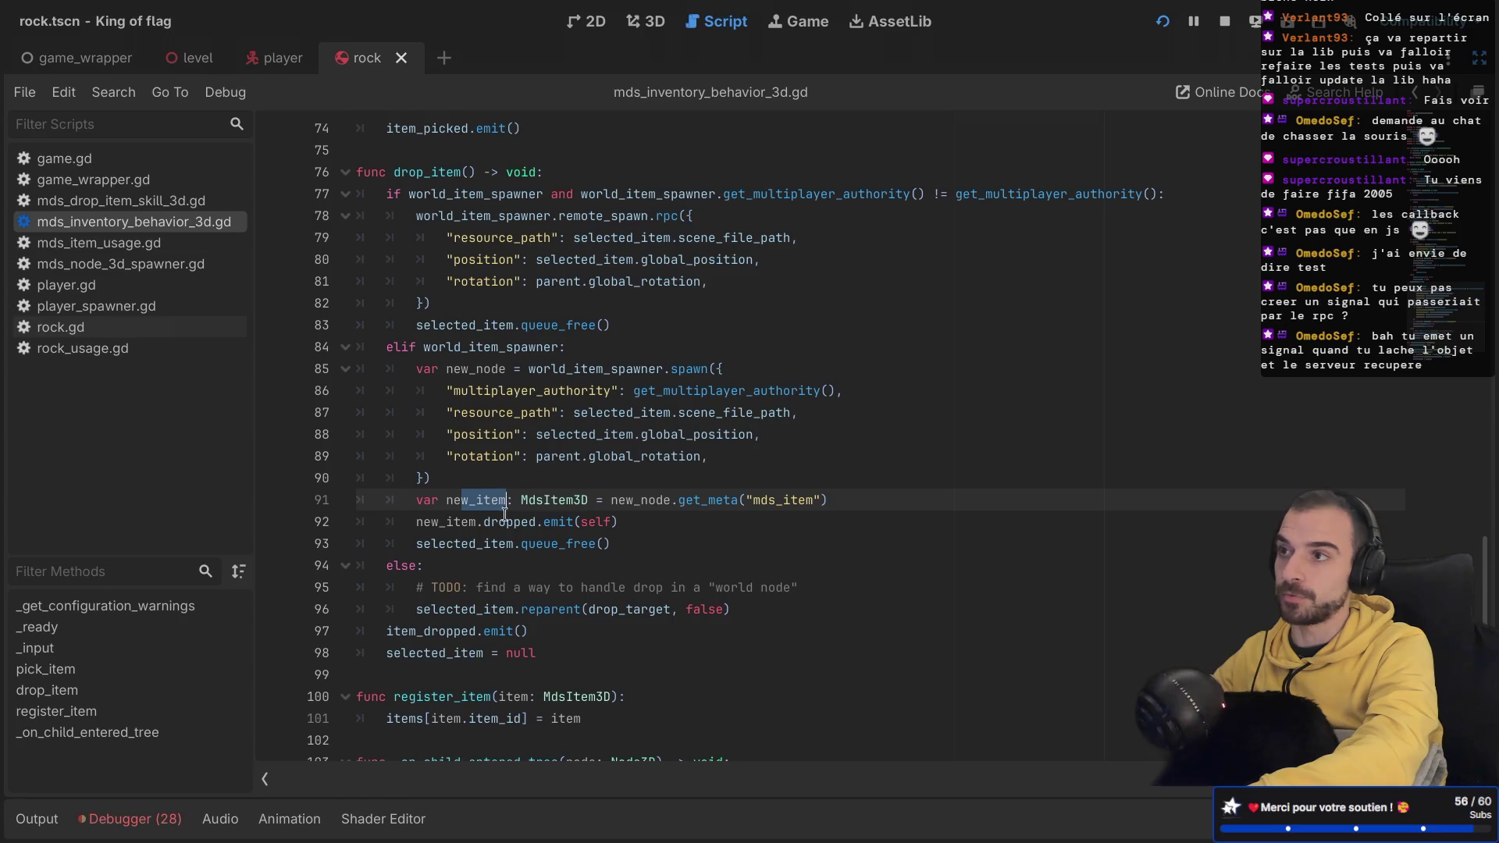
{"action": "double_click", "coordinate": [500, 522]}
{"action": "left_click", "coordinate": [499, 543]}
{"action": "left_click", "coordinate": [482, 521]}
{"action": "left_click_drag", "start_coordinate": [481, 521], "coordinate": [535, 521]}
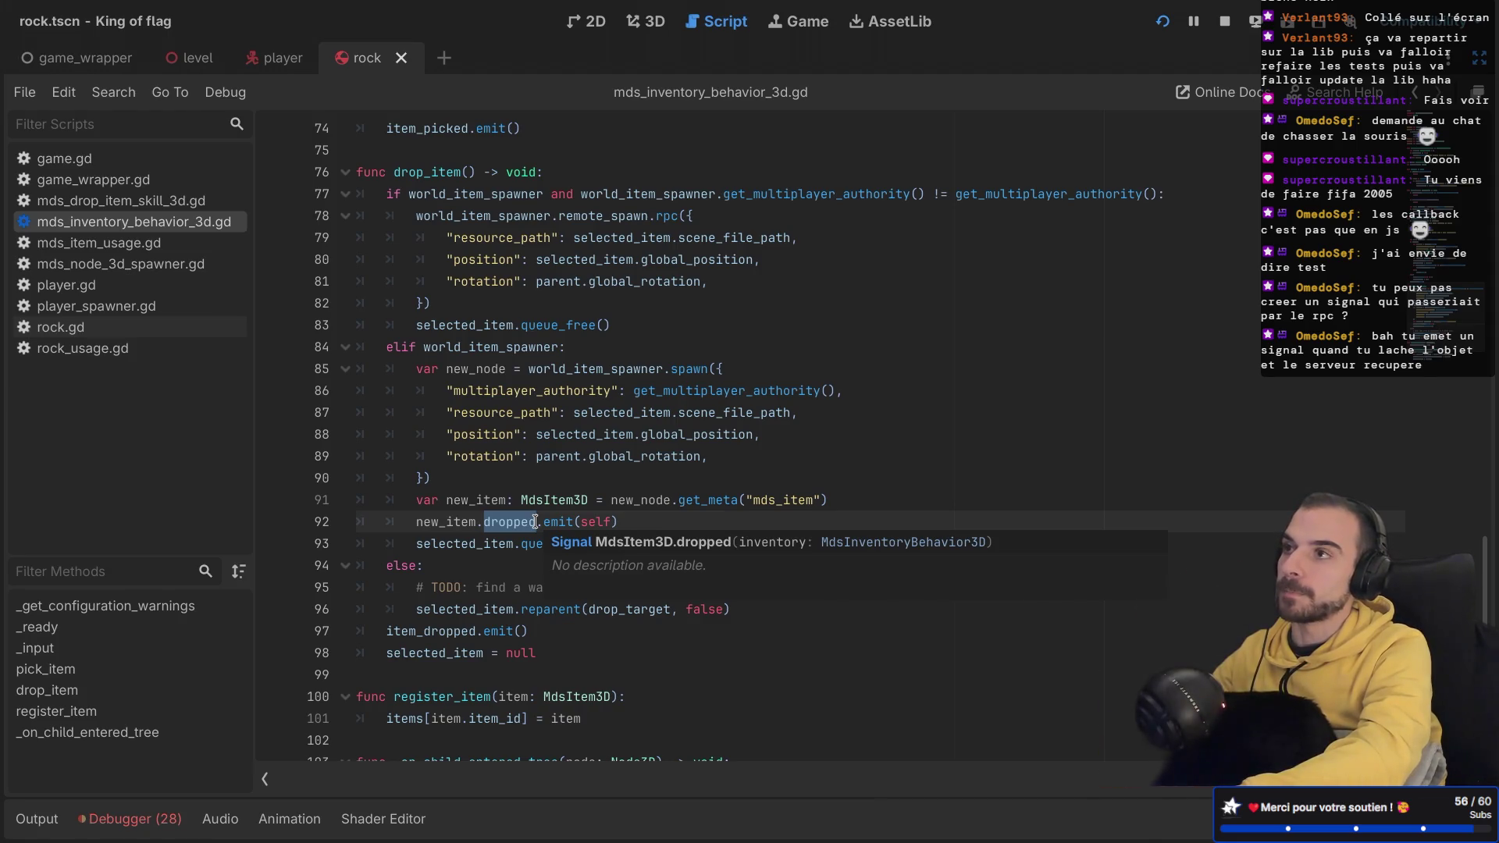
{"action": "mouse_move", "coordinate": [628, 260]}
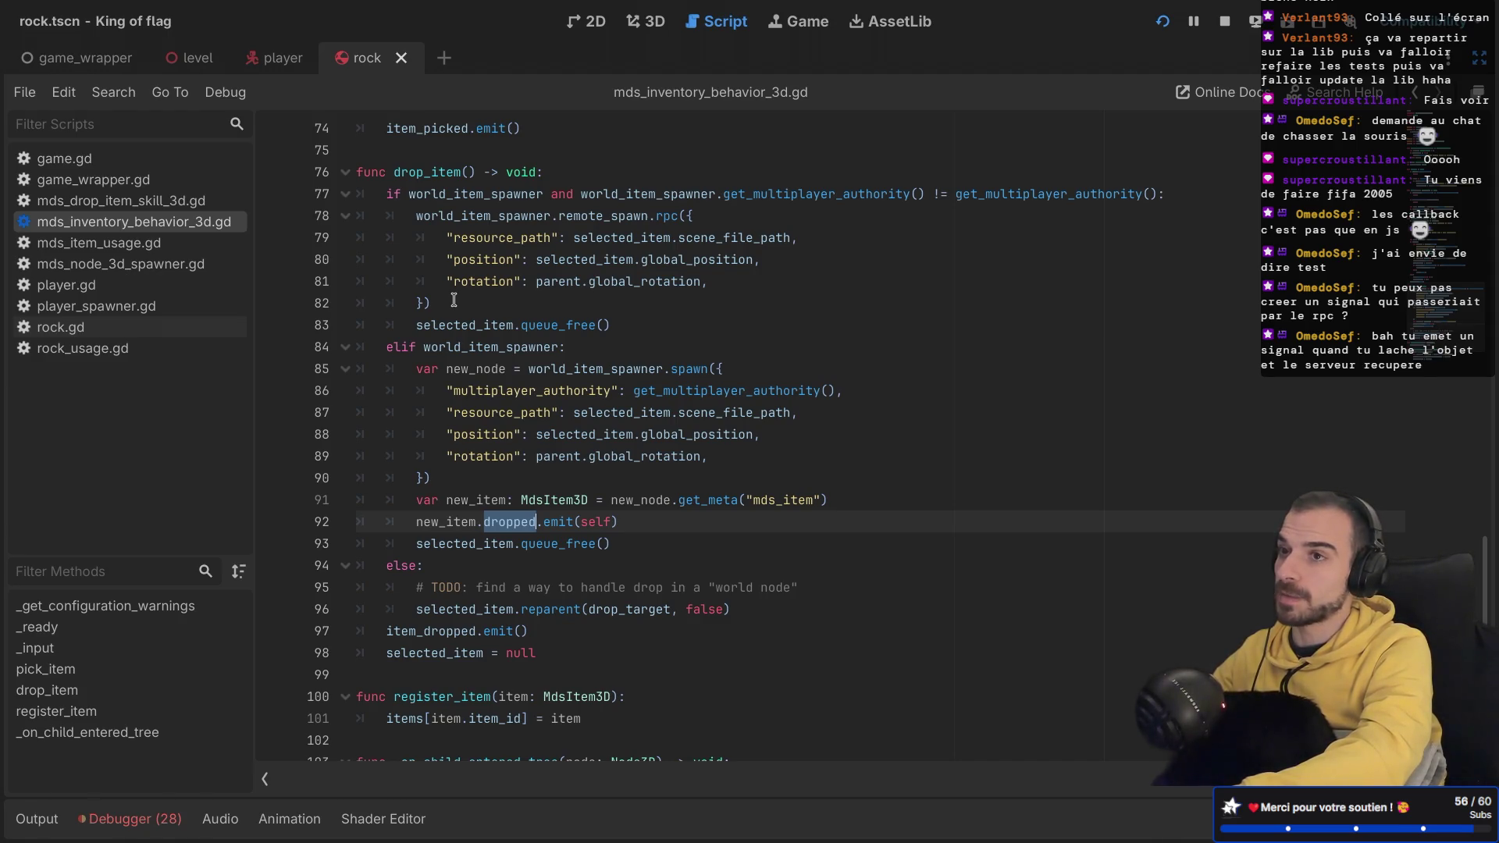
Step: Add a "toto" lambda printing "coucou" to the rpc dictionary and save the script
{"action": "left_click", "coordinate": [701, 284]}
{"action": "type", "text": ","}
{"action": "key", "text": "Return"}
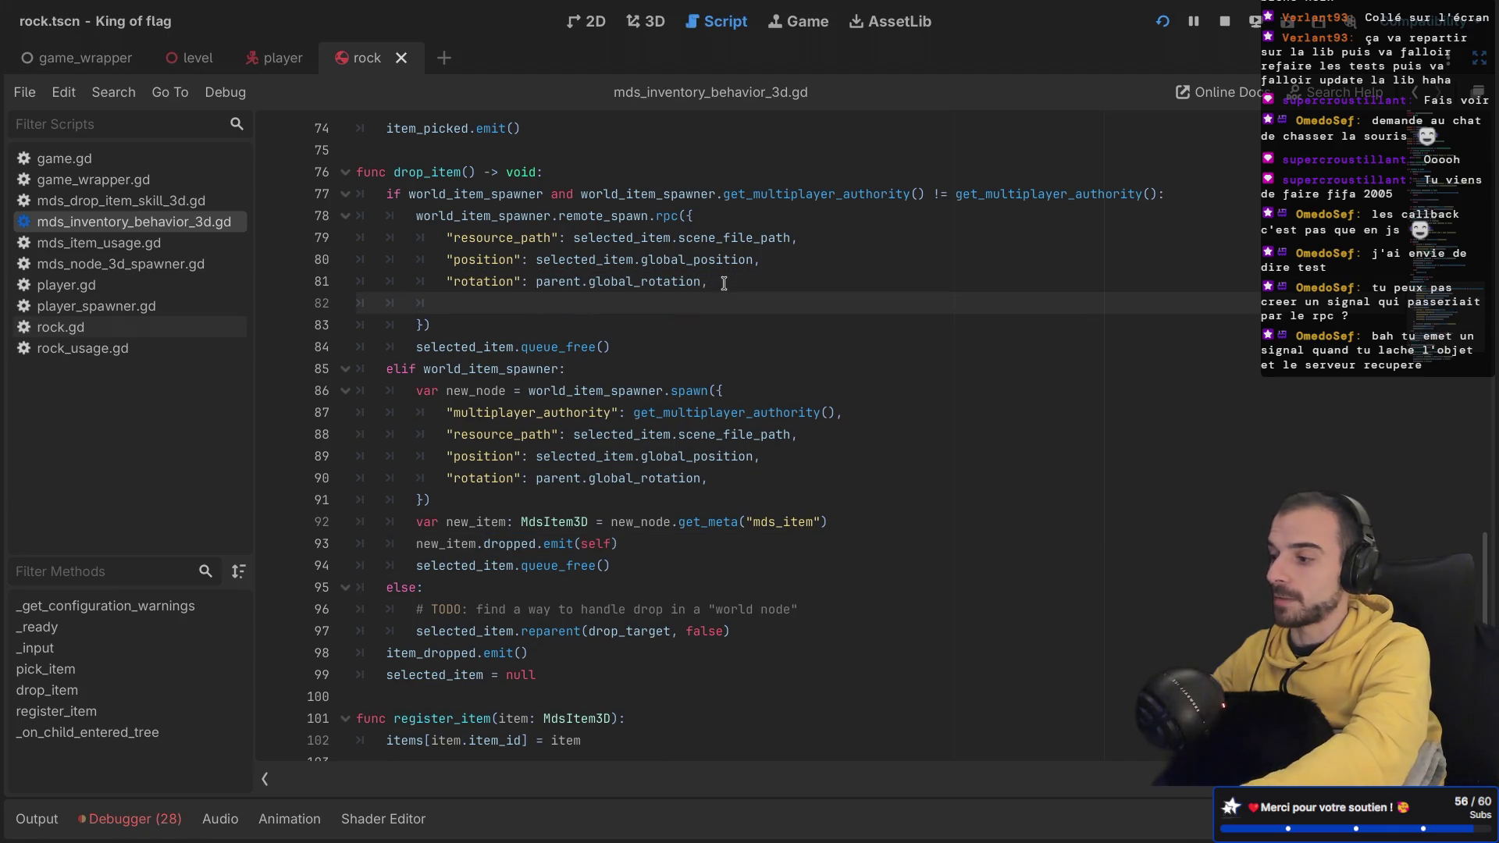
{"action": "type", "text": "\"toto\": "}
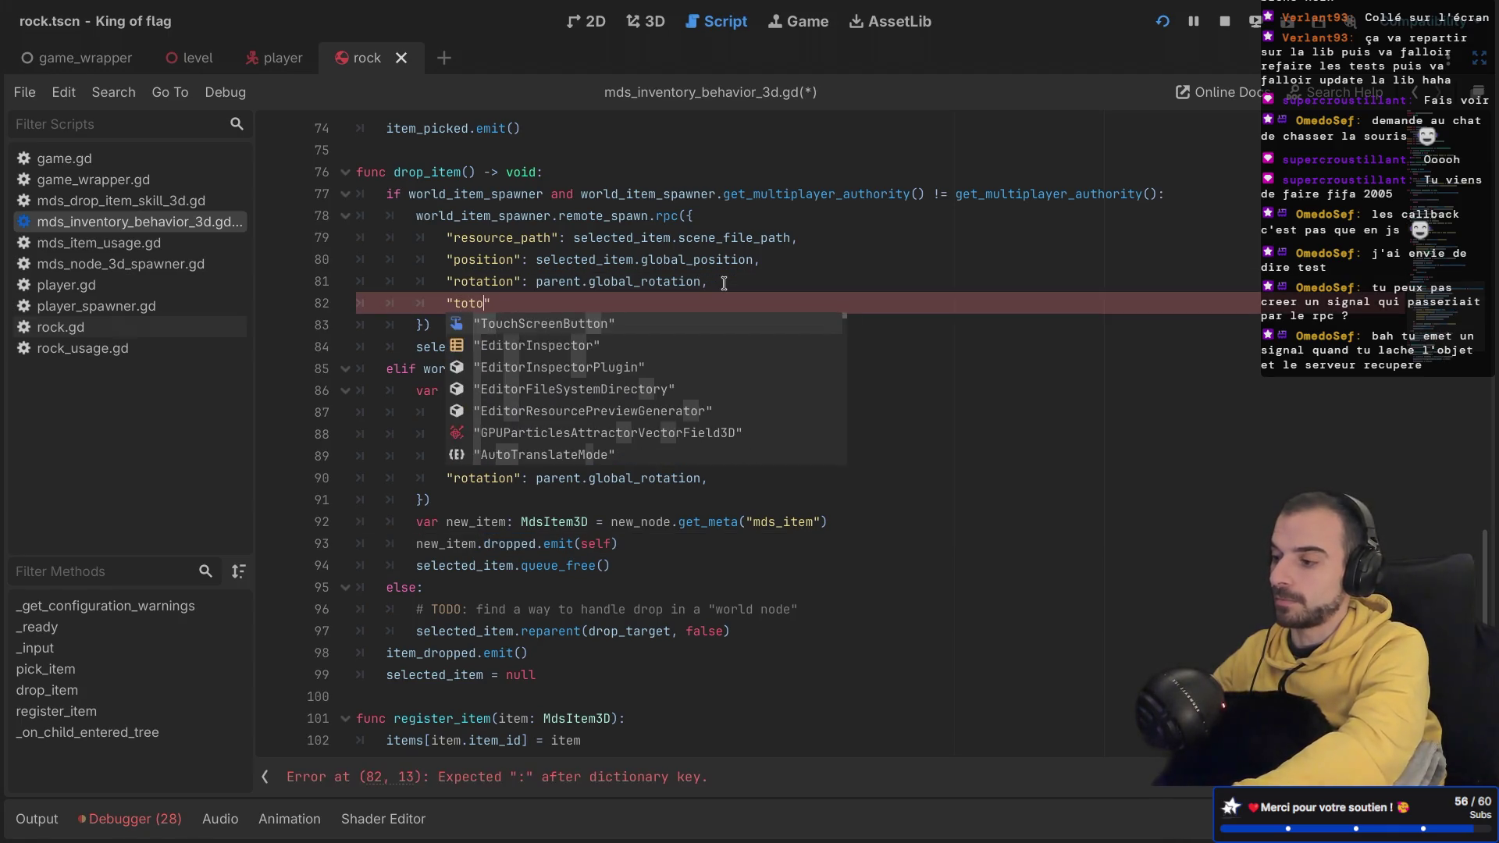
{"action": "type", "text": "func():"}
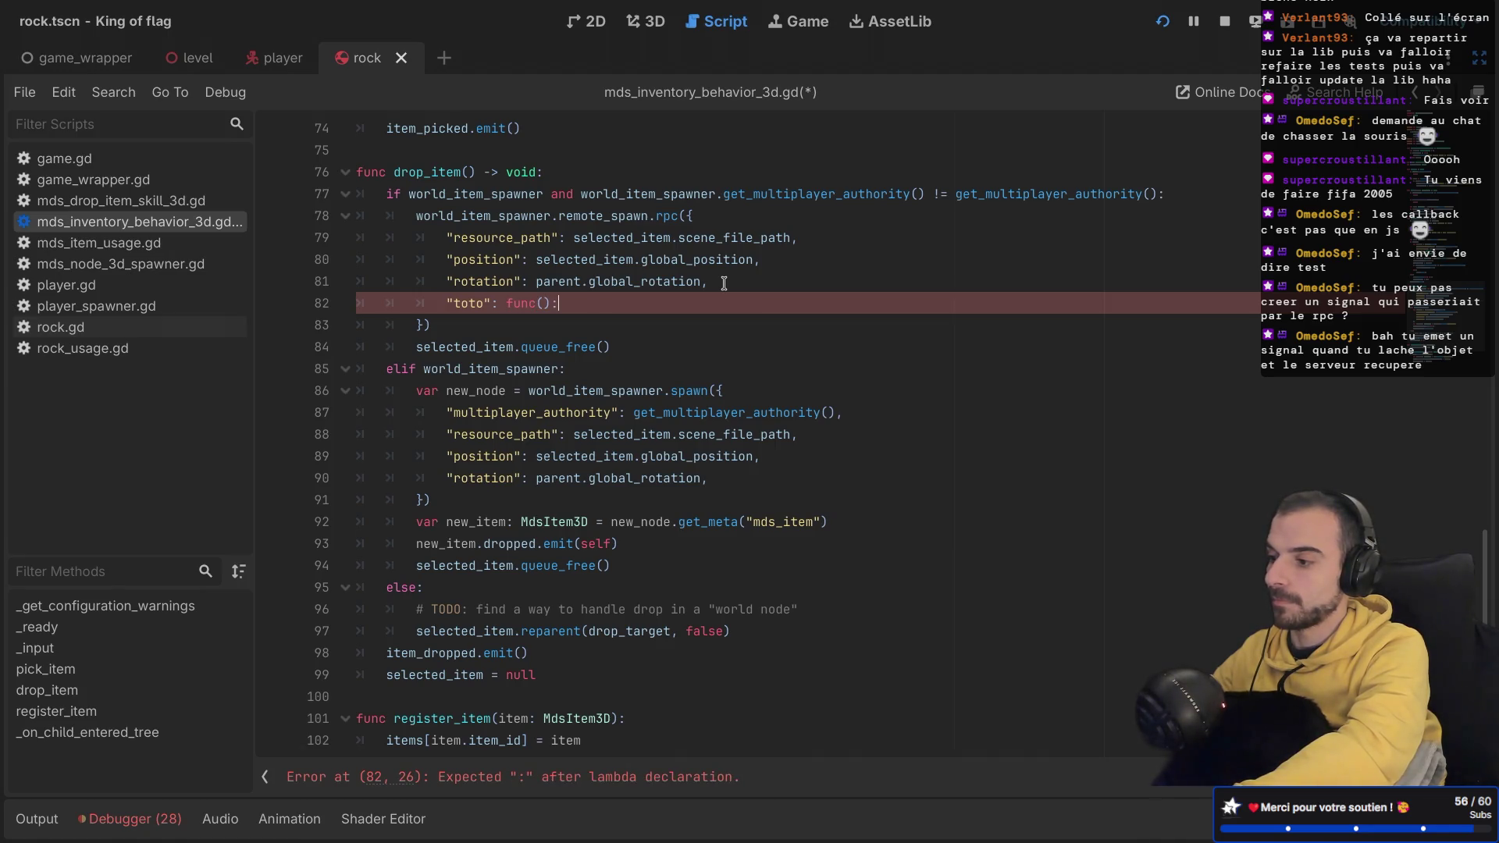
{"action": "key", "text": "Return"}
{"action": "type", "text": "print("}
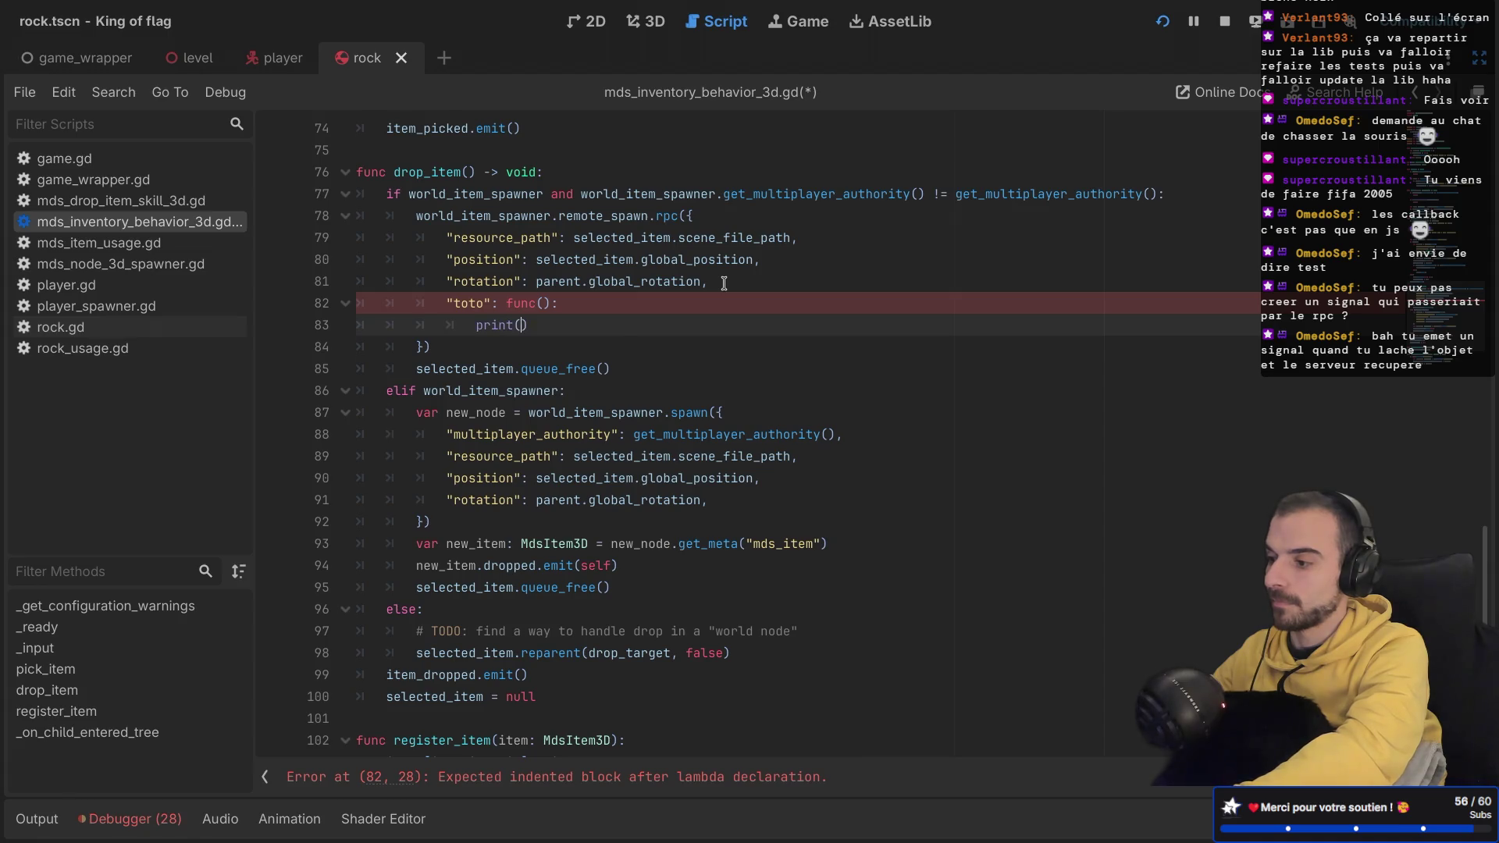
{"action": "type", "text": "\"coucou"}
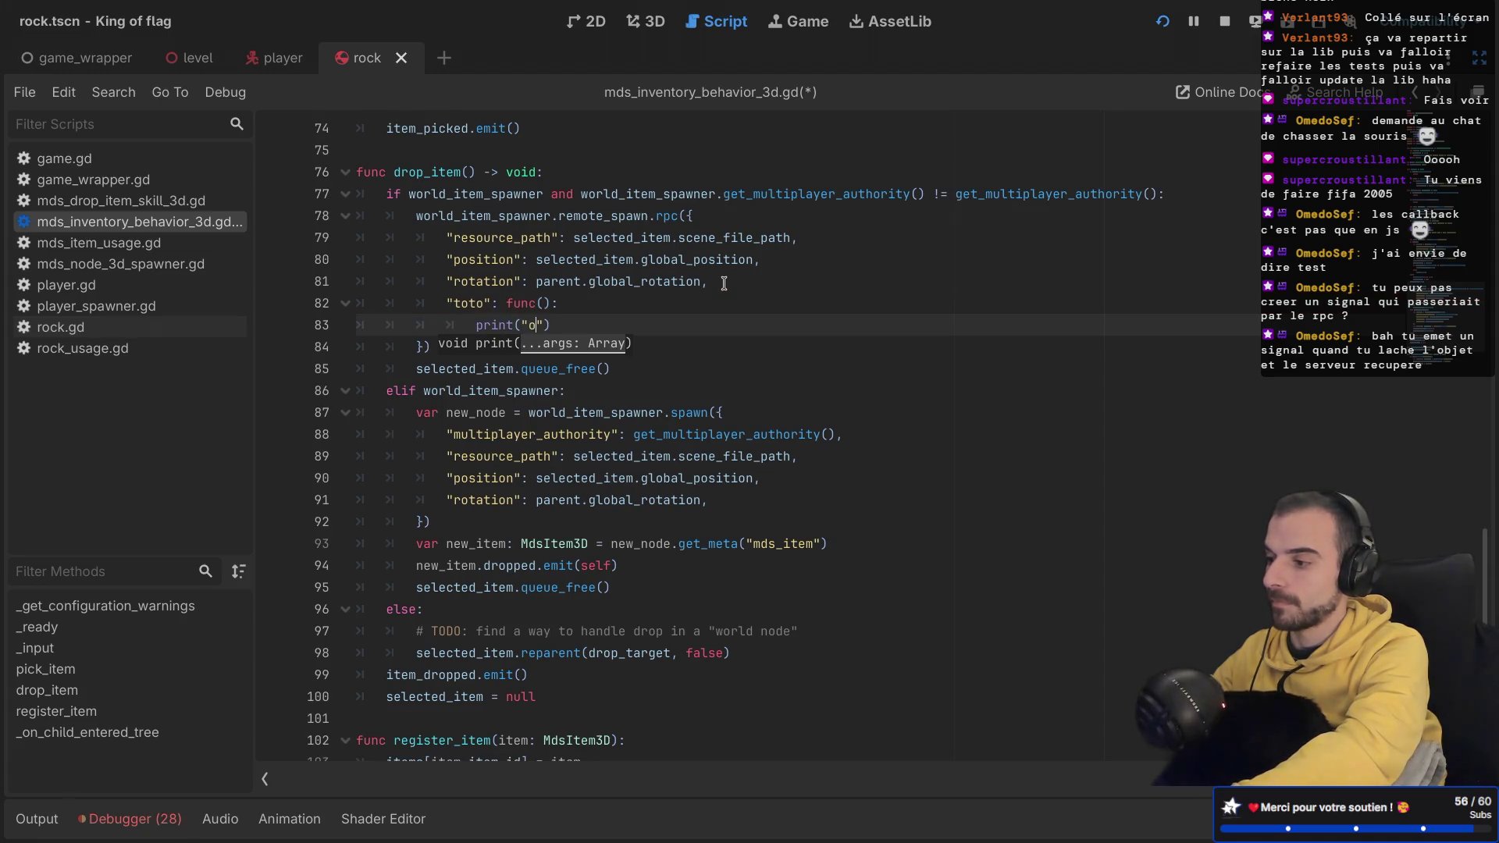
{"action": "key", "text": "ctrl+s"}
Step: Jump from the remote_spawn call to its definition in mds_node_3d_spawner.gd
{"action": "left_click", "coordinate": [642, 258]}
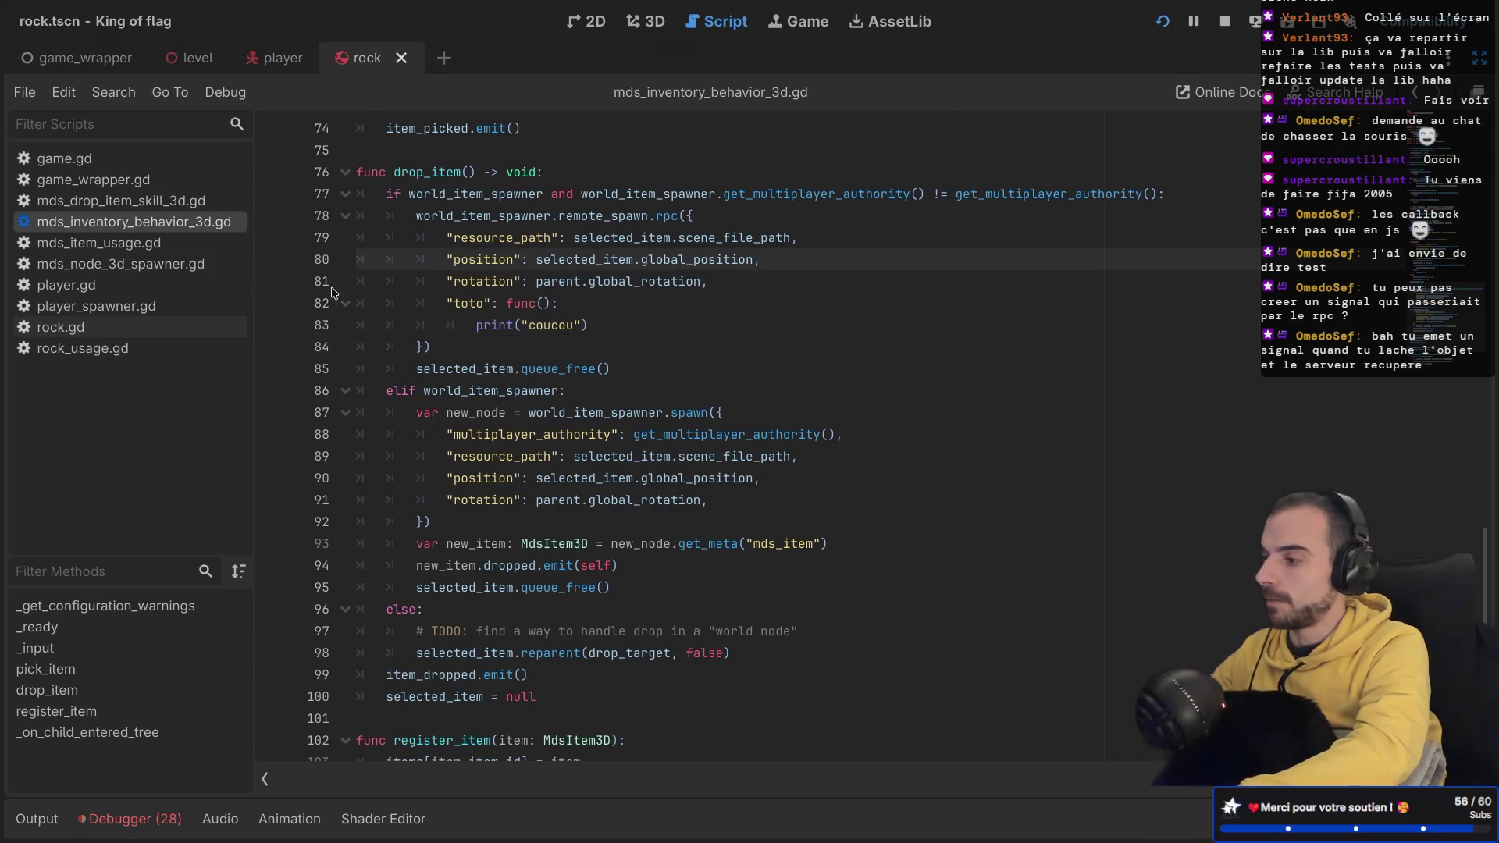
{"action": "left_click", "coordinate": [166, 202]}
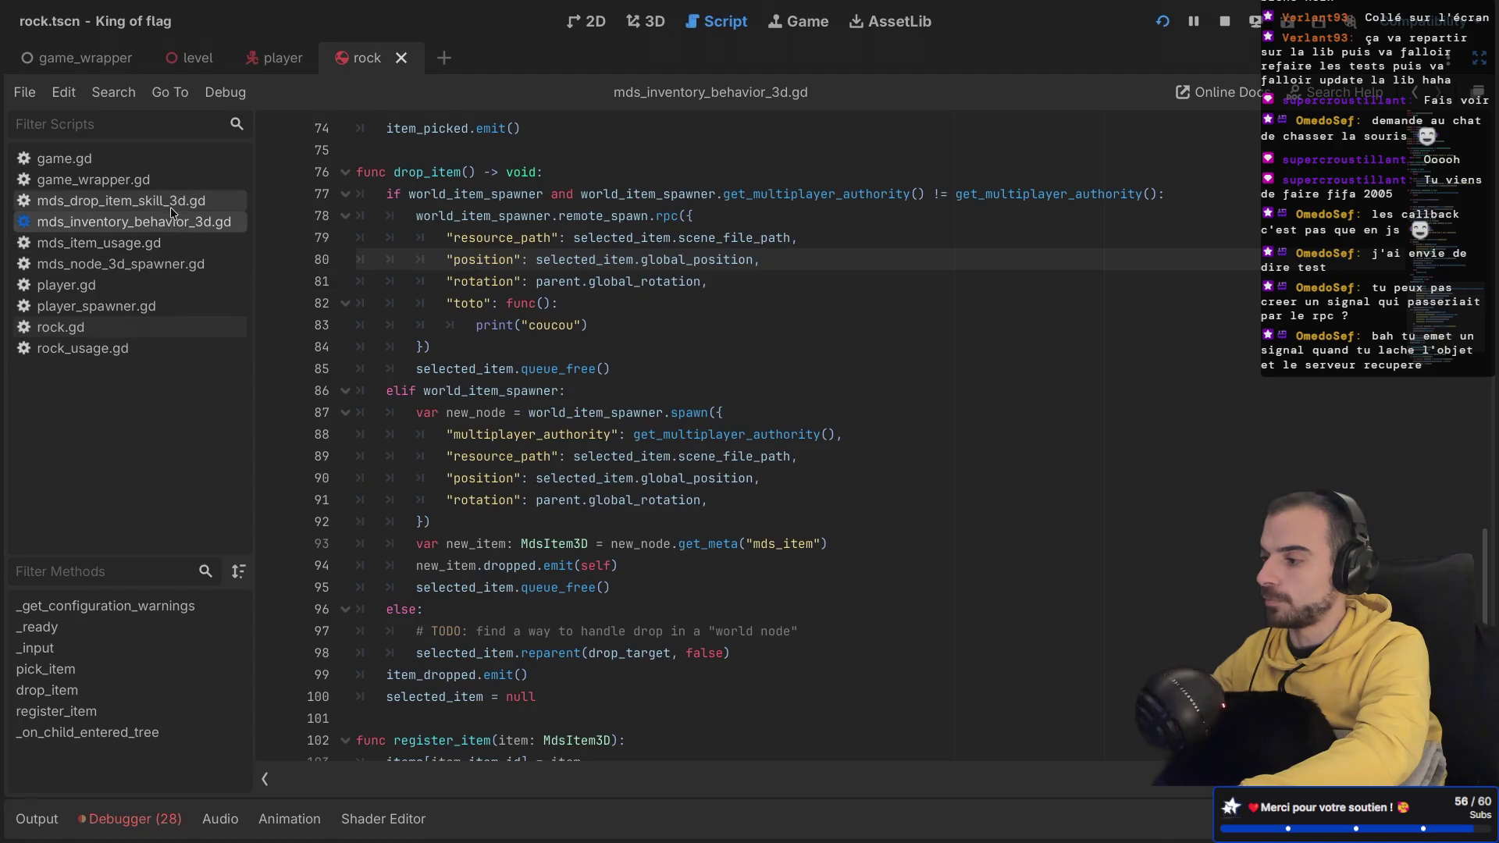
{"action": "left_click", "coordinate": [158, 224]}
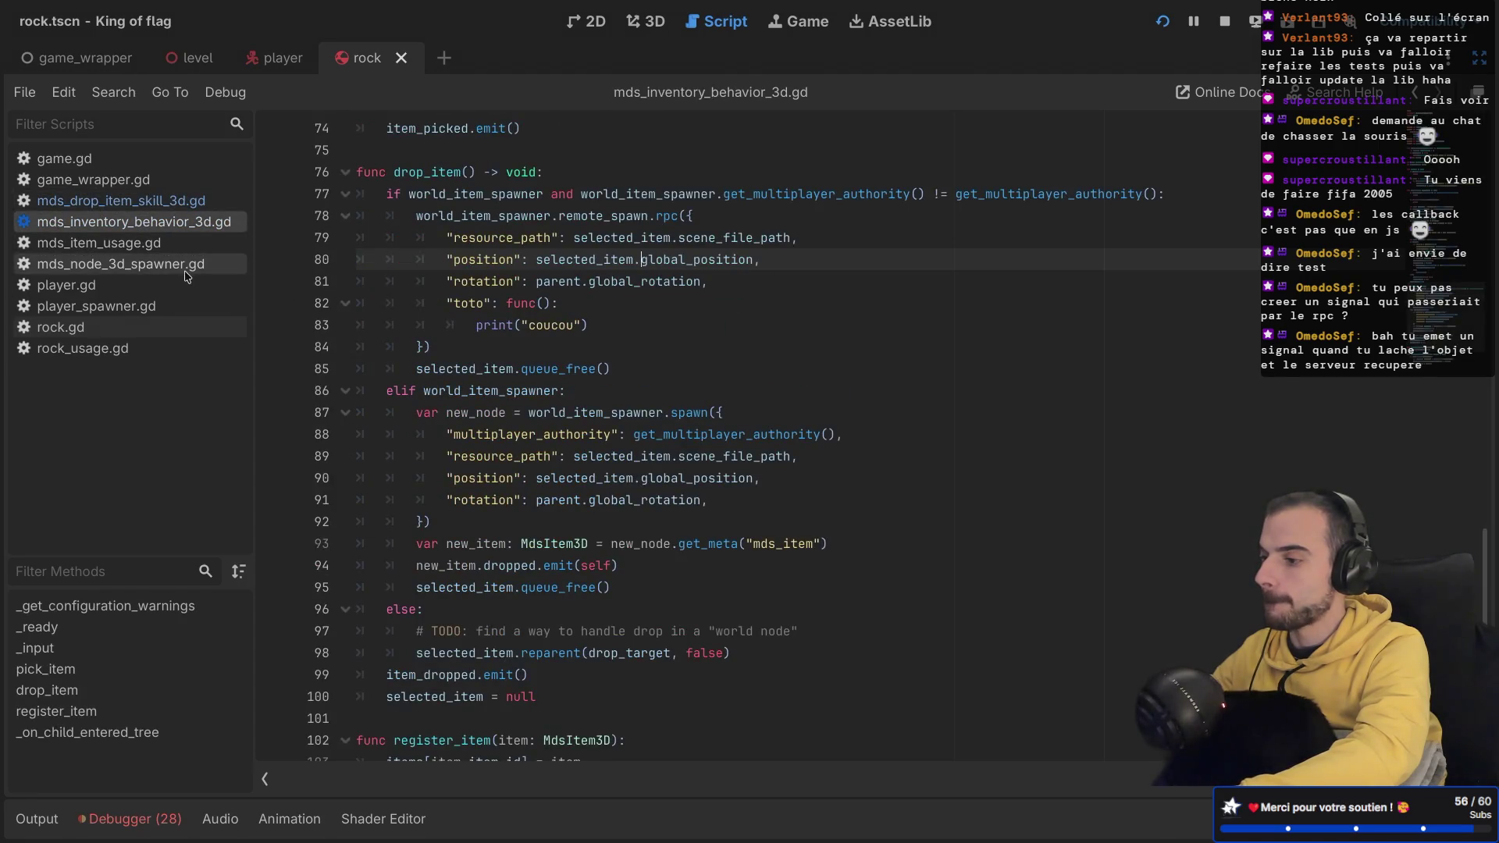
{"action": "left_click", "coordinate": [588, 218], "text": "ctrl"}
Step: Duplicate line 21 of remote_spawn and turn the copy into a data["toto"] access
{"action": "left_click", "coordinate": [670, 545]}
{"action": "left_click_drag", "start_coordinate": [848, 575], "coordinate": [848, 551]}
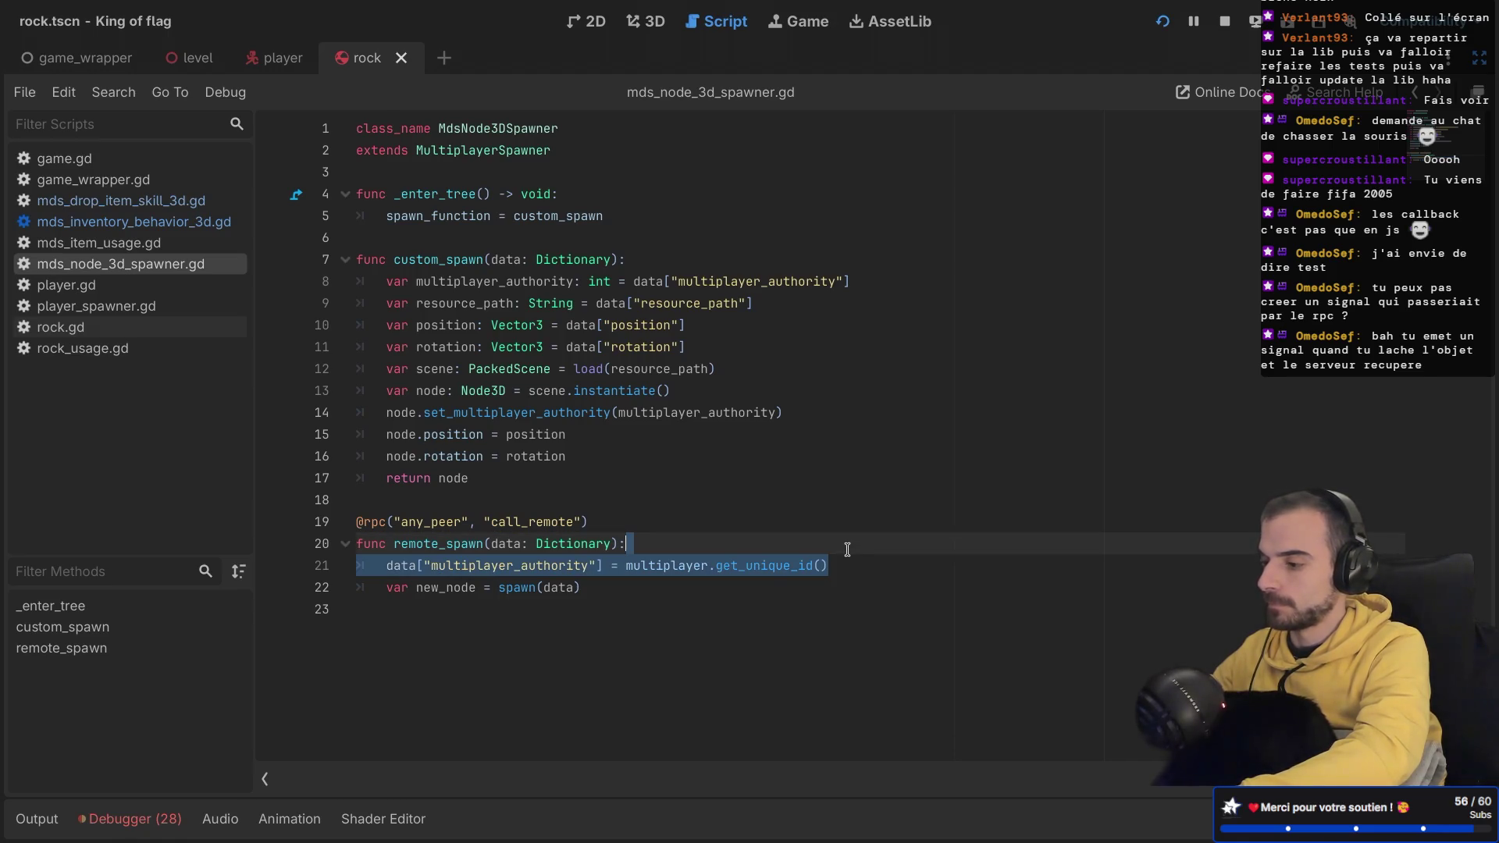
{"action": "key", "text": "Right"}
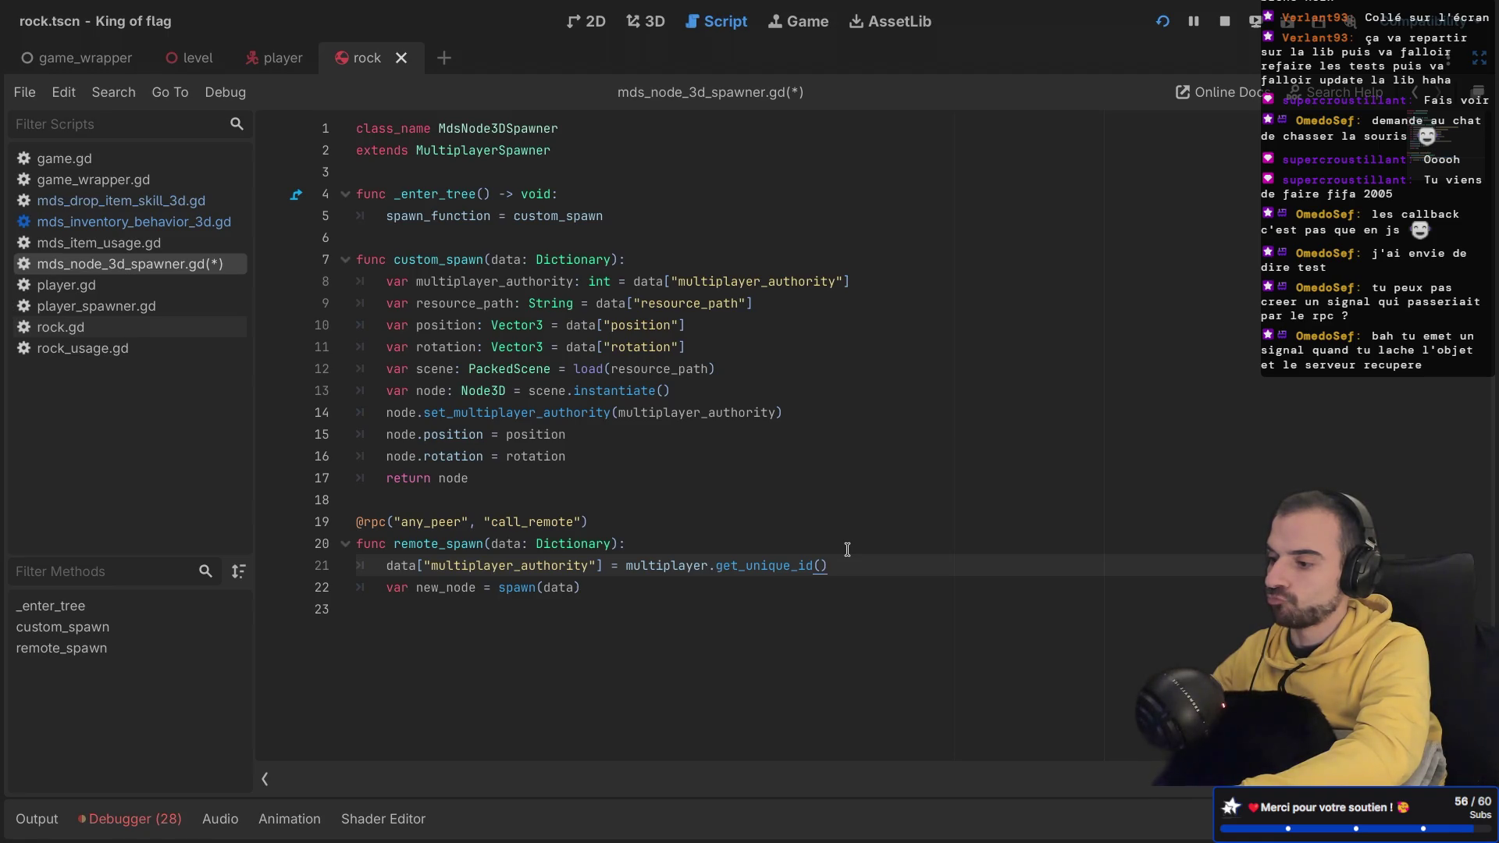
{"action": "key", "text": "ctrl+shift+d"}
{"action": "double_click", "coordinate": [551, 579]}
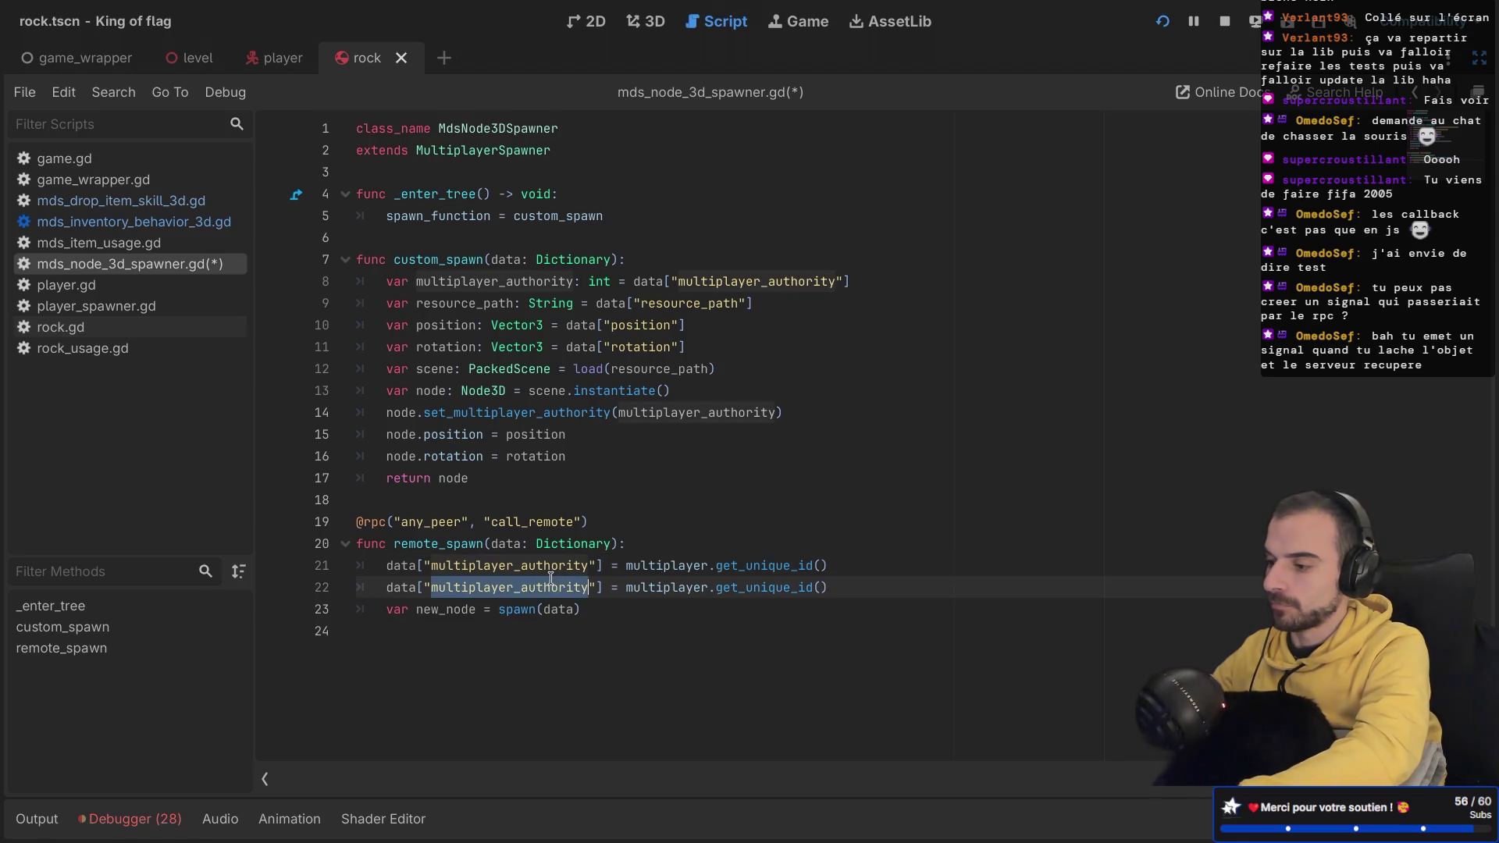
{"action": "type", "text": "toto"}
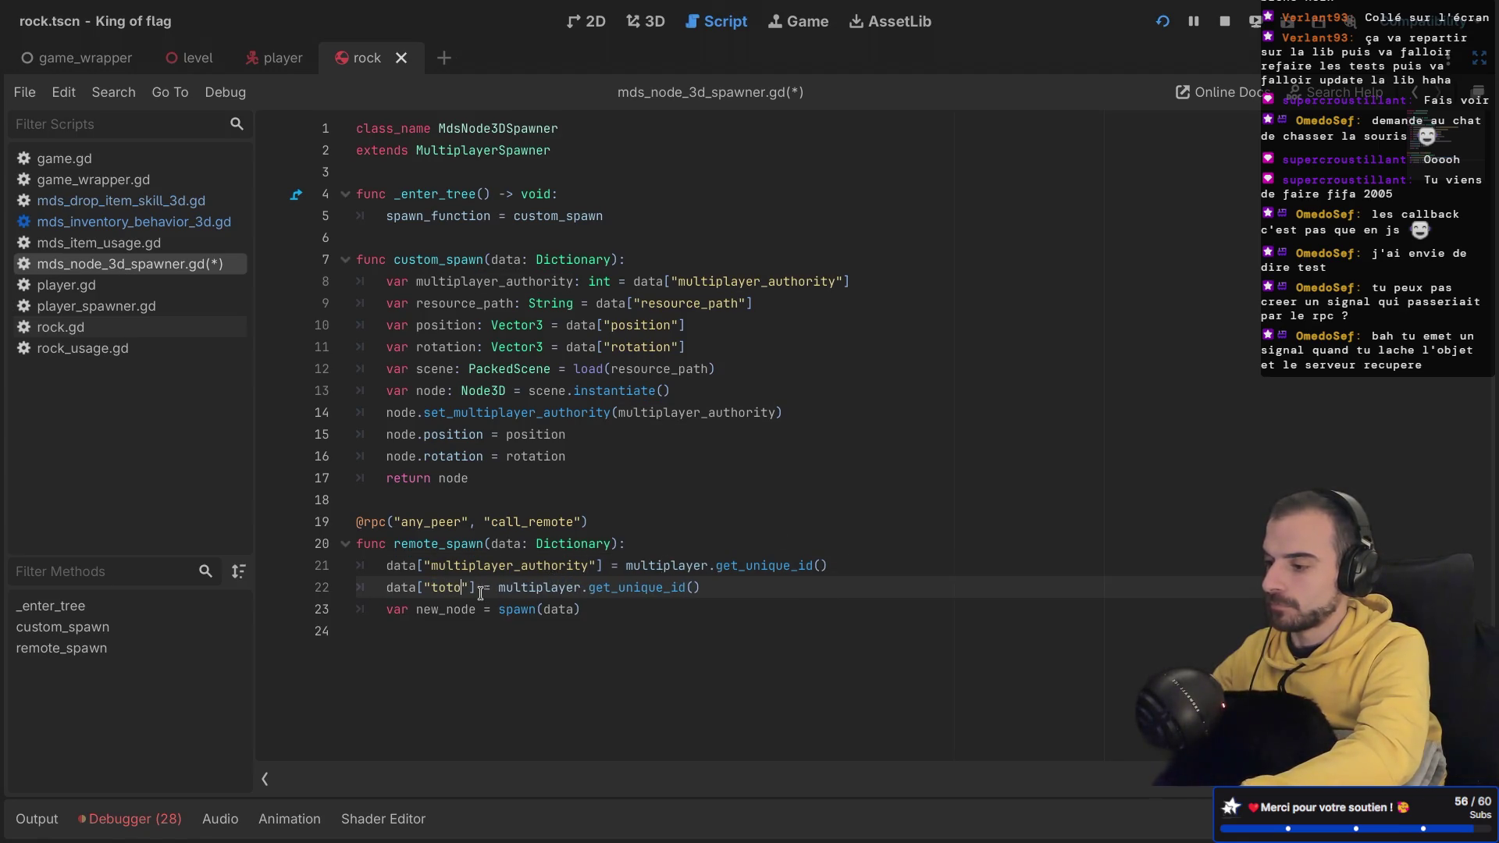
{"action": "left_click_drag", "start_coordinate": [385, 587], "coordinate": [613, 587]}
{"action": "key", "text": "BackSpace"}
{"action": "type", "text": "data[\"toto\"]"}
Step: Store it as var toto, add print(toto), save, set a line-24 breakpoint, and run
{"action": "left_click", "coordinate": [391, 587]}
{"action": "type", "text": "var "}
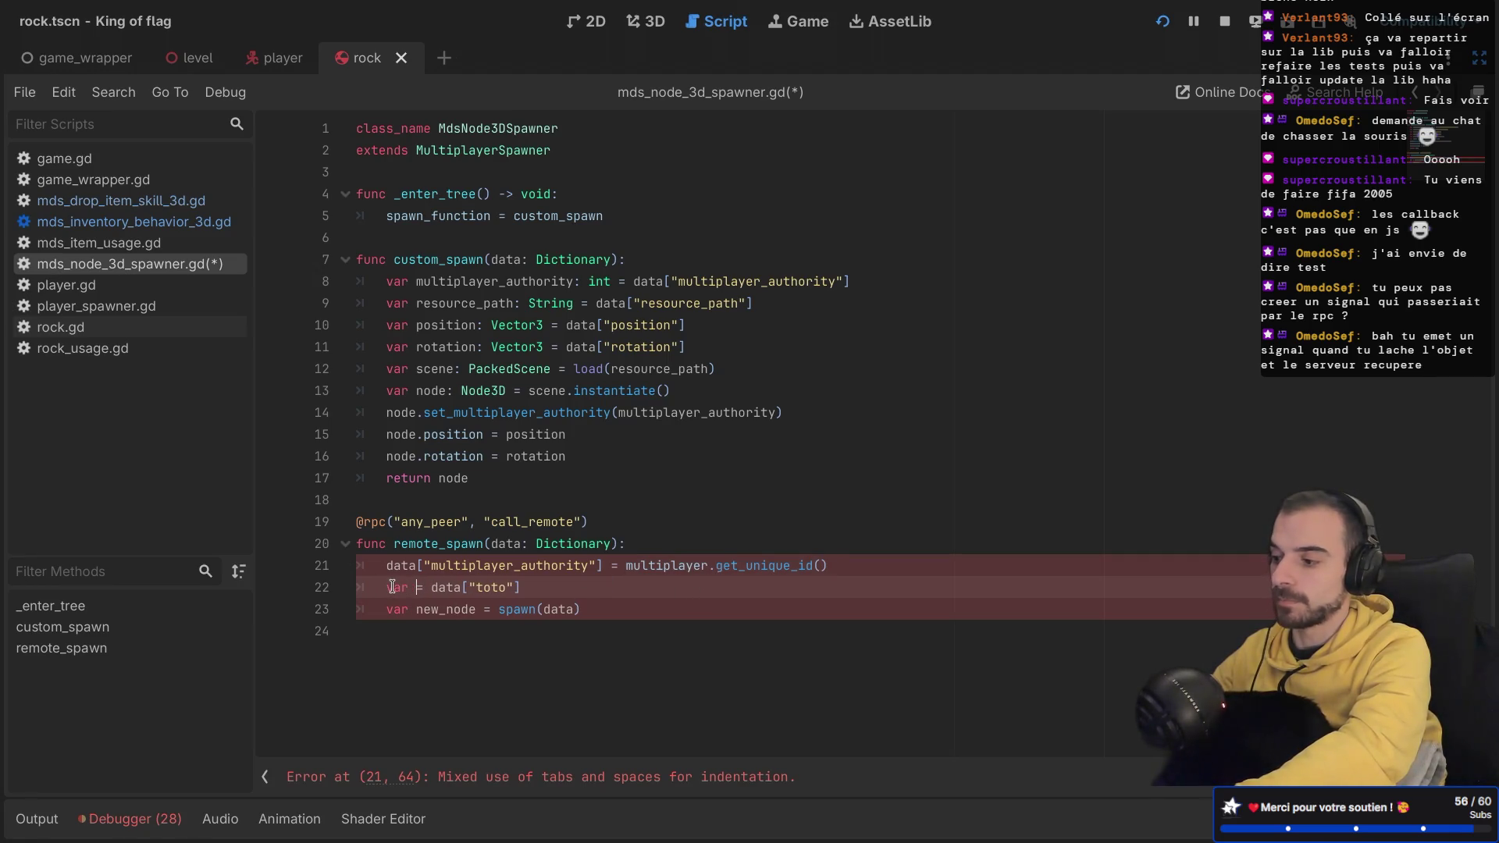
{"action": "type", "text": "toto"}
{"action": "left_click", "coordinate": [617, 585]}
{"action": "key", "text": "ctrl+s"}
{"action": "key", "text": "Return"}
{"action": "type", "text": "print(toto"}
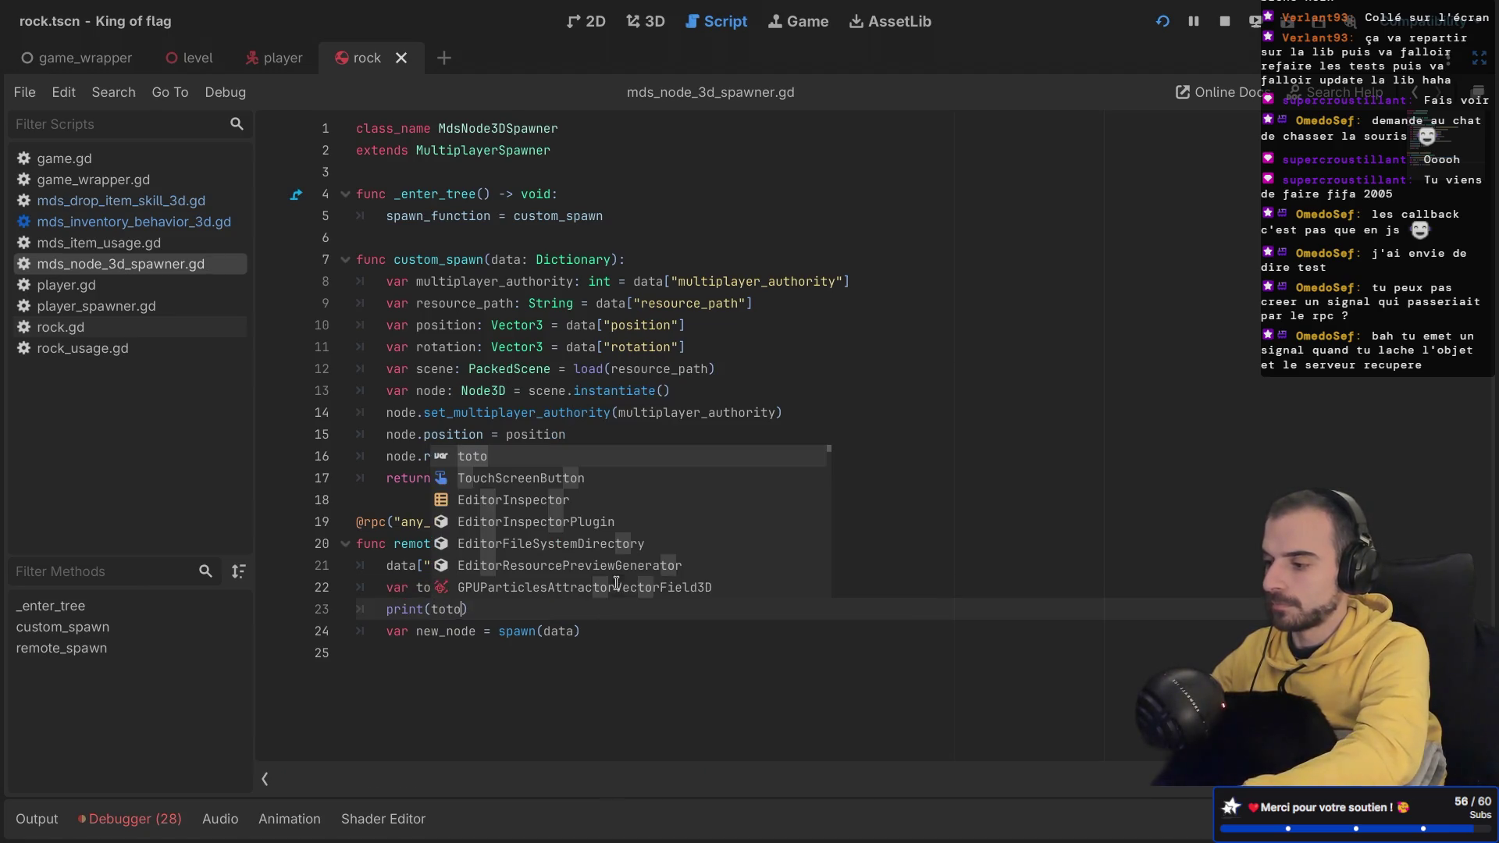
{"action": "left_click", "coordinate": [906, 595]}
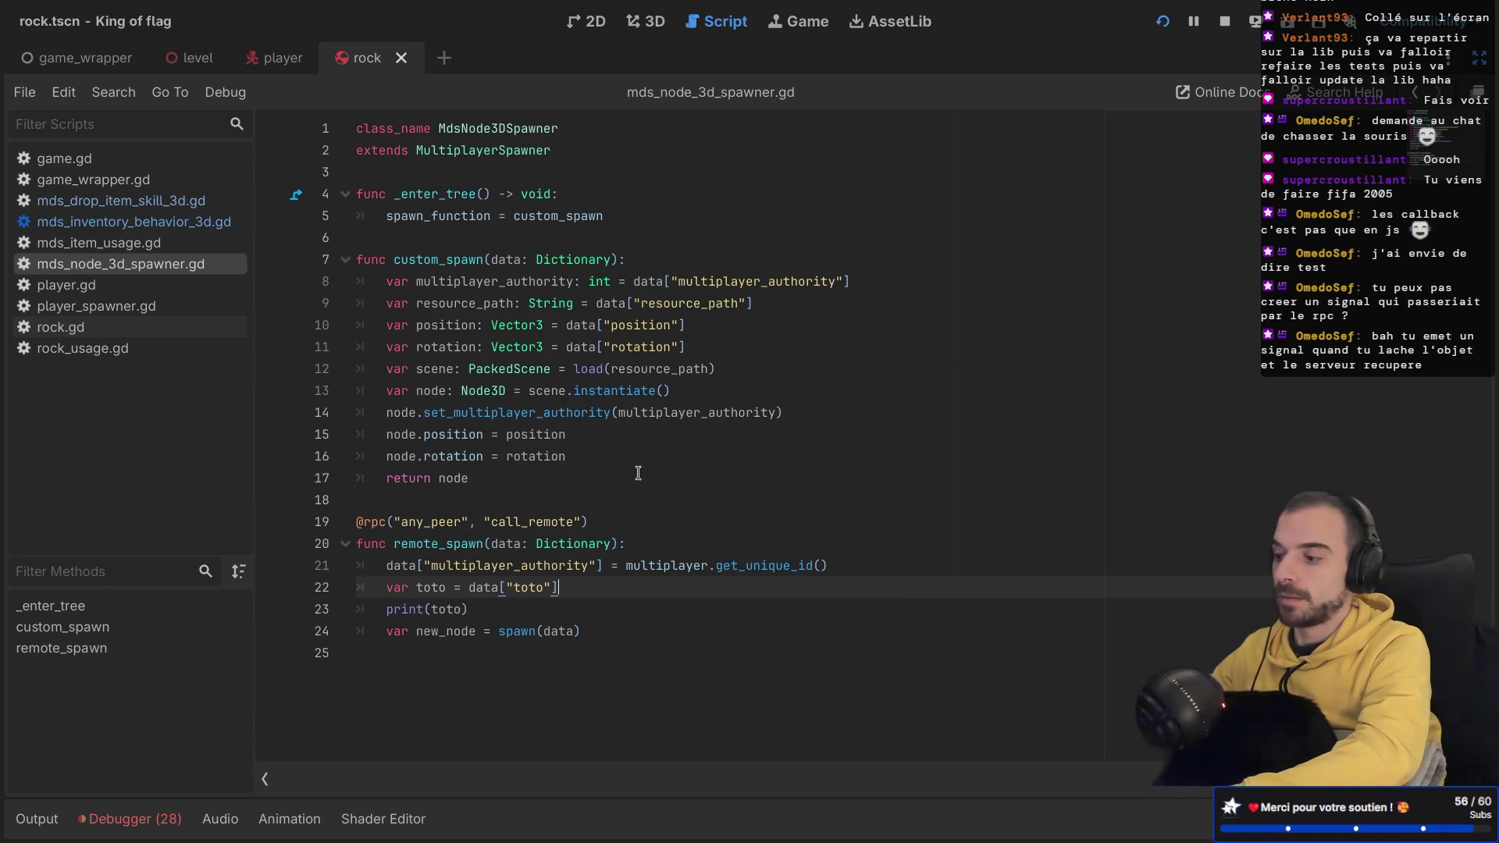
{"action": "left_click", "coordinate": [274, 632]}
{"action": "key", "text": "super+b"}
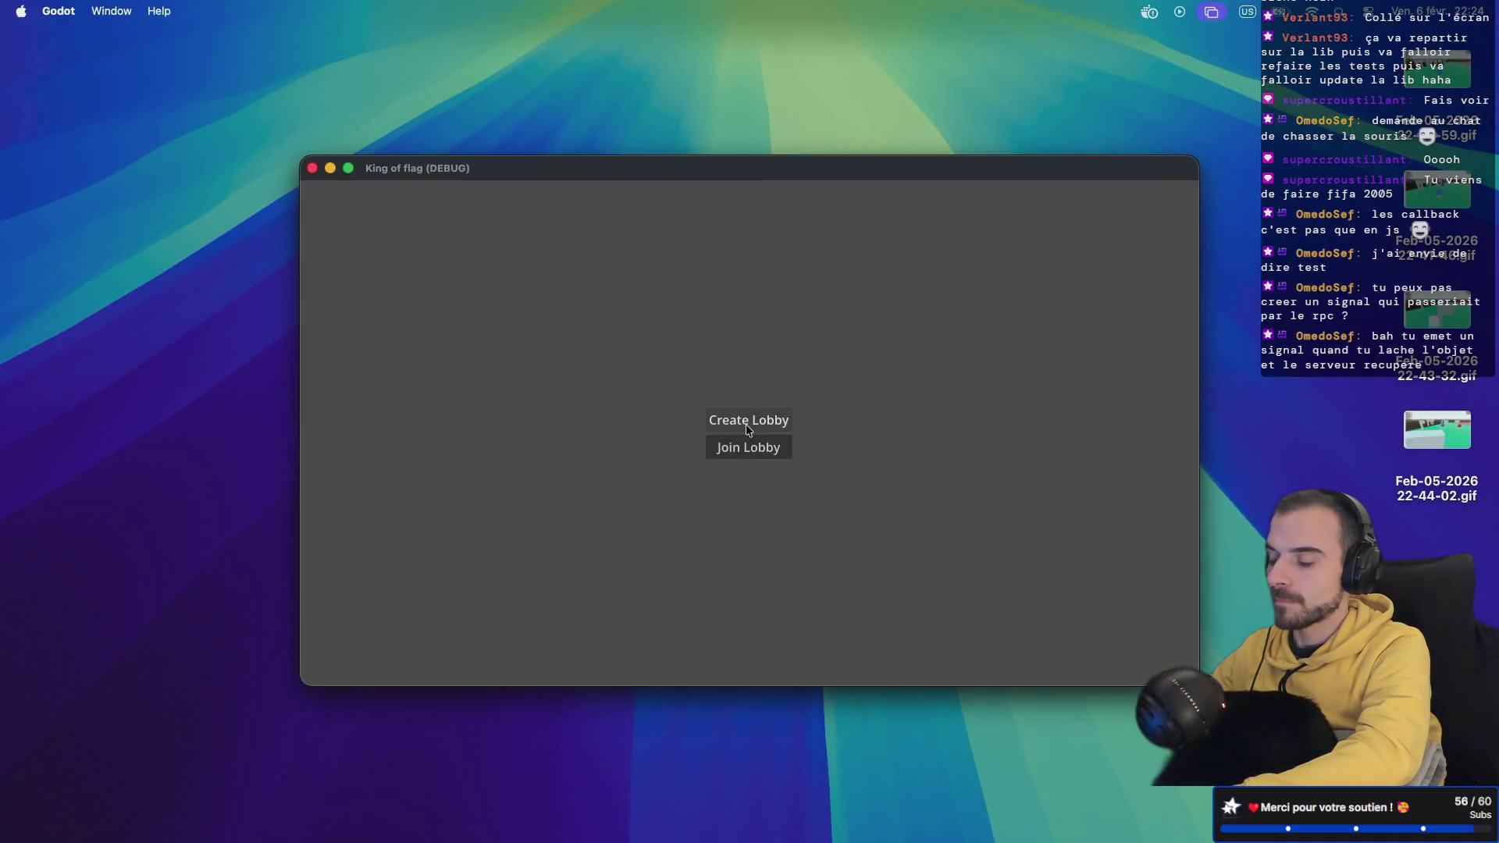
Step: Host a lobby in the first game window and join lobby 1162972 from the second
{"action": "left_click", "coordinate": [746, 424]}
{"action": "left_click_drag", "start_coordinate": [777, 166], "coordinate": [1115, 238]}
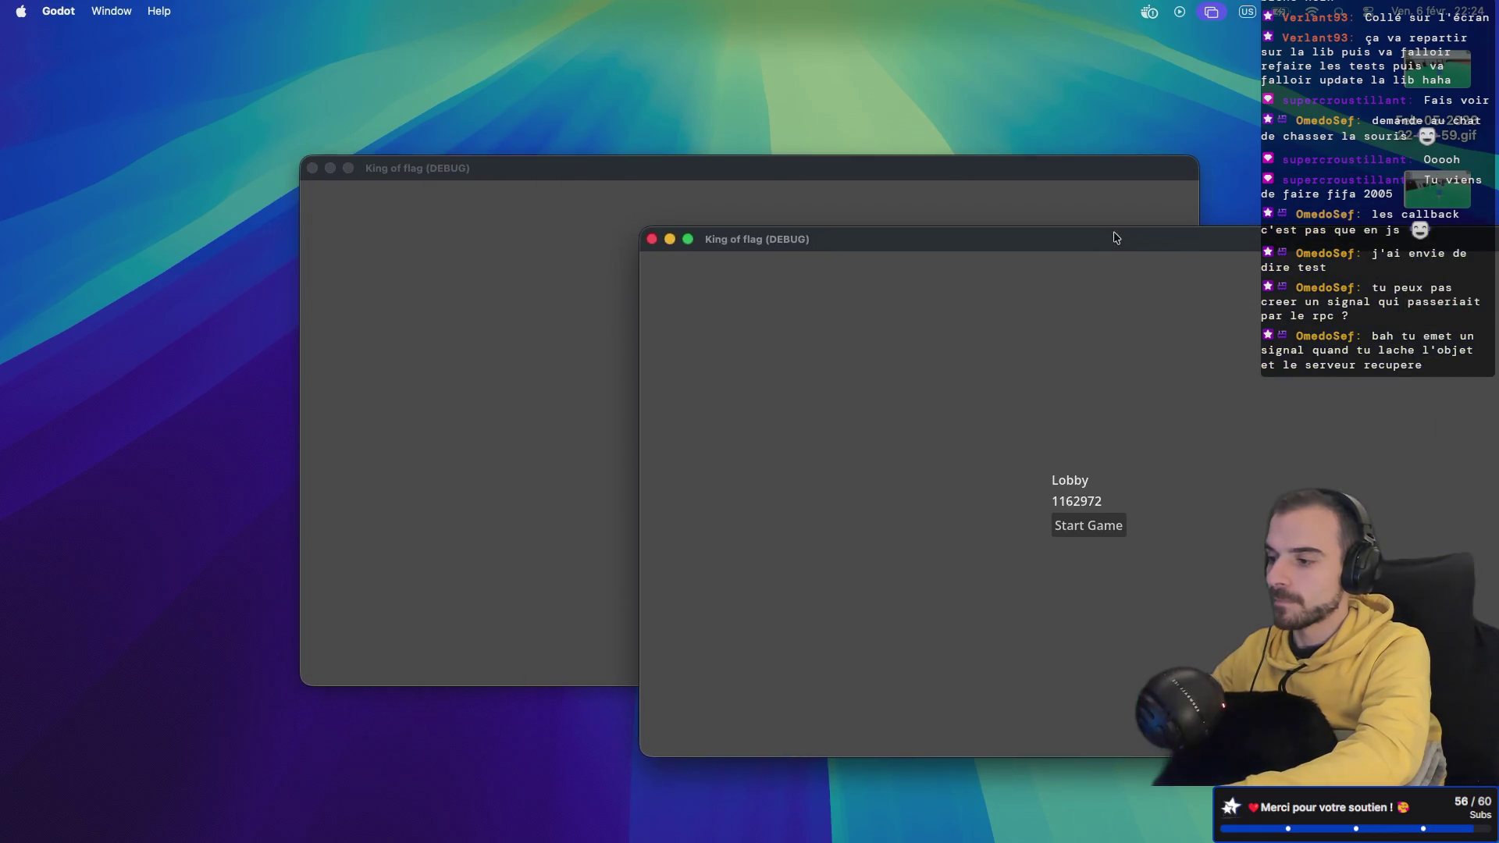
{"action": "left_click", "coordinate": [862, 208]}
{"action": "left_click", "coordinate": [751, 445]}
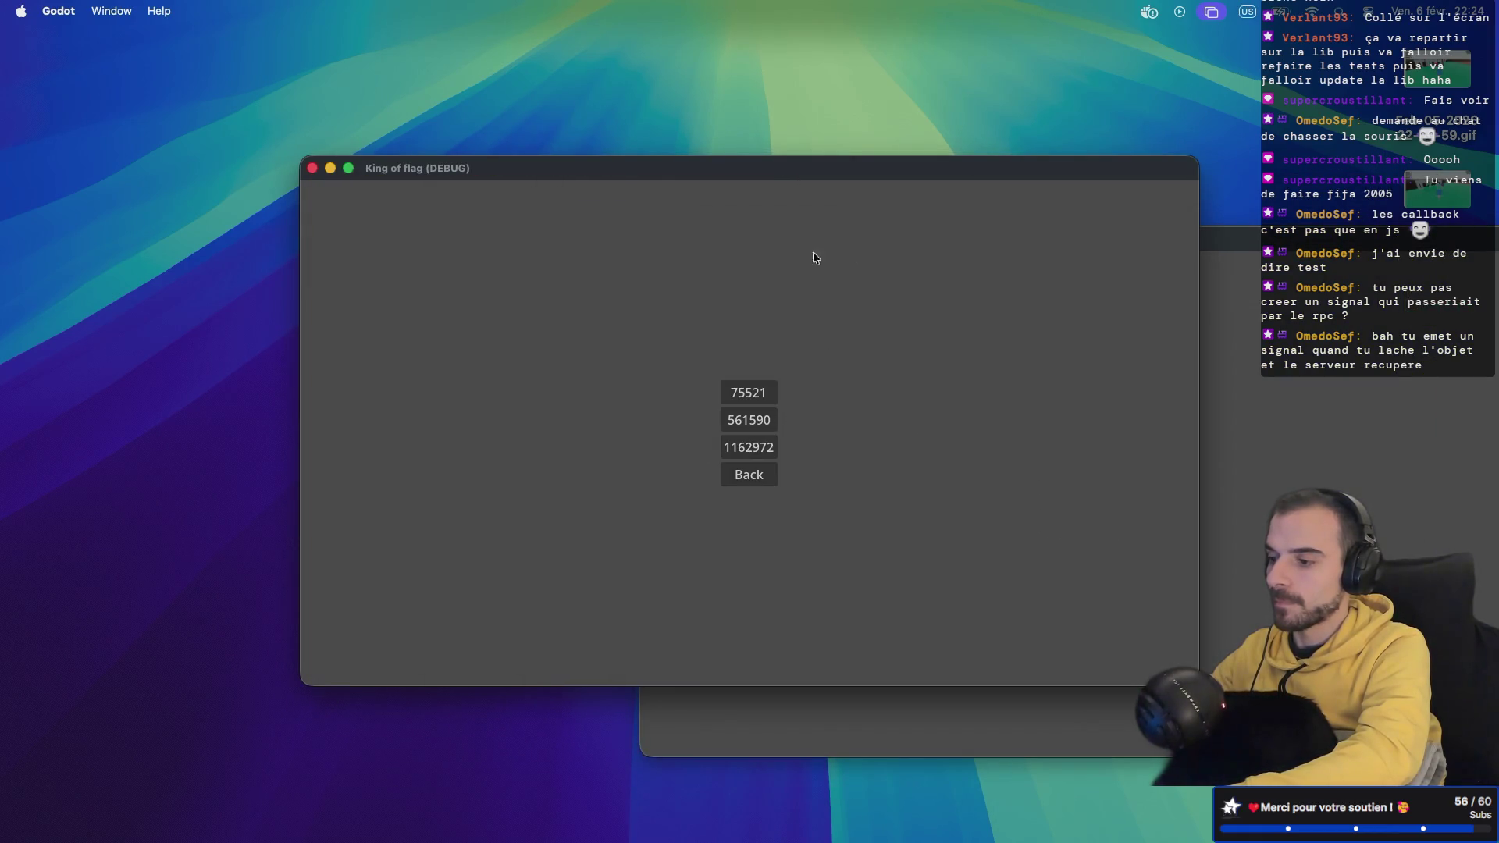
{"action": "mouse_move", "coordinate": [868, 177]}
{"action": "left_mouse_down"}
{"action": "mouse_move", "coordinate": [709, 153]}
{"action": "mouse_move", "coordinate": [570, 62]}
{"action": "mouse_move", "coordinate": [600, 49]}
{"action": "left_mouse_up"}
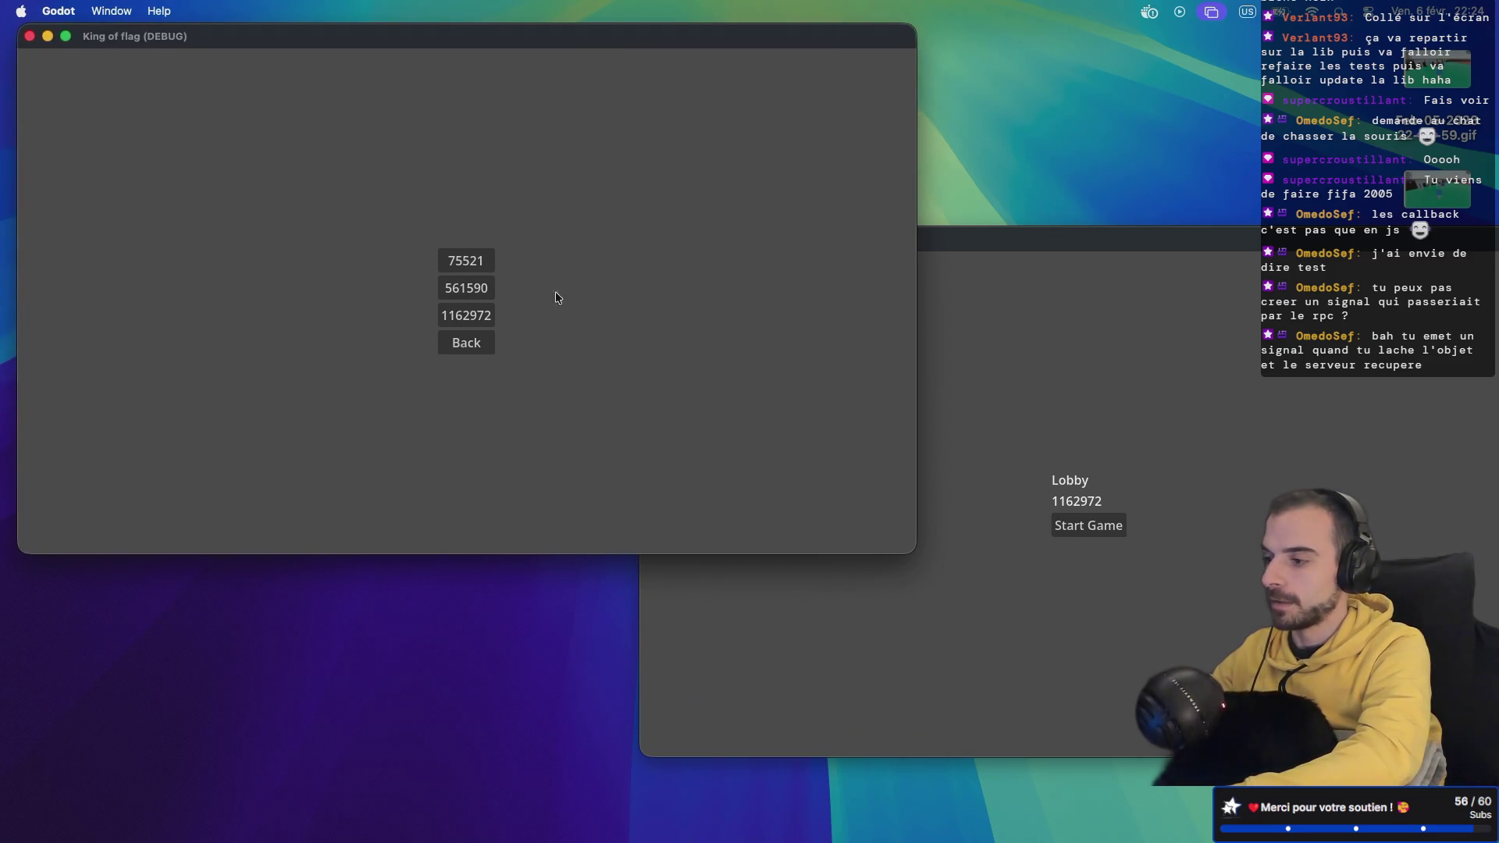
{"action": "left_click", "coordinate": [456, 327]}
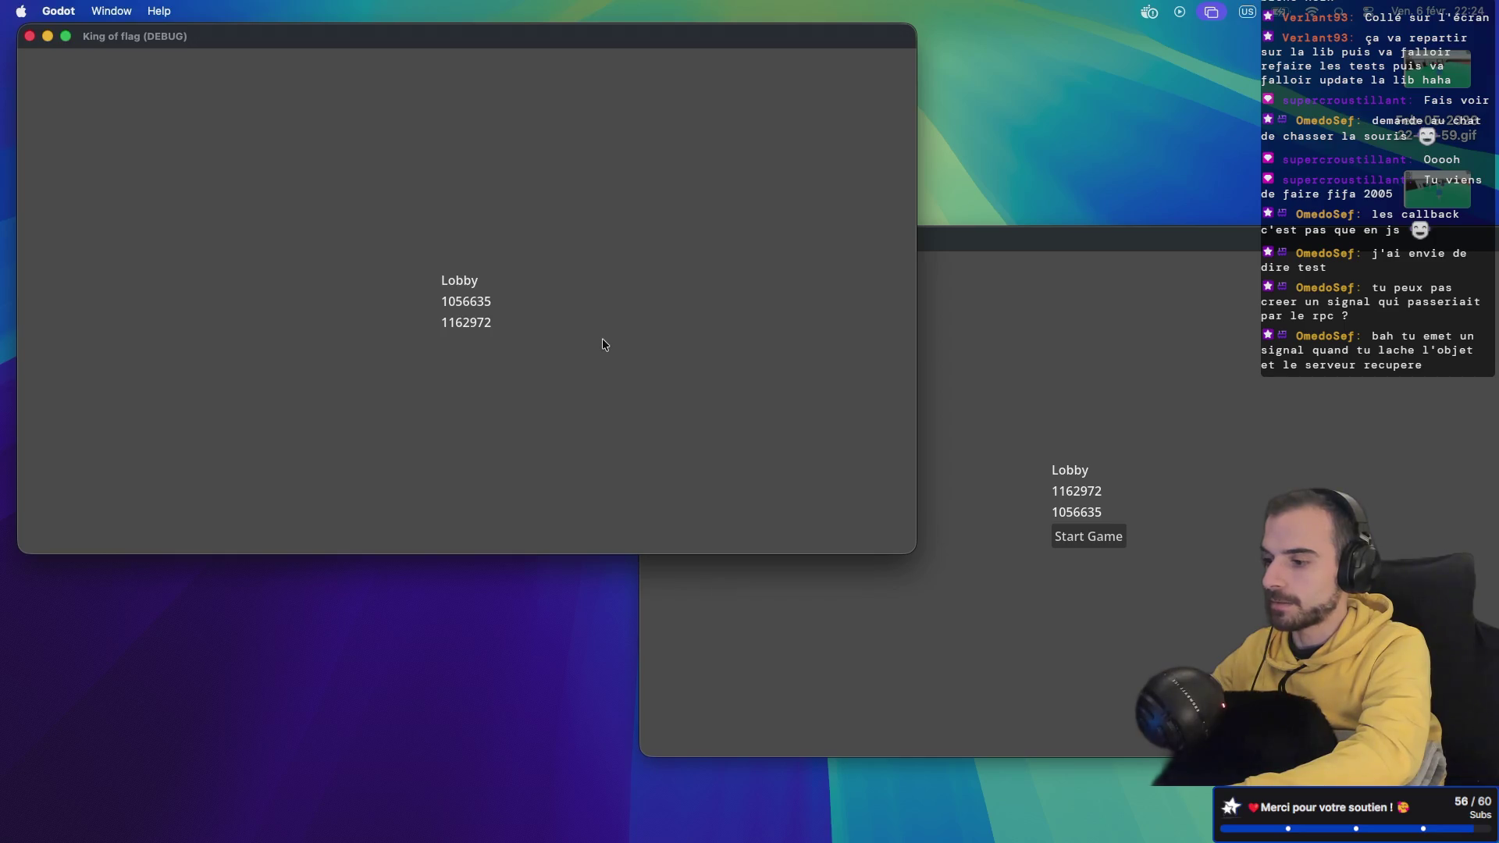
Step: Start the match for both players and focus the upper game window
{"action": "left_click", "coordinate": [1091, 539]}
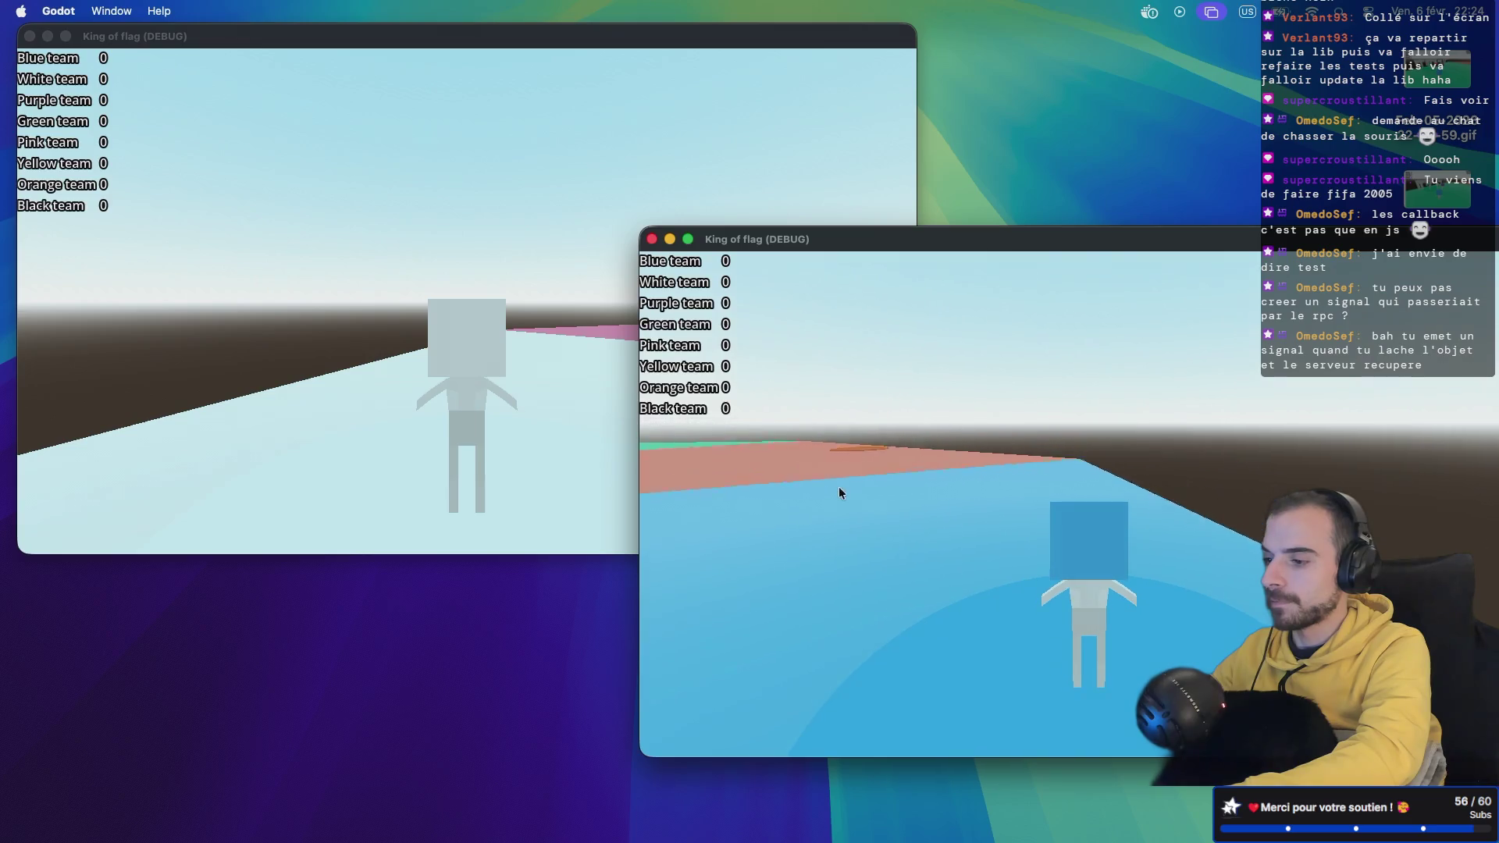
{"action": "key", "text": "super+Tab"}
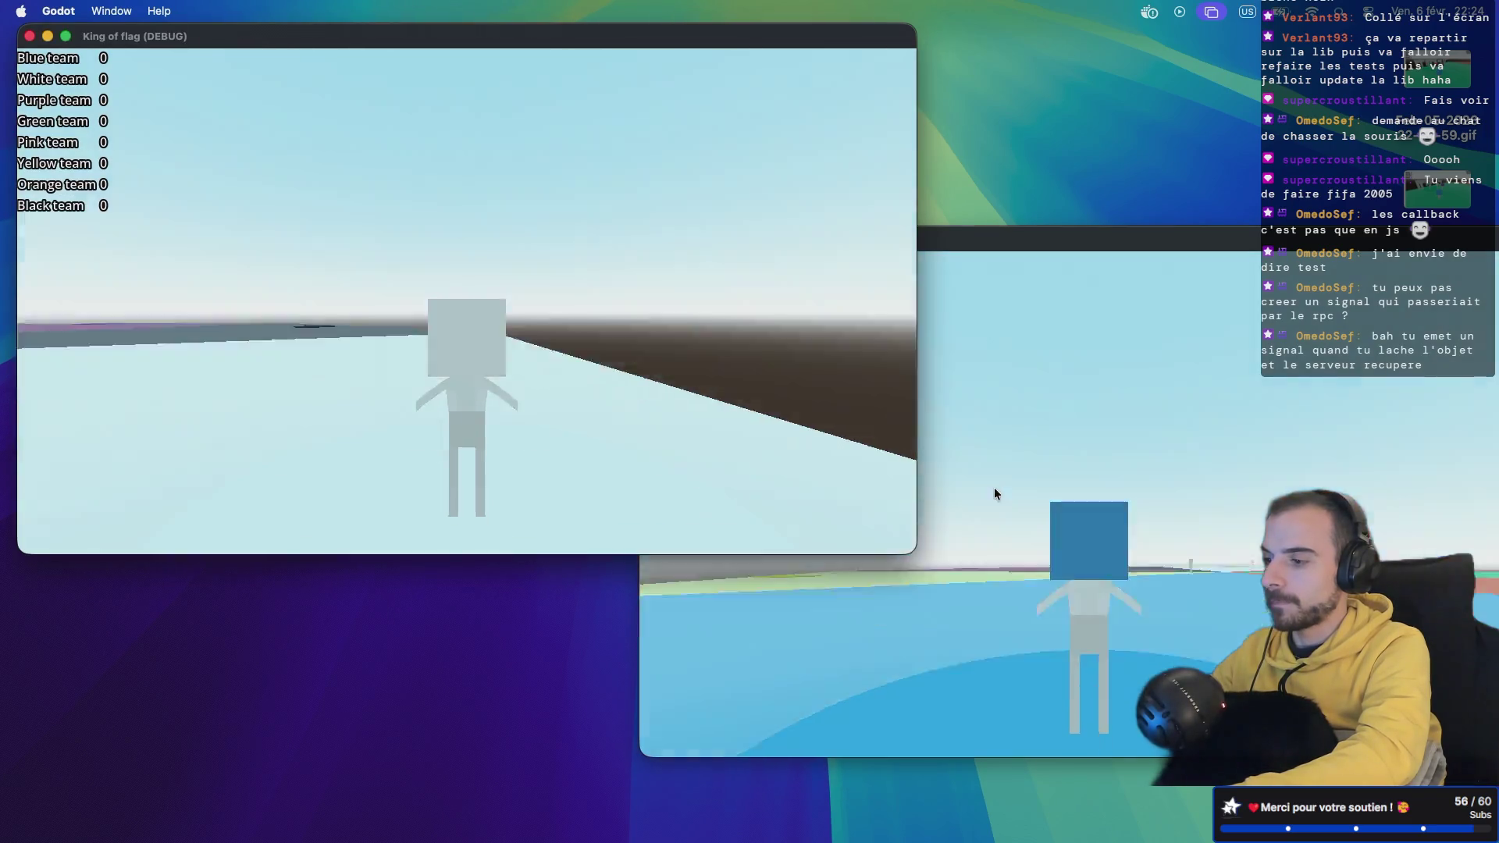
{"action": "left_click", "coordinate": [781, 468]}
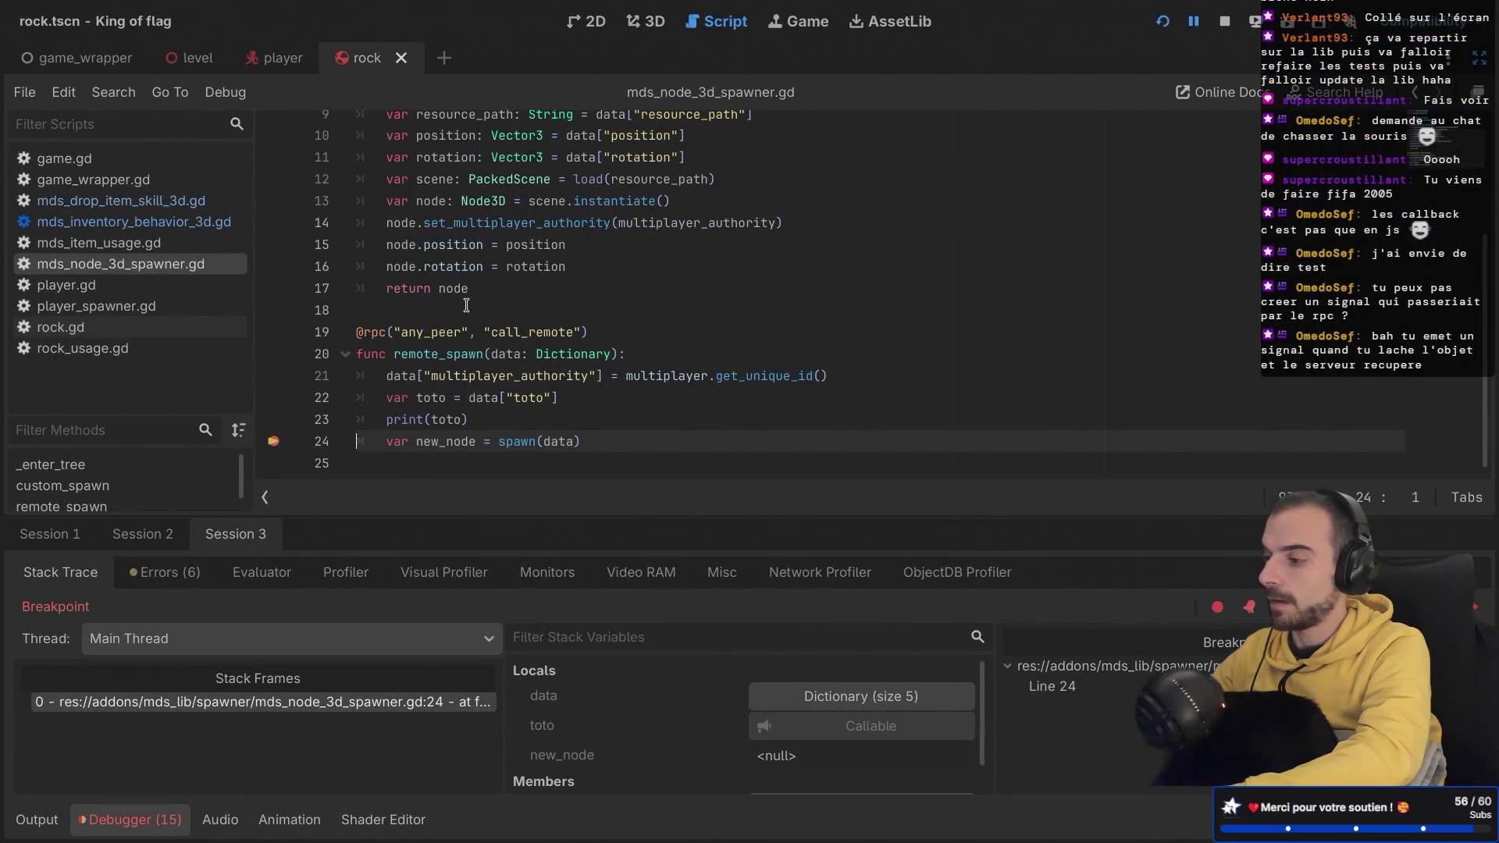
Step: Check the null::null print in Output, deny network access, close the game, and stop debugging
{"action": "left_click", "coordinate": [36, 820]}
{"action": "left_click_drag", "start_coordinate": [23, 753], "coordinate": [89, 753]}
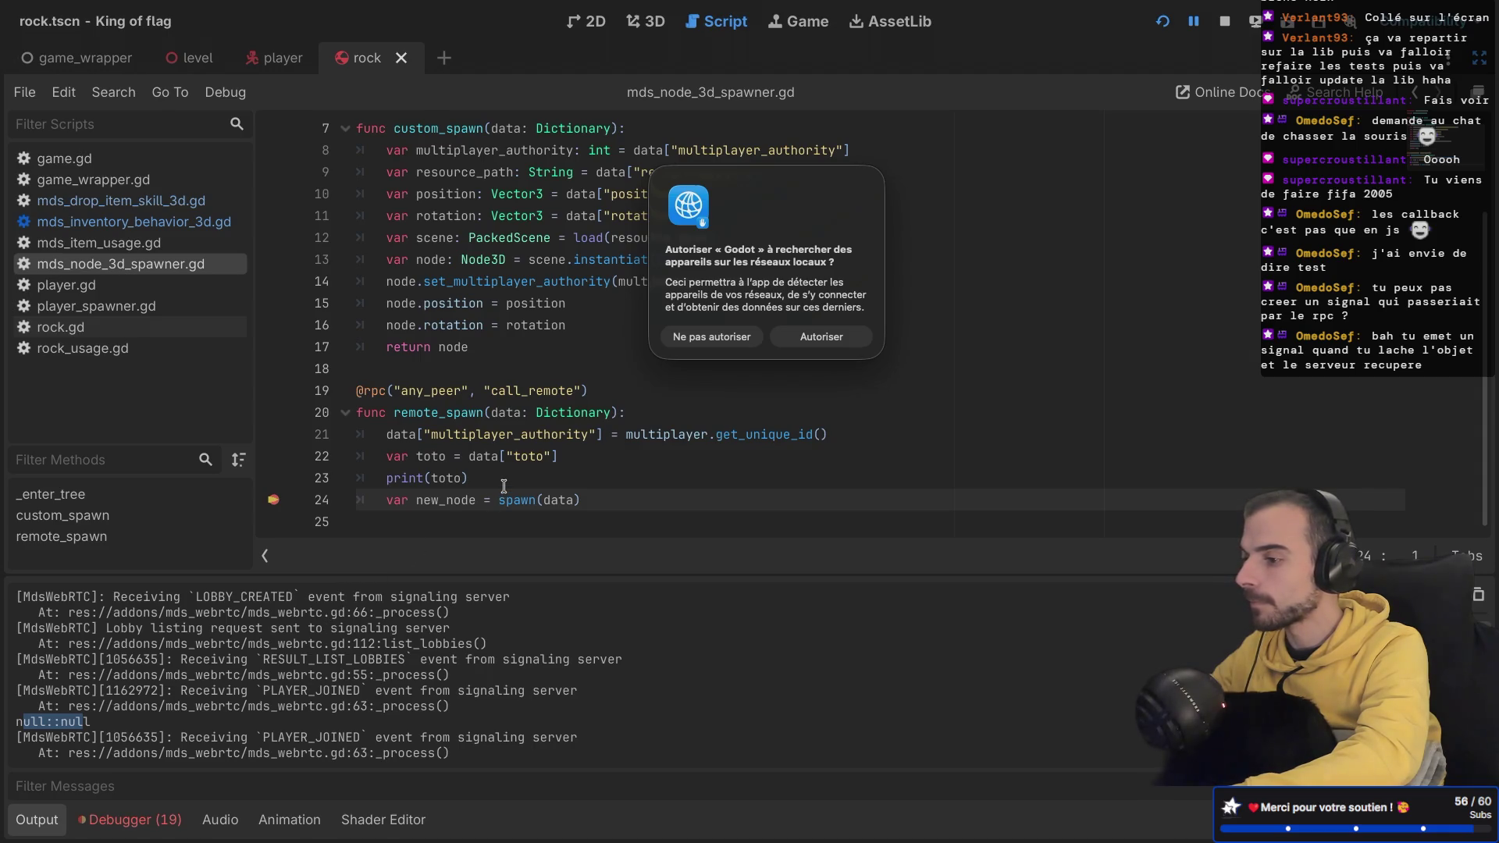
{"action": "left_click", "coordinate": [694, 339]}
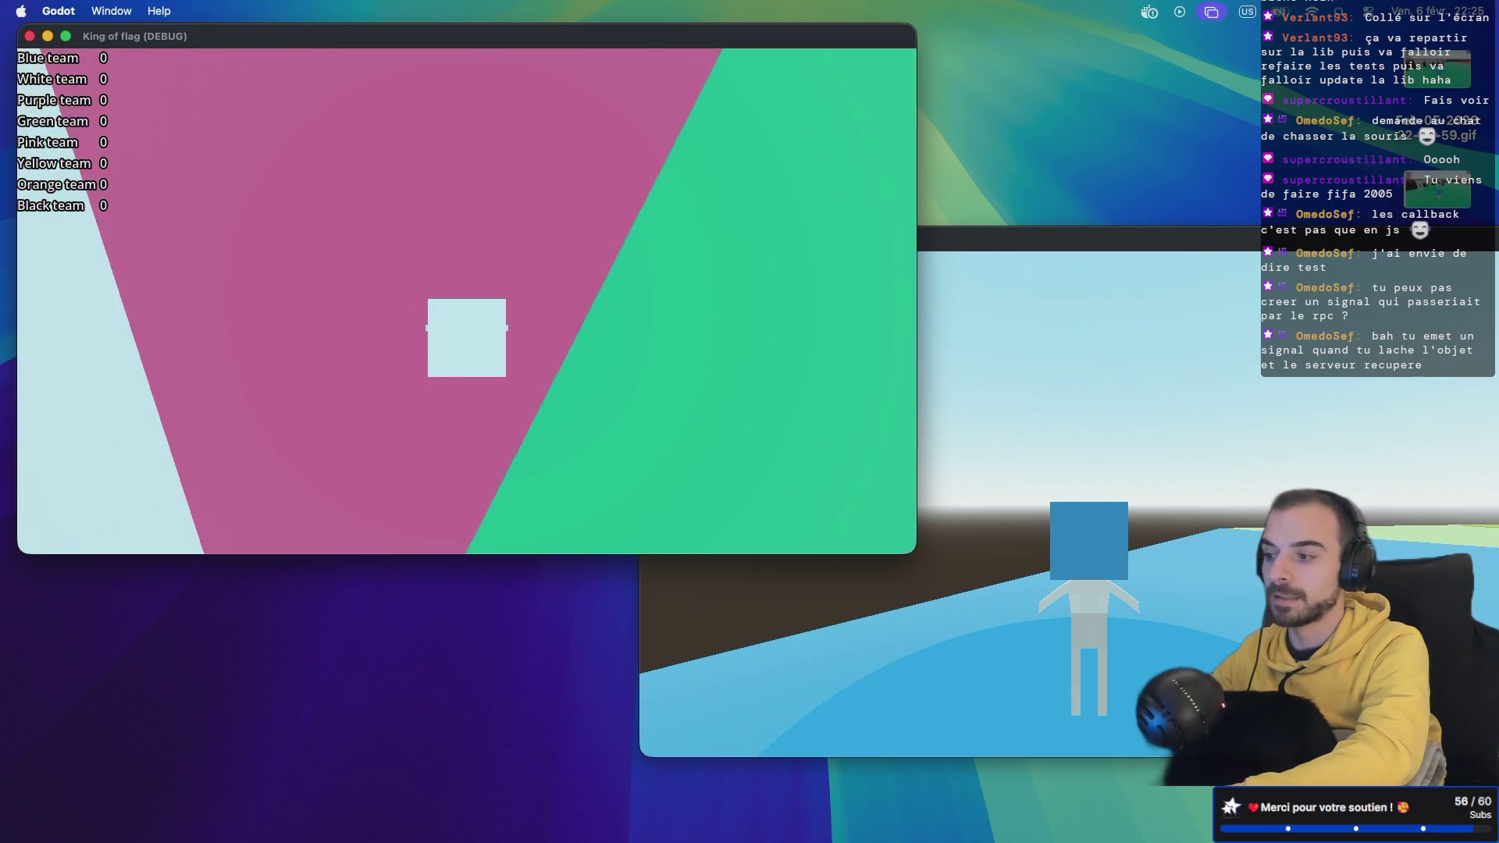
{"action": "key", "text": "Escape"}
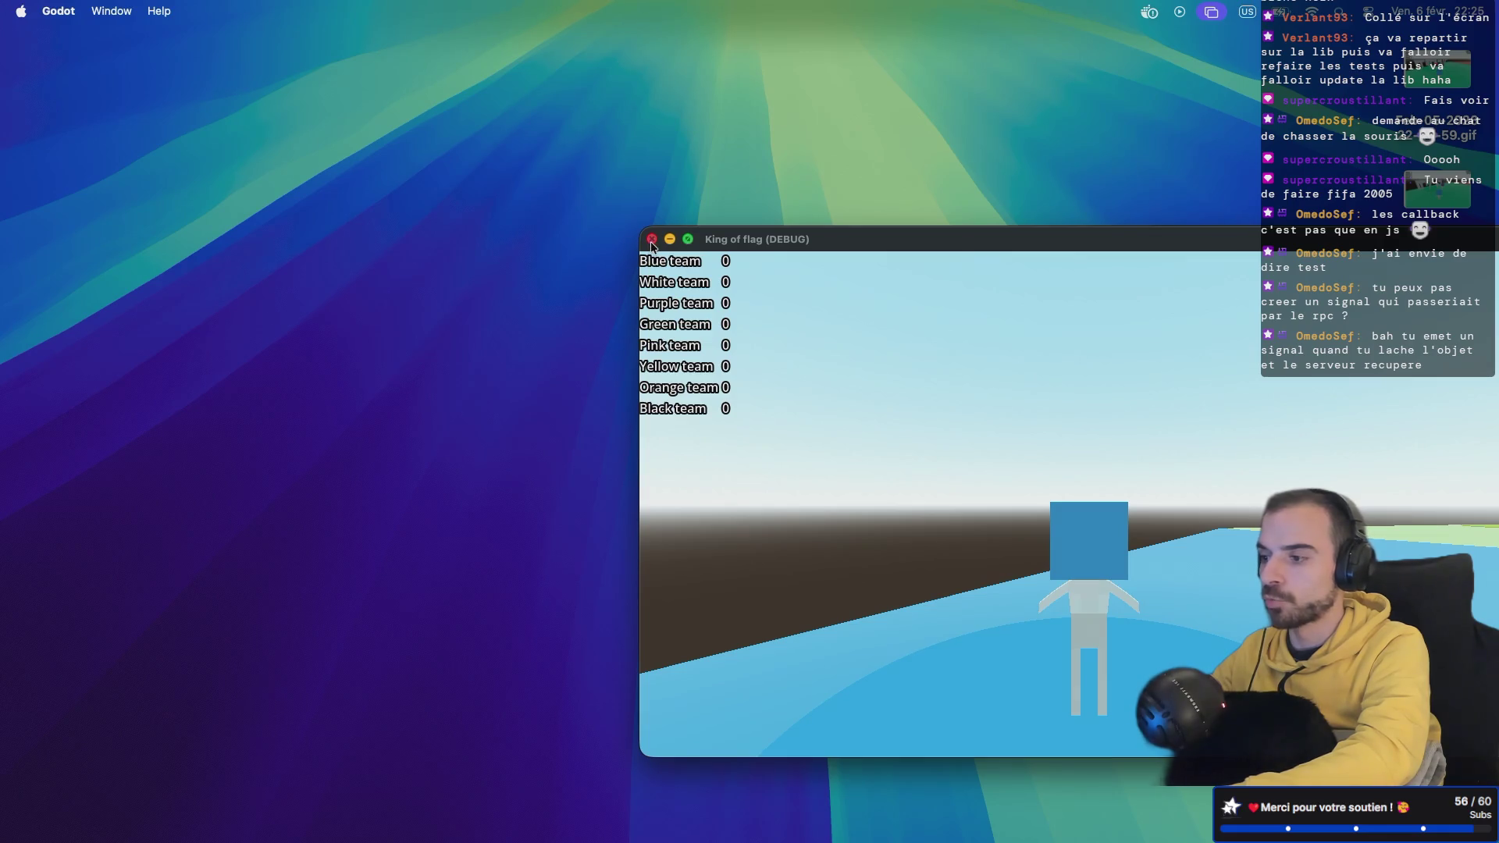
{"action": "key", "text": "ctrl+Right"}
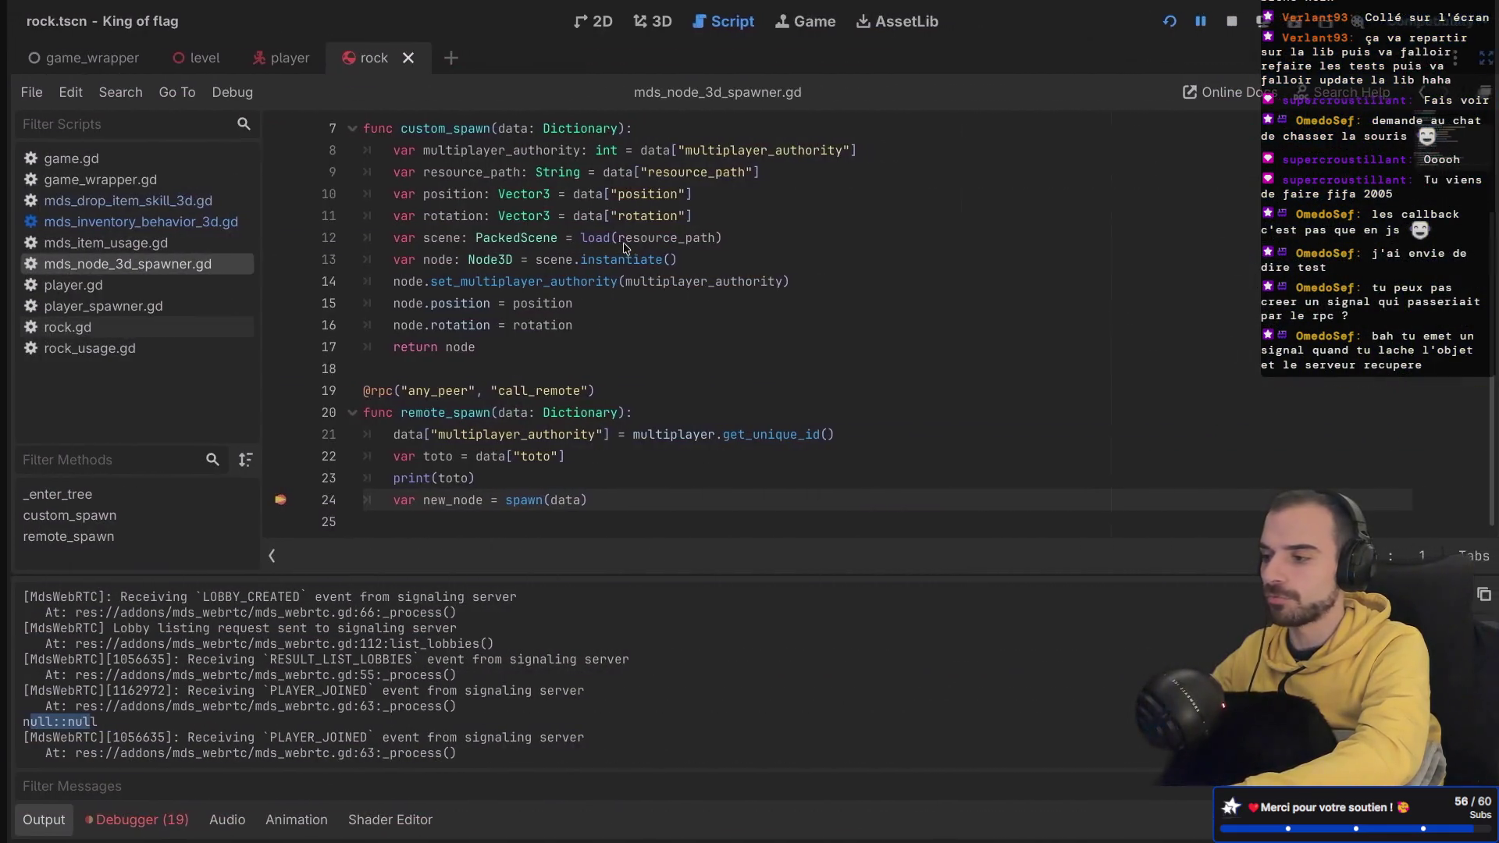
{"action": "left_click", "coordinate": [1224, 23]}
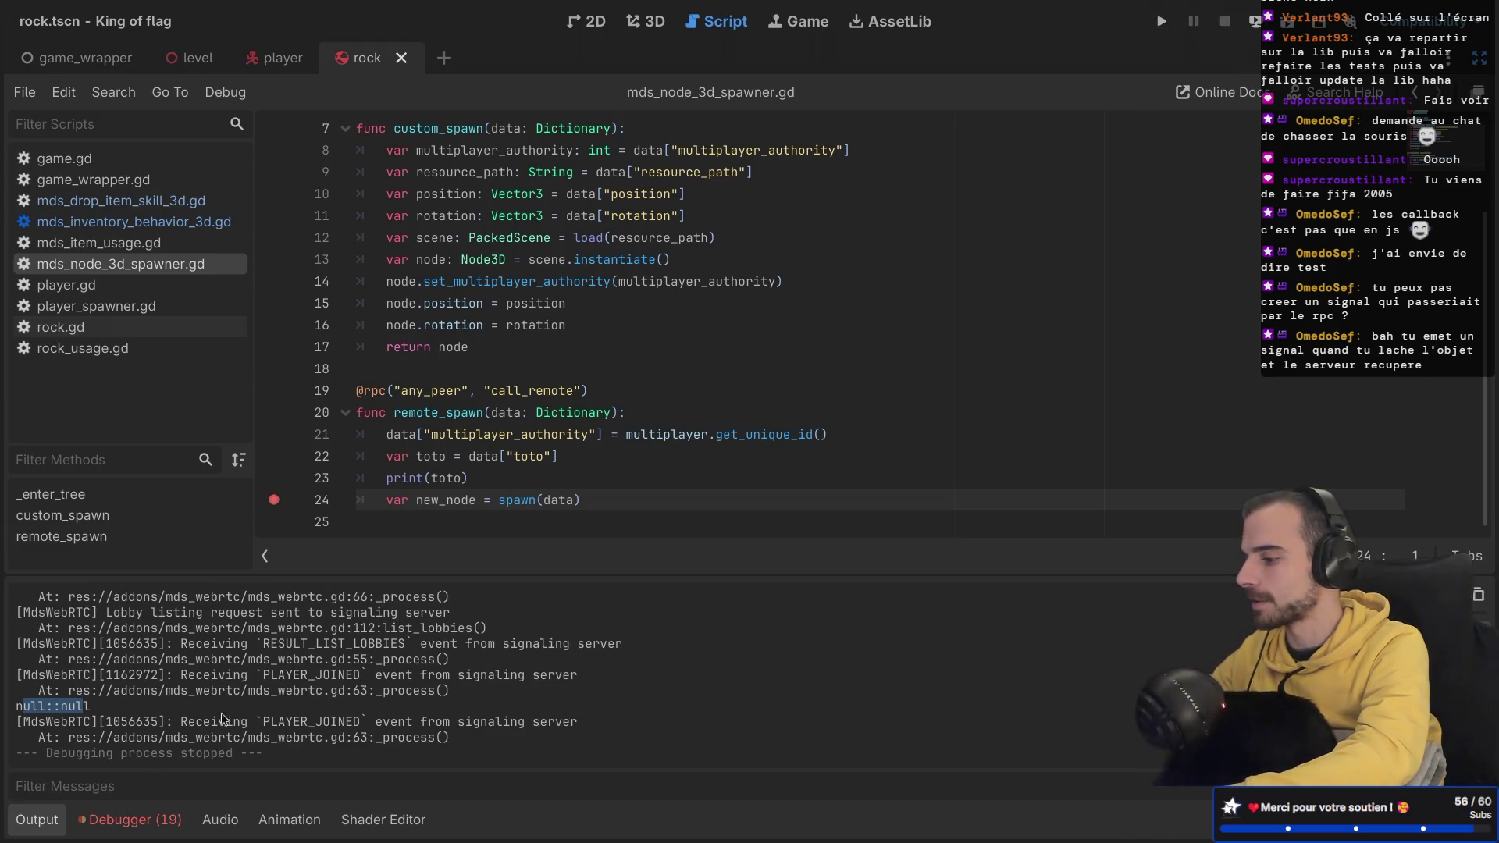
Step: Inspect both debug sessions' errors and copy the null::null line from the output log
{"action": "left_click_drag", "start_coordinate": [257, 721], "coordinate": [367, 720]}
{"action": "left_click", "coordinate": [287, 735]}
{"action": "left_click", "coordinate": [154, 822]}
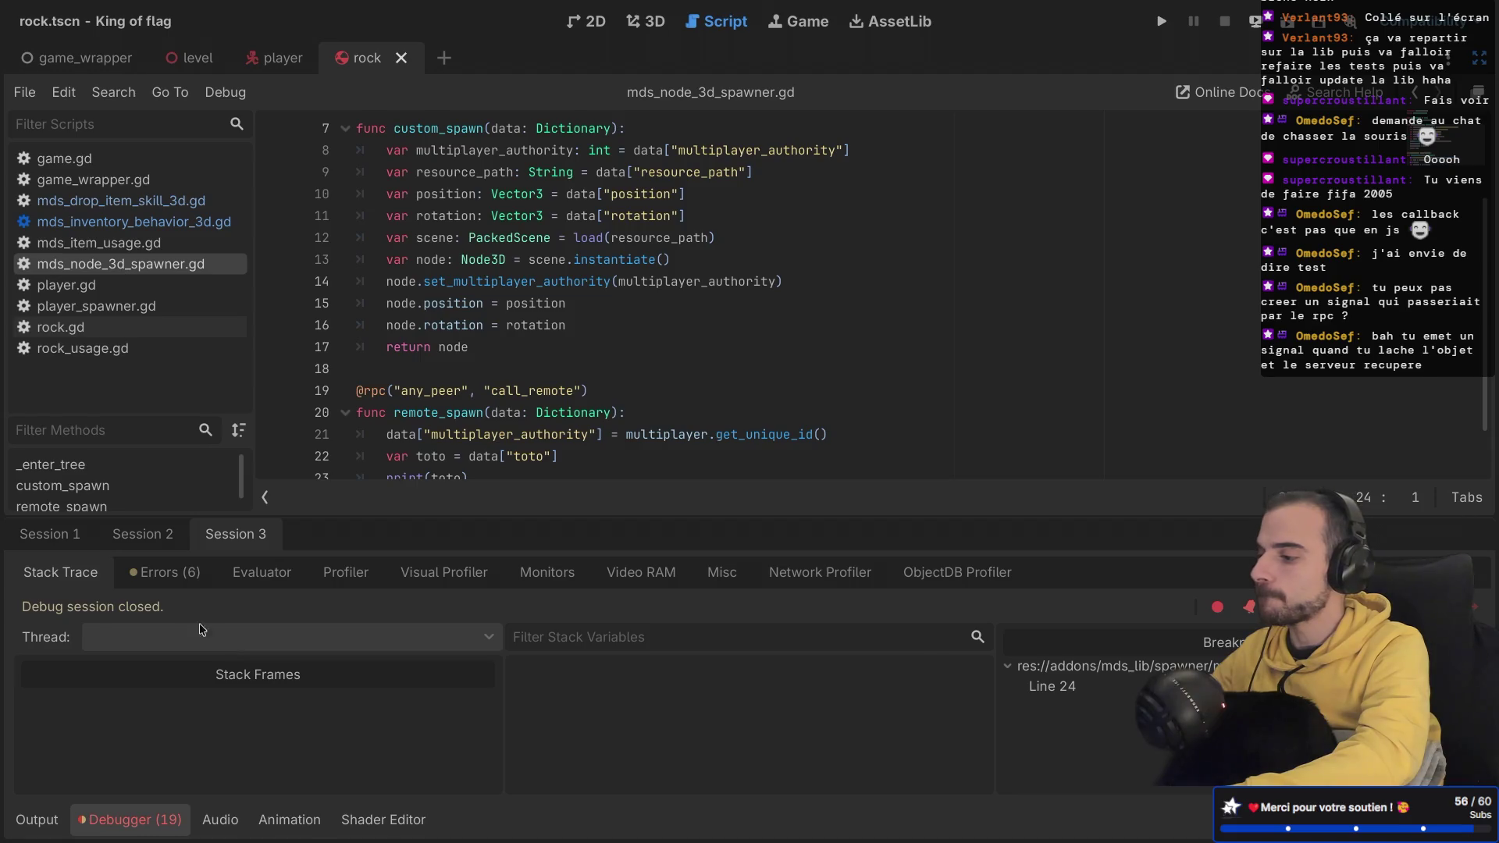
{"action": "left_click", "coordinate": [156, 540]}
{"action": "scroll", "coordinate": [177, 681], "scroll_direction": "down", "scroll_amount": 1}
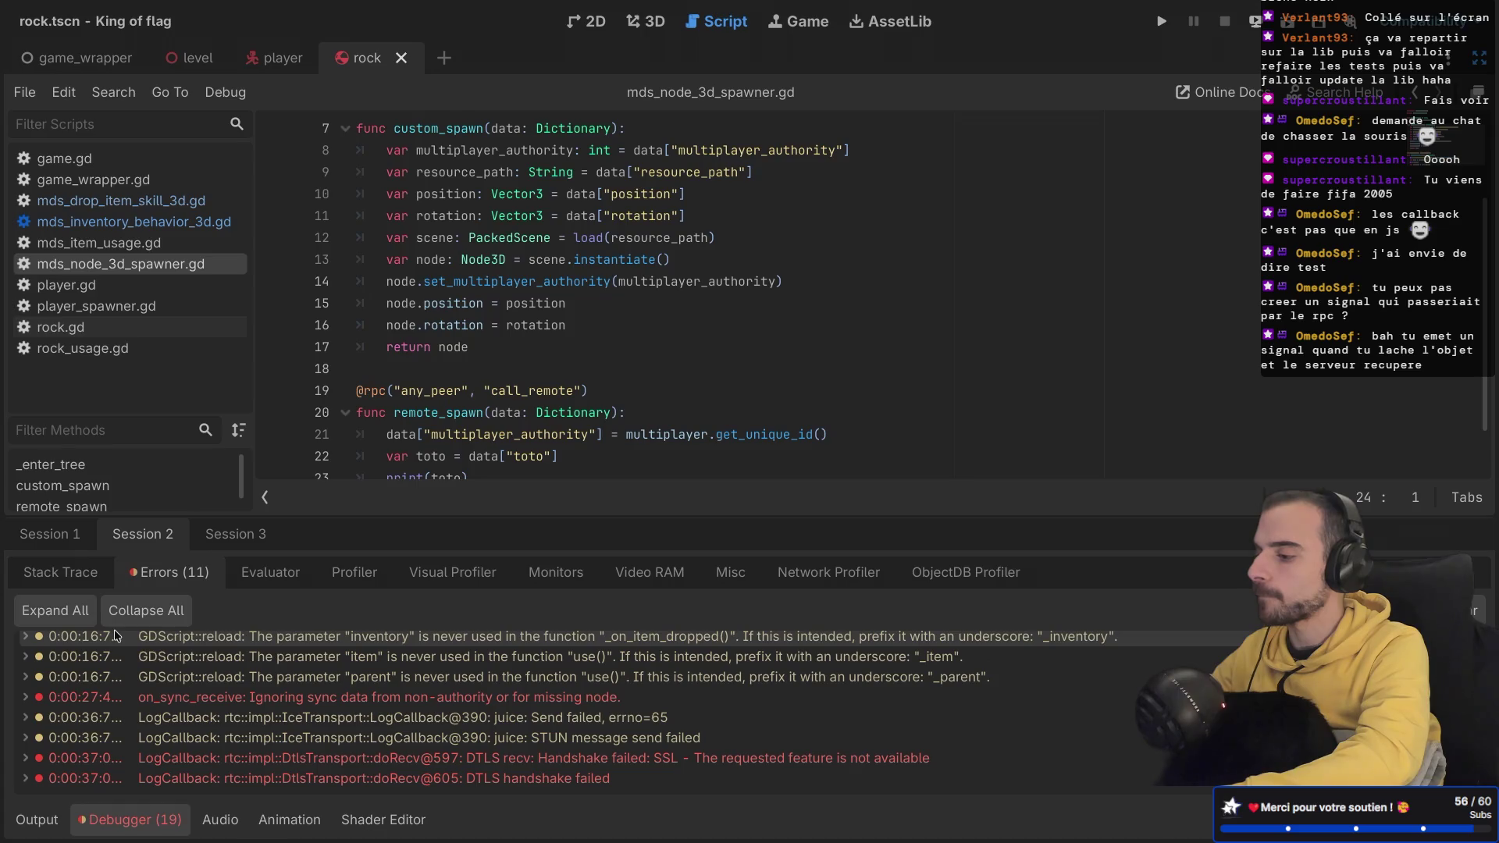
{"action": "left_click", "coordinate": [62, 537]}
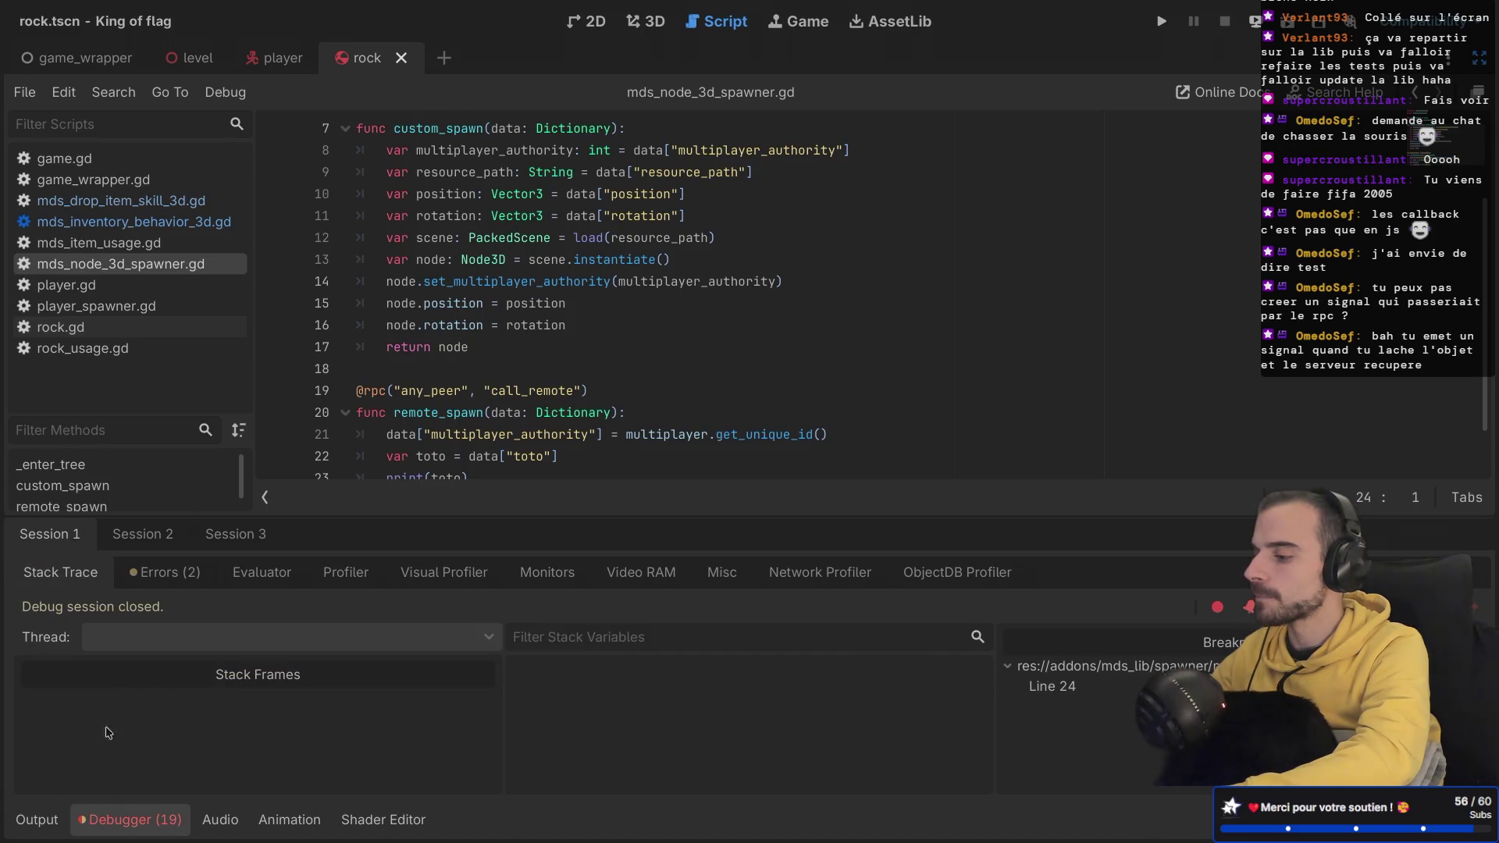
{"action": "left_click", "coordinate": [36, 820]}
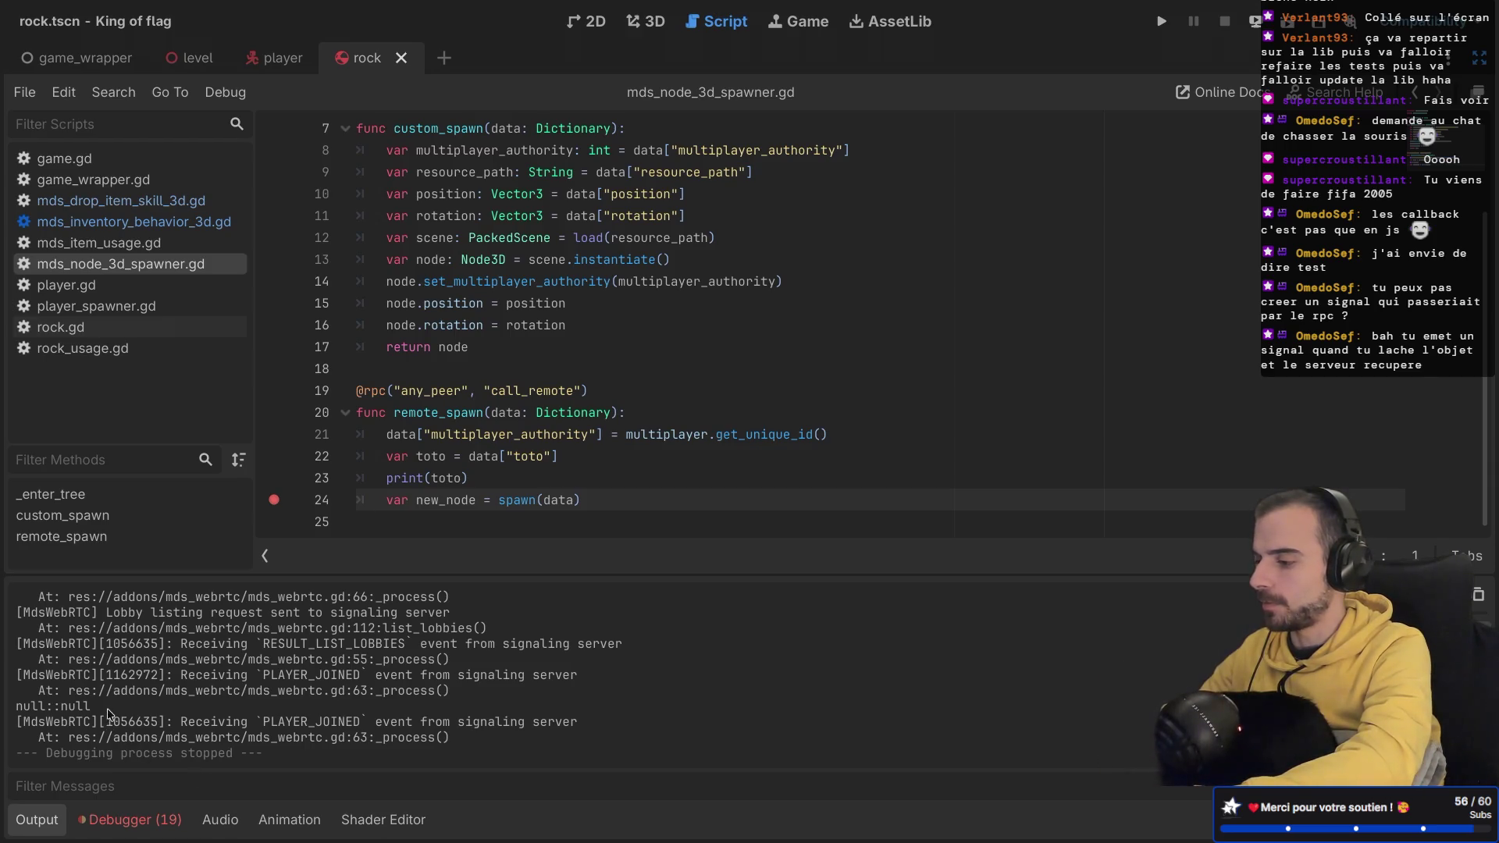
{"action": "left_click_drag", "start_coordinate": [109, 712], "coordinate": [22, 707]}
{"action": "key", "text": "super+b"}
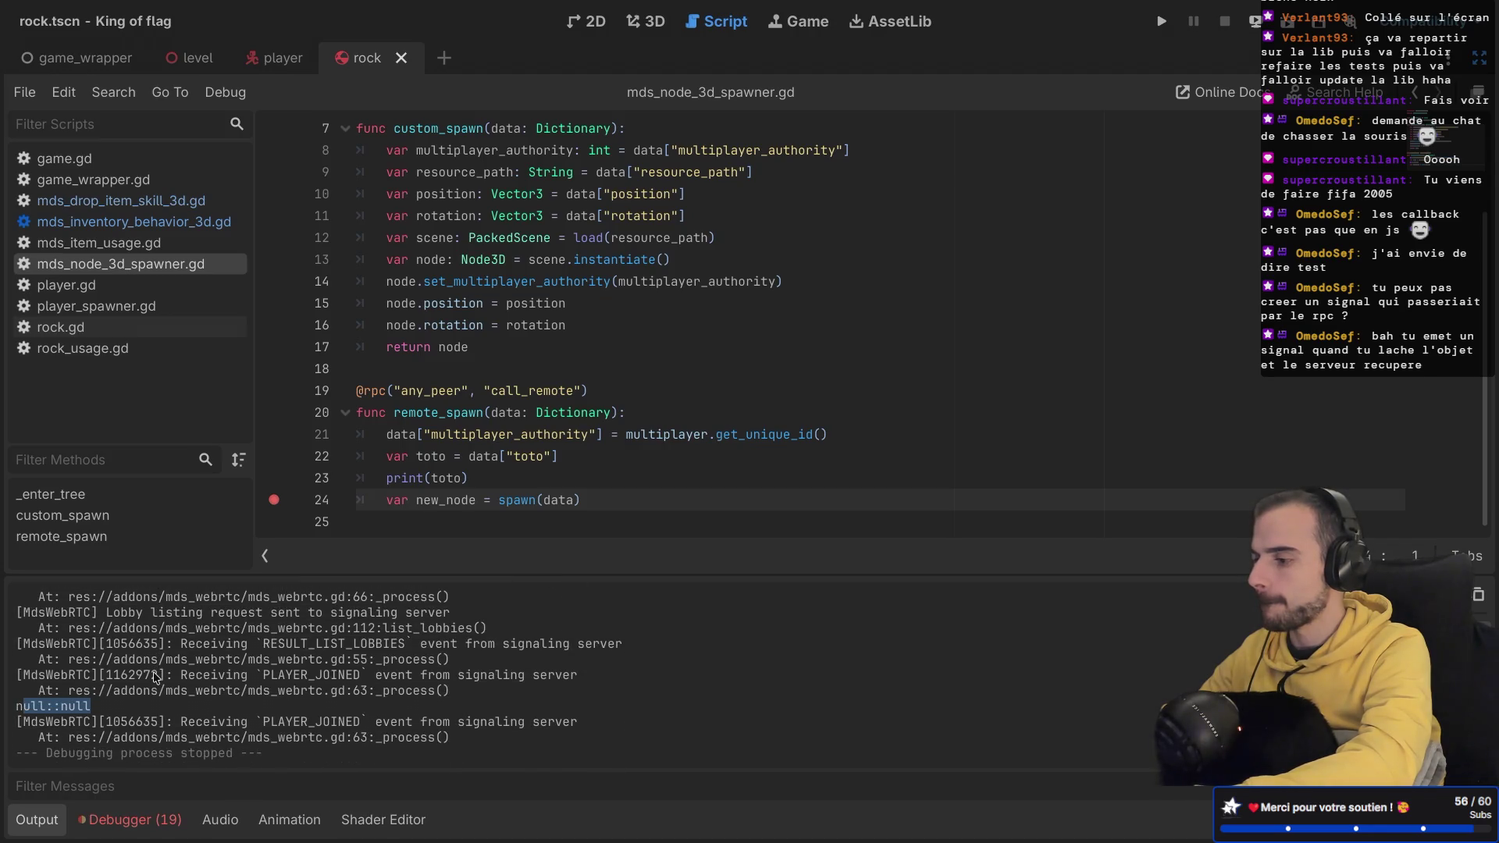
Step: Switch to the game_wrapper scene, restore the side panels, and select the Game node
{"action": "key", "text": "super+Right"}
{"action": "key", "text": "super+Left"}
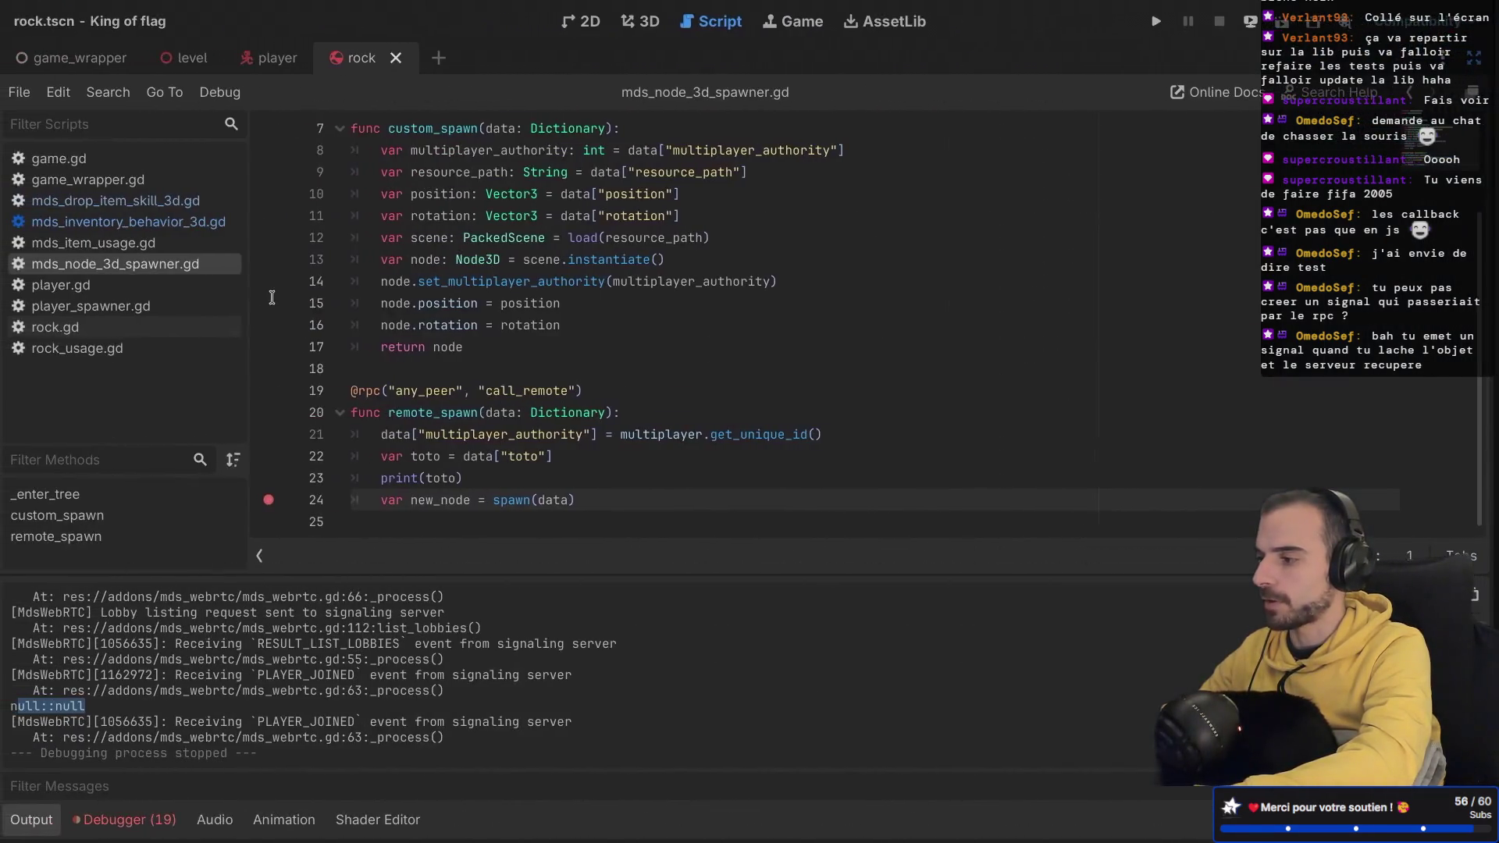
{"action": "left_click", "coordinate": [95, 60]}
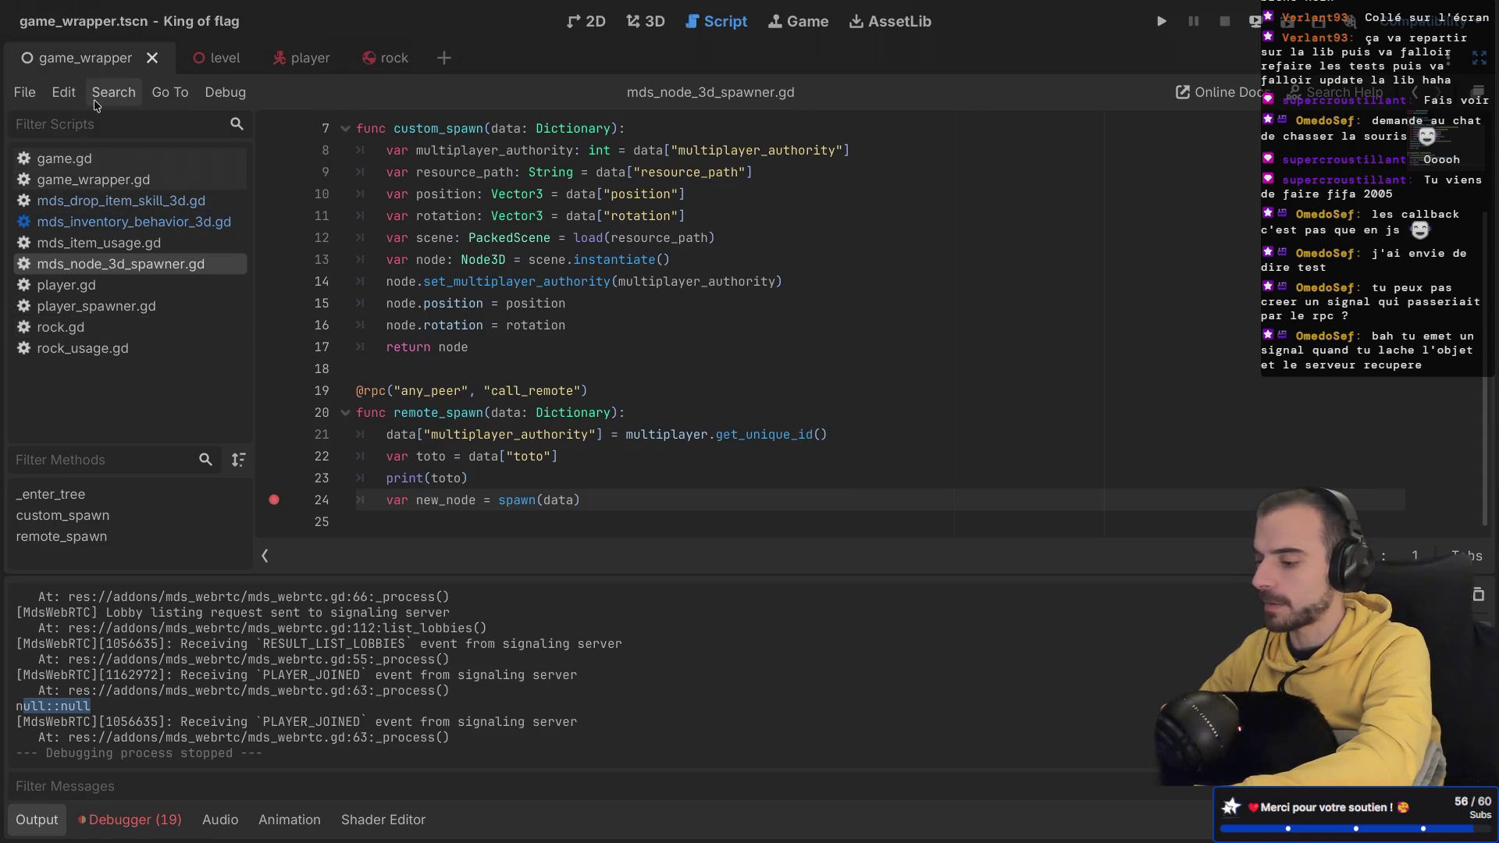
{"action": "key", "text": "ctrl+shift+F11"}
{"action": "left_click", "coordinate": [178, 174]}
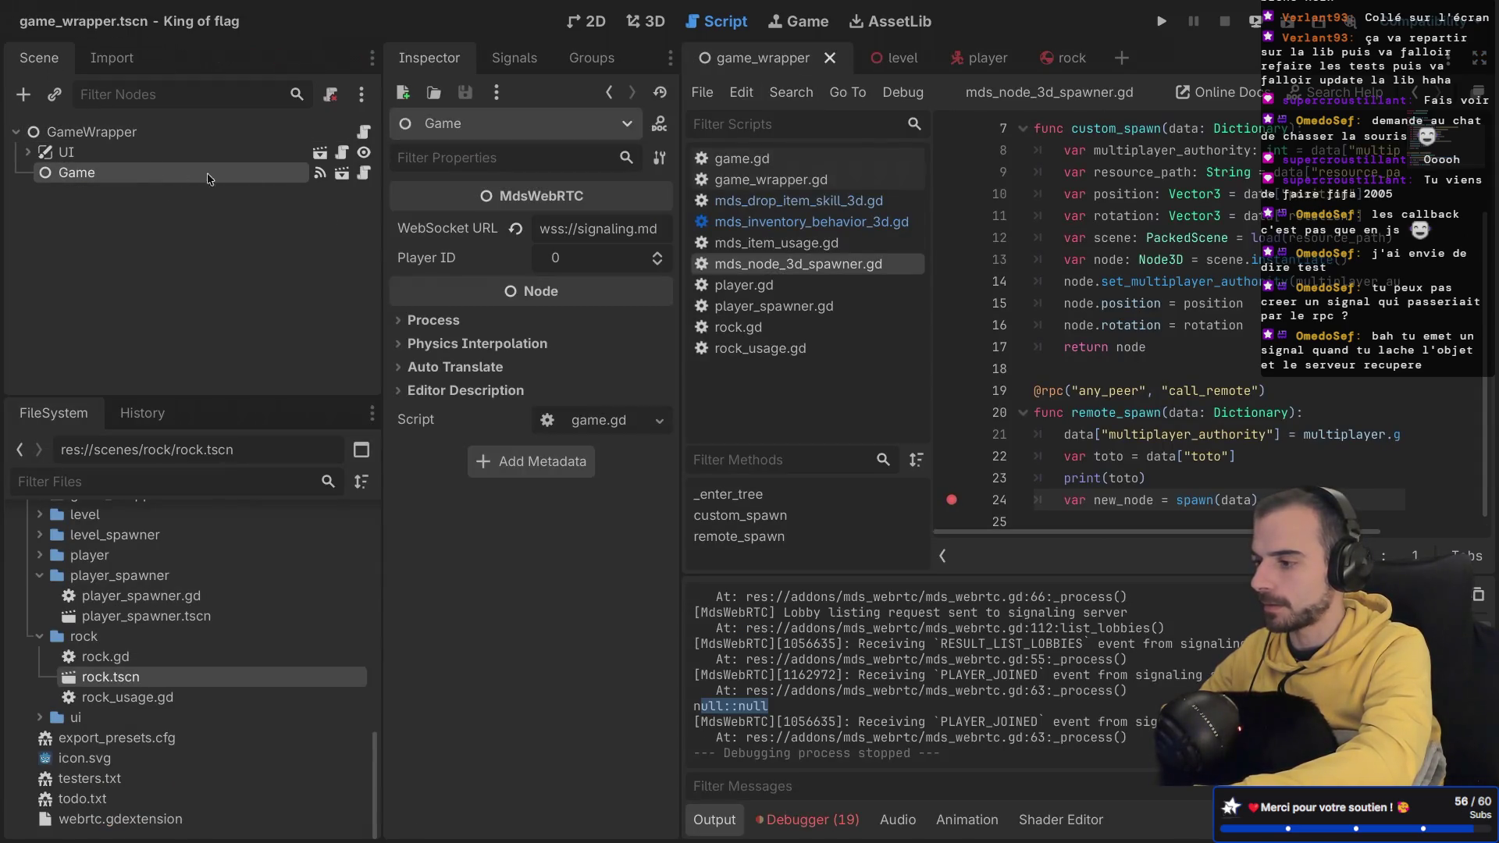
Step: Set the Game node's WebSocket URL to ws://localhost:4242, save game_wrapper.tscn, and run the game
{"action": "left_click", "coordinate": [556, 232]}
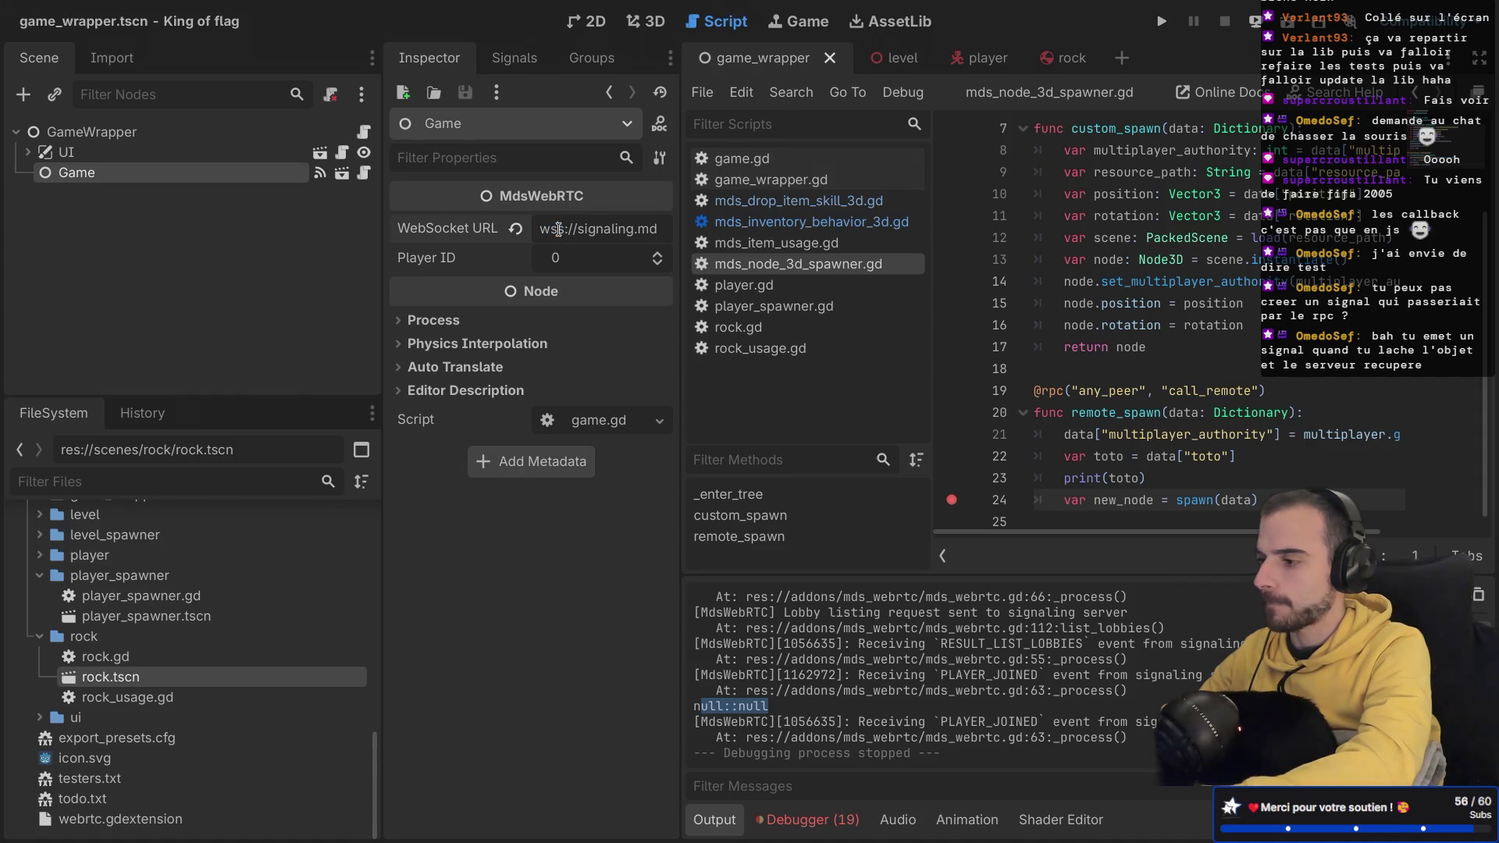
{"action": "key", "text": "Return"}
{"action": "key", "text": "ctrl+shift+F11"}
{"action": "key", "text": "ctrl+shift+F11"}
{"action": "double_click", "coordinate": [575, 230]}
{"action": "key", "text": "BackSpace"}
{"action": "left_click", "coordinate": [645, 228]}
{"action": "key", "text": "BackSpace"}
{"action": "key", "text": "BackSpace"}
{"action": "key", "text": "BackSpace"}
{"action": "type", "text": ":4242"}
{"action": "key", "text": "Return"}
{"action": "key", "text": "Left"}
{"action": "key", "text": "Left"}
{"action": "key", "text": "Left"}
{"action": "key", "text": "BackSpace"}
{"action": "key", "text": "BackSpace"}
{"action": "key", "text": "BackSpace"}
{"action": "key", "text": "BackSpace"}
{"action": "key", "text": "BackSpace"}
{"action": "key", "text": "BackSpace"}
{"action": "type", "text": "localhost"}
{"action": "key", "text": "ctrl+s"}
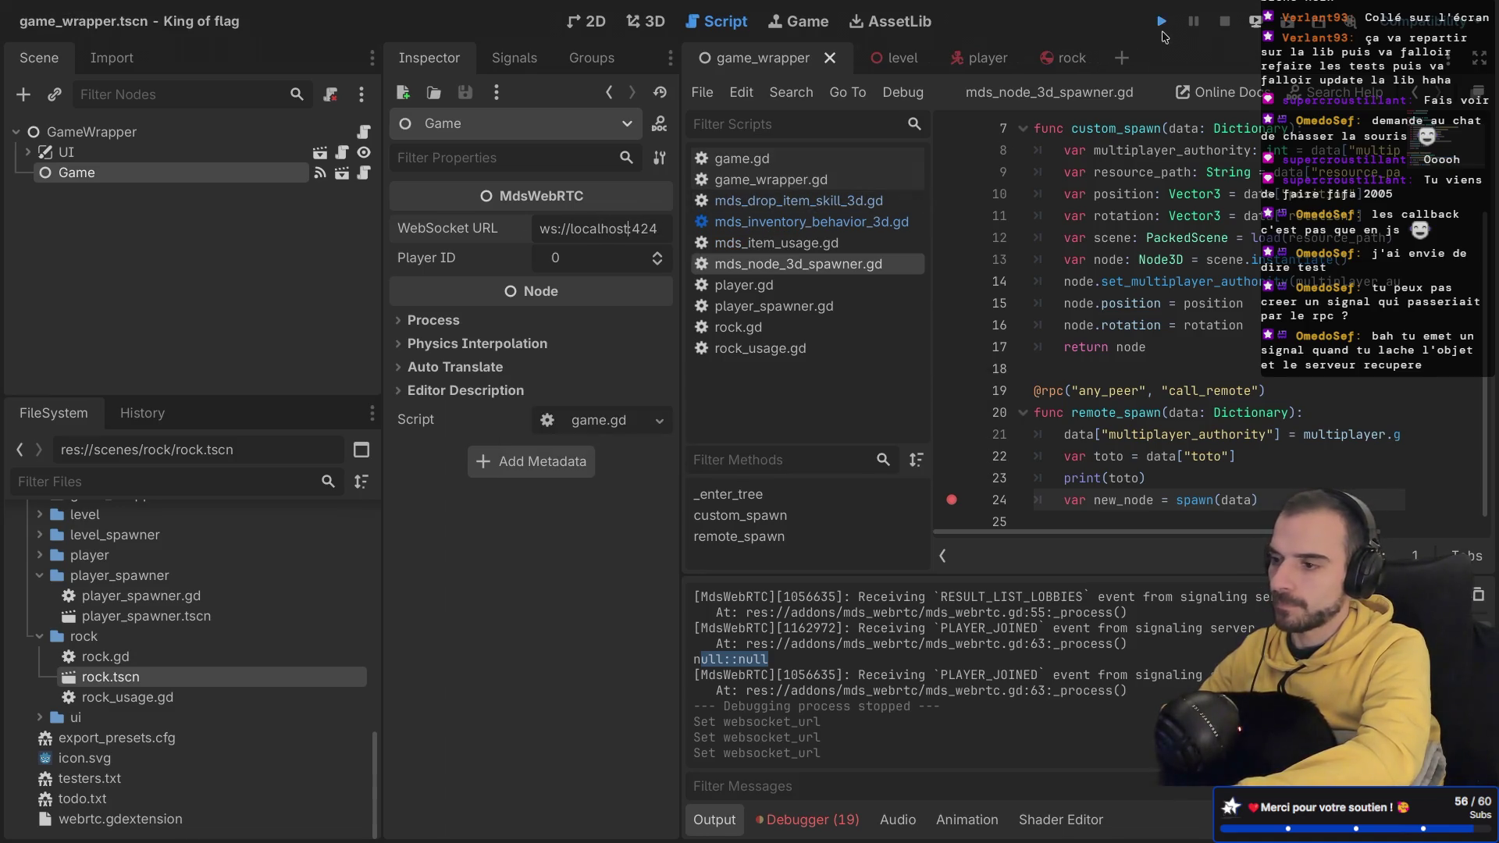
{"action": "left_click", "coordinate": [1162, 22]}
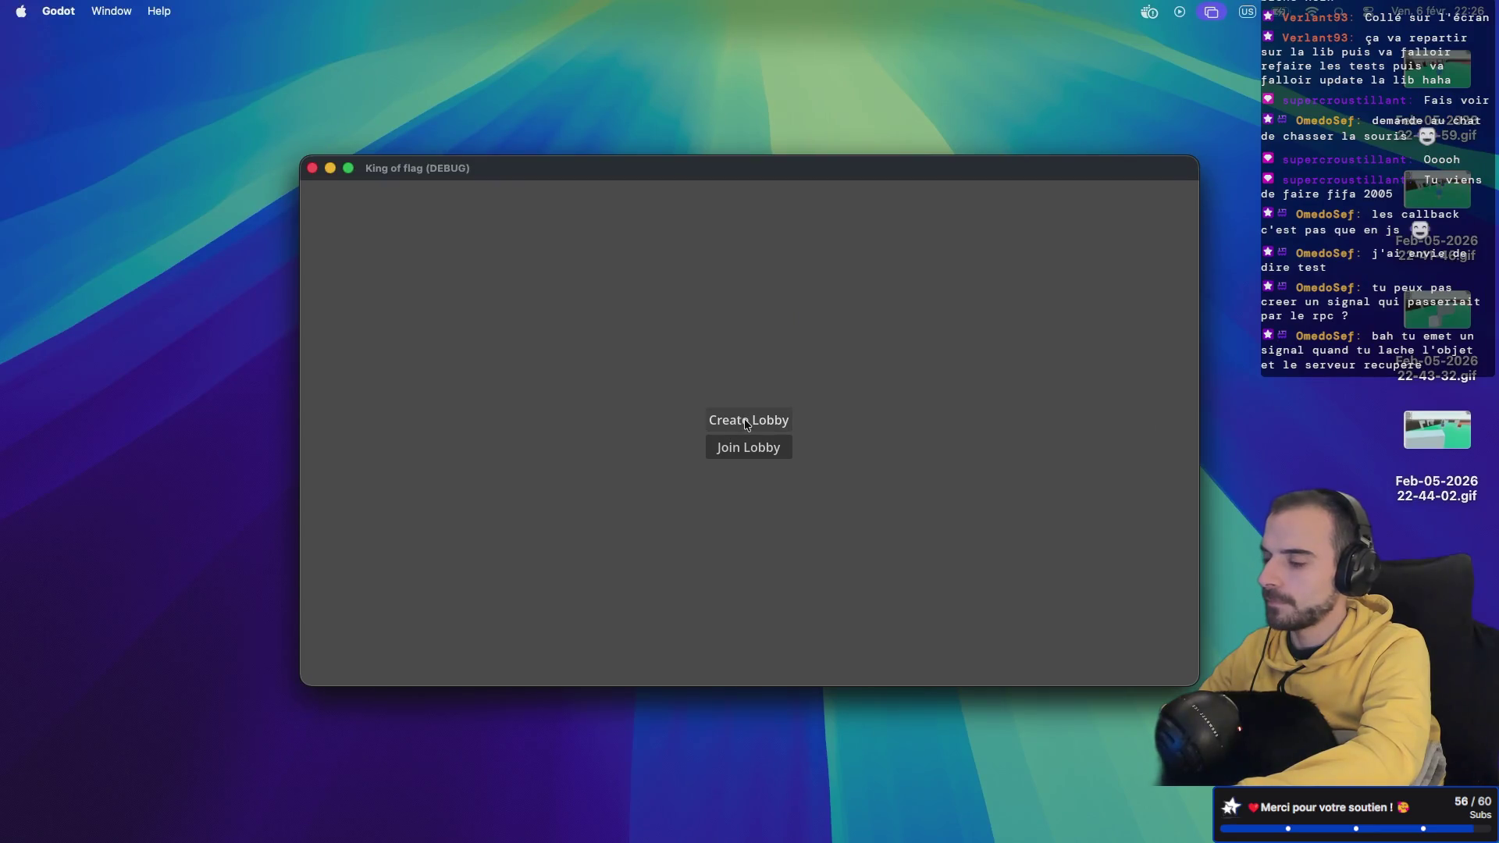
Step: Create a lobby in the first window, join it from the second, and start the match
{"action": "left_click", "coordinate": [746, 423]}
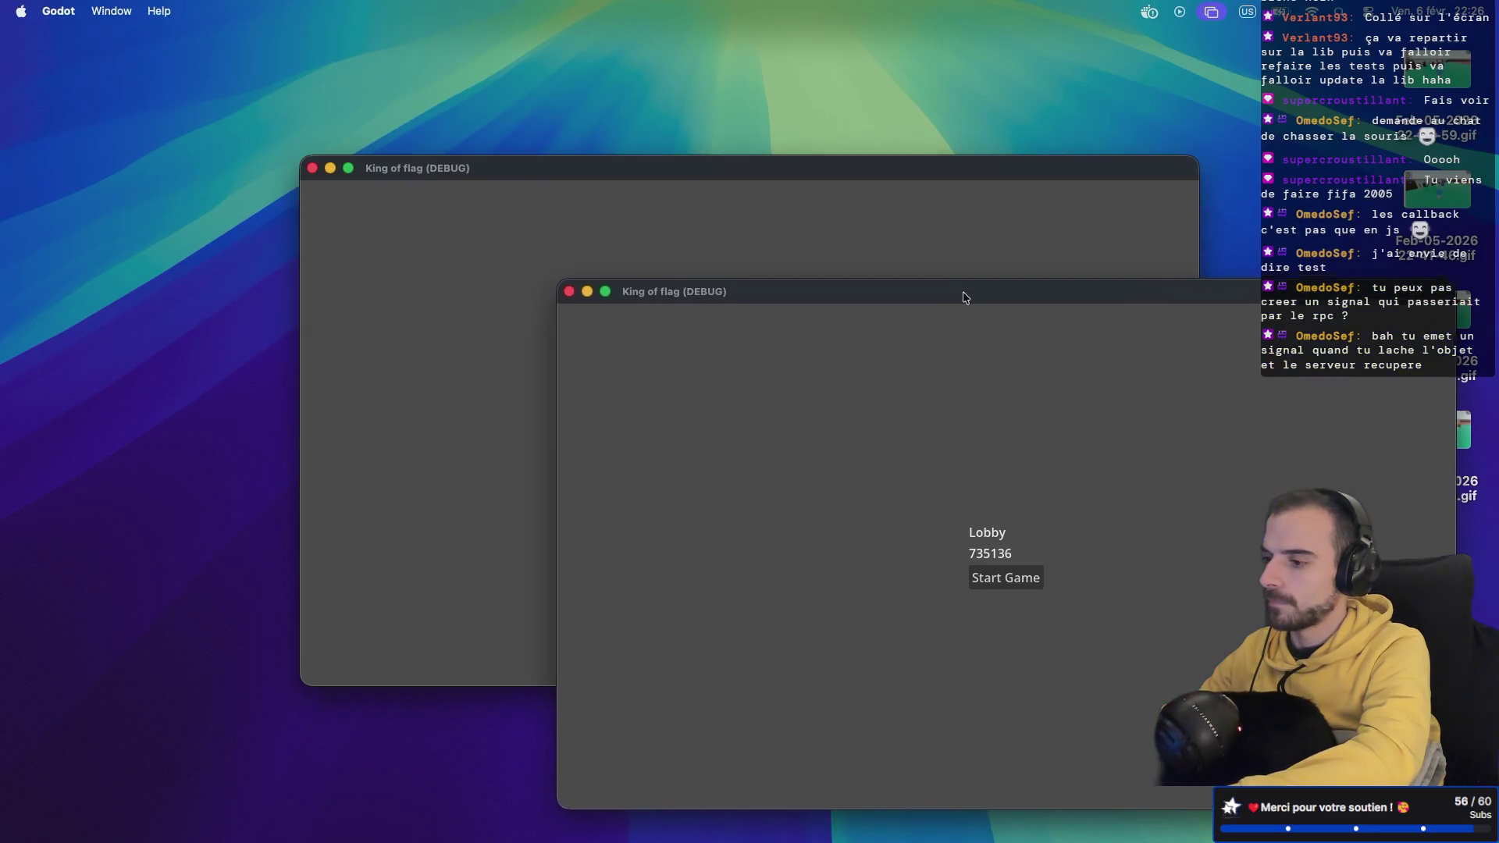
{"action": "left_click", "coordinate": [754, 442]}
{"action": "mouse_move", "coordinate": [818, 168]}
{"action": "left_mouse_down"}
{"action": "mouse_move", "coordinate": [668, 155]}
{"action": "mouse_move", "coordinate": [514, 47]}
{"action": "left_mouse_up"}
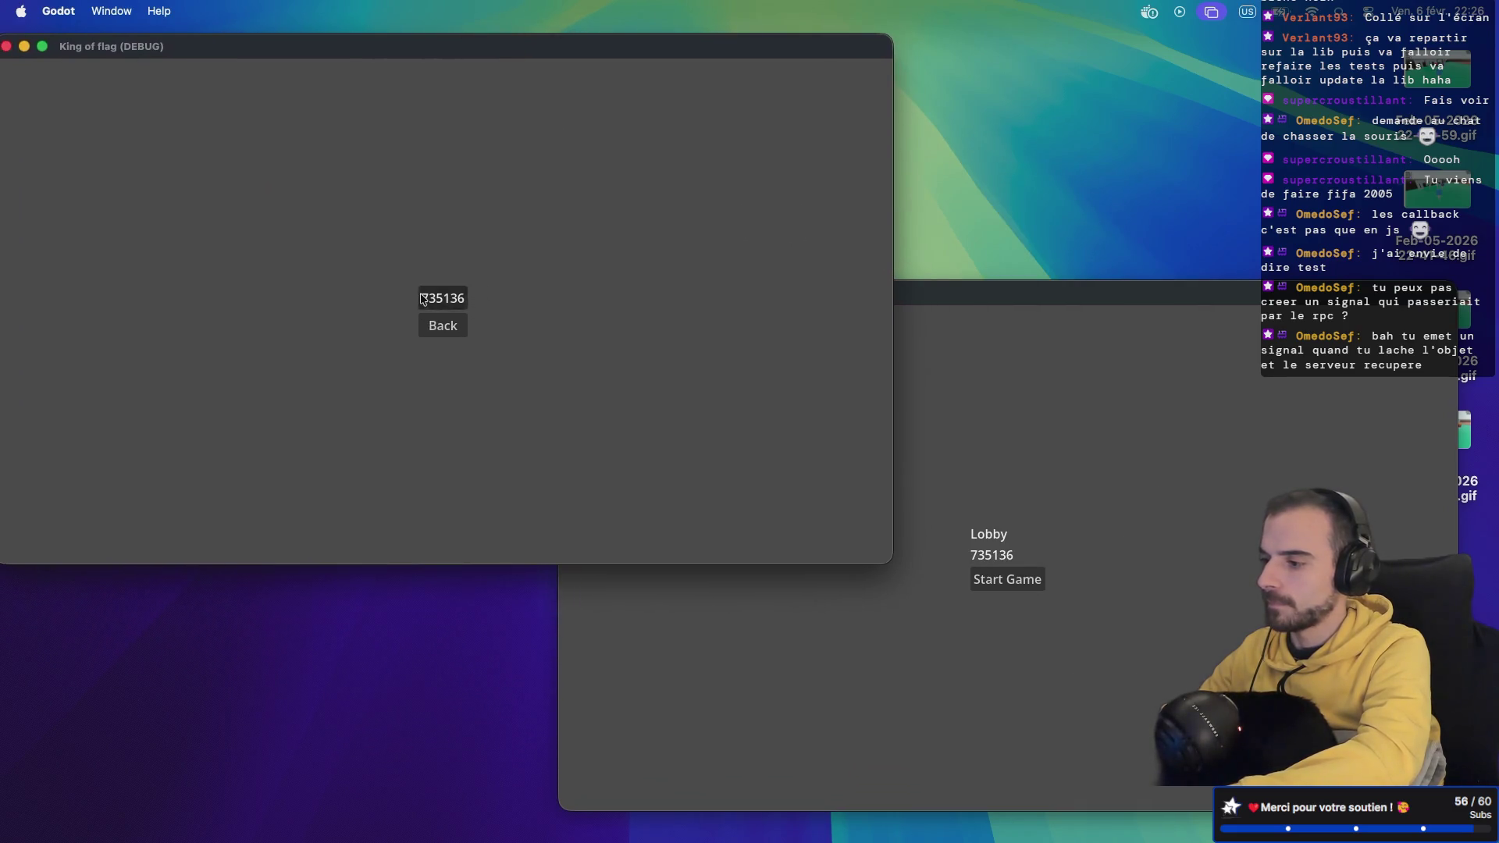
{"action": "left_click", "coordinate": [997, 590]}
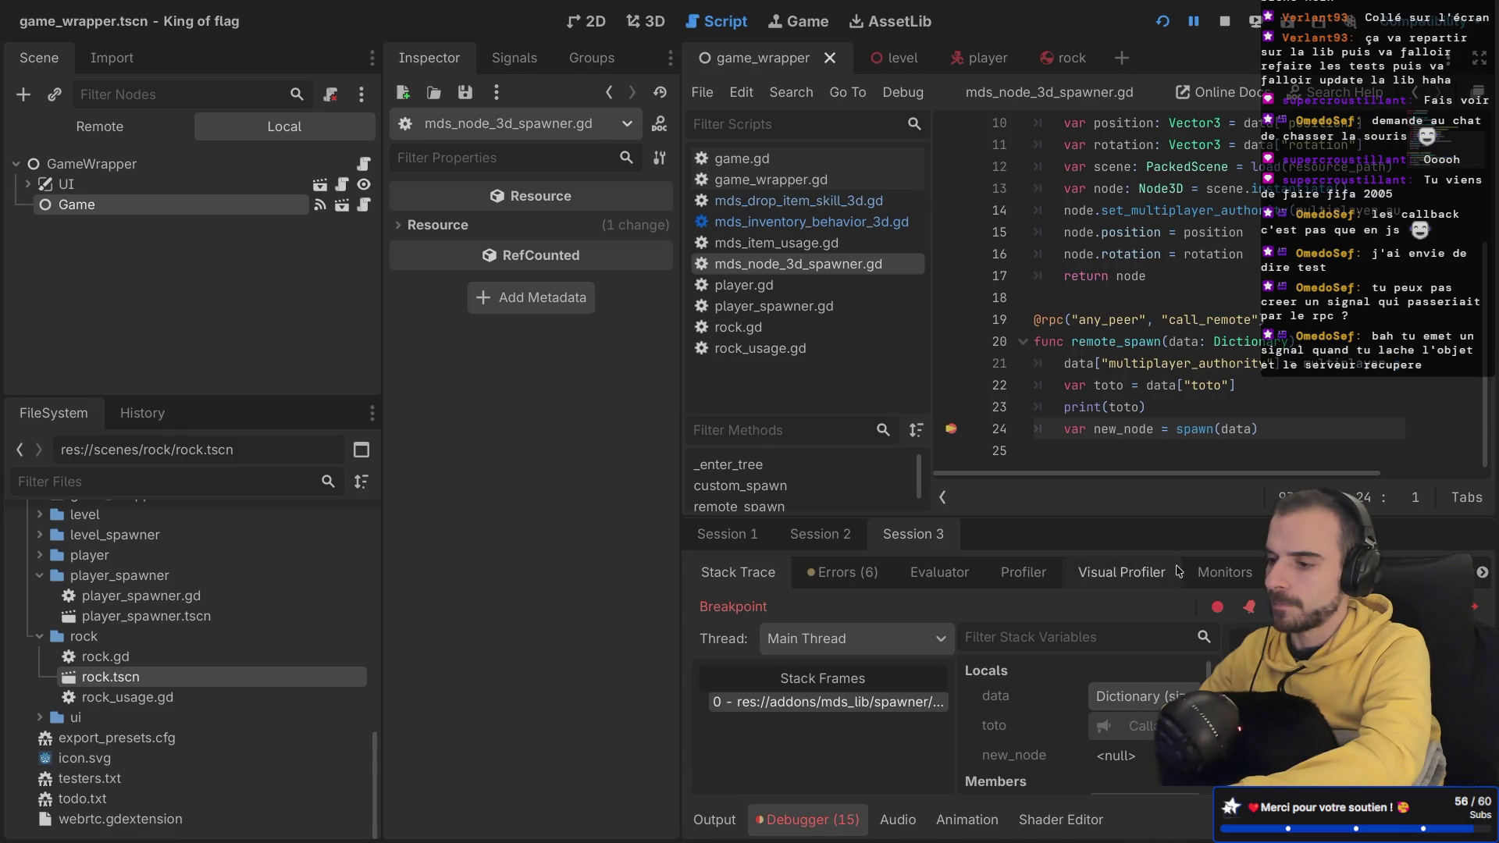
Step: Type toto as Callable on line 22, call toto.call() after print(toto), save, and rerun
{"action": "left_click", "coordinate": [1169, 408]}
{"action": "key", "text": "Return"}
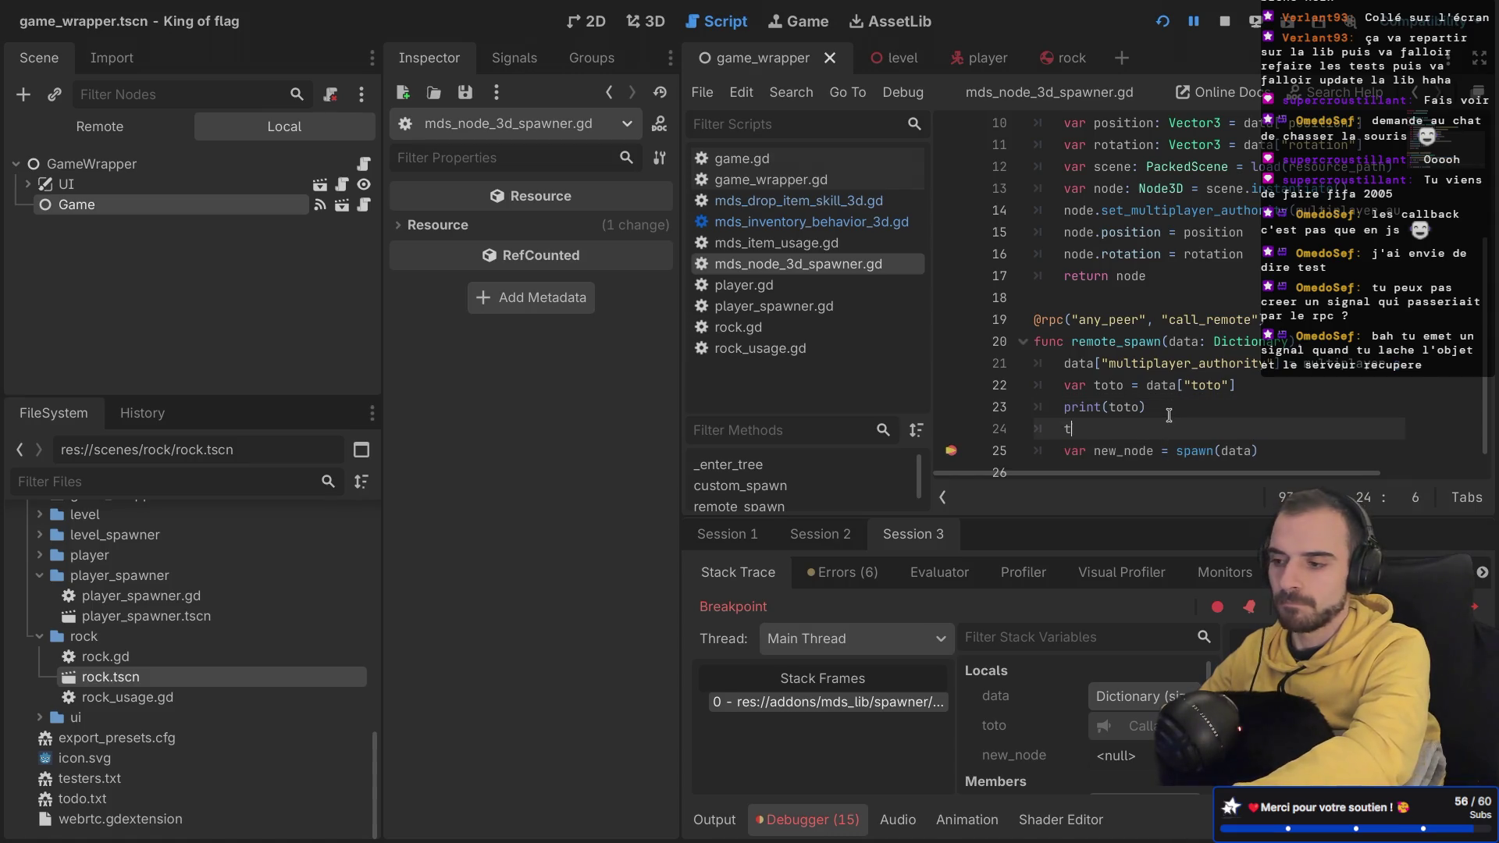
{"action": "type", "text": "toto.ca"}
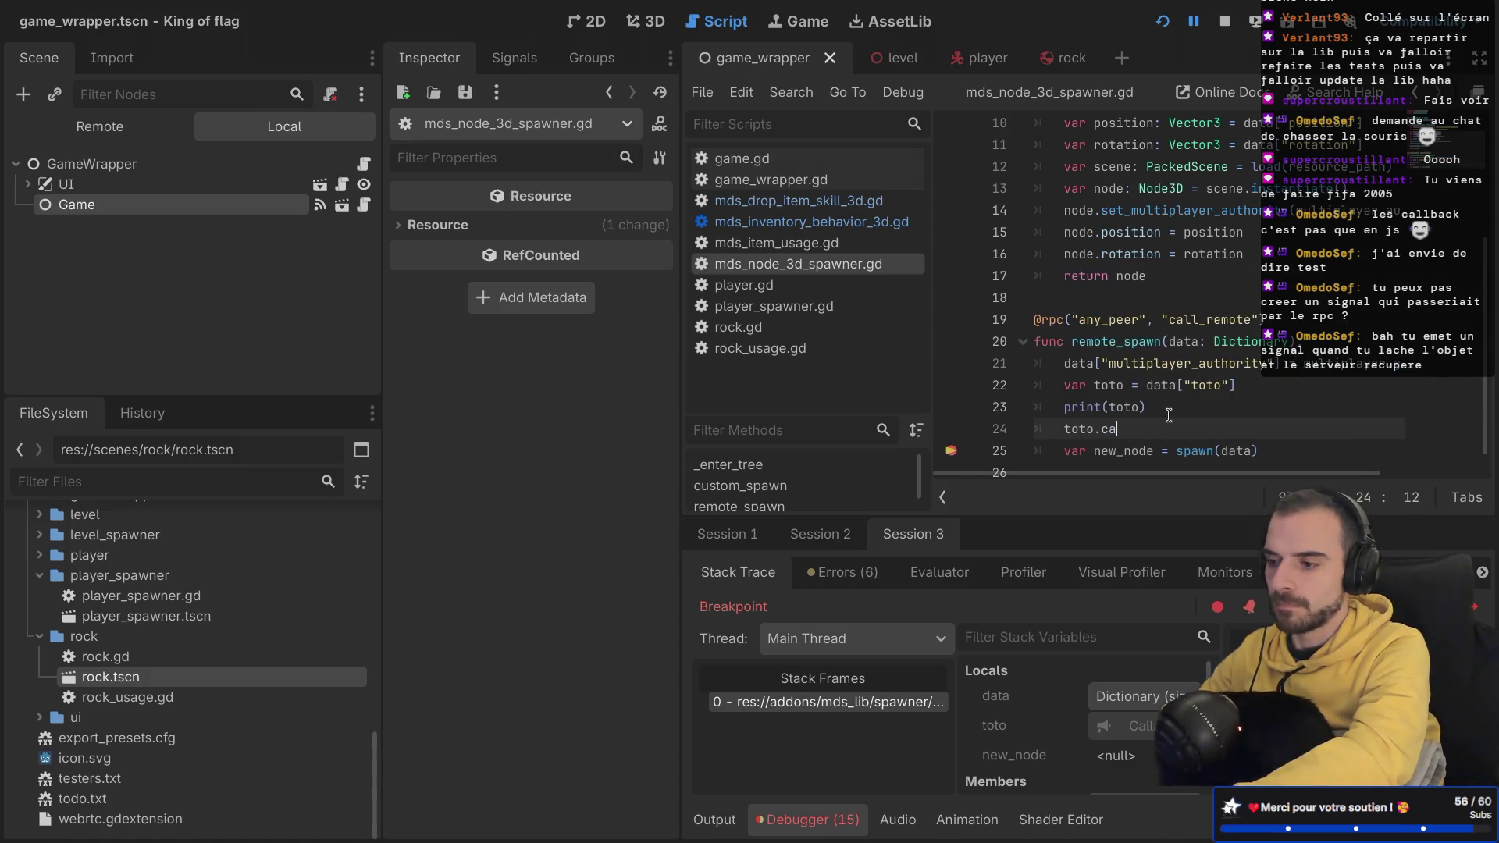
{"action": "key", "text": "BackSpace"}
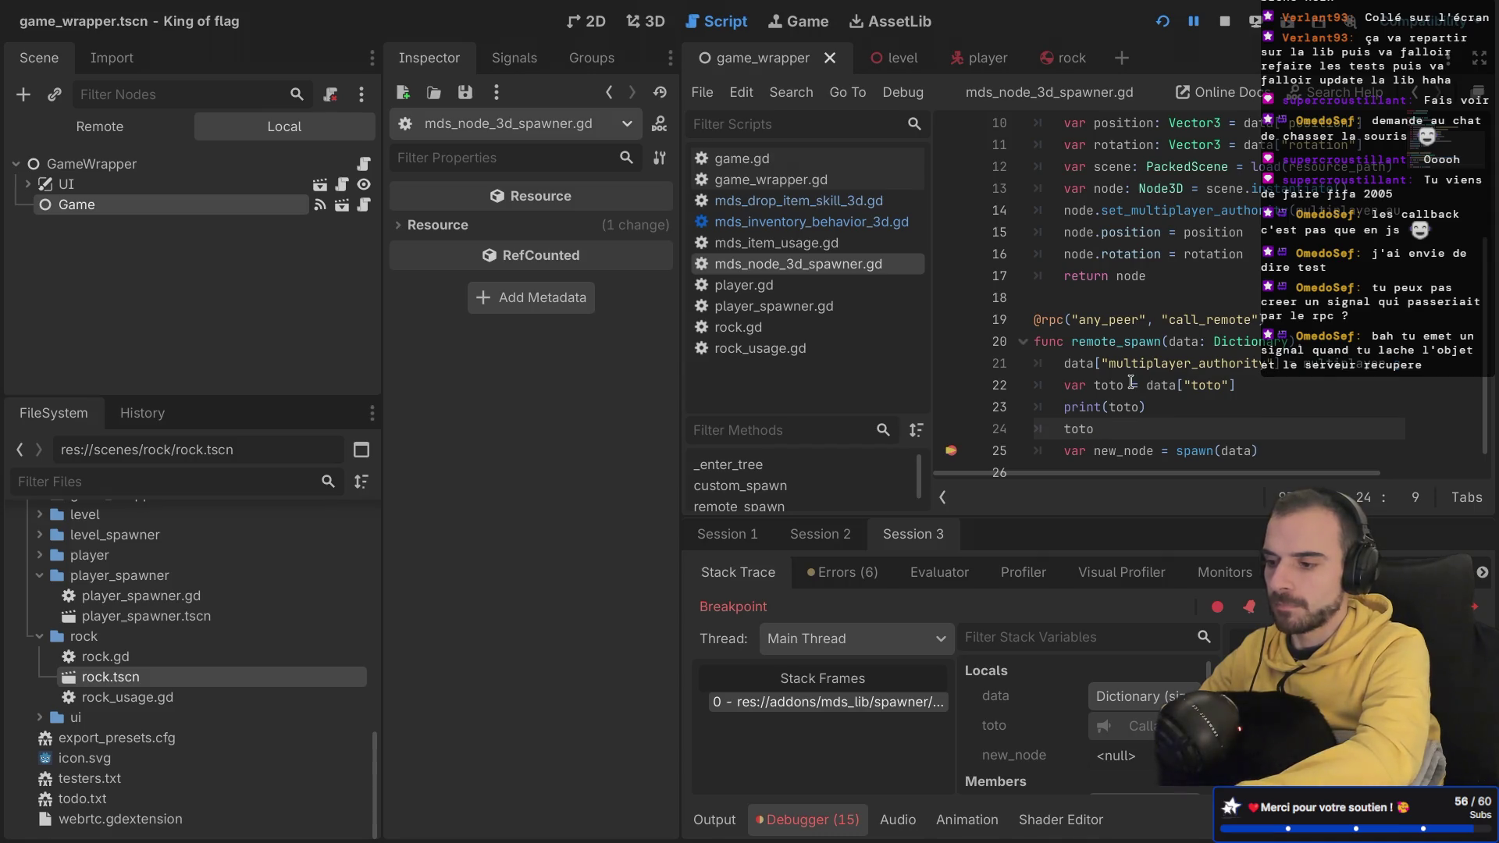
{"action": "left_click", "coordinate": [1124, 385]}
{"action": "type", "text": ": Calla"}
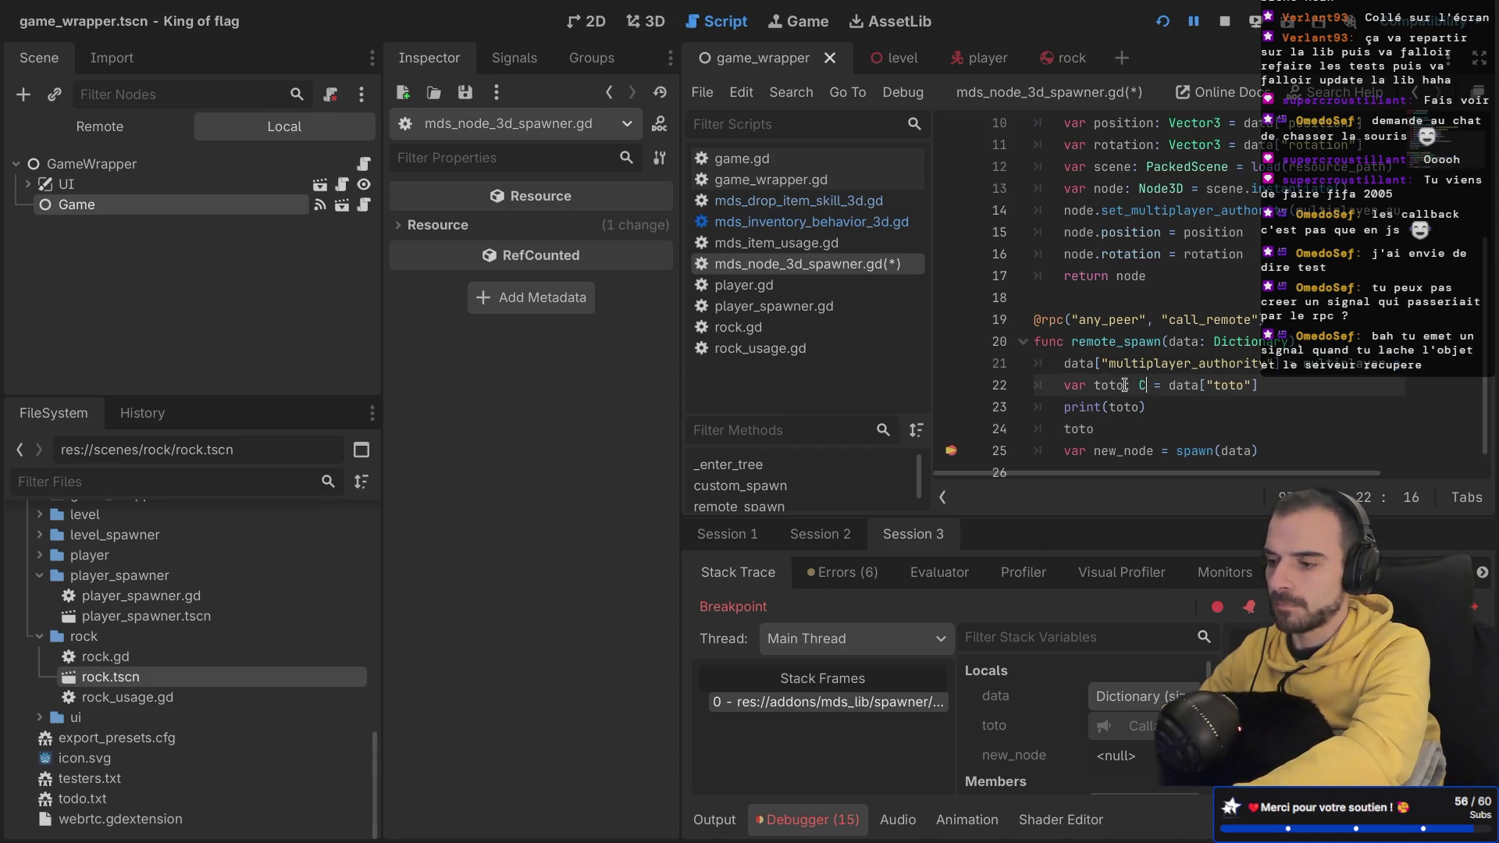
{"action": "key", "text": "Return"}
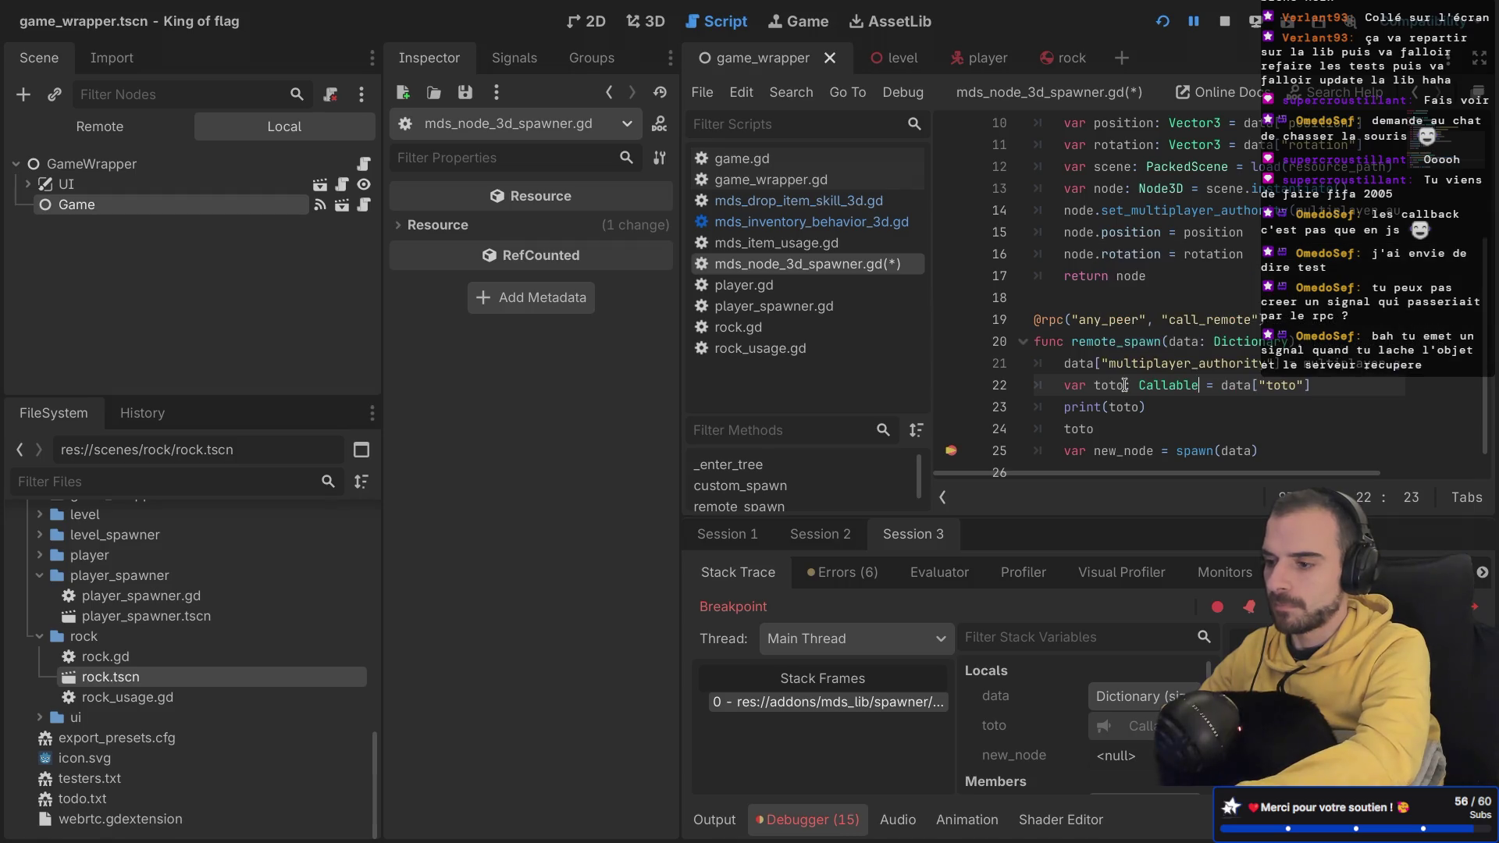
{"action": "left_click", "coordinate": [1122, 428]}
{"action": "type", "text": ".call("}
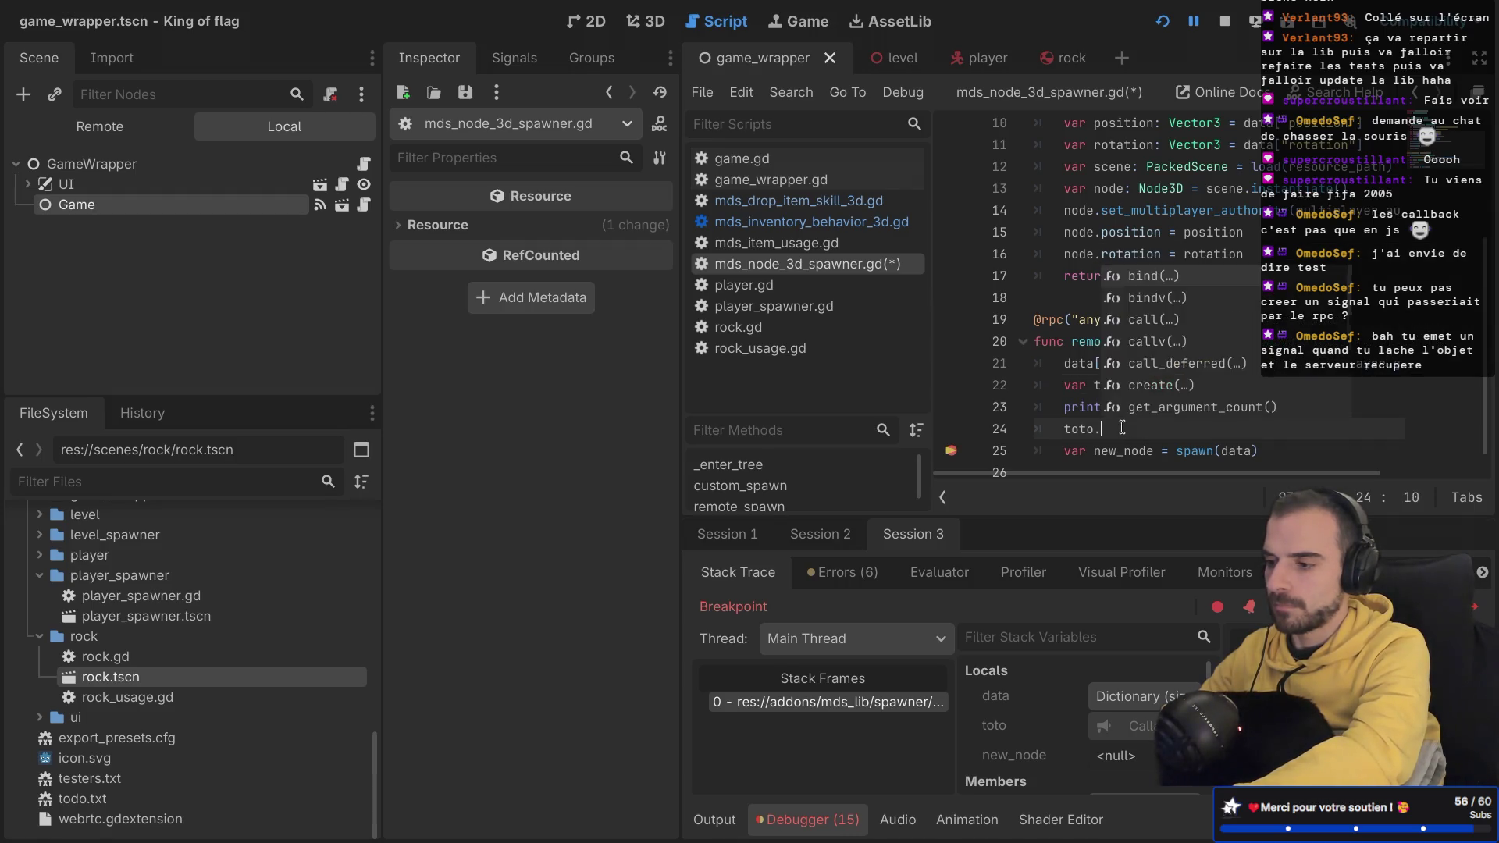
{"action": "key", "text": "ctrl+s"}
{"action": "left_click", "coordinate": [1178, 414]}
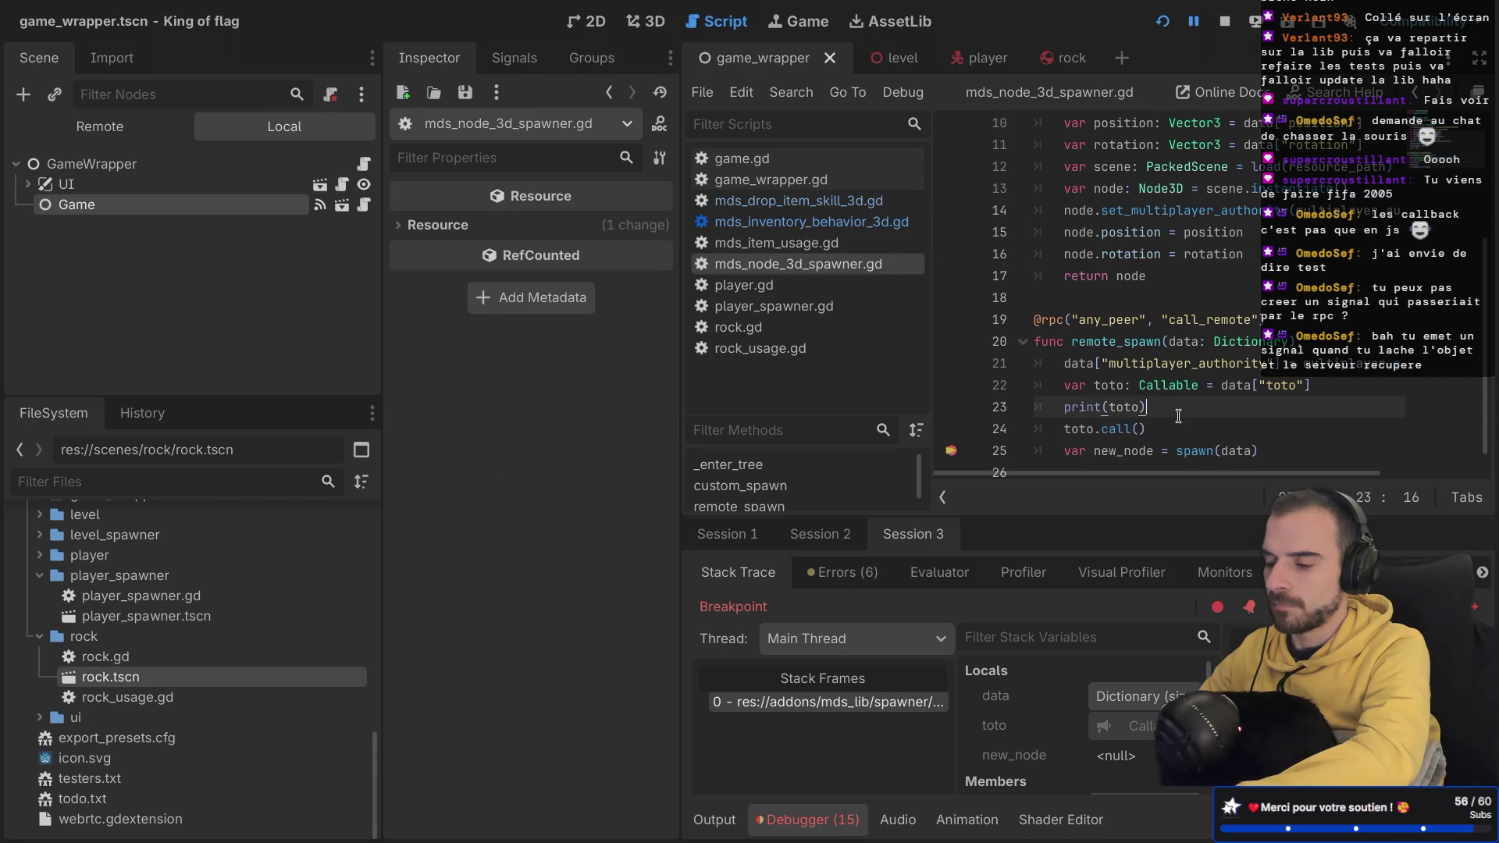
{"action": "left_click", "coordinate": [1165, 21]}
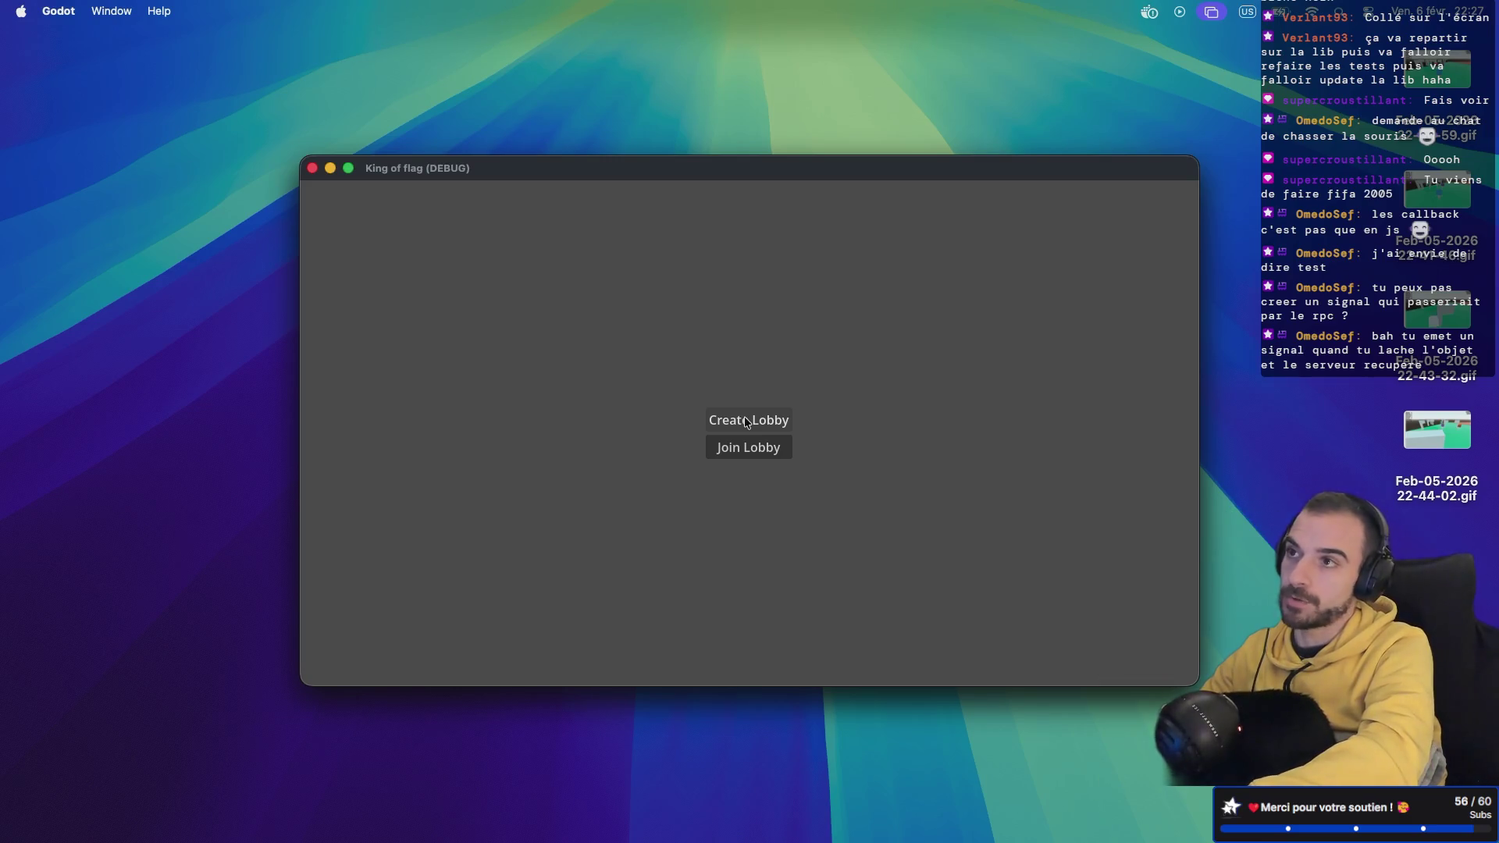
Step: Host a lobby in one game window and join it from the other window
{"action": "left_click", "coordinate": [747, 422]}
{"action": "mouse_move", "coordinate": [659, 173]}
{"action": "left_mouse_down"}
{"action": "mouse_move", "coordinate": [882, 285]}
{"action": "mouse_move", "coordinate": [888, 312]}
{"action": "mouse_move", "coordinate": [924, 305]}
{"action": "left_mouse_up"}
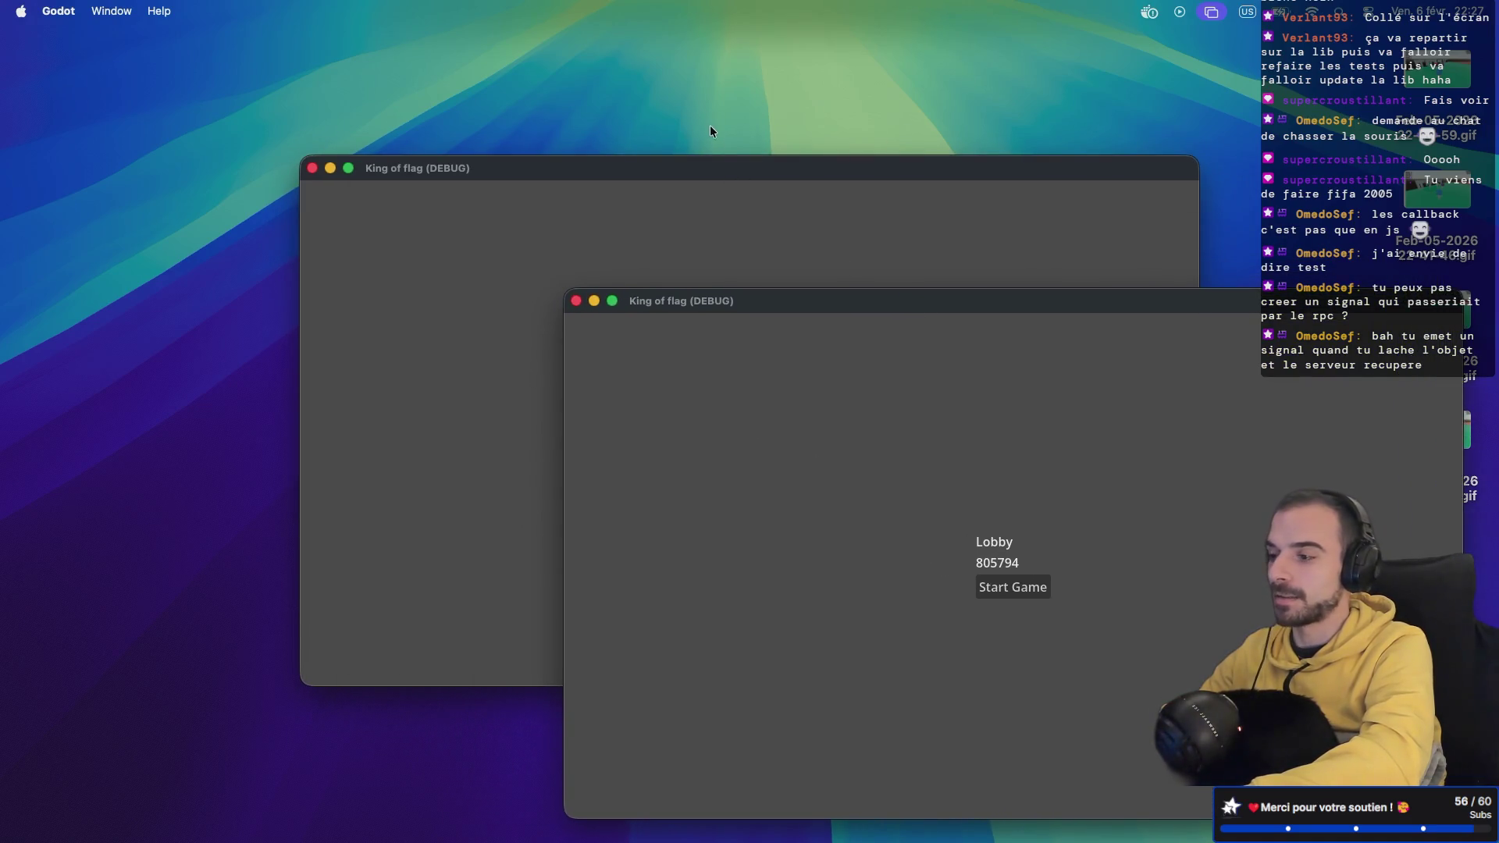
{"action": "mouse_move", "coordinate": [720, 168]}
{"action": "left_mouse_down"}
{"action": "mouse_move", "coordinate": [525, 138]}
{"action": "mouse_move", "coordinate": [478, 89]}
{"action": "left_mouse_up"}
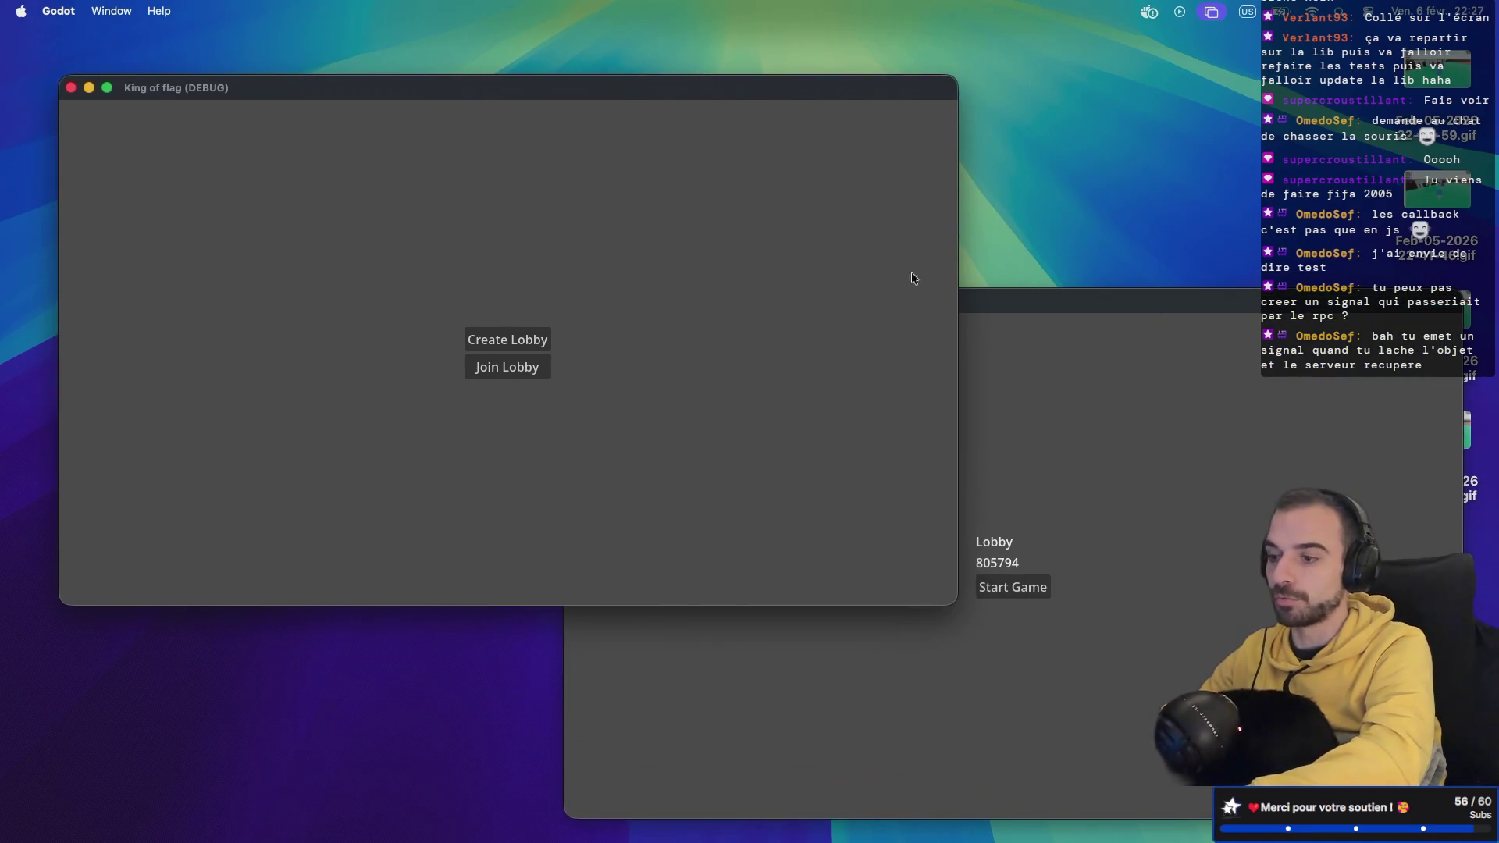
{"action": "left_click", "coordinate": [1029, 303]}
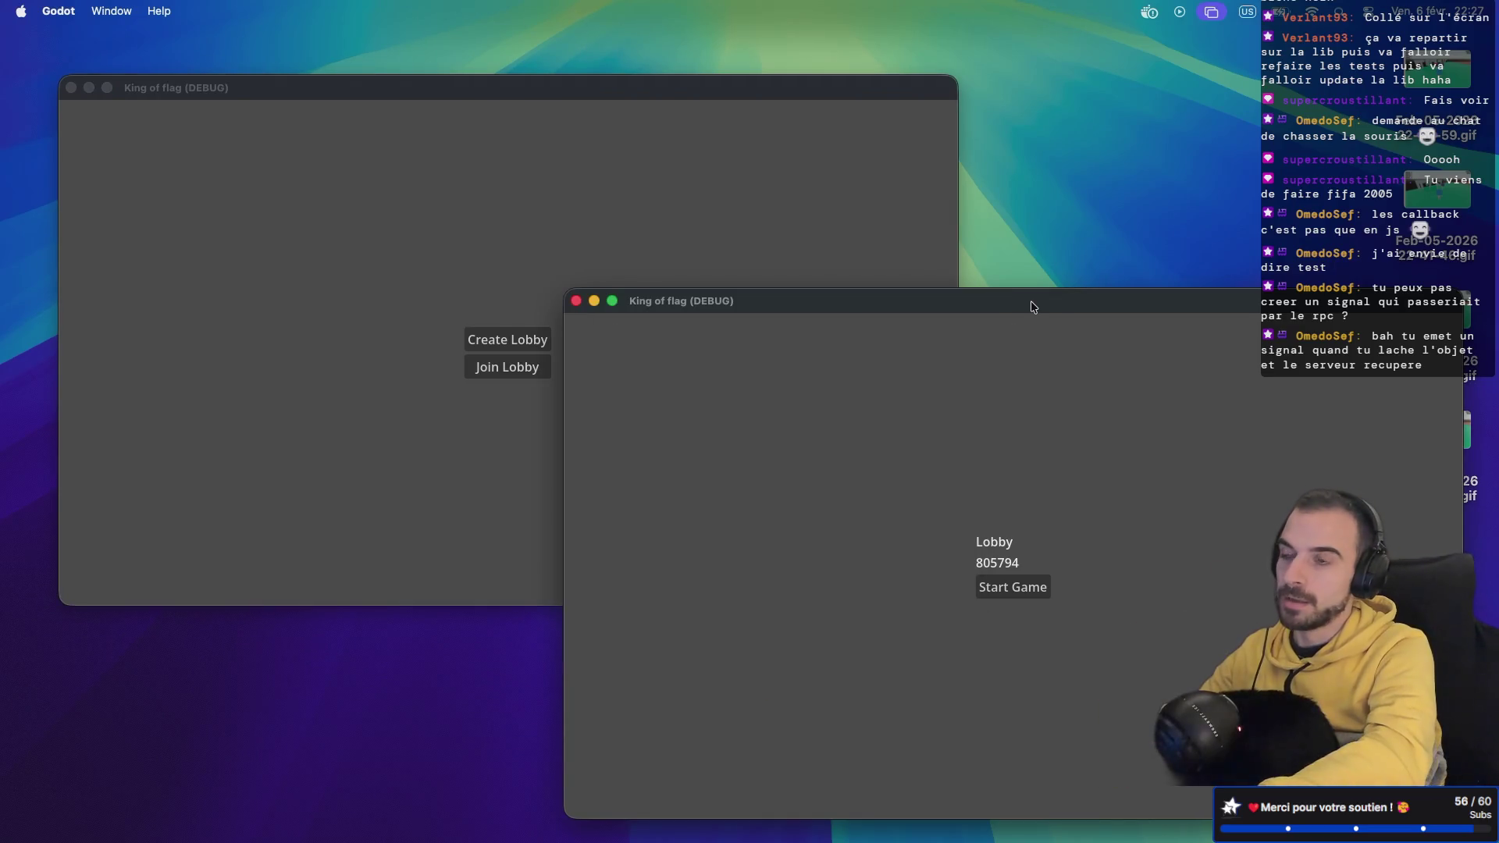
{"action": "left_click", "coordinate": [548, 367]}
{"action": "left_click", "coordinate": [507, 353]}
Step: Start the match, walk the left player forward, then return to the editor
{"action": "left_click", "coordinate": [1062, 493]}
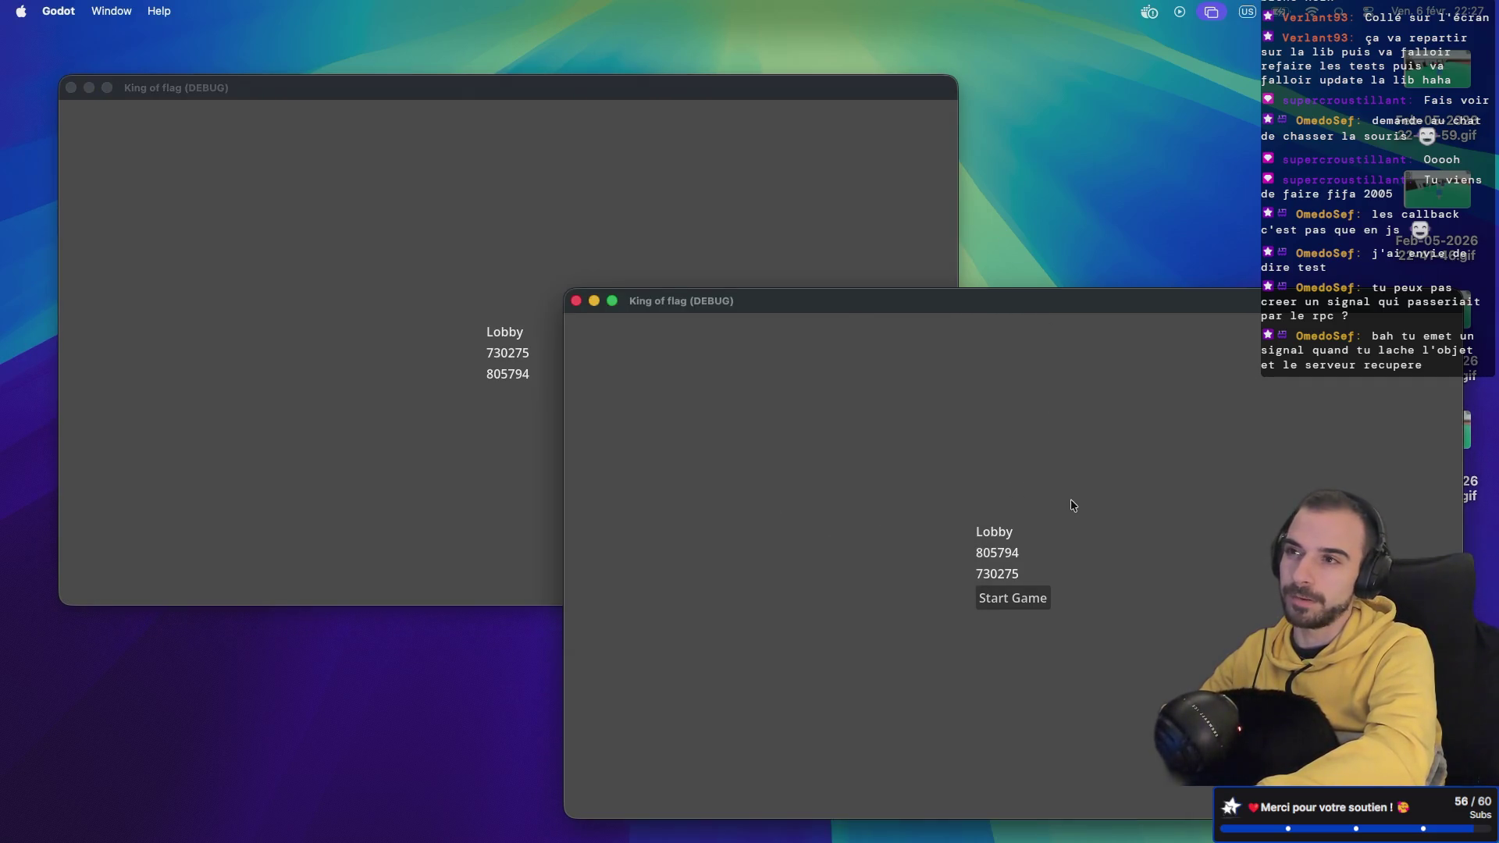
{"action": "left_click", "coordinate": [999, 599]}
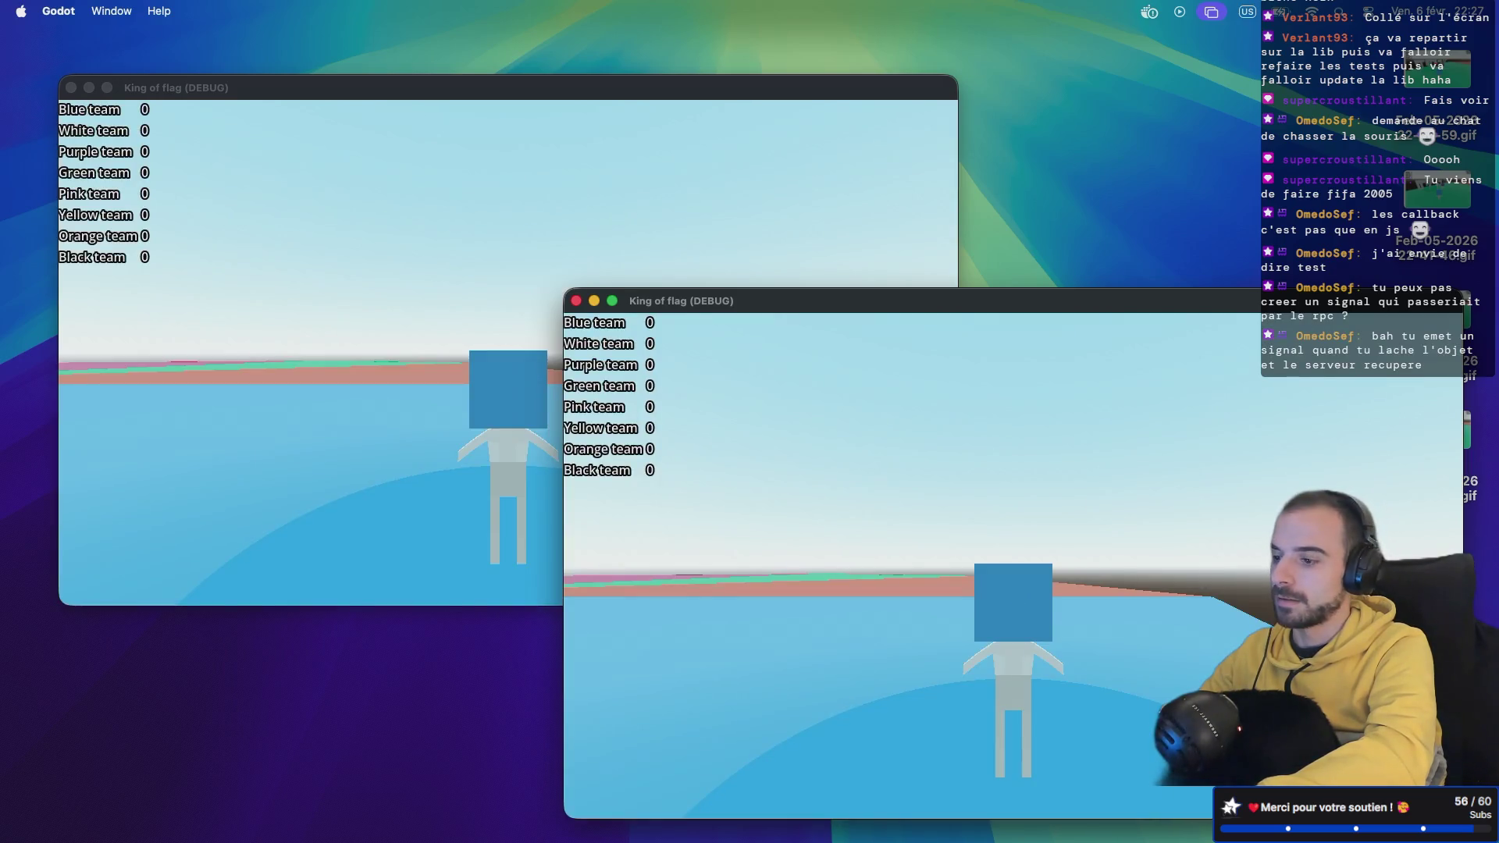
{"action": "key", "text": "super+Tab"}
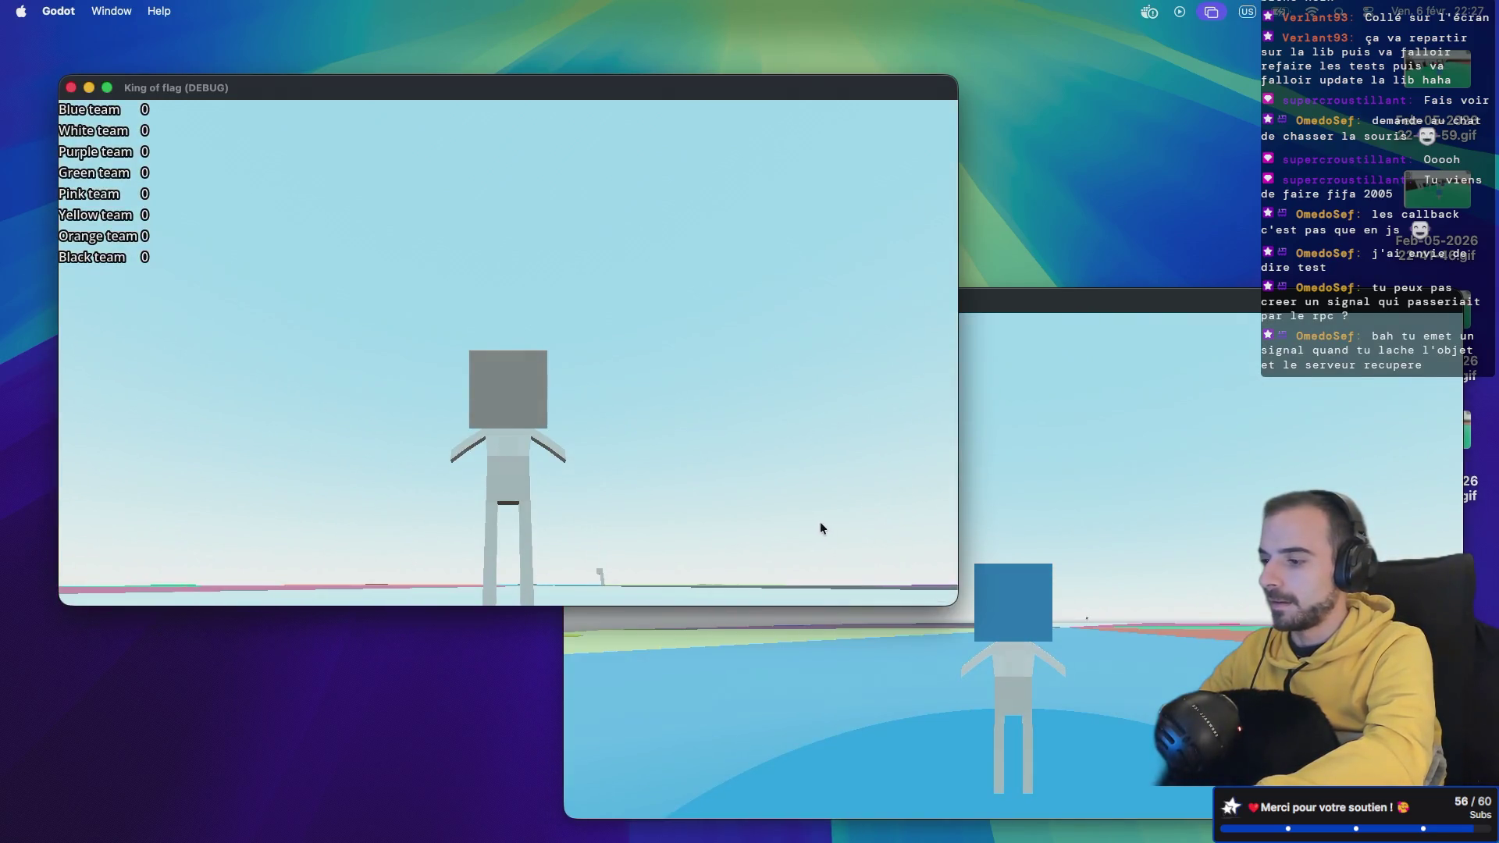
{"action": "left_click", "coordinate": [818, 521]}
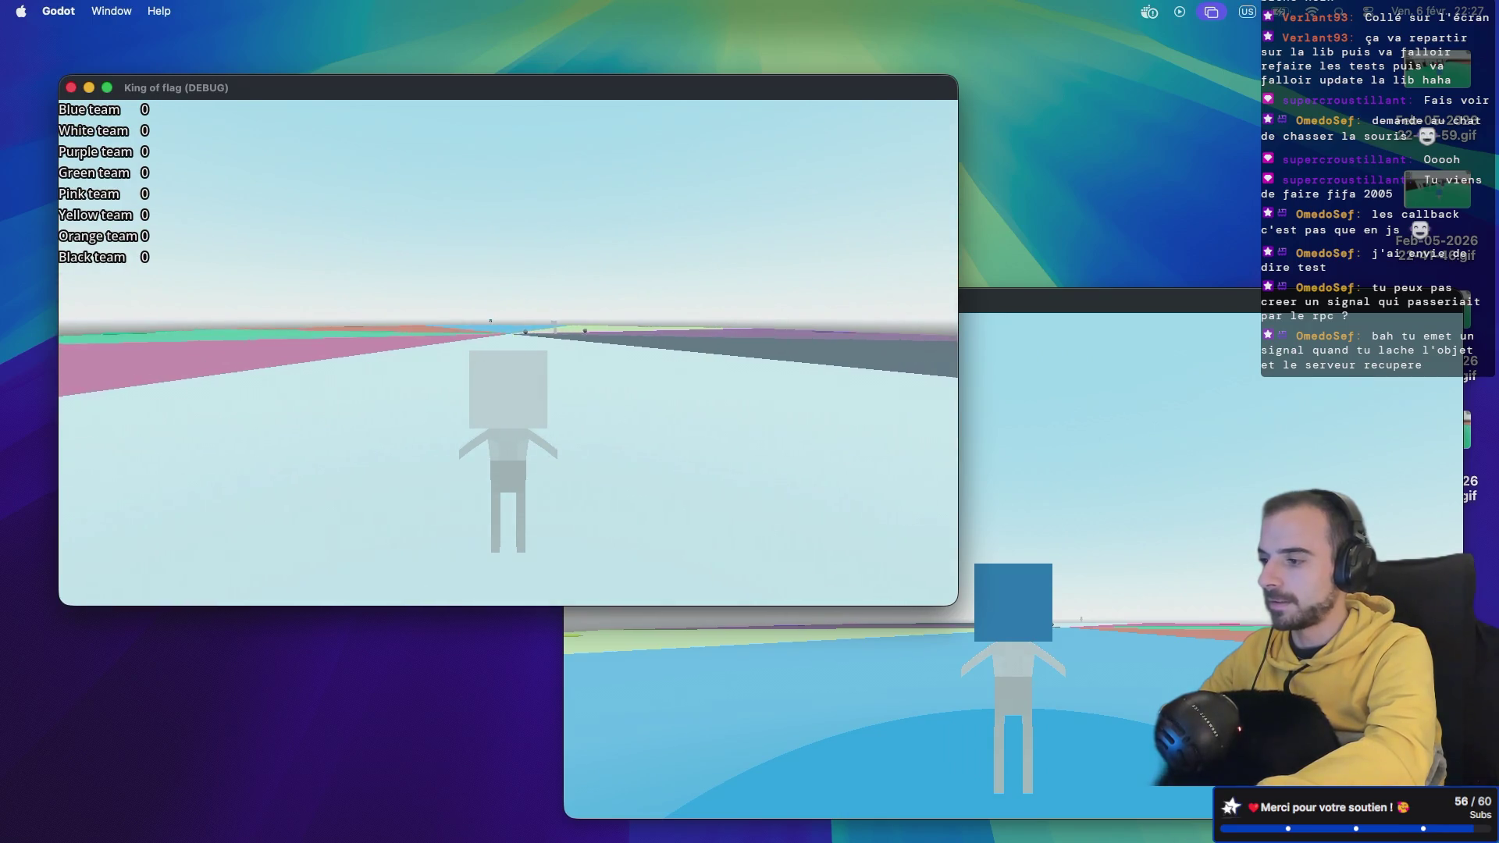
{"action": "mouse_move", "coordinate": [509, 352]}
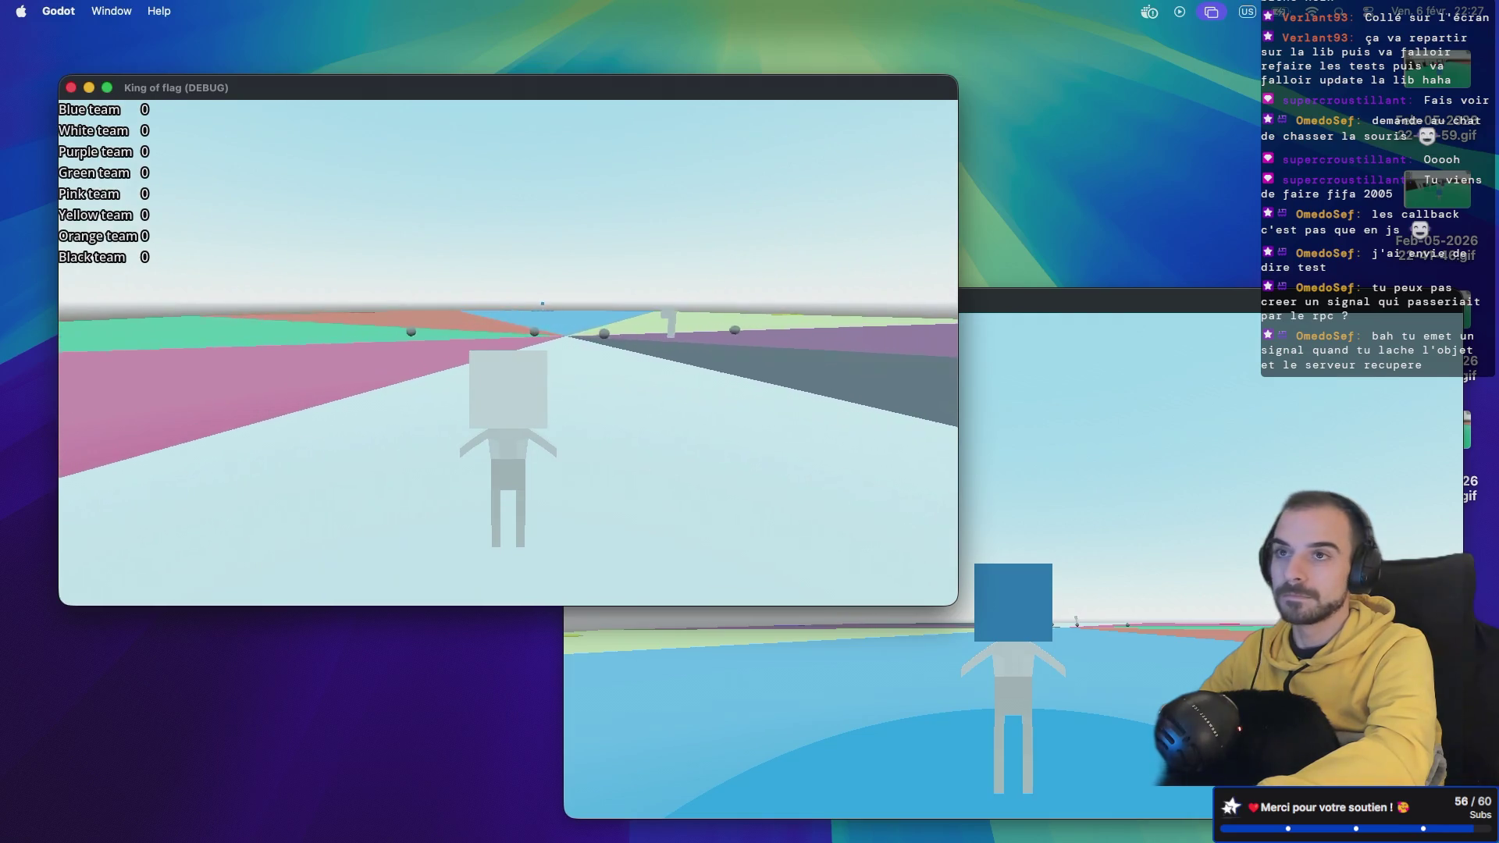
{"action": "key", "text": "w"}
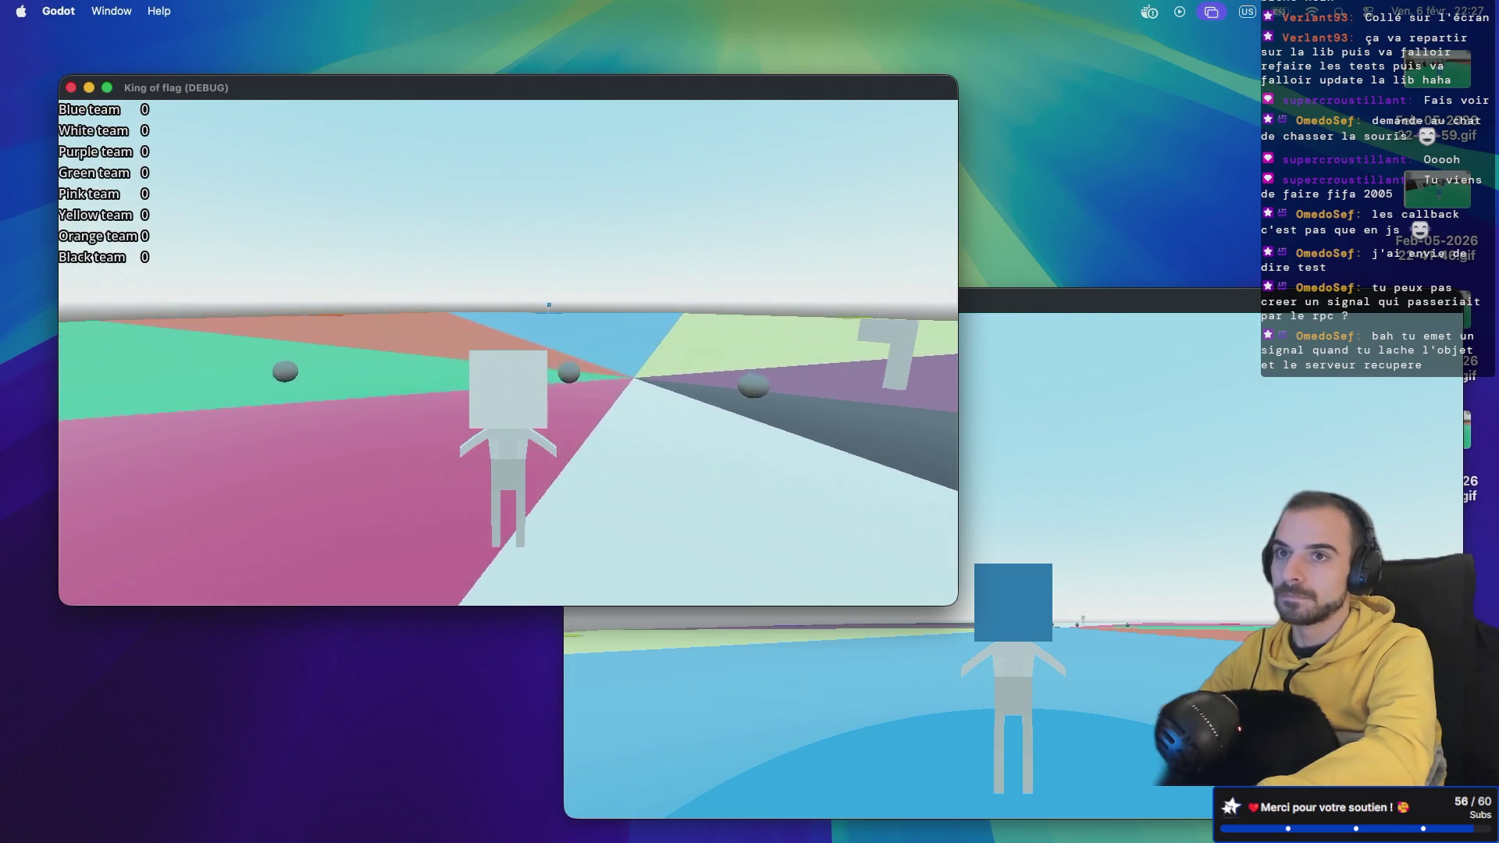
{"action": "key", "text": "super+Tab"}
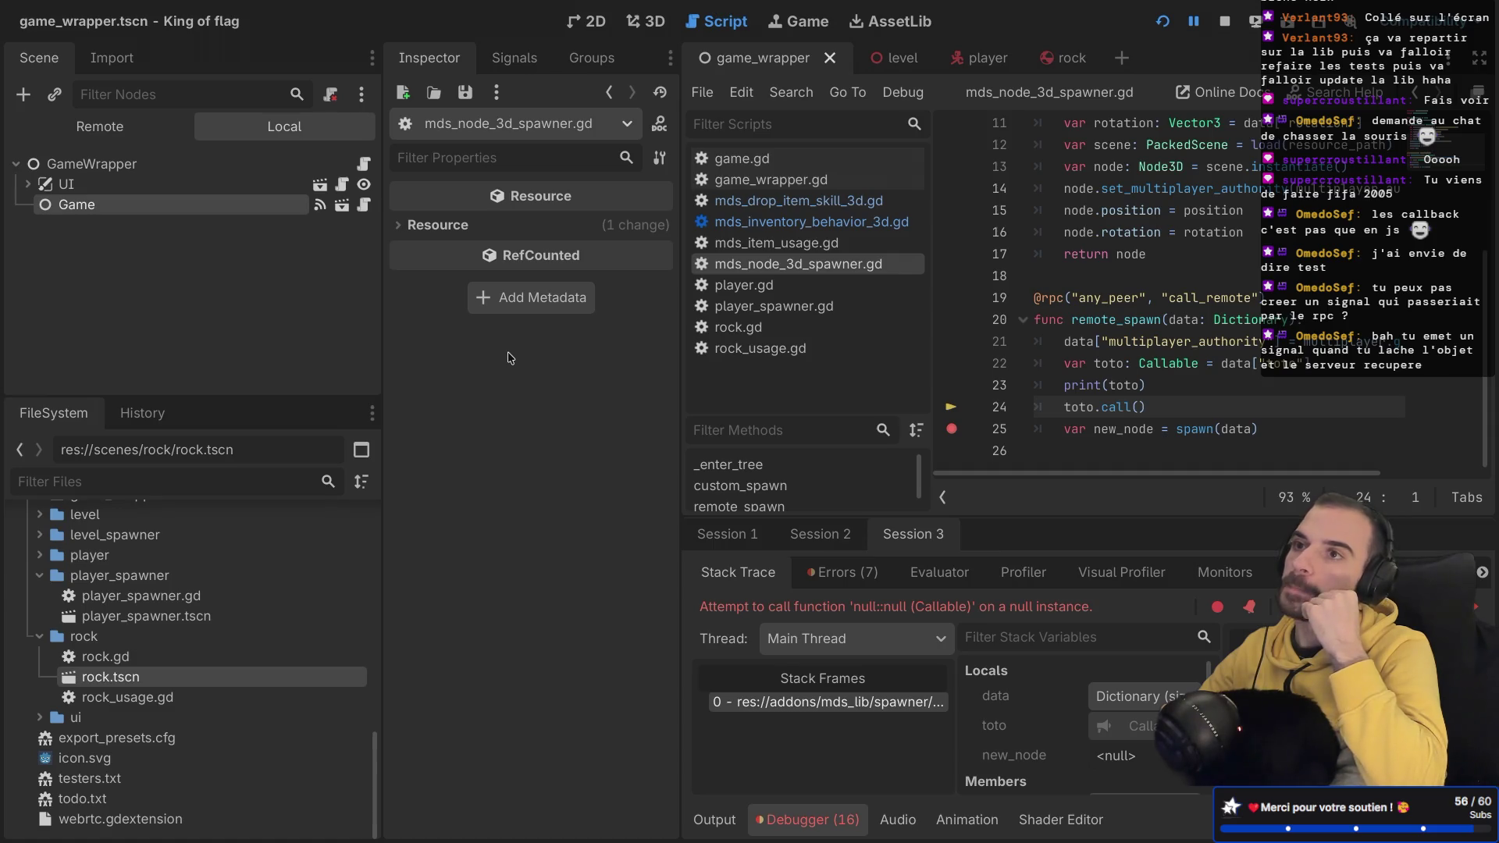
{"action": "key", "text": "ctrl+shift+F11"}
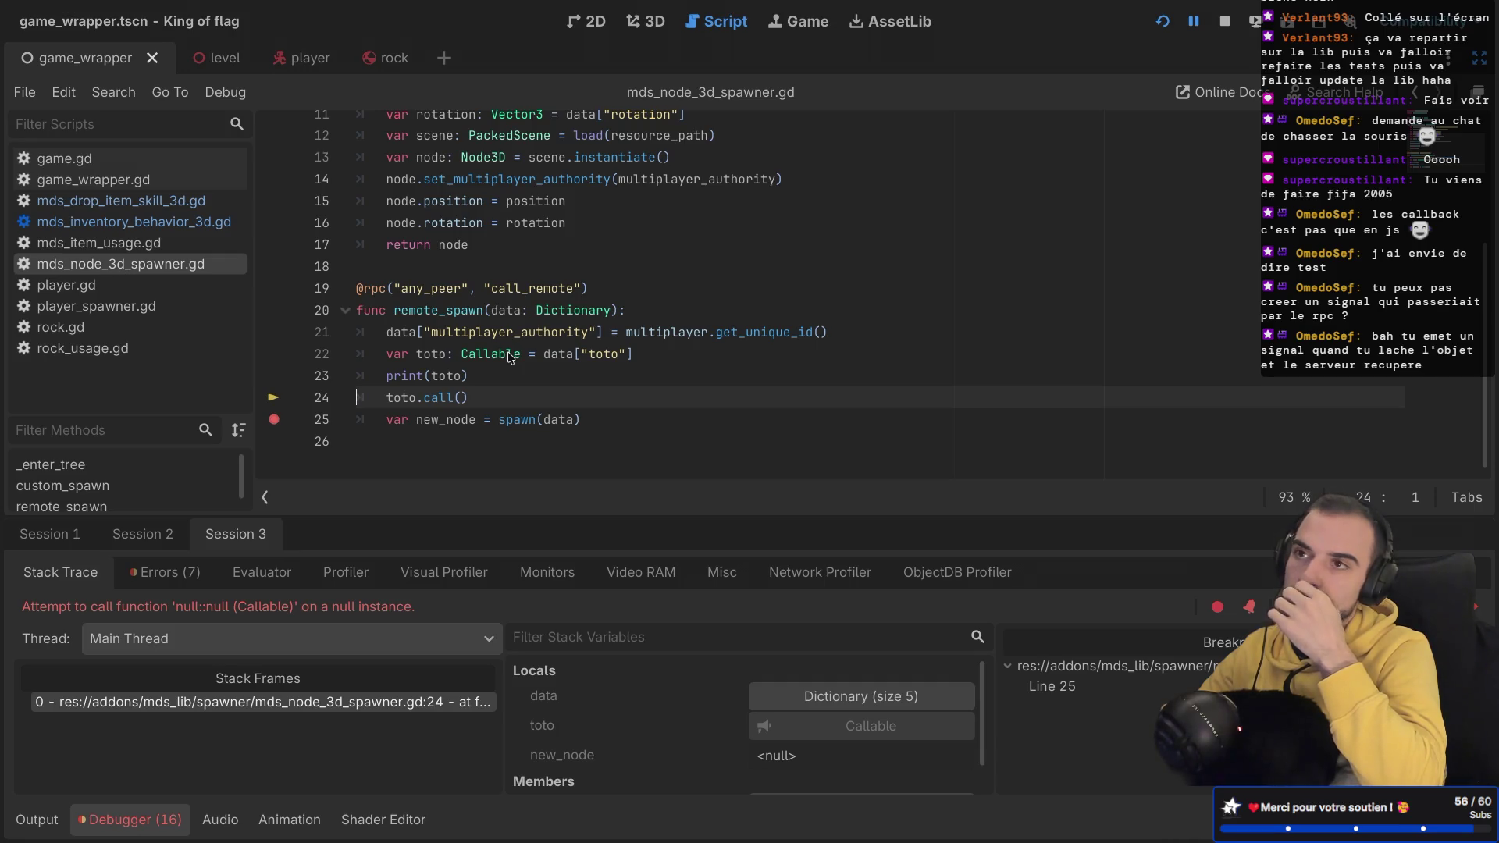
{"action": "left_click", "coordinate": [442, 263]}
{"action": "key", "text": "Return"}
{"action": "key", "text": "Up"}
{"action": "key", "text": "Return"}
{"action": "type", "text": "var va"}
{"action": "key", "text": "BackSpace"}
{"action": "type", "text": "callables:"}
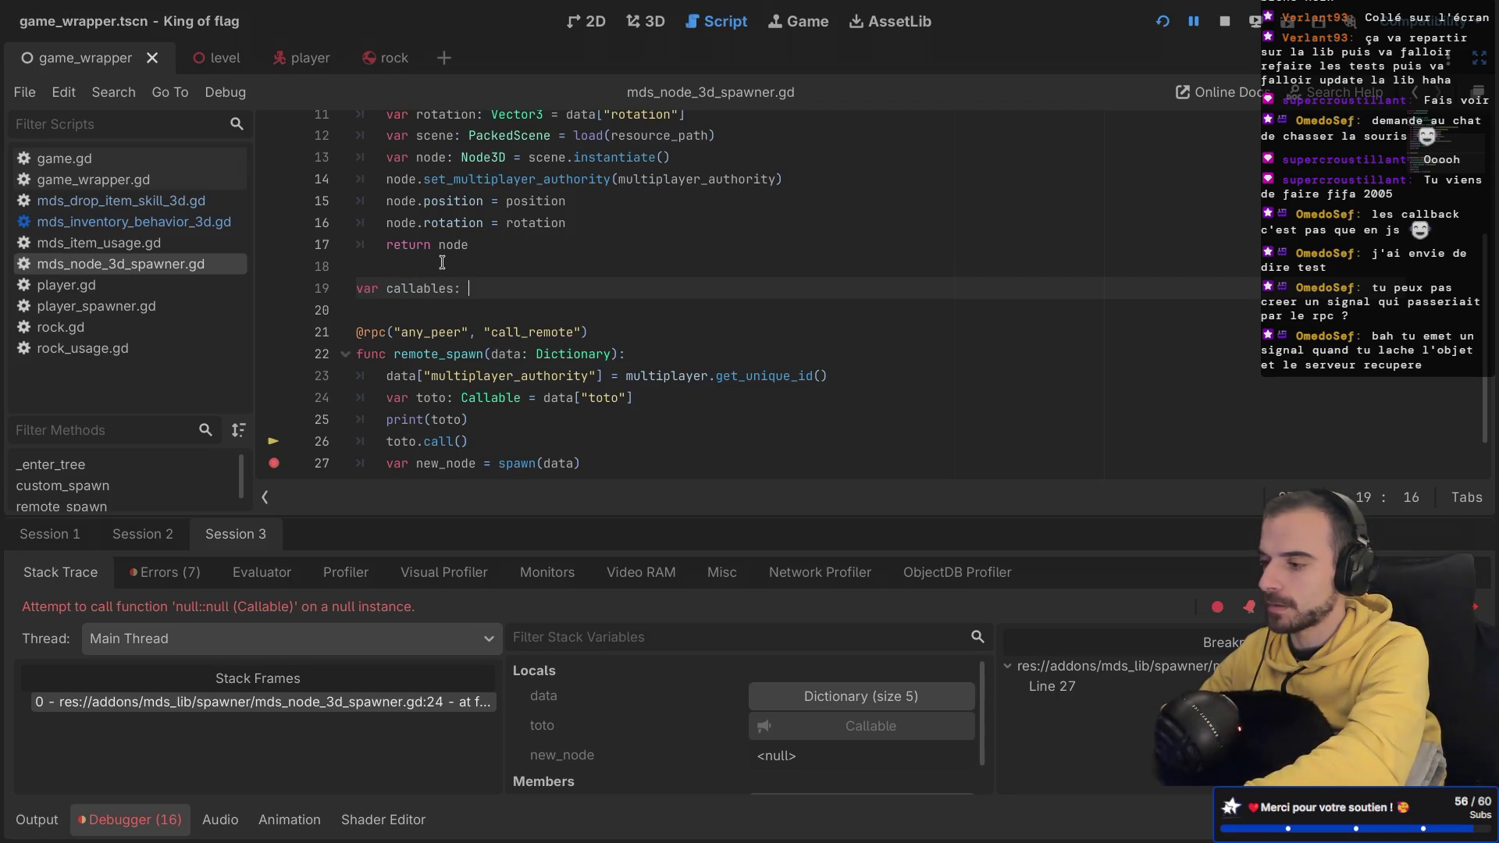
{"action": "type", "text": "ir"}
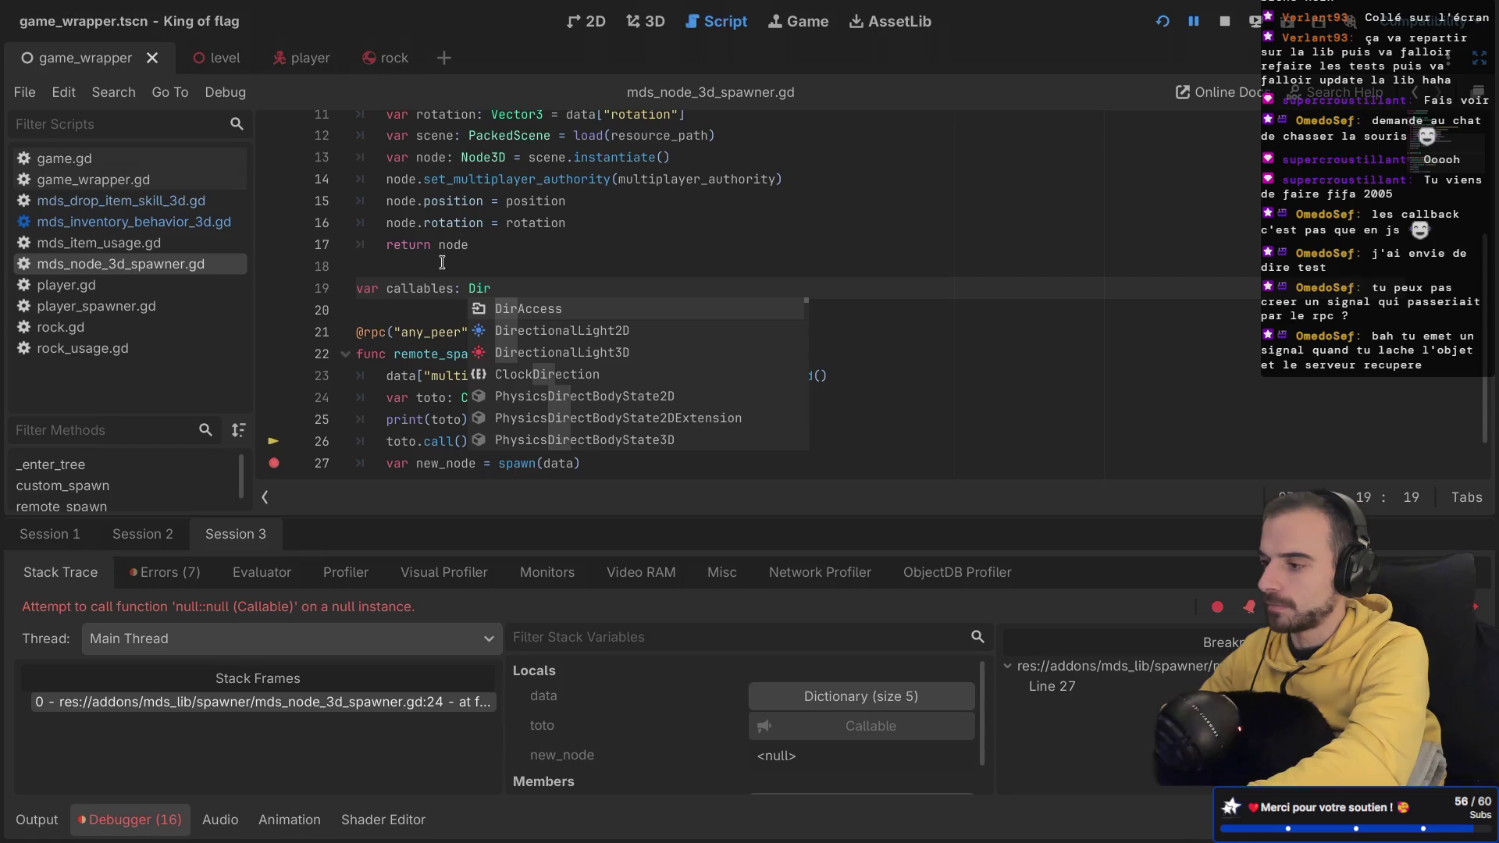
{"action": "key", "text": "BackSpace"}
{"action": "type", "text": "c"}
{"action": "key", "text": "Return"}
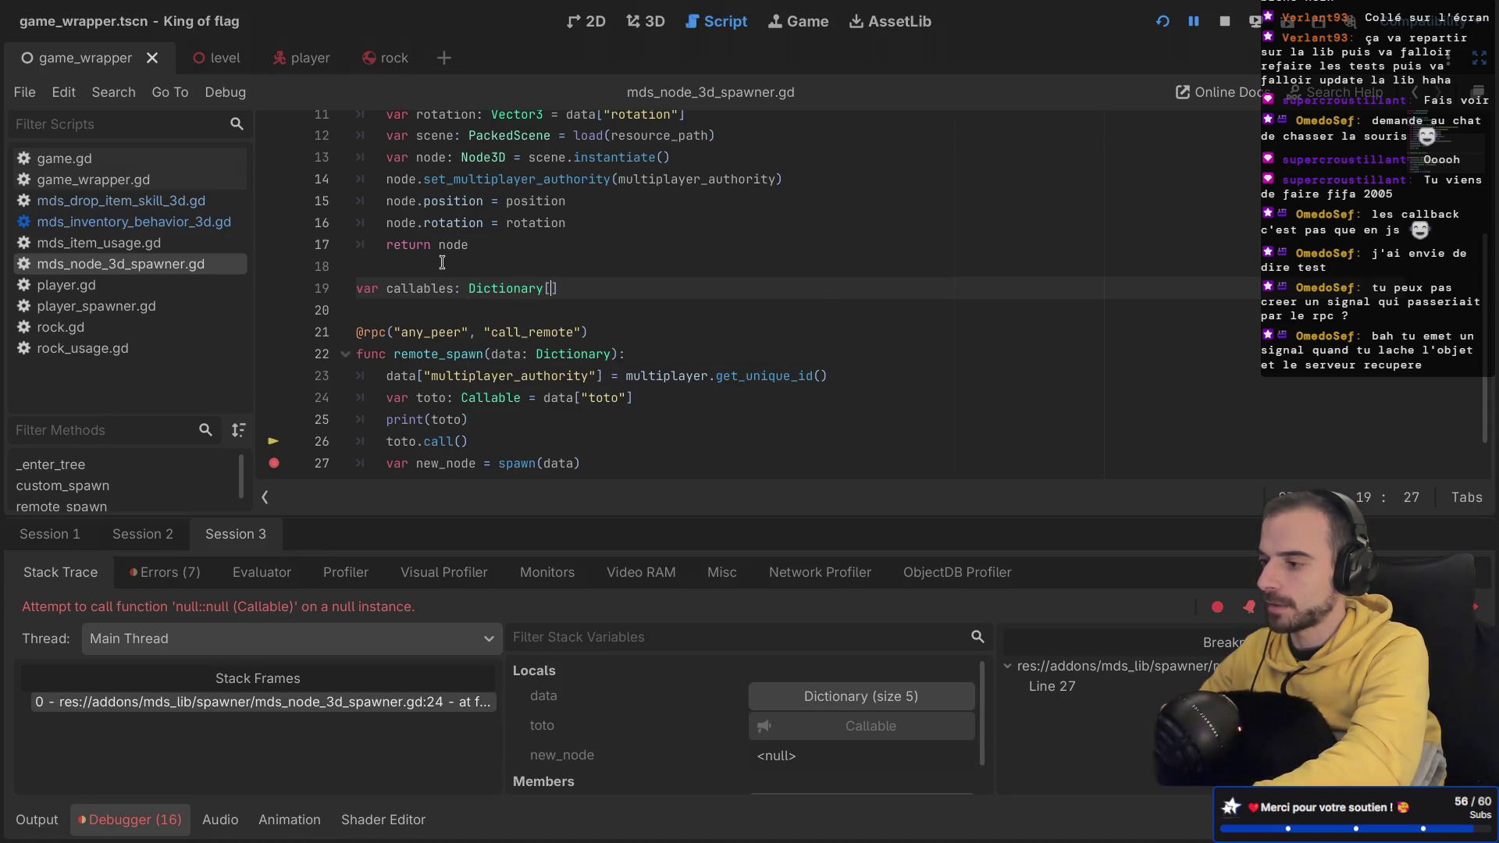
Step: Look up the Dictionary class documentation, then close it
{"action": "left_click", "coordinate": [514, 290]}
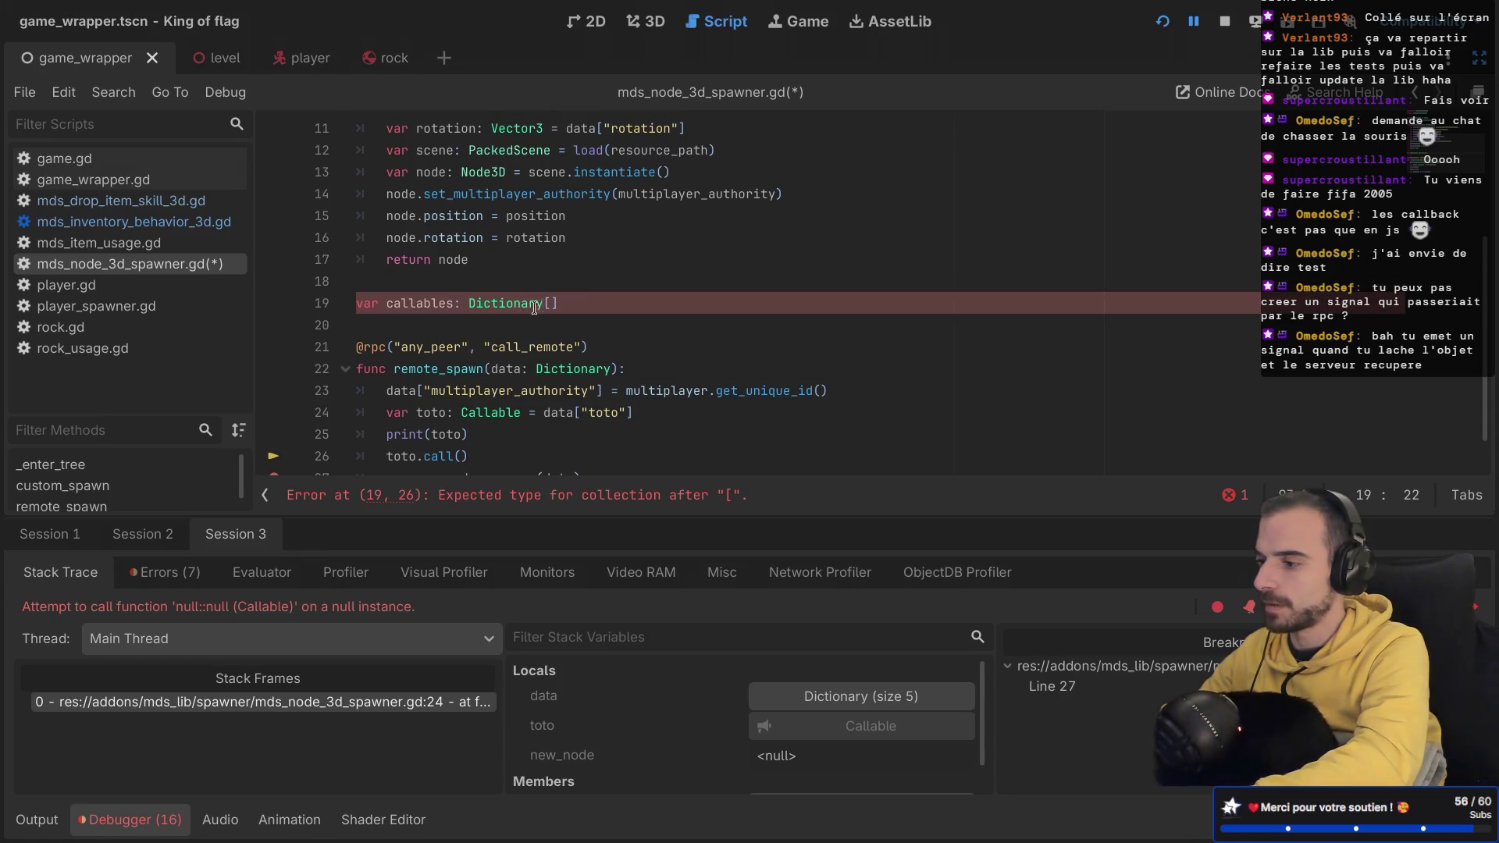
{"action": "left_click", "coordinate": [526, 306], "text": "ctrl"}
{"action": "scroll", "coordinate": [559, 258], "scroll_direction": "down", "scroll_amount": 4}
{"action": "scroll", "coordinate": [559, 258], "scroll_direction": "down", "scroll_amount": 8}
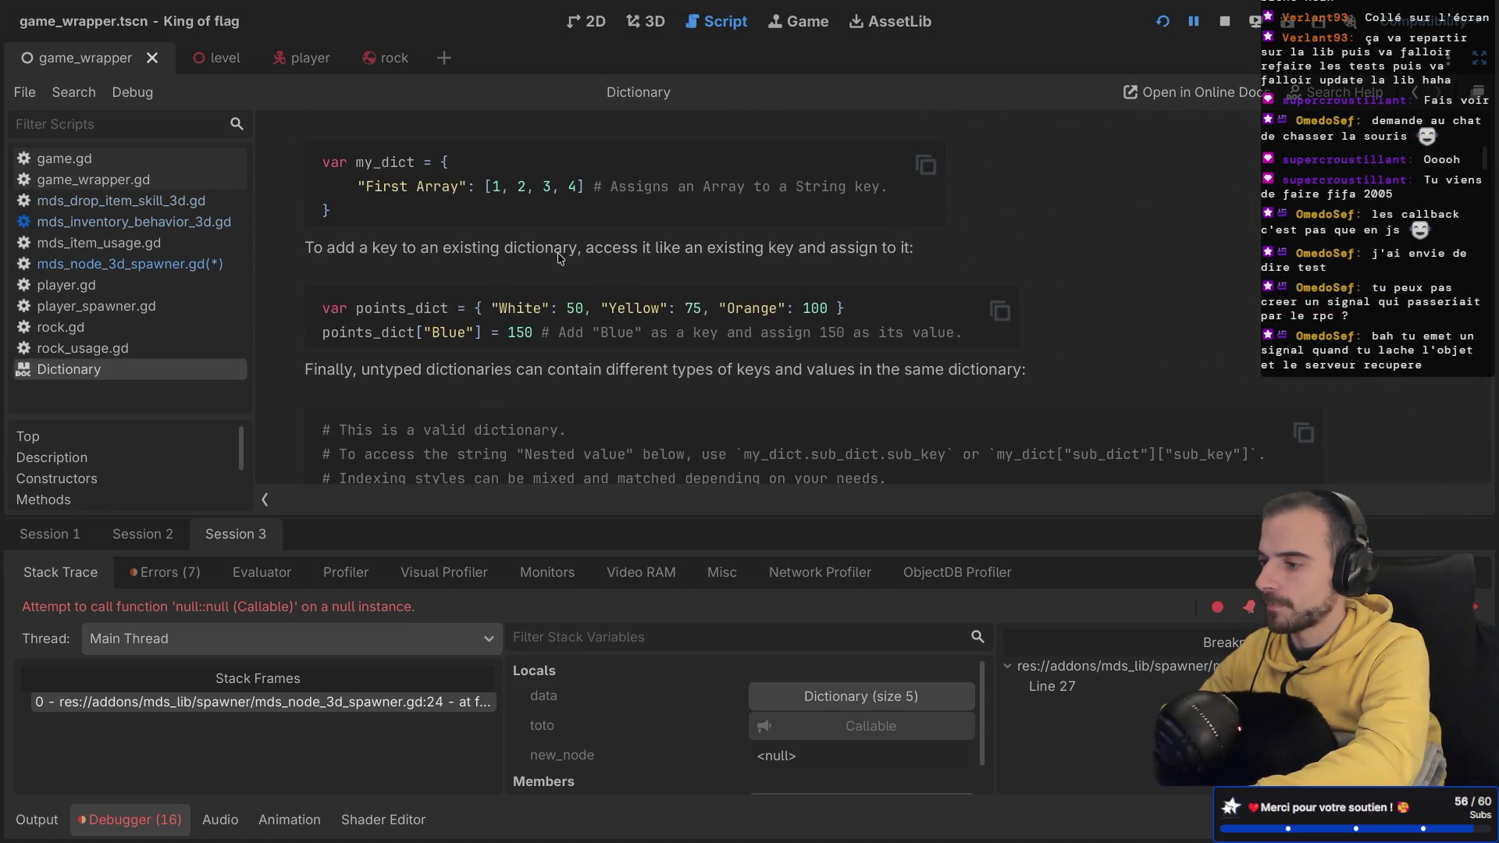
{"action": "key", "text": "ctrl+w"}
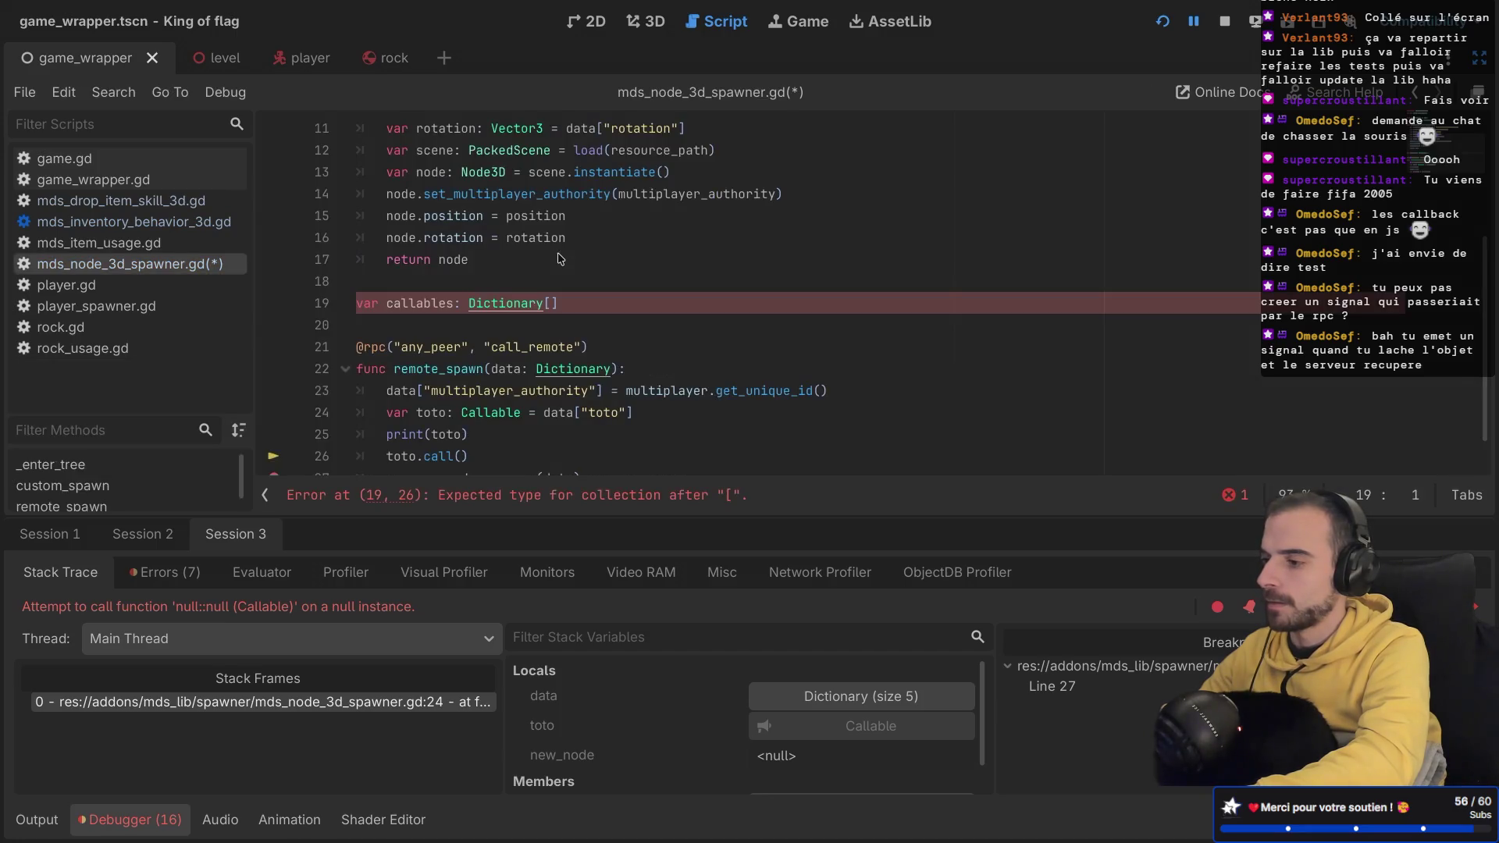
Step: Complete it as Dictionary[String, Callable] = { "throw": func(node): pass }
{"action": "type", "text": "String, Callable"}
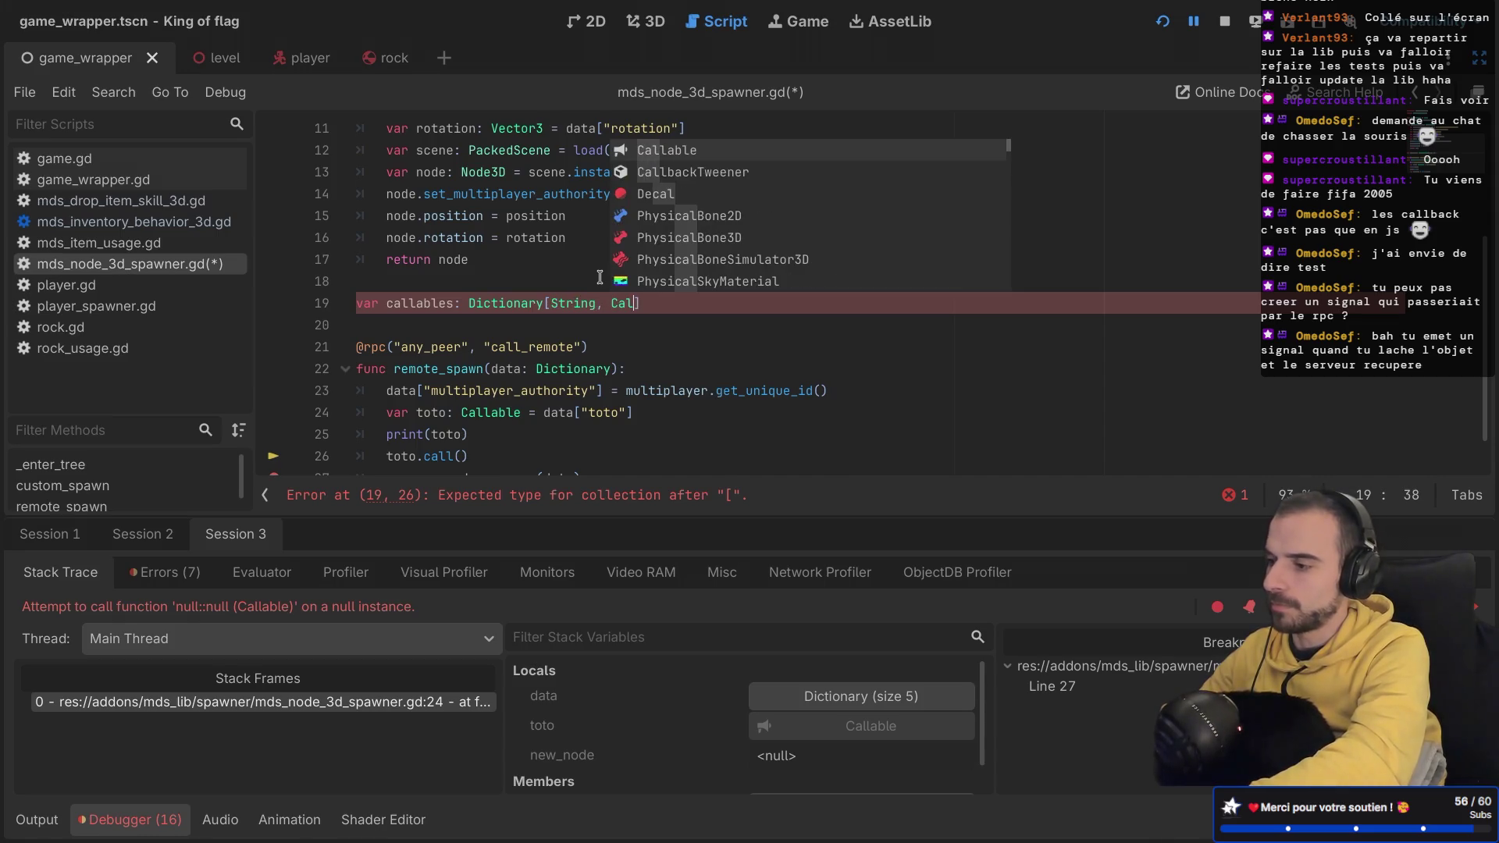
{"action": "key", "text": "Return"}
{"action": "type", "text": "] = "}
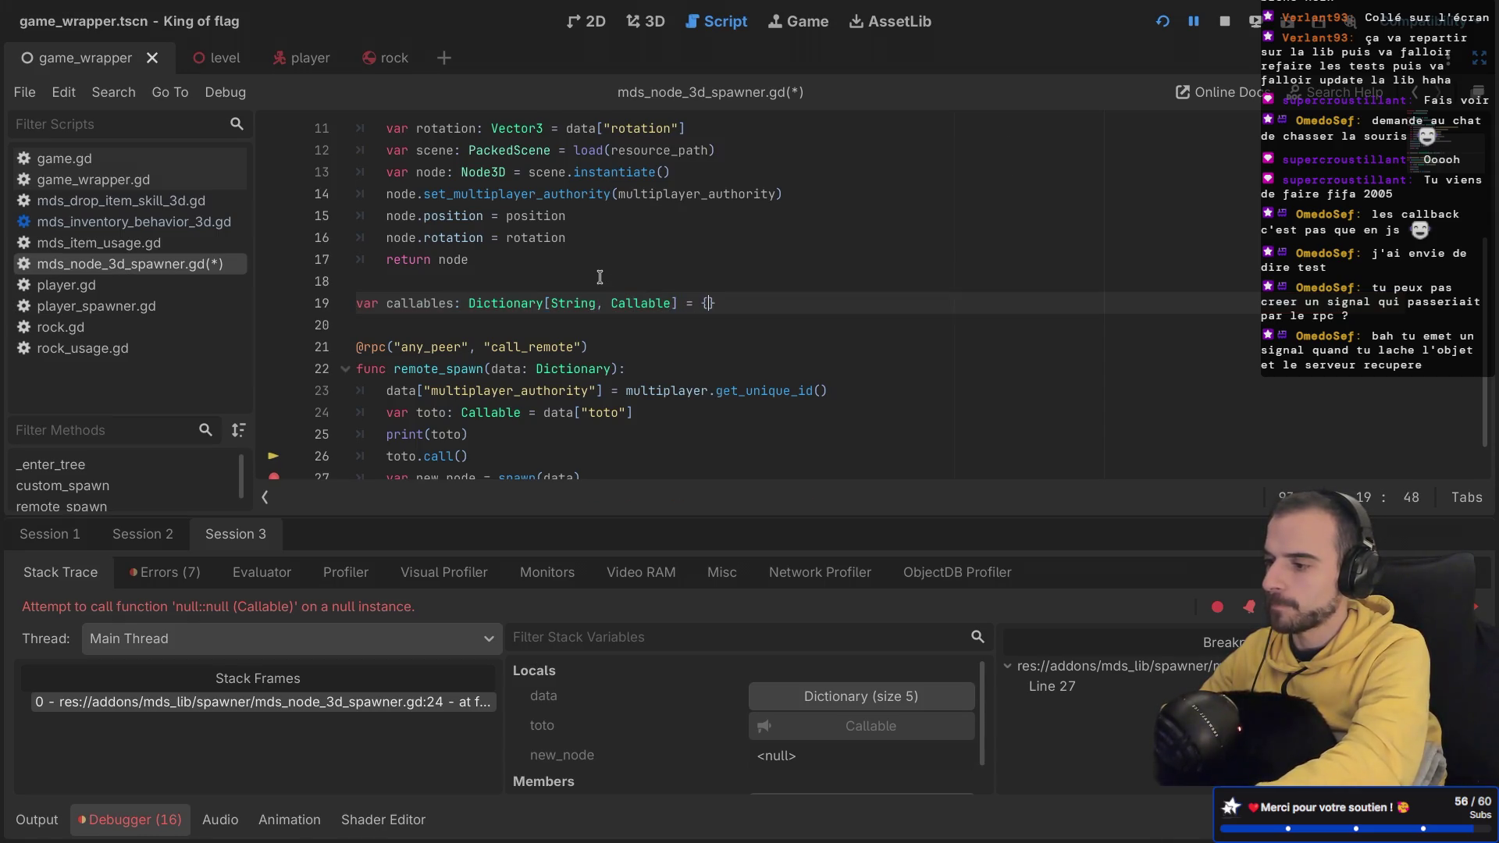
{"action": "type", "text": "{"}
{"action": "key", "text": "Return"}
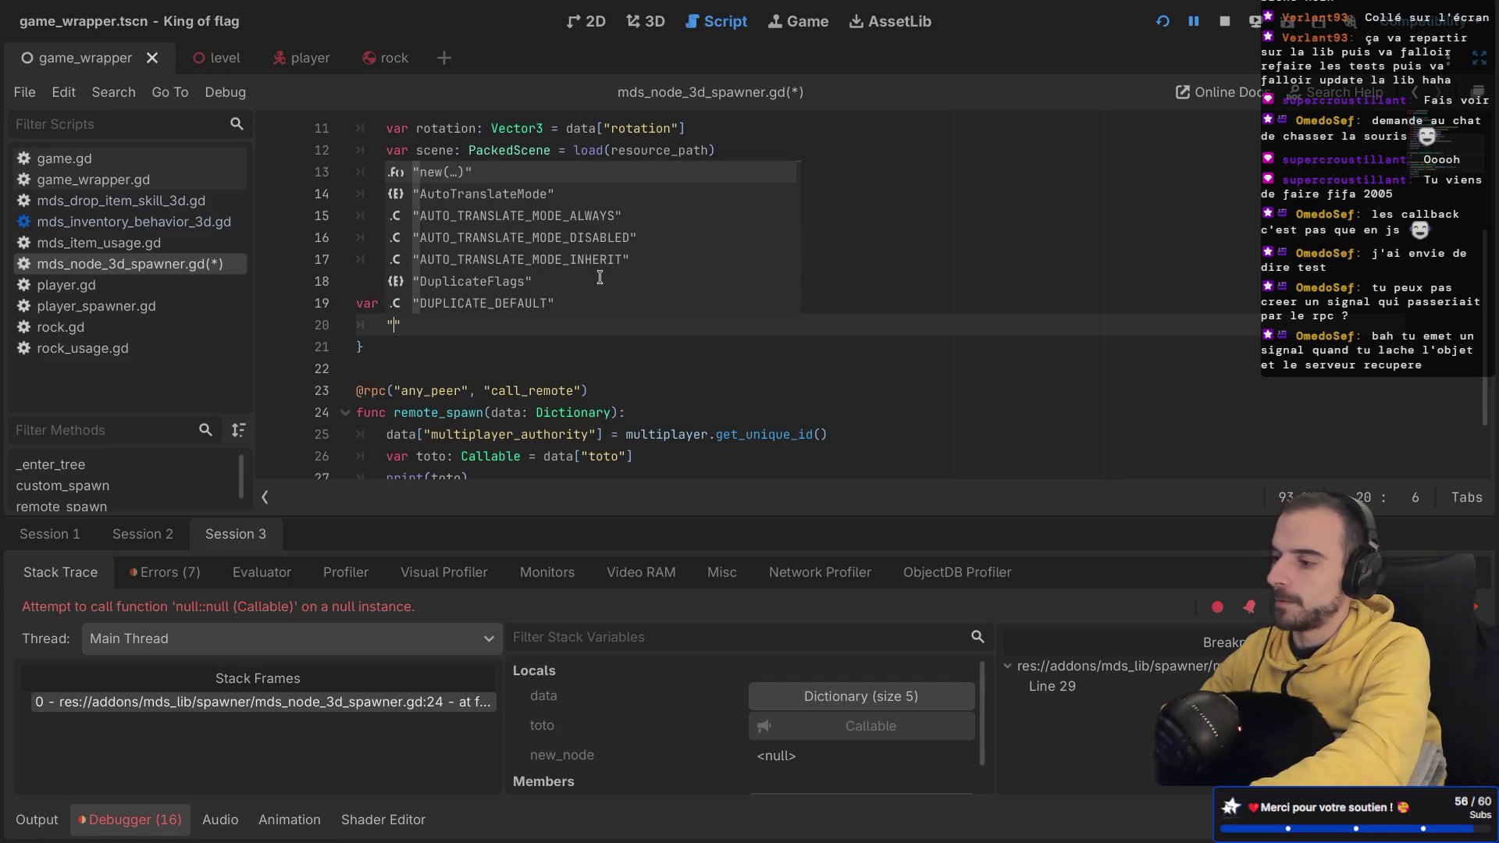
{"action": "type", "text": "thr"}
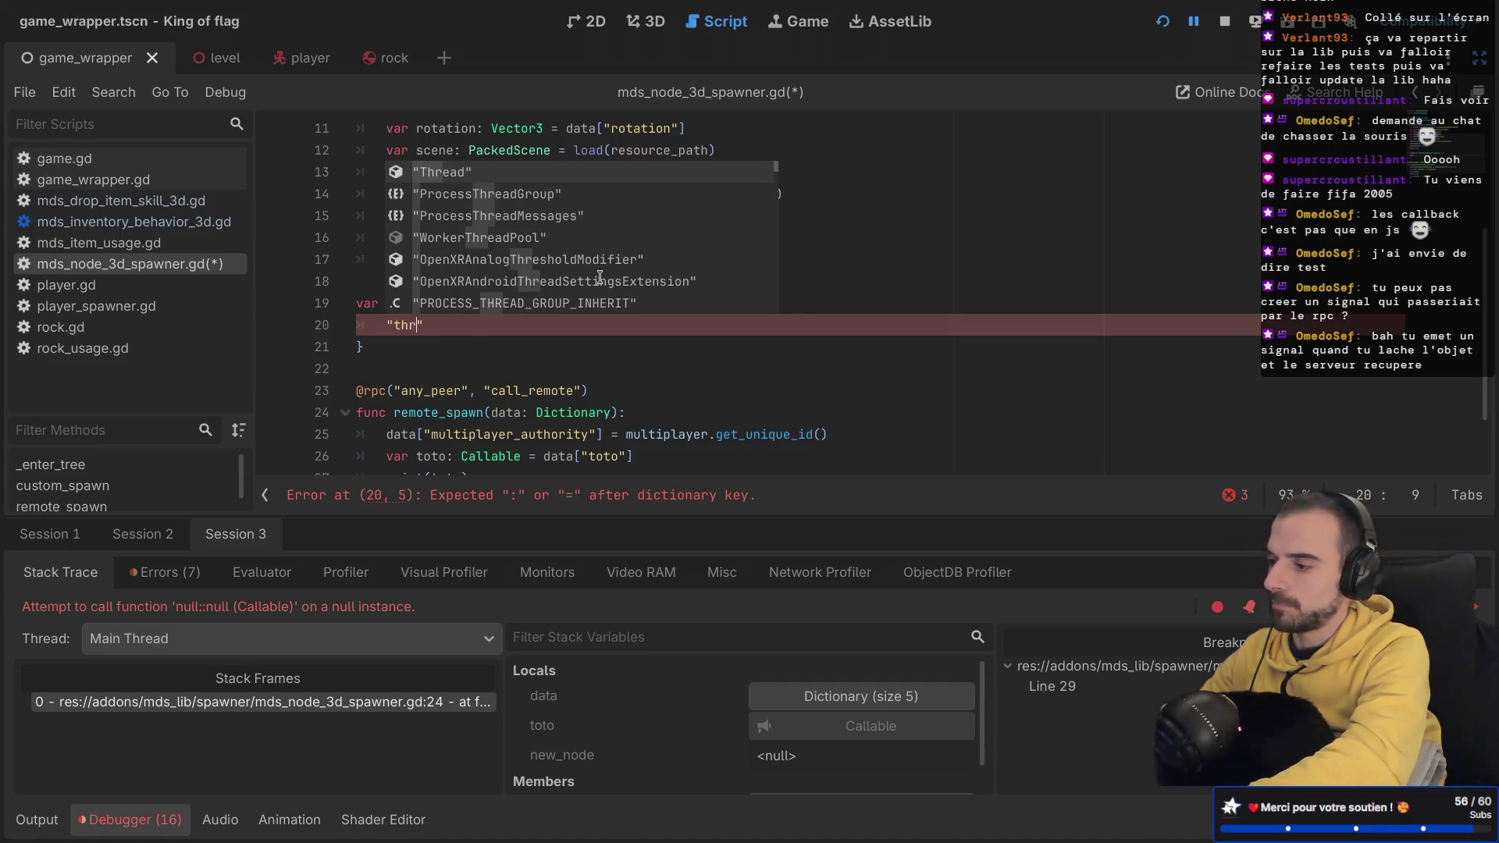
{"action": "type", "text": "ow"}
{"action": "key", "text": "Right"}
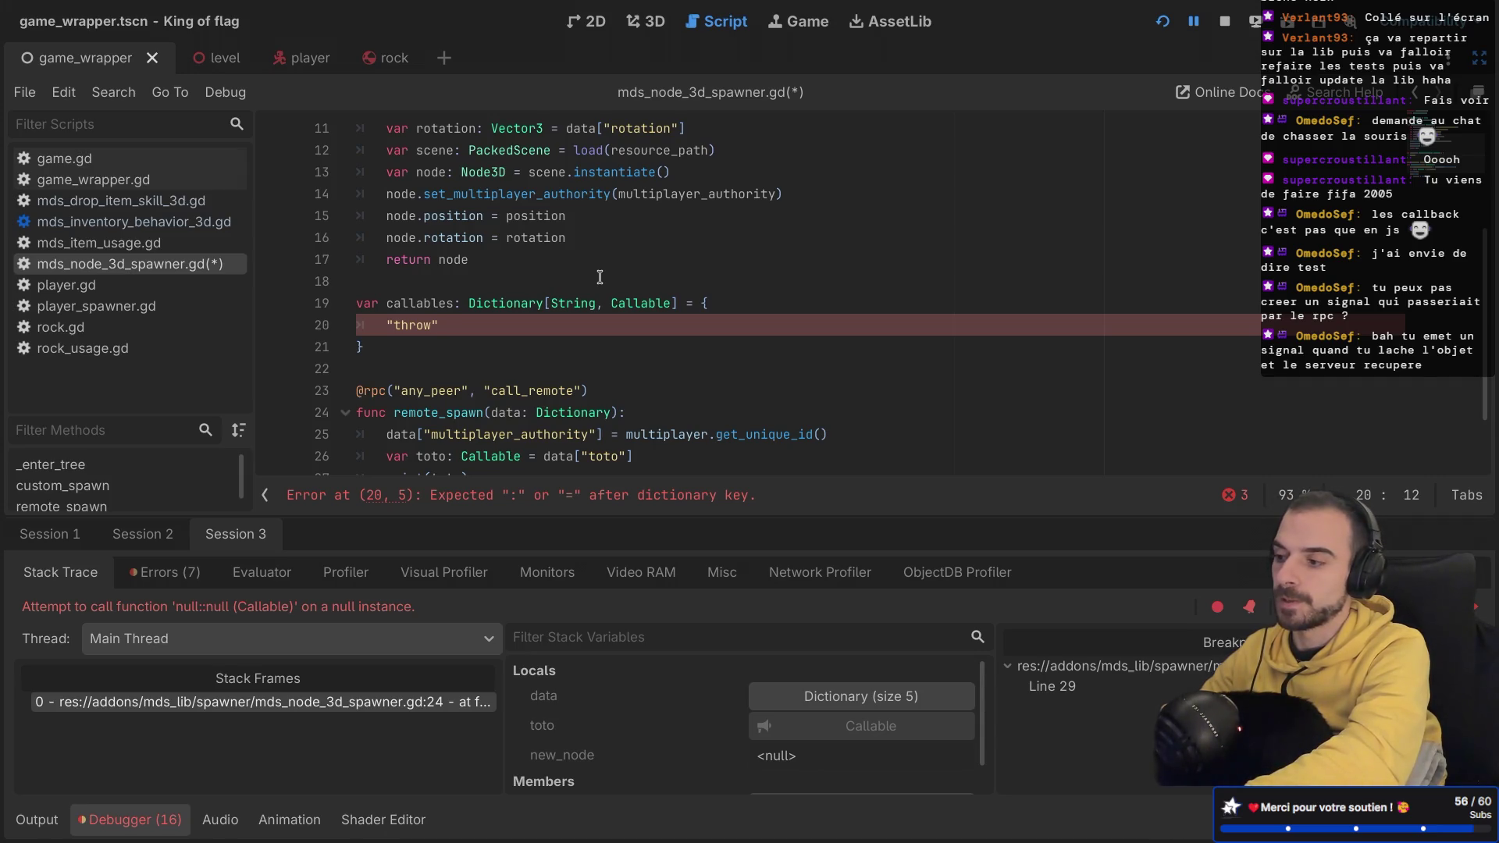
{"action": "type", "text": "func("}
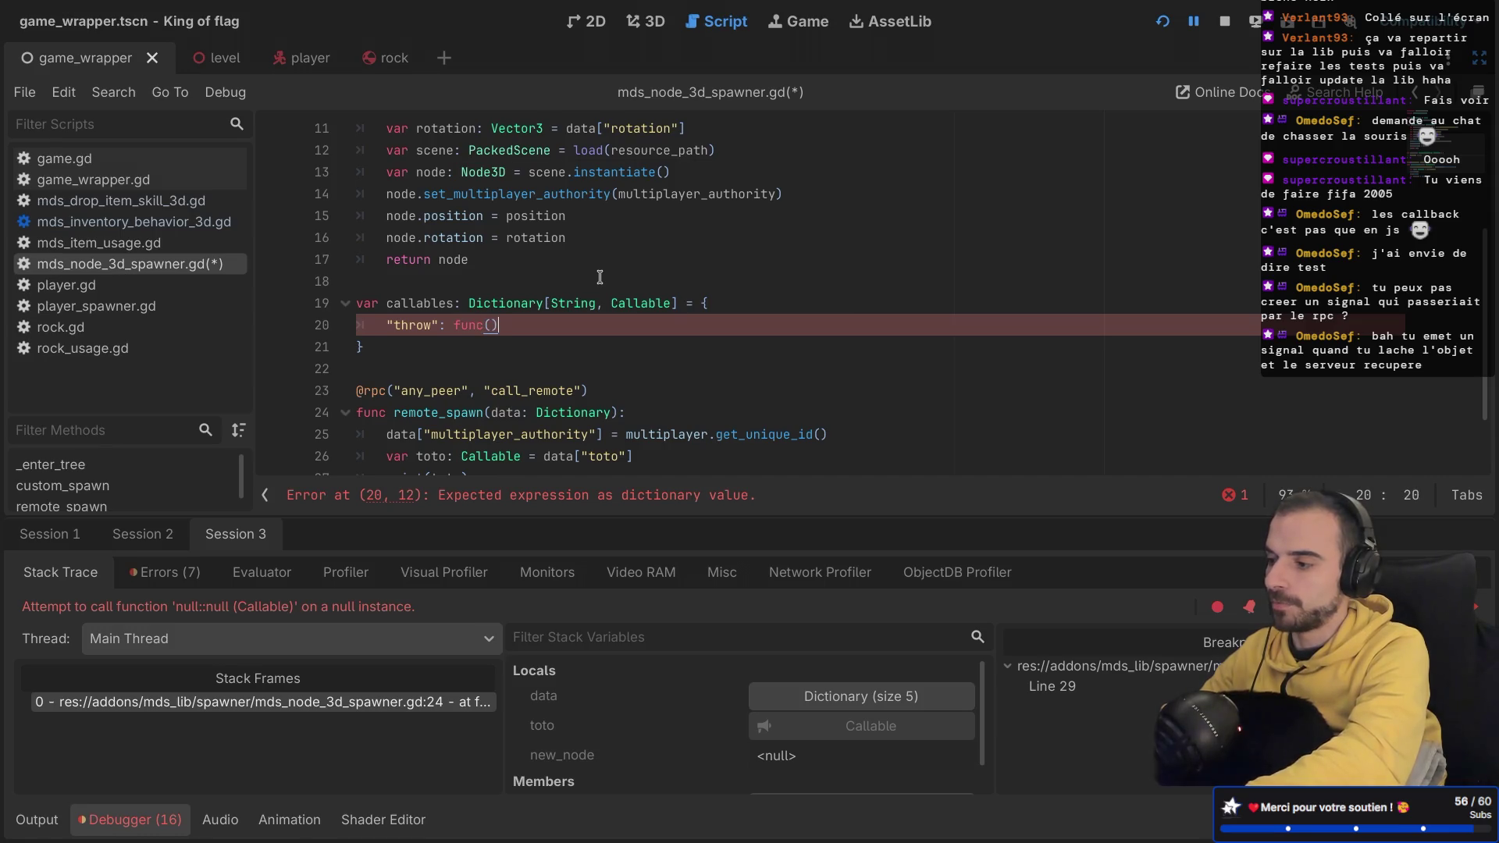
{"action": "type", "text": "no"}
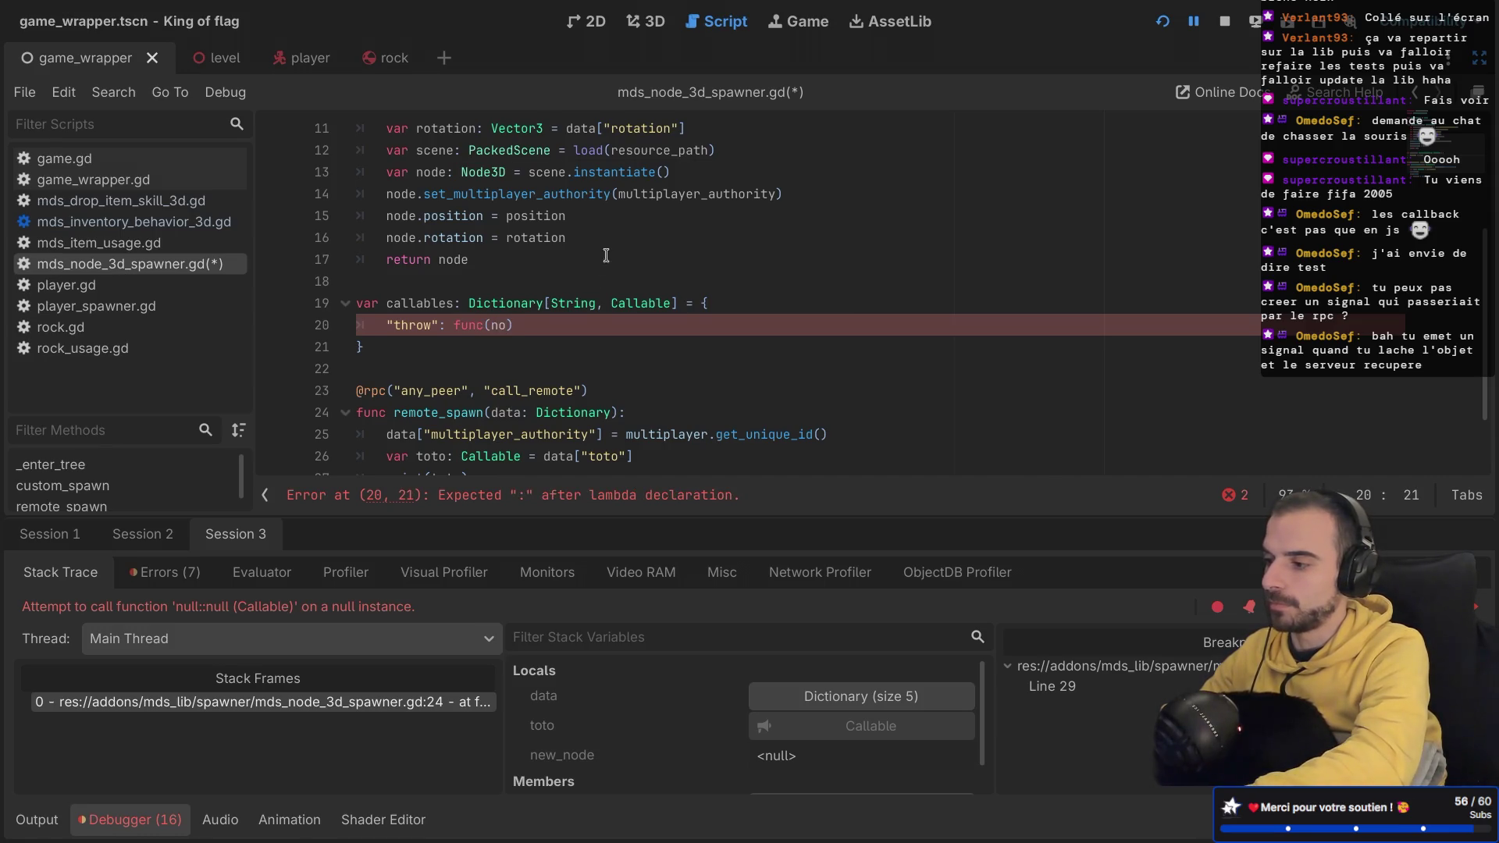
{"action": "scroll", "coordinate": [624, 232], "scroll_direction": "down", "scroll_amount": 2}
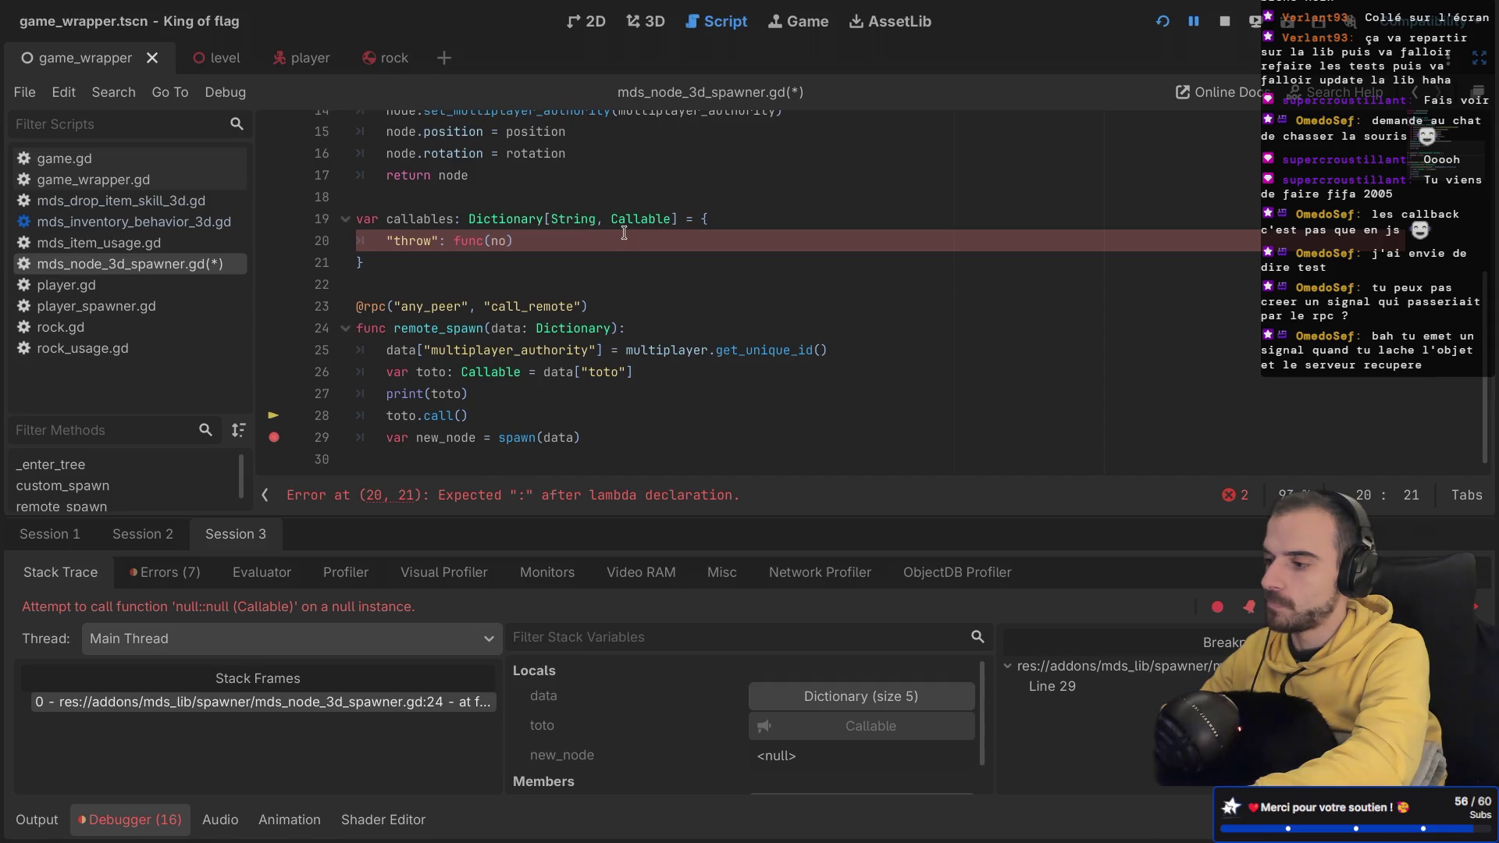
{"action": "type", "text": "de"}
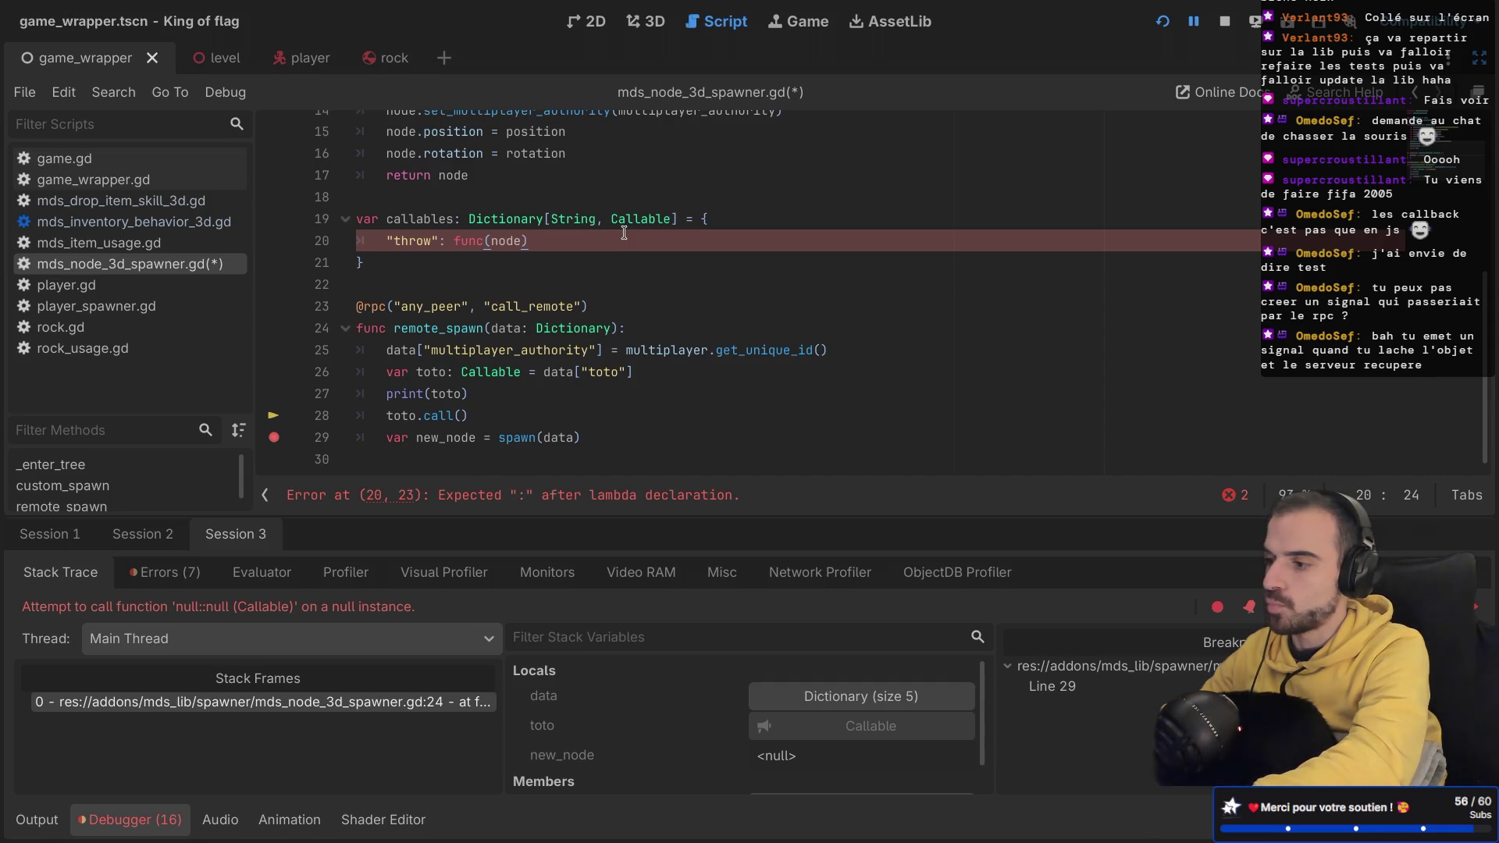
{"action": "key", "text": "Return"}
{"action": "type", "text": "pass"}
Step: Rename the toto key on line 27 to callable_key
{"action": "scroll", "coordinate": [569, 295], "scroll_direction": "up", "scroll_amount": 1}
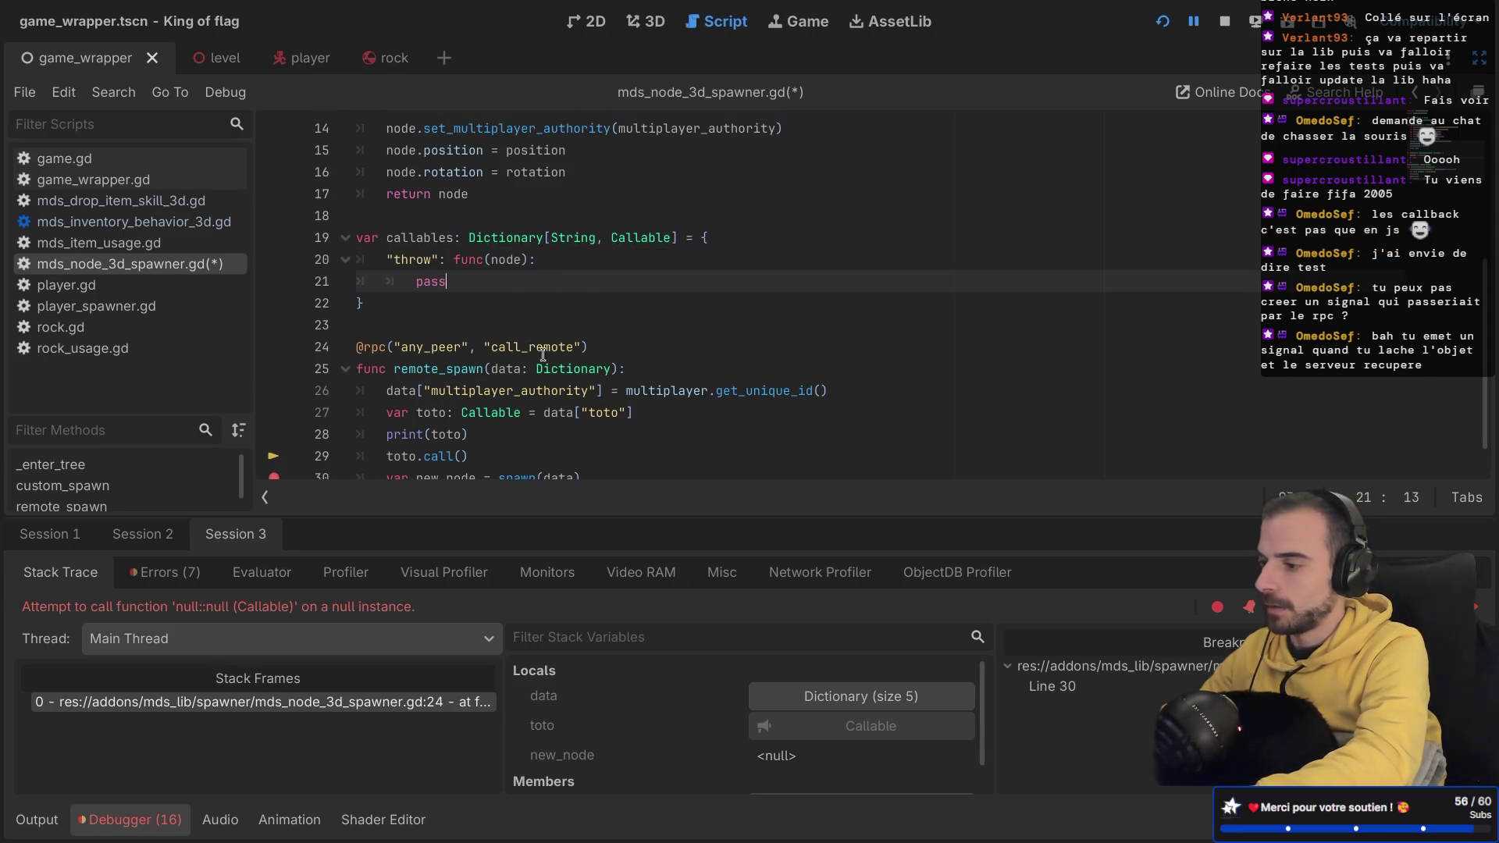
{"action": "double_click", "coordinate": [603, 412]}
{"action": "type", "text": "callab"}
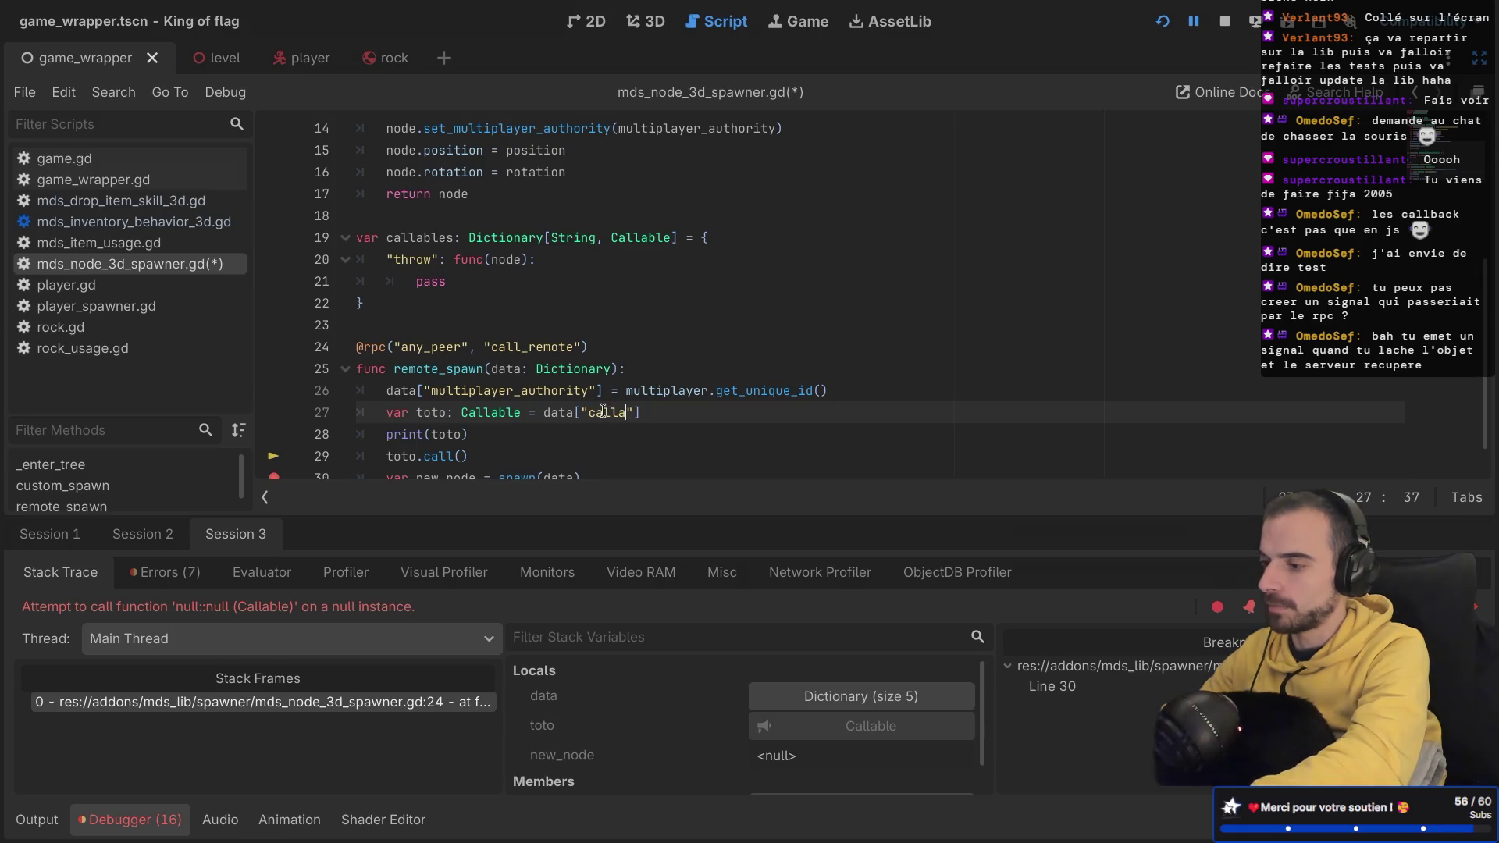
{"action": "type", "text": "le_key"}
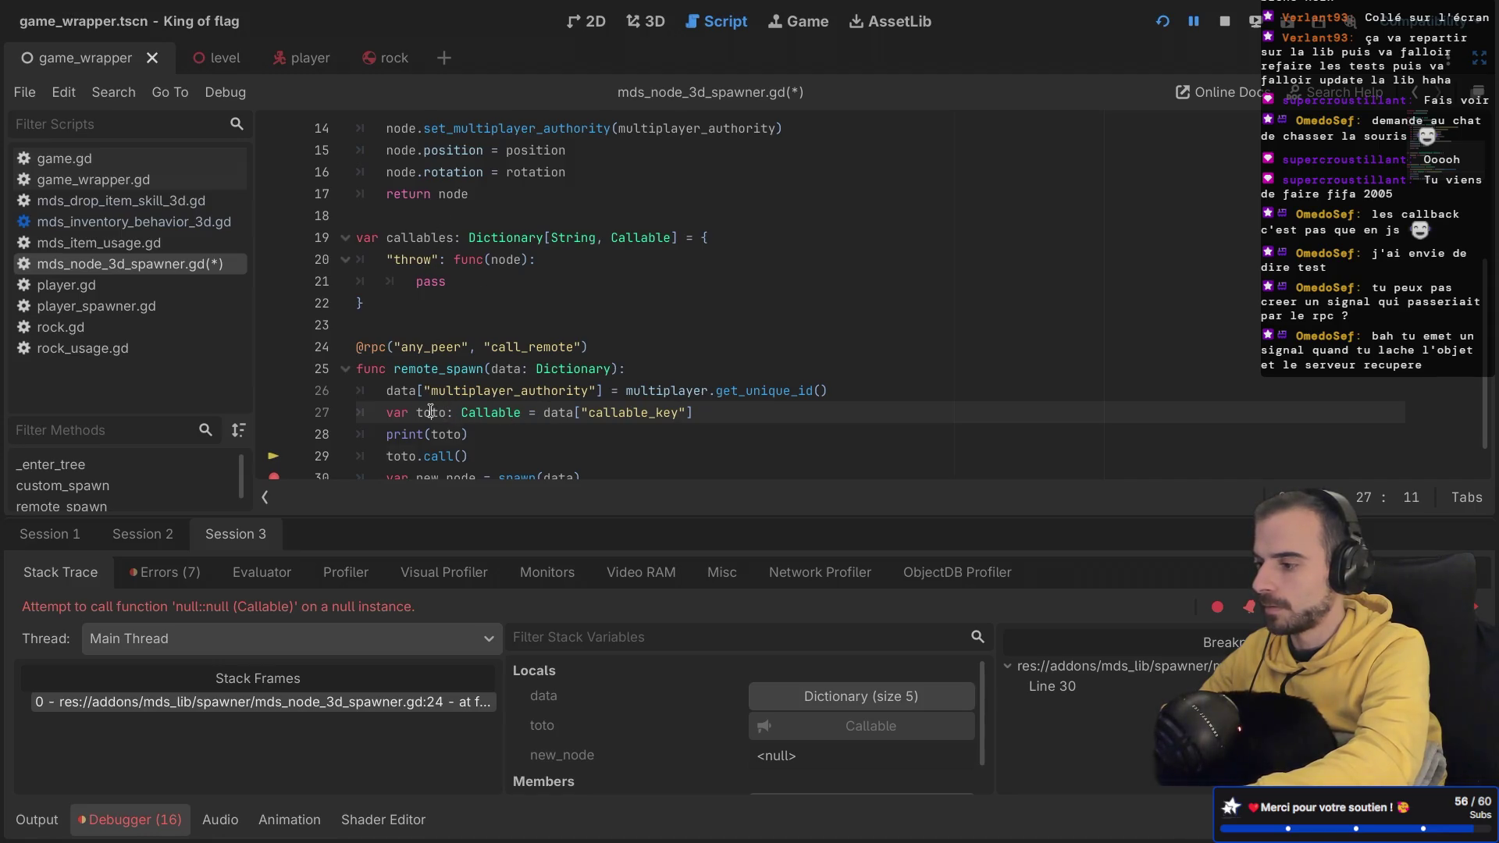
Step: Rename the toto variable on line 27 to callable_key and type it as String
{"action": "double_click", "coordinate": [431, 412]}
{"action": "type", "text": "c:"}
{"action": "double_click", "coordinate": [616, 412]}
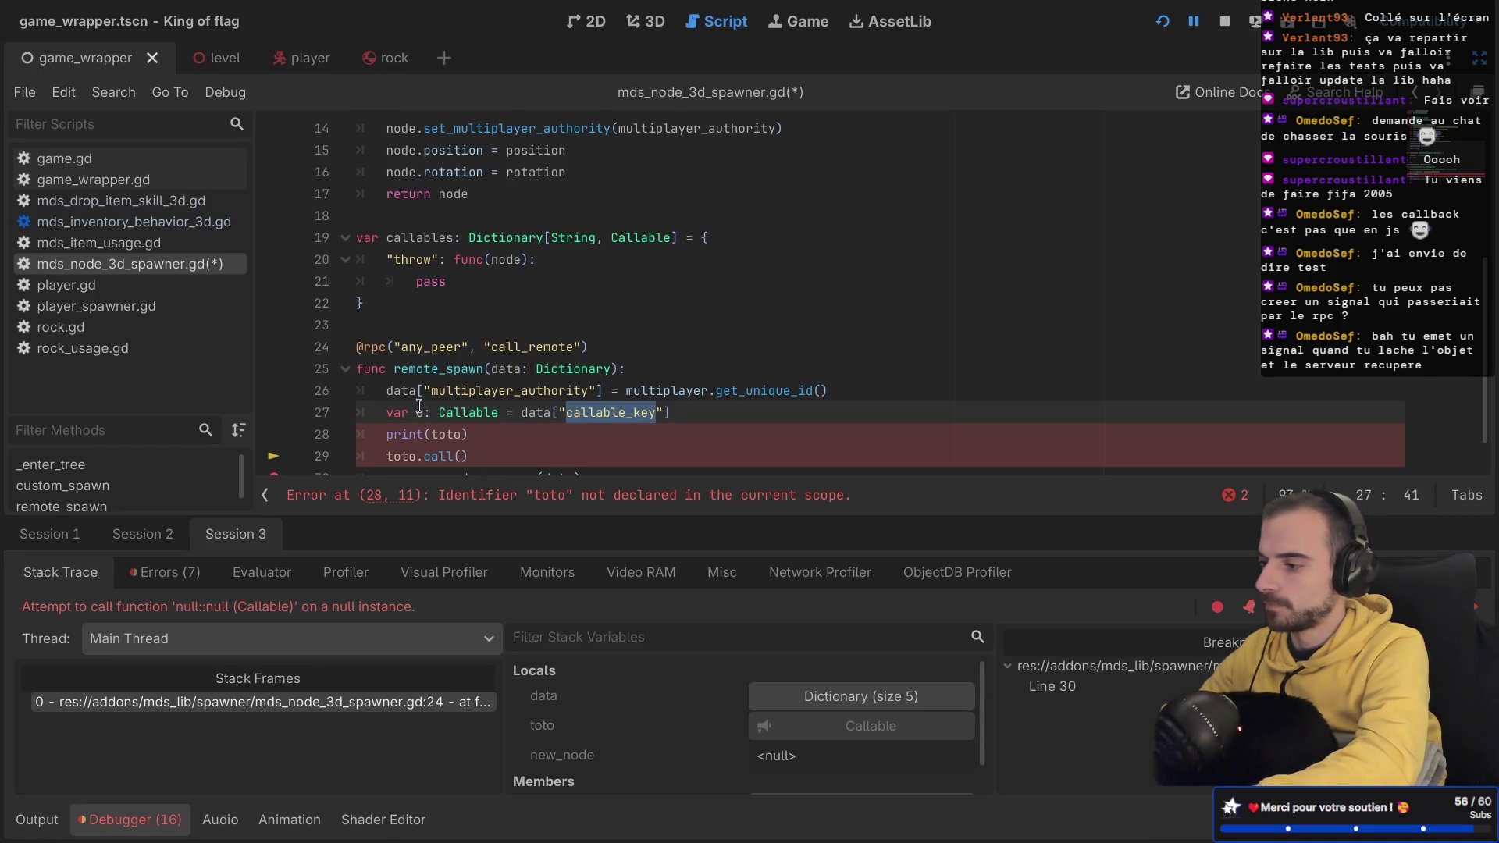
{"action": "key", "text": "ctrl+c"}
{"action": "double_click", "coordinate": [419, 409]}
{"action": "key", "text": "ctrl+v"}
{"action": "double_click", "coordinate": [580, 411]}
{"action": "type", "text": "String"}
Step: Add var callable = callables.get("throw") below it and save the spawner script
{"action": "left_click", "coordinate": [796, 423]}
{"action": "key", "text": "Return"}
{"action": "type", "text": "var"}
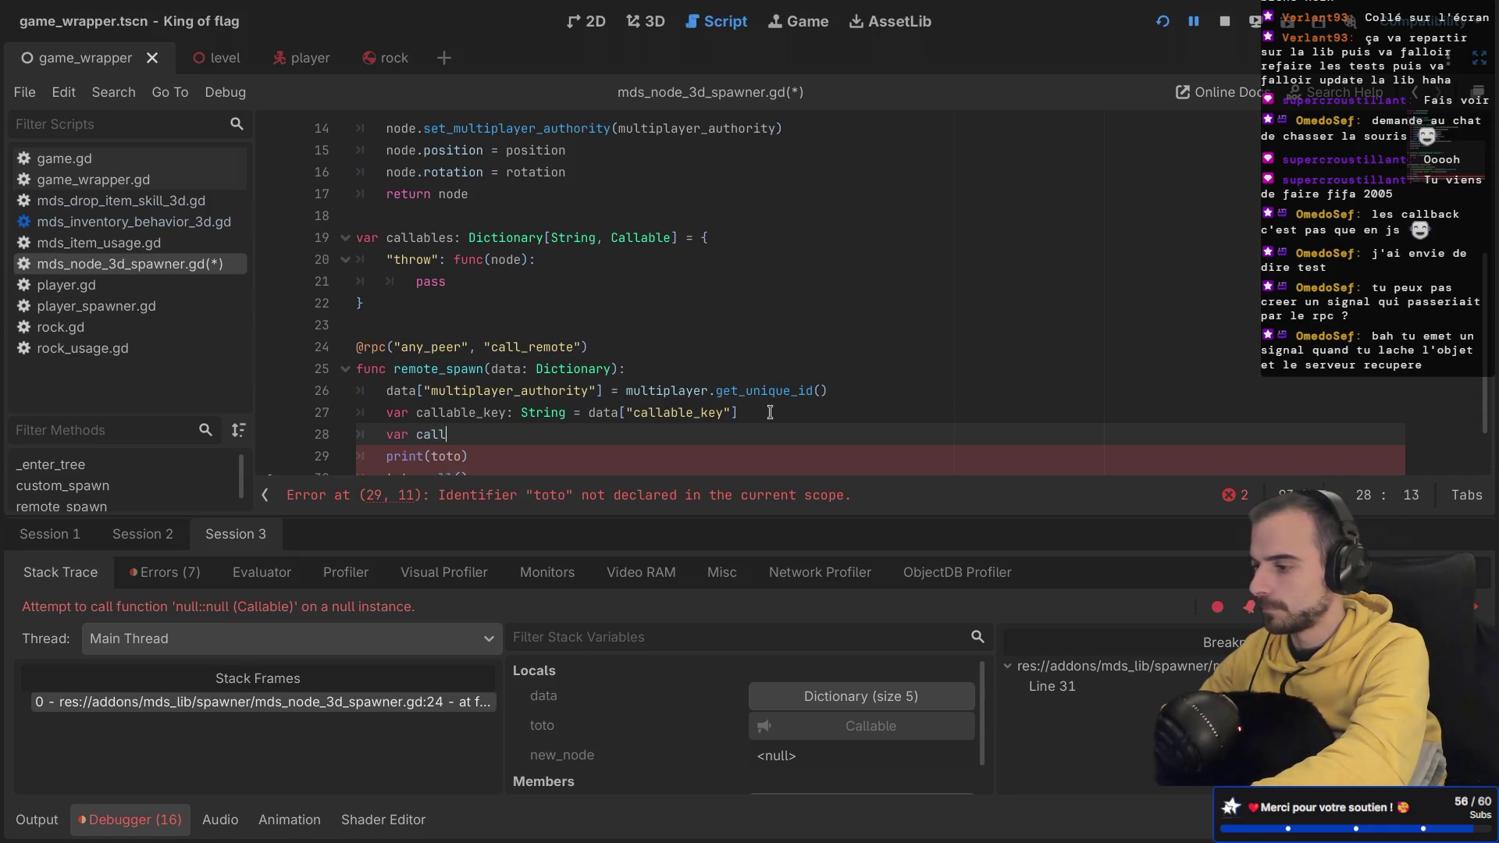
{"action": "key", "text": "ctrl+space"}
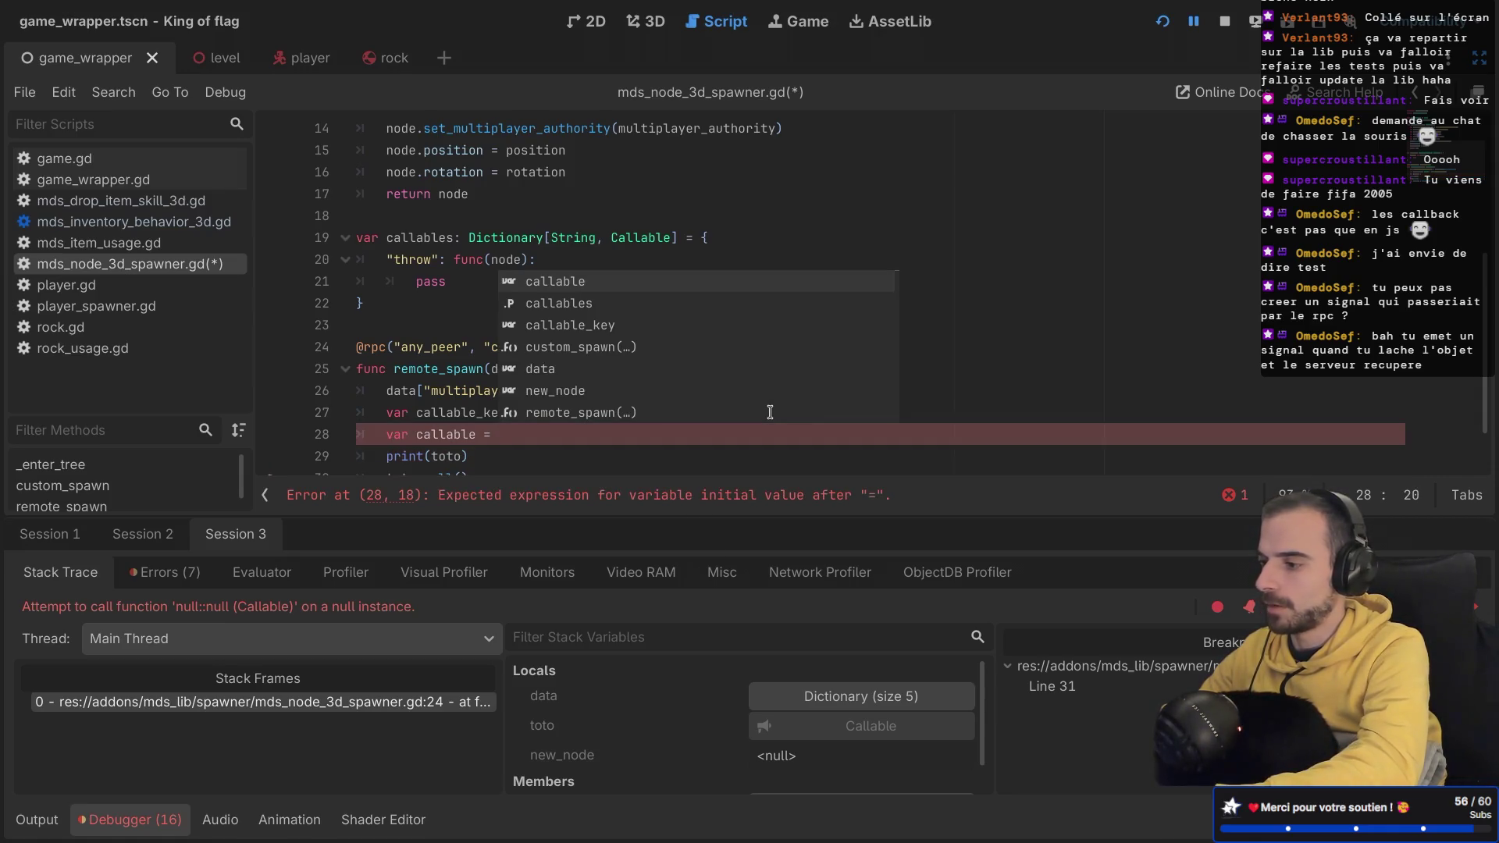
{"action": "type", "text": "cal"}
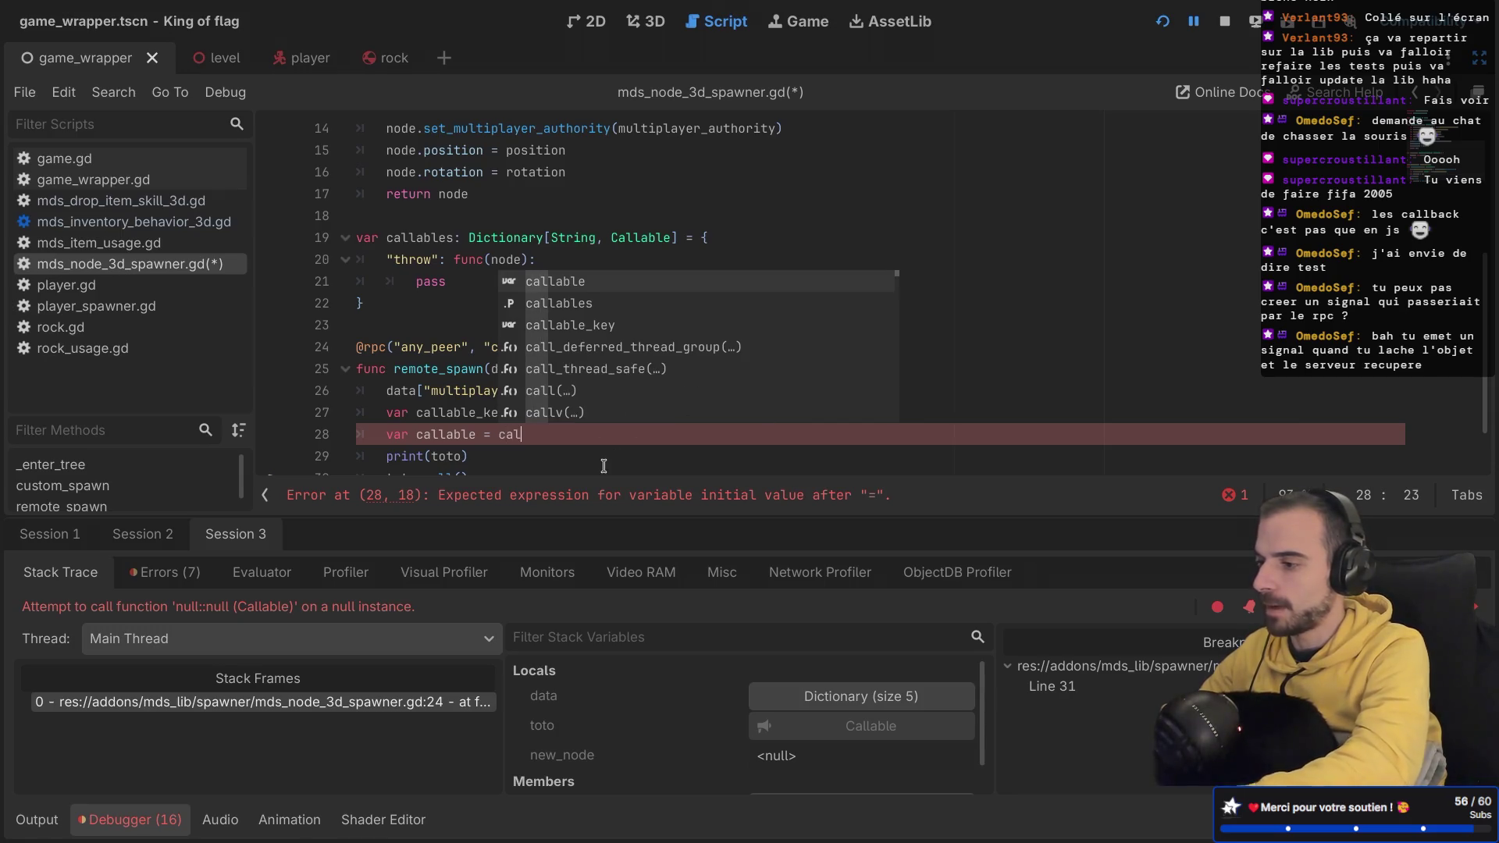
{"action": "key", "text": "Down"}
{"action": "key", "text": "Return"}
{"action": "type", "text": ".get"}
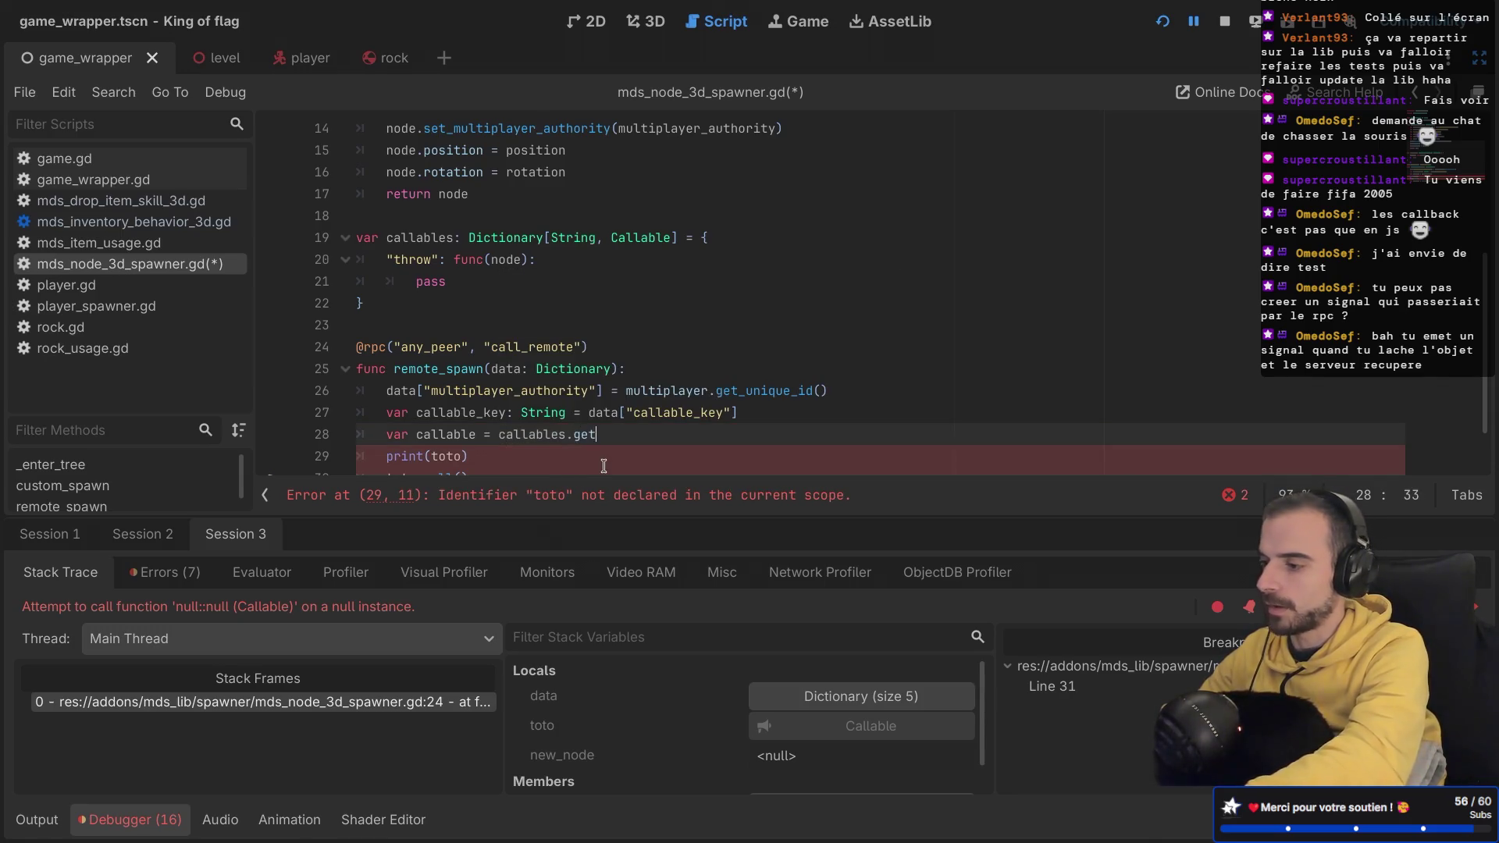
{"action": "type", "text": "(\""}
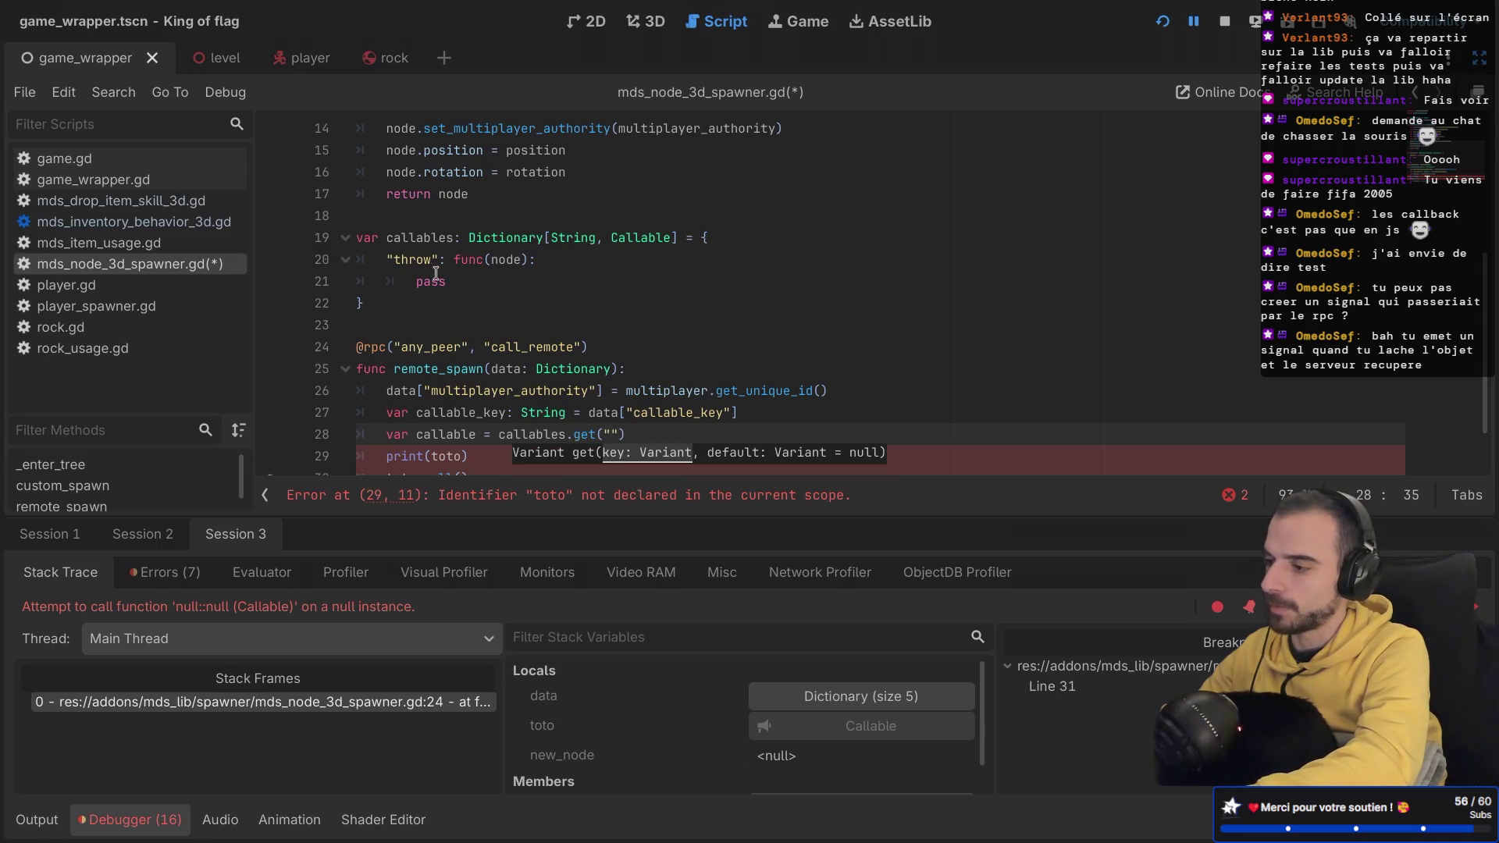
{"action": "double_click", "coordinate": [425, 260]}
{"action": "key", "text": "ctrl+c"}
{"action": "left_click", "coordinate": [608, 435]}
{"action": "key", "text": "ctrl+v"}
{"action": "key", "text": "ctrl+s"}
Step: Delete the print(toto) and toto.call() debug lines, then open mds_inventory_behavior_3d.gd
{"action": "left_click", "coordinate": [698, 339]}
{"action": "scroll", "coordinate": [698, 339], "scroll_direction": "down", "scroll_amount": 1}
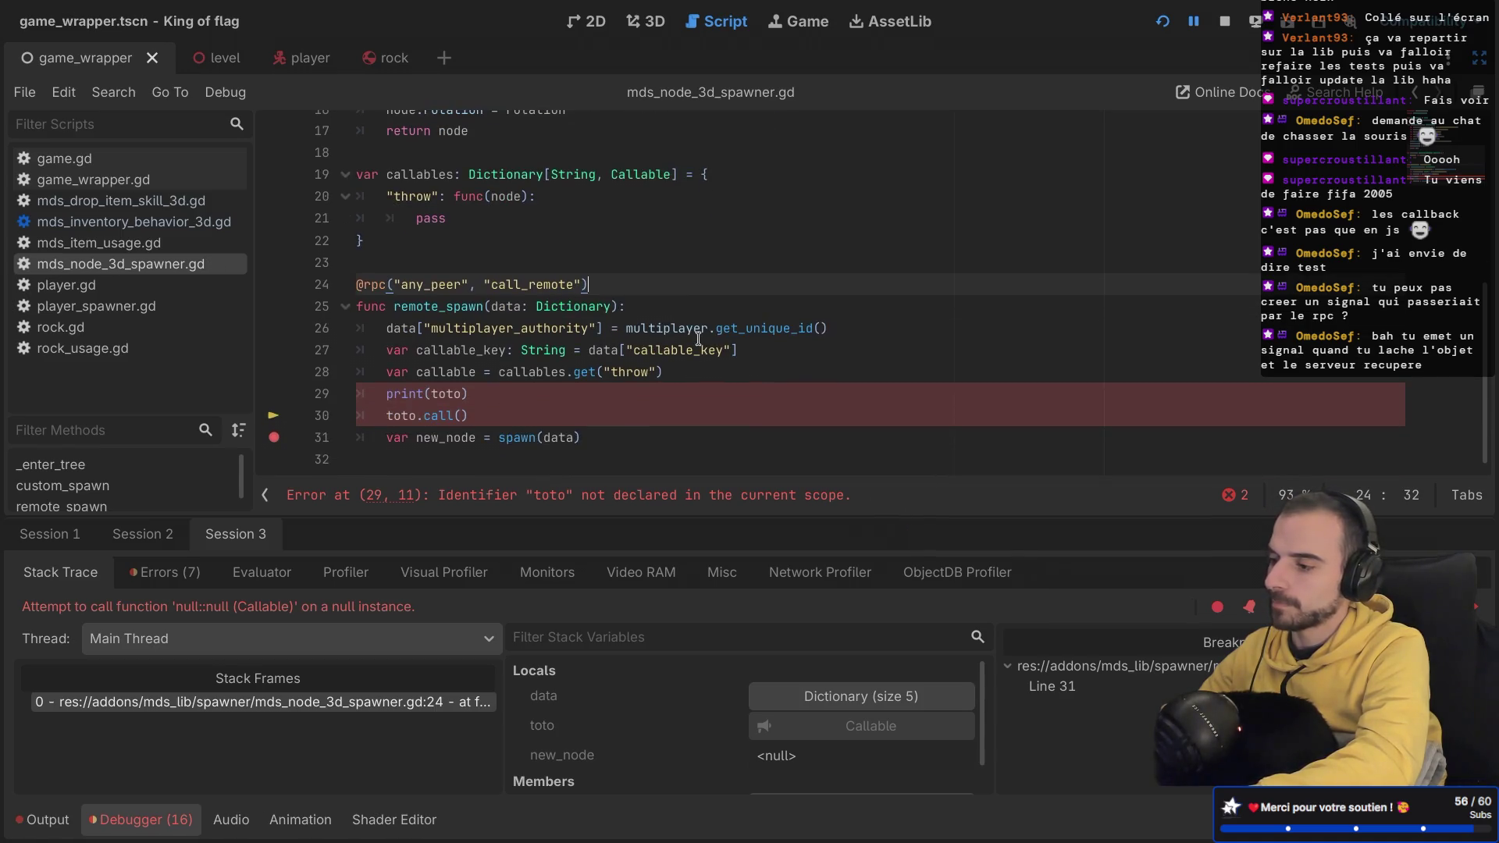
{"action": "left_click_drag", "start_coordinate": [478, 416], "coordinate": [296, 397]}
{"action": "key", "text": "BackSpace"}
{"action": "key", "text": "BackSpace"}
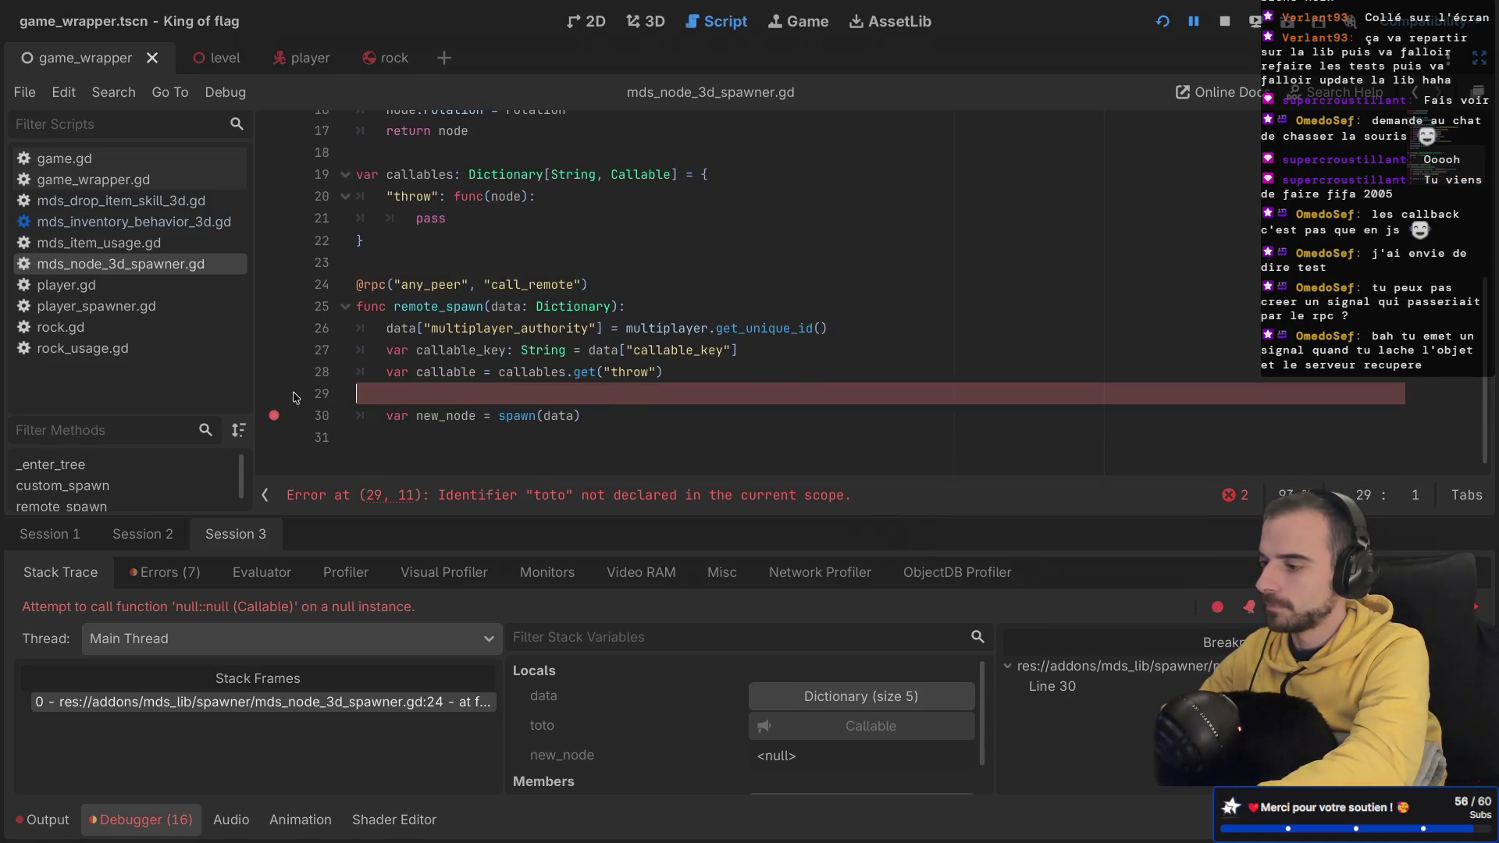
{"action": "left_click", "coordinate": [185, 225]}
{"action": "scroll", "coordinate": [468, 281], "scroll_direction": "down", "scroll_amount": 1}
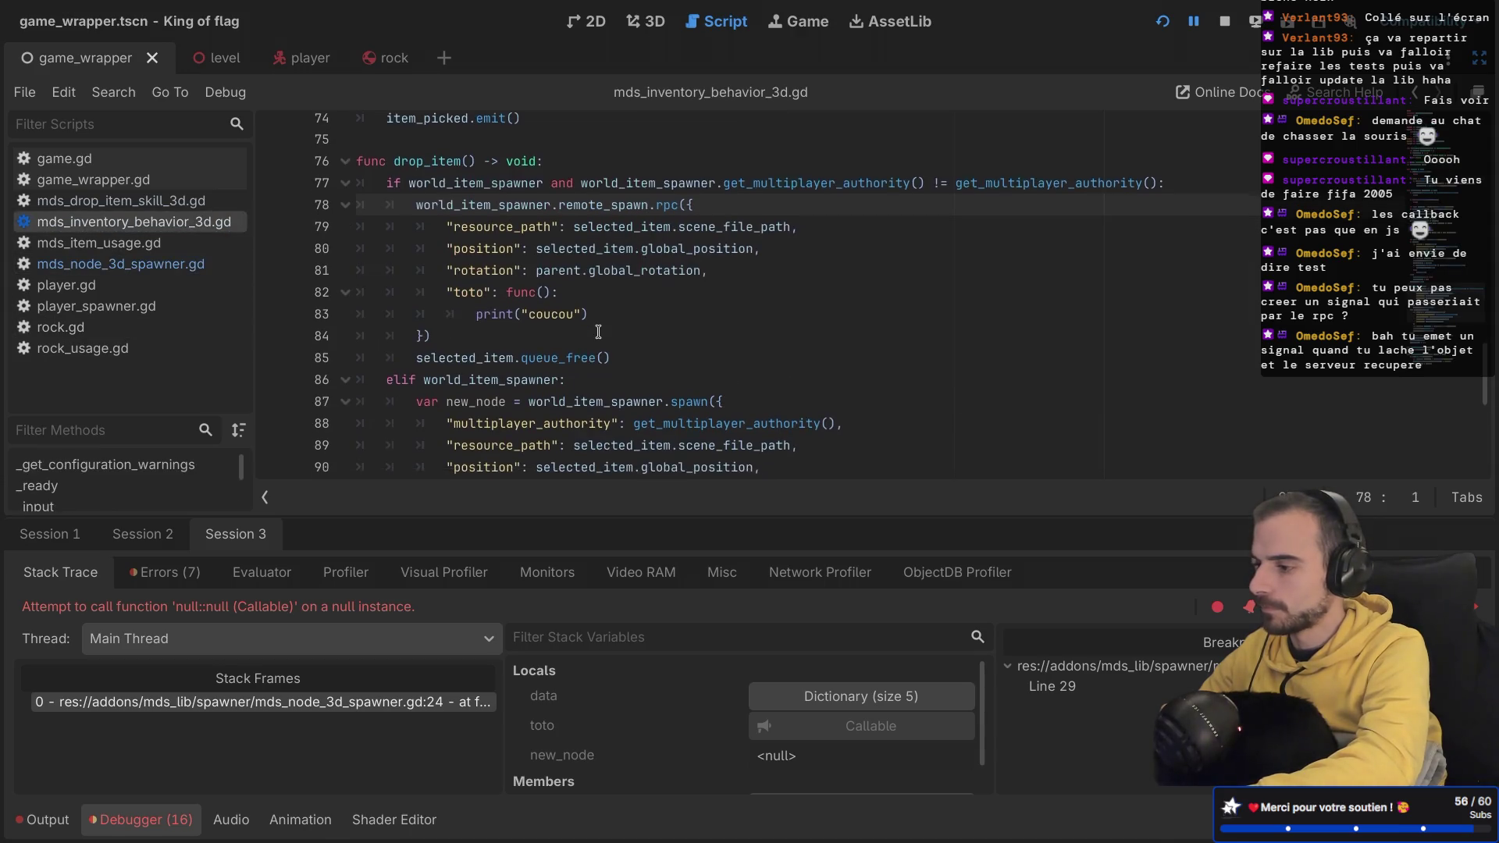
Step: In drop_item's rpc data, rename toto to callable_key, replace the coucou lambda with "throw", and save
{"action": "double_click", "coordinate": [470, 286]}
{"action": "type", "text": "callable_key"}
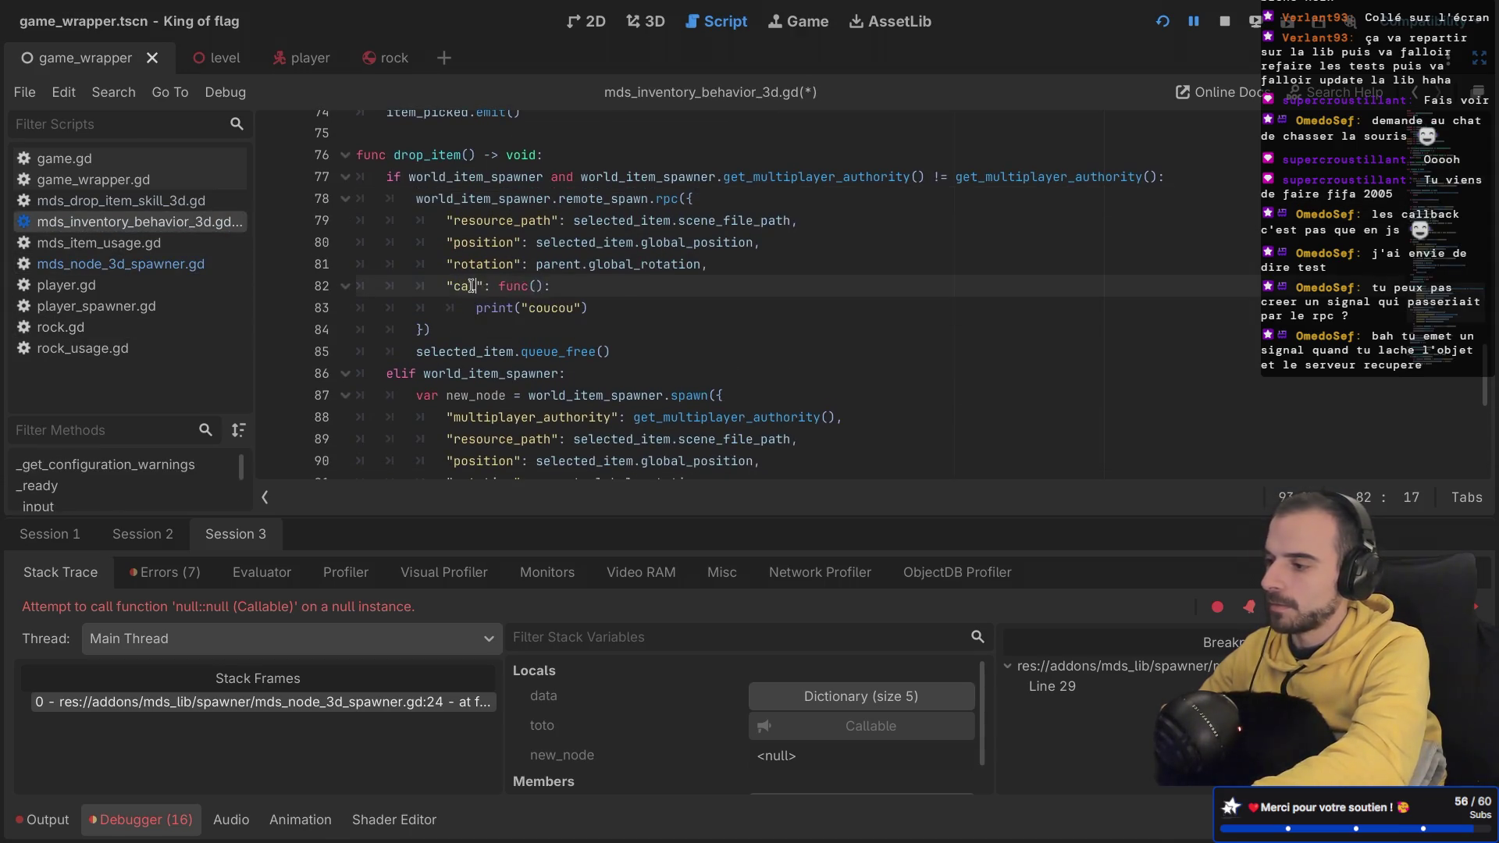
{"action": "left_click", "coordinate": [630, 315]}
{"action": "left_click", "coordinate": [567, 287], "text": "shift"}
{"action": "key", "text": "BackSpace"}
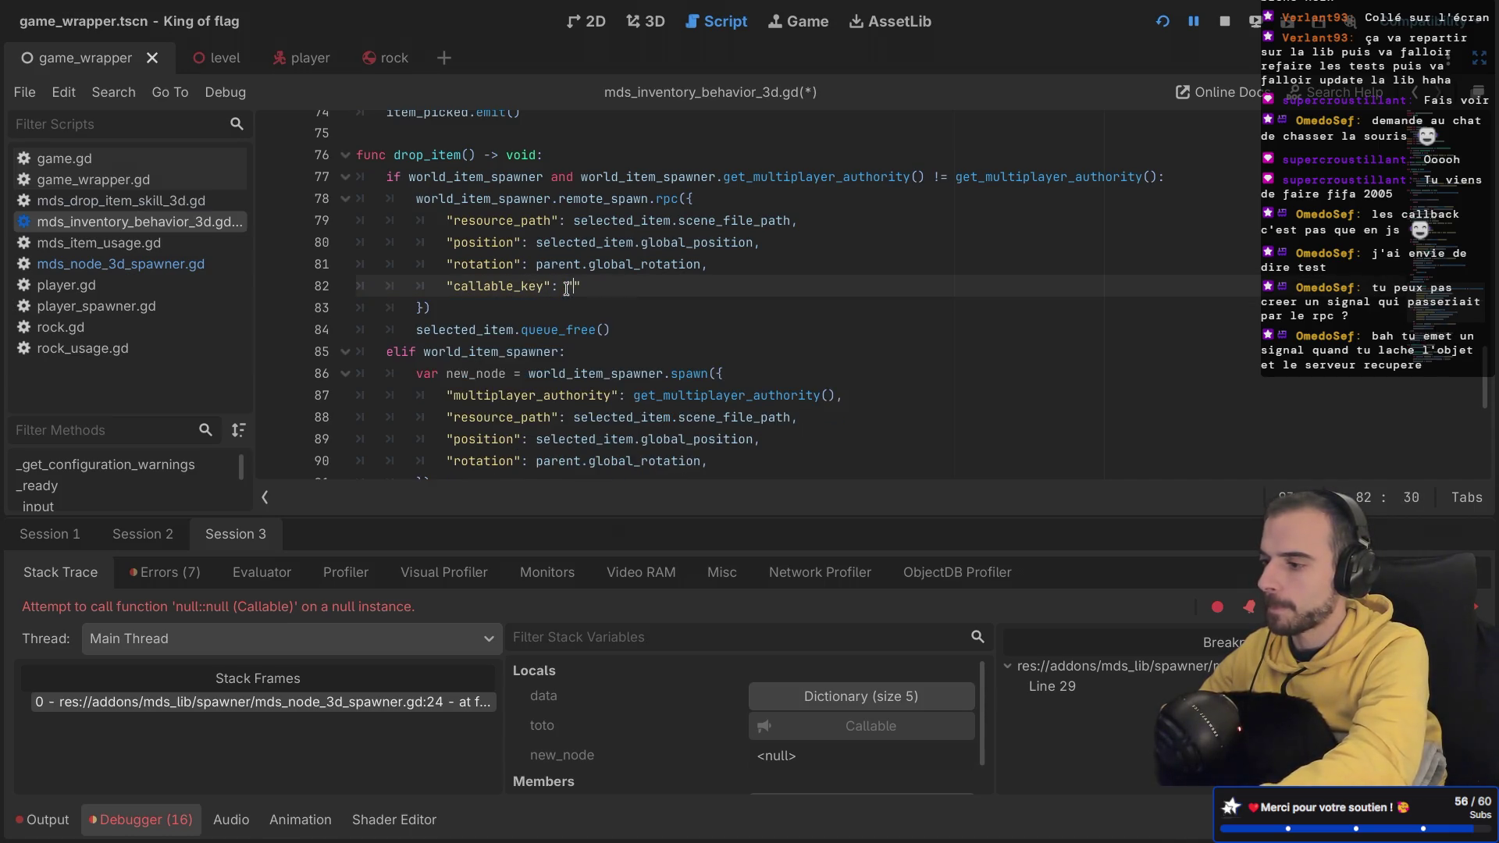
{"action": "type", "text": "hrow"}
{"action": "key", "text": "ctrl+s"}
{"action": "left_click", "coordinate": [648, 264]}
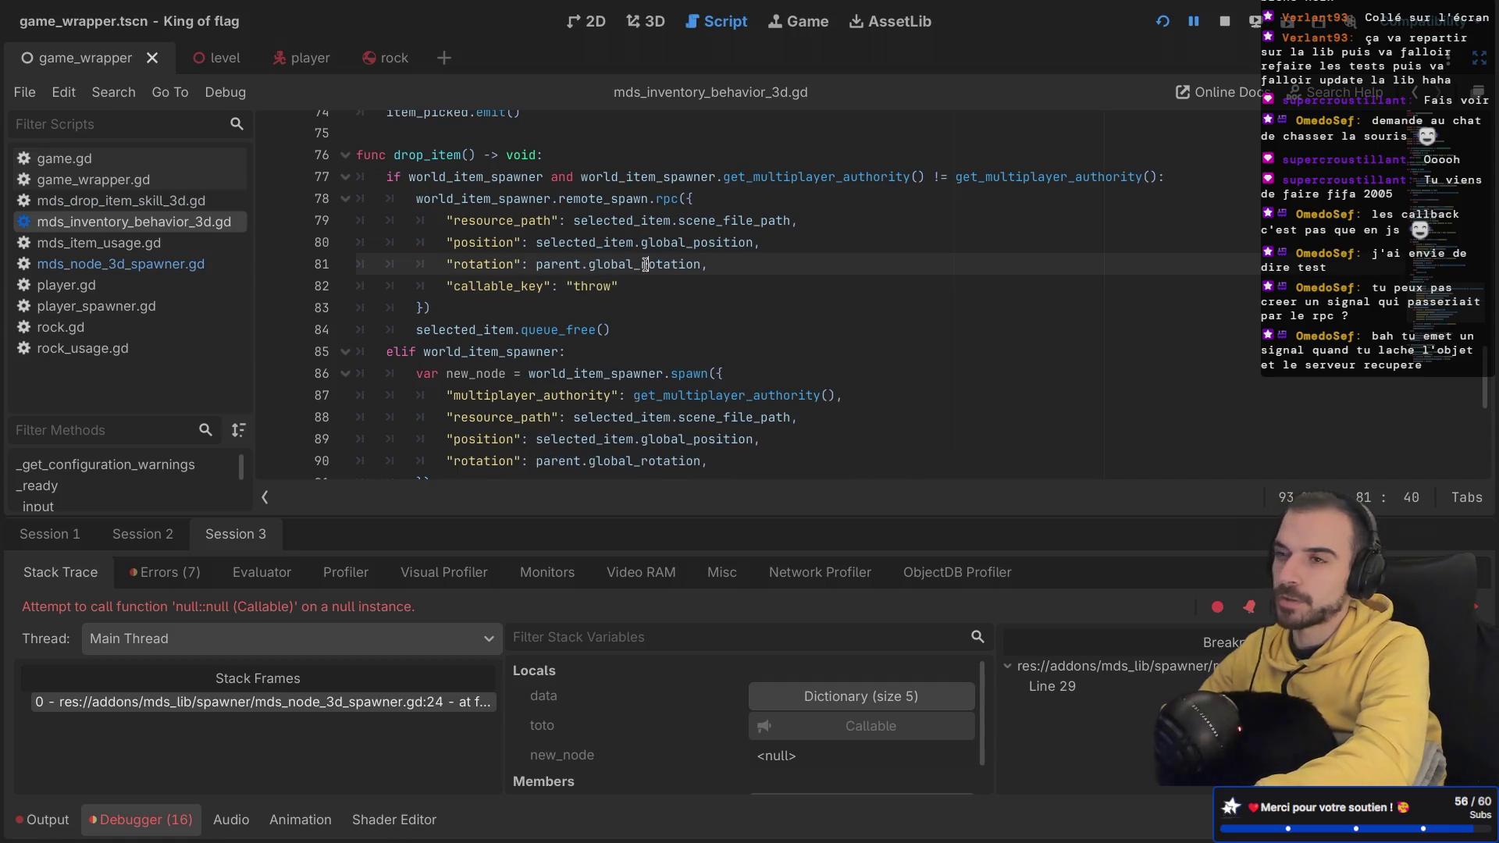
Step: Change the callable key to "drop_item", save, and select the spawner's "throw" entry for renaming
{"action": "left_click", "coordinate": [632, 287]}
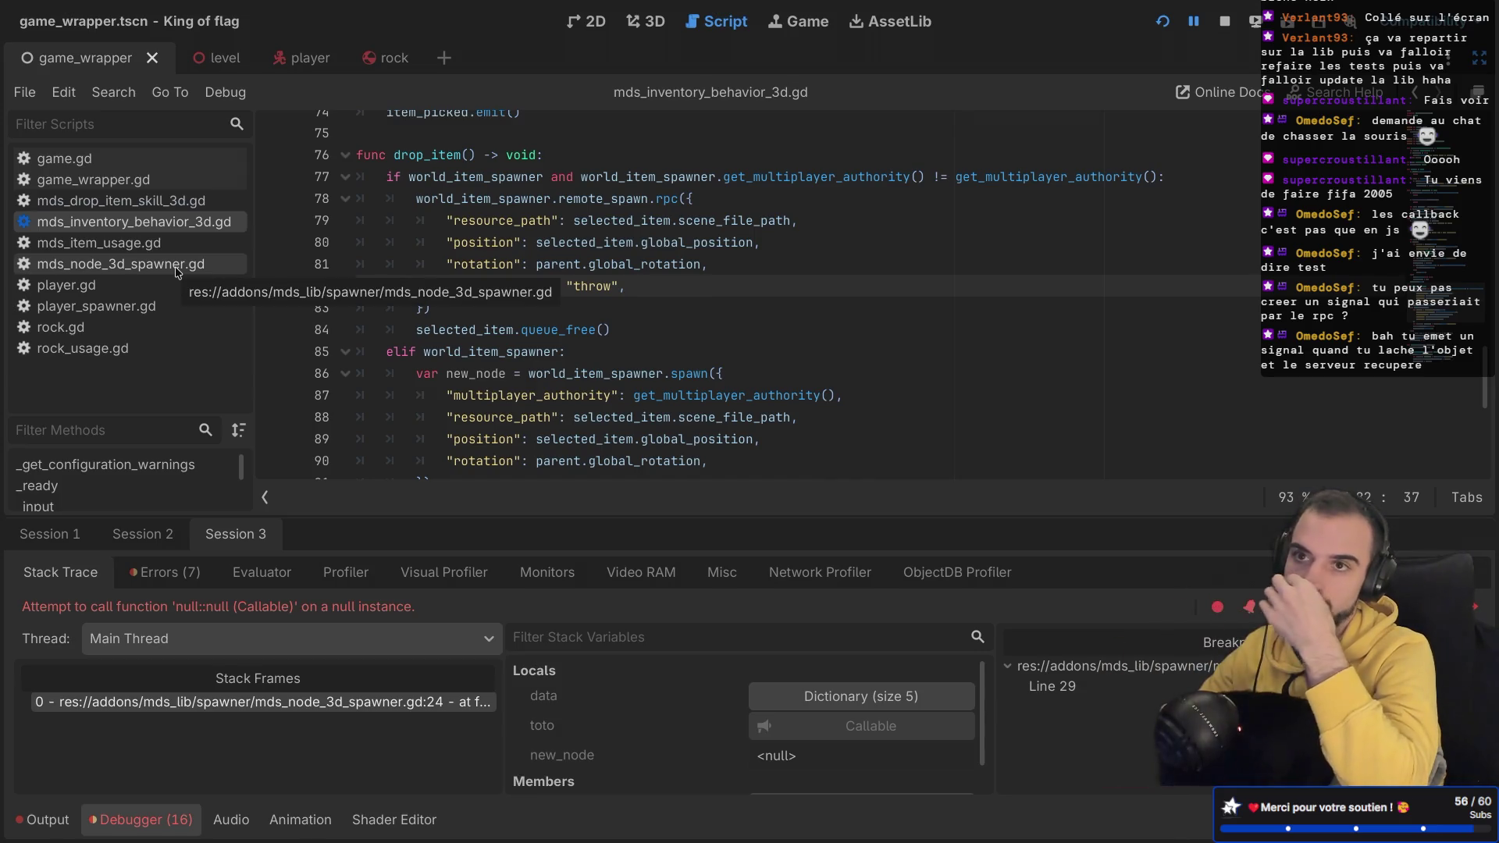
{"action": "scroll", "coordinate": [501, 292], "scroll_direction": "down", "scroll_amount": 2}
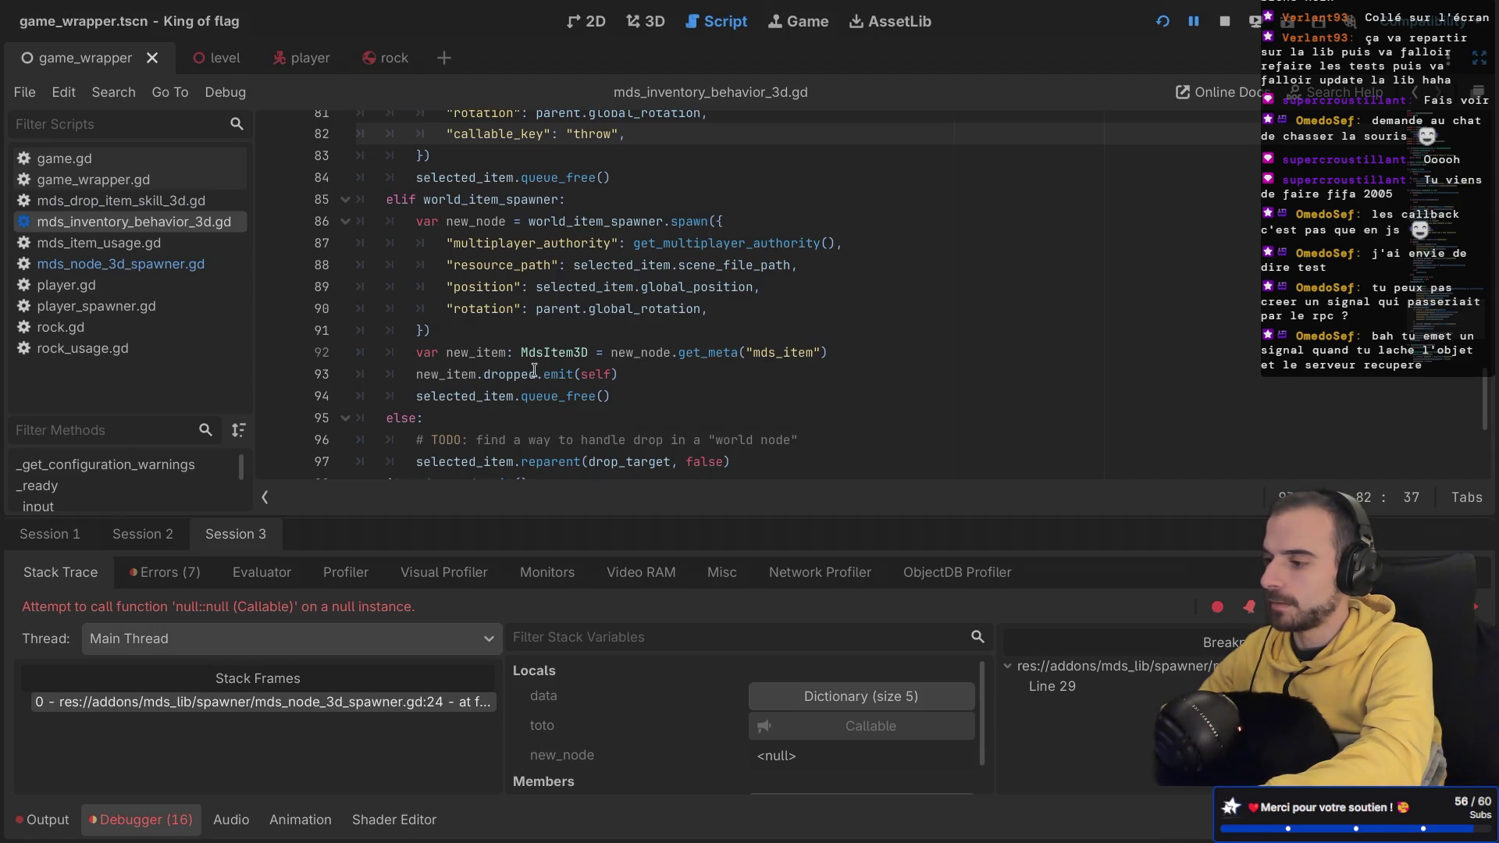
{"action": "mouse_move", "coordinate": [634, 379]}
{"action": "left_mouse_down"}
{"action": "mouse_move", "coordinate": [367, 375]}
{"action": "mouse_move", "coordinate": [355, 352]}
{"action": "left_mouse_up"}
{"action": "key", "text": "ctrl+c"}
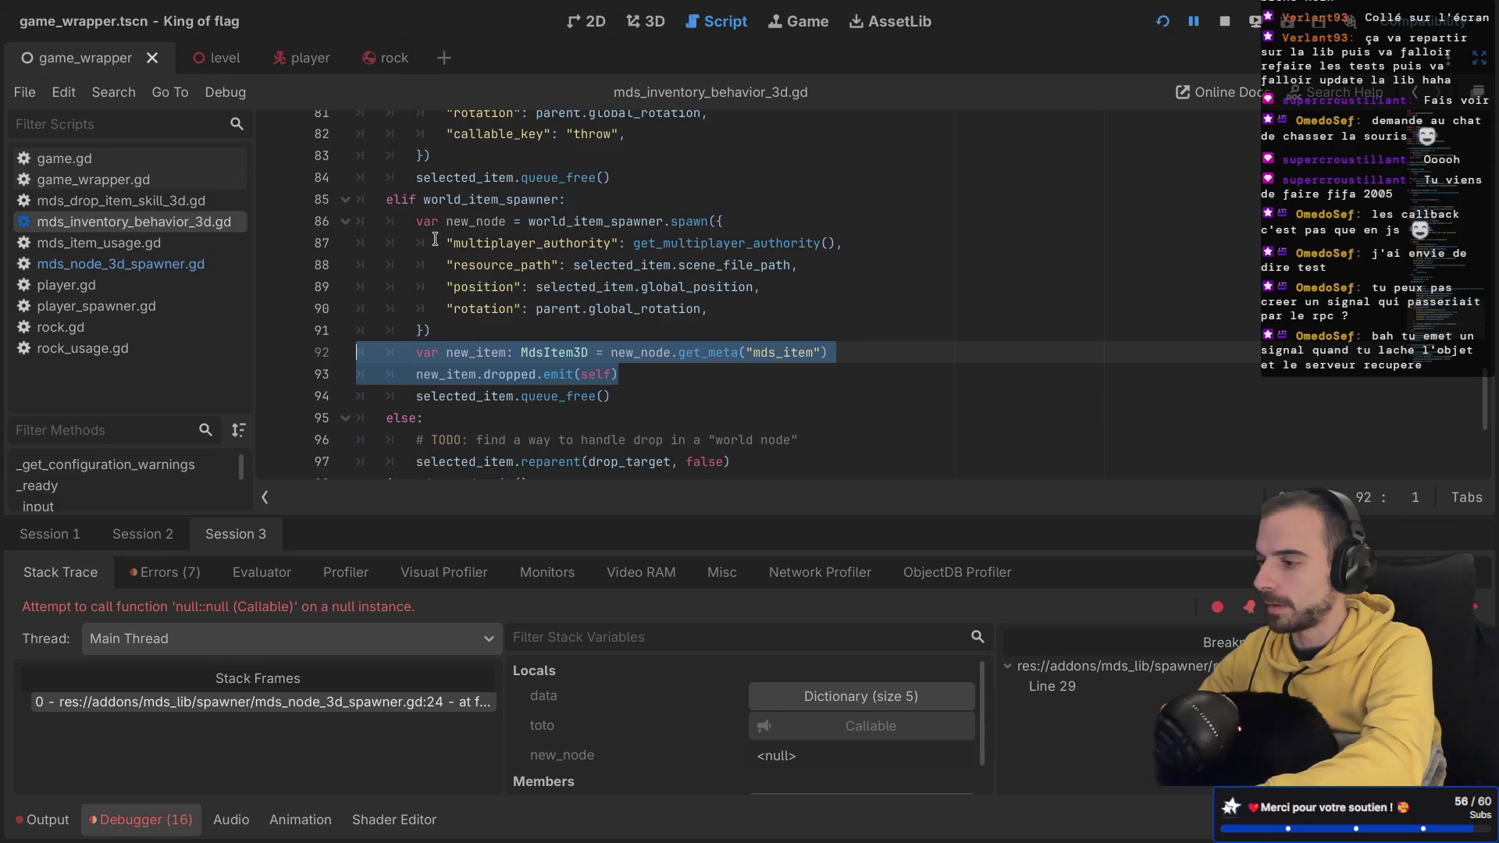
{"action": "scroll", "coordinate": [546, 265], "scroll_direction": "up", "scroll_amount": 3}
{"action": "left_click", "coordinate": [588, 260]}
{"action": "double_click", "coordinate": [589, 260]}
{"action": "type", "text": "dro"}
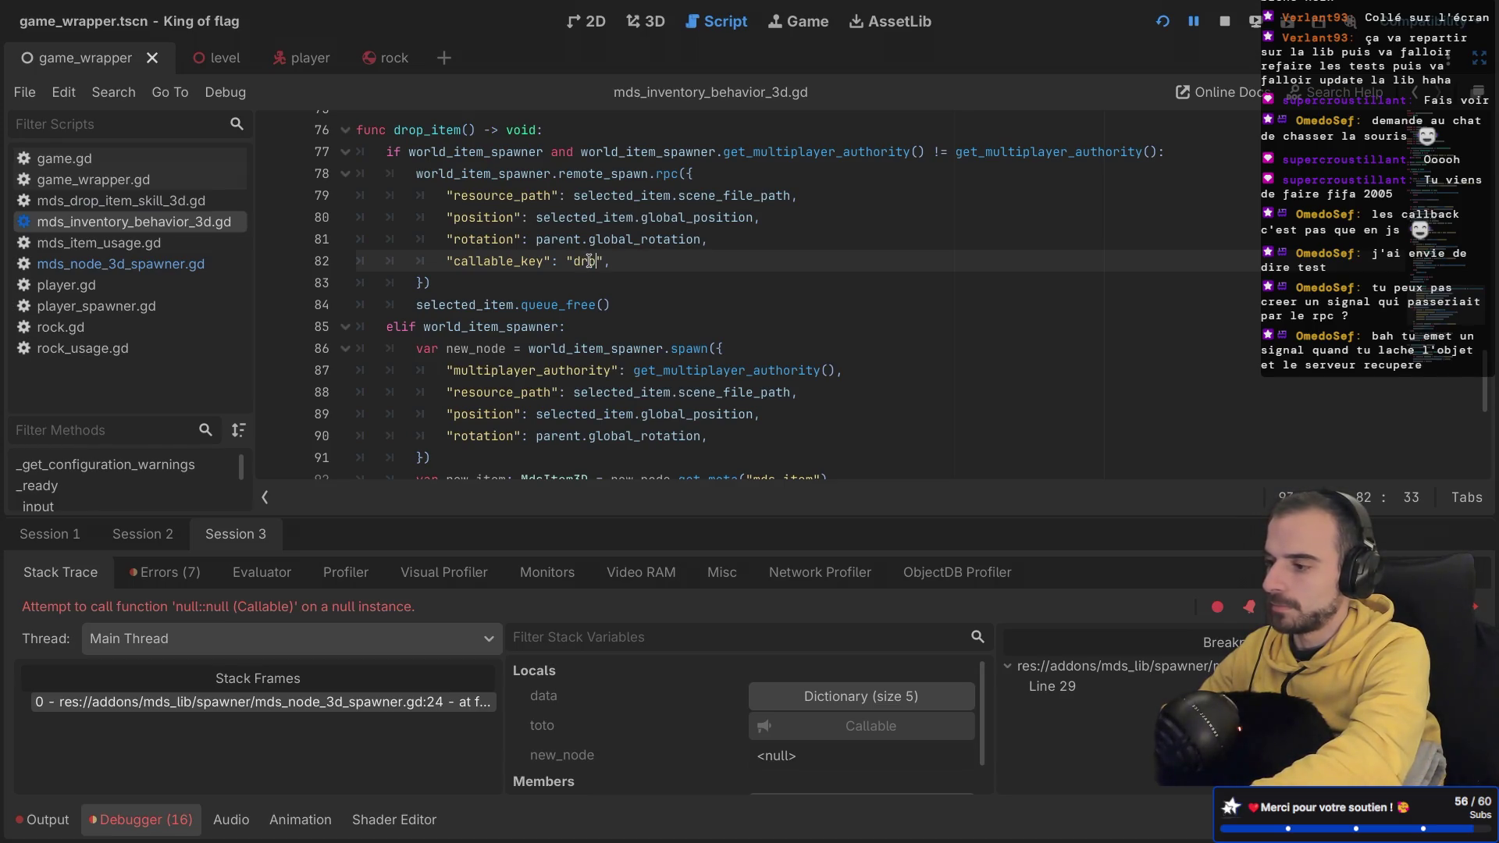
{"action": "type", "text": "p_item"}
{"action": "key", "text": "ctrl+s"}
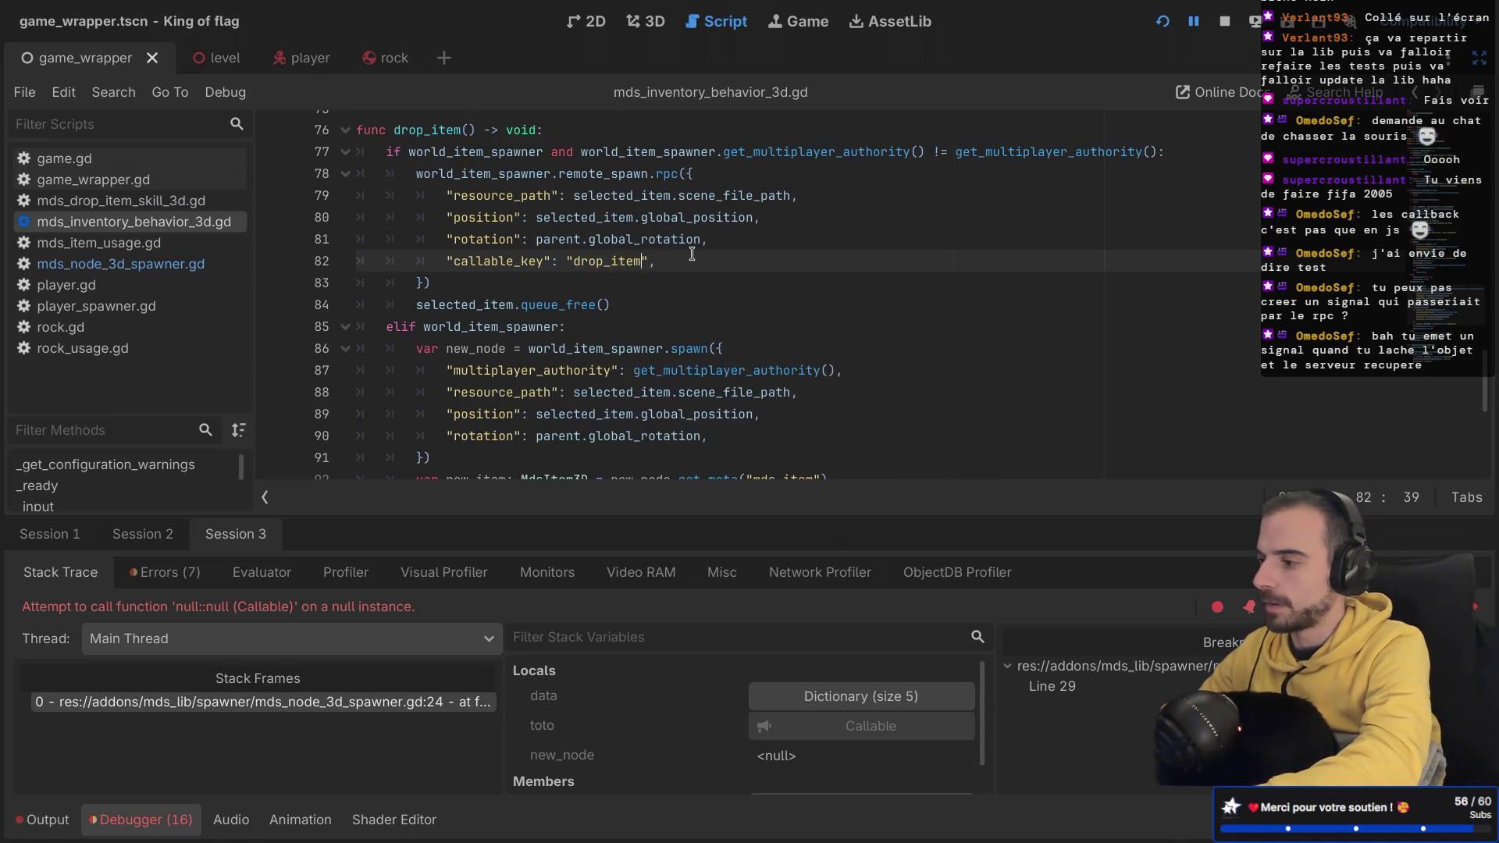
{"action": "left_click", "coordinate": [164, 270]}
{"action": "double_click", "coordinate": [413, 260]}
{"action": "type", "text": "drop_item"}
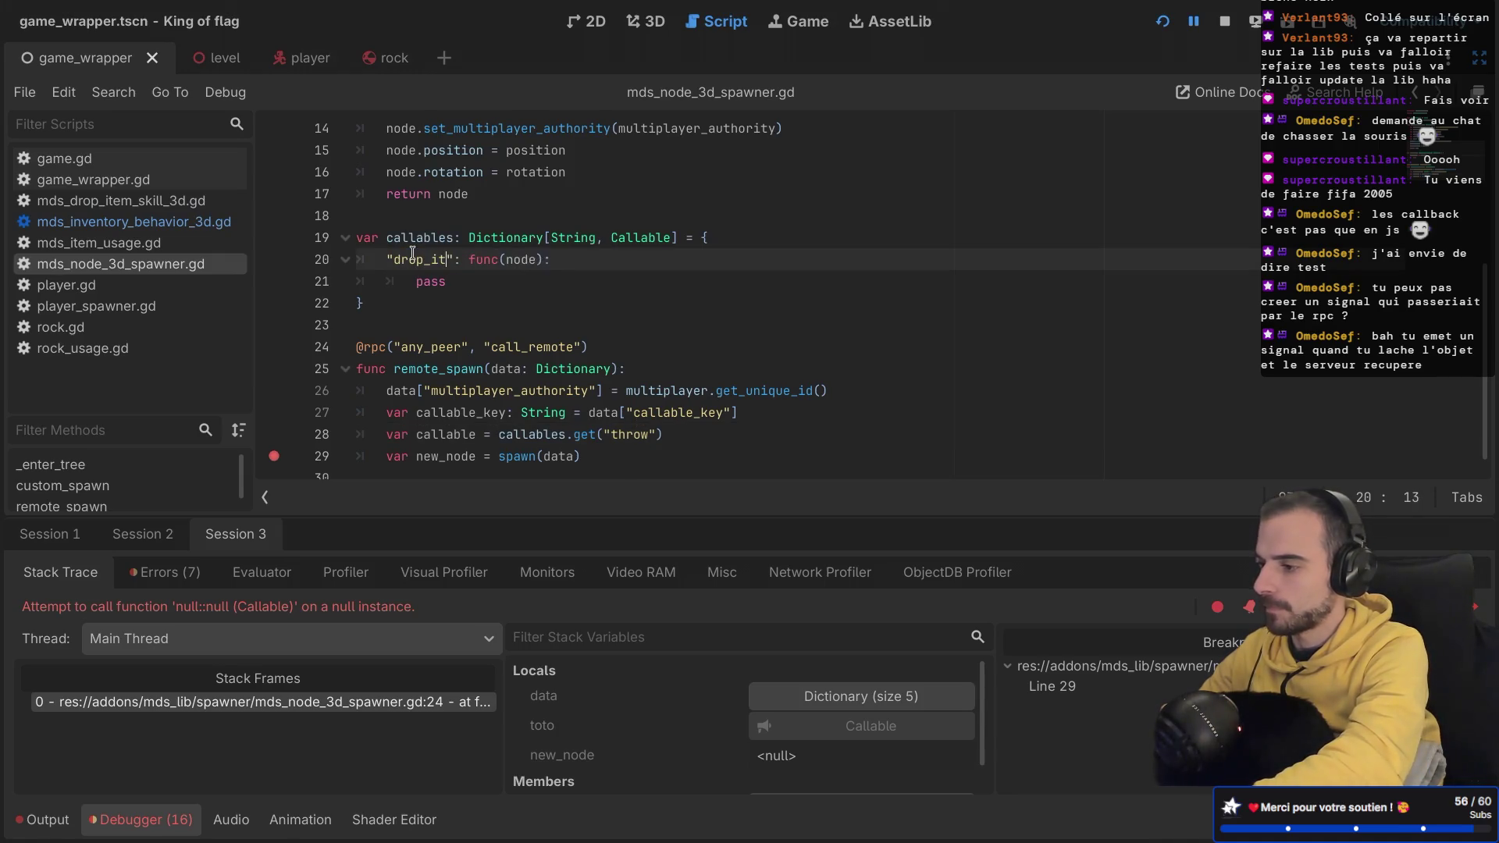
Step: Paste the new_item get_meta and dropped.emit lines into the drop_item lambda, using node instead of new_node
{"action": "key", "text": "Return"}
{"action": "key", "text": "ctrl+v"}
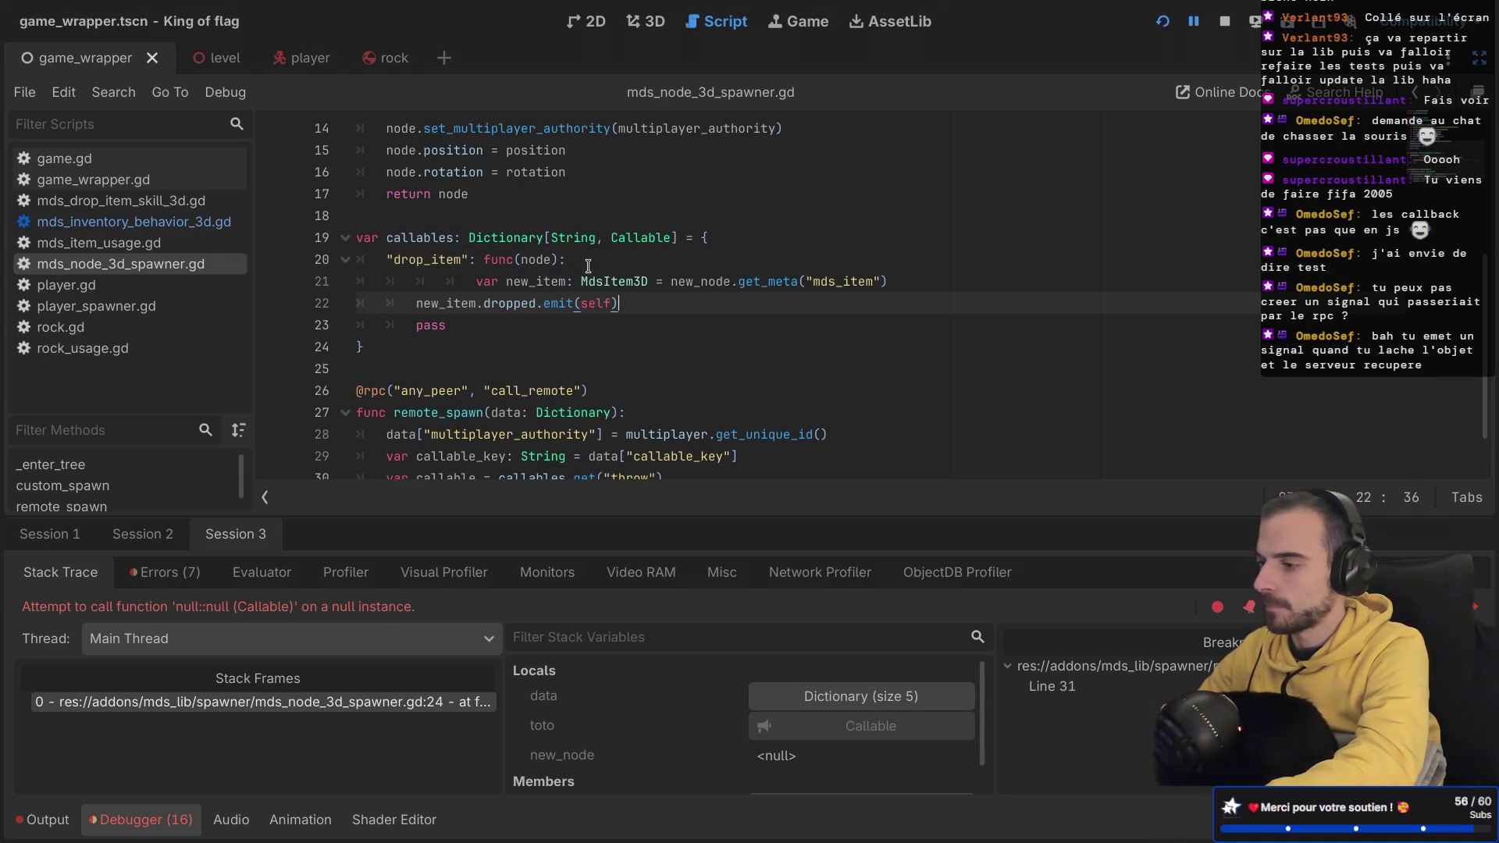
{"action": "left_click", "coordinate": [479, 280]}
{"action": "key", "text": "BackSpace"}
{"action": "key", "text": "BackSpace"}
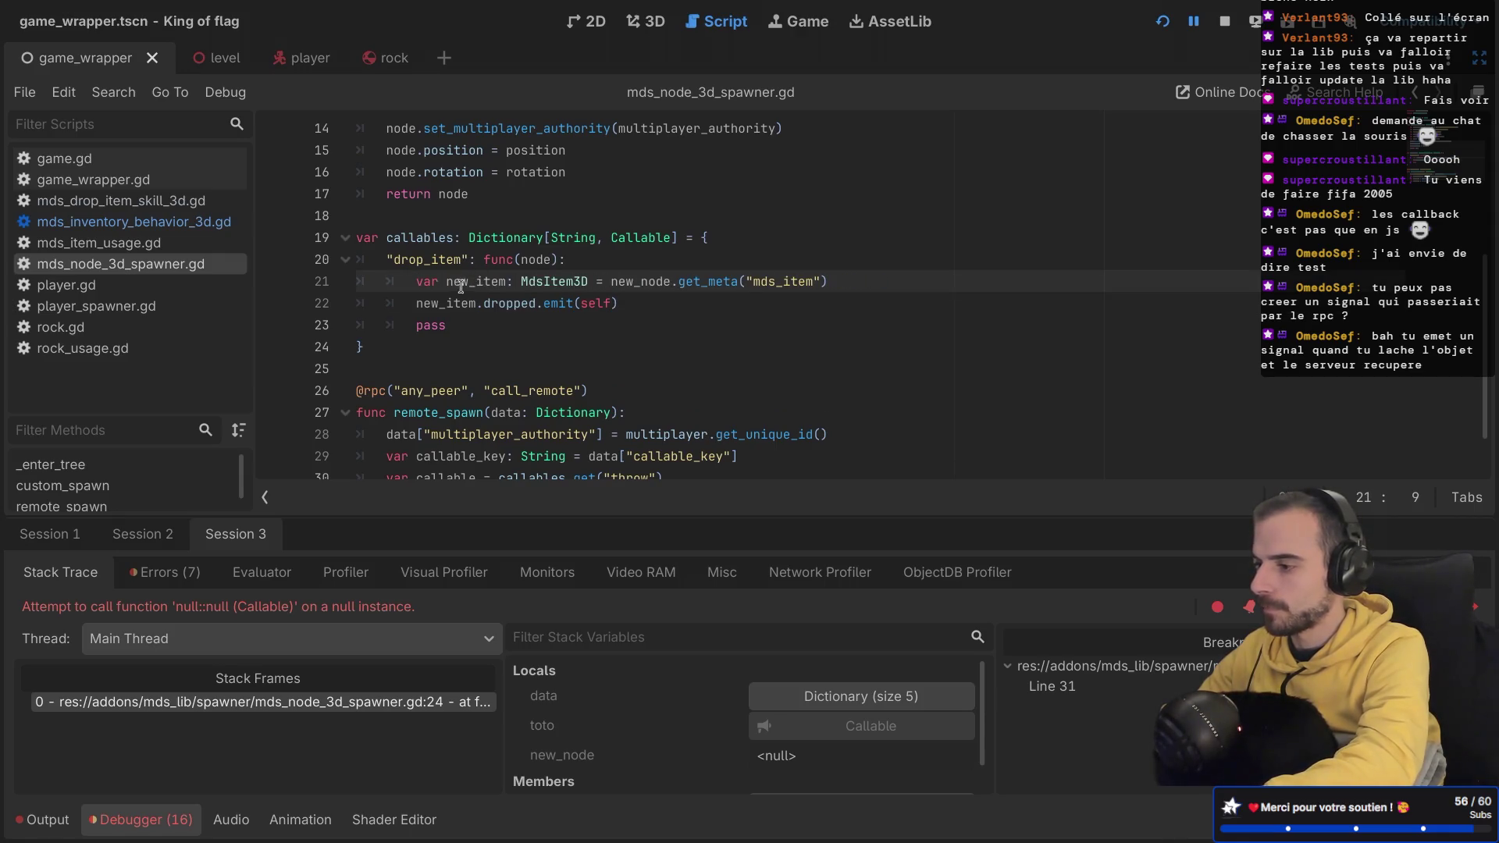
{"action": "left_click", "coordinate": [420, 301]}
{"action": "key", "text": "Tab"}
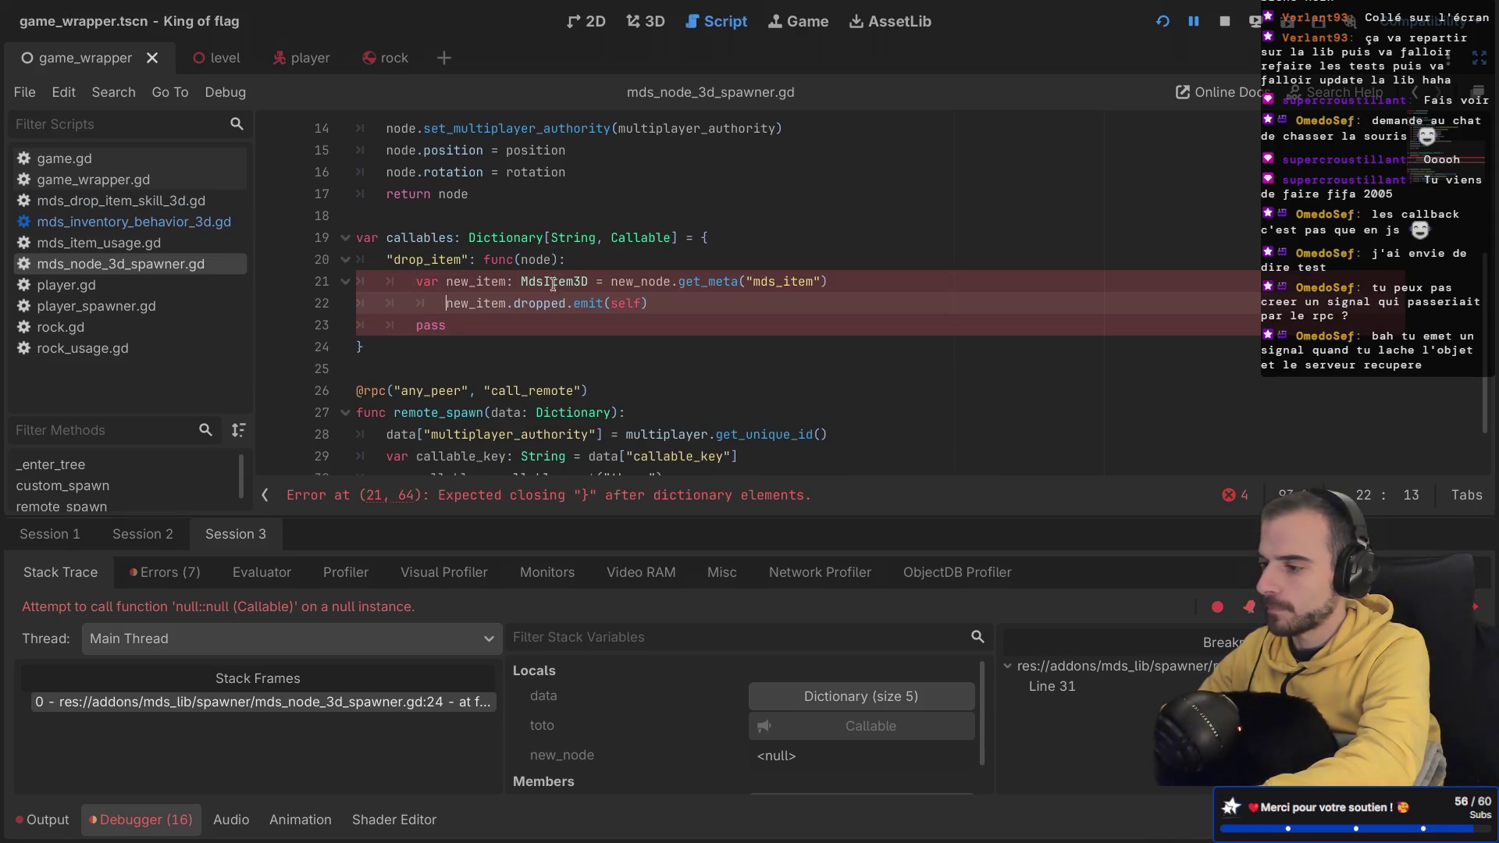
{"action": "double_click", "coordinate": [545, 261]}
{"action": "key", "text": "ctrl+c"}
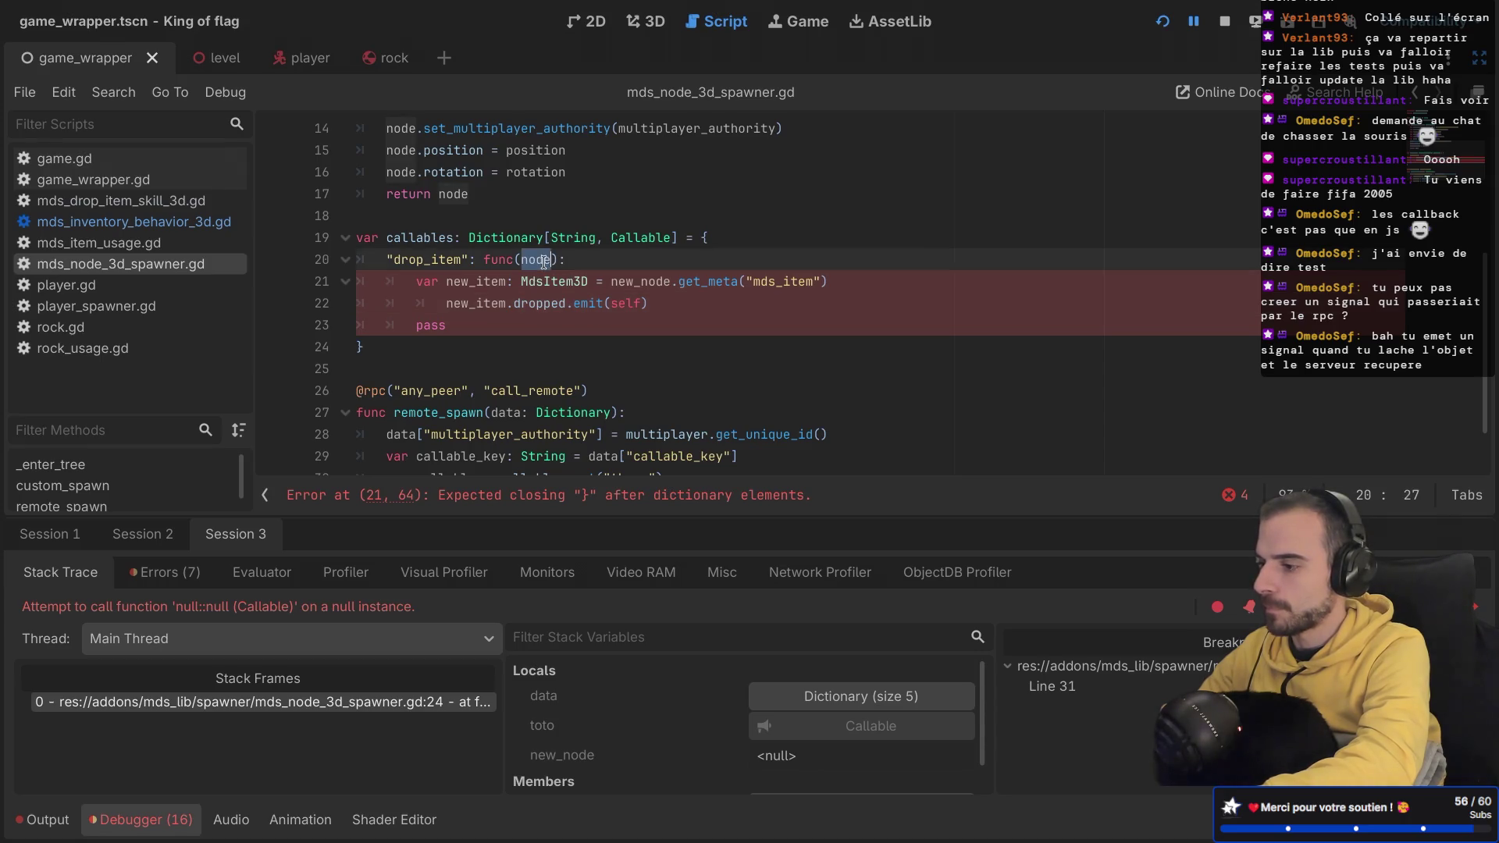
{"action": "double_click", "coordinate": [661, 283]}
{"action": "key", "text": "ctrl+v"}
{"action": "key", "text": "ctrl+s"}
Step: Fix the emit line's indentation and delete the leftover pass line
{"action": "left_click", "coordinate": [451, 303]}
{"action": "key", "text": "Home"}
{"action": "key", "text": "BackSpace"}
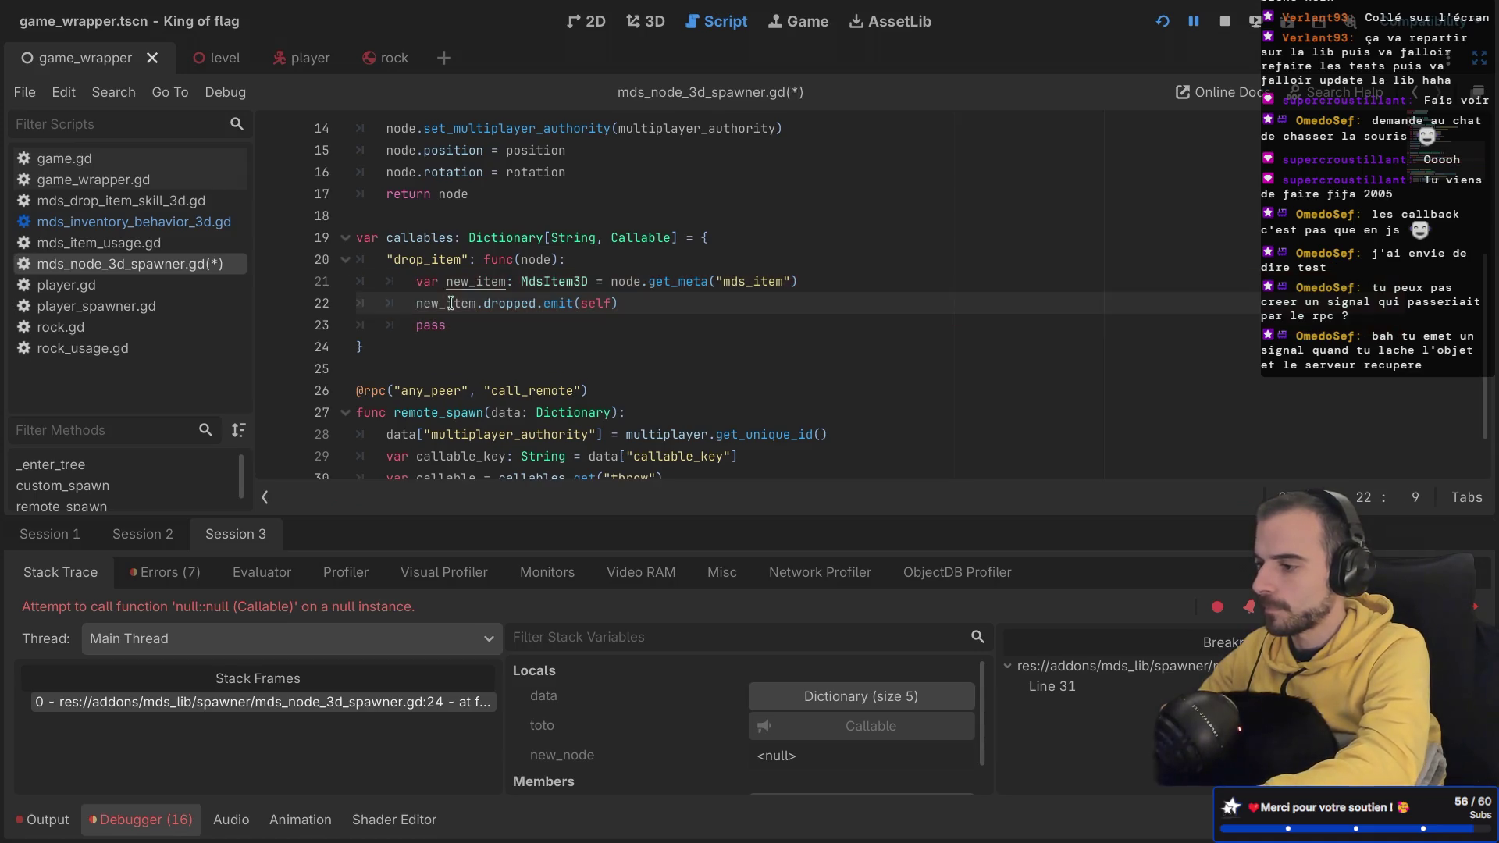
{"action": "key", "text": "End"}
{"action": "key", "text": "shift+Down"}
{"action": "key", "text": "BackSpace"}
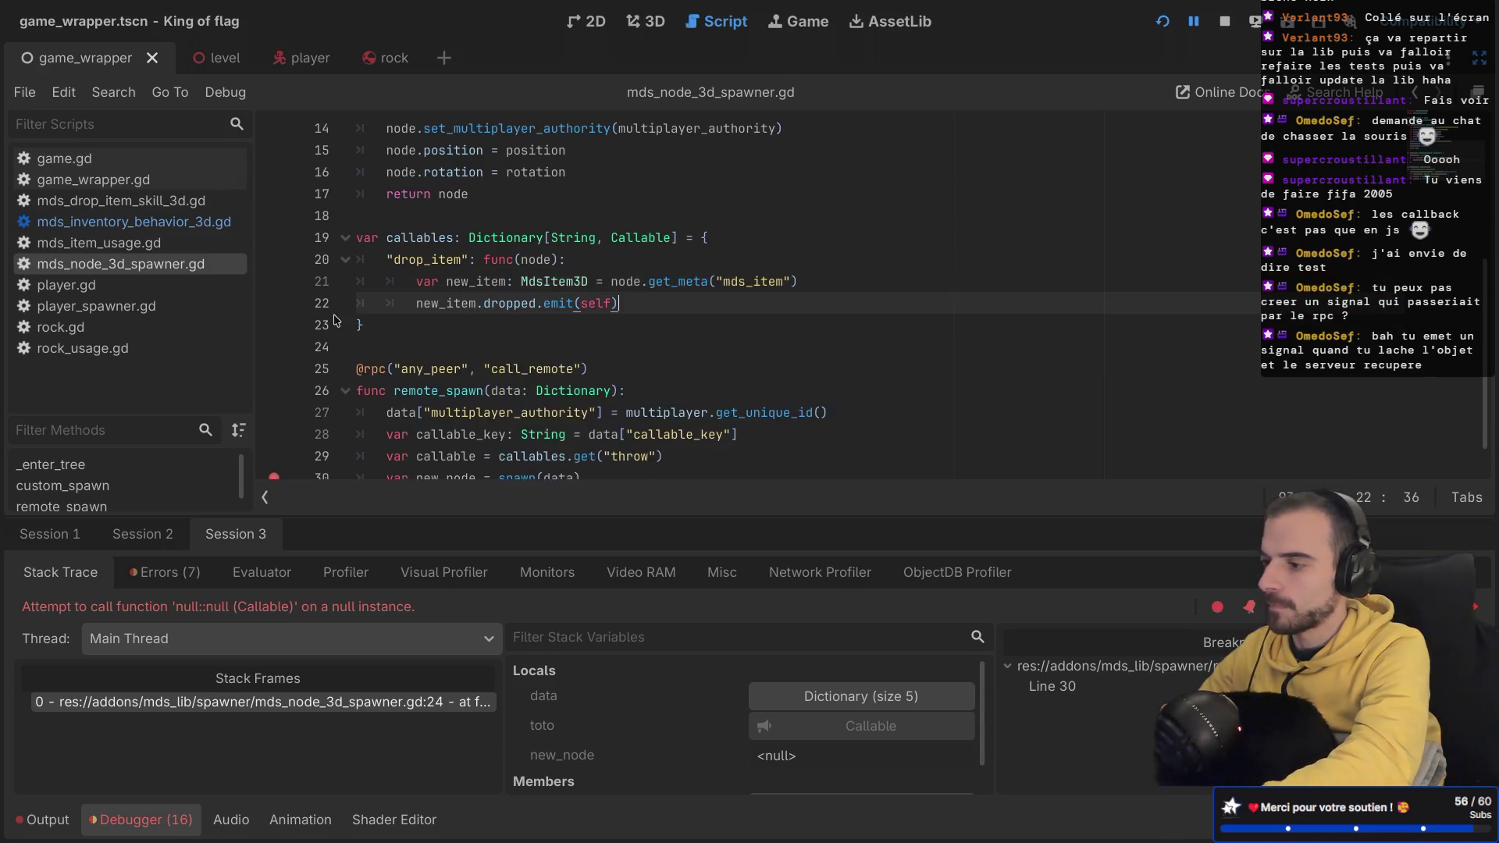
{"action": "scroll", "coordinate": [472, 256], "scroll_direction": "down", "scroll_amount": 1}
{"action": "left_click", "coordinate": [461, 456]}
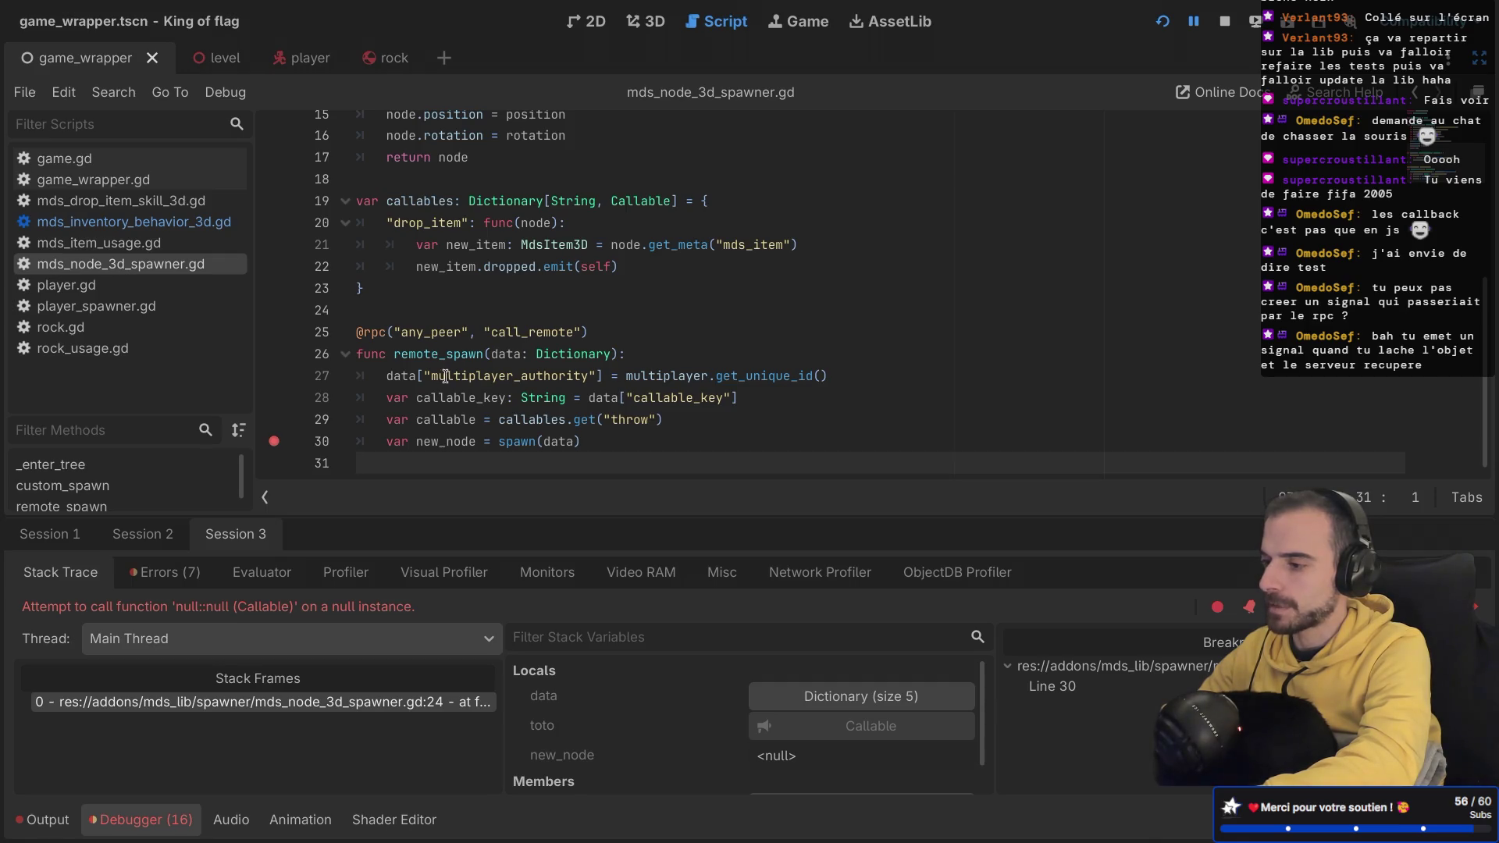
{"action": "left_click", "coordinate": [861, 374]}
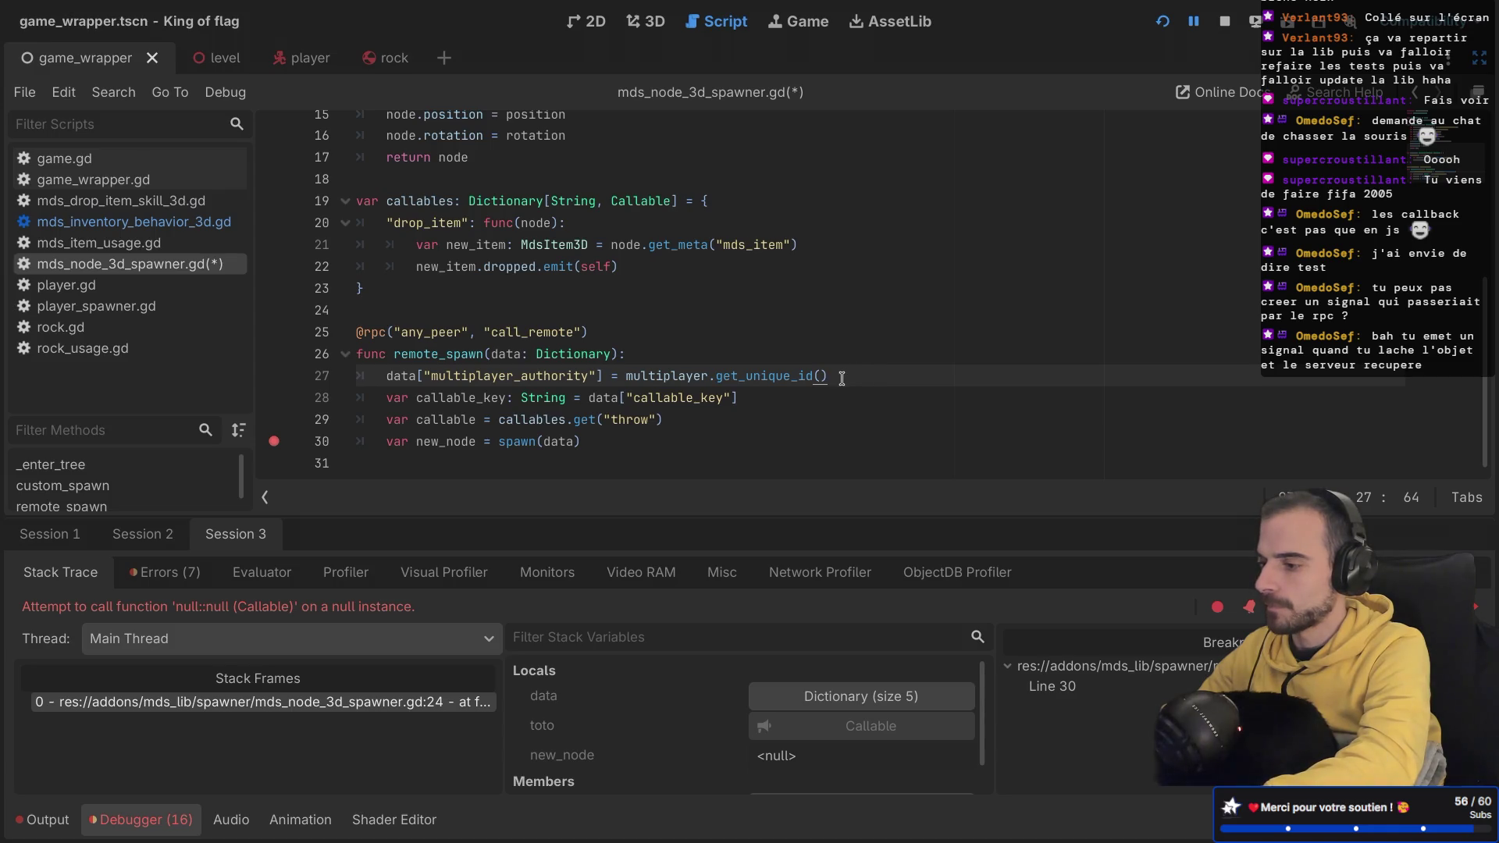
Step: Add an if data.has("callable_key"): check after the authority line
{"action": "key", "text": "Return"}
{"action": "type", "text": "if da"}
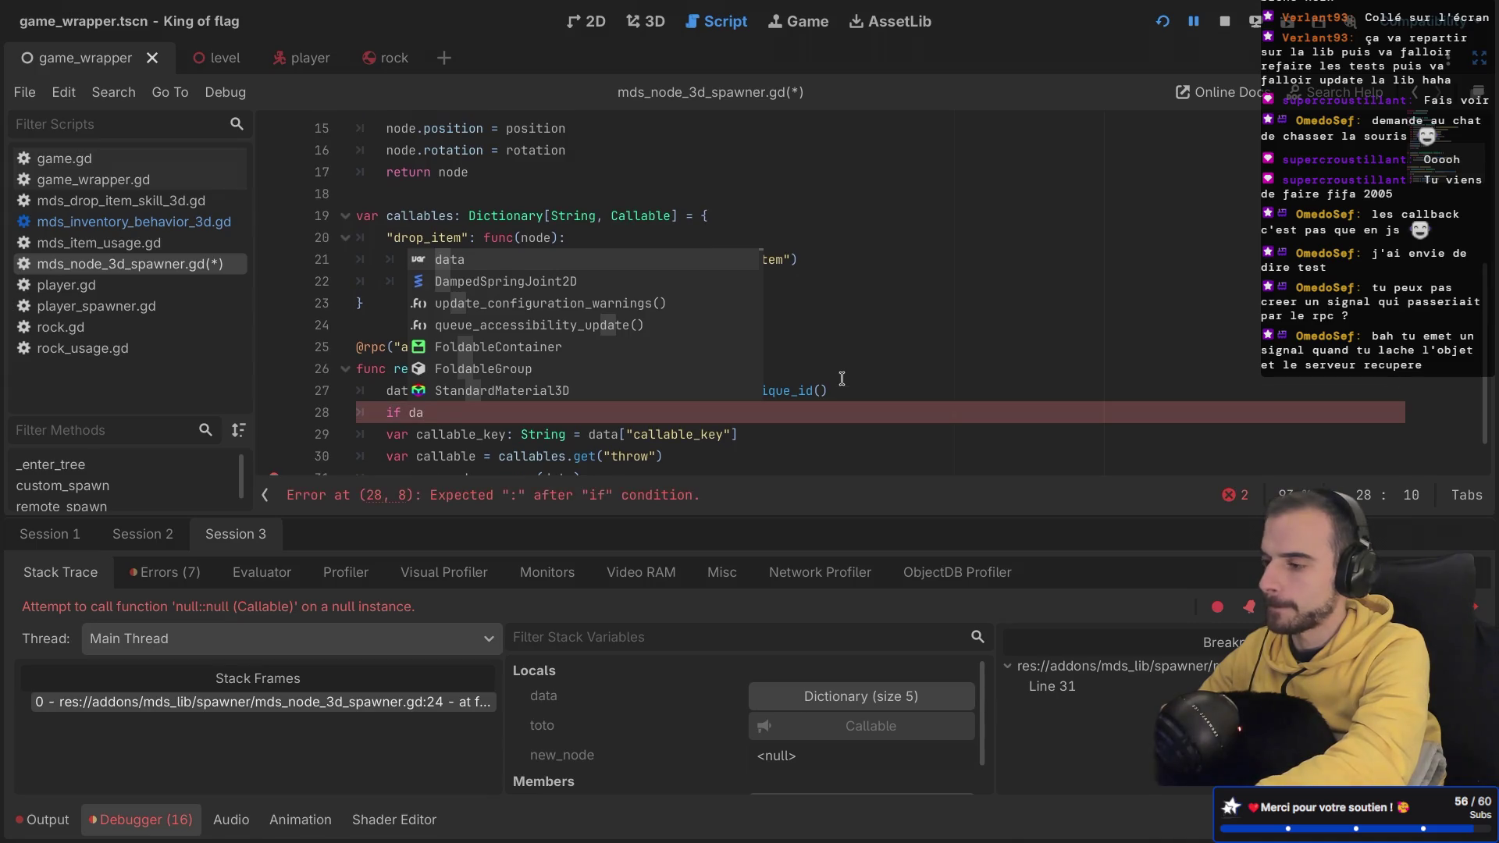
{"action": "type", "text": "ta.has"}
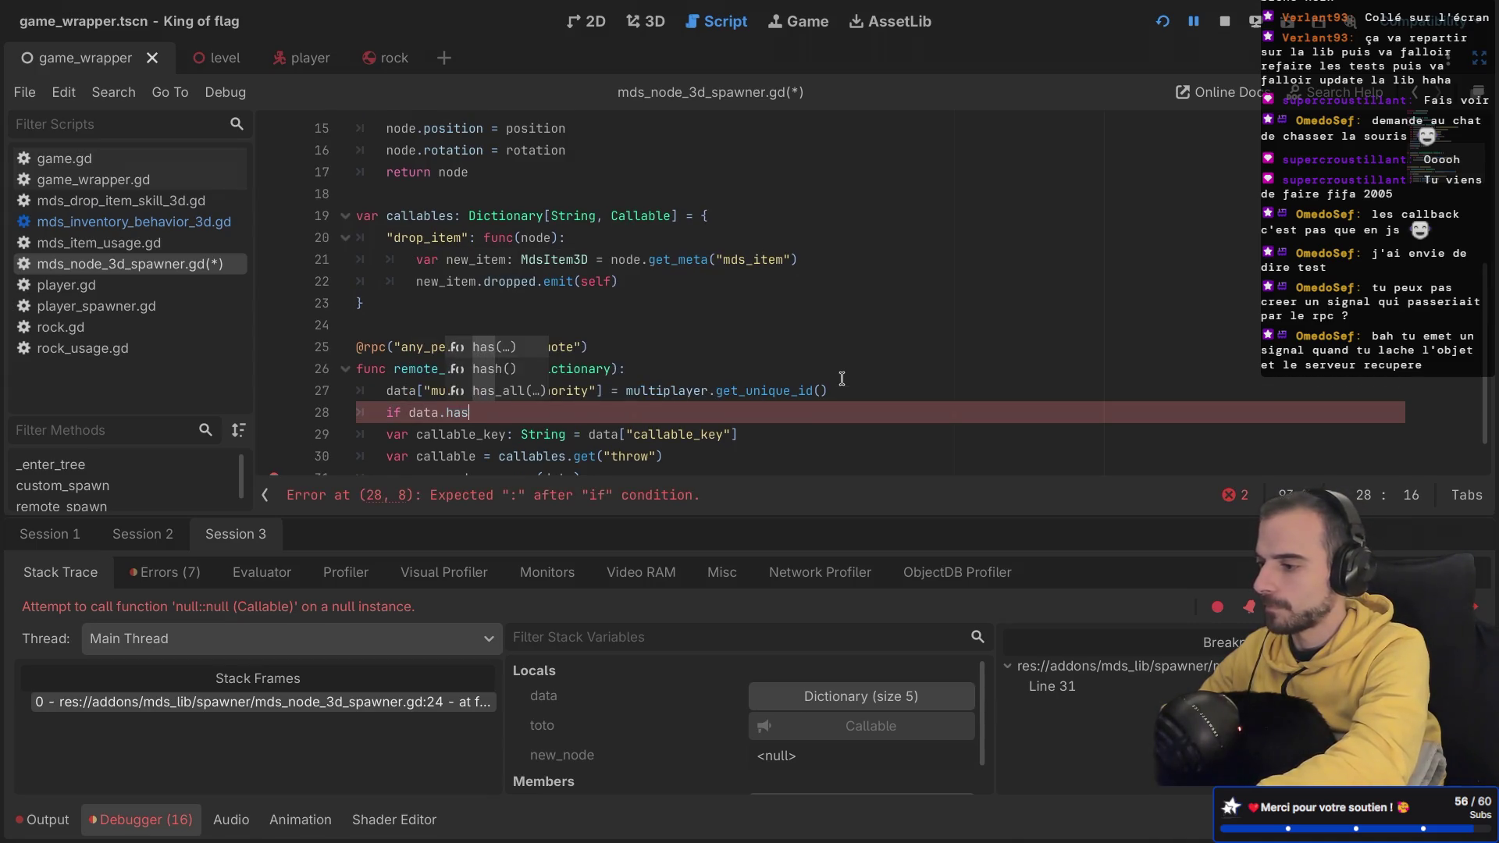
{"action": "type", "text": "(\"ca"}
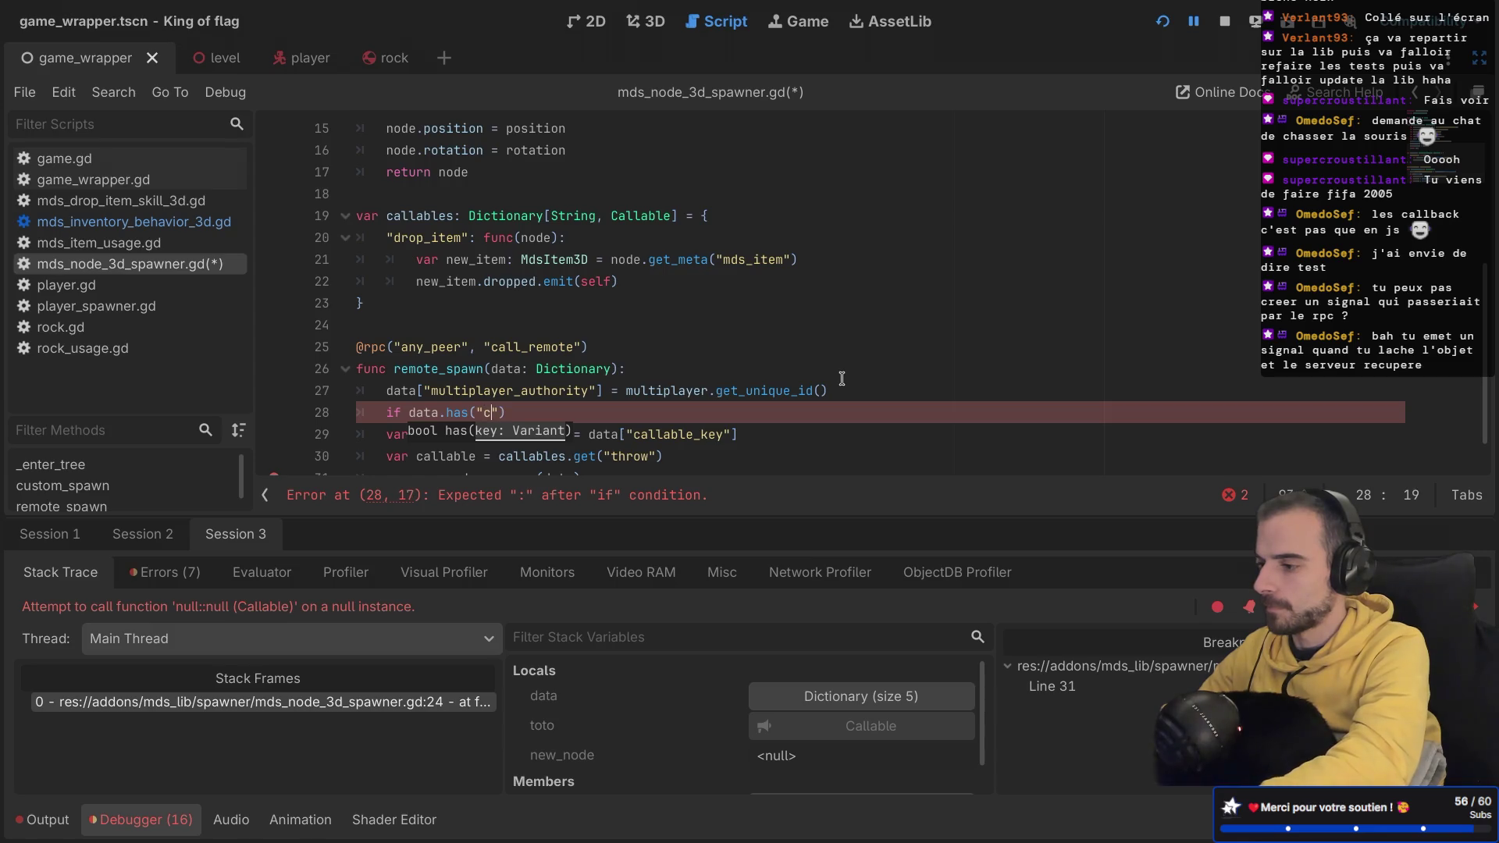
{"action": "double_click", "coordinate": [697, 433]}
{"action": "key", "text": "ctrl+c"}
{"action": "double_click", "coordinate": [485, 410]}
{"action": "key", "text": "ctrl+v"}
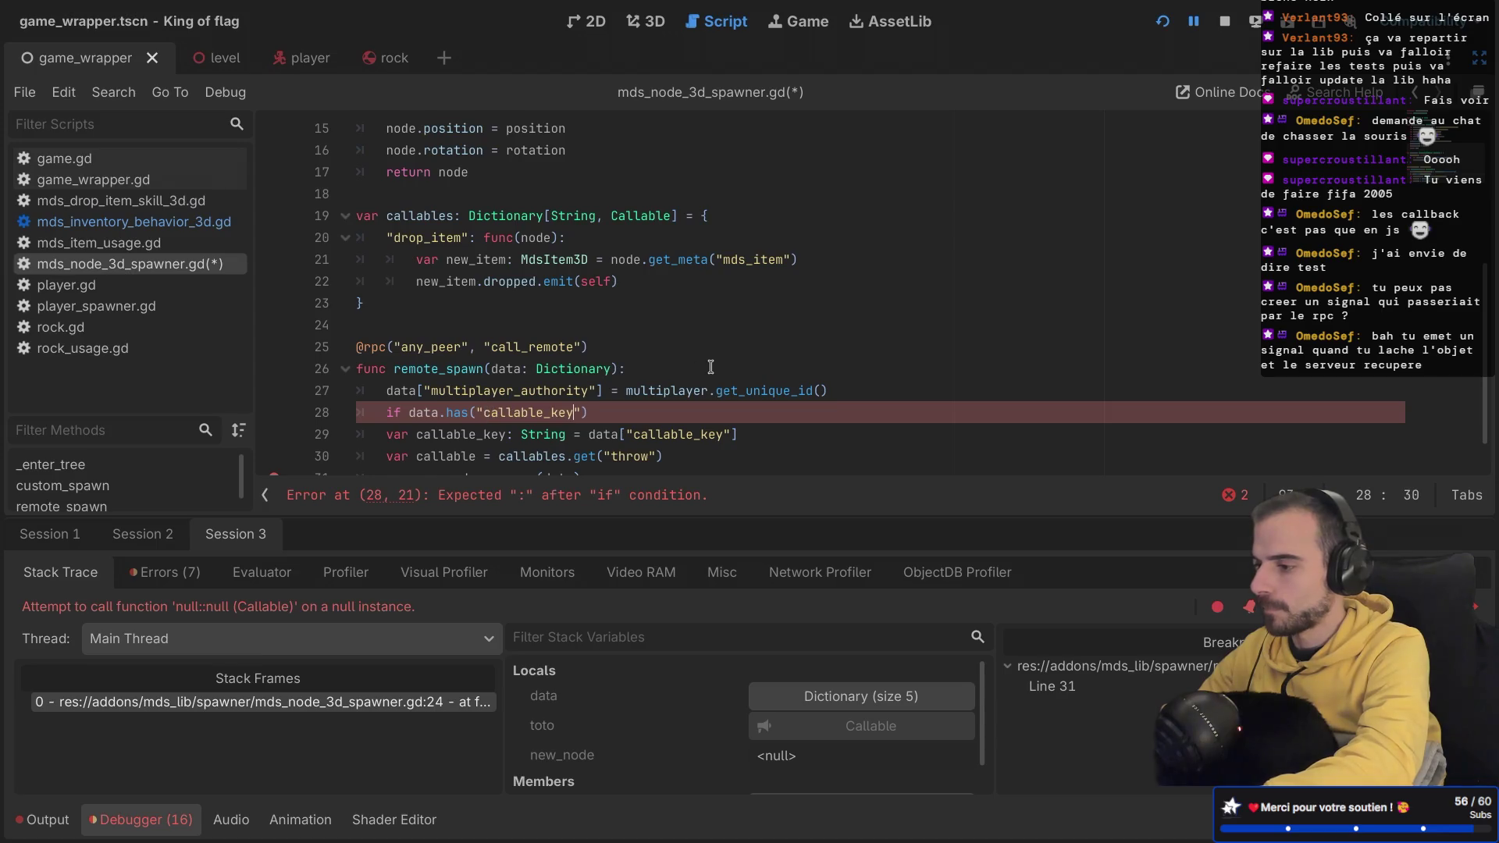
{"action": "type", "text": "\"):"}
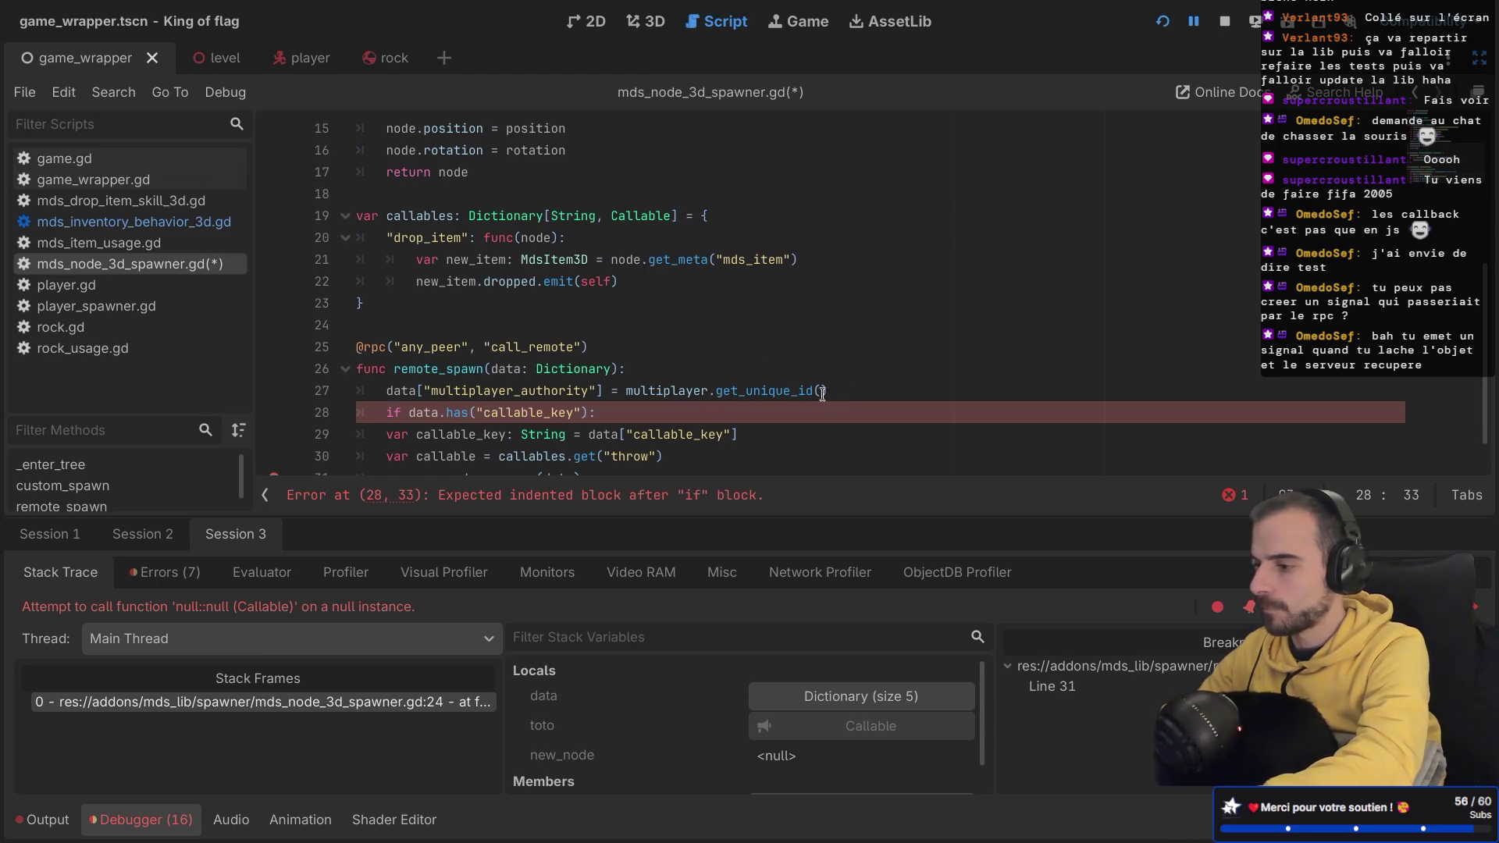
Step: Declare var callable_key: String = "" above the if check
{"action": "triple_click", "coordinate": [563, 441]}
{"action": "key", "text": "ctrl+c"}
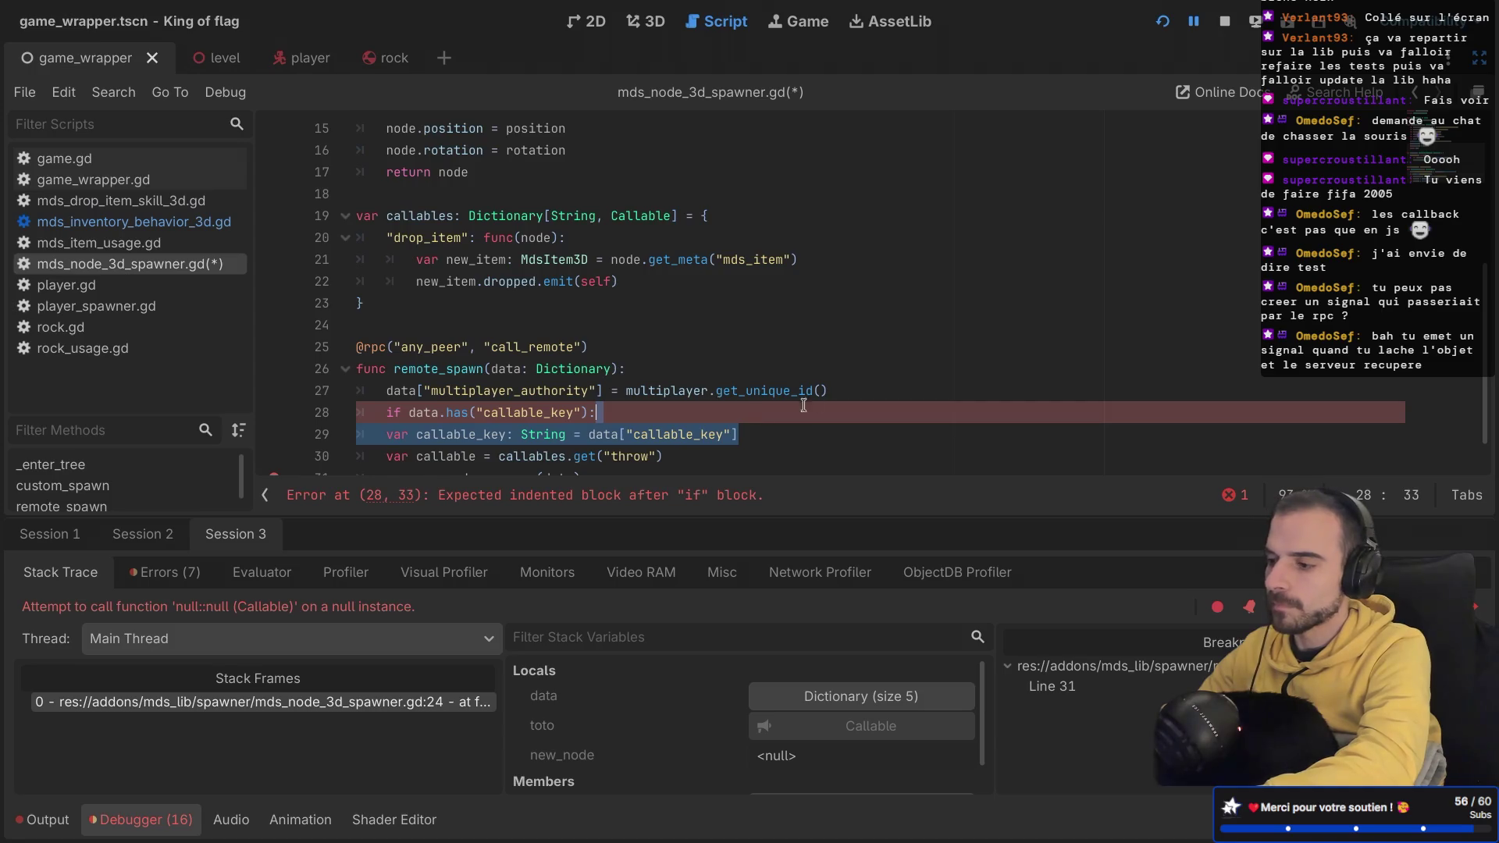
{"action": "left_click", "coordinate": [865, 389]}
{"action": "key", "text": "Return"}
{"action": "key", "text": "ctrl+v"}
{"action": "left_click_drag", "start_coordinate": [591, 411], "coordinate": [737, 413]}
{"action": "type", "text": "\""}
Step: Indent the data["callable_key"] assignment under the if as a plain assignment without var or type
{"action": "scroll", "coordinate": [549, 395], "scroll_direction": "down", "scroll_amount": 1}
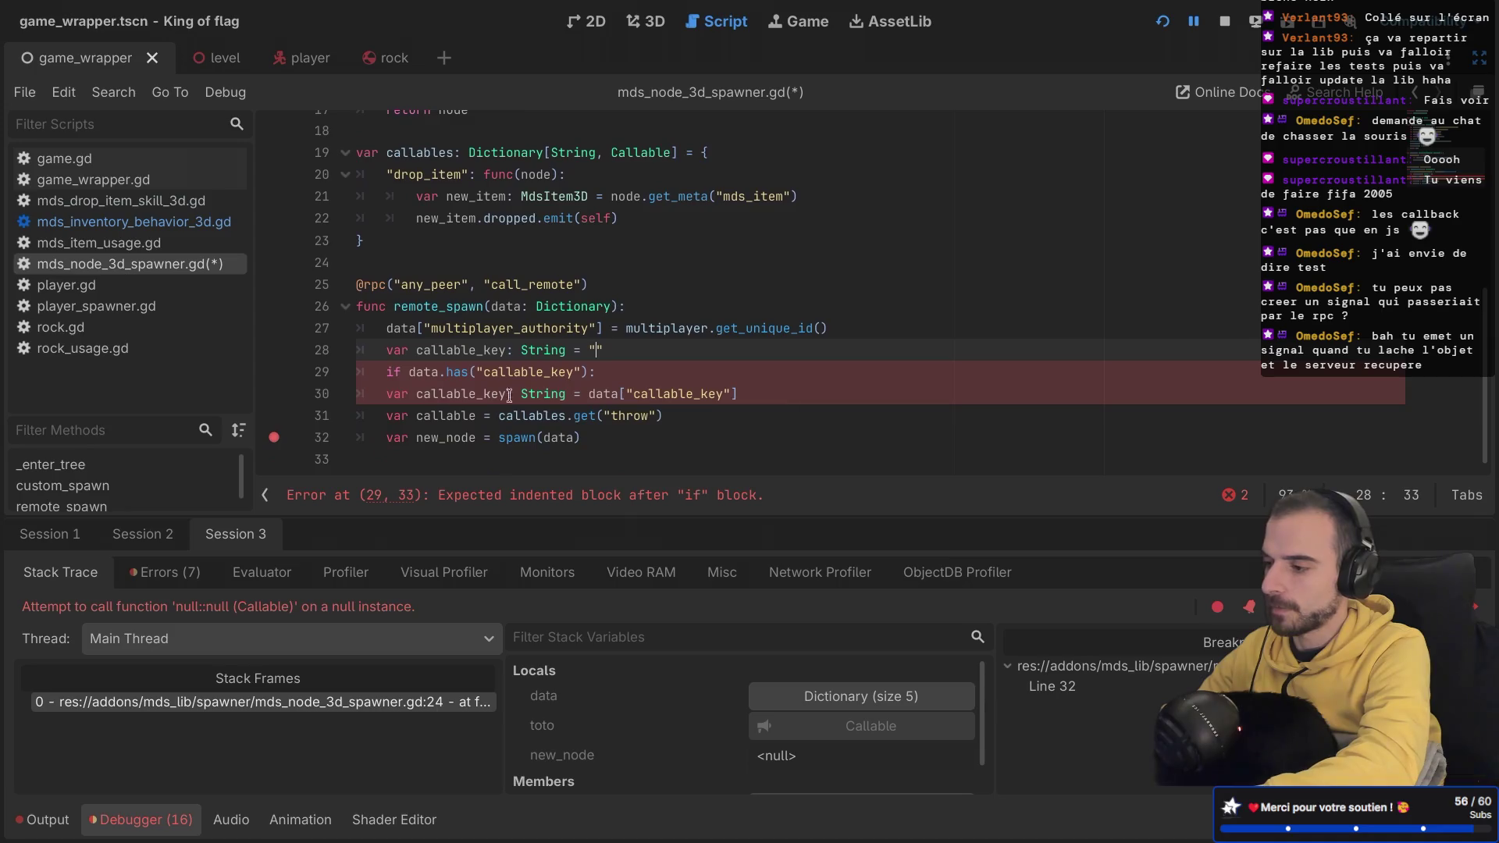
{"action": "left_click", "coordinate": [388, 393]}
{"action": "key", "text": "Tab"}
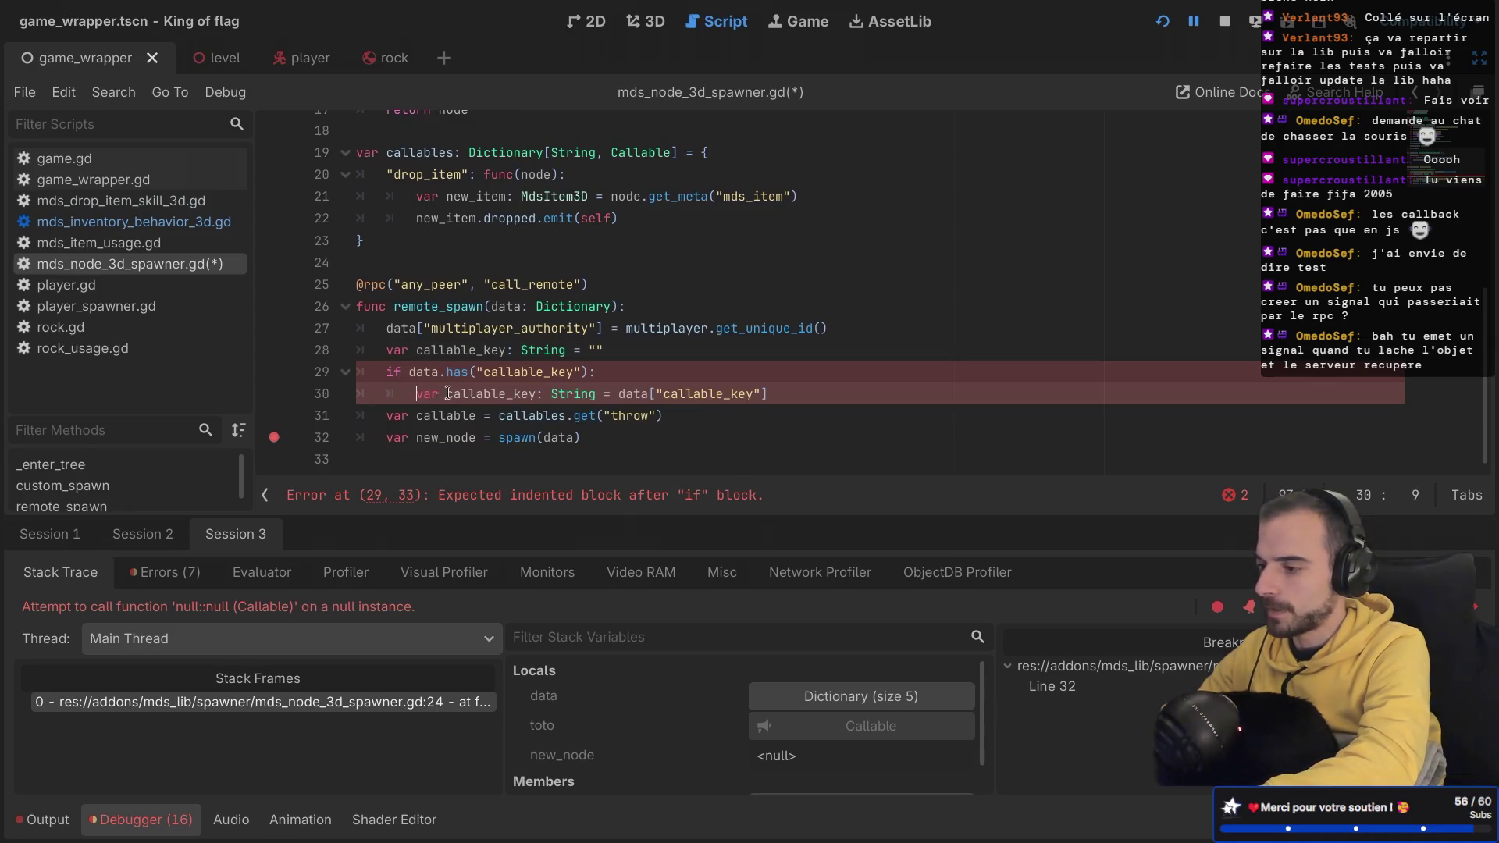
{"action": "key", "text": "Delete"}
{"action": "key", "text": "Delete"}
{"action": "key", "text": "Delete"}
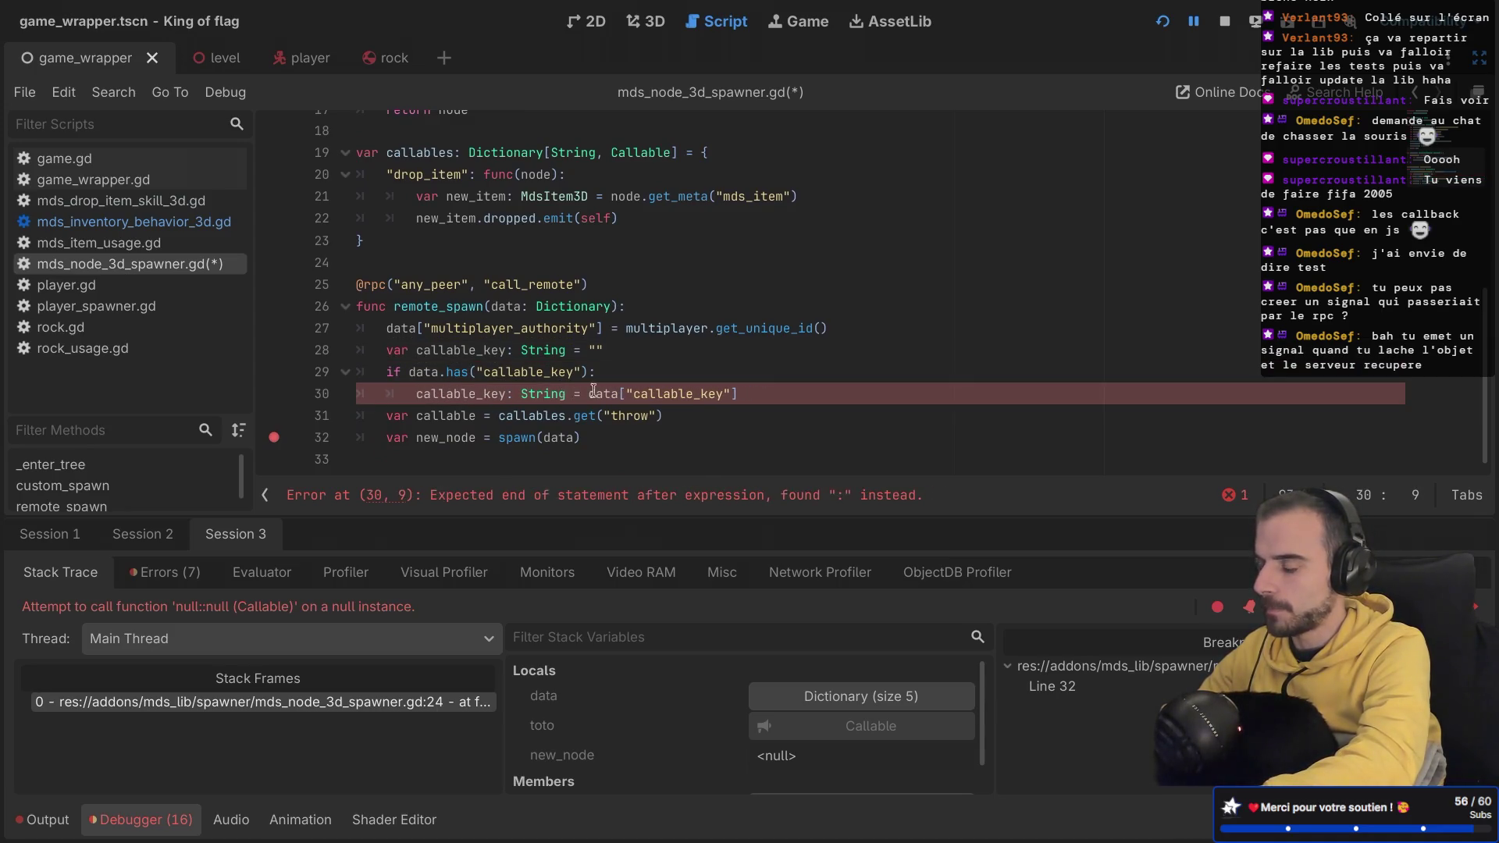
{"action": "double_click", "coordinate": [545, 393]}
{"action": "key", "text": "BackSpace"}
{"action": "key", "text": "BackSpace"}
{"action": "key", "text": "BackSpace"}
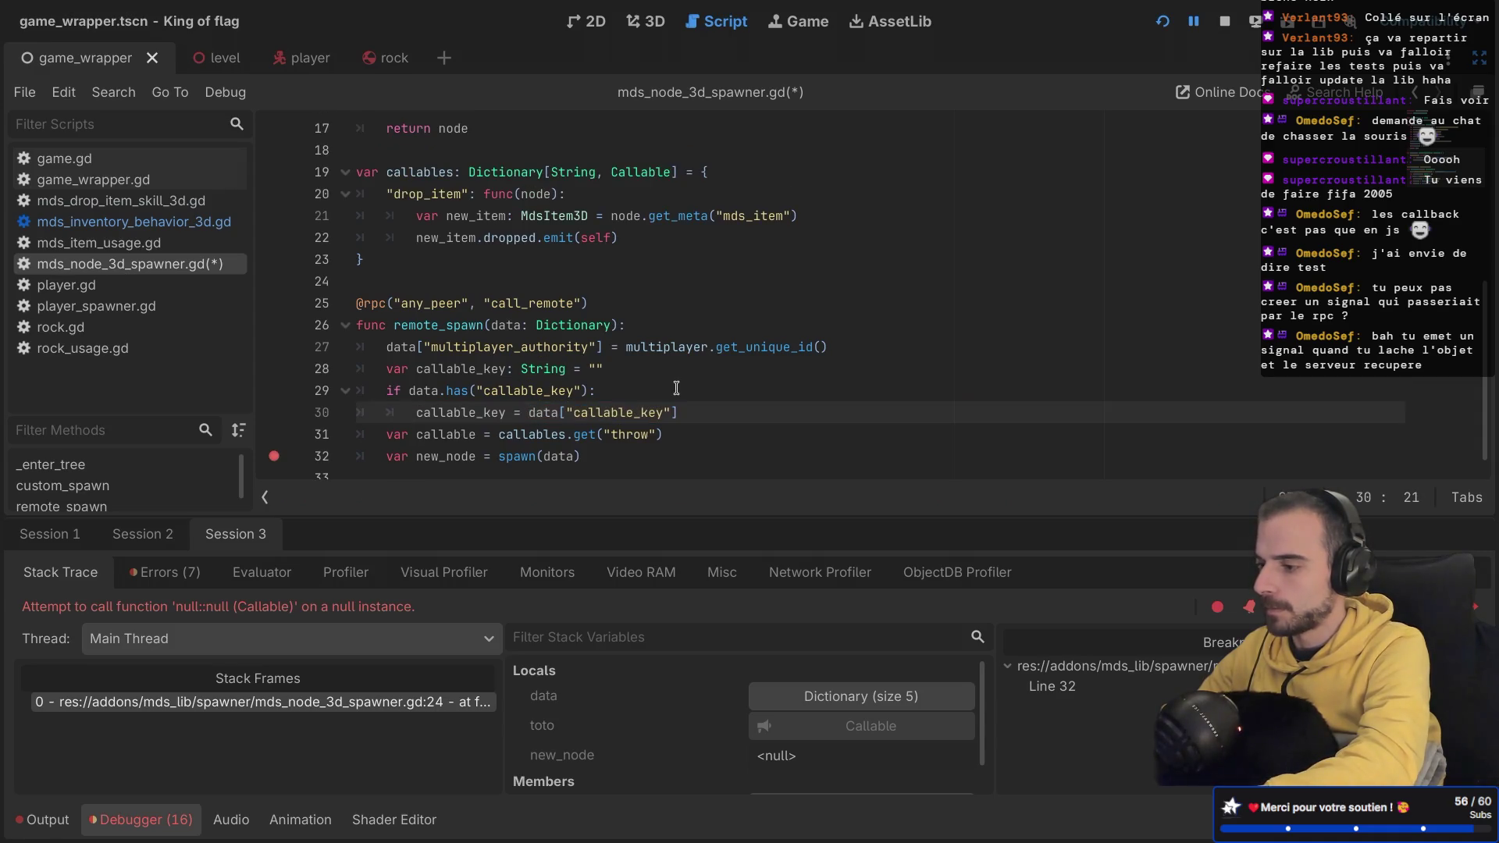
Step: Declare 'var callable: Callable' defaulting to func(): pass below the callable_key line
{"action": "left_click", "coordinate": [706, 399]}
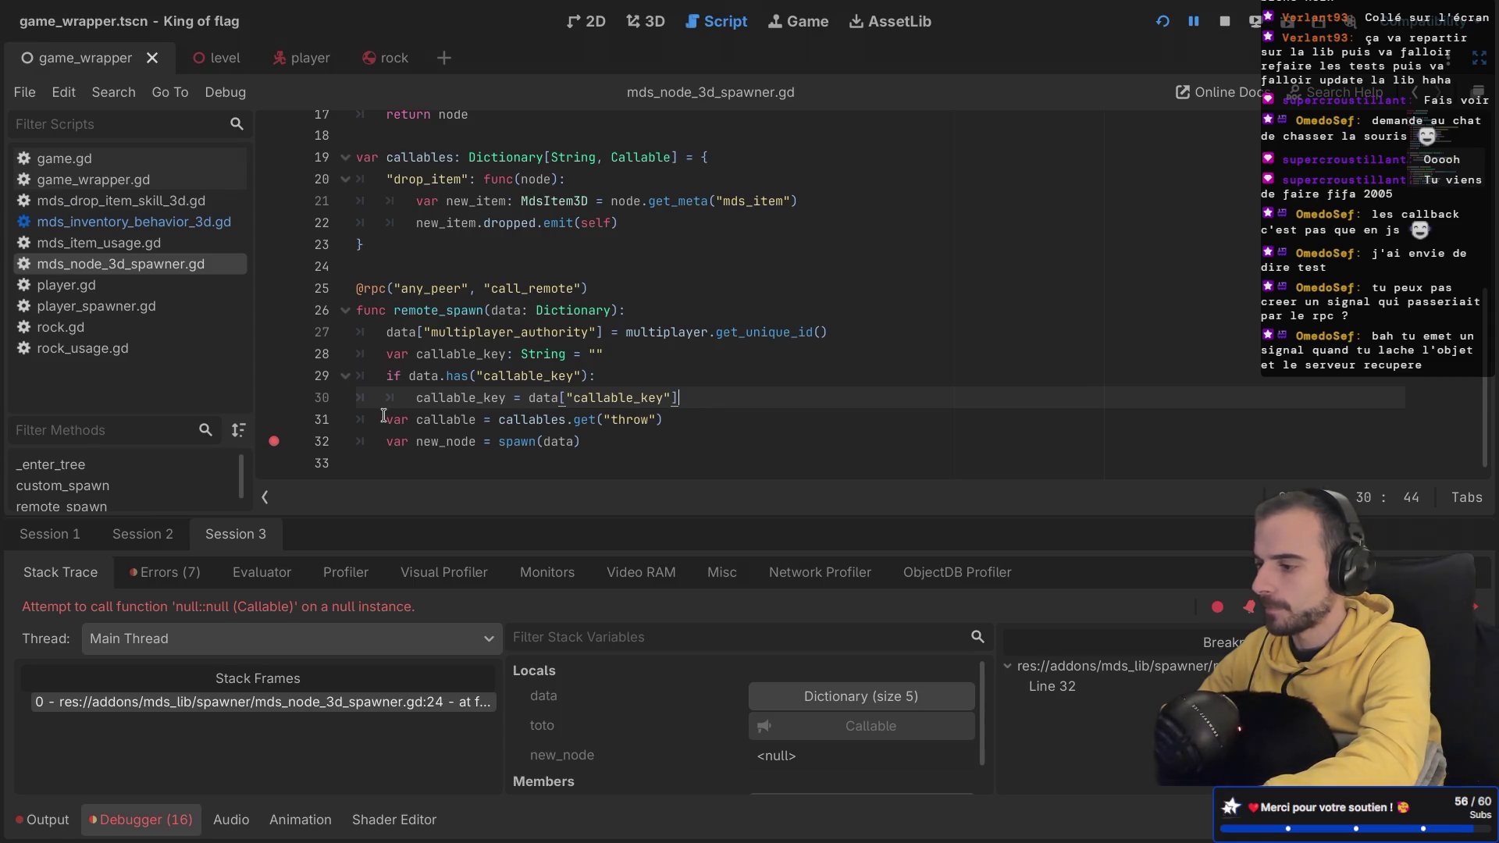
{"action": "left_click", "coordinate": [614, 353]}
{"action": "key", "text": "Return"}
{"action": "type", "text": "var calla"}
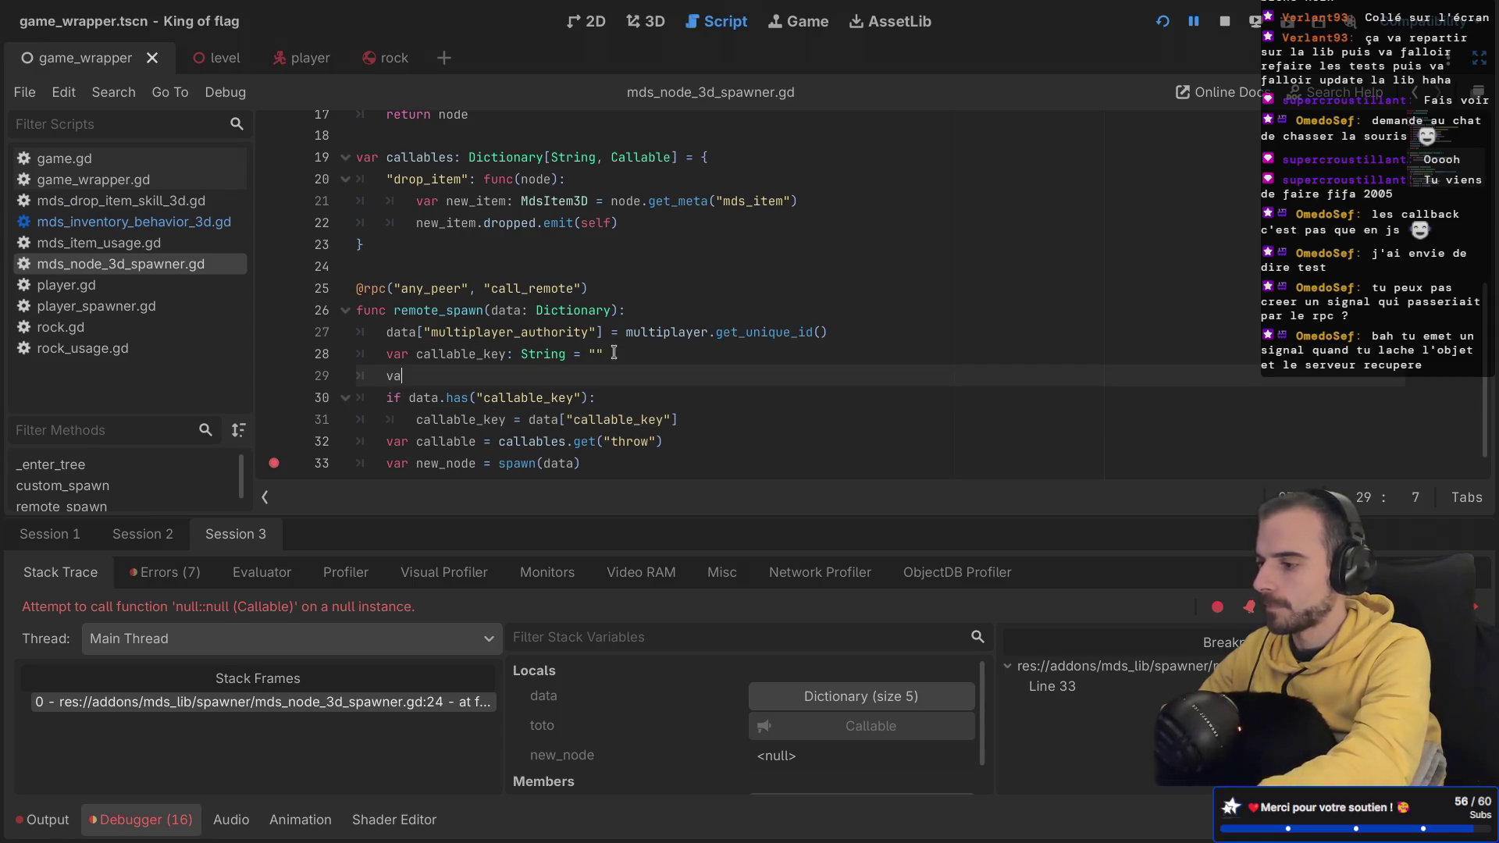
{"action": "type", "text": "ble:"}
{"action": "key", "text": "BackSpace"}
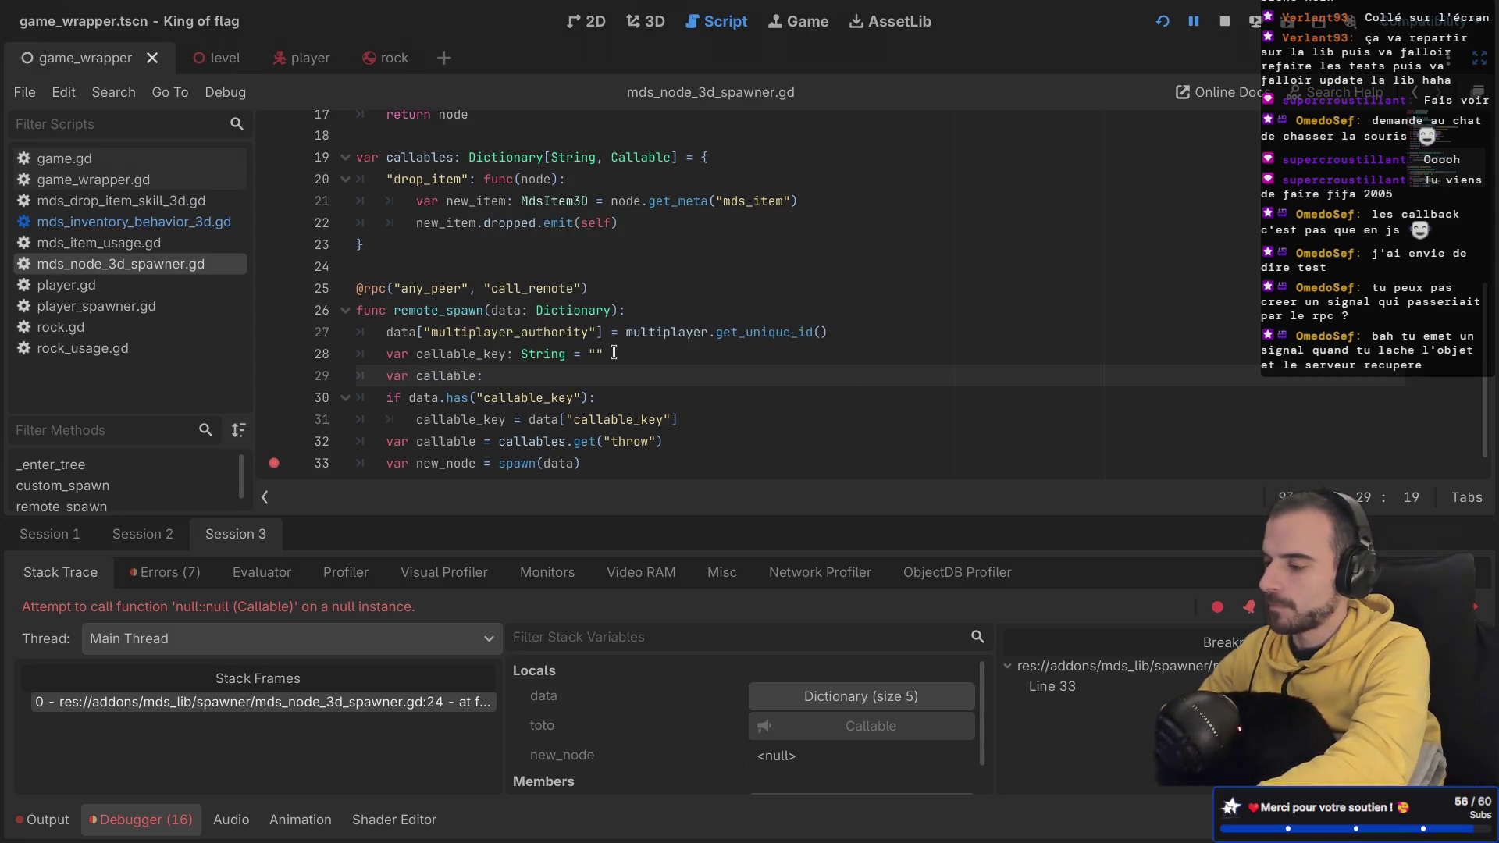
{"action": "type", "text": "C"}
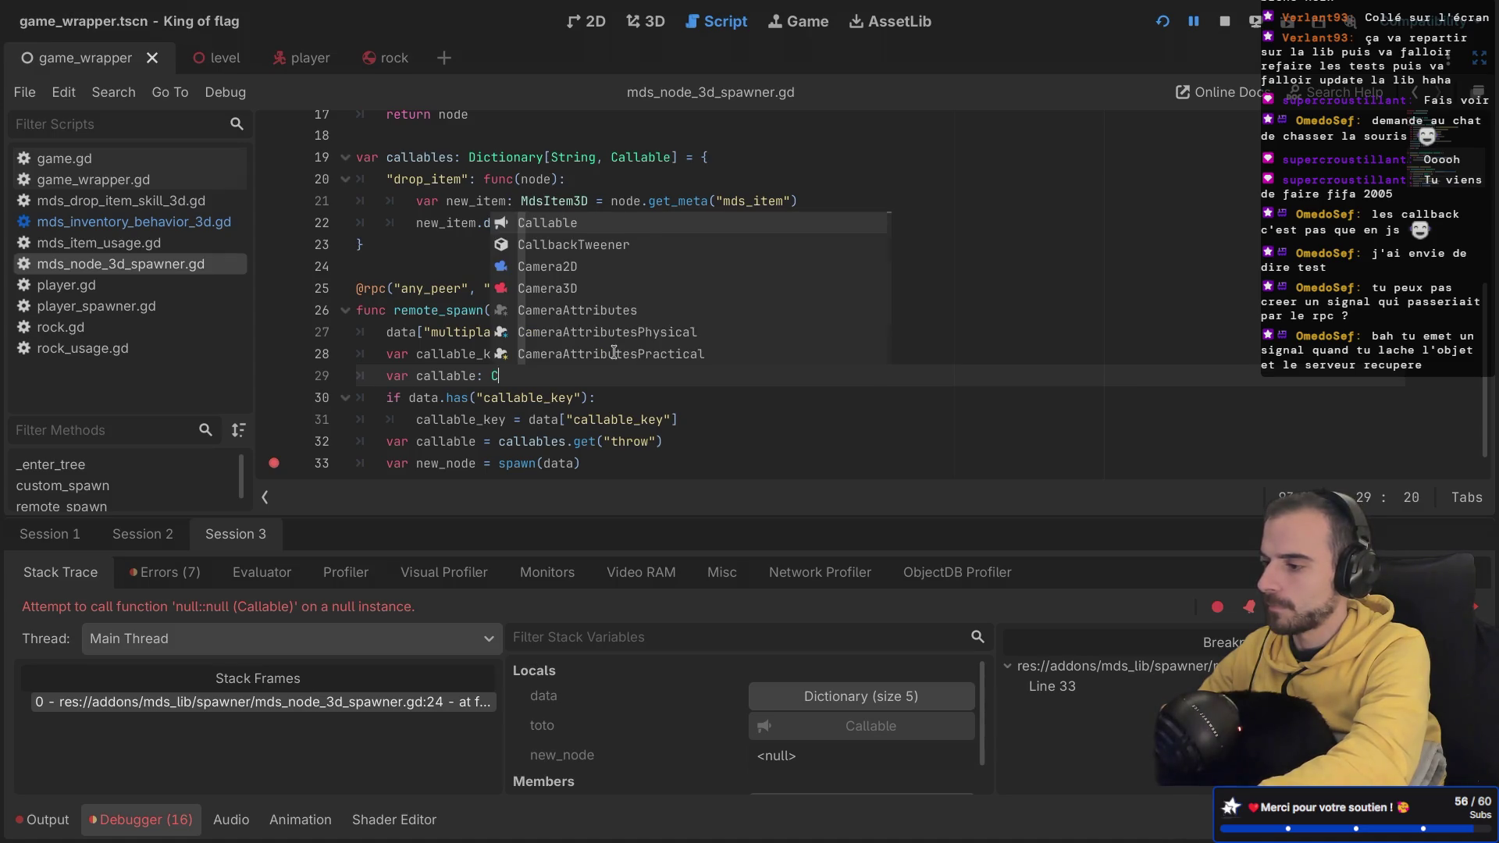
{"action": "key", "text": "Return"}
{"action": "type", "text": "func() P"}
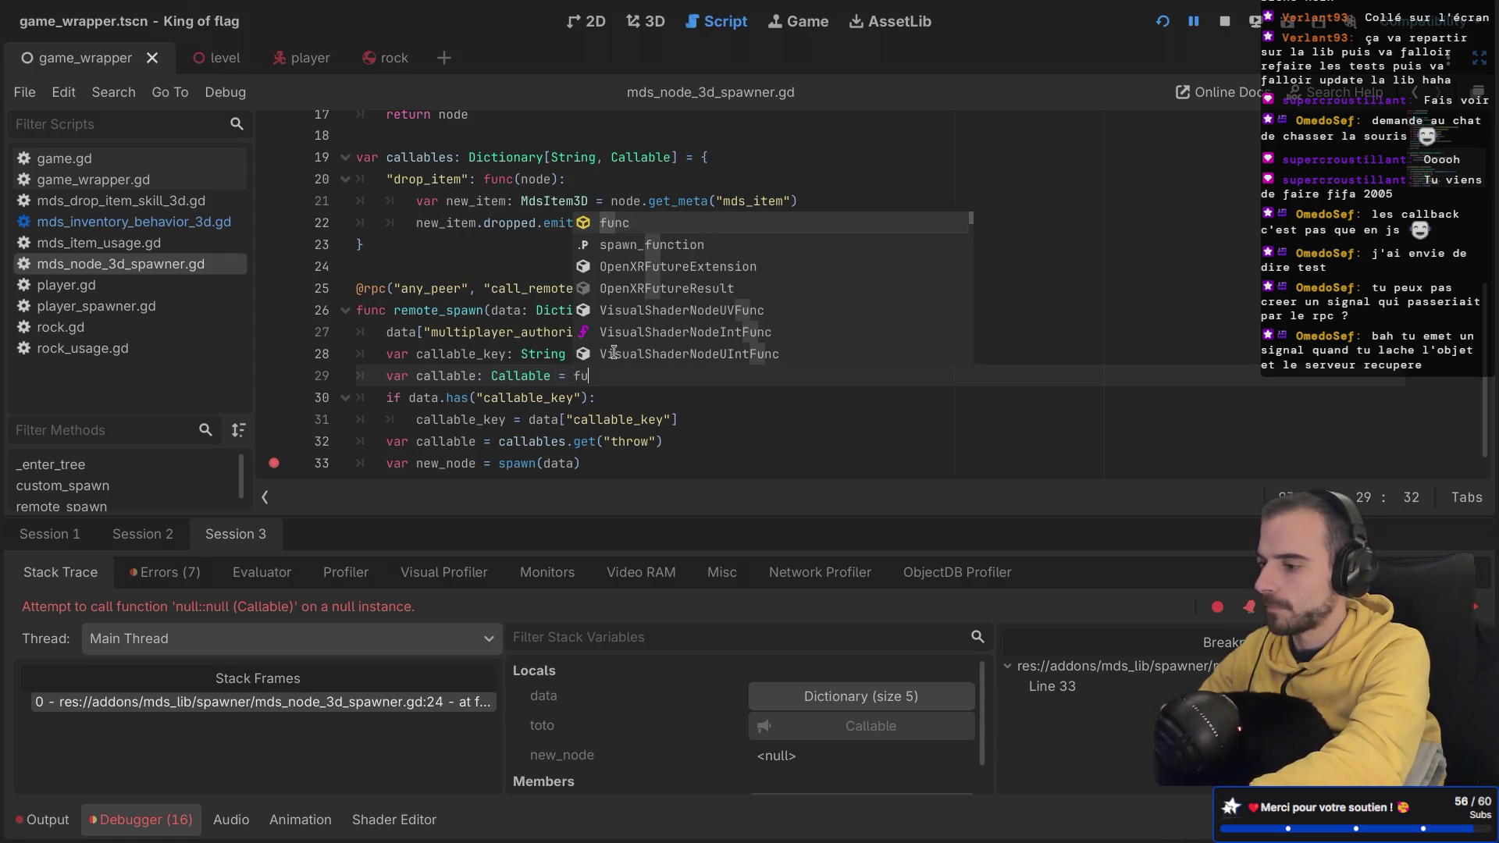
{"action": "key", "text": "BackSpace"}
{"action": "type", "text": "pass"}
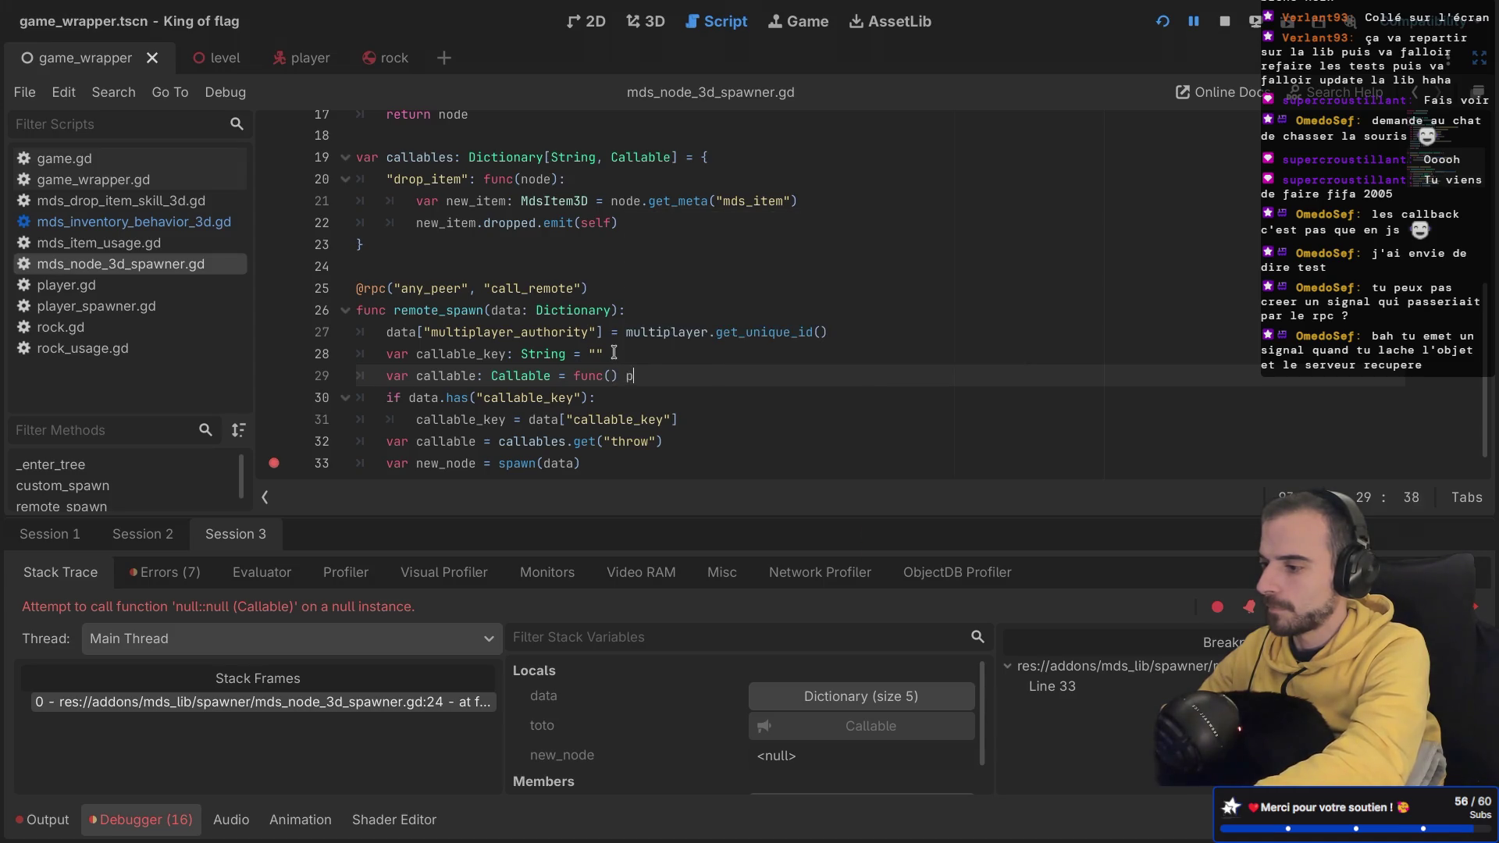
Step: Indent line 32 and delete its 'var' so callable is reassigned rather than redeclared
{"action": "left_click", "coordinate": [581, 332]}
{"action": "scroll", "coordinate": [578, 340], "scroll_direction": "down", "scroll_amount": 1}
{"action": "scroll", "coordinate": [594, 359], "scroll_direction": "up", "scroll_amount": 1}
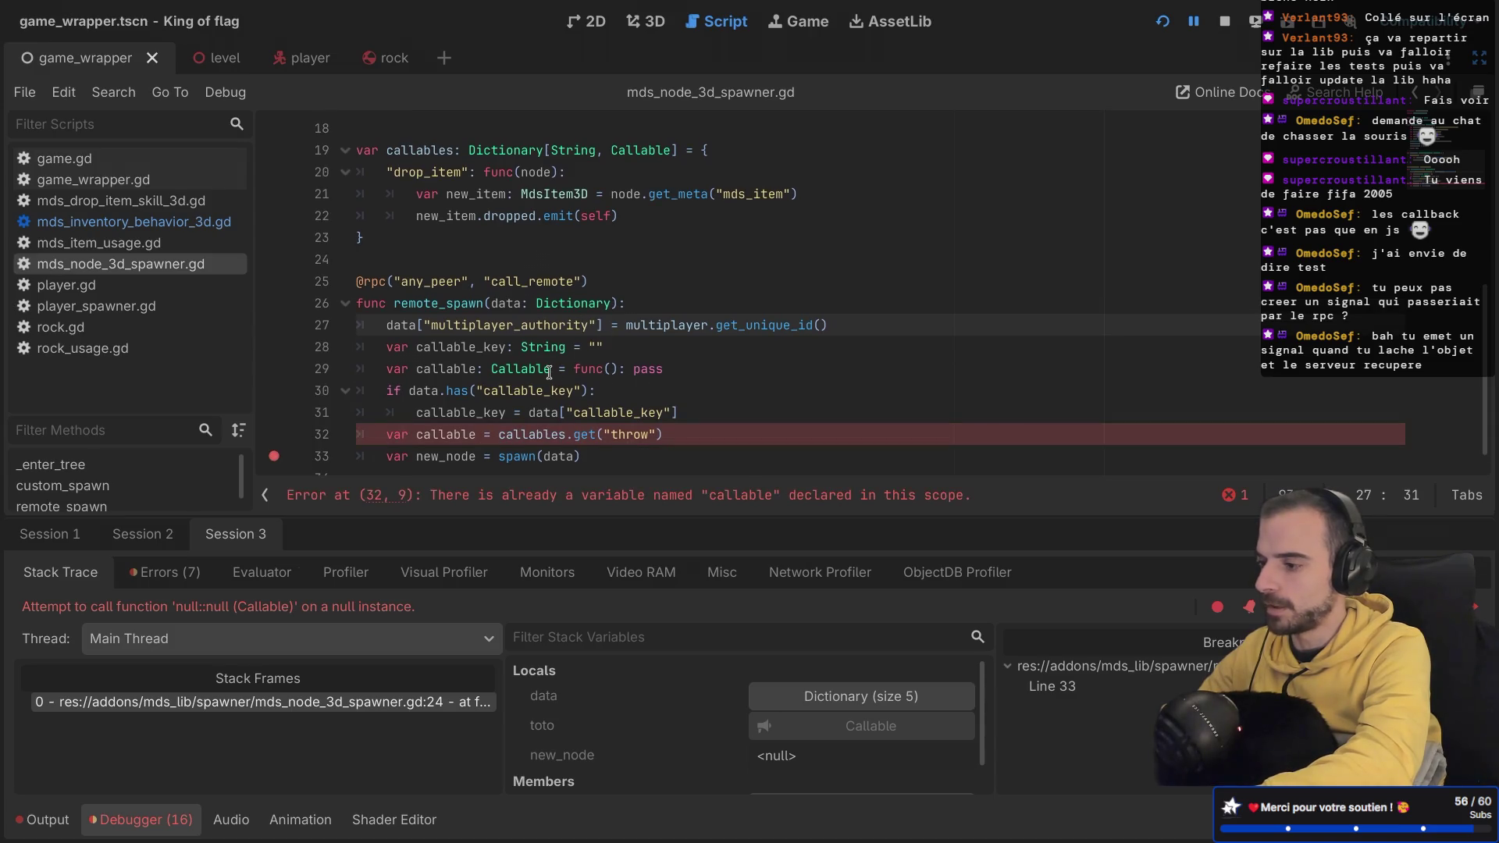
{"action": "left_click", "coordinate": [403, 432]}
{"action": "key", "text": "Tab"}
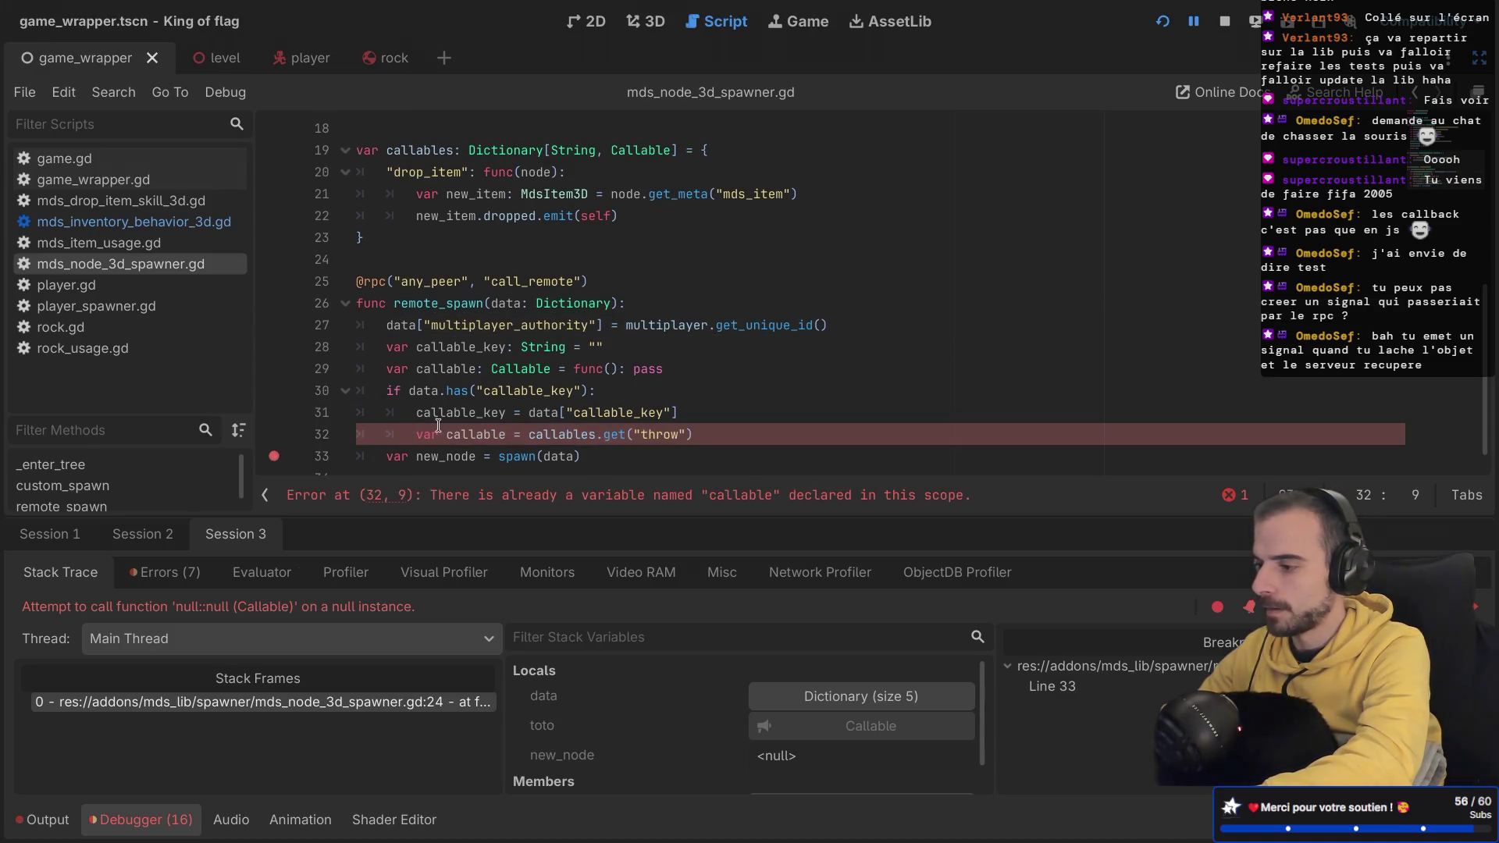
{"action": "key", "text": "BackSpace"}
{"action": "key", "text": "BackSpace"}
{"action": "key", "text": "BackSpace"}
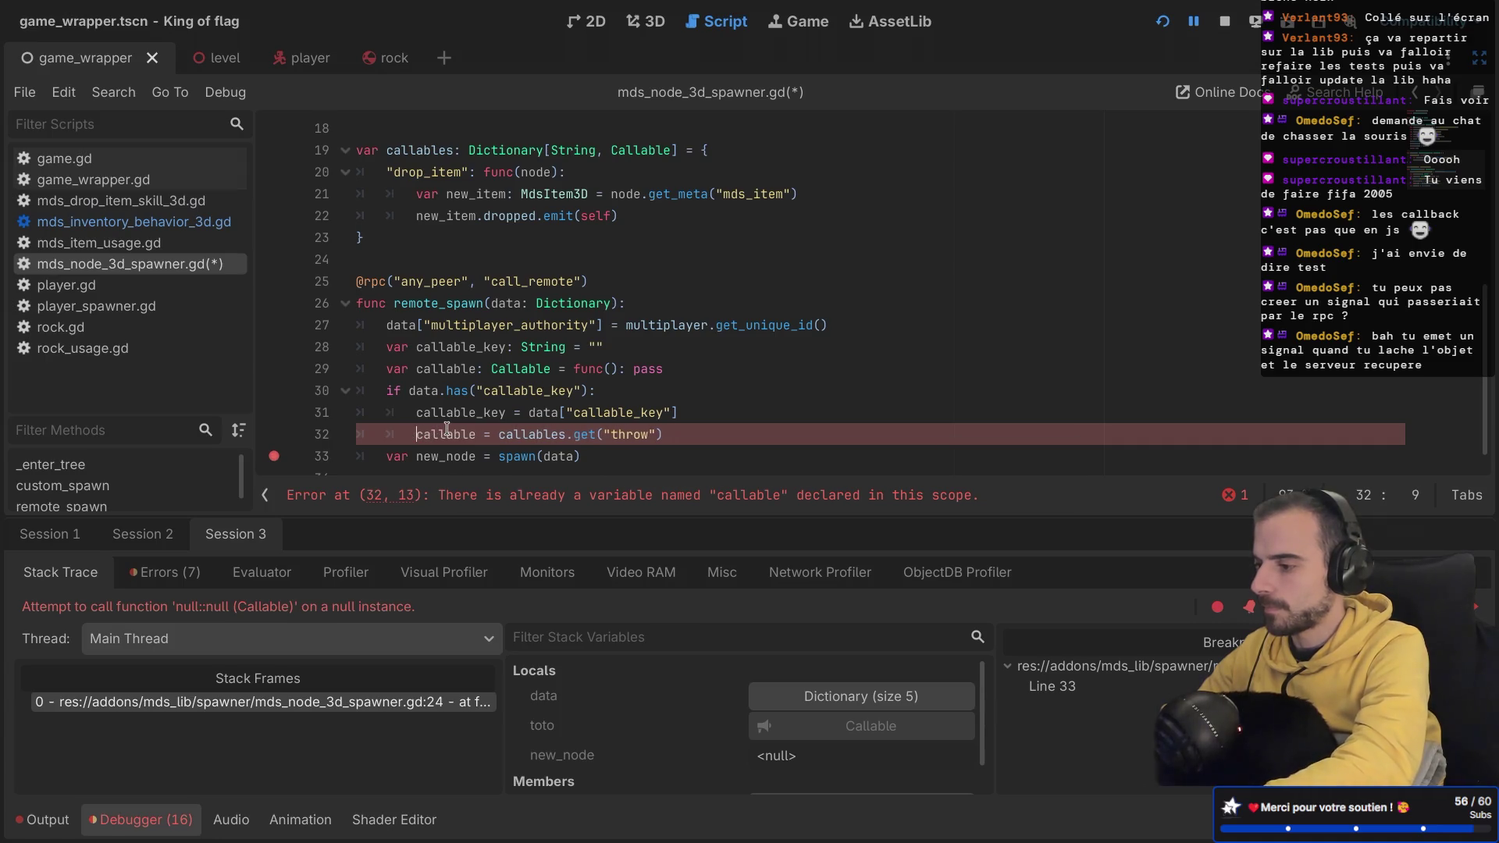
{"action": "scroll", "coordinate": [459, 410], "scroll_direction": "down", "scroll_amount": 1}
{"action": "left_click", "coordinate": [662, 356]}
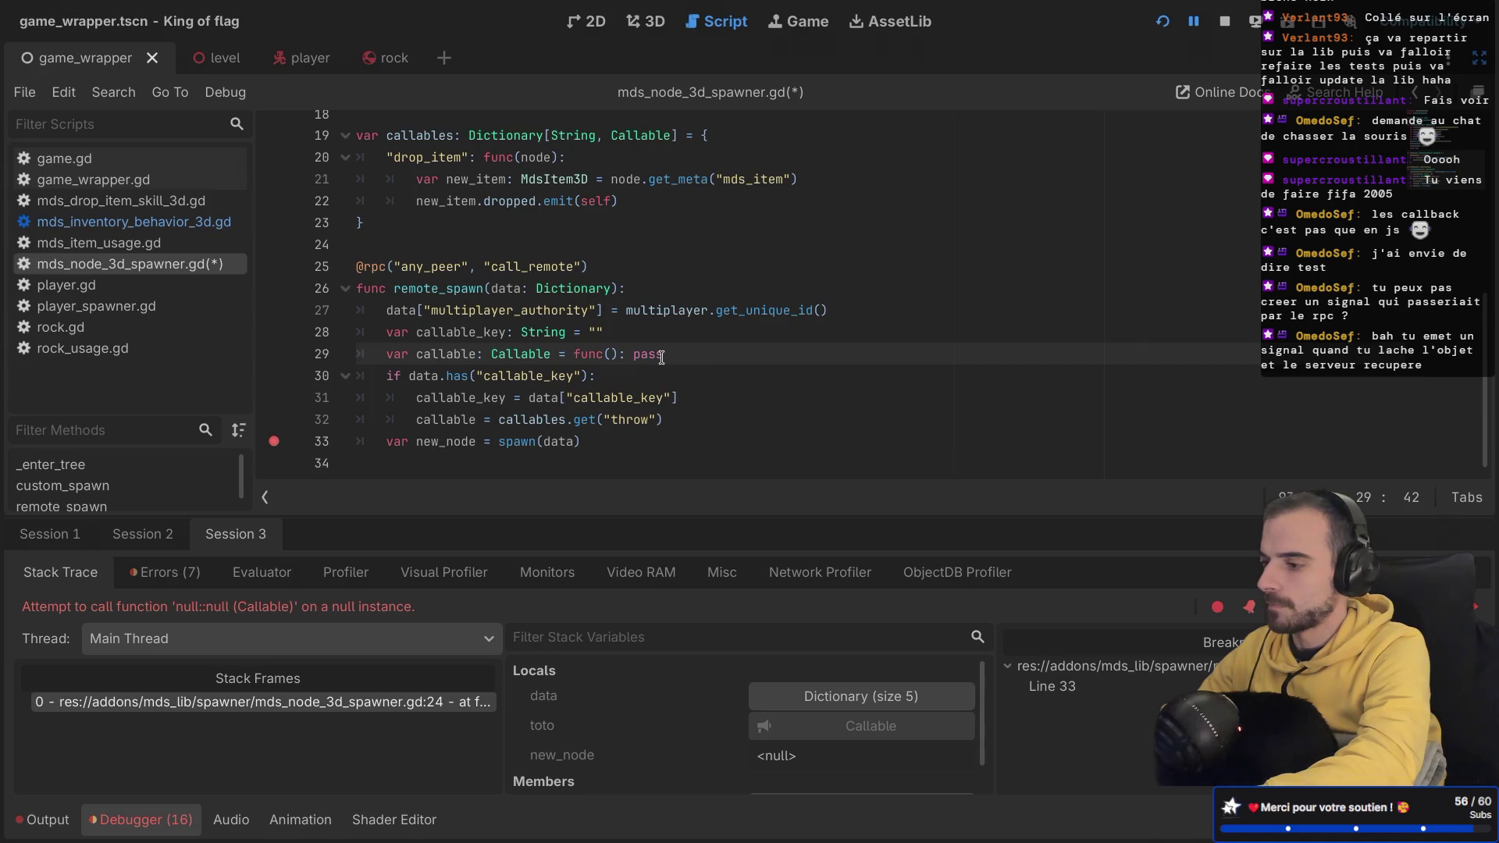
{"action": "left_click", "coordinate": [632, 445]}
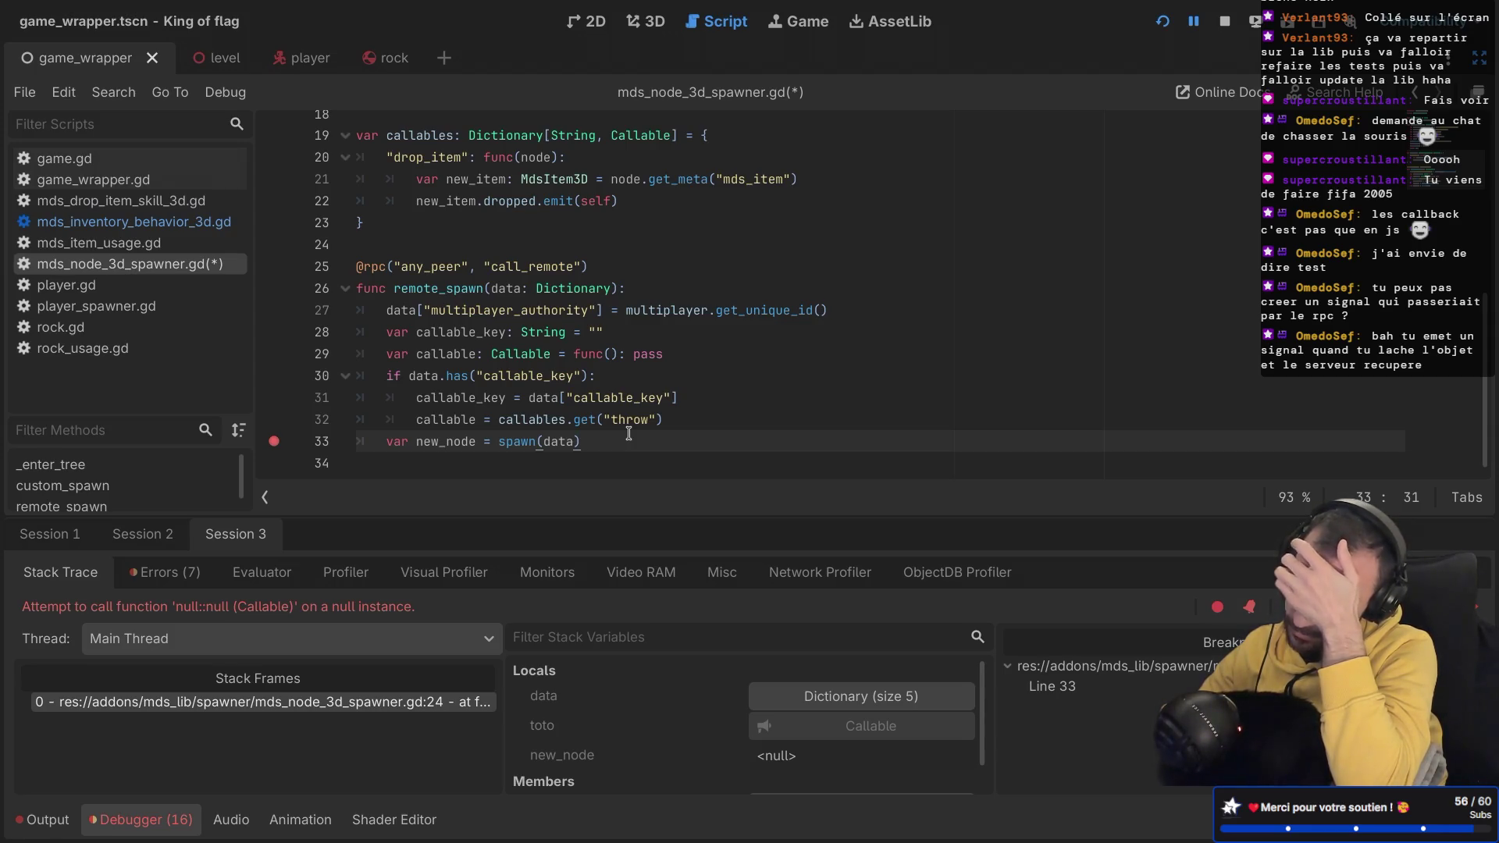
Step: Give the default callable lambda a _node parameter and save the script
{"action": "left_click", "coordinate": [610, 356]}
{"action": "type", "text": "_name"}
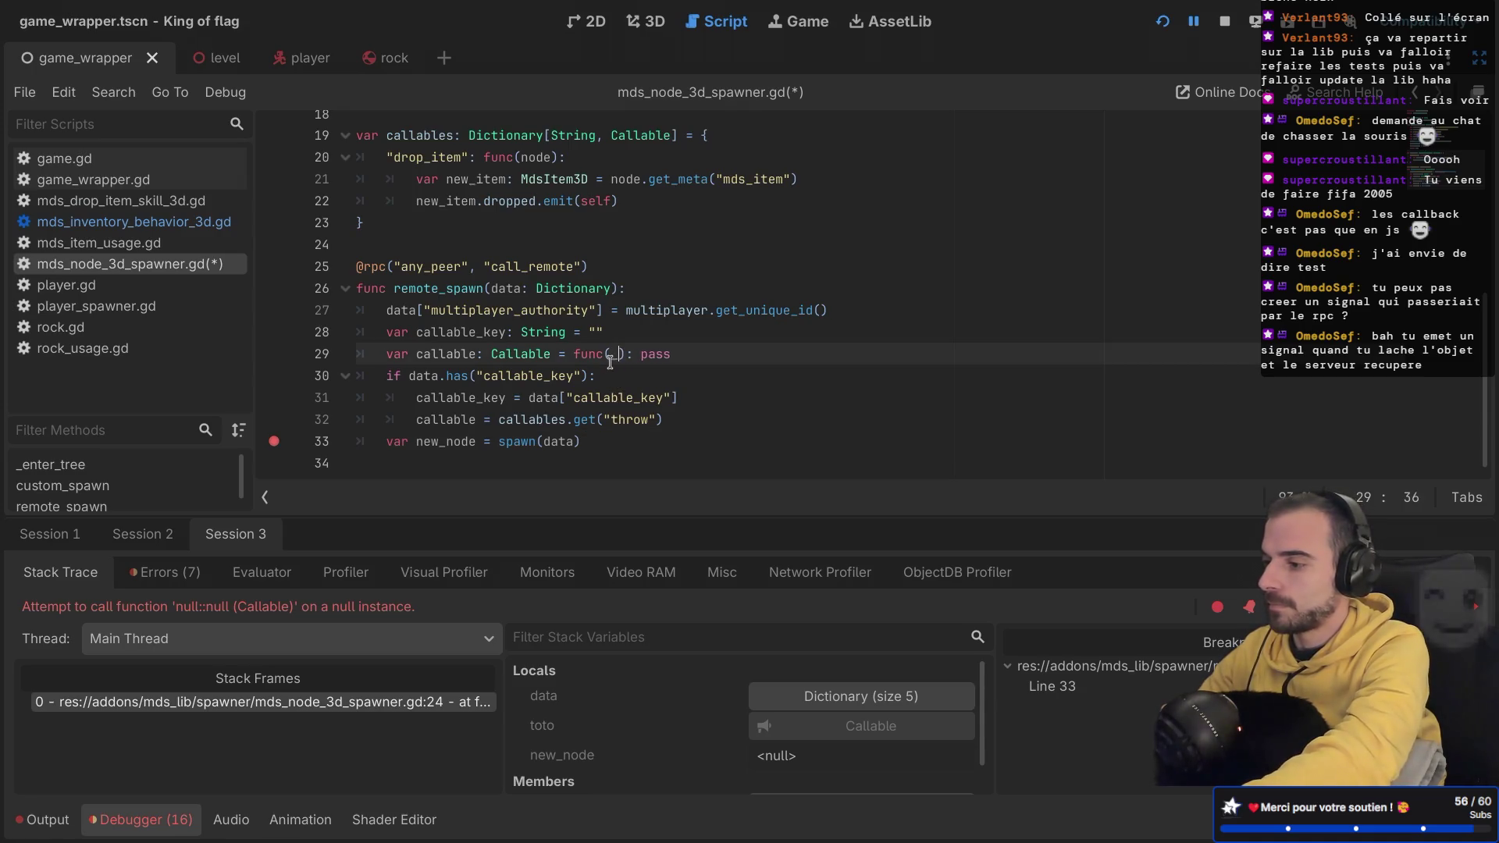
{"action": "key", "text": "BackSpace"}
{"action": "key", "text": "BackSpace"}
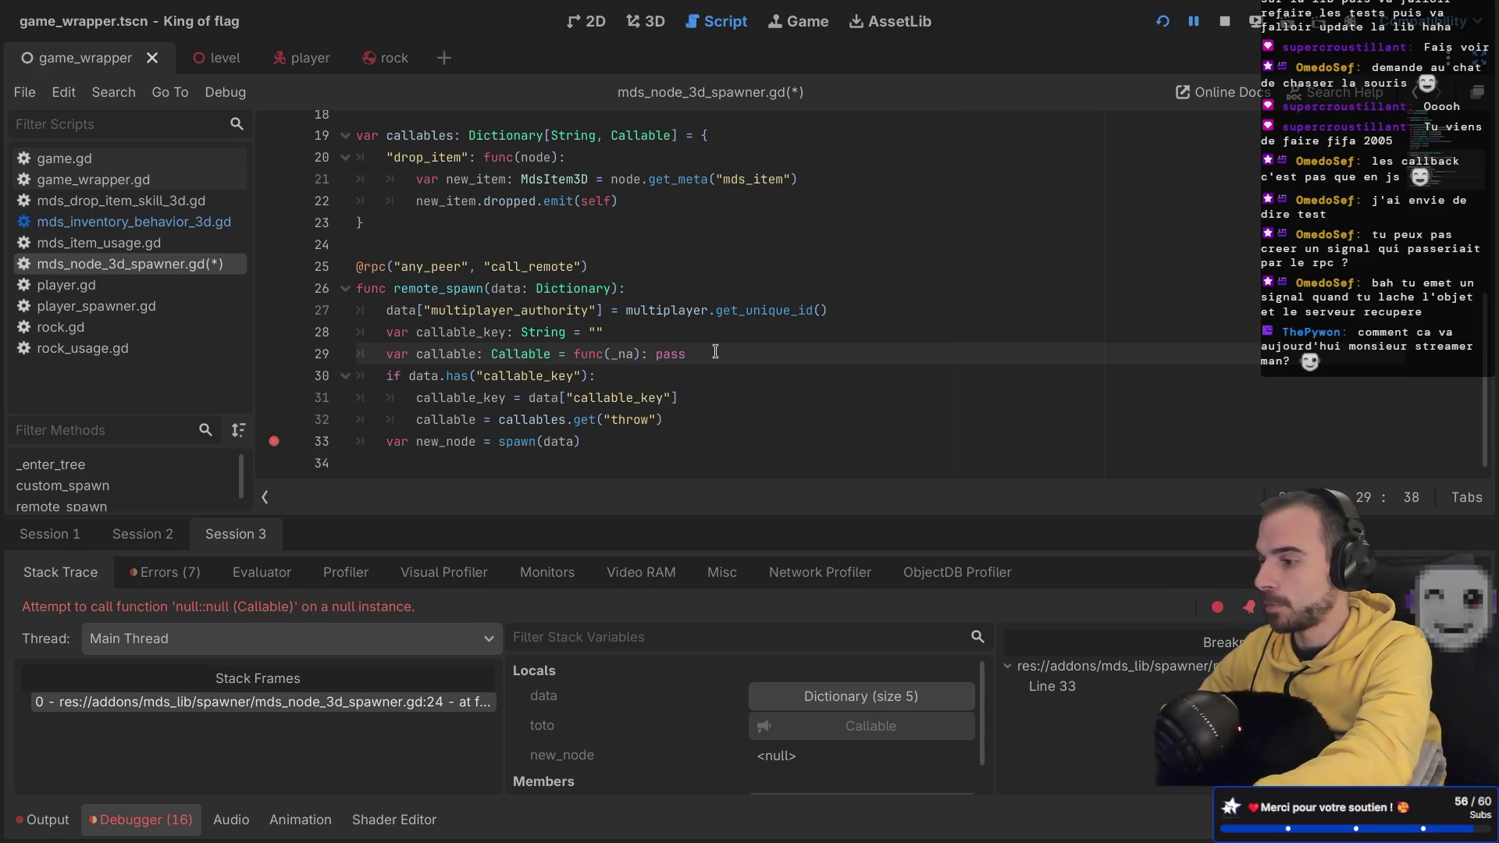
{"action": "type", "text": "od"}
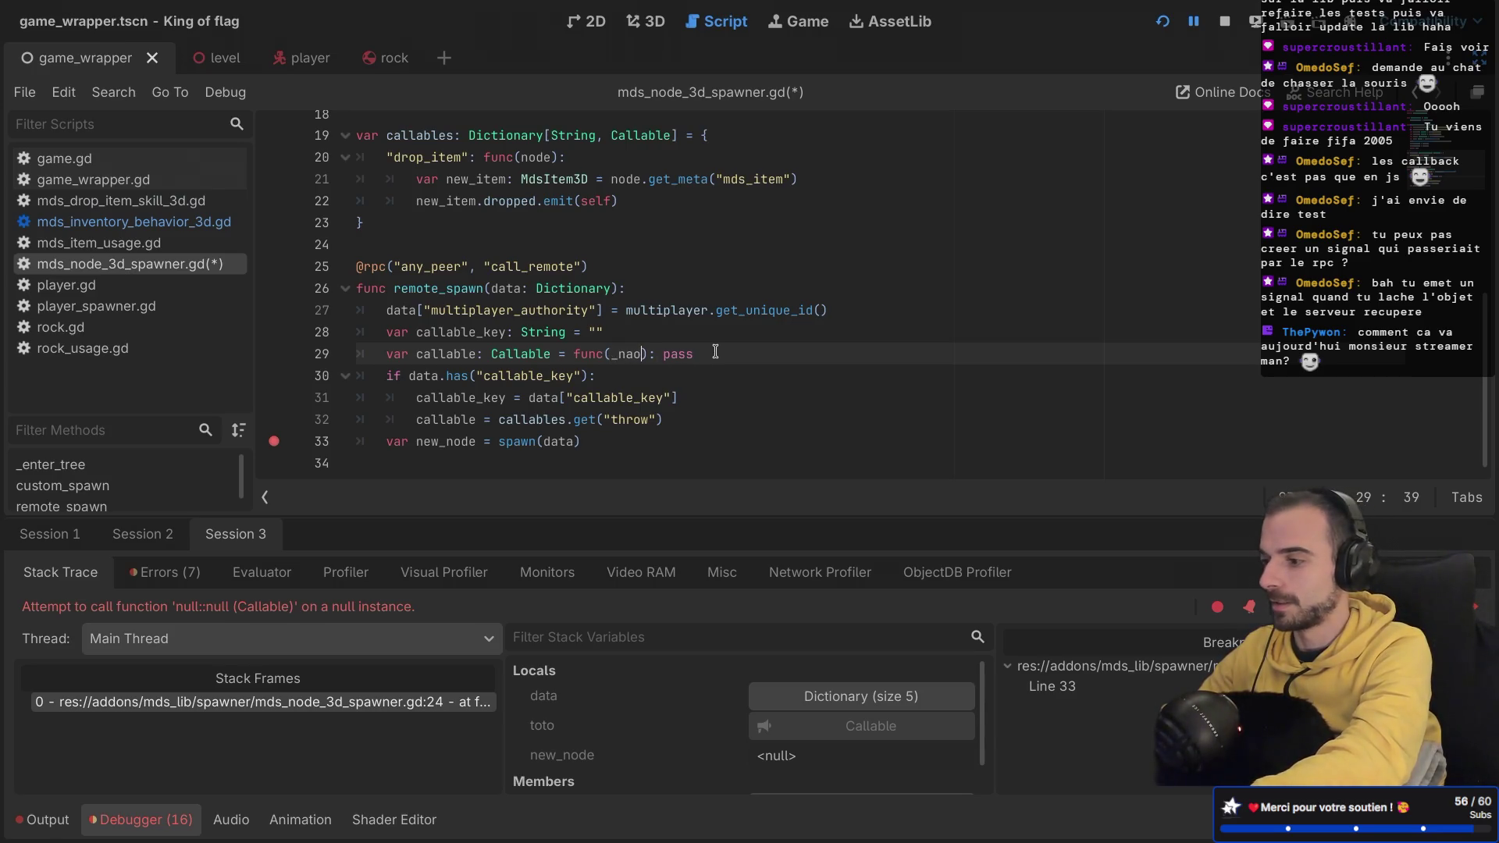
{"action": "type", "text": "e"}
{"action": "key", "text": "ctrl+s"}
Step: Add callable.call(new_node) on a new line after the spawn line and save
{"action": "left_click", "coordinate": [607, 376]}
{"action": "left_click", "coordinate": [595, 398]}
{"action": "left_click", "coordinate": [600, 448]}
{"action": "key", "text": "Return"}
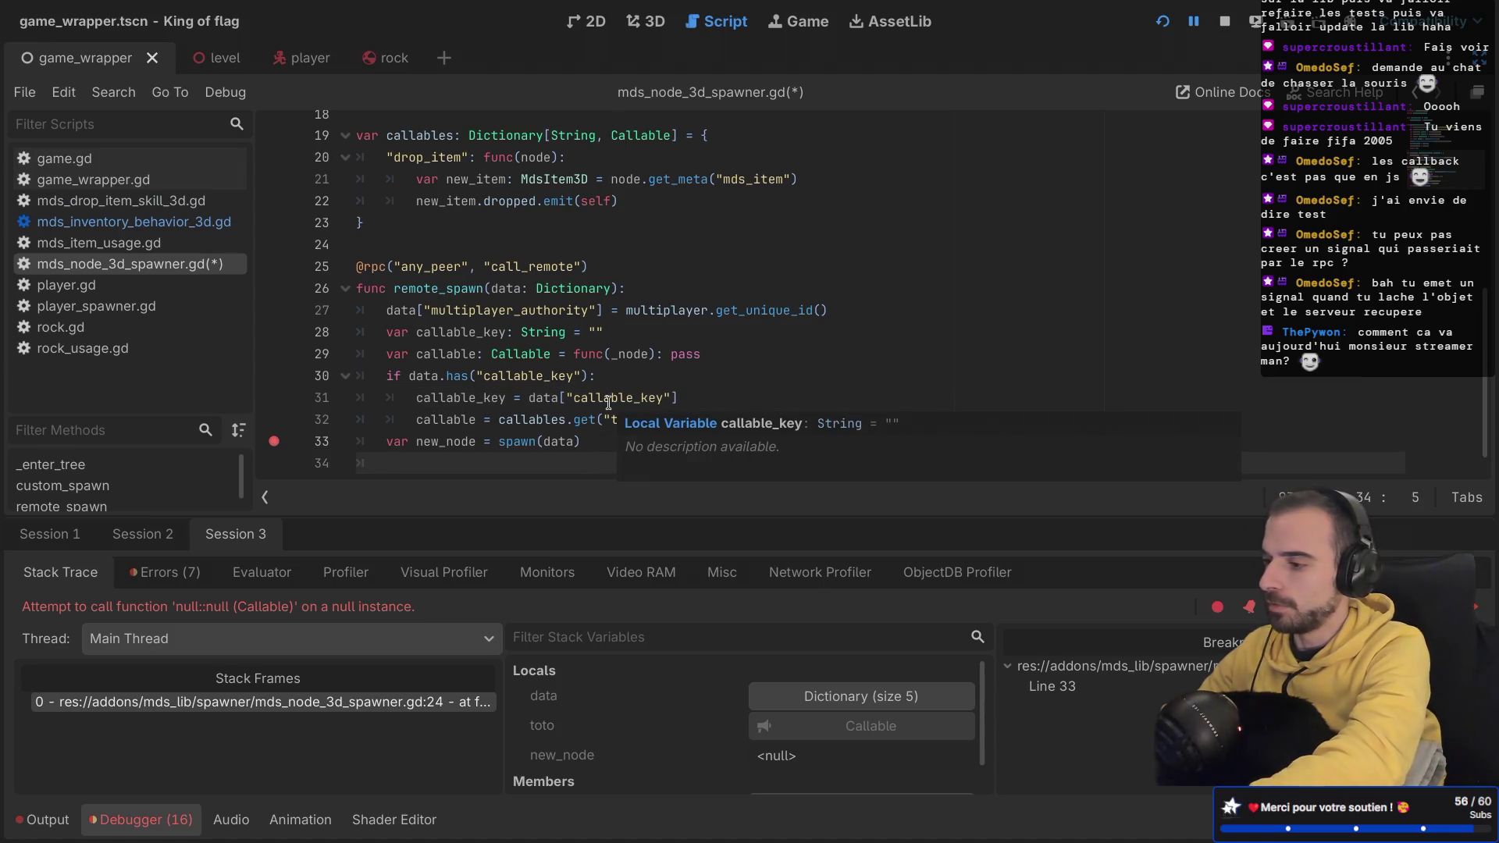
{"action": "type", "text": "callable."}
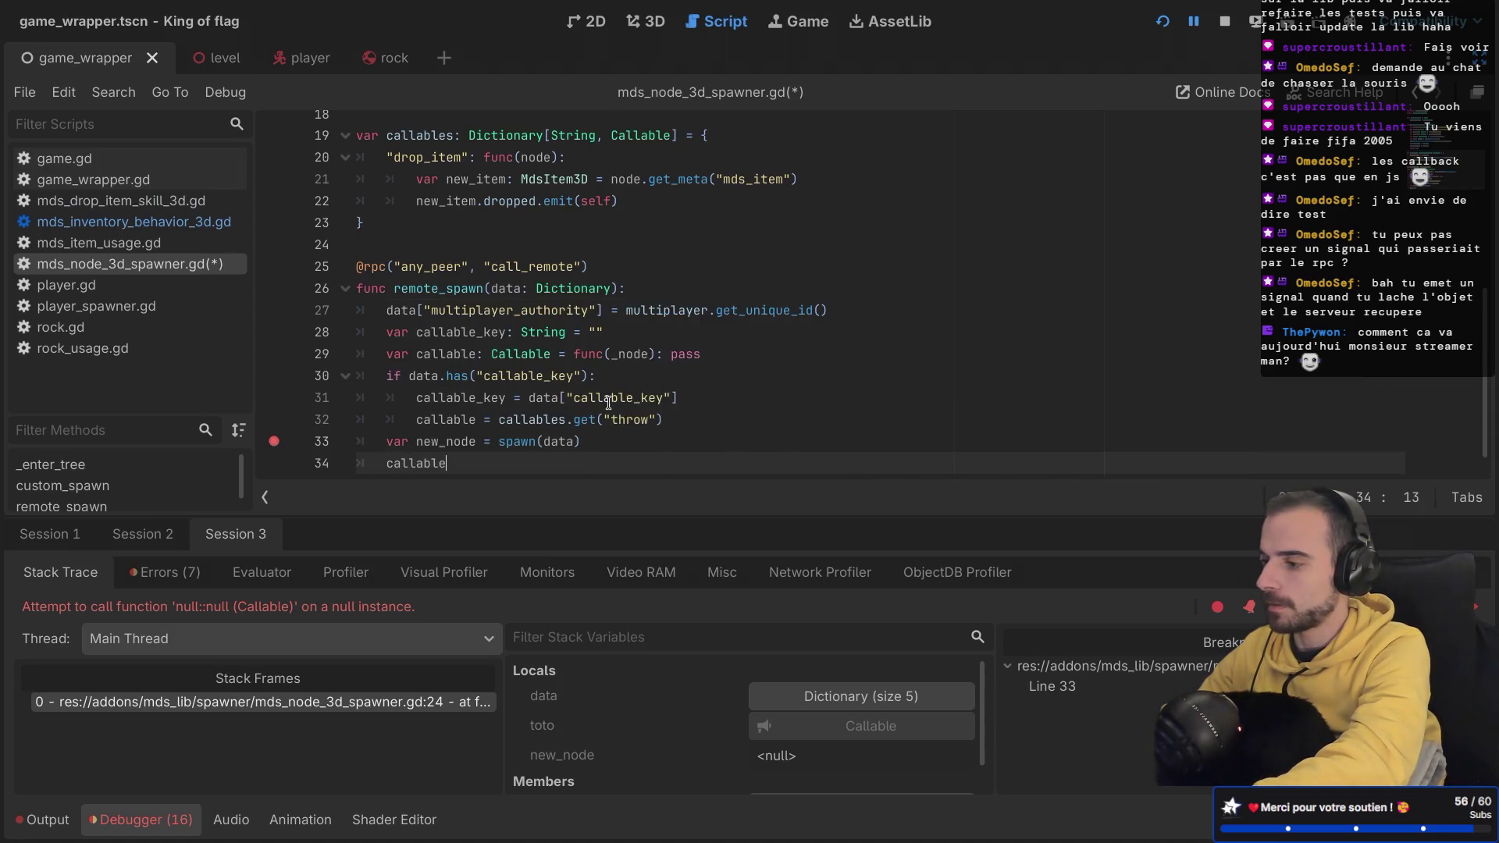
{"action": "type", "text": "ca"}
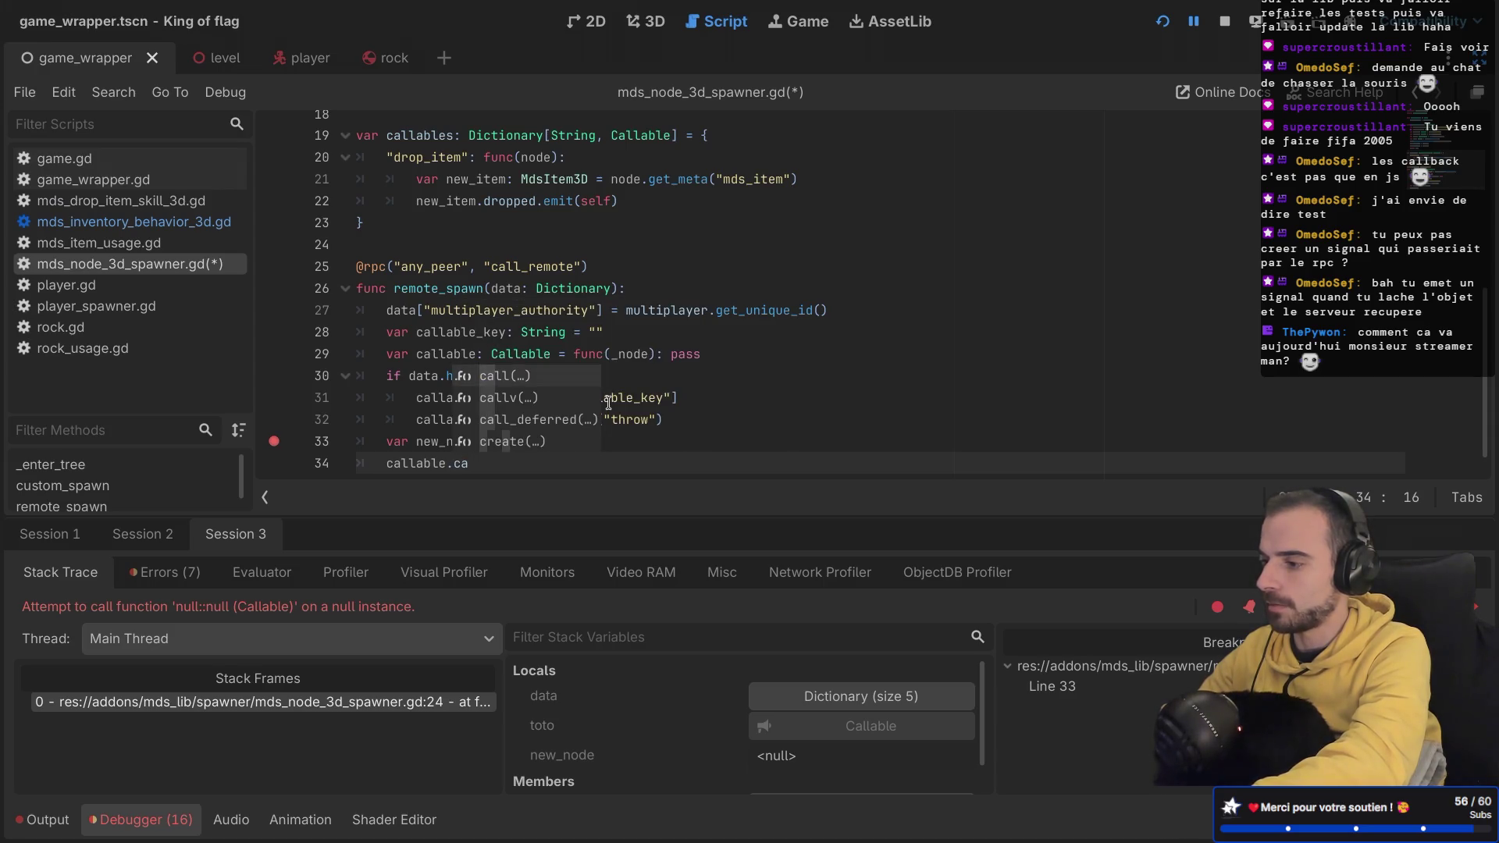
{"action": "key", "text": "Return"}
{"action": "type", "text": "new_nod"}
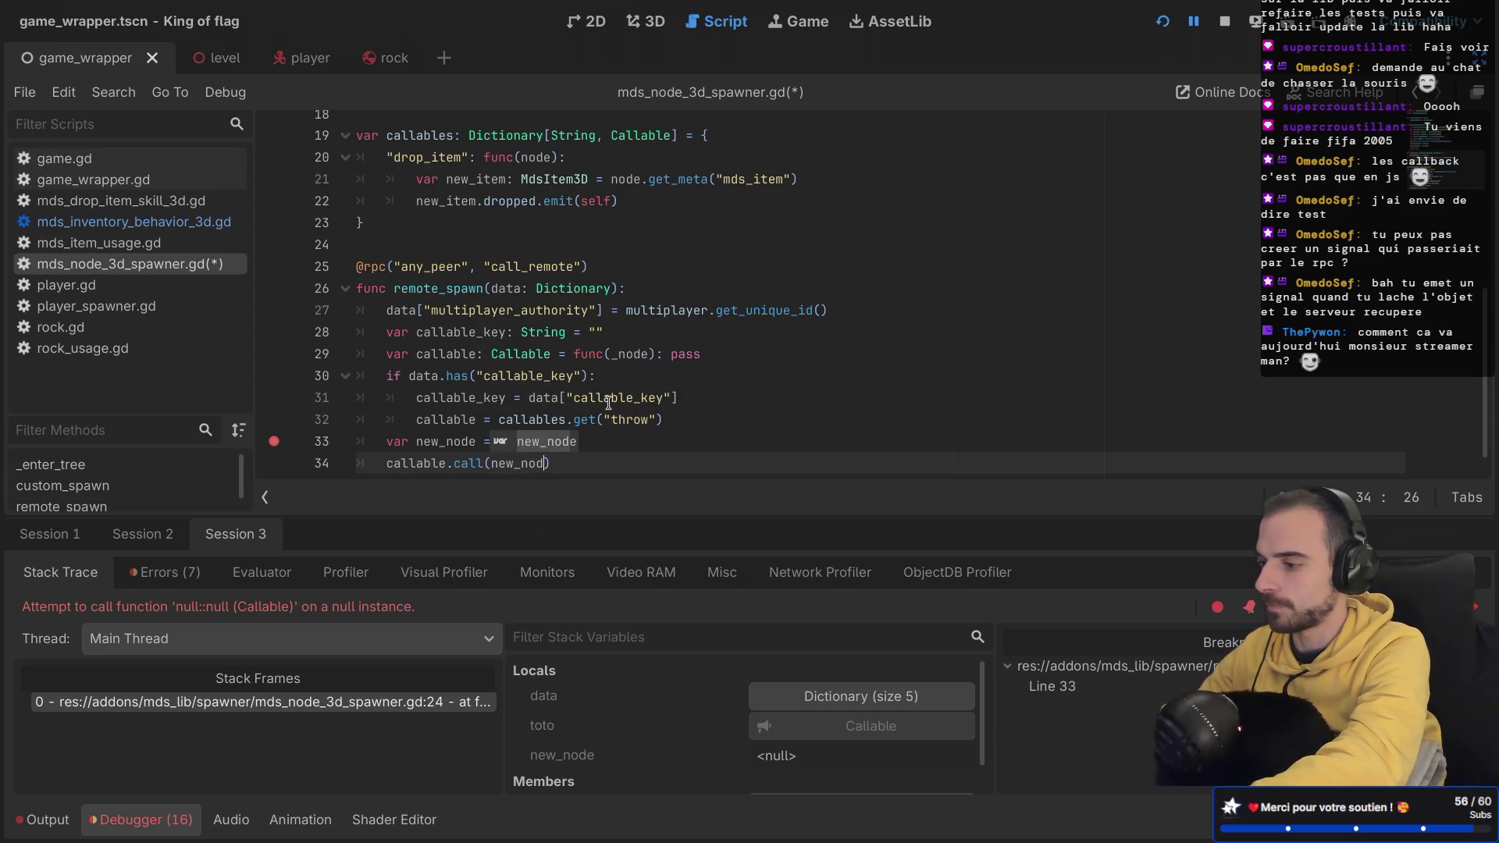
{"action": "key", "text": "Return"}
{"action": "key", "text": "ctrl+s"}
Step: Review the callables block and the lines that pick and spawn the node
{"action": "left_click", "coordinate": [648, 333]}
{"action": "scroll", "coordinate": [648, 333], "scroll_direction": "down", "scroll_amount": 1}
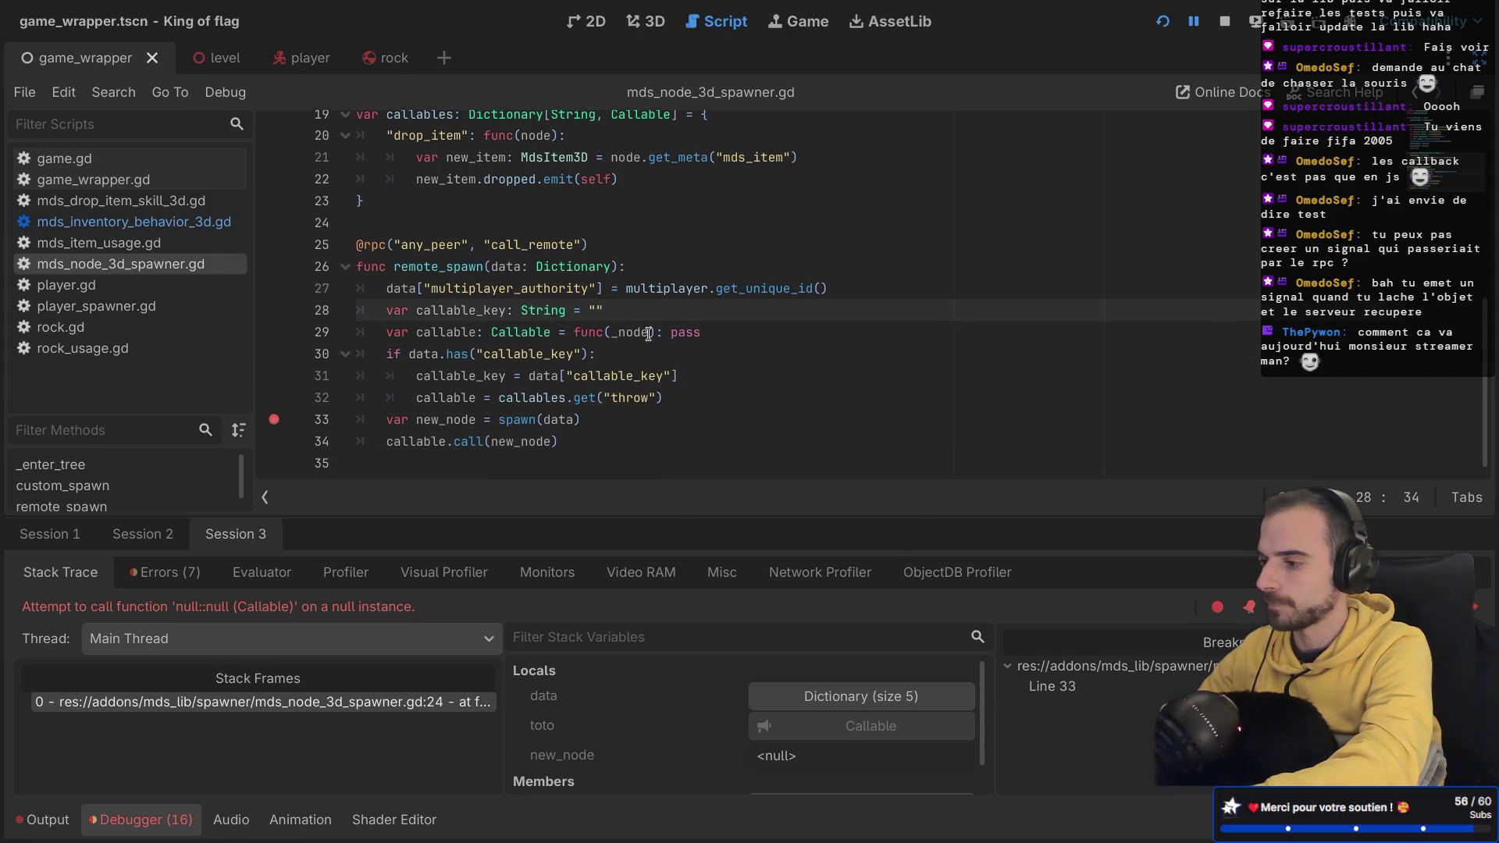
{"action": "scroll", "coordinate": [624, 349], "scroll_direction": "up", "scroll_amount": 3}
{"action": "left_click_drag", "start_coordinate": [371, 264], "coordinate": [336, 177]}
{"action": "scroll", "coordinate": [335, 177], "scroll_direction": "up", "scroll_amount": 6}
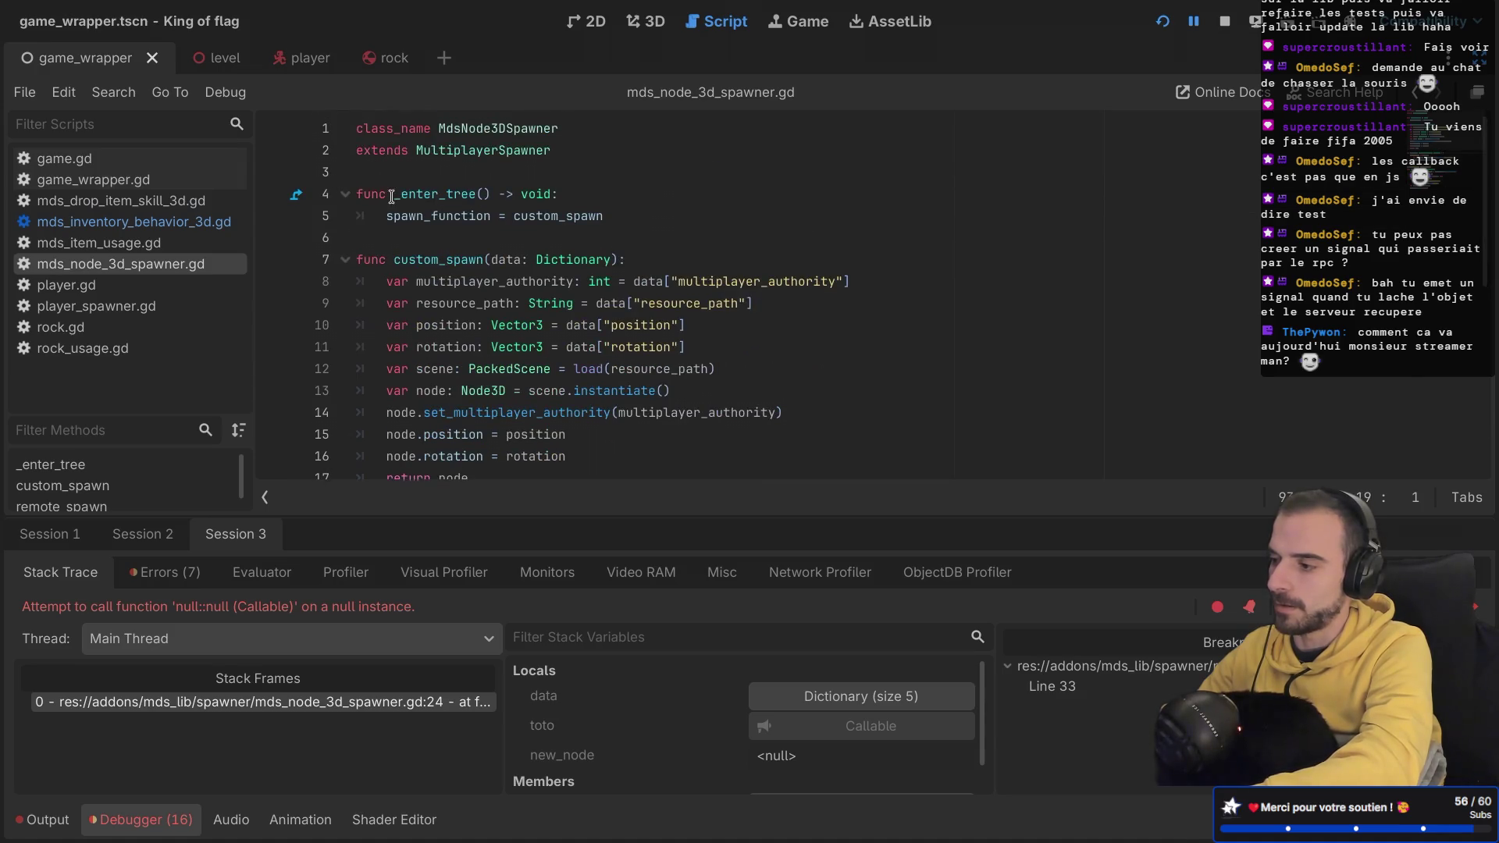
{"action": "scroll", "coordinate": [391, 196], "scroll_direction": "down", "scroll_amount": 6}
{"action": "left_click", "coordinate": [527, 461]}
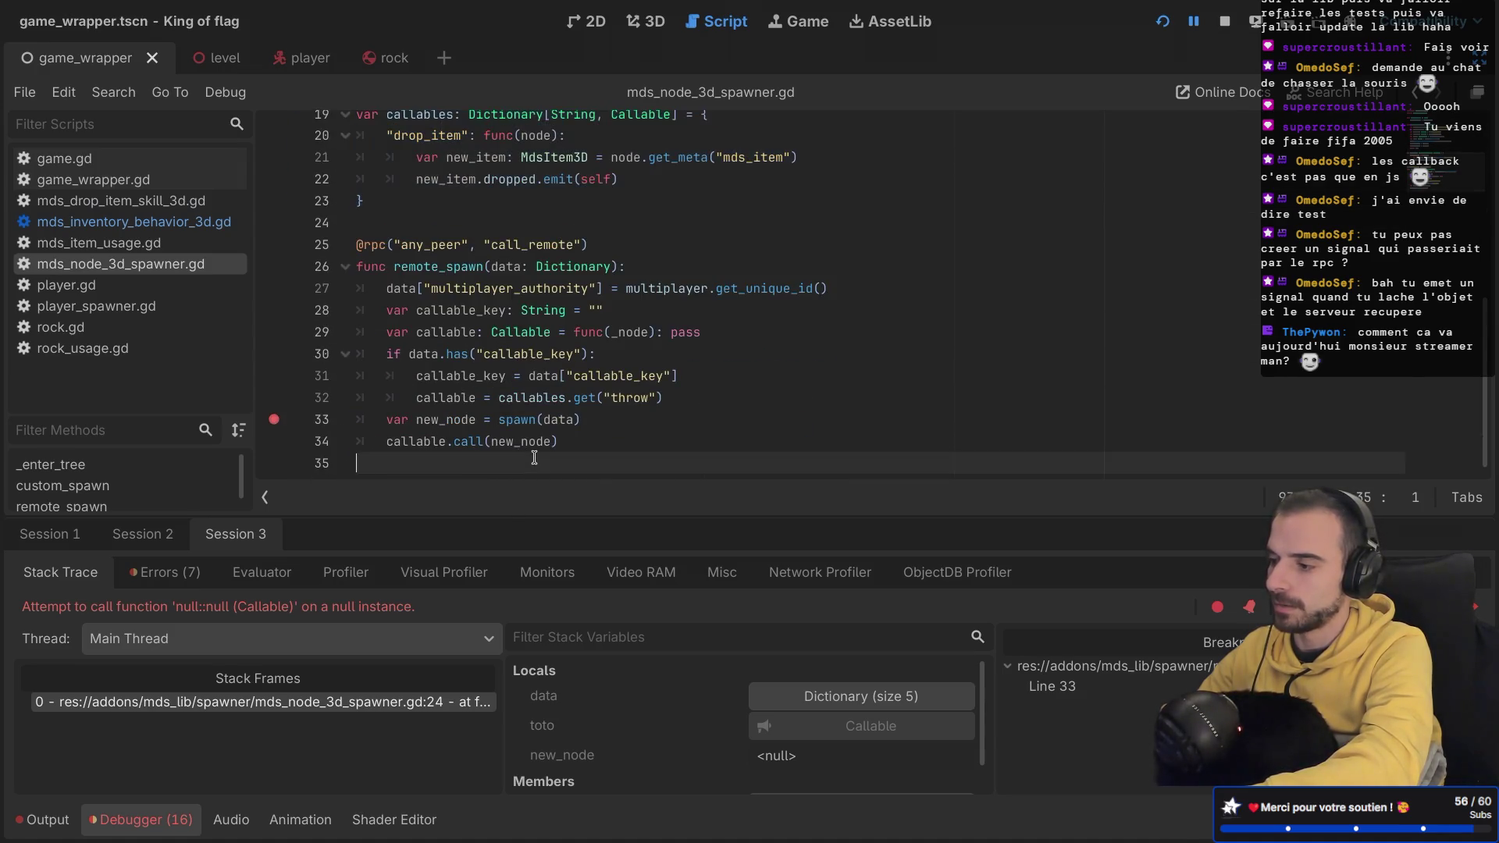
{"action": "left_click_drag", "start_coordinate": [582, 422], "coordinate": [607, 385]}
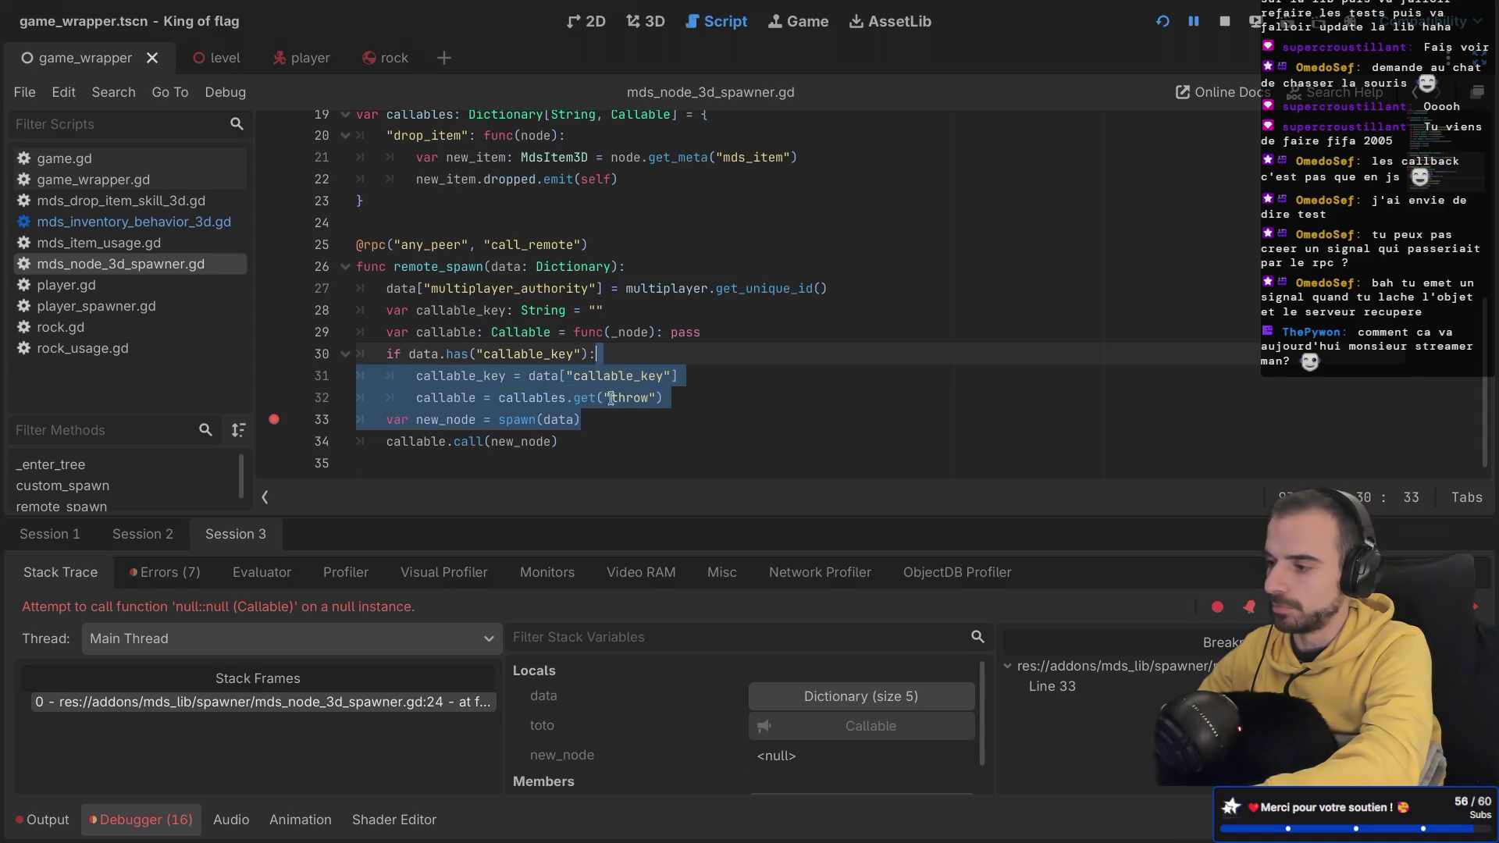
{"action": "left_click", "coordinate": [616, 431]}
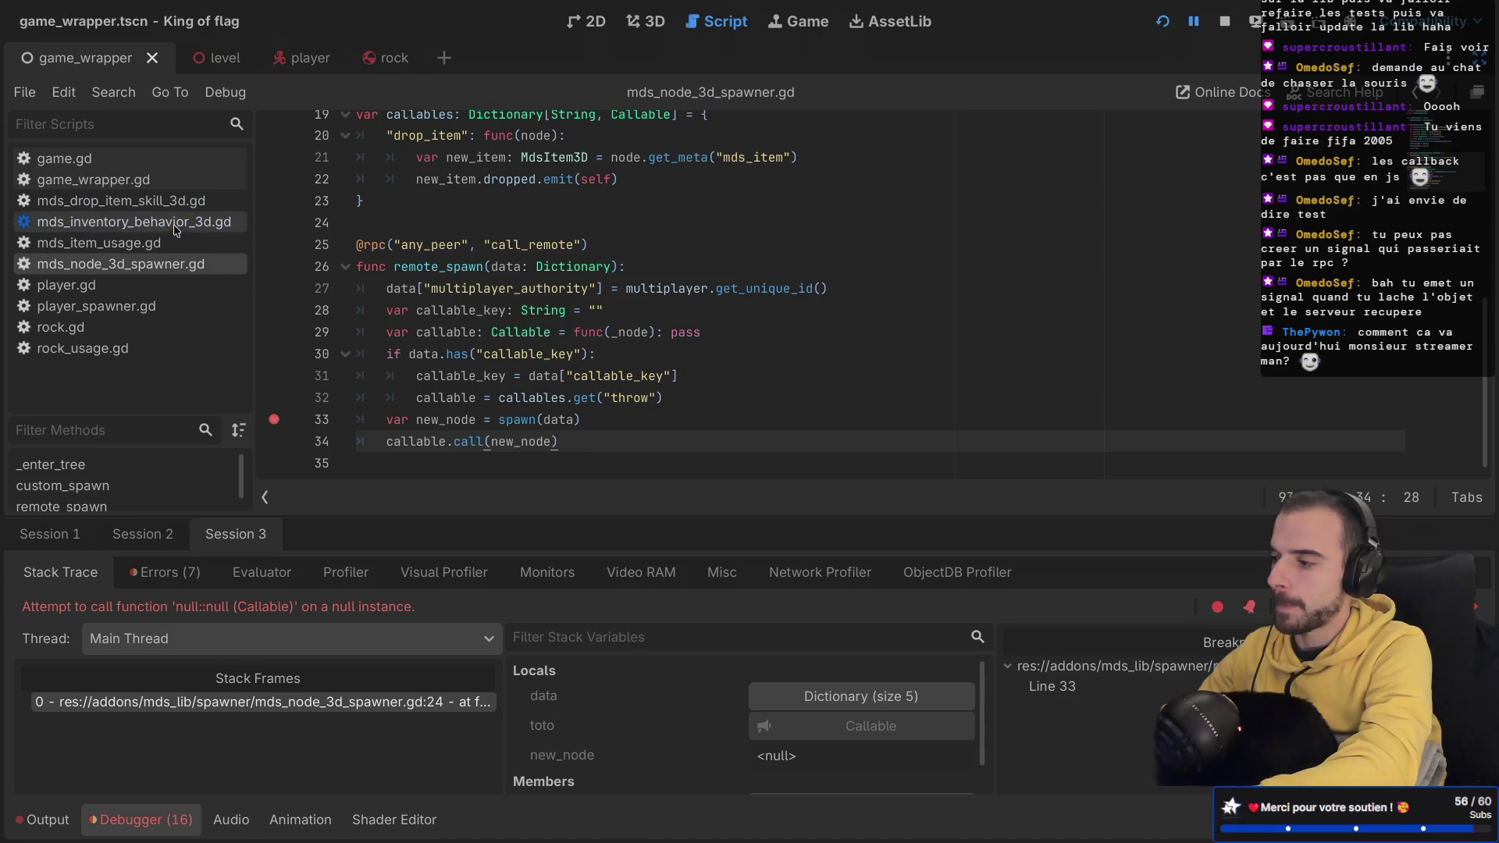
Step: Open mds_inventory_behavior_3d.gd and inspect drop_item's remote_spawn call sending callable_key "drop_item"
{"action": "left_click", "coordinate": [134, 222]}
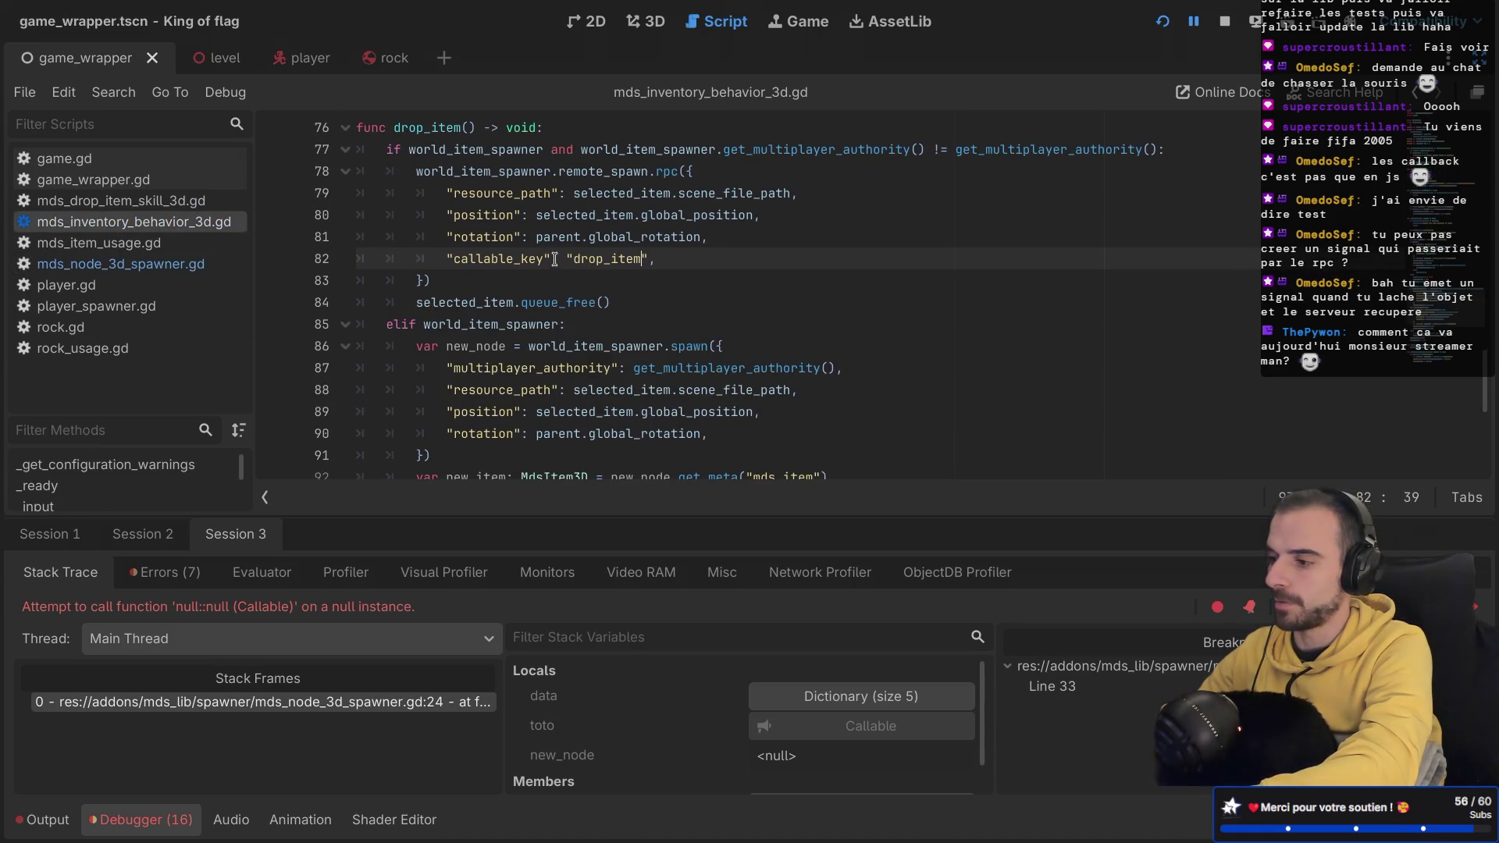
{"action": "double_click", "coordinate": [581, 263]}
{"action": "double_click", "coordinate": [499, 258]}
{"action": "double_click", "coordinate": [607, 258]}
{"action": "double_click", "coordinate": [601, 171]}
{"action": "left_click", "coordinate": [646, 235]}
{"action": "double_click", "coordinate": [600, 171]}
{"action": "left_click", "coordinate": [567, 238]}
{"action": "double_click", "coordinate": [586, 256]}
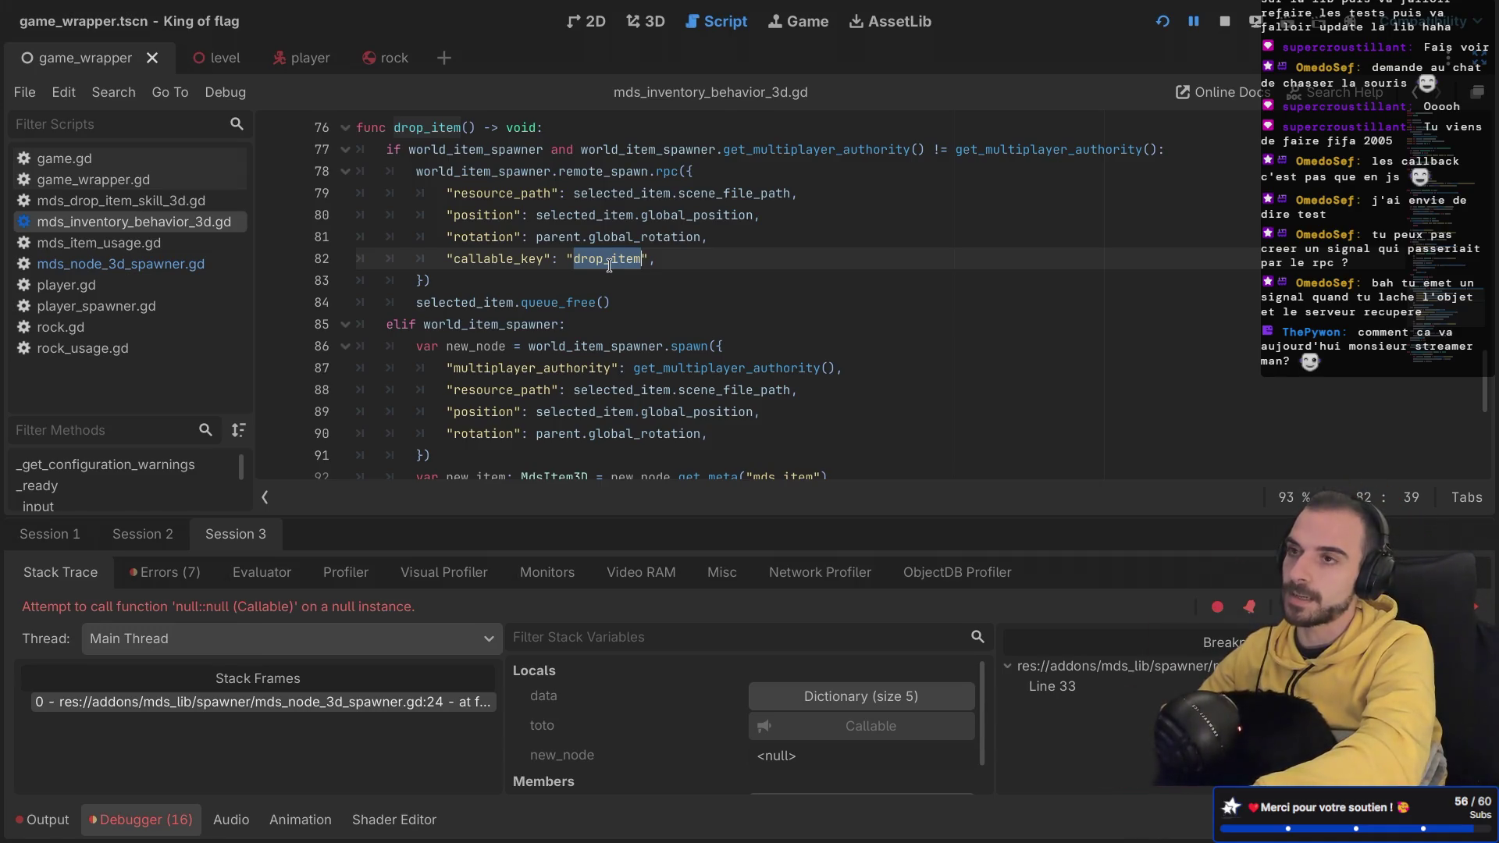
Step: Launch two game instances, host a lobby, join it from the second window, and start the match
{"action": "key", "text": "super+b"}
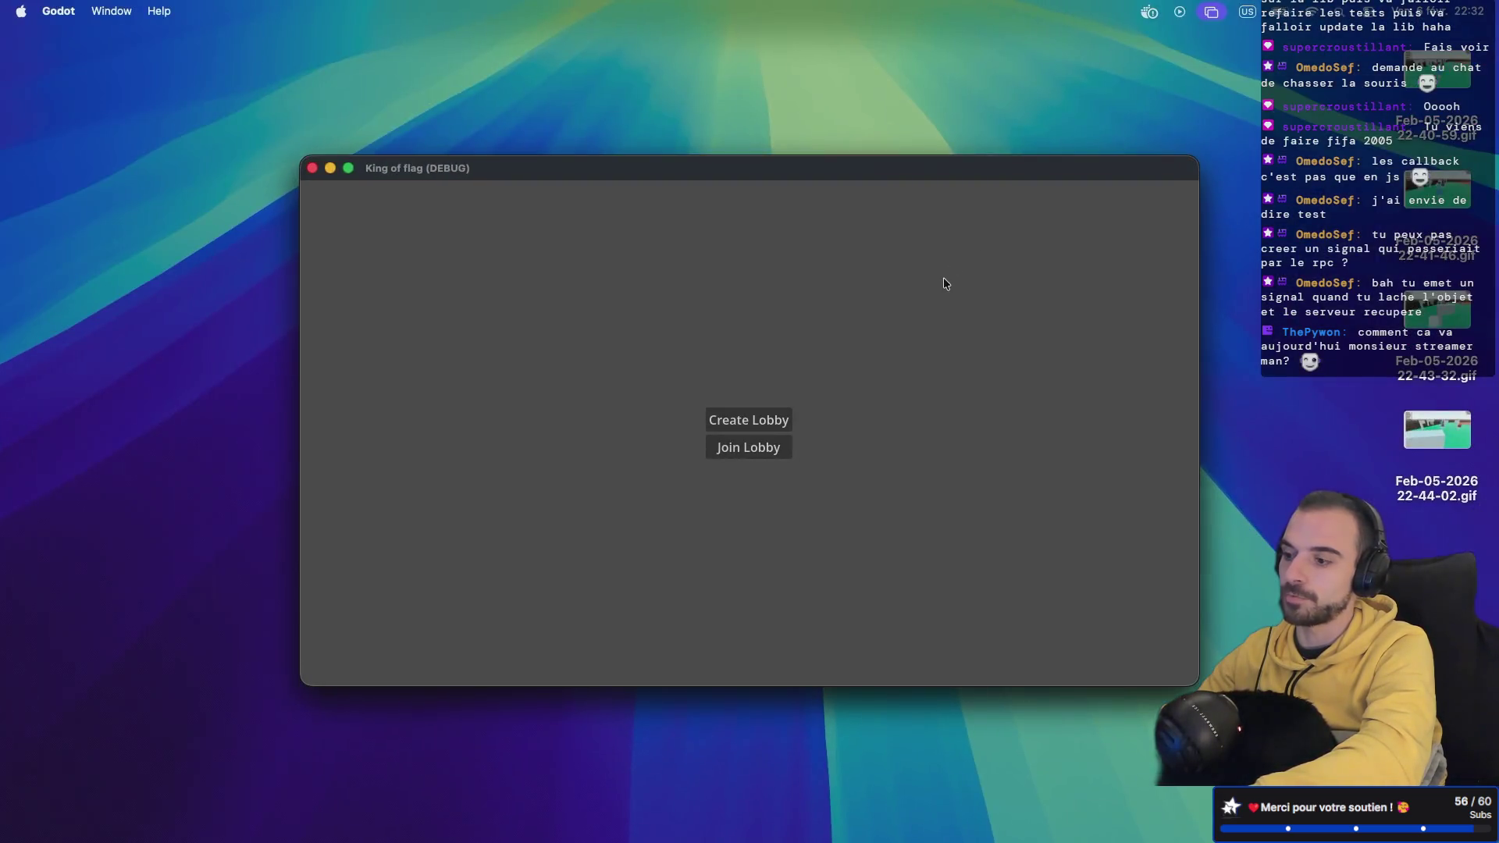
{"action": "left_click", "coordinate": [764, 419]}
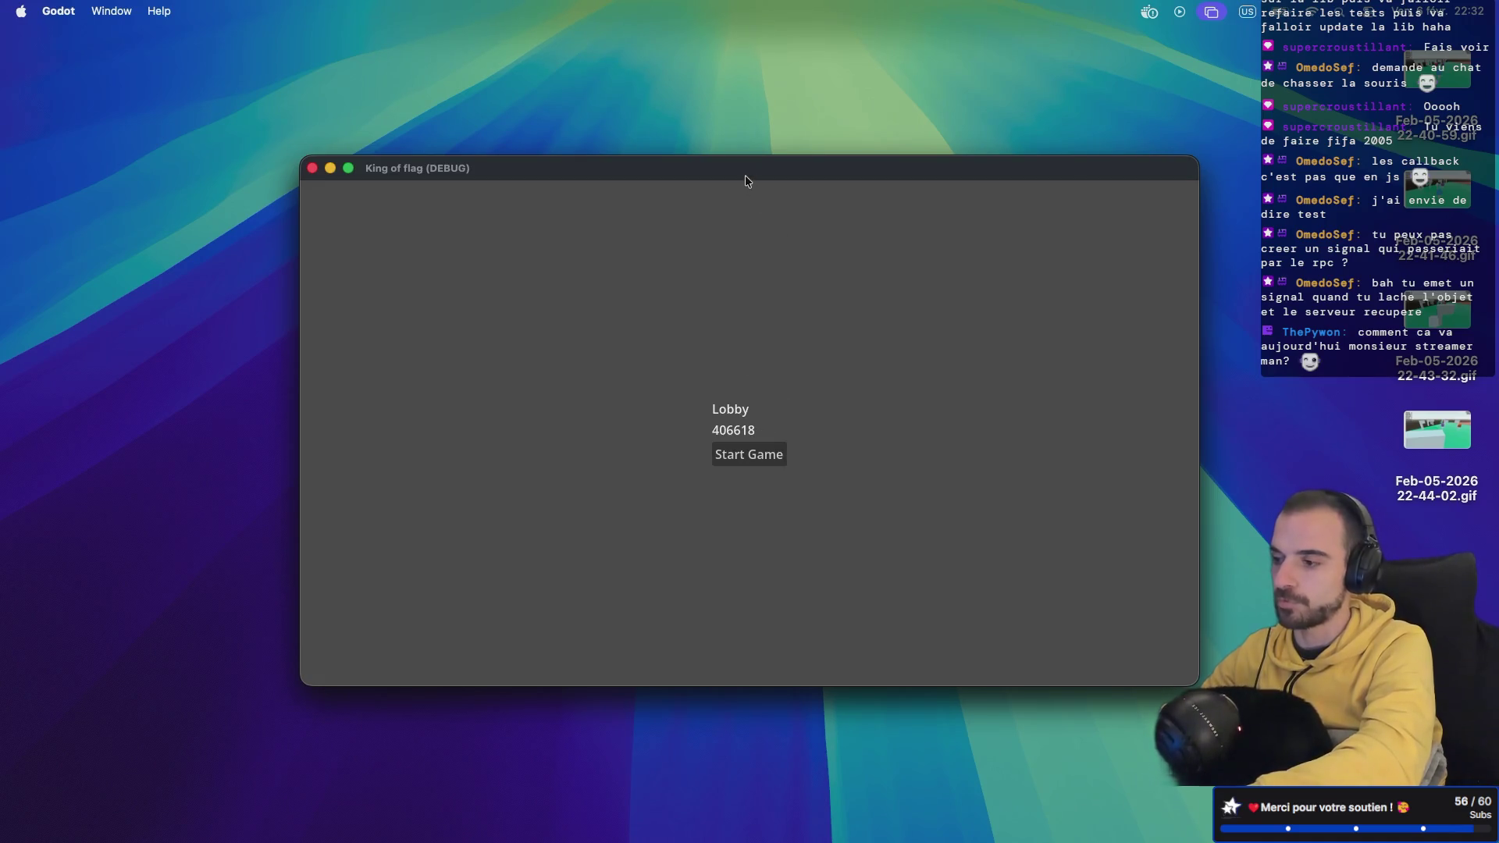
{"action": "left_click_drag", "start_coordinate": [745, 176], "coordinate": [1005, 345]}
{"action": "left_click", "coordinate": [876, 296]}
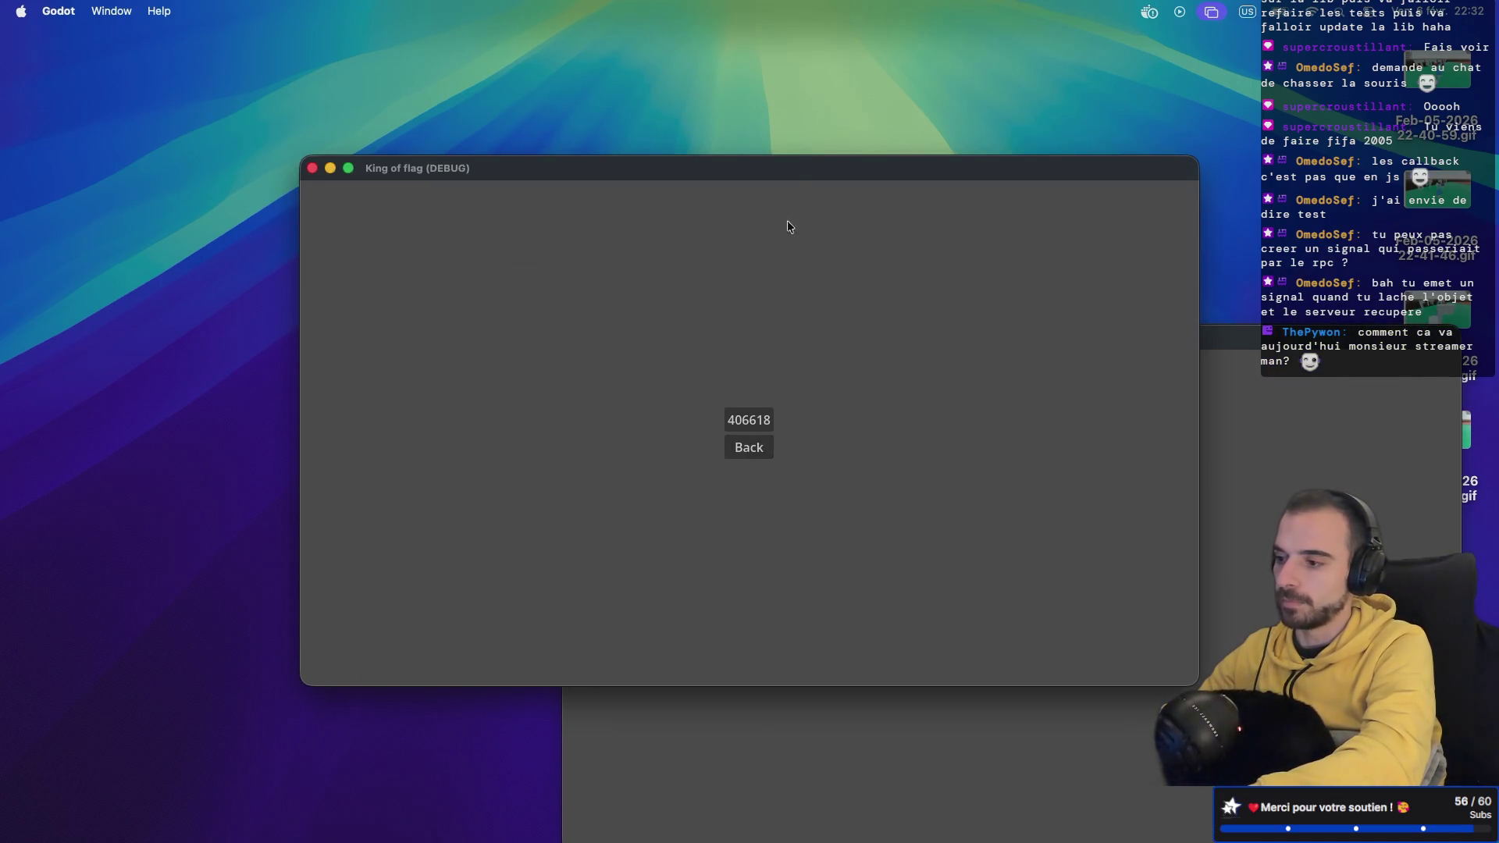
{"action": "mouse_move", "coordinate": [780, 170]}
{"action": "left_mouse_down"}
{"action": "mouse_move", "coordinate": [490, 111]}
{"action": "mouse_move", "coordinate": [539, 42]}
{"action": "left_mouse_up"}
{"action": "key", "text": "Return"}
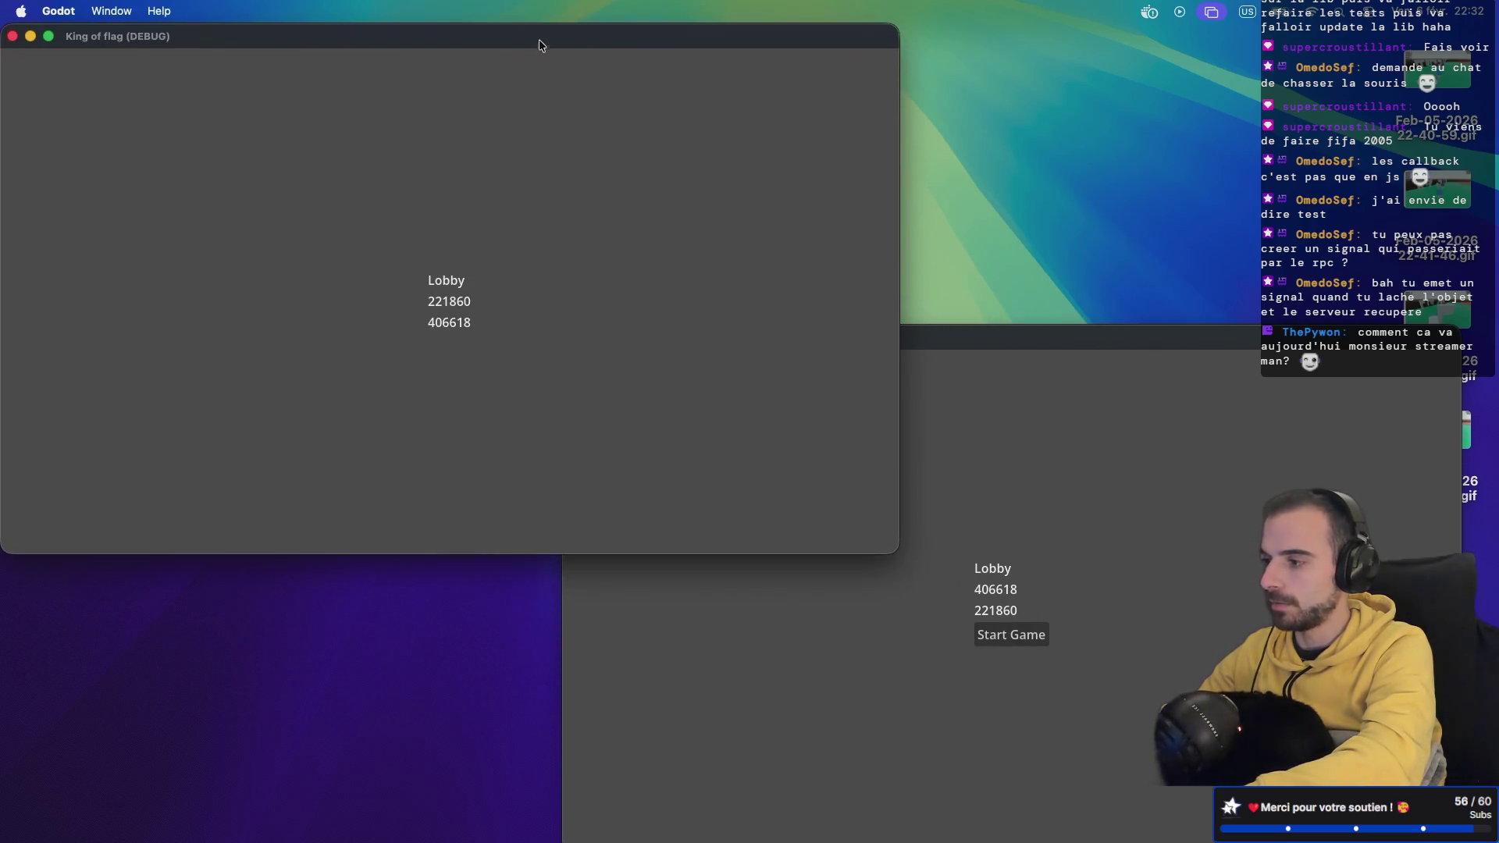
{"action": "left_click", "coordinate": [924, 523]}
{"action": "left_click", "coordinate": [1020, 635]}
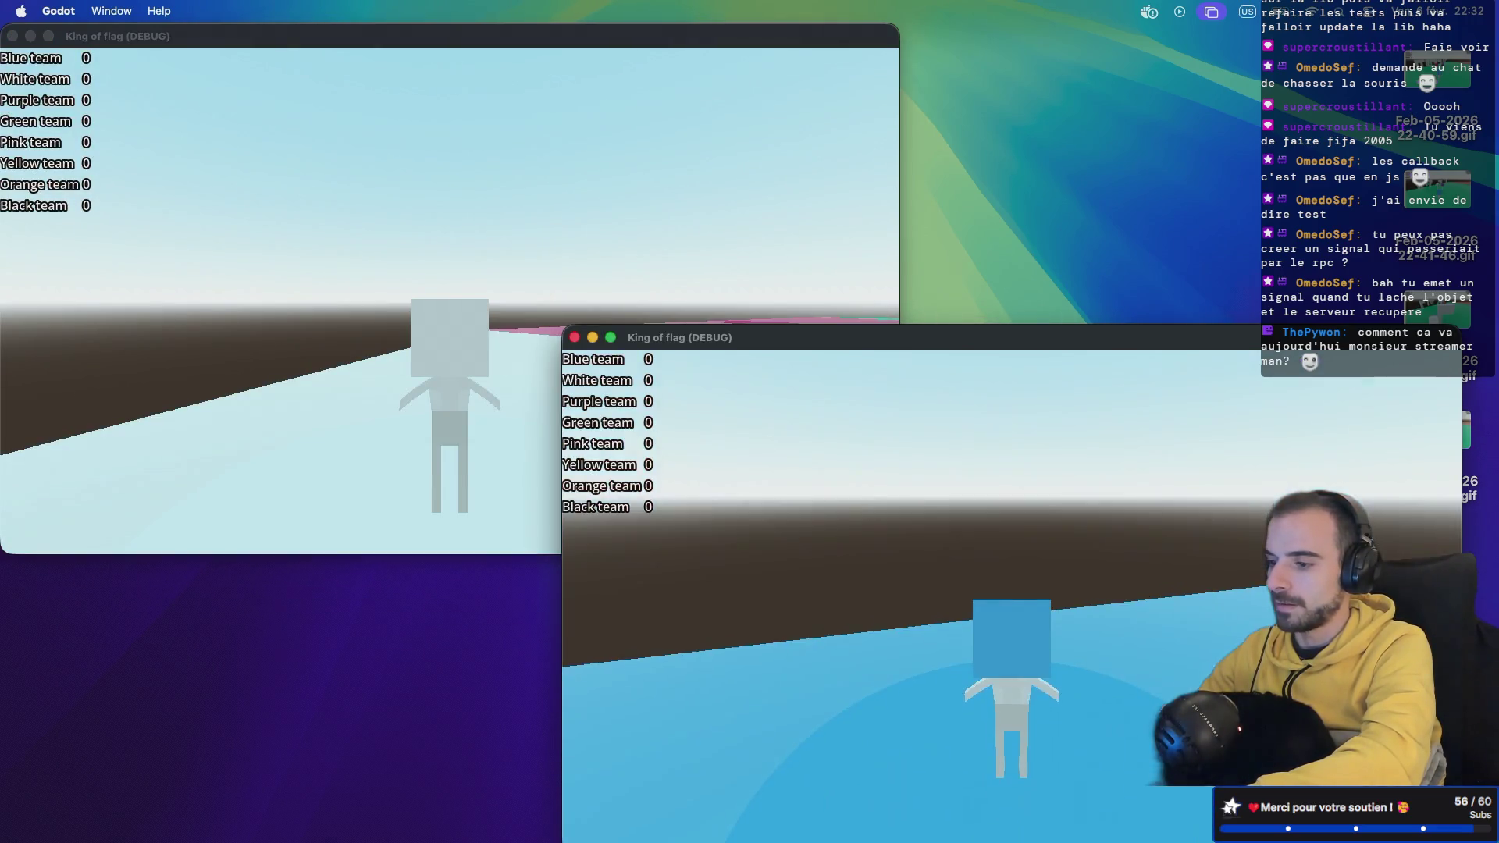
{"action": "left_click", "coordinate": [752, 488]}
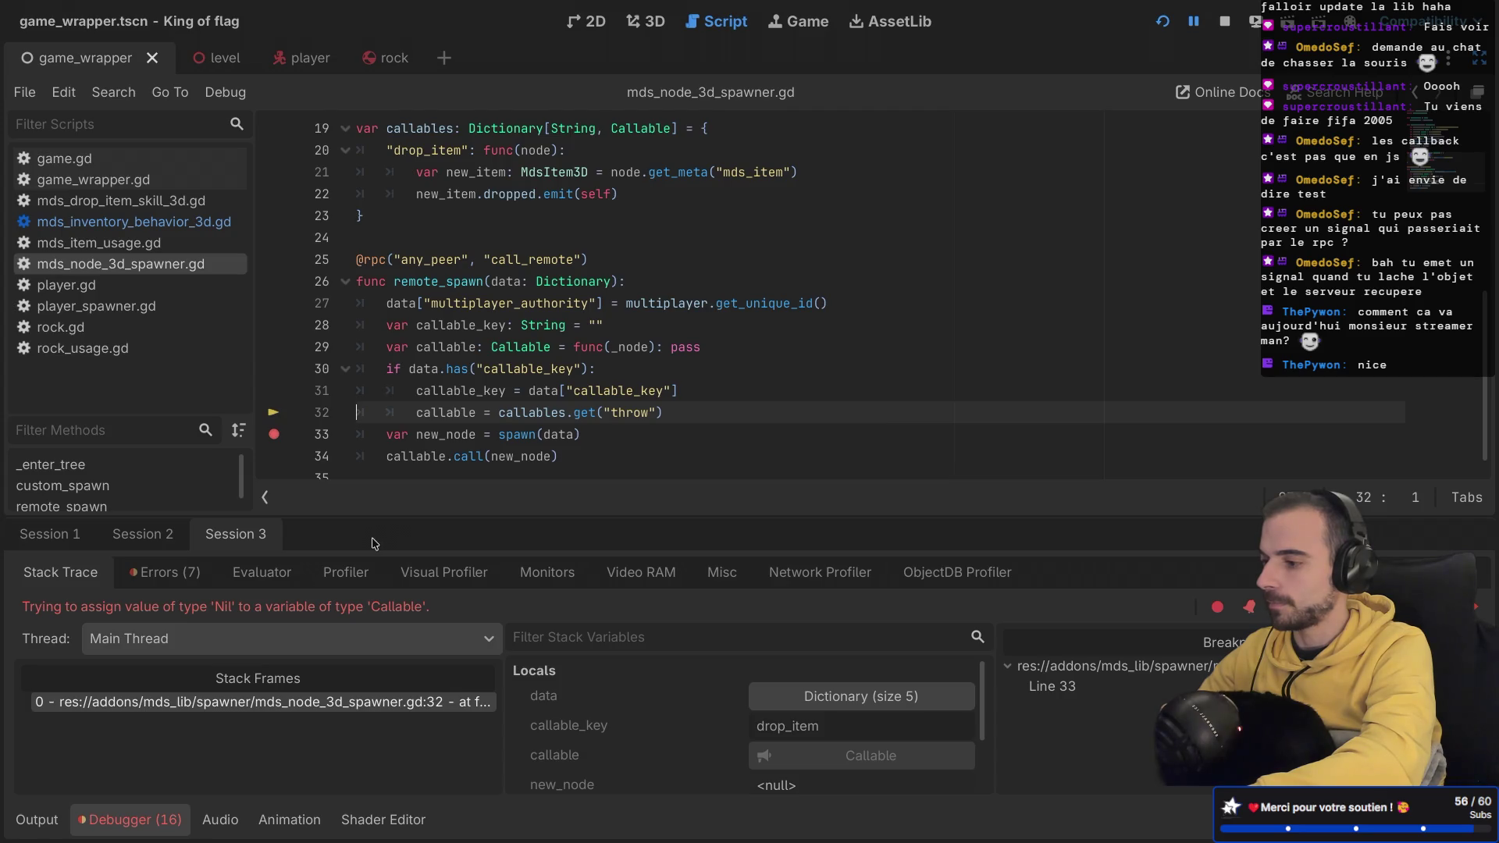
Step: Replace the hard-coded "throw" key on line 32 with callable_key and relaunch the game
{"action": "double_click", "coordinate": [630, 410]}
{"action": "key", "text": "BackSpace"}
{"action": "key", "text": "BackSpace"}
{"action": "type", "text": "c"}
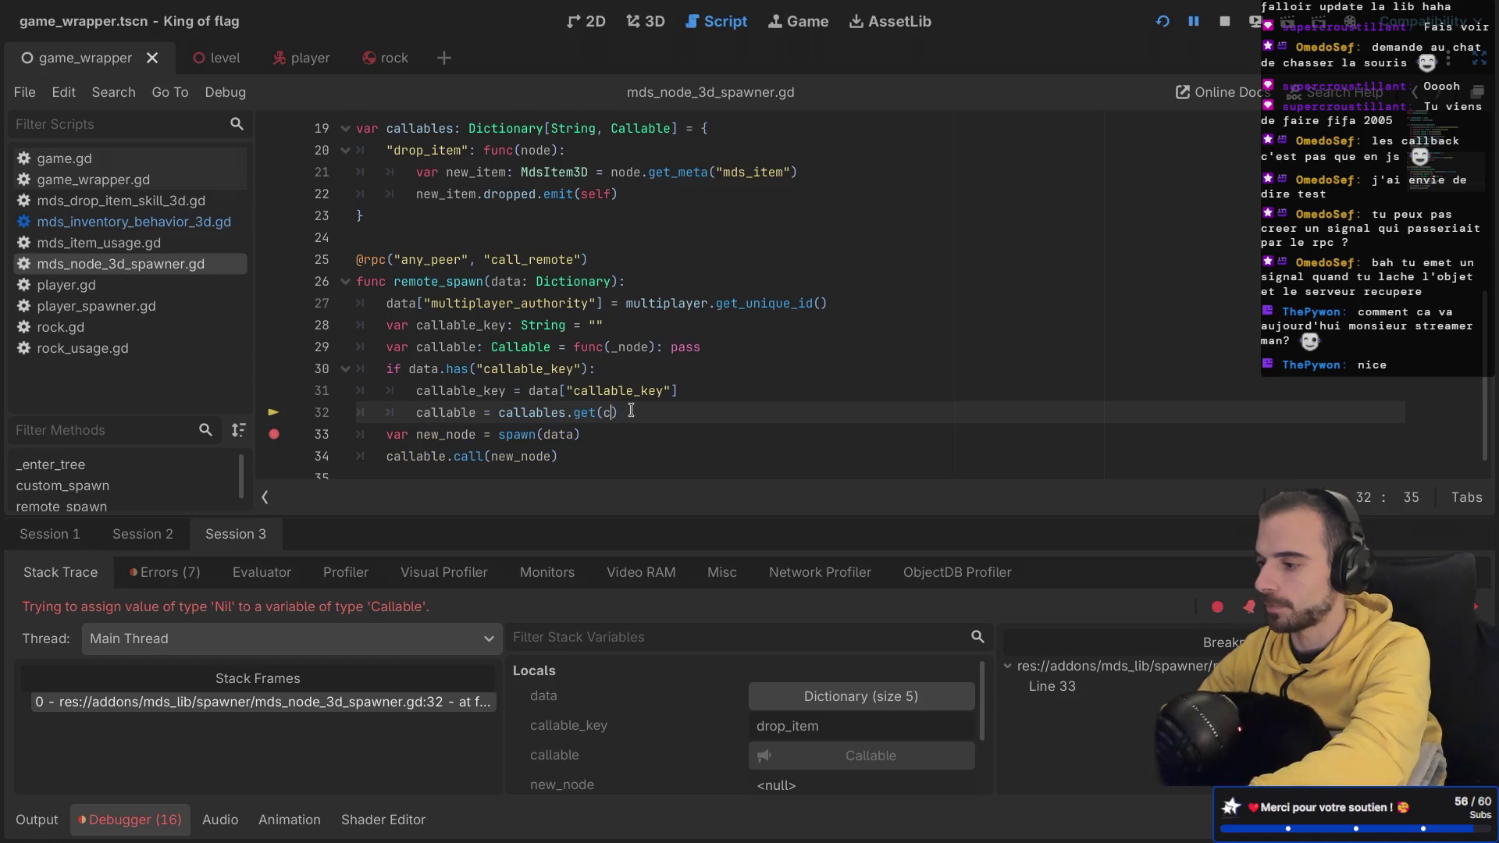
{"action": "type", "text": "alla"}
{"action": "key", "text": "Down"}
{"action": "key", "text": "Down"}
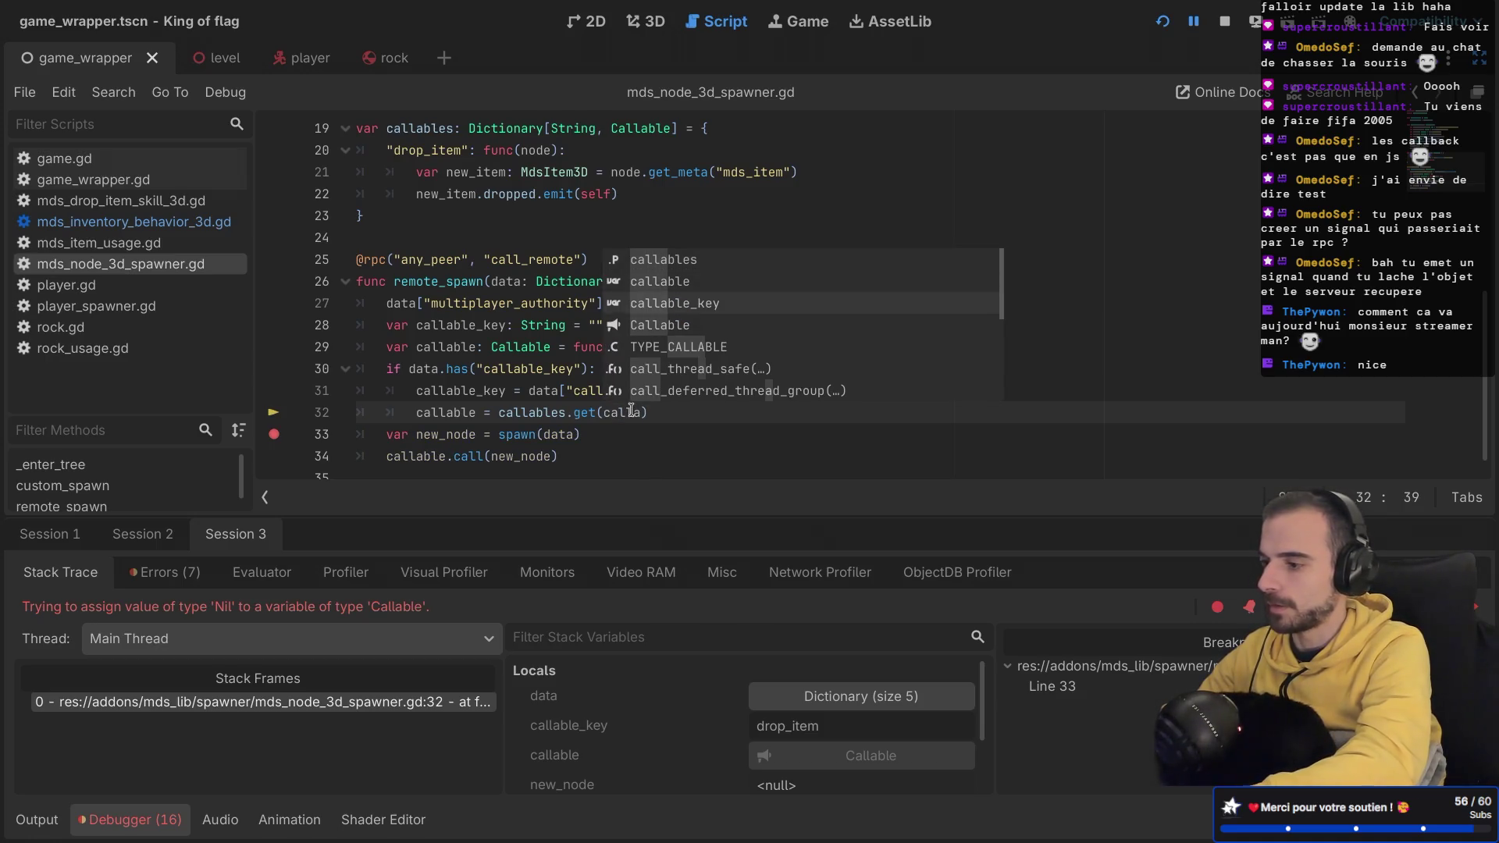
{"action": "key", "text": "Return"}
{"action": "left_click", "coordinate": [1162, 21]}
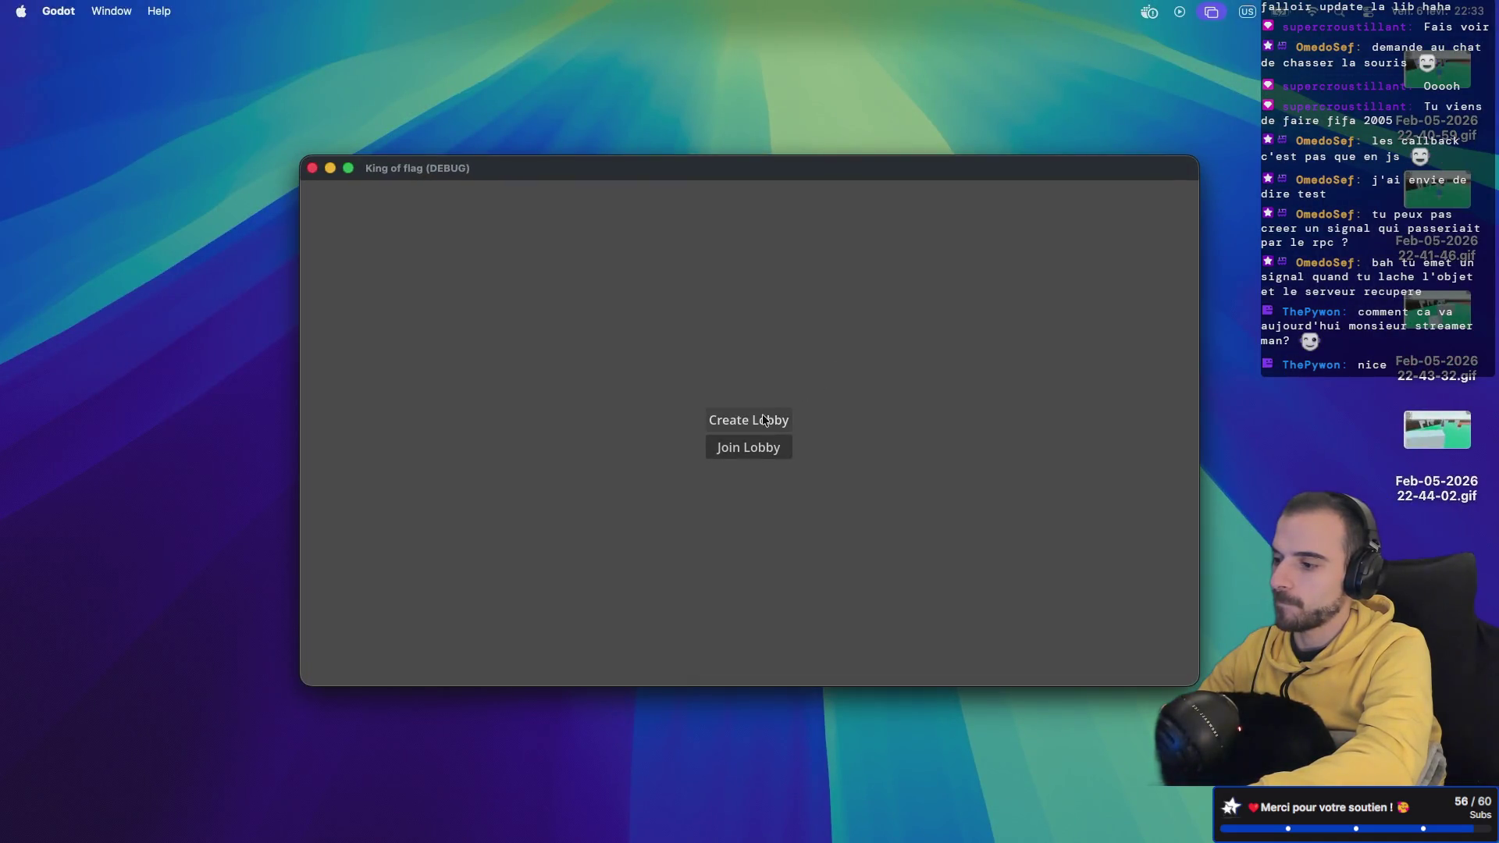
Step: Host a lobby and start a match in one instance, then return to the editor
{"action": "left_click", "coordinate": [773, 418]}
{"action": "left_click", "coordinate": [746, 462]}
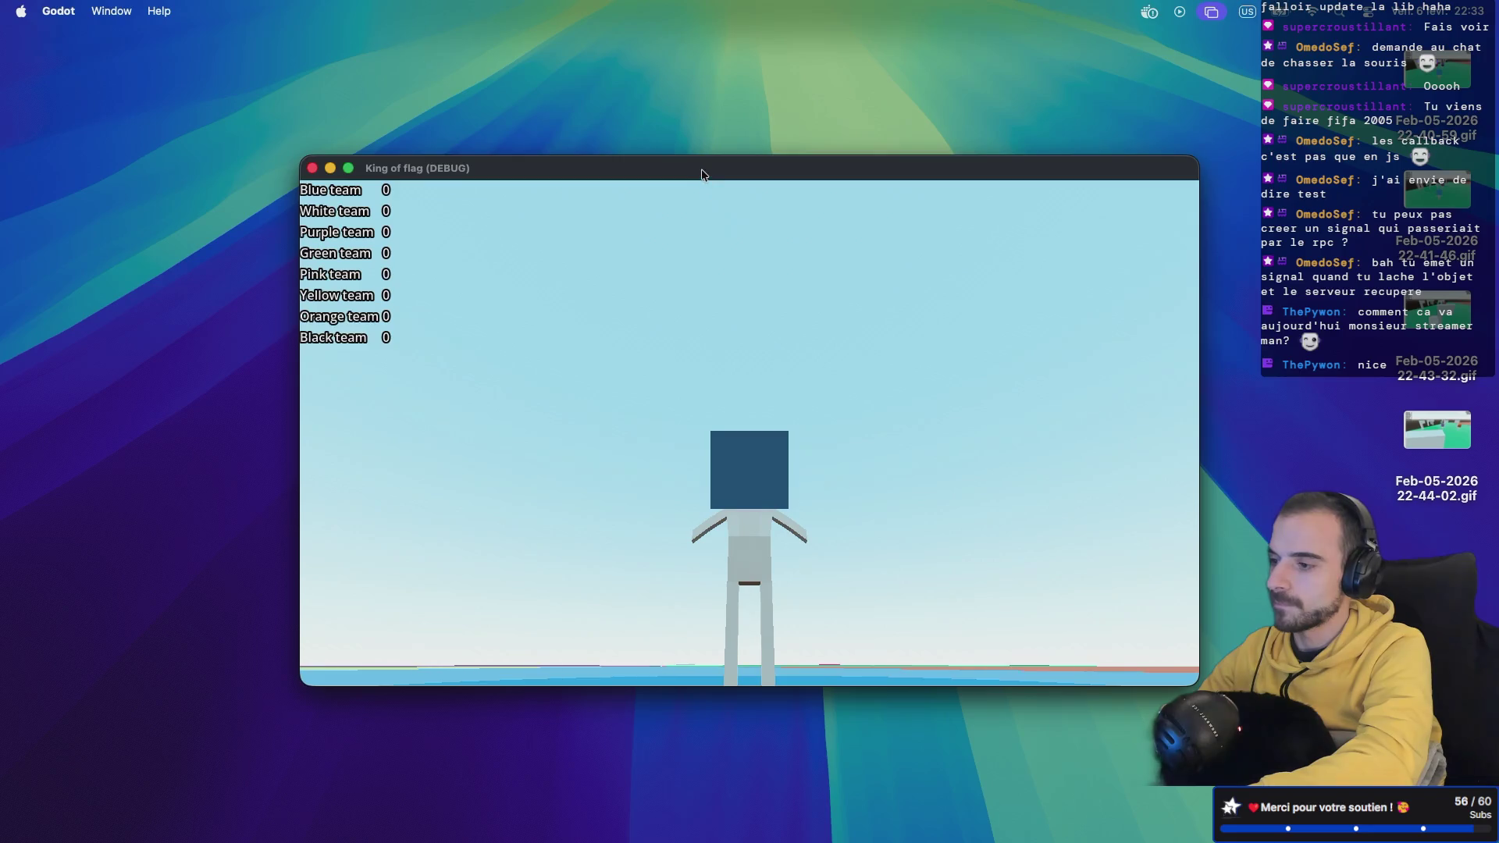
{"action": "left_click_drag", "start_coordinate": [703, 167], "coordinate": [812, 250]}
{"action": "key", "text": "ctrl+Right"}
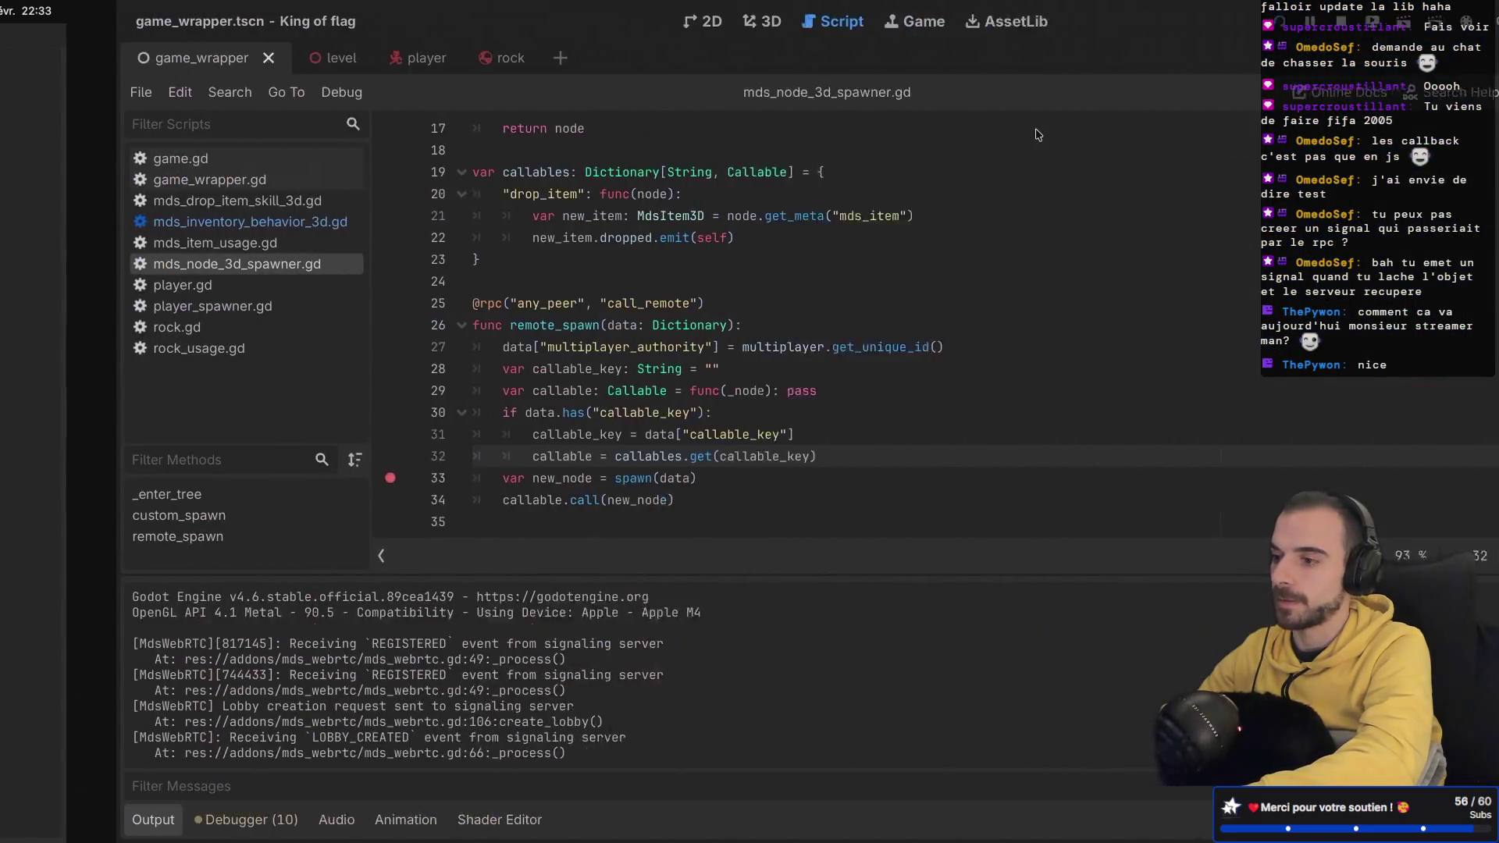
Step: Restart the game, host a lobby, join it from the second instance, and start the match
{"action": "left_click", "coordinate": [1160, 23]}
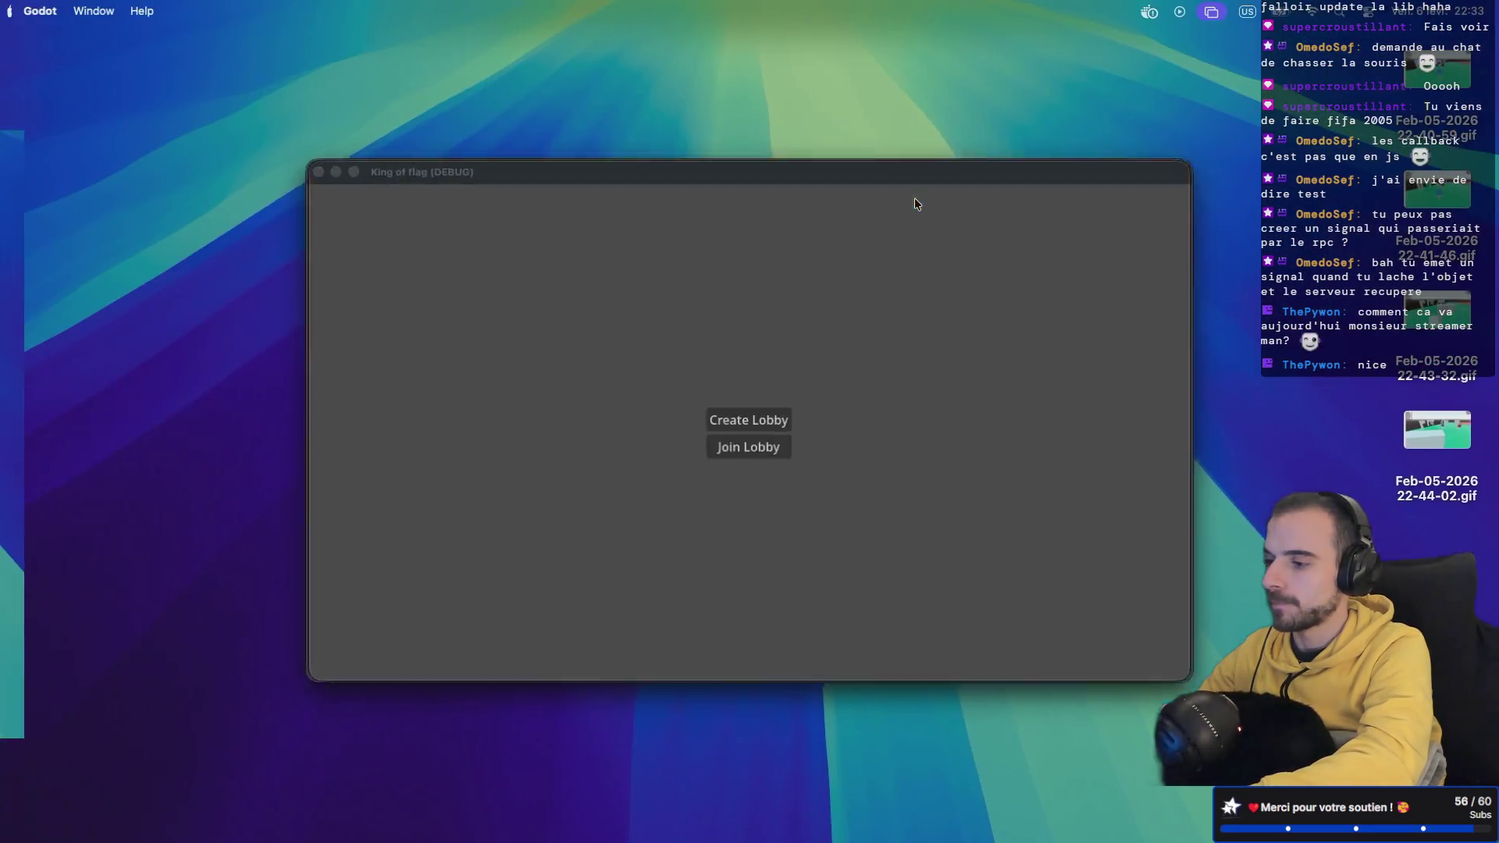
{"action": "left_click", "coordinate": [730, 422]}
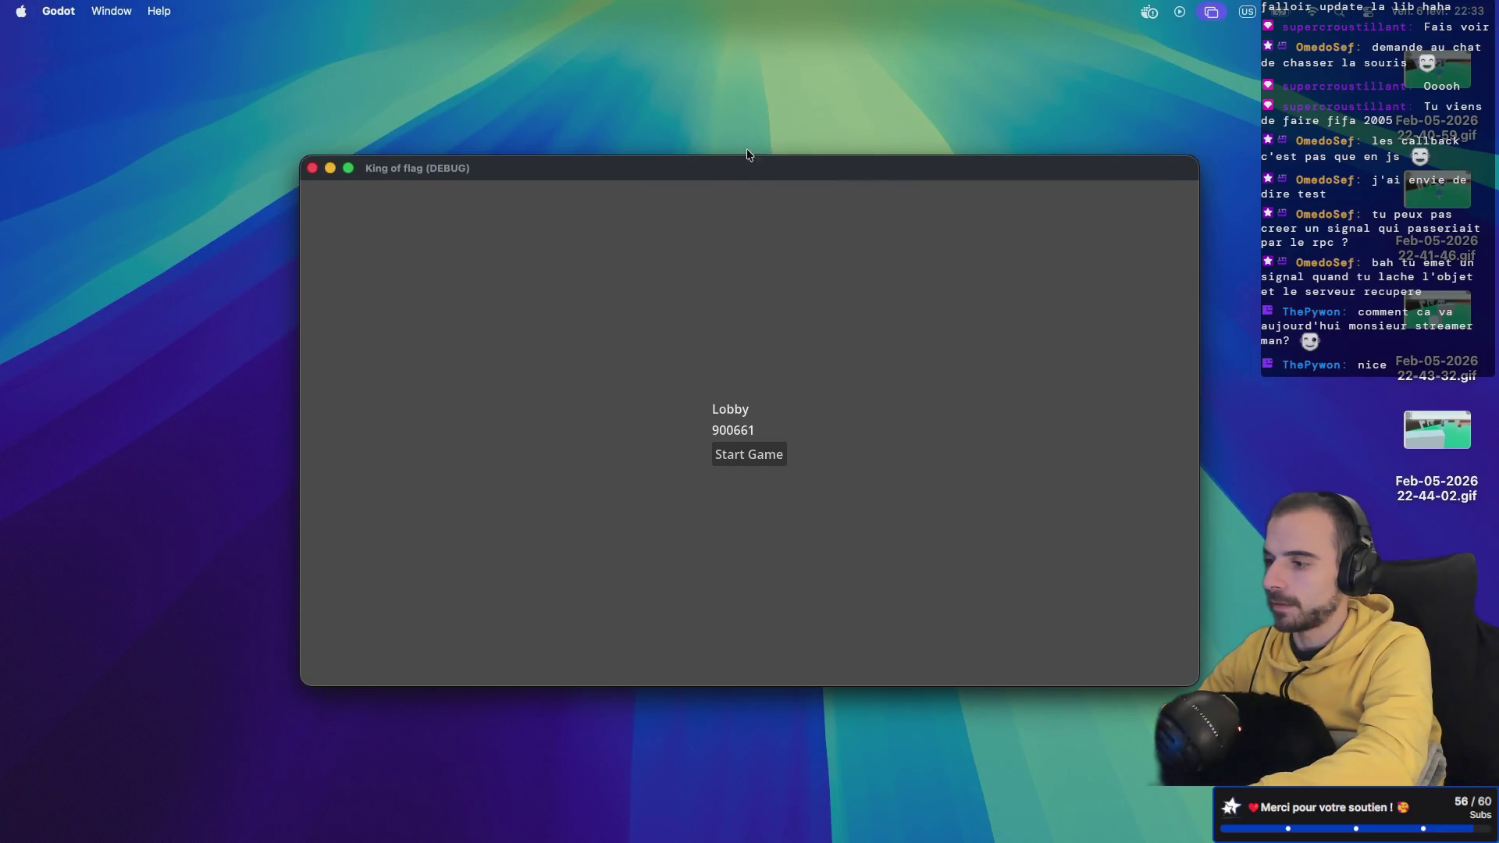
{"action": "left_click", "coordinate": [837, 266]}
{"action": "left_click", "coordinate": [762, 448]}
{"action": "mouse_move", "coordinate": [862, 169]}
{"action": "left_mouse_down"}
{"action": "mouse_move", "coordinate": [656, 60]}
{"action": "mouse_move", "coordinate": [660, 4]}
{"action": "left_mouse_up"}
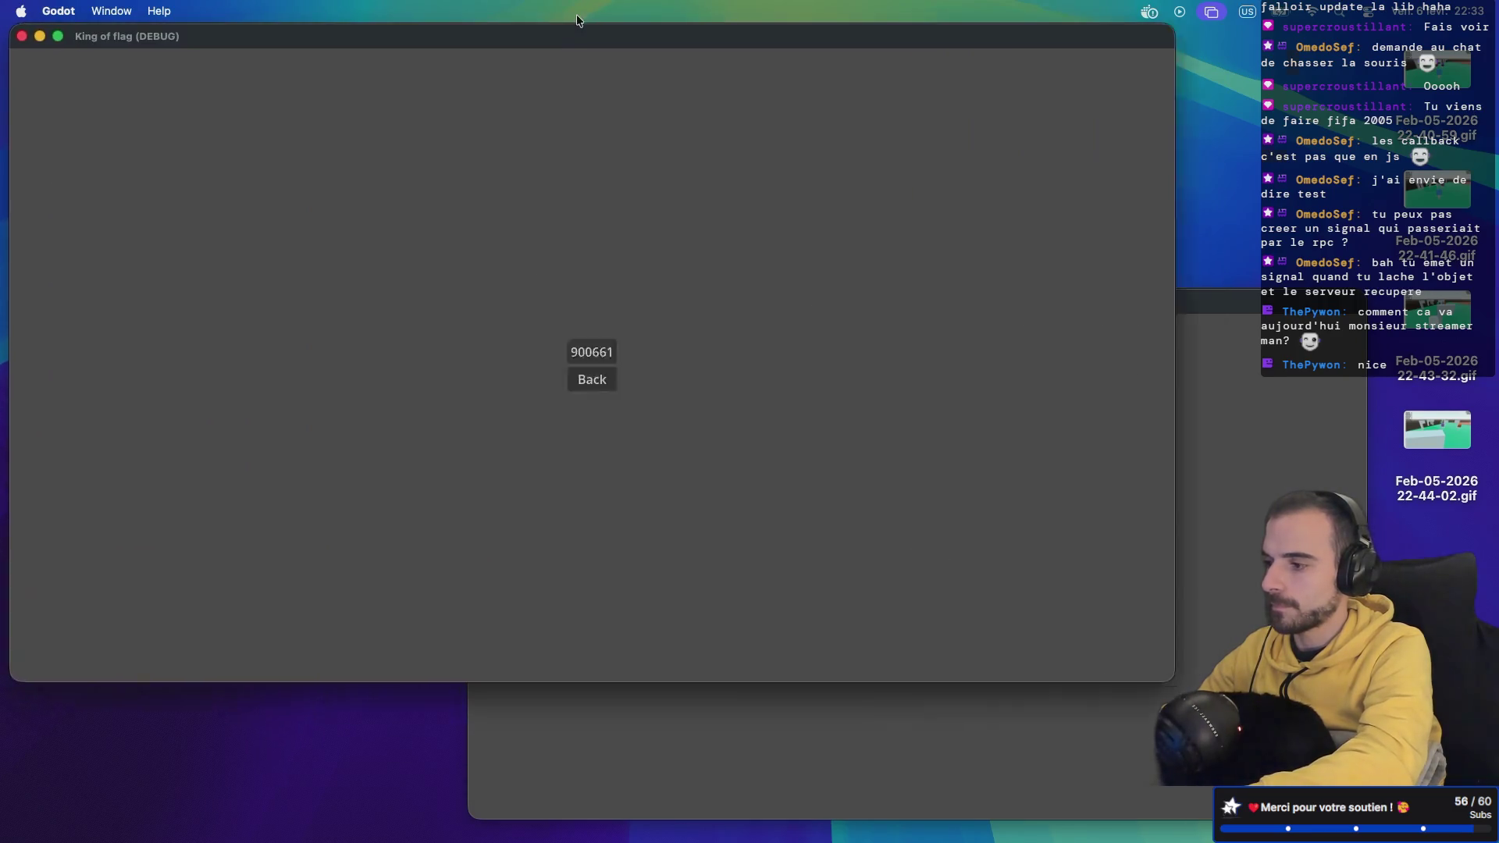
{"action": "left_click_drag", "start_coordinate": [751, 39], "coordinate": [682, 93]}
{"action": "left_click", "coordinate": [414, 344]}
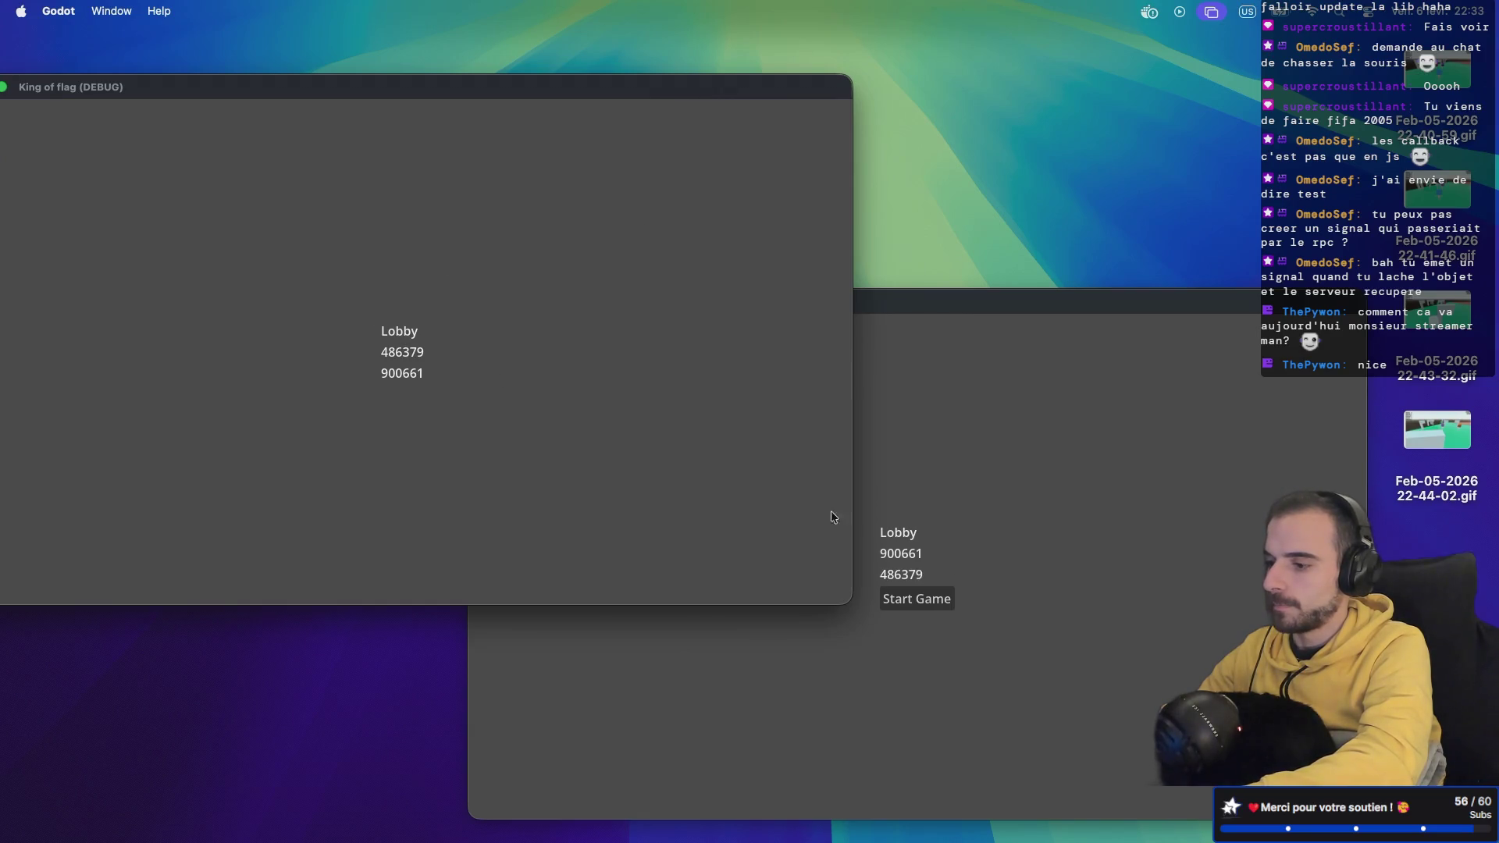
{"action": "left_click", "coordinate": [910, 599]}
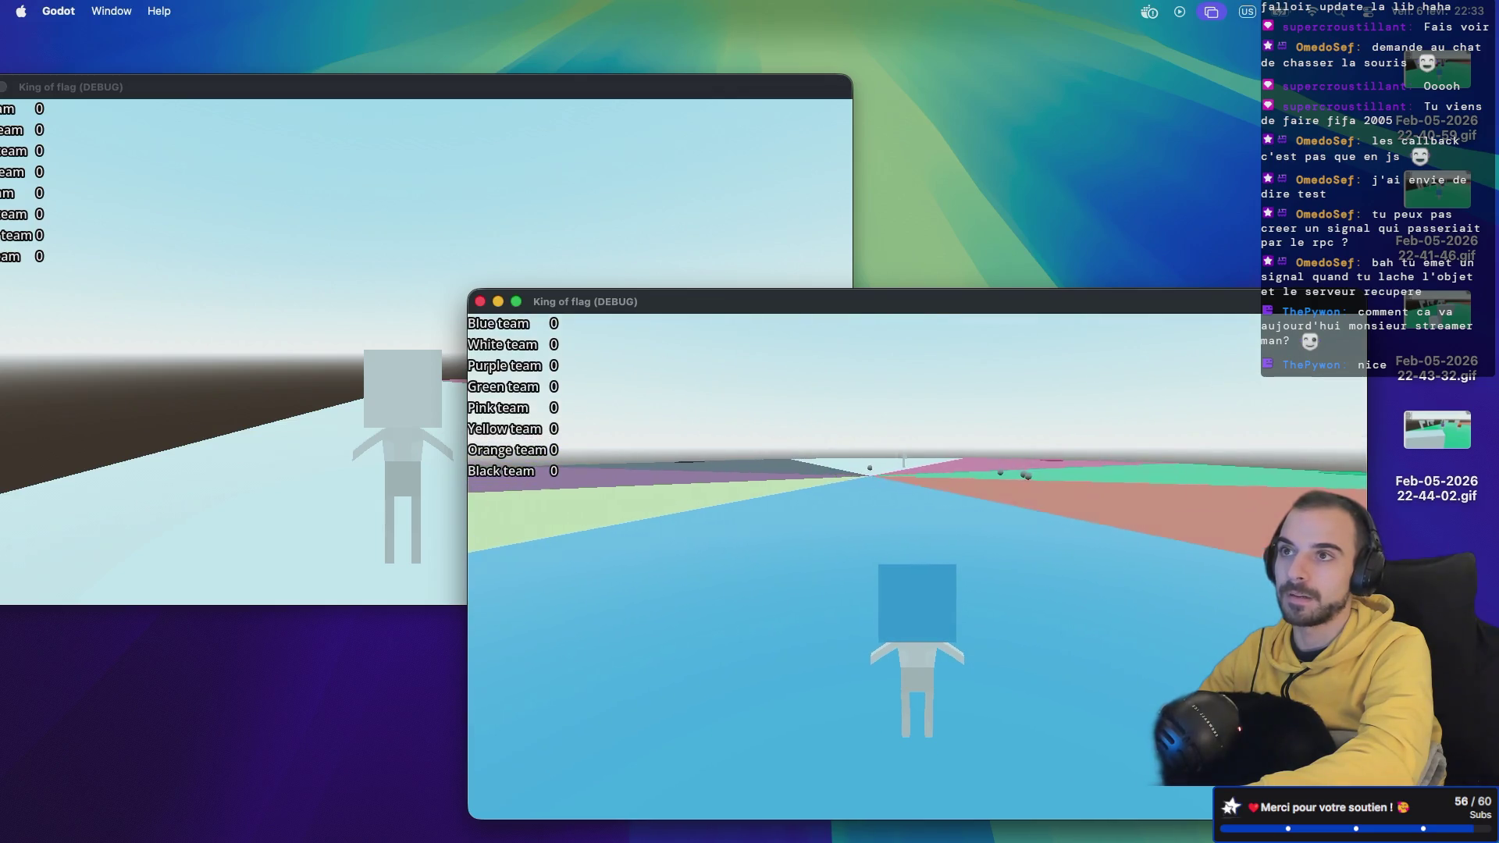
{"action": "key", "text": "super+Tab"}
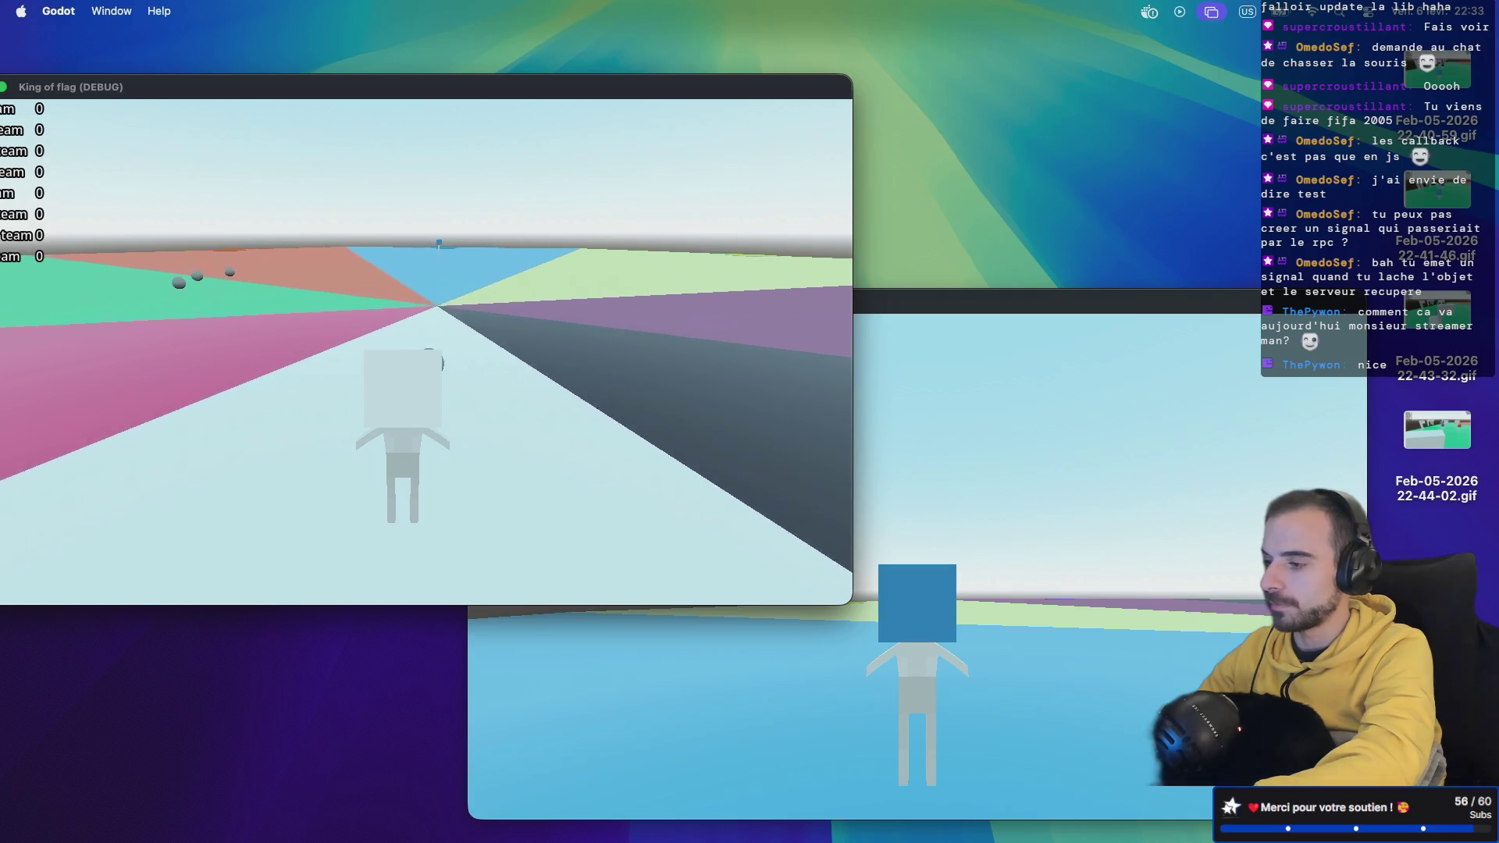
Step: Undo a stray 'a', remove the line 33 breakpoint, and resume the paused game with F12
{"action": "type", "text": "a"}
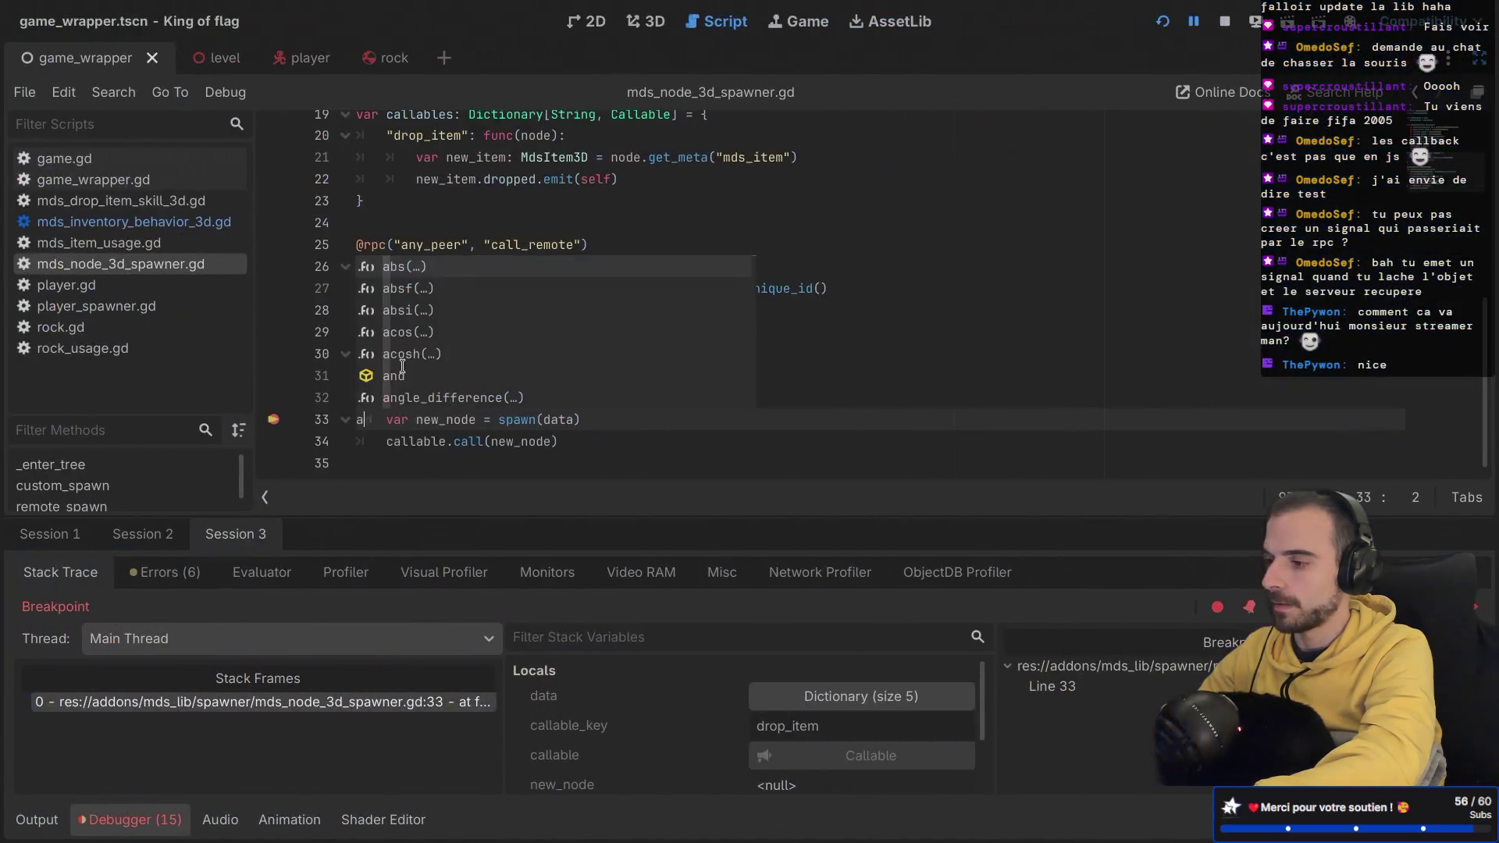
{"action": "key", "text": "BackSpace"}
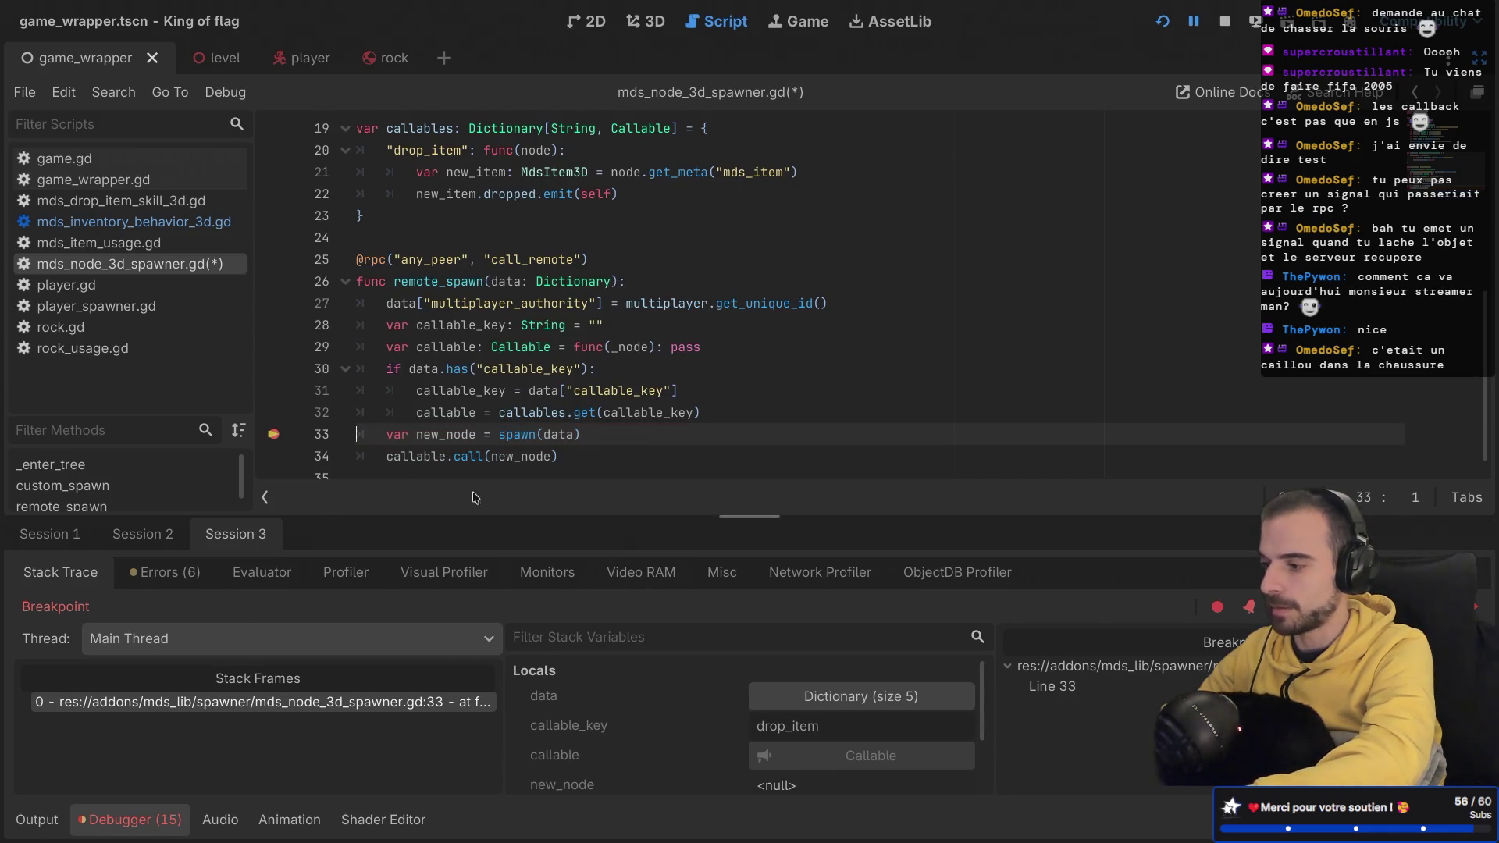
{"action": "left_click", "coordinate": [273, 435]}
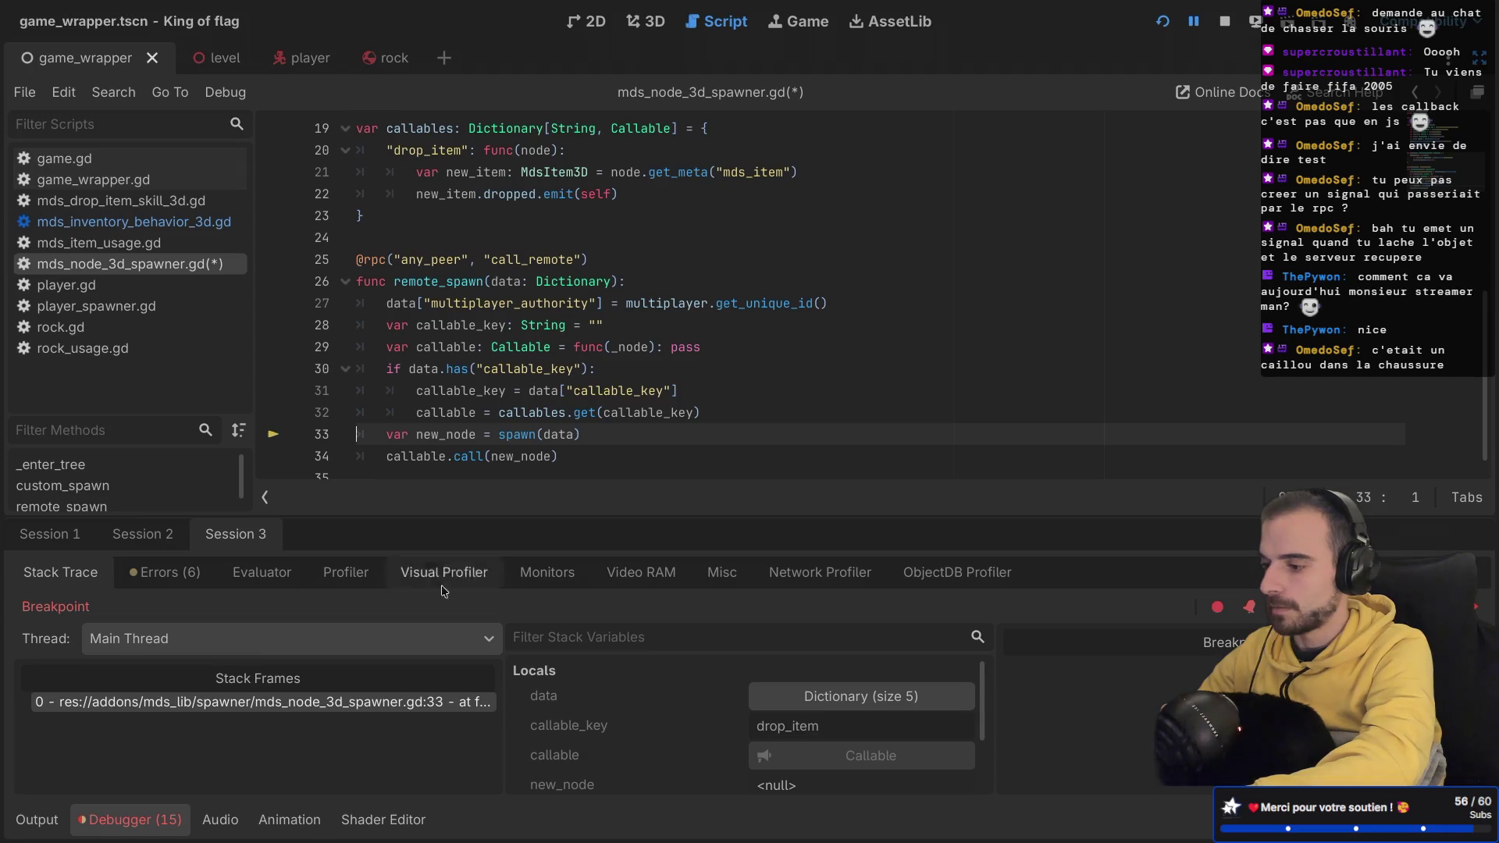
{"action": "scroll", "coordinate": [726, 768], "scroll_direction": "down", "scroll_amount": 1}
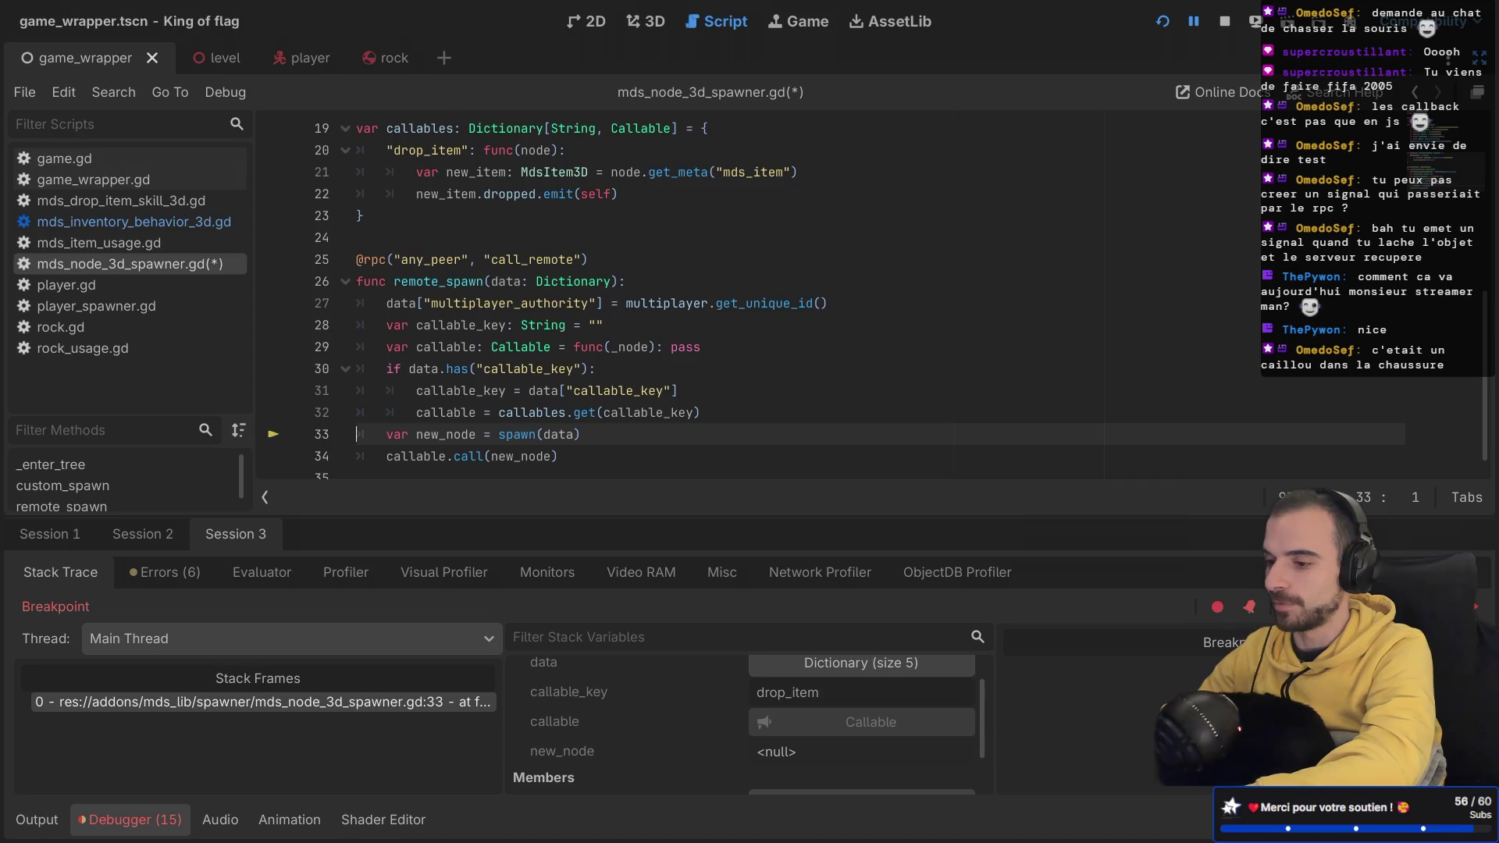
{"action": "key", "text": "F12"}
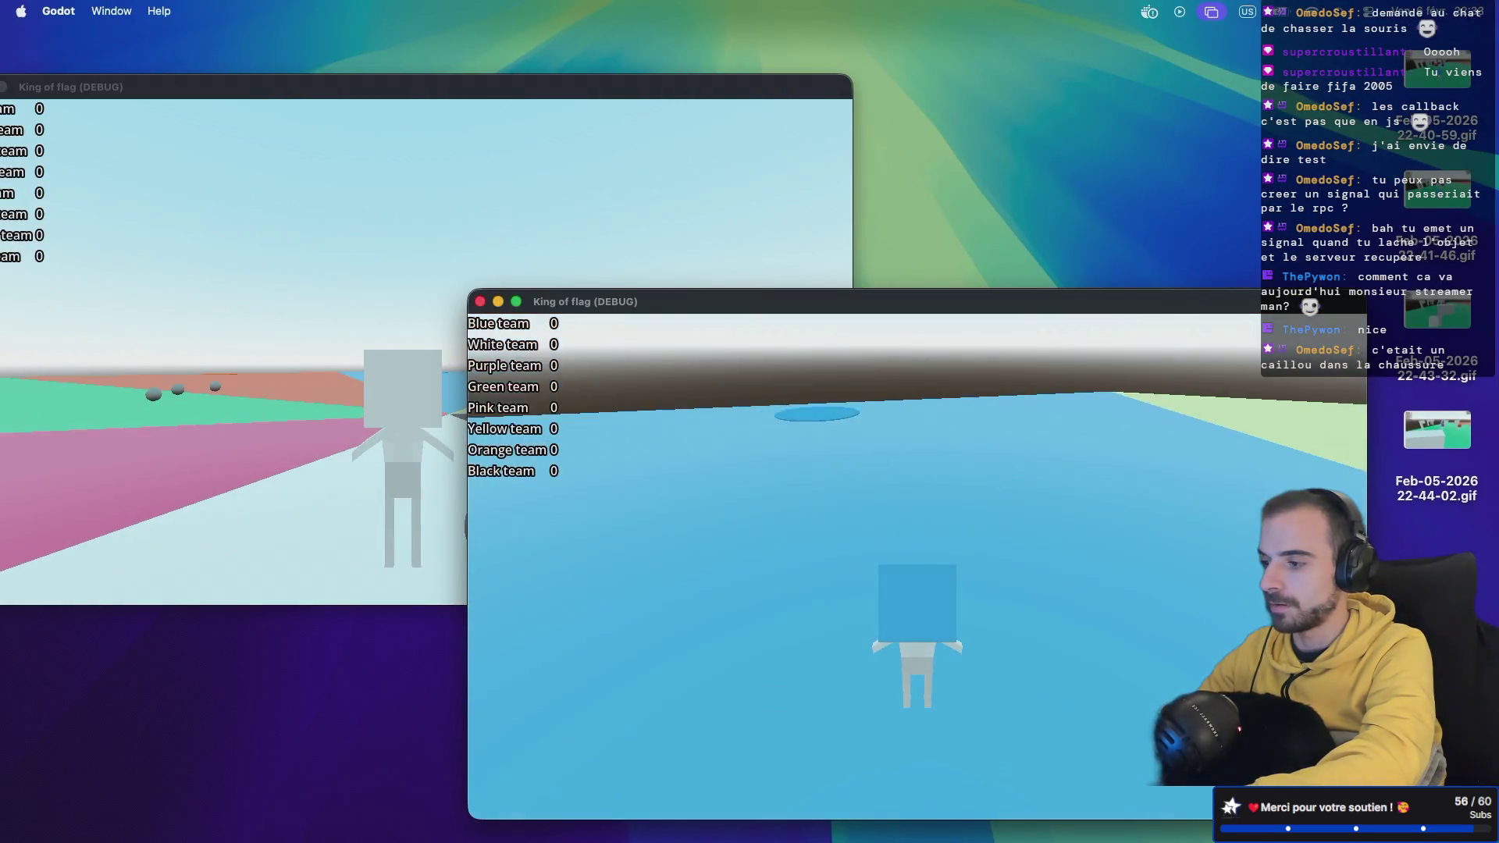
Step: Switch to the game to drop the rock, then stop the running game instances
{"action": "key", "text": "super+Tab"}
{"action": "key", "text": "super+Tab"}
{"action": "key", "text": "super+Tab"}
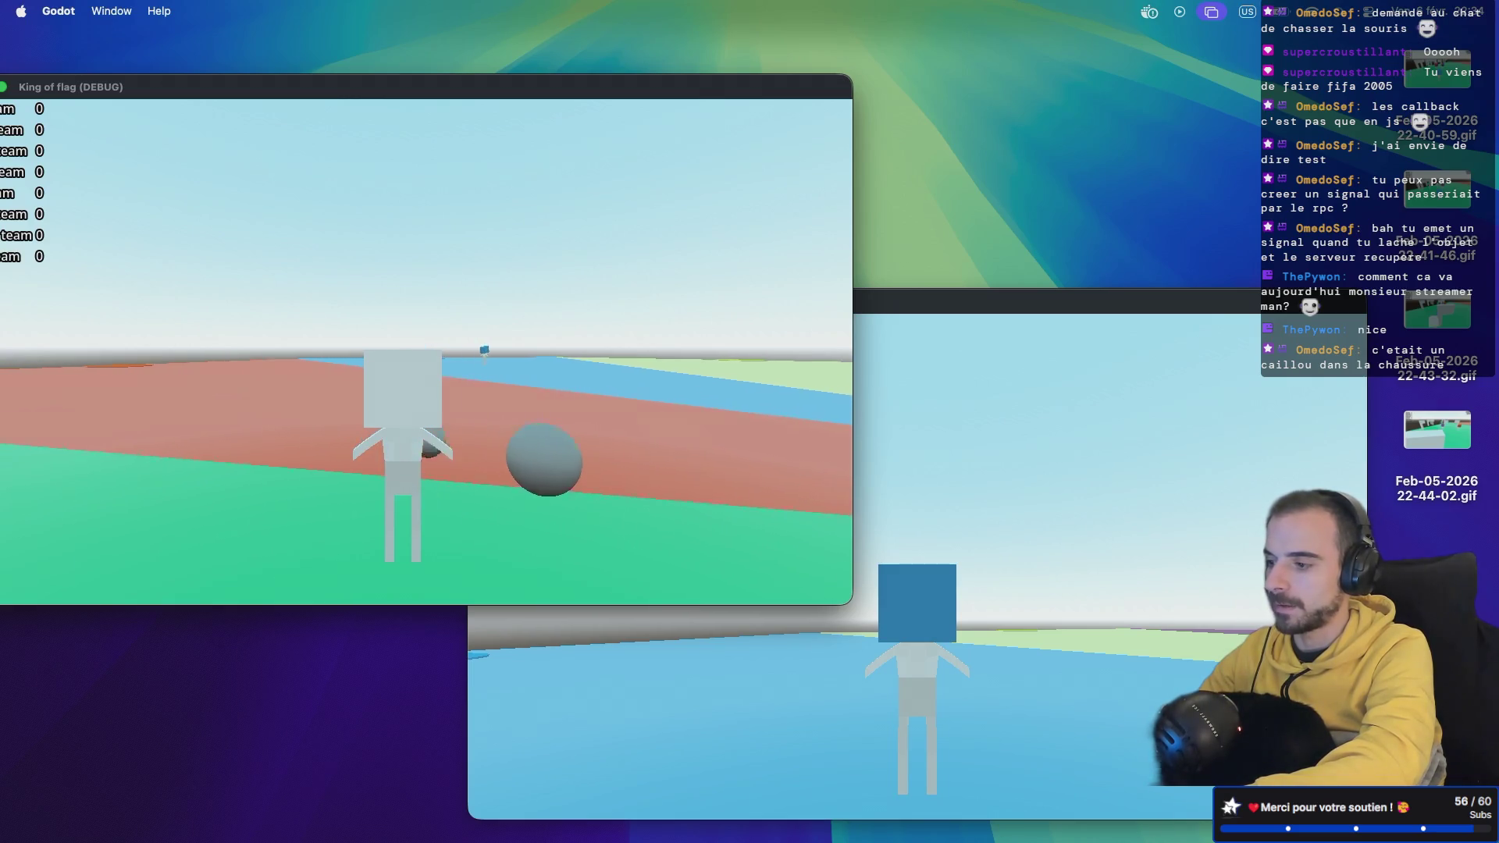
{"action": "key", "text": "super+b"}
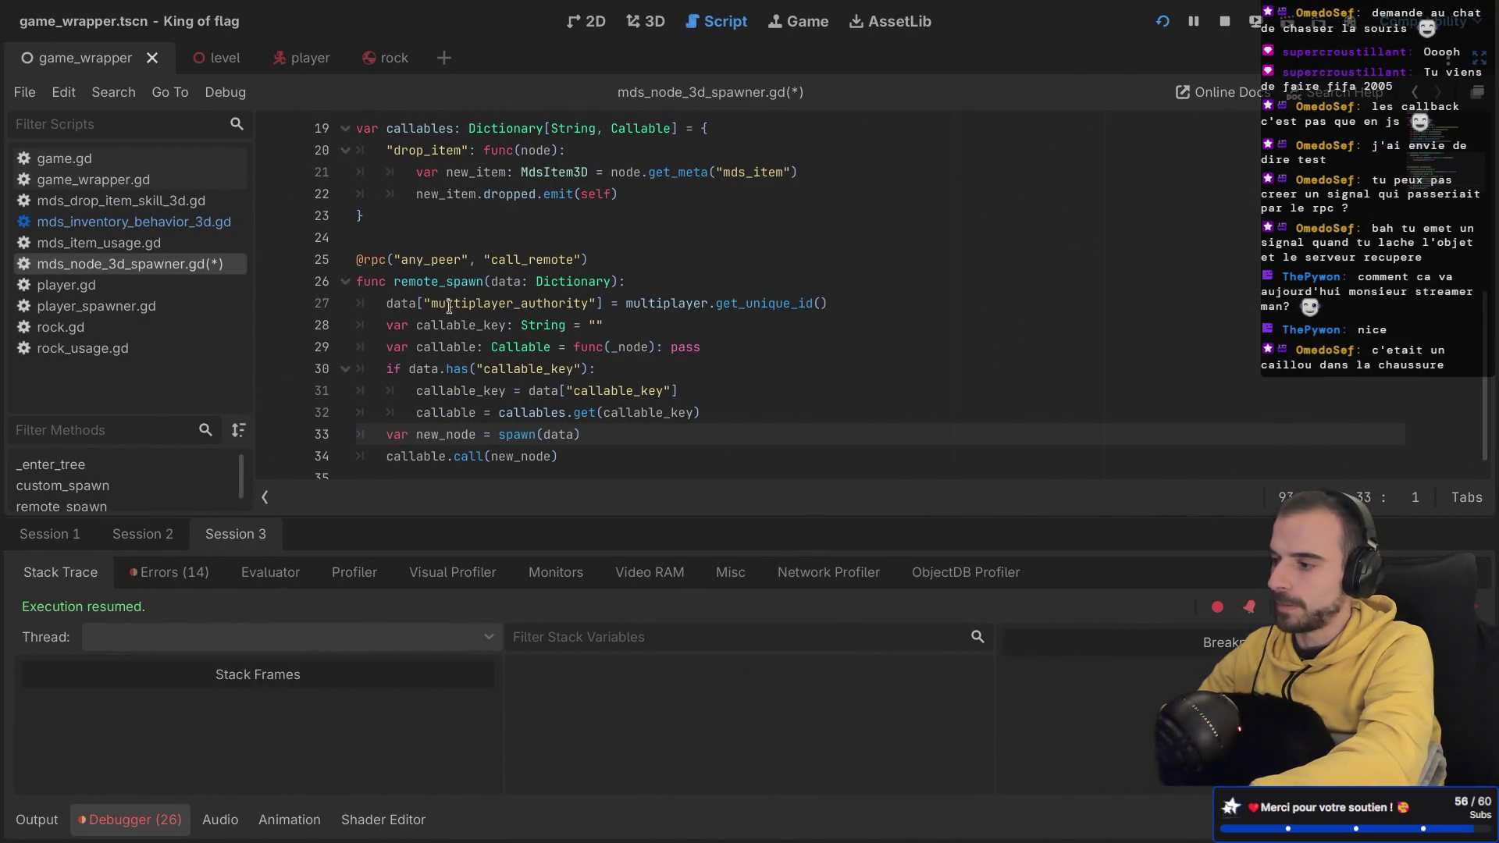
Step: Read the 'dropped' conversion errors in the Errors list, then jump to the dropped signal declaration
{"action": "double_click", "coordinate": [522, 175]}
{"action": "double_click", "coordinate": [510, 193]}
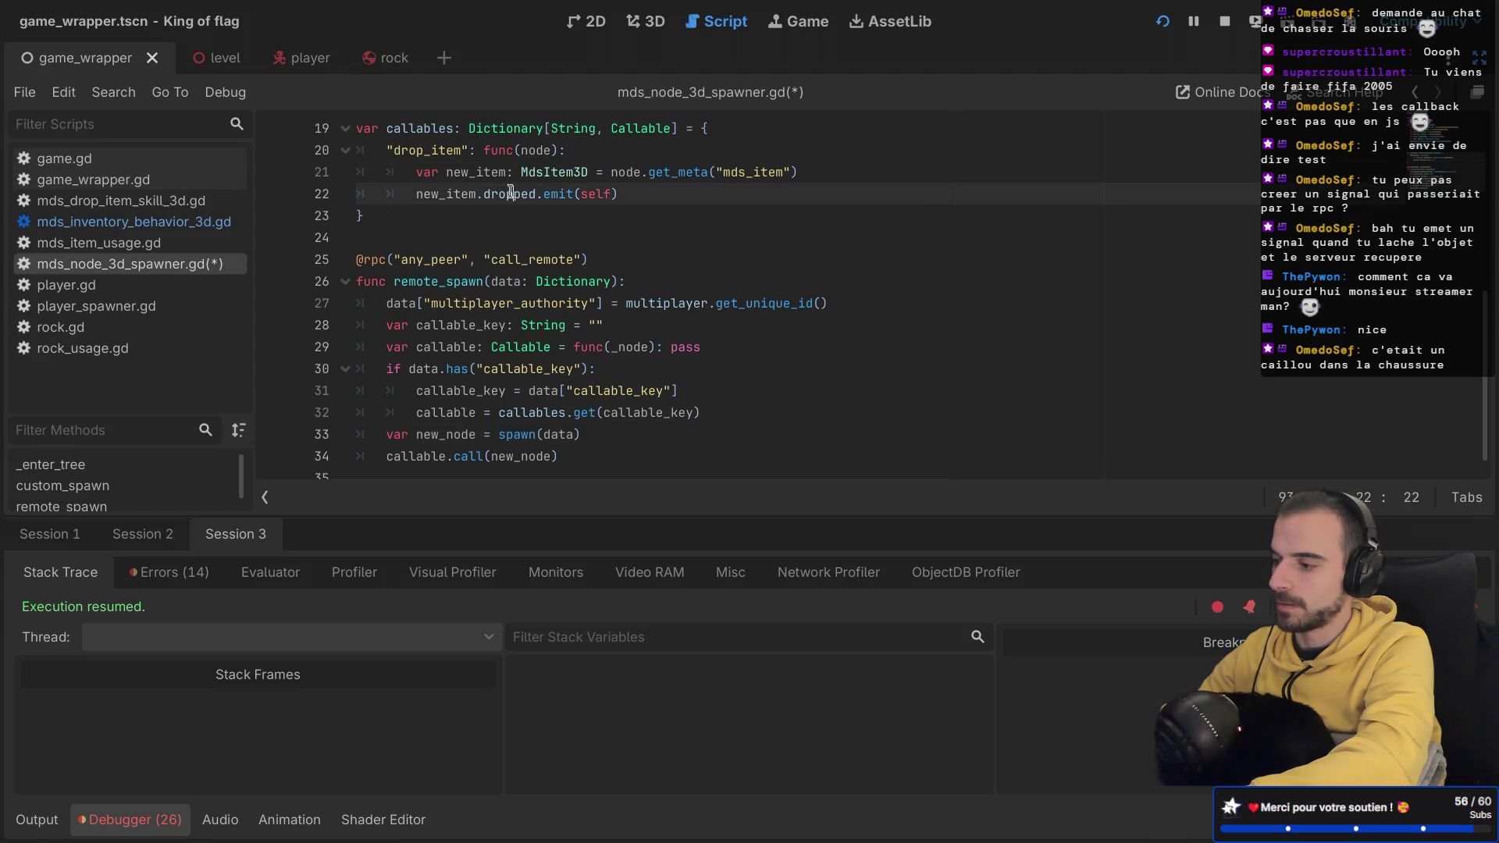
{"action": "left_click", "coordinate": [190, 575]}
{"action": "scroll", "coordinate": [236, 691], "scroll_direction": "down", "scroll_amount": 1}
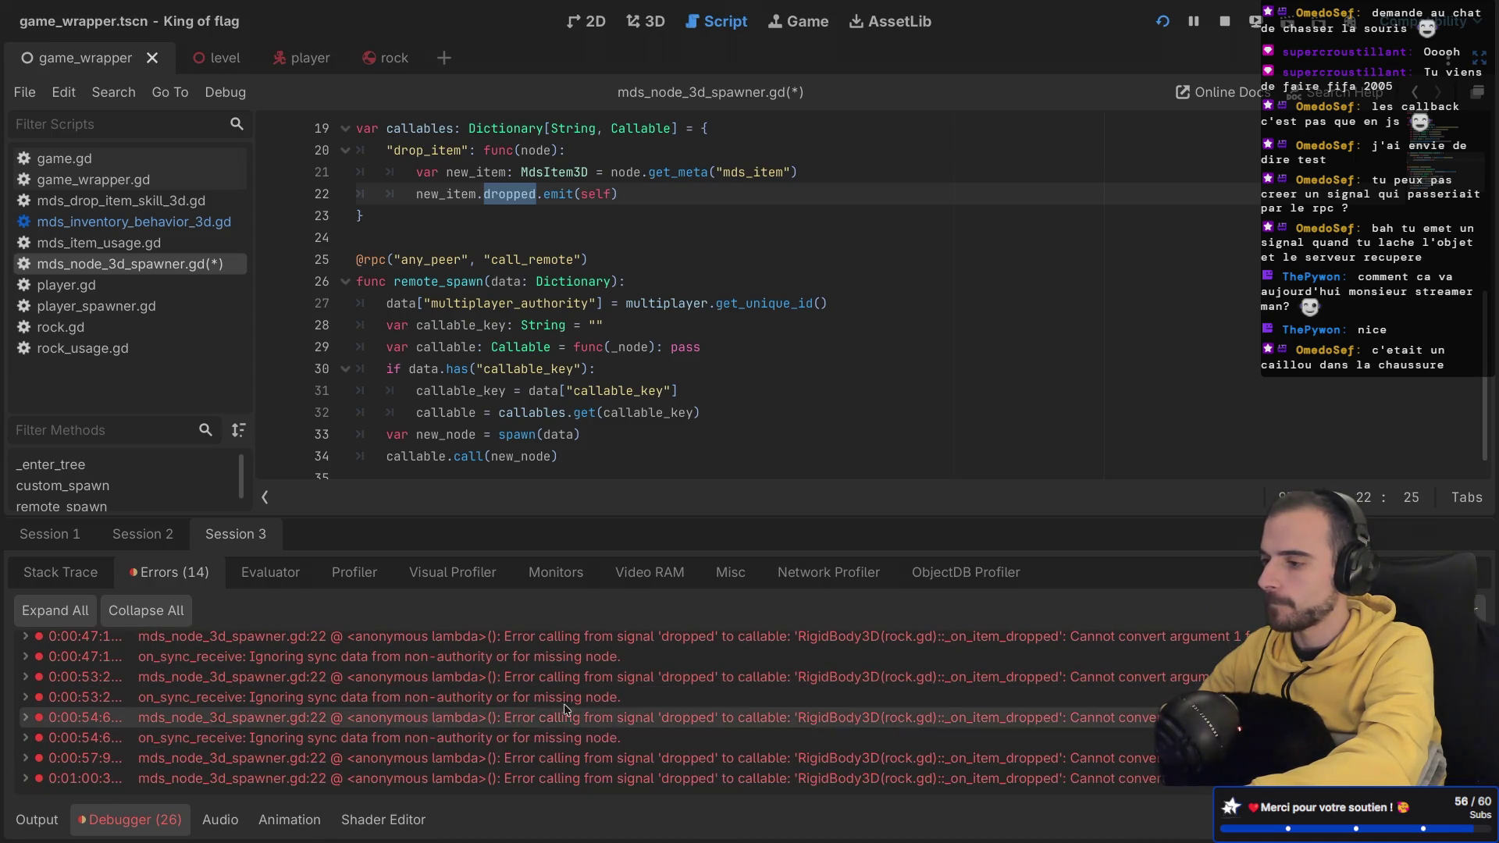
{"action": "mouse_move", "coordinate": [578, 703]}
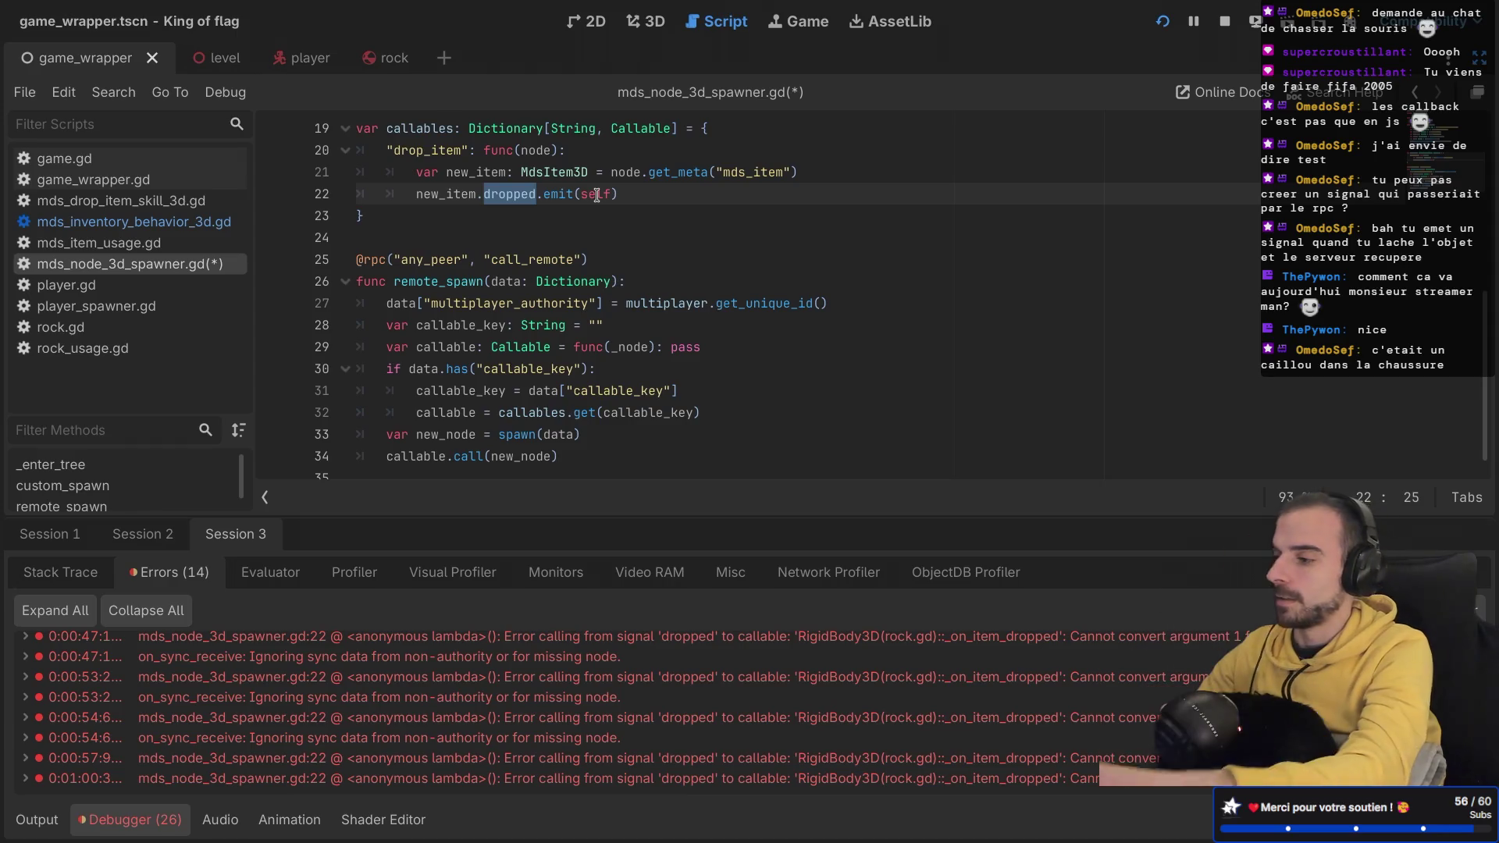
{"action": "left_click", "coordinate": [520, 193], "text": "ctrl"}
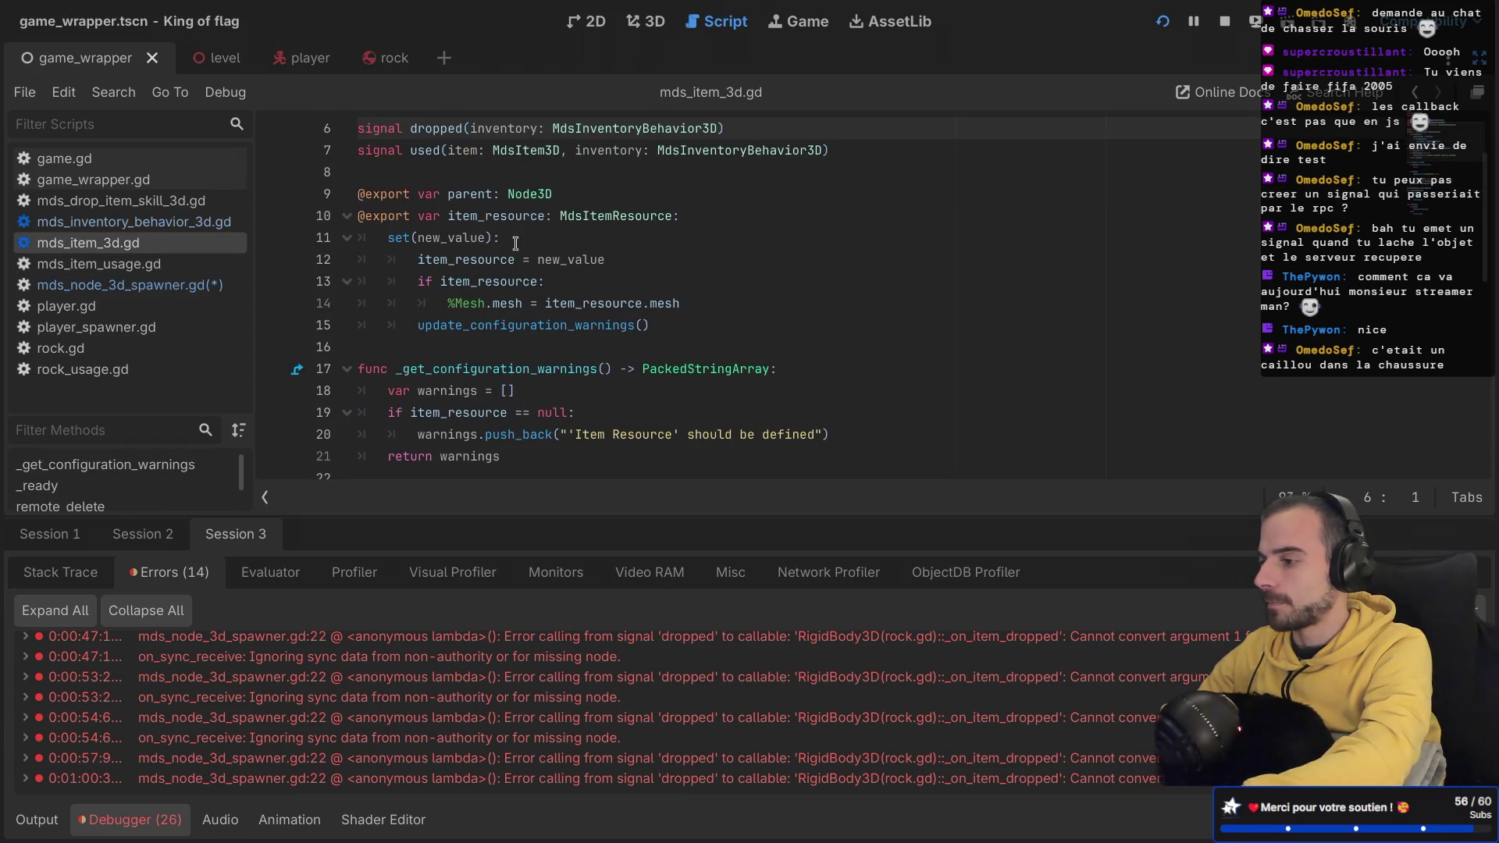
Step: Duplicate dropped as dropped_from_inventory(inventory), strip dropped's parameter, and save mds_item_3d.gd
{"action": "scroll", "coordinate": [515, 243], "scroll_direction": "down", "scroll_amount": 1}
{"action": "scroll", "coordinate": [515, 243], "scroll_direction": "up", "scroll_amount": 3}
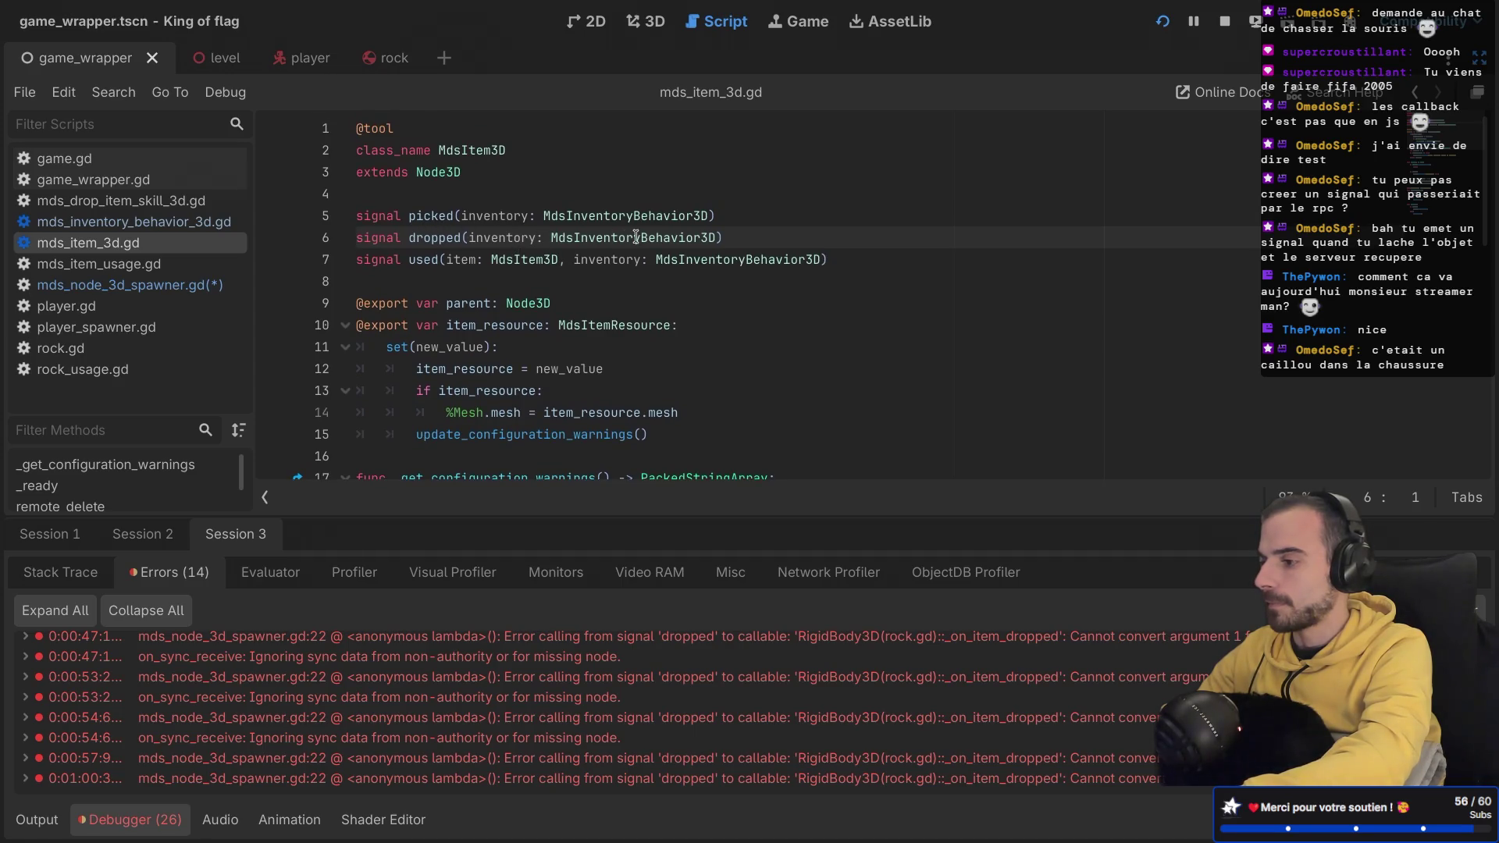
{"action": "left_click_drag", "start_coordinate": [732, 237], "coordinate": [736, 219]}
{"action": "key", "text": "ctrl+shift+d"}
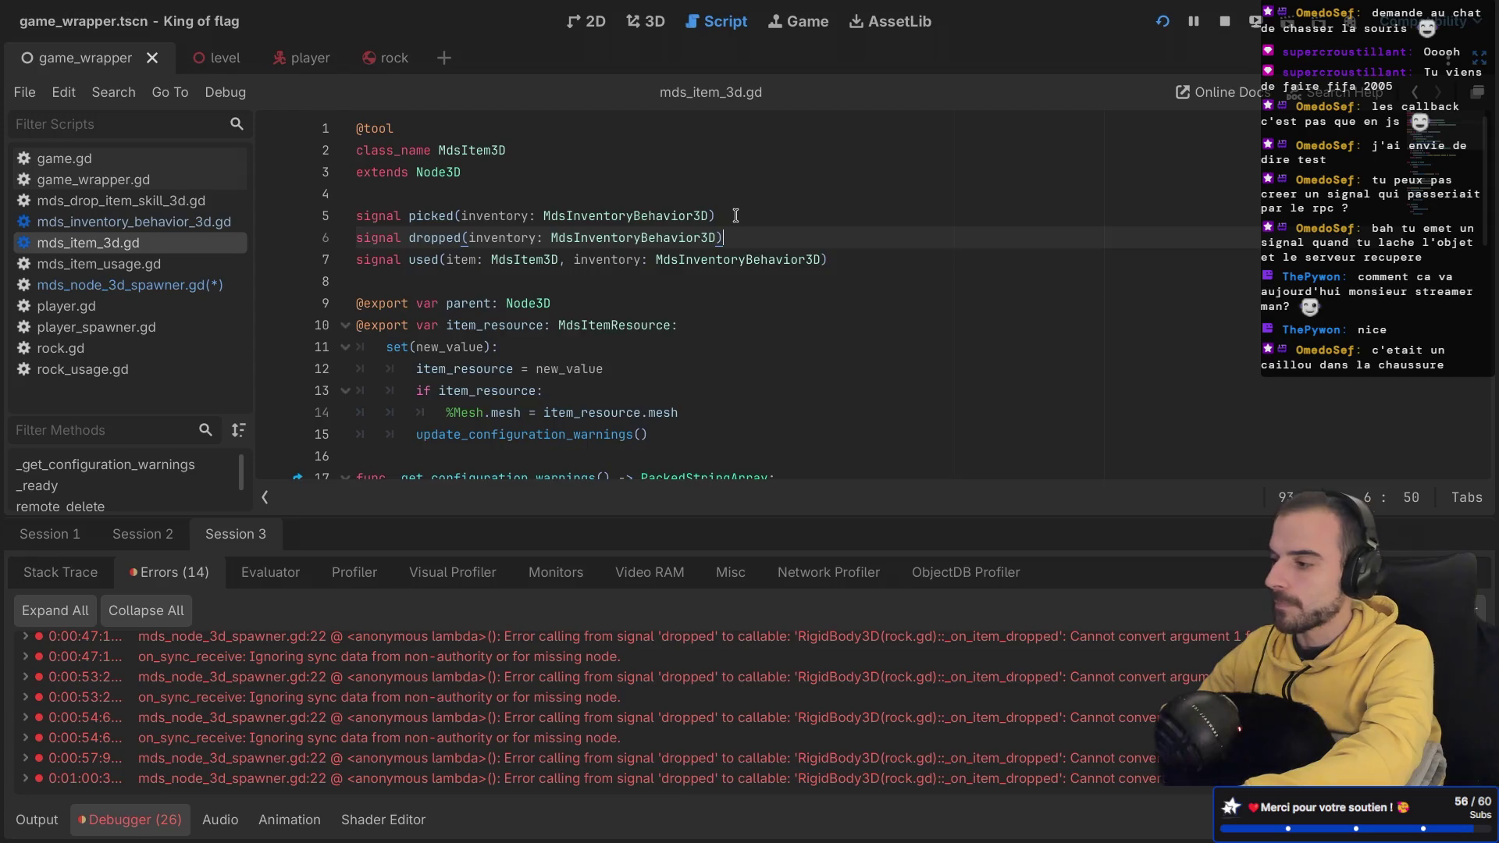
{"action": "left_click", "coordinate": [463, 262]}
{"action": "type", "text": "_from_"}
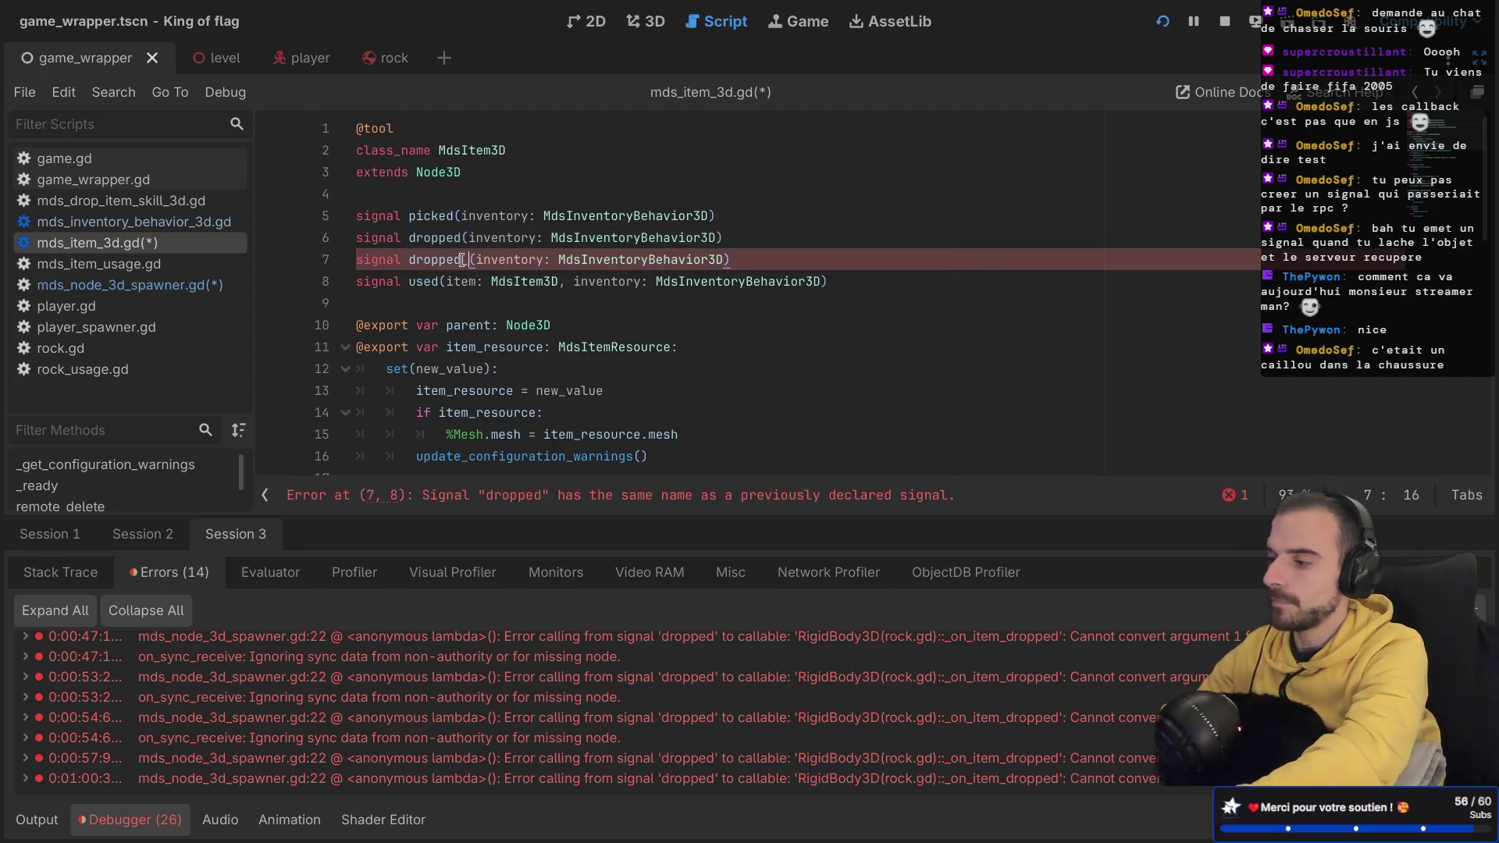
{"action": "type", "text": "inventory"}
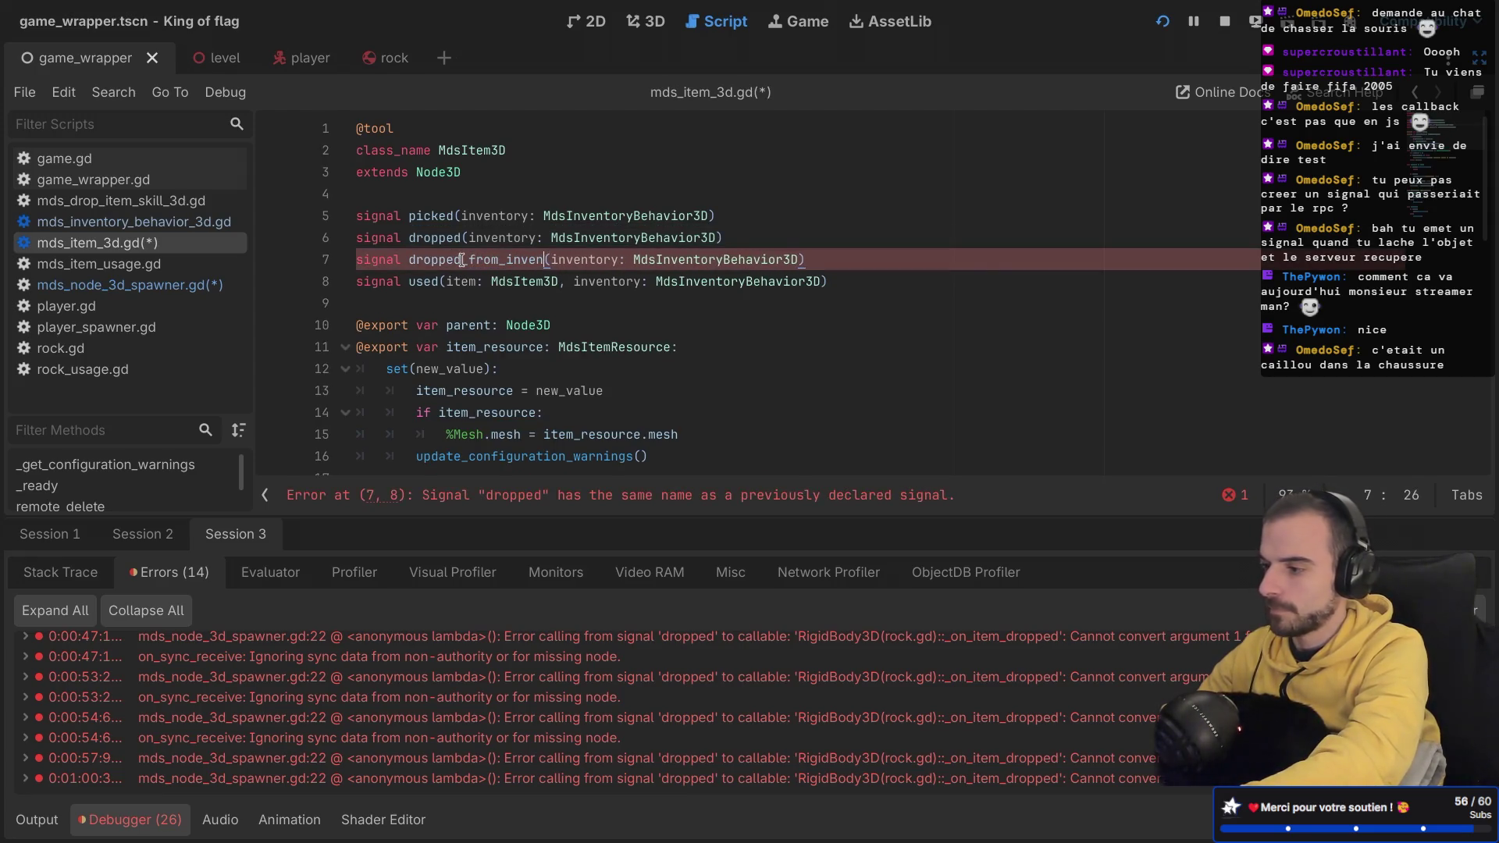
{"action": "left_click_drag", "start_coordinate": [472, 238], "coordinate": [714, 236]}
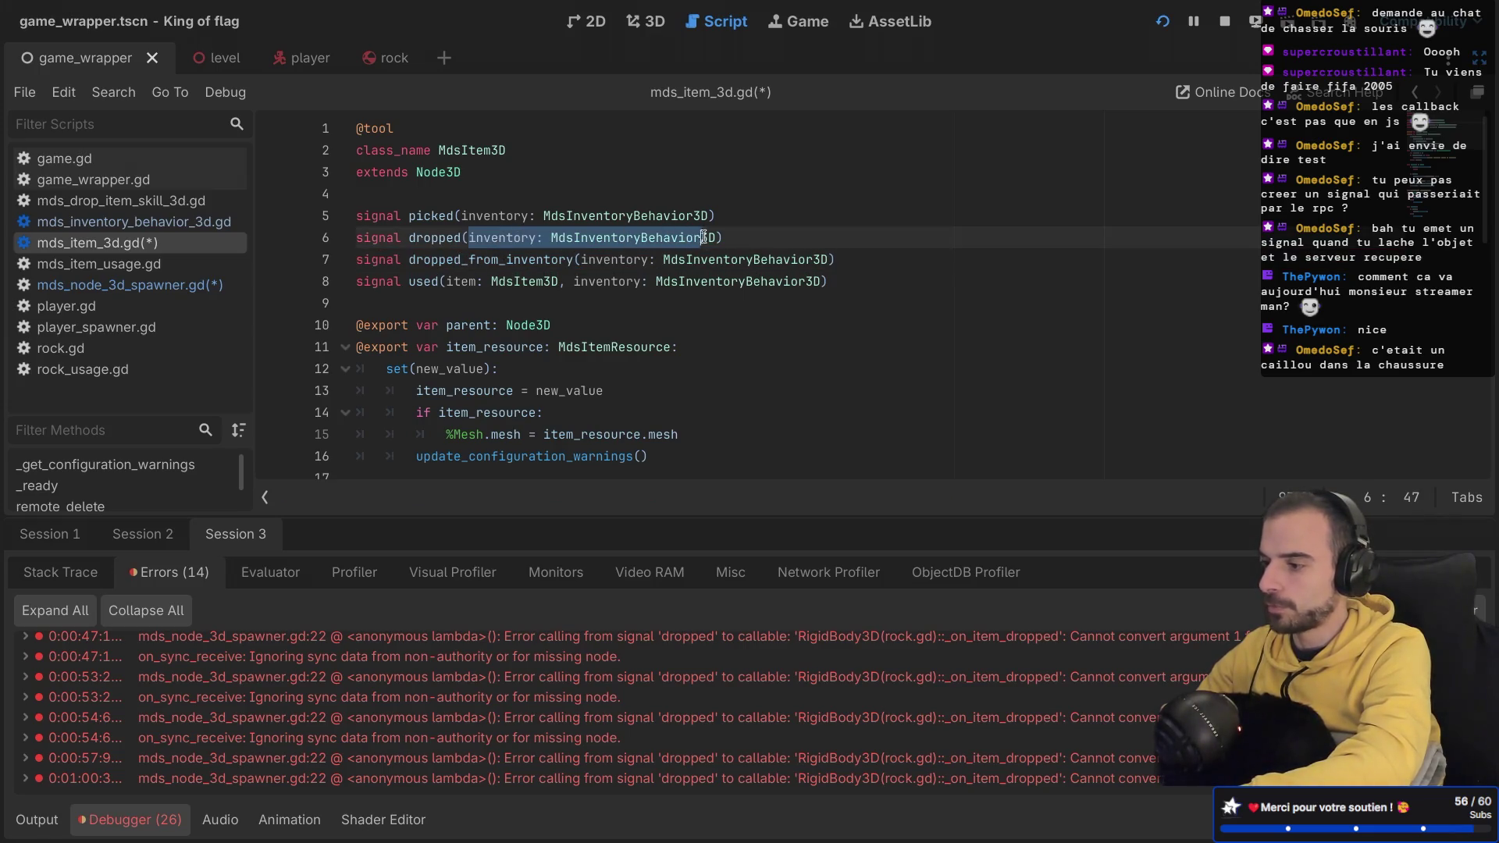
{"action": "key", "text": "BackSpace"}
{"action": "key", "text": "ctrl+s"}
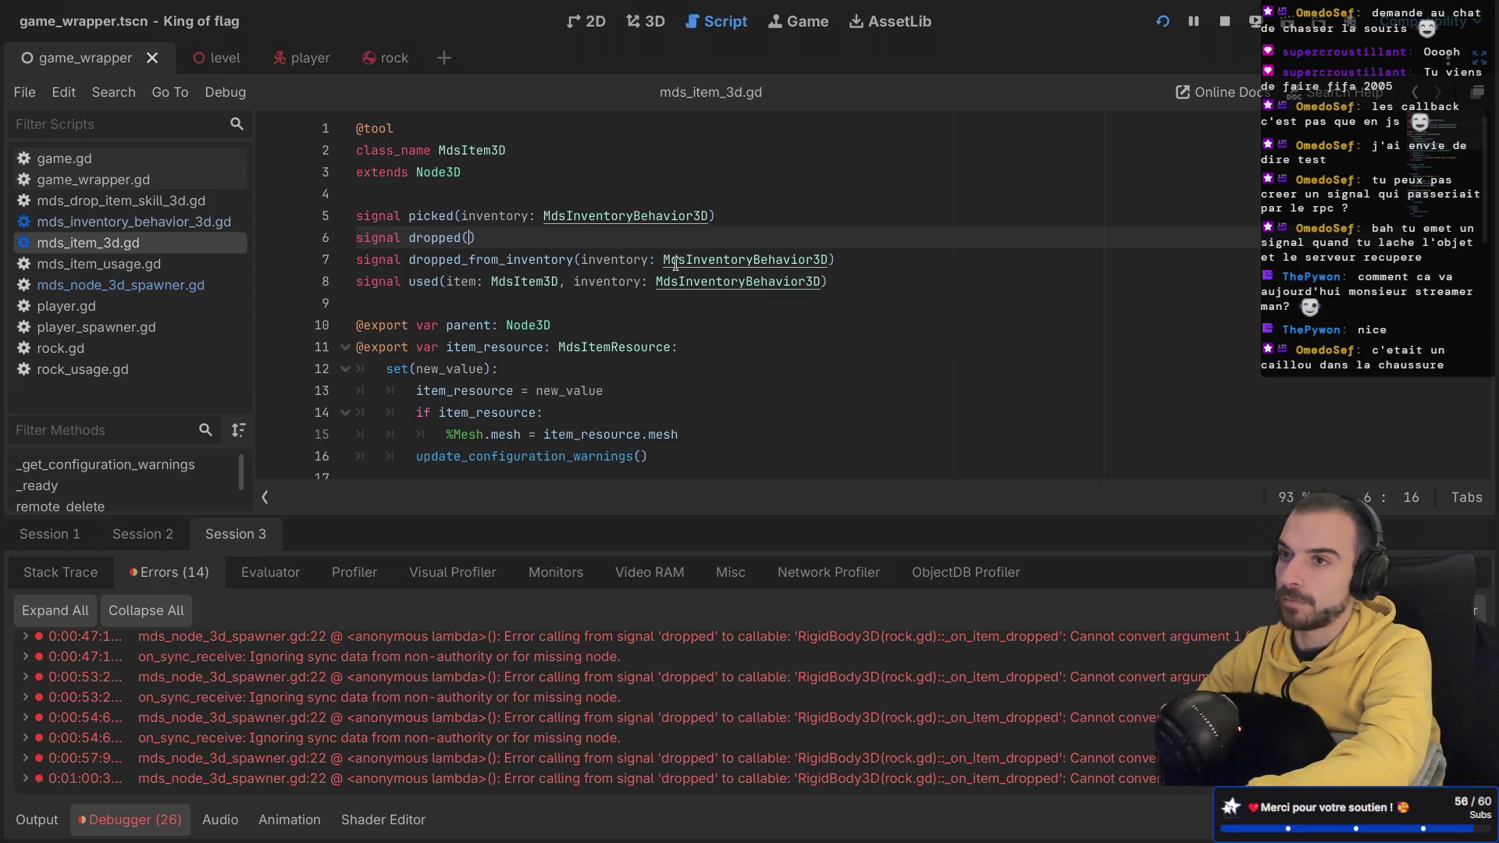
{"action": "key", "text": "alt+Left"}
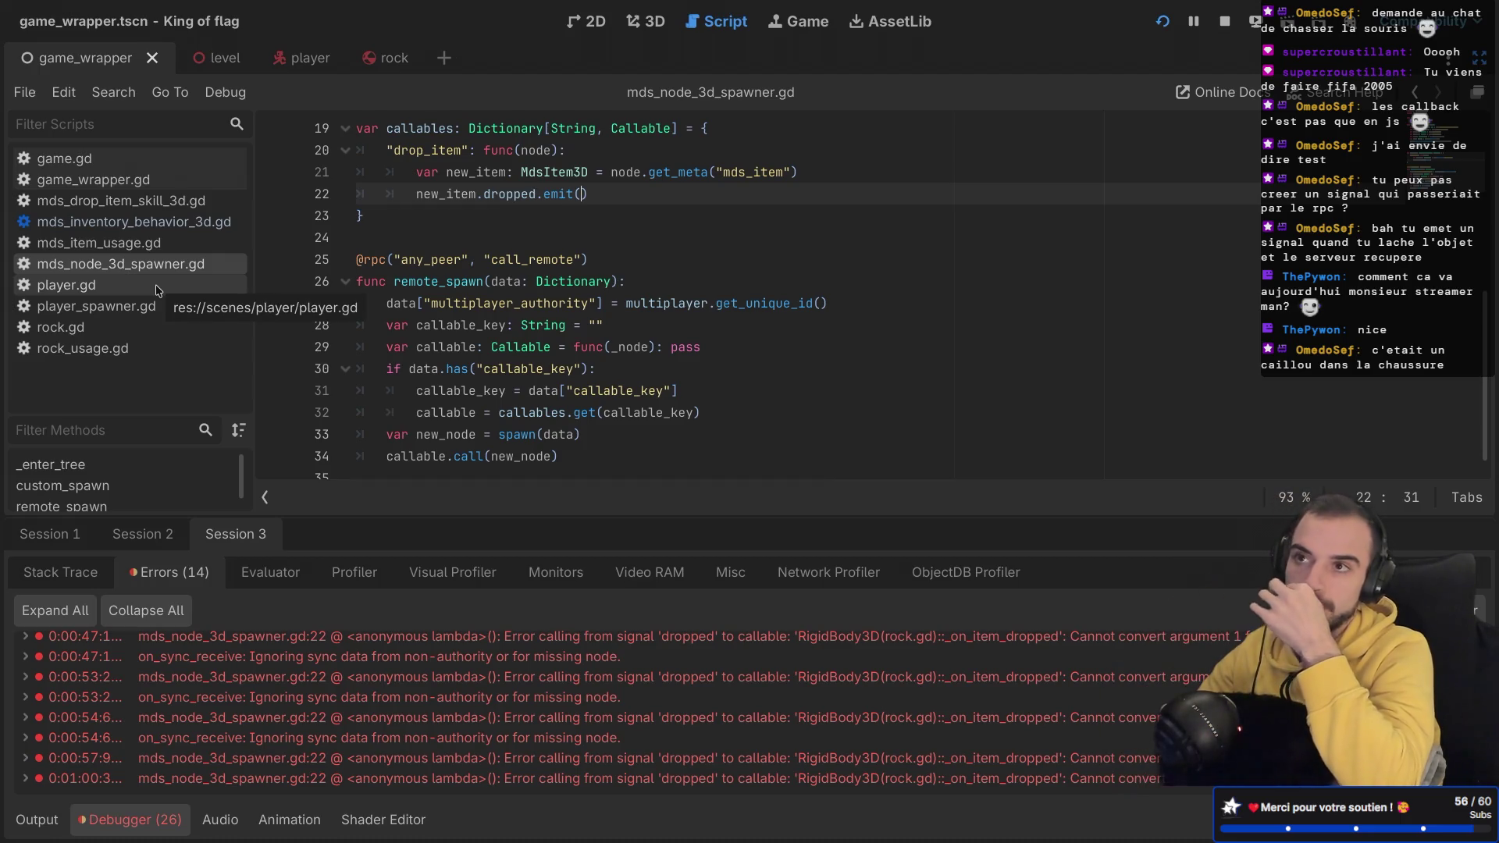
Step: Duplicate the drop_item emit line into new_item.dropped.emit() and a dropped_from_inventory emit, then save
{"action": "left_click", "coordinate": [144, 223]}
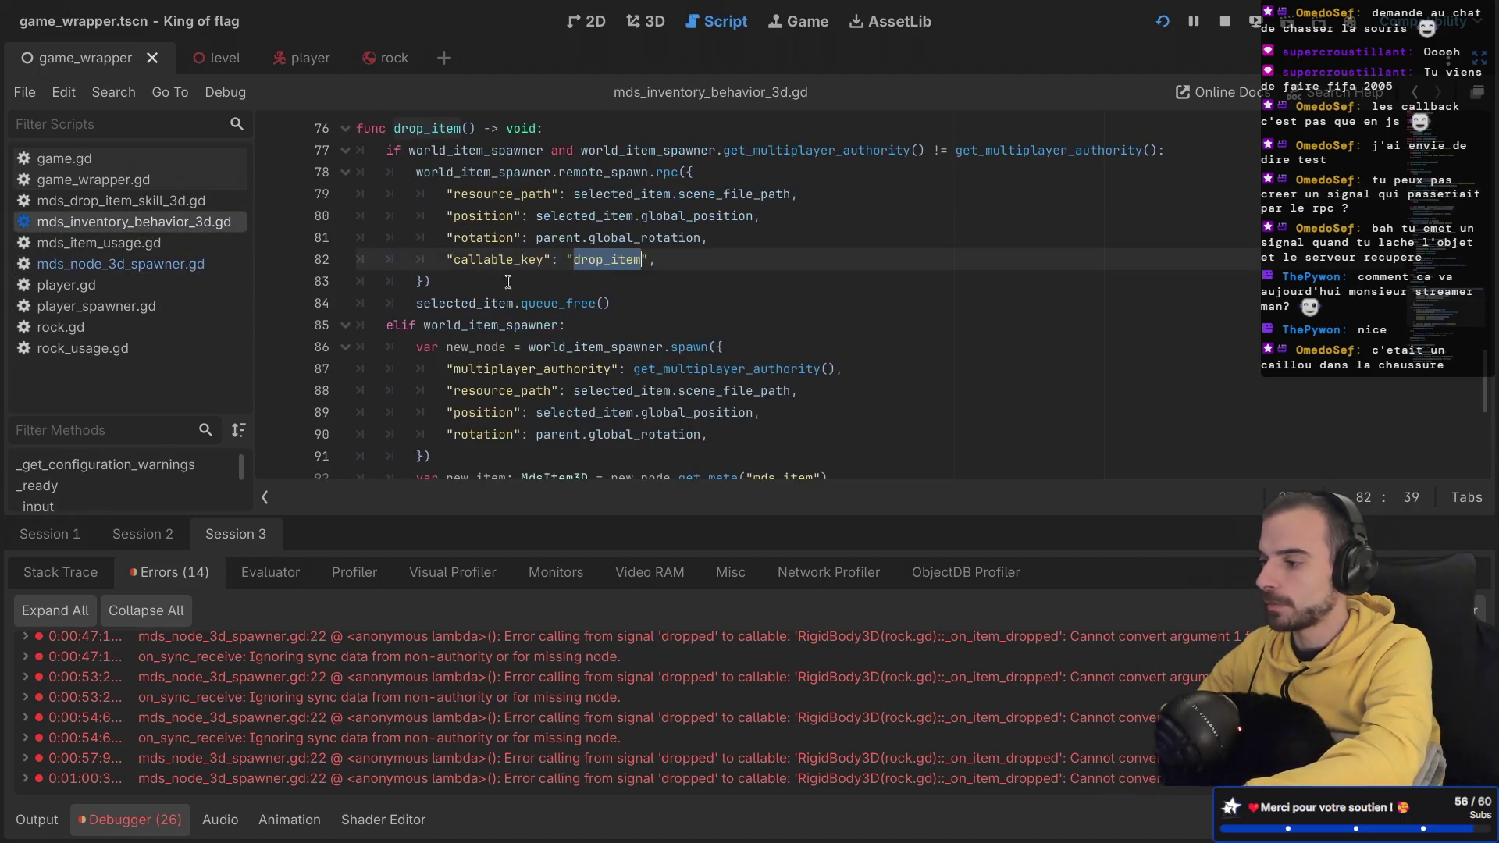
{"action": "scroll", "coordinate": [534, 307], "scroll_direction": "down", "scroll_amount": 2}
{"action": "left_click", "coordinate": [479, 353]}
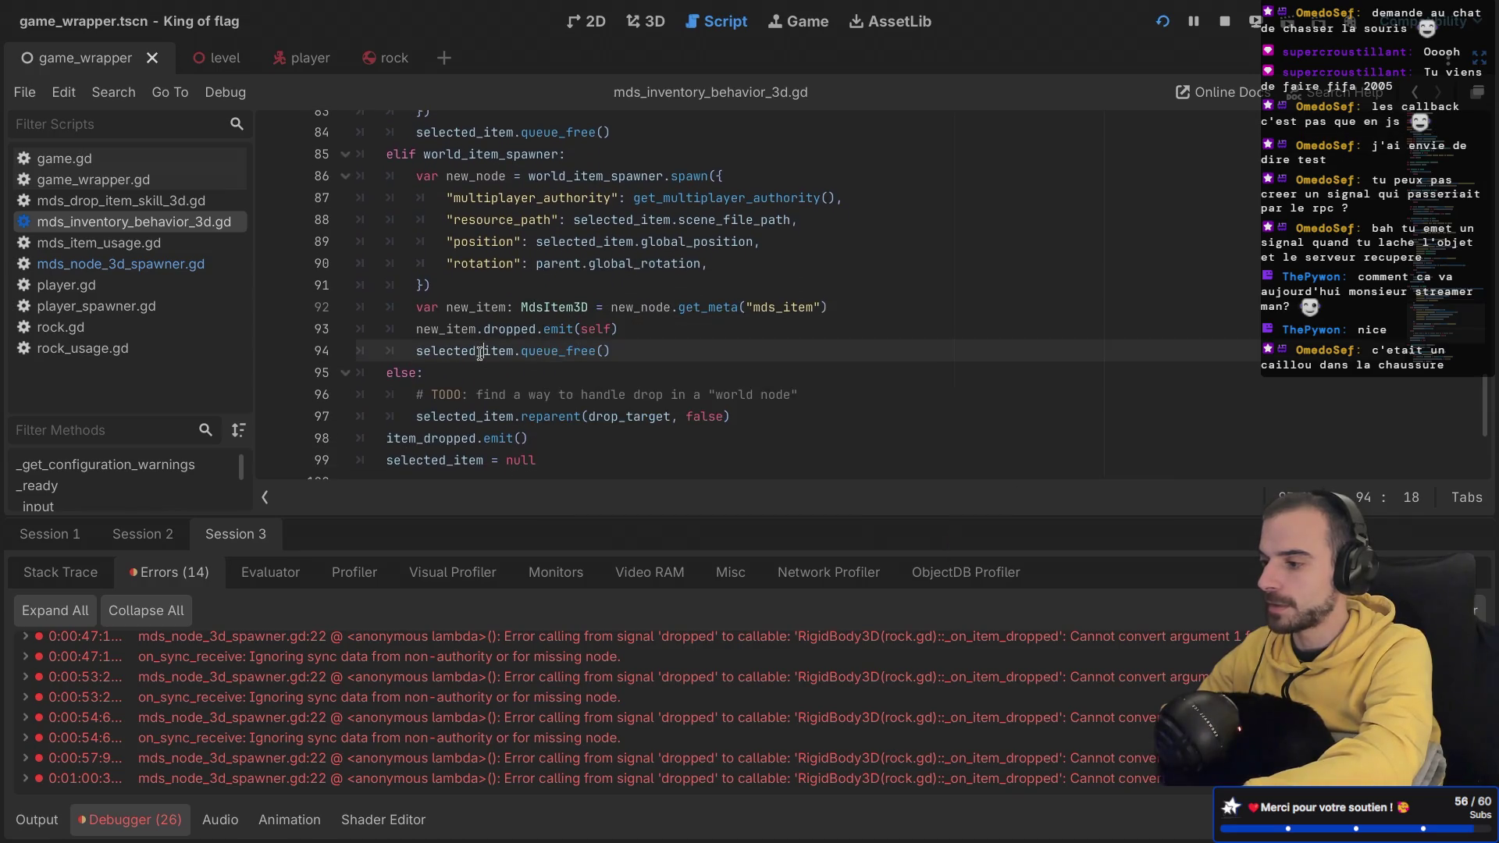
{"action": "left_click", "coordinate": [593, 330]}
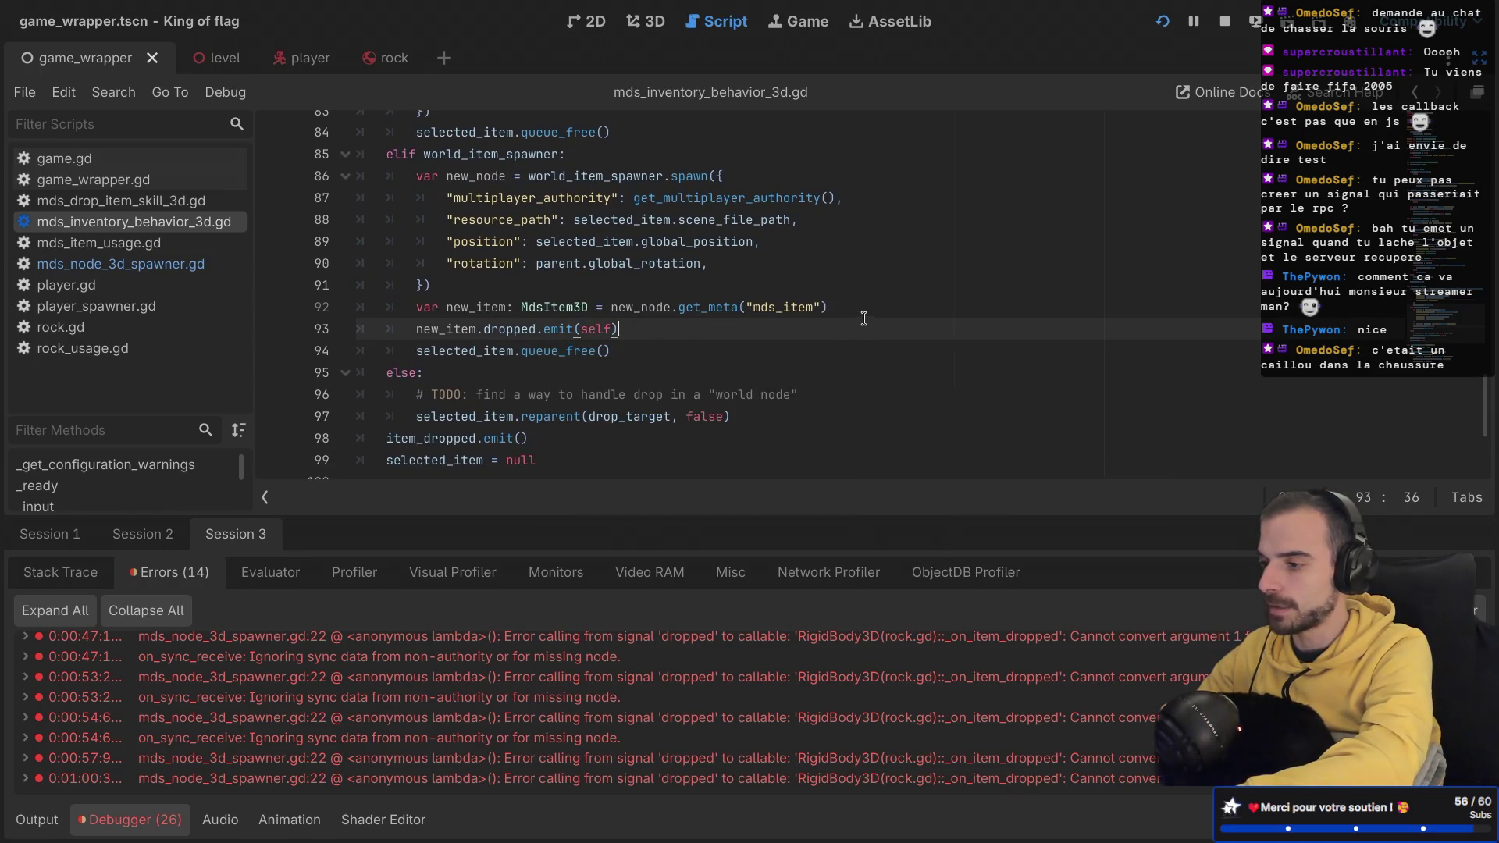
{"action": "left_click_drag", "start_coordinate": [863, 318], "coordinate": [864, 310]}
{"action": "key", "text": "ctrl+shift+d"}
{"action": "double_click", "coordinate": [595, 329]}
{"action": "key", "text": "BackSpace"}
{"action": "left_click", "coordinate": [540, 346]}
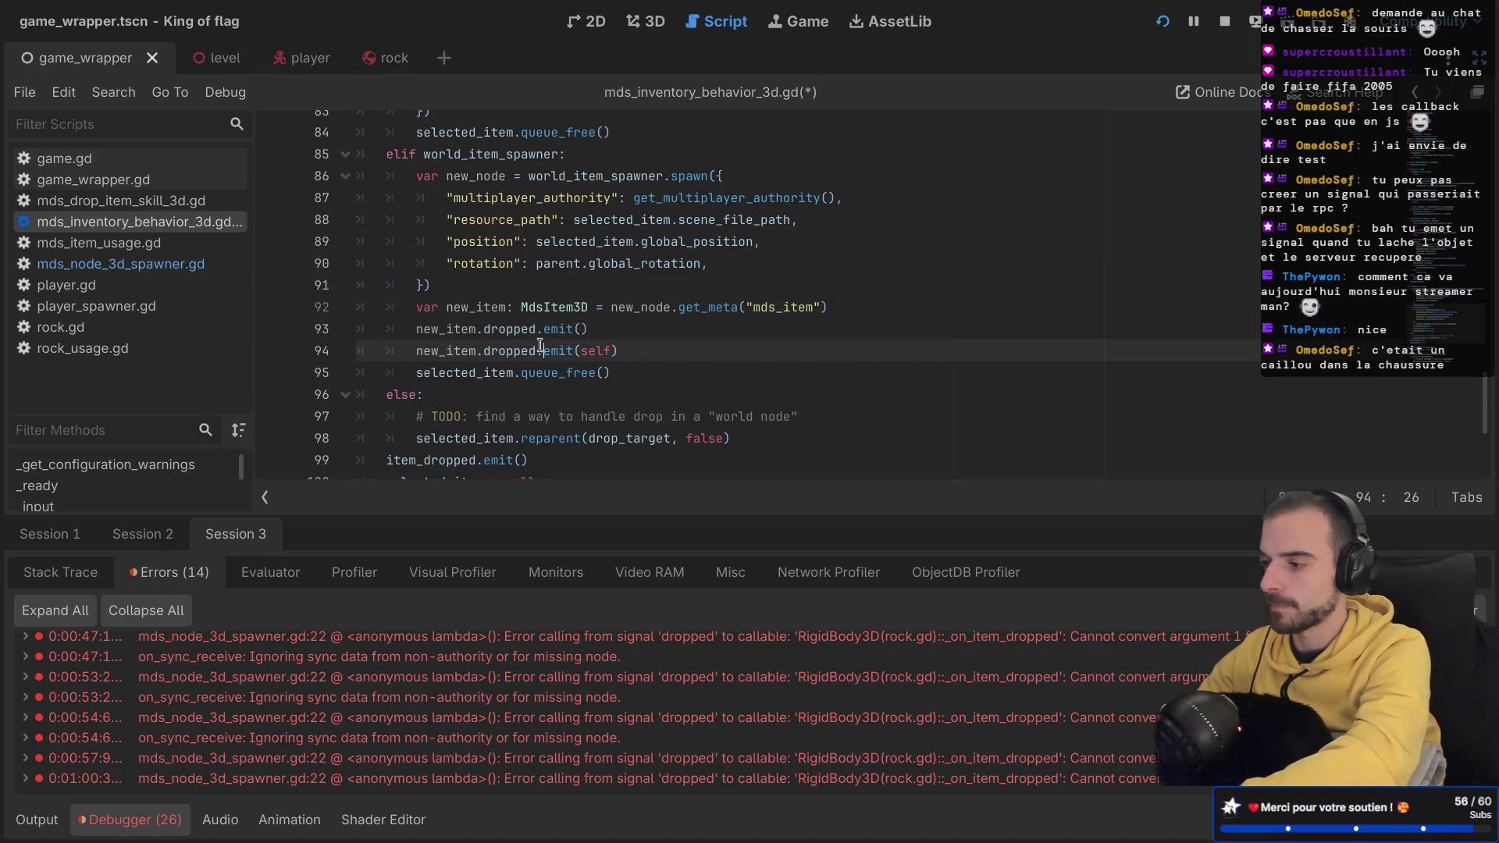
{"action": "type", "text": "_from_inventory\\"}
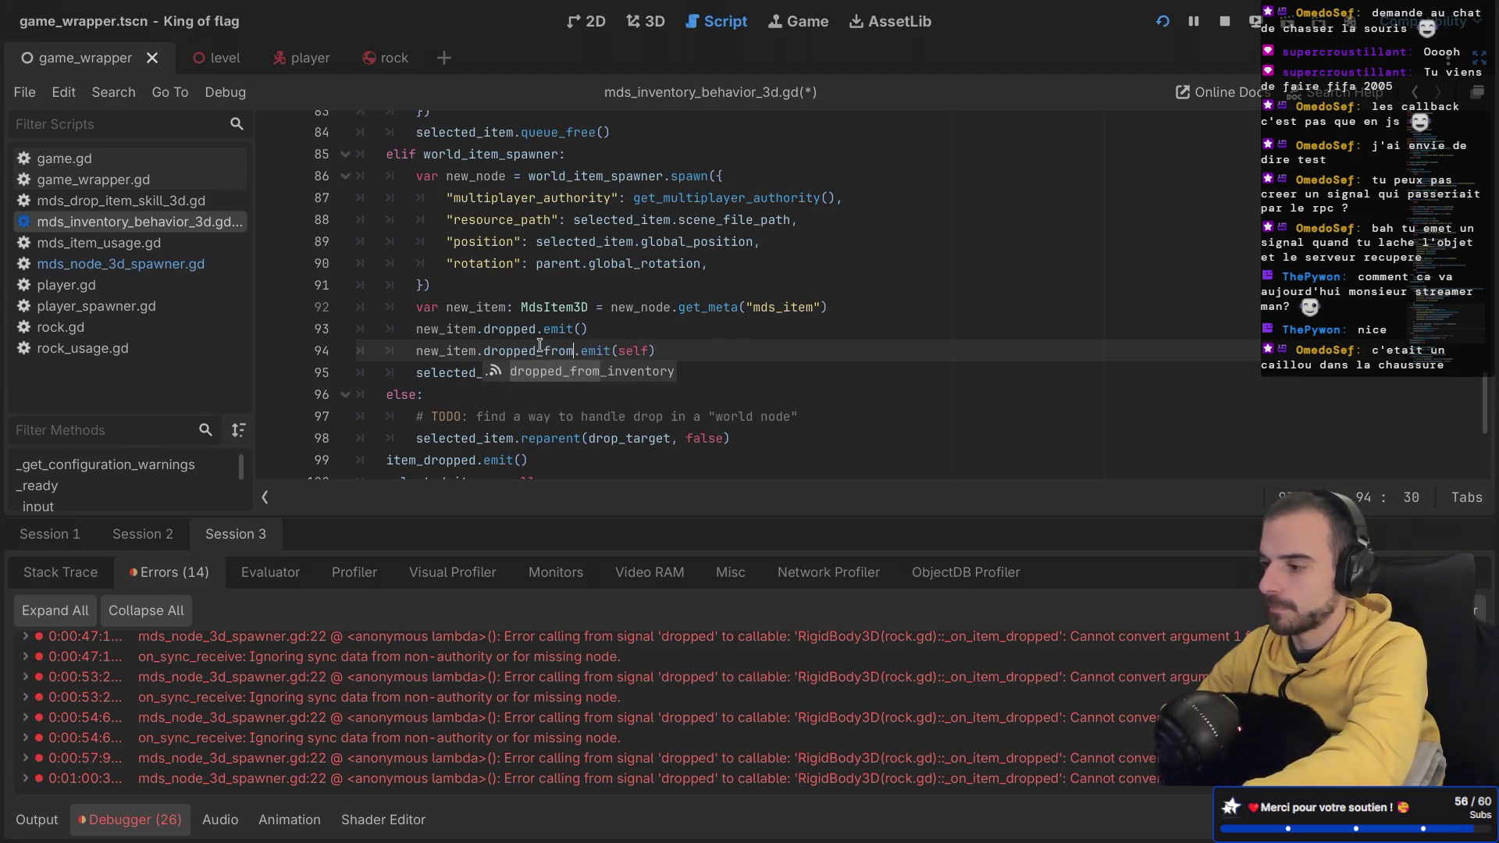
{"action": "key", "text": "BackSpace"}
{"action": "key", "text": "ctrl+s"}
Step: Delete the dropped_from_inventory emit line so only new_item.dropped.emit() remains, and relaunch the game
{"action": "left_click", "coordinate": [579, 329]}
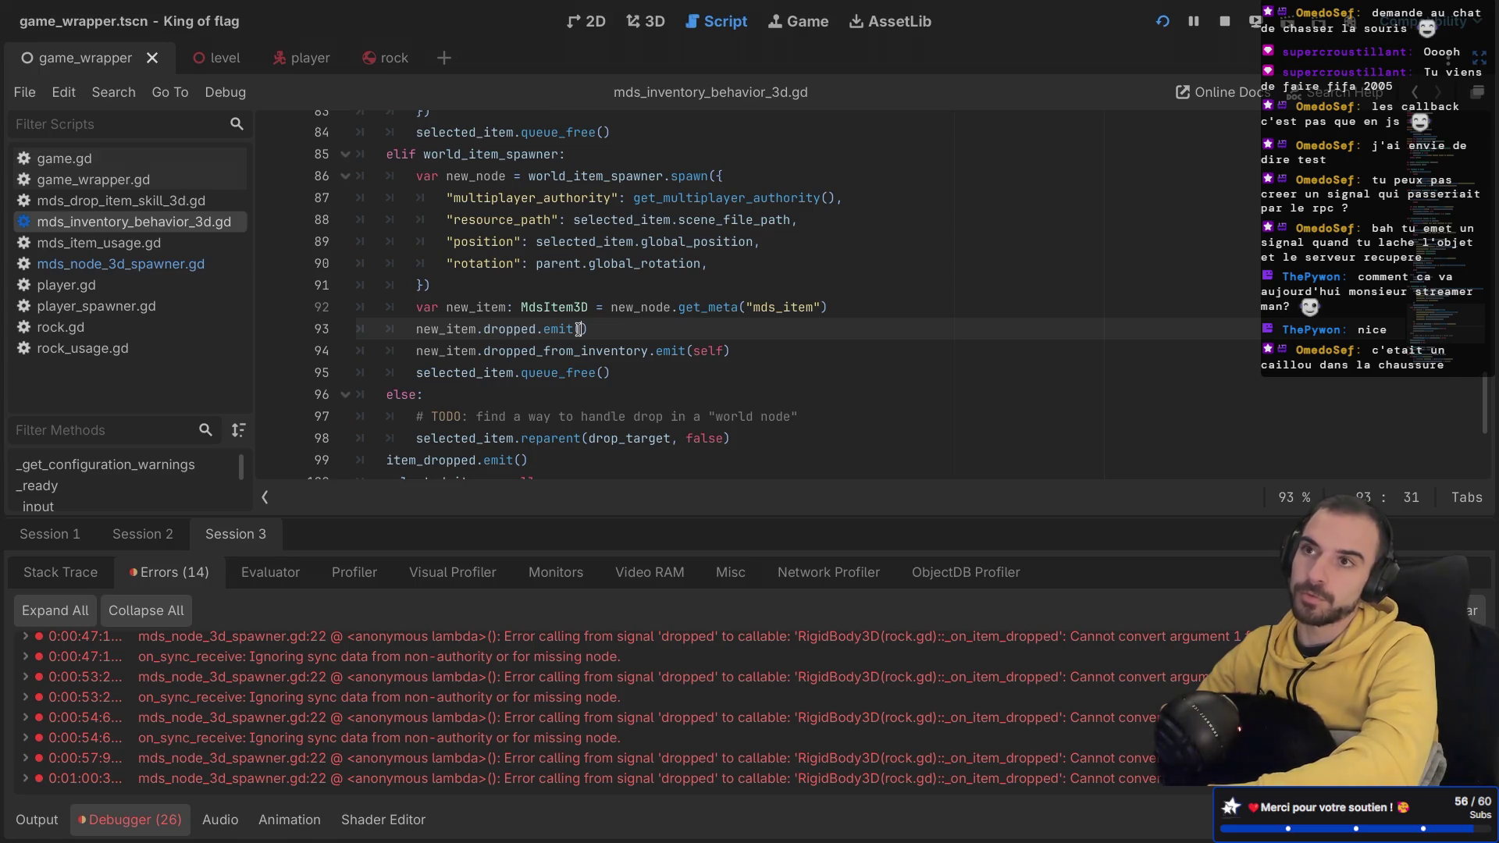
{"action": "left_click_drag", "start_coordinate": [754, 352], "coordinate": [757, 338]}
{"action": "key", "text": "Return"}
{"action": "key", "text": "Return"}
{"action": "key", "text": "Return"}
{"action": "key", "text": "BackSpace"}
{"action": "key", "text": "BackSpace"}
{"action": "key", "text": "BackSpace"}
{"action": "key", "text": "BackSpace"}
{"action": "key", "text": "BackSpace"}
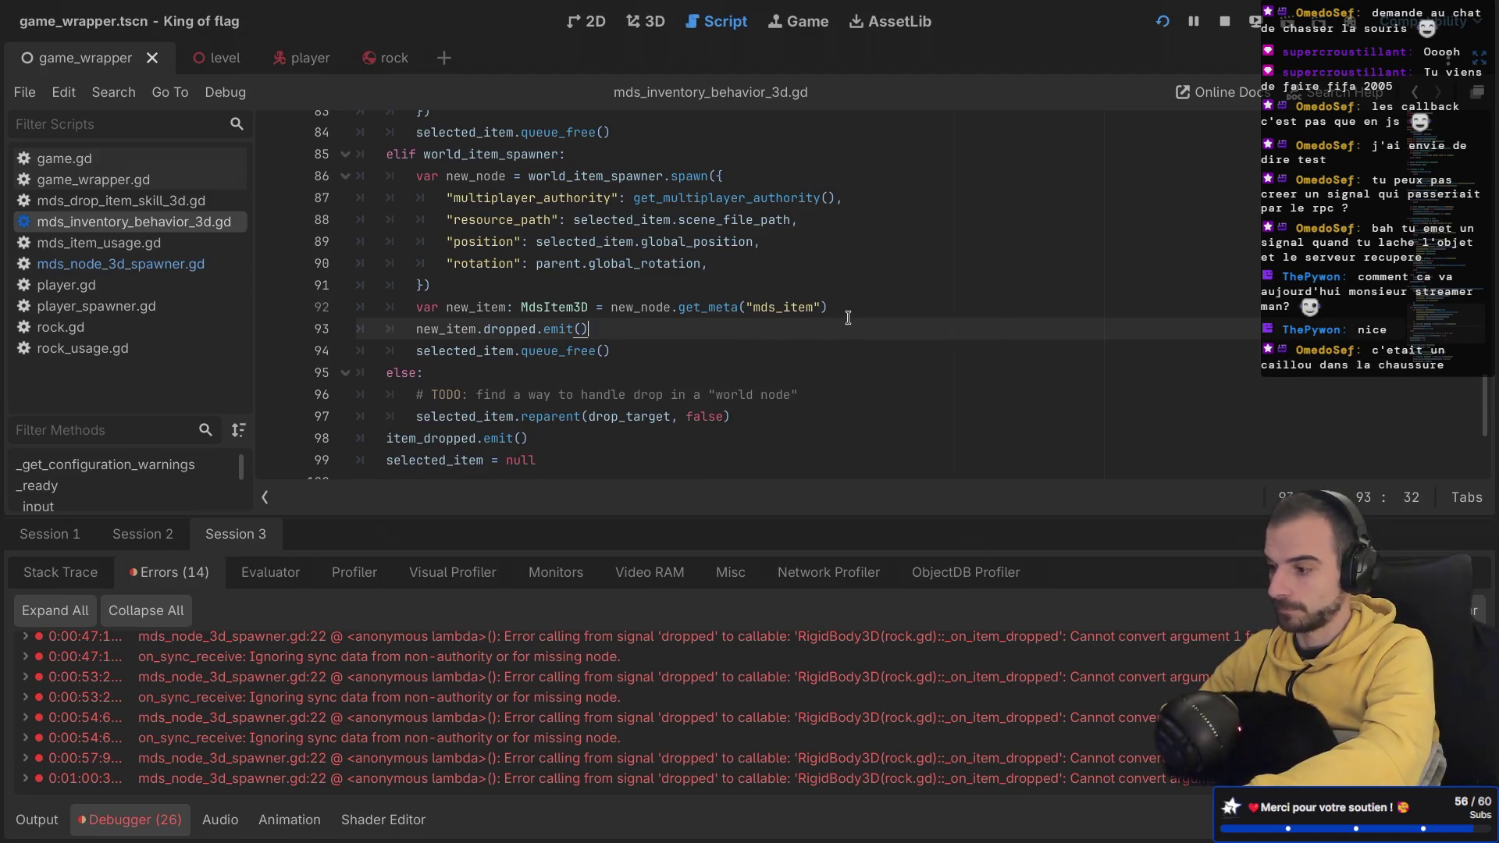
{"action": "left_click", "coordinate": [1163, 24]}
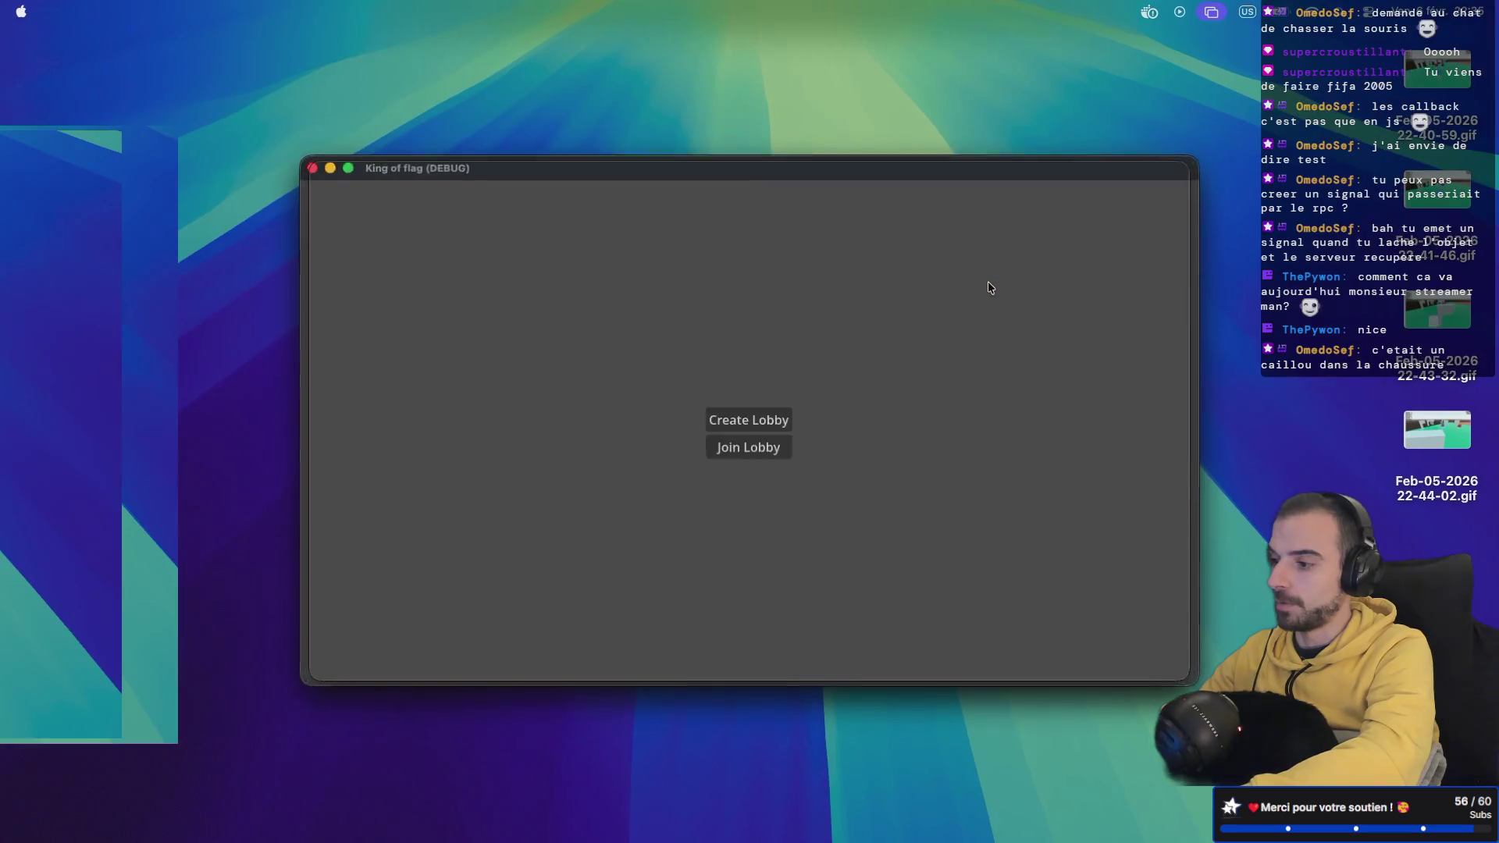
Step: Create a lobby, join it from the second game instance, and start the match from the host
{"action": "left_click", "coordinate": [763, 414]}
{"action": "left_click_drag", "start_coordinate": [740, 167], "coordinate": [1025, 354]}
{"action": "left_click", "coordinate": [849, 261]}
{"action": "left_click", "coordinate": [763, 448]}
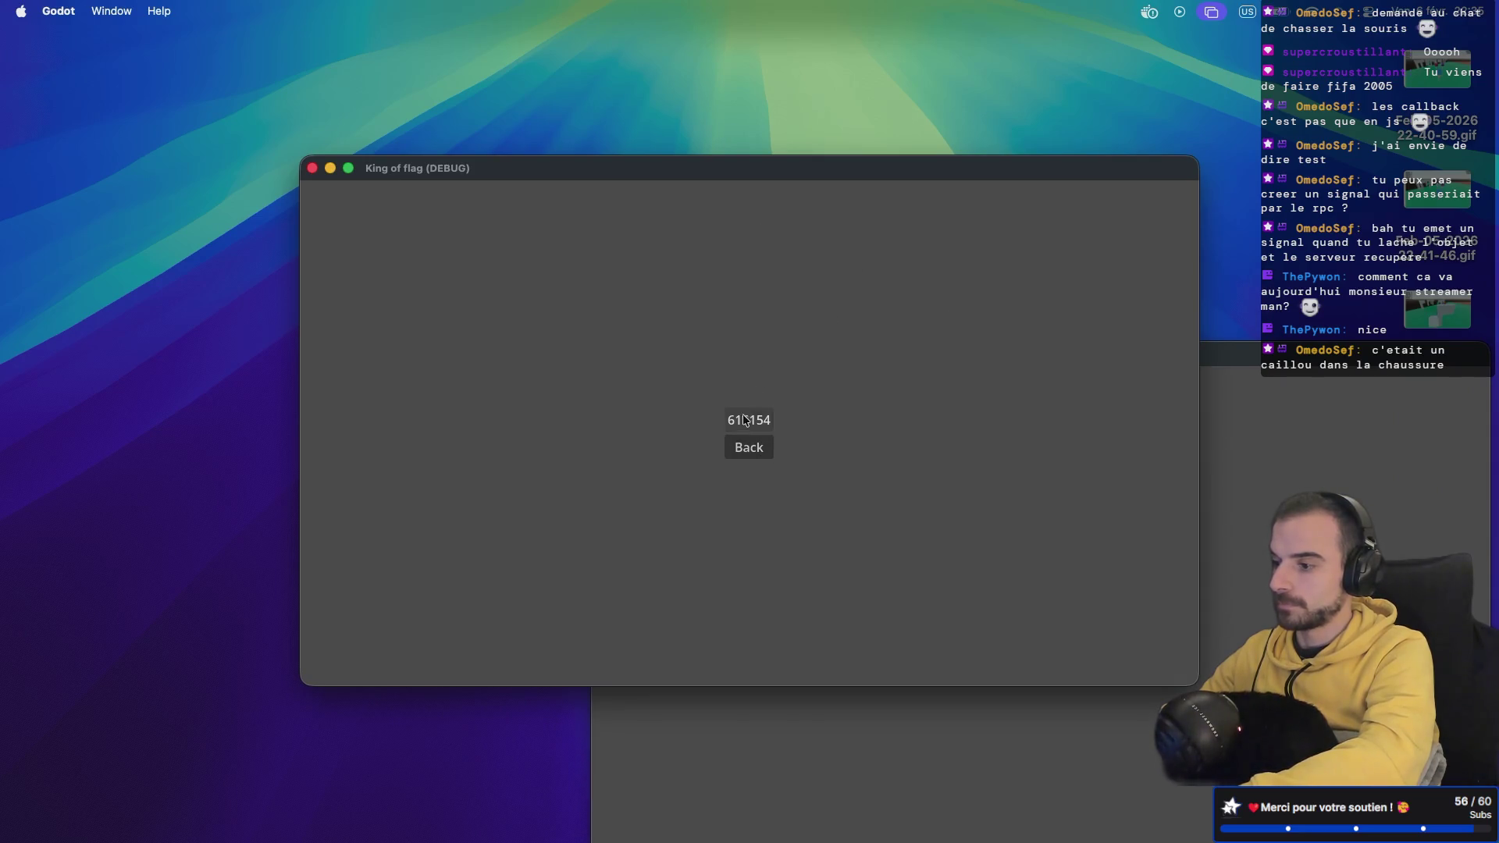
{"action": "mouse_move", "coordinate": [779, 174]}
{"action": "left_mouse_down"}
{"action": "mouse_move", "coordinate": [522, 102]}
{"action": "mouse_move", "coordinate": [492, 46]}
{"action": "left_mouse_up"}
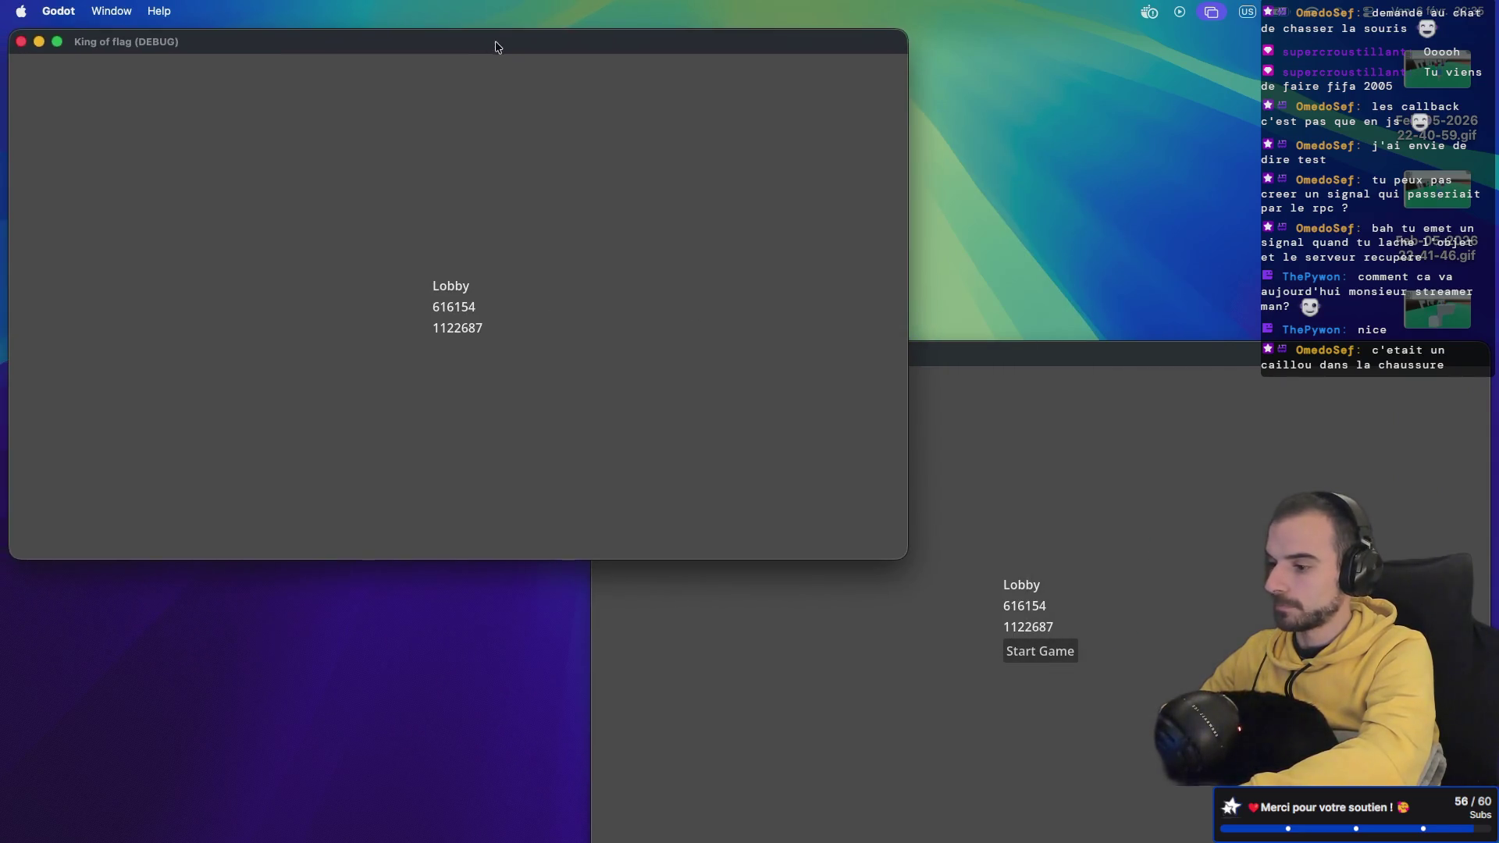
{"action": "left_click", "coordinate": [1032, 653]}
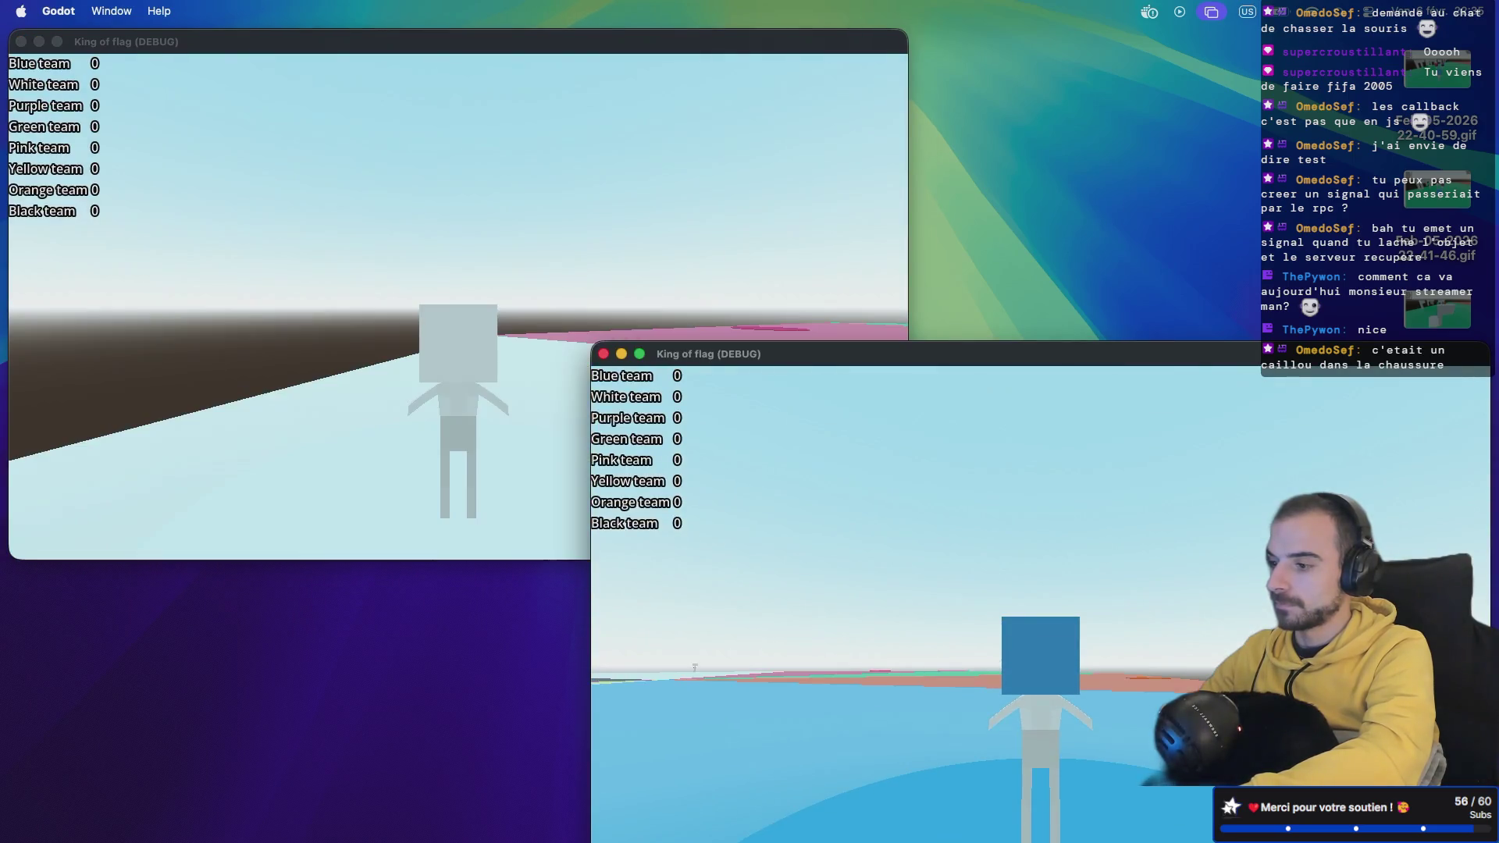
Step: Walk one player toward the rocks and flag, then return to the script editor
{"action": "key", "text": "super+Tab"}
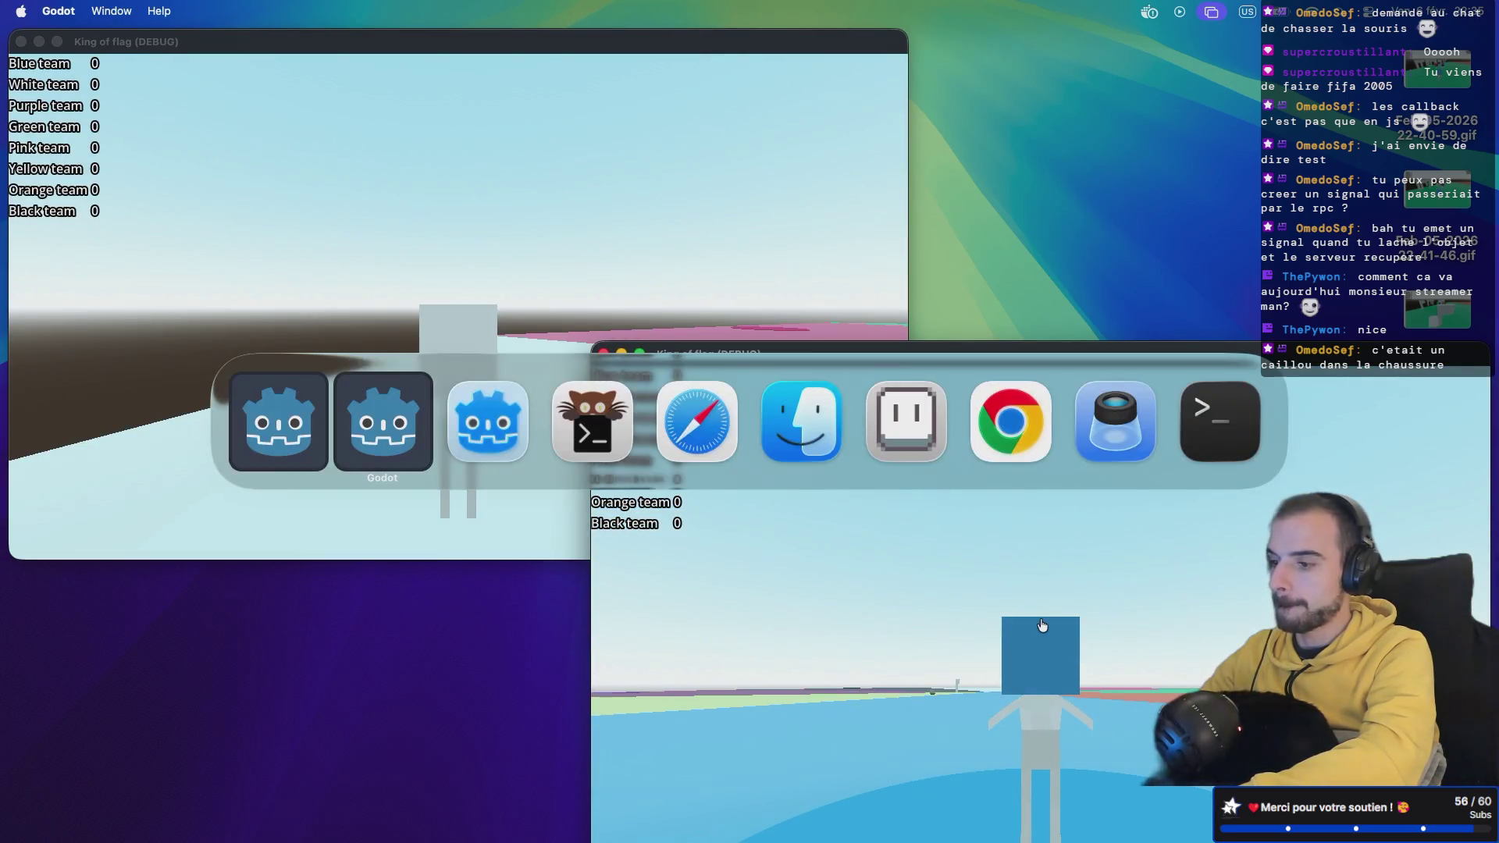
{"action": "left_click", "coordinate": [789, 476]}
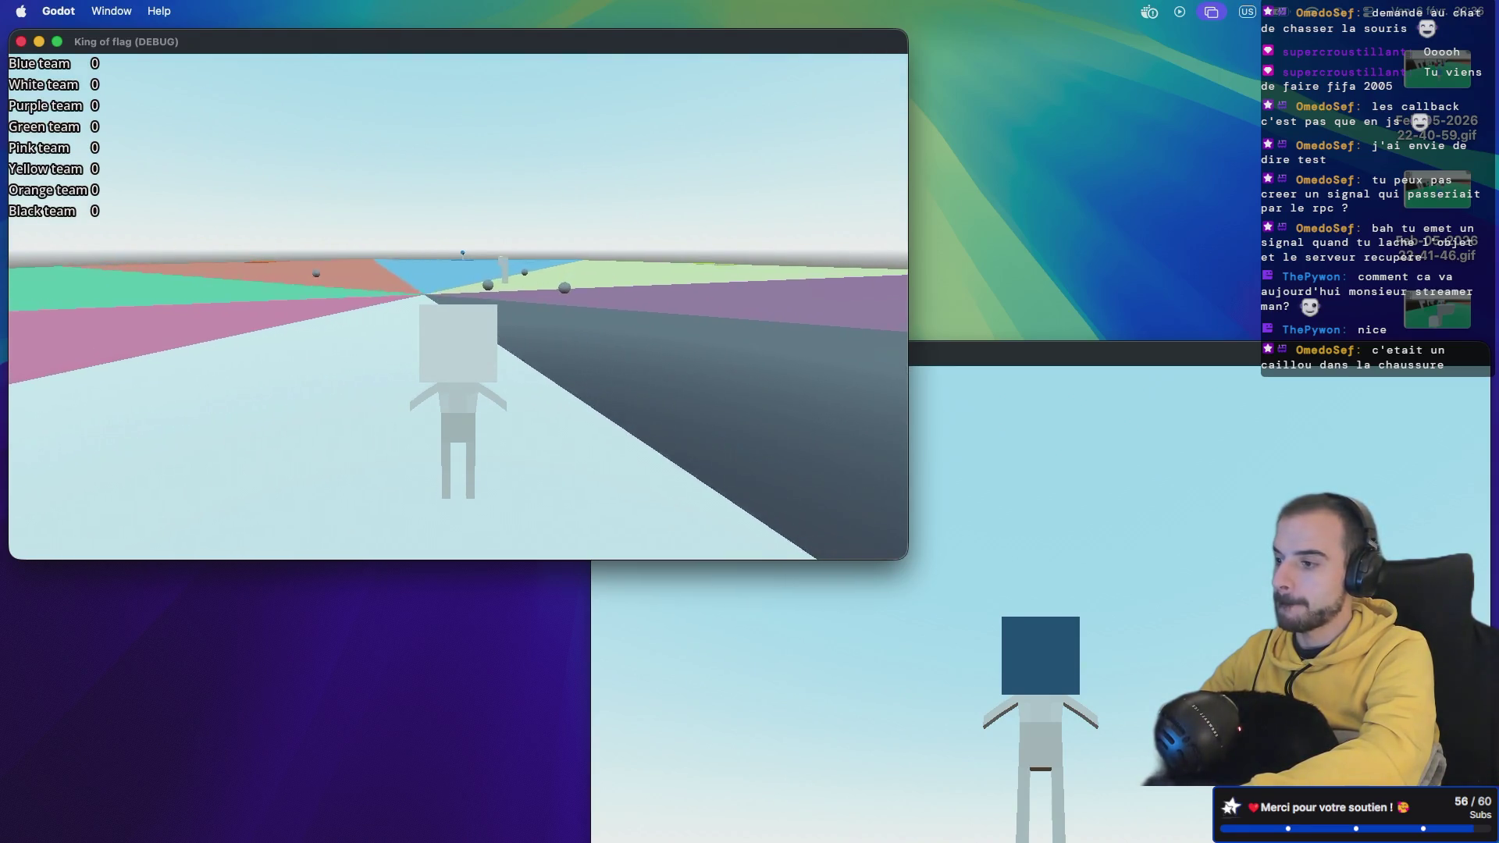
{"action": "key", "text": "w"}
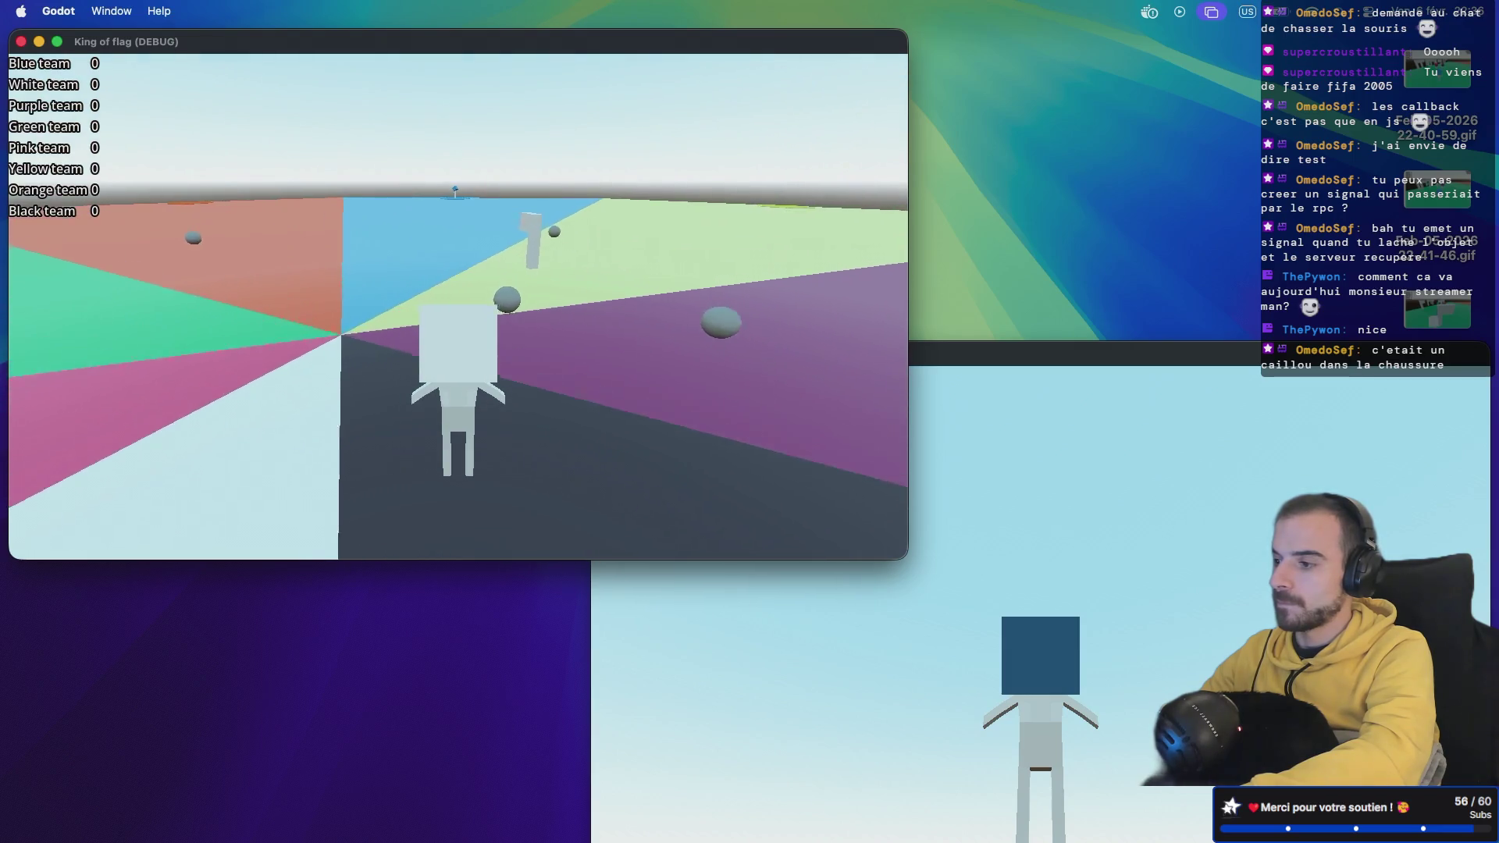
{"action": "key", "text": "w"}
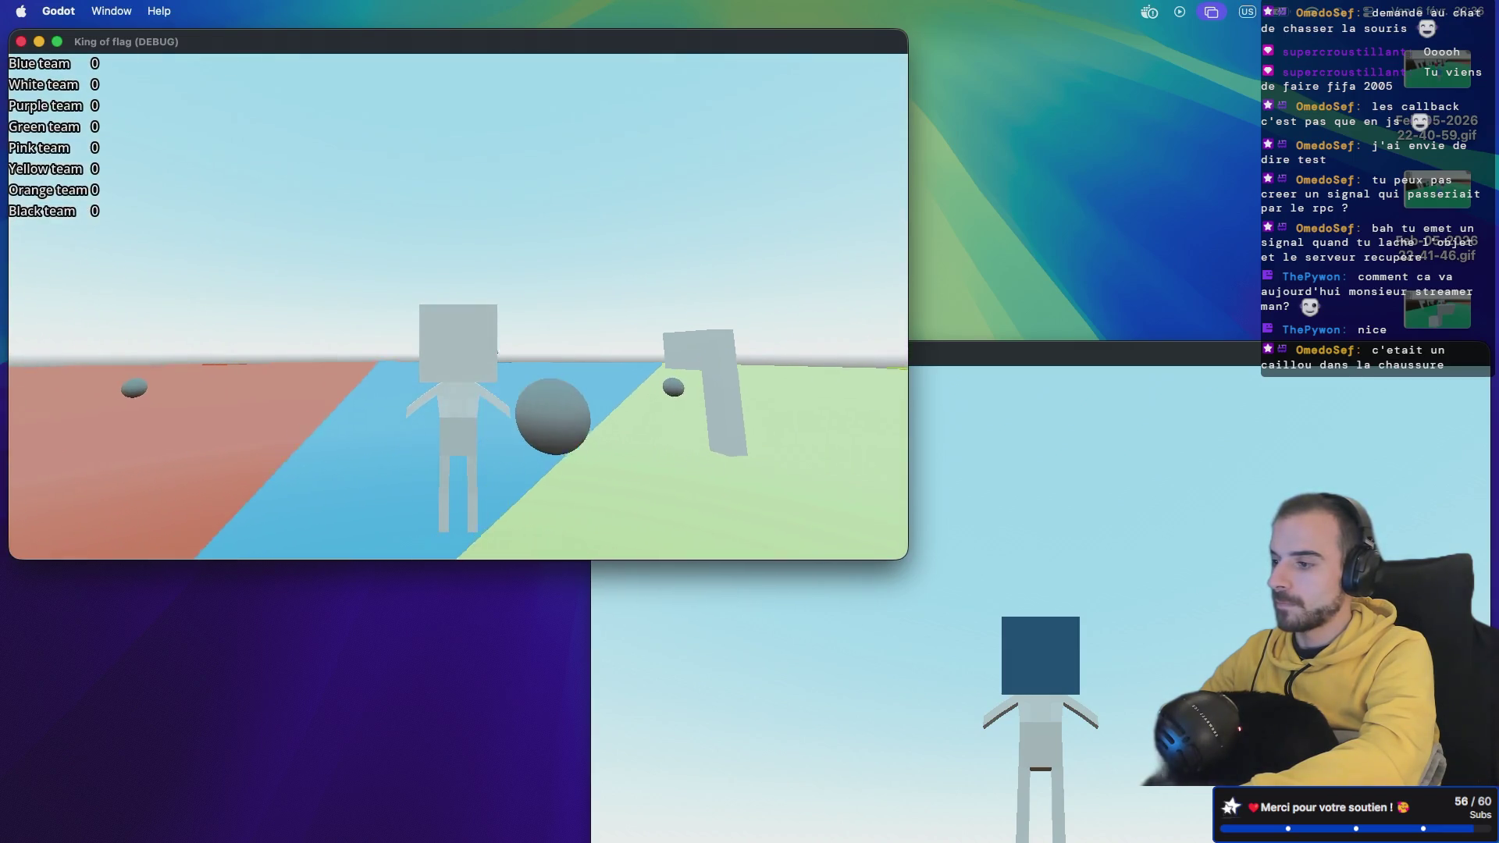
{"action": "key", "text": "w"}
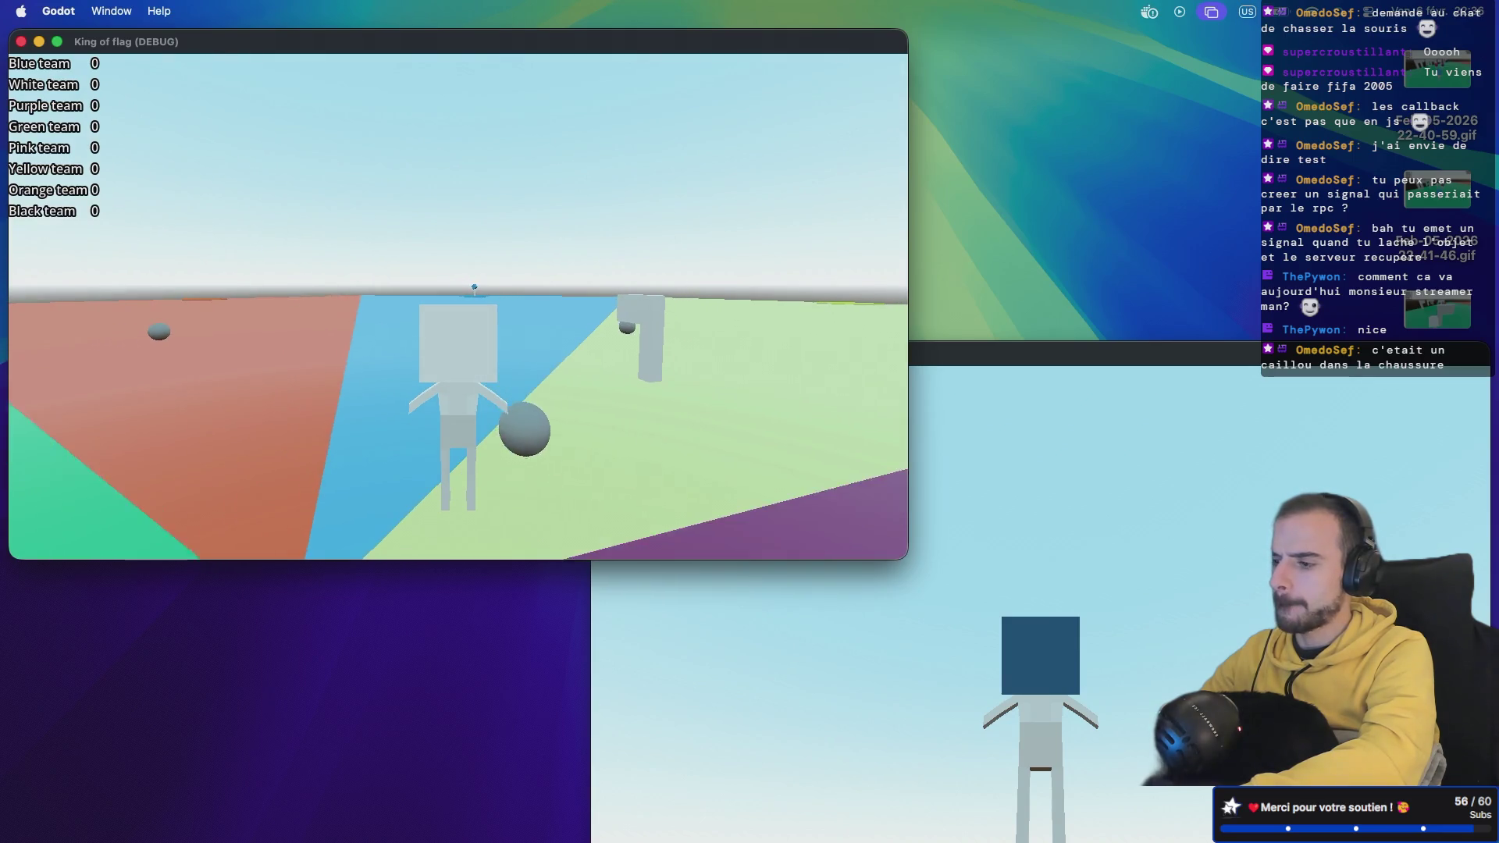
{"action": "key", "text": "ctrl+Right"}
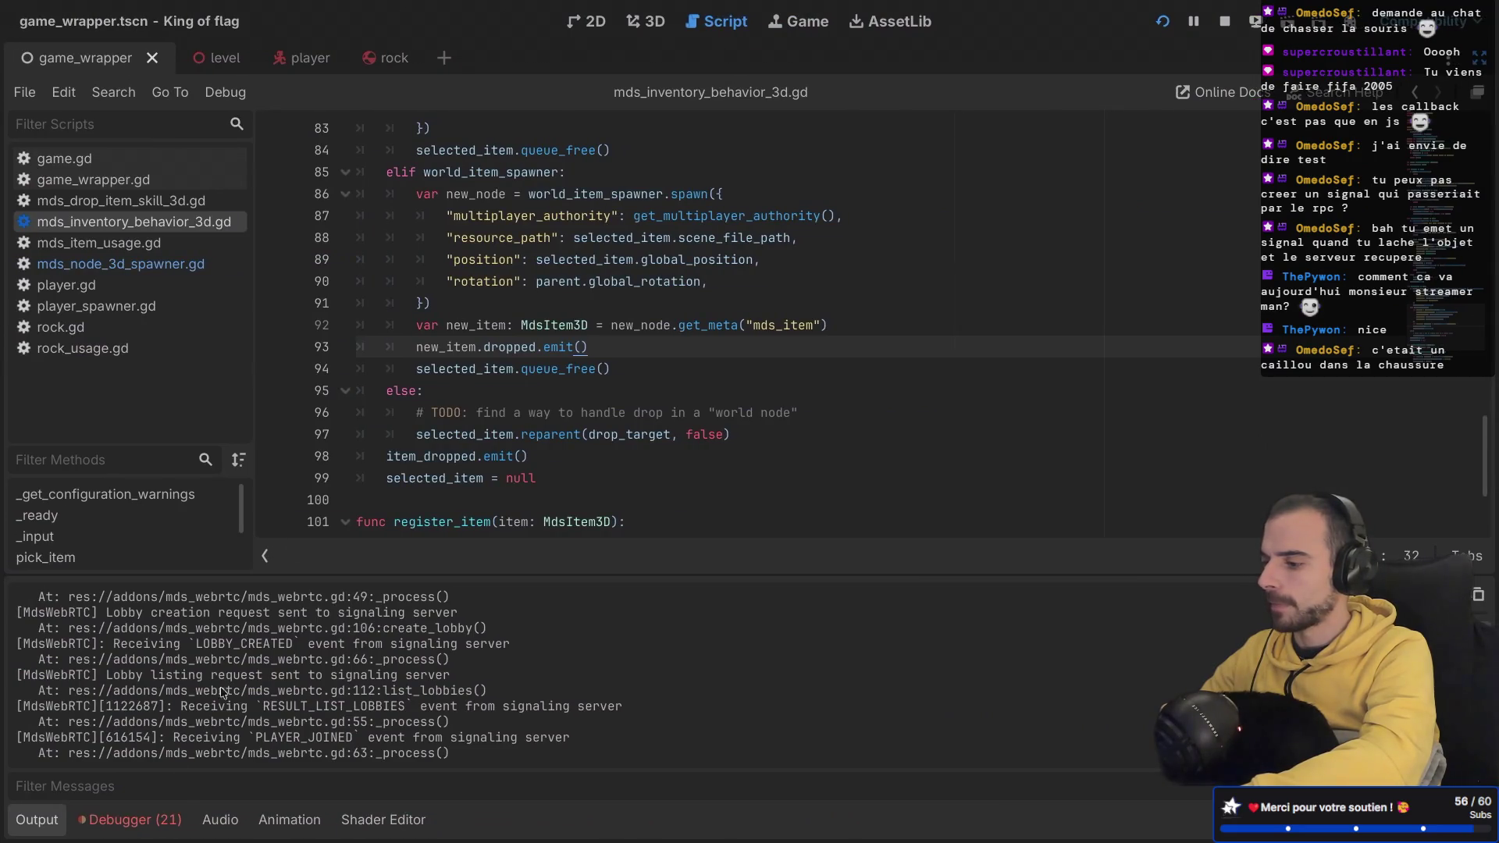
Step: Inspect Session 3's error about the failed 'dropped' call to _on_item_dropped, then restore the docks
{"action": "left_click", "coordinate": [129, 820]}
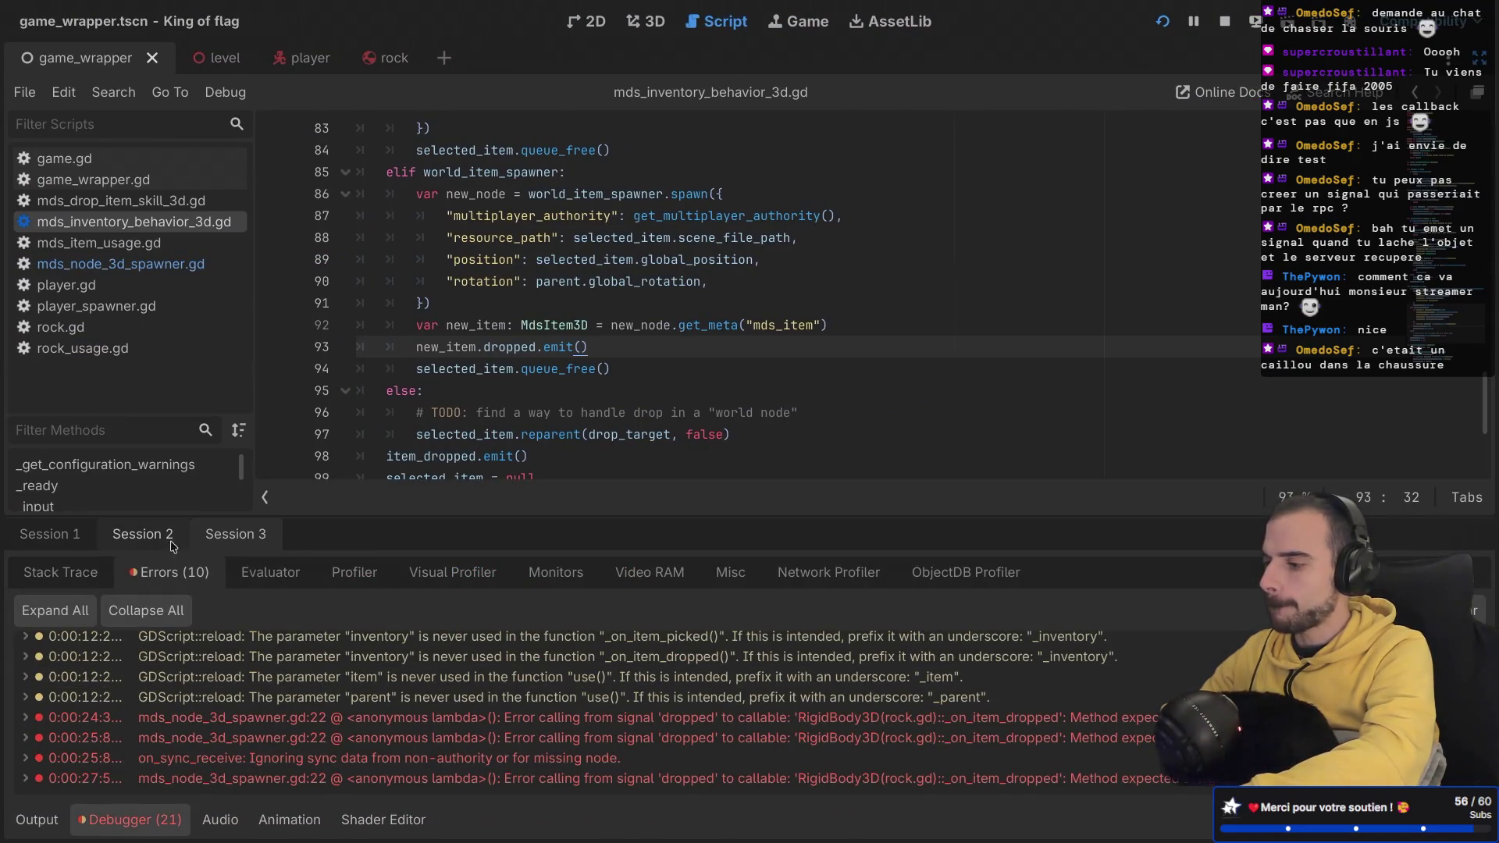
{"action": "left_click", "coordinate": [234, 534]}
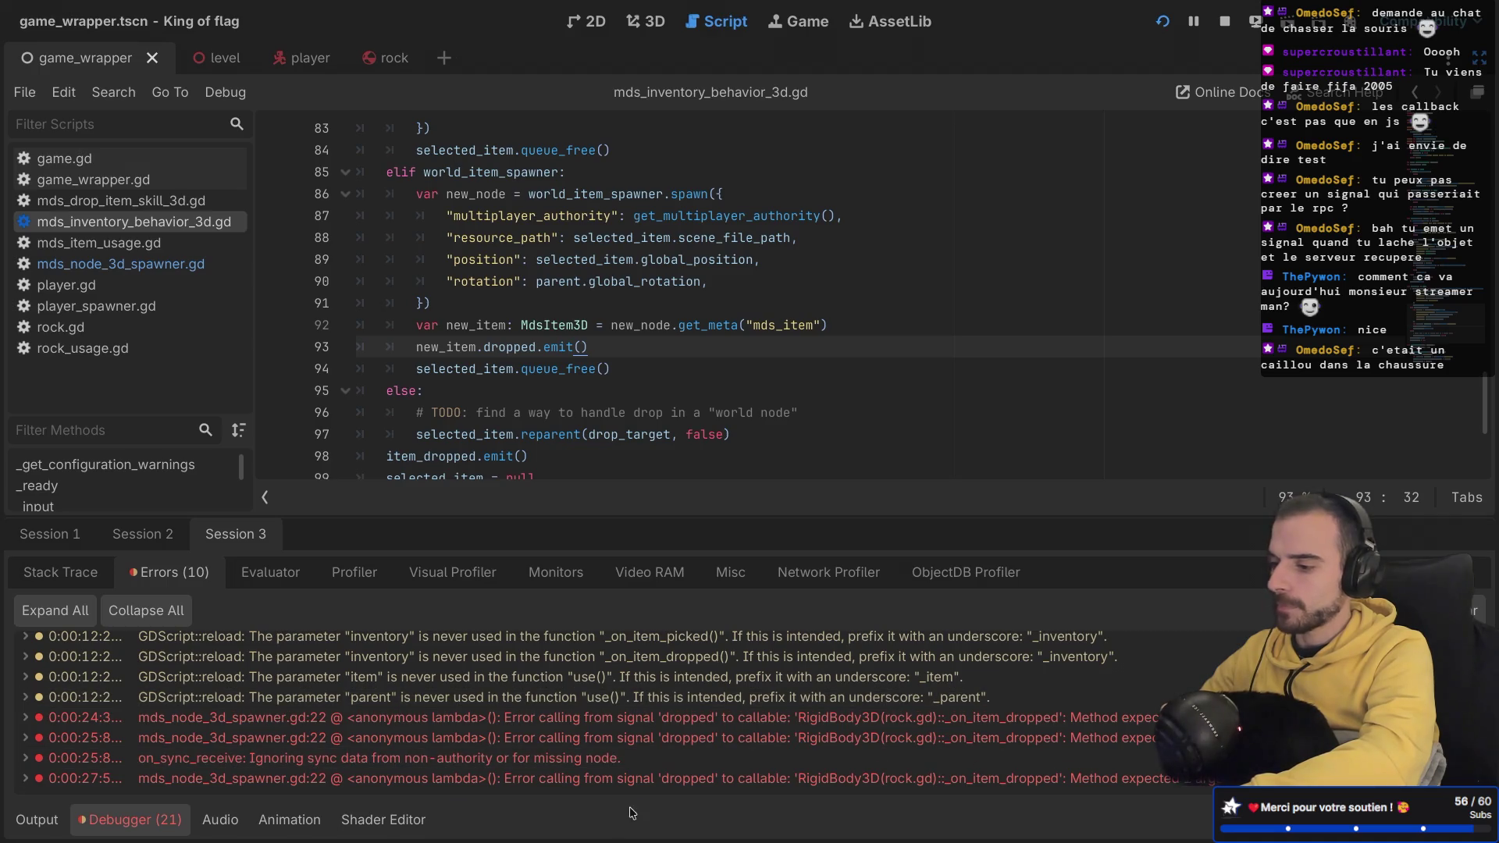
{"action": "mouse_move", "coordinate": [573, 787]}
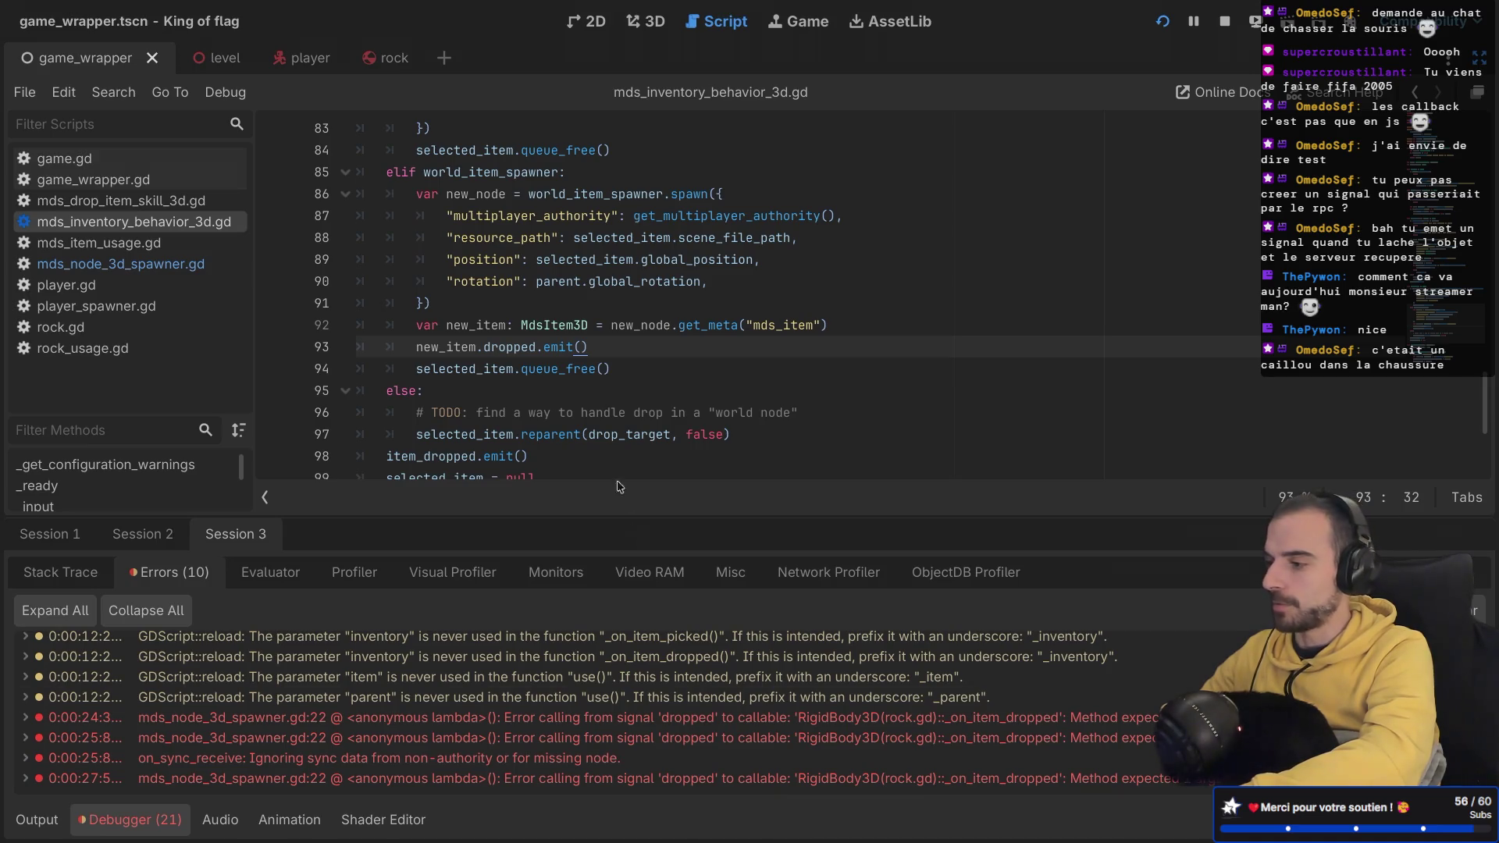
{"action": "mouse_move", "coordinate": [348, 58]}
{"action": "key", "text": "ctrl+shift+F11"}
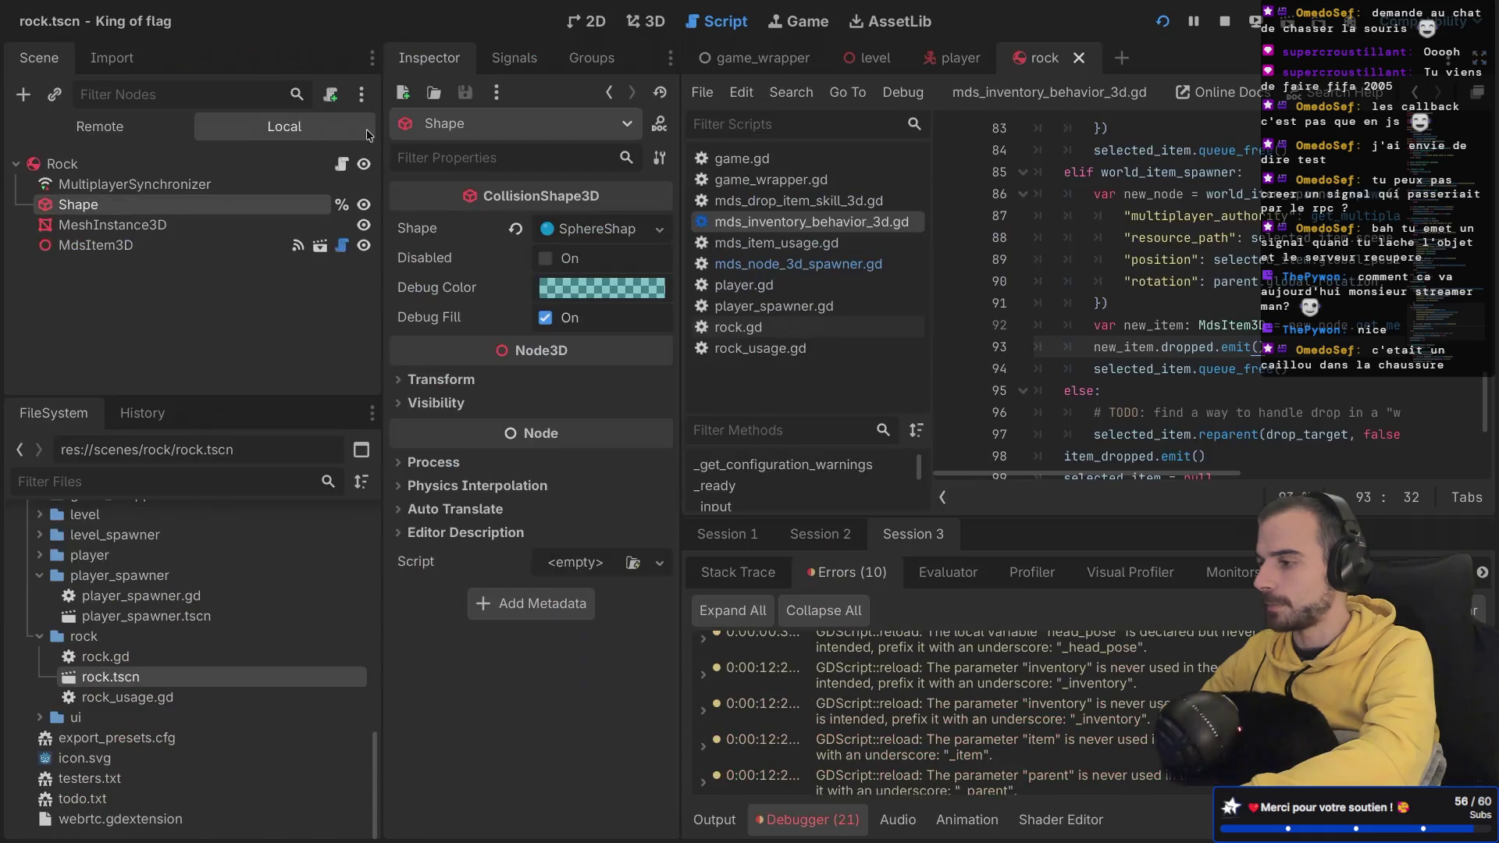
Step: Remove the inventory parameter from _on_item_dropped in rock.gd
{"action": "left_click", "coordinate": [341, 163]}
{"action": "key", "text": "ctrl+shift+F11"}
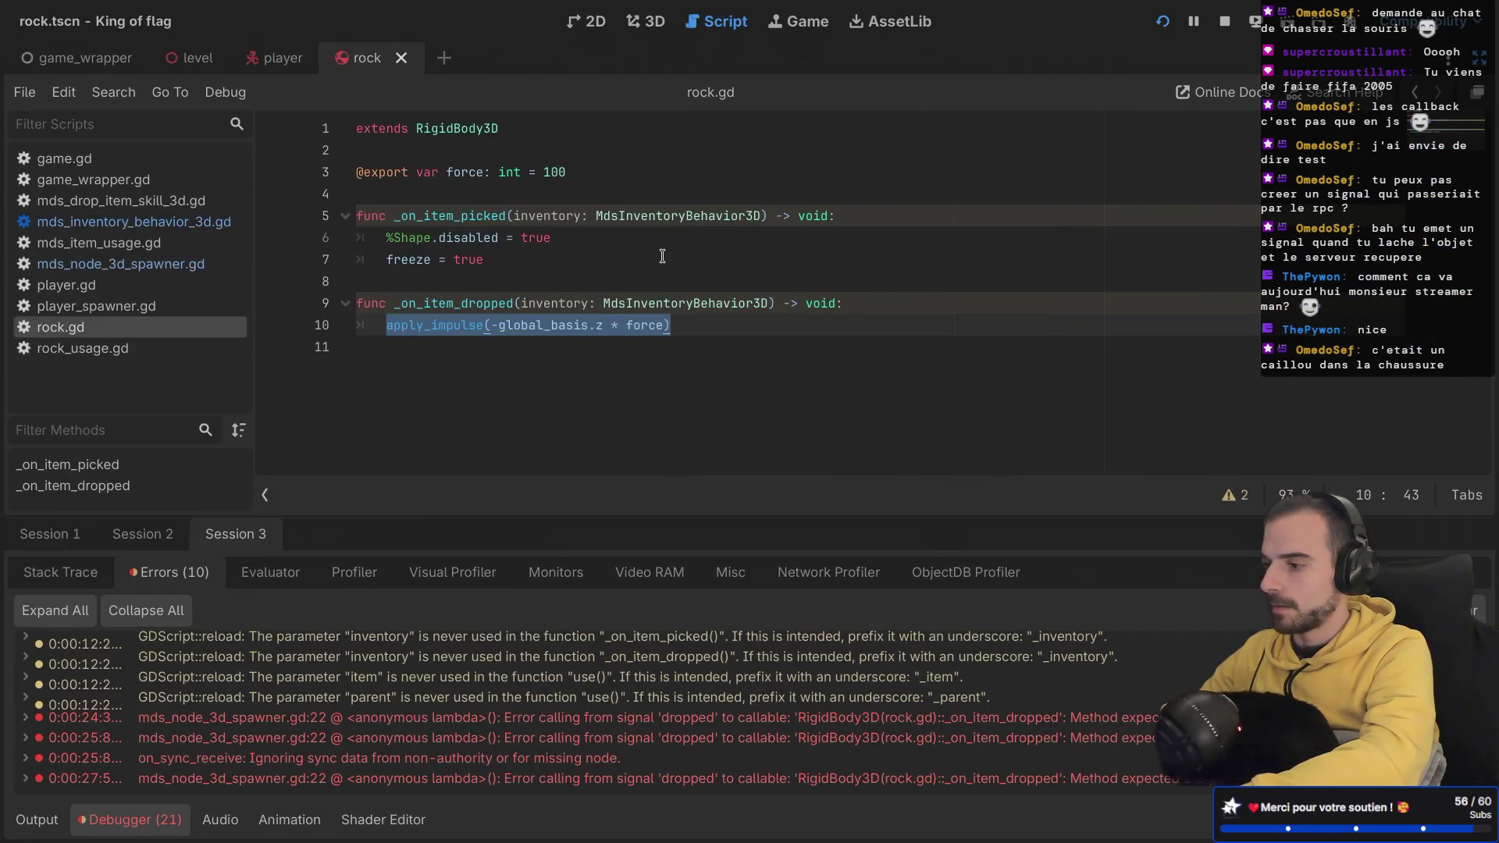
{"action": "left_click", "coordinate": [573, 301]}
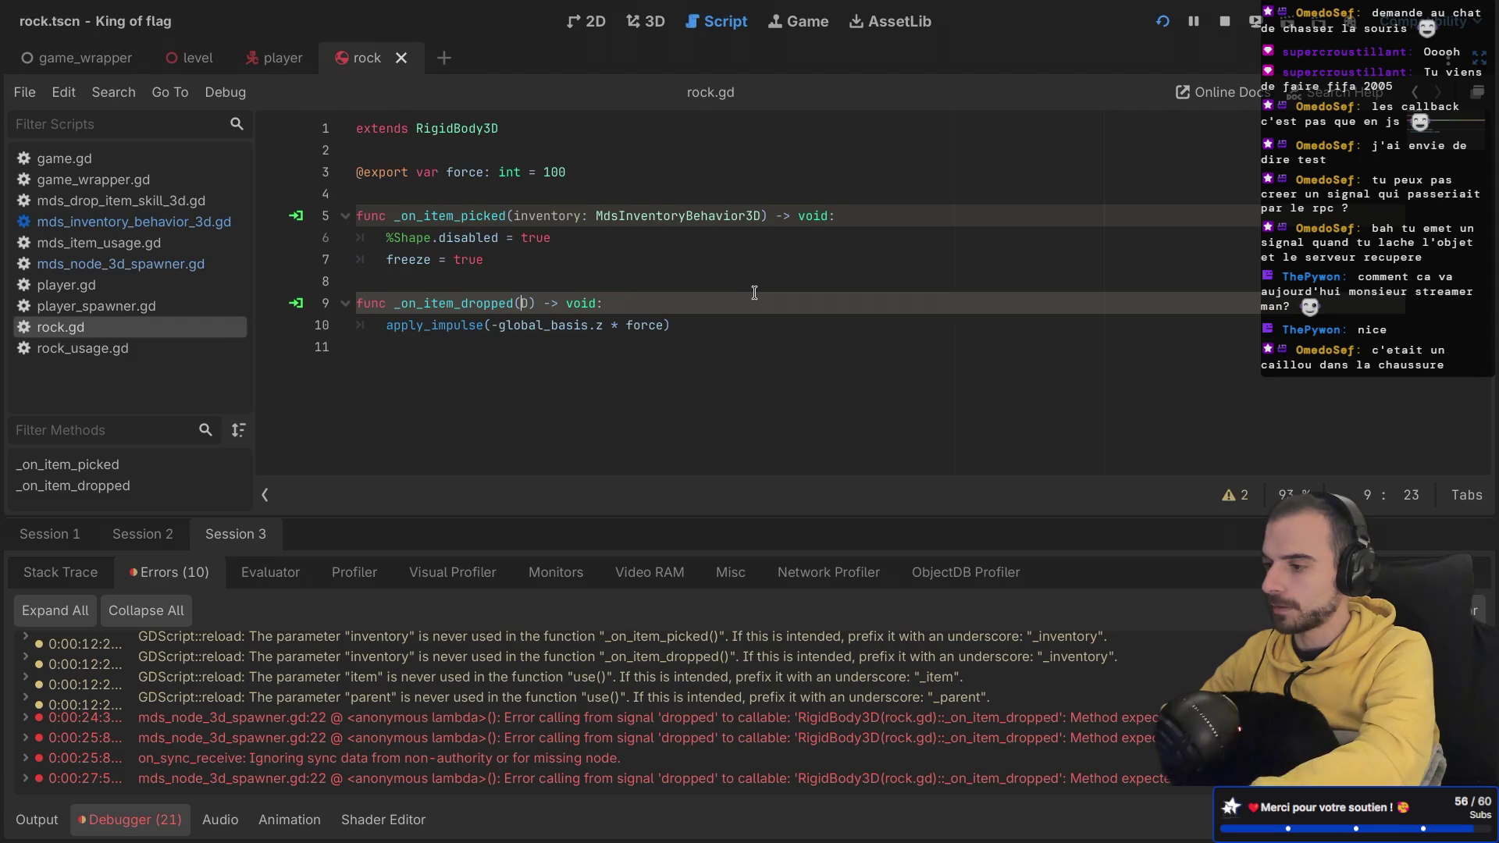
Step: Check MdsItem3D's signal connections in the Node dock, then rerun the project
{"action": "key", "text": "ctrl+shift+F11"}
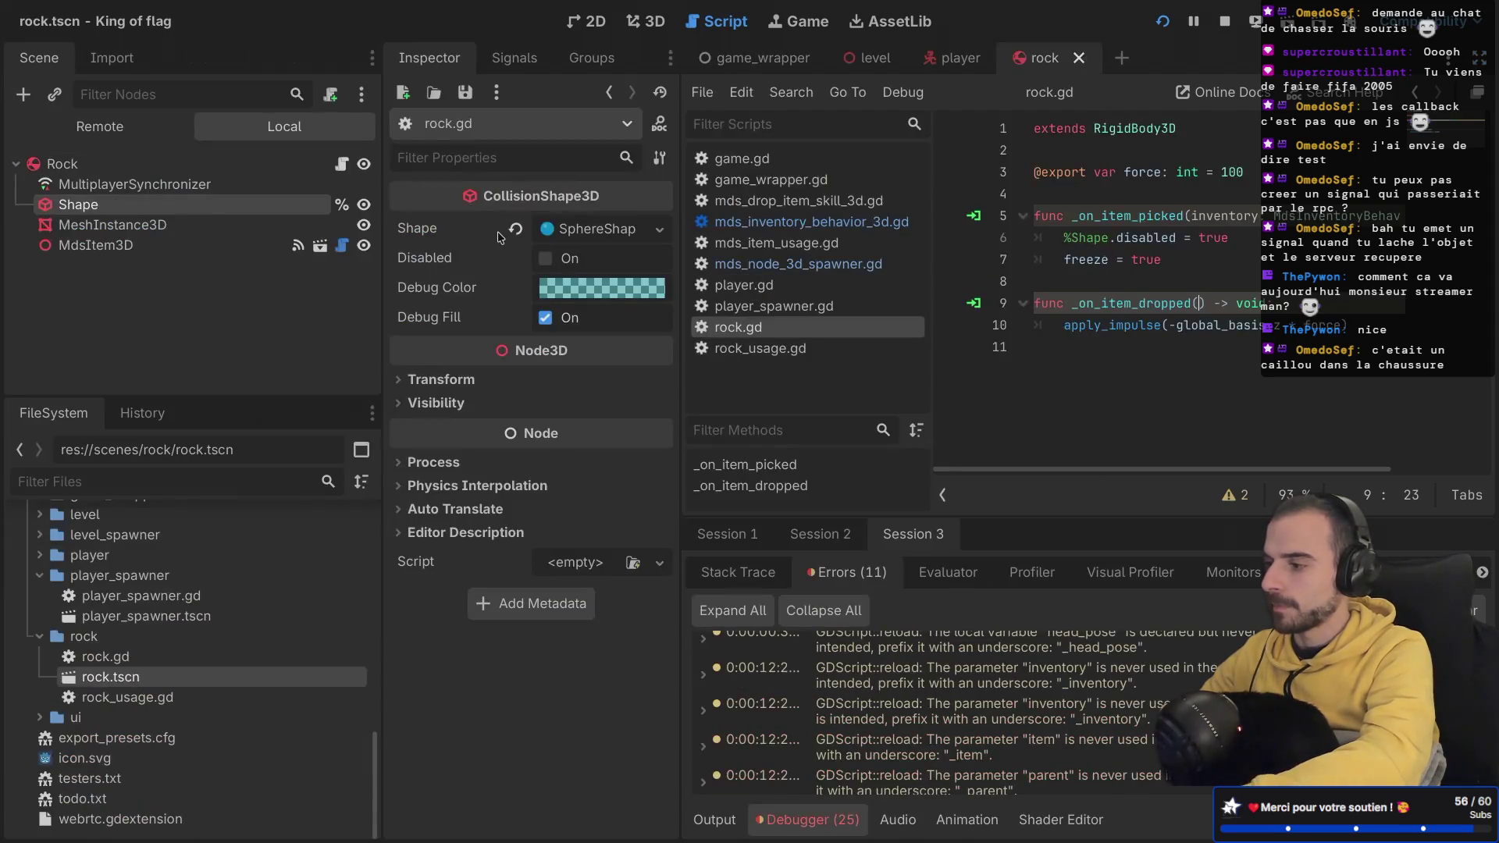
{"action": "left_click", "coordinate": [165, 247]}
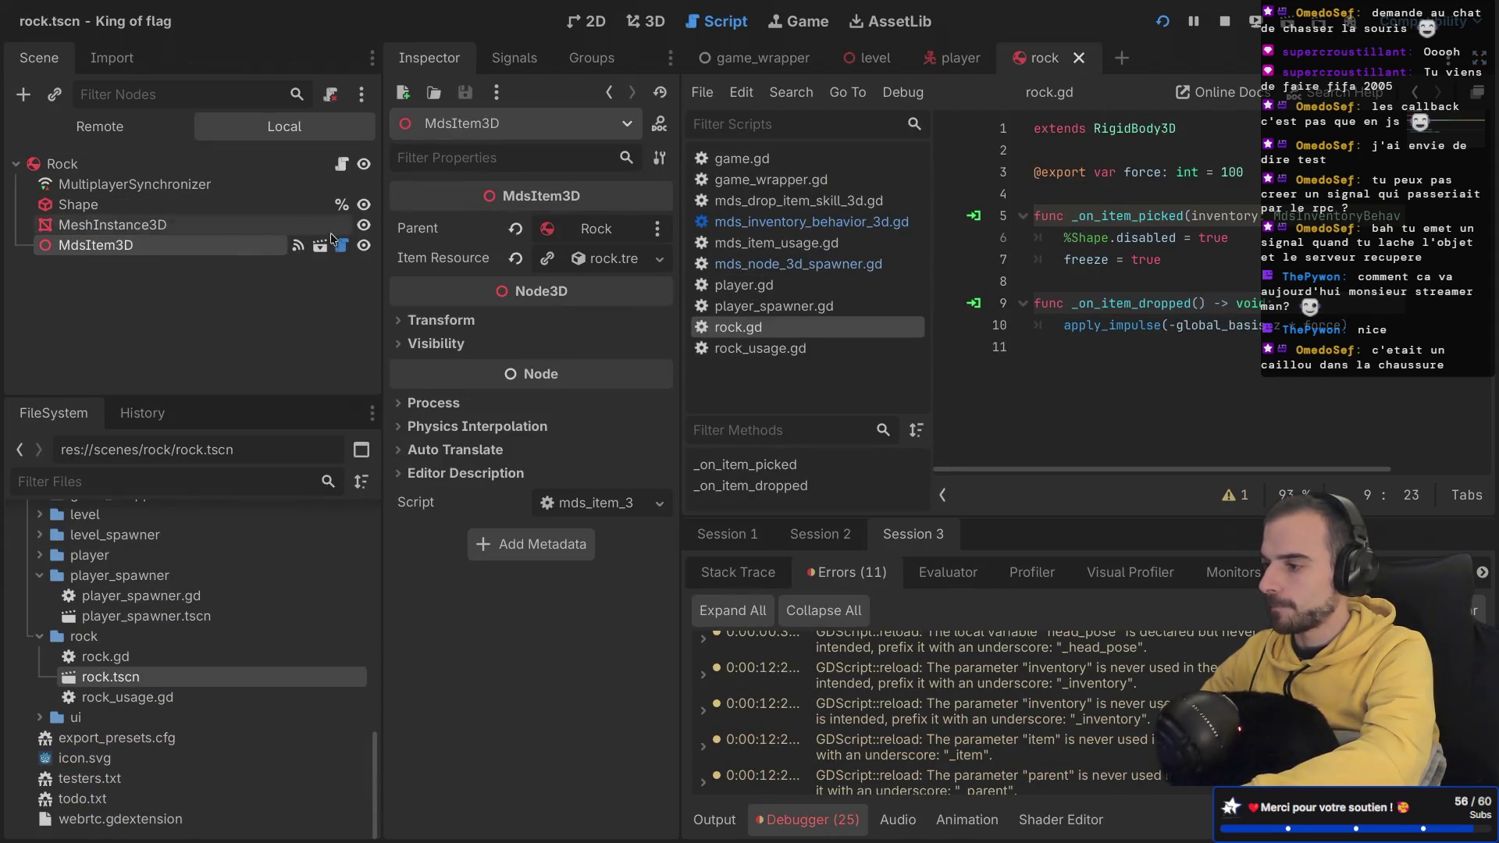
{"action": "left_click", "coordinate": [515, 60]}
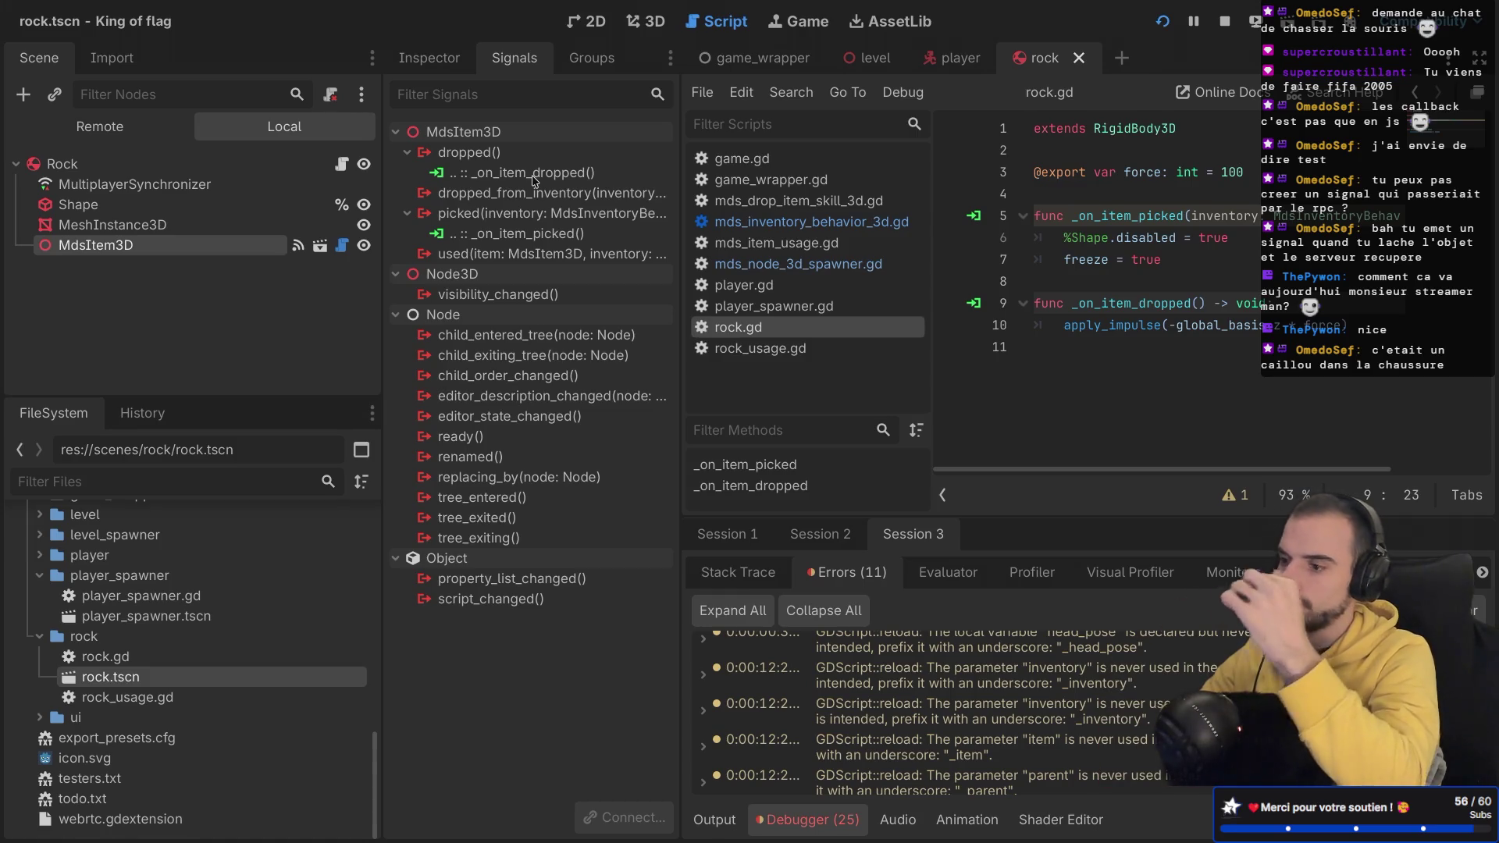
{"action": "key", "text": "ctrl+shift+F11"}
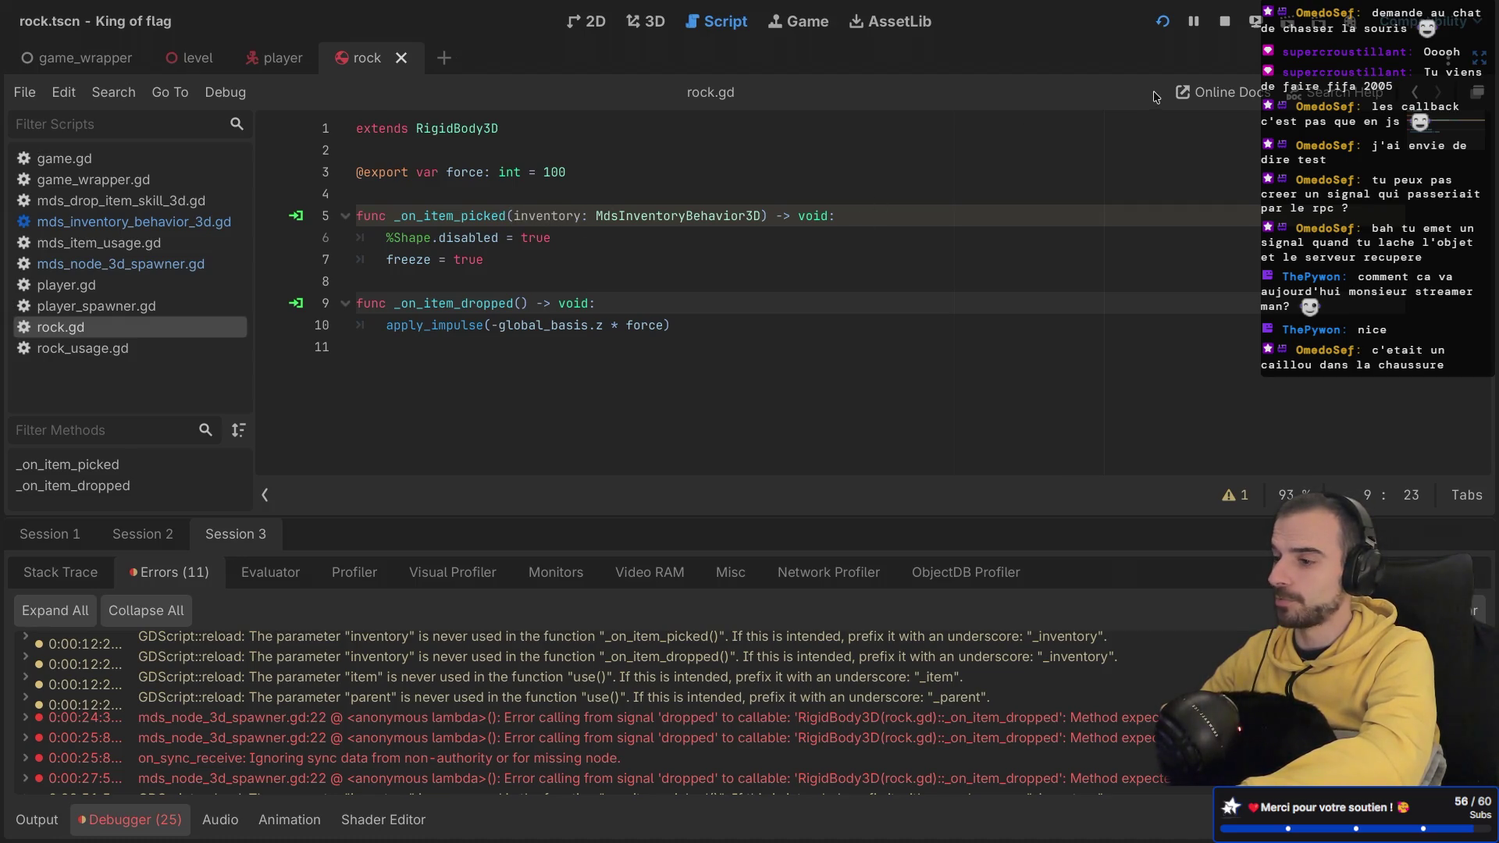
{"action": "left_click", "coordinate": [1173, 28]}
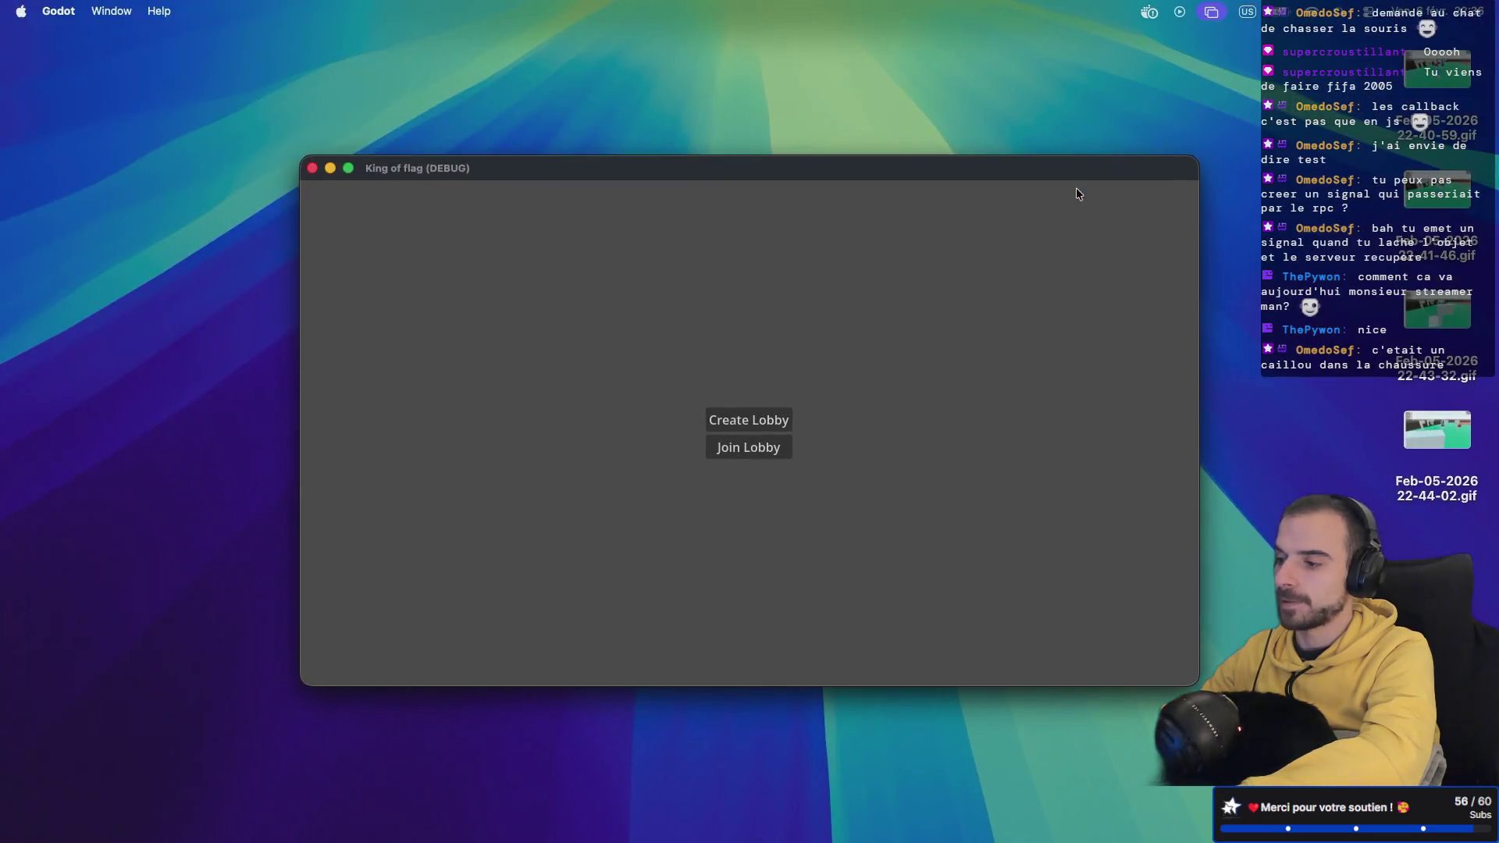
Step: Host a new lobby, join it from the second window, and start the match with teams at 0
{"action": "left_click", "coordinate": [768, 424]}
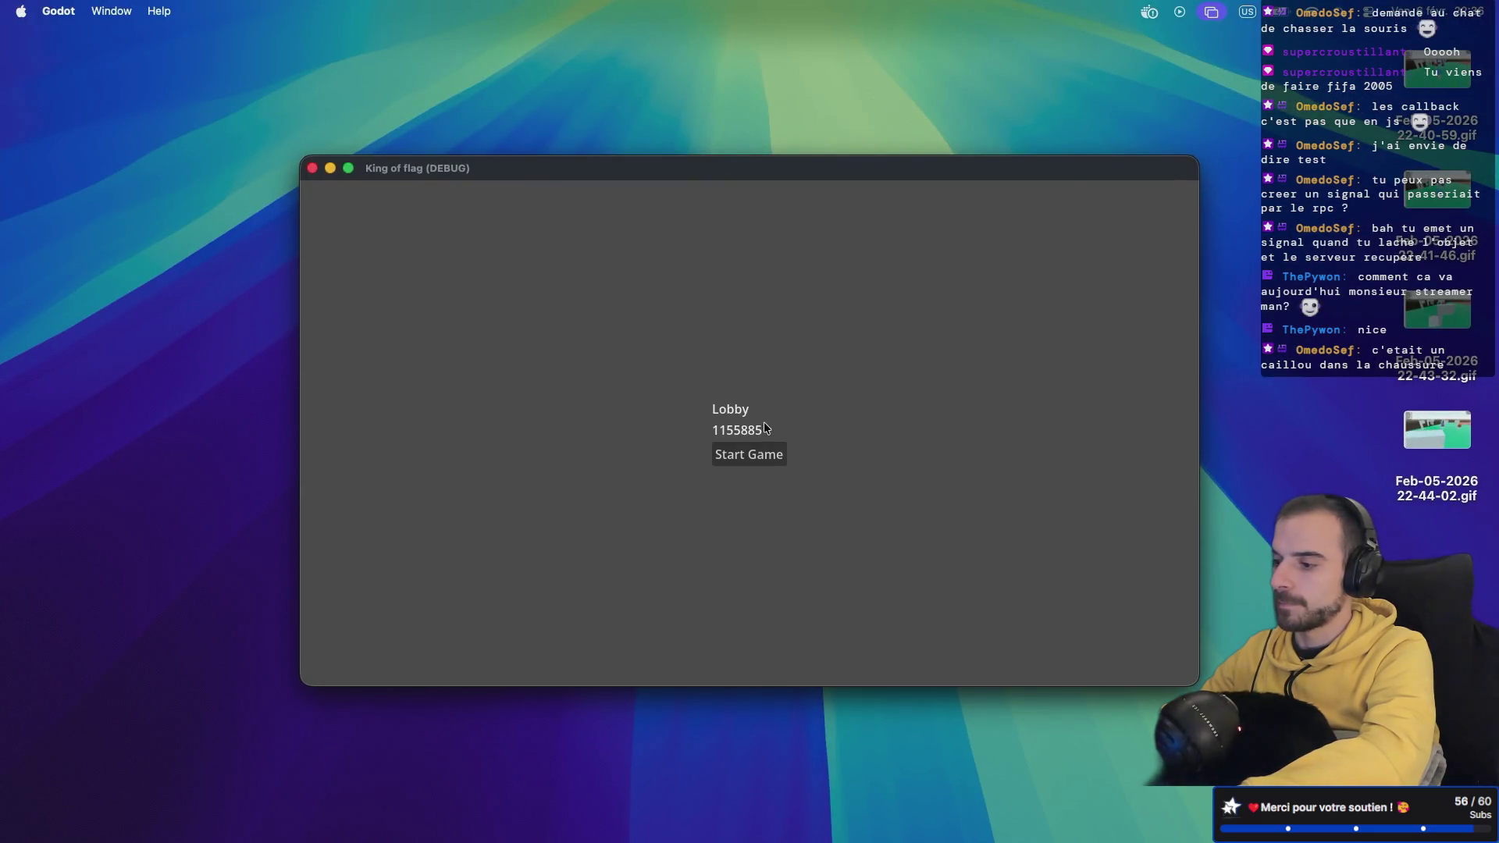
{"action": "left_click_drag", "start_coordinate": [771, 177], "coordinate": [1013, 334]}
{"action": "left_click", "coordinate": [851, 316]}
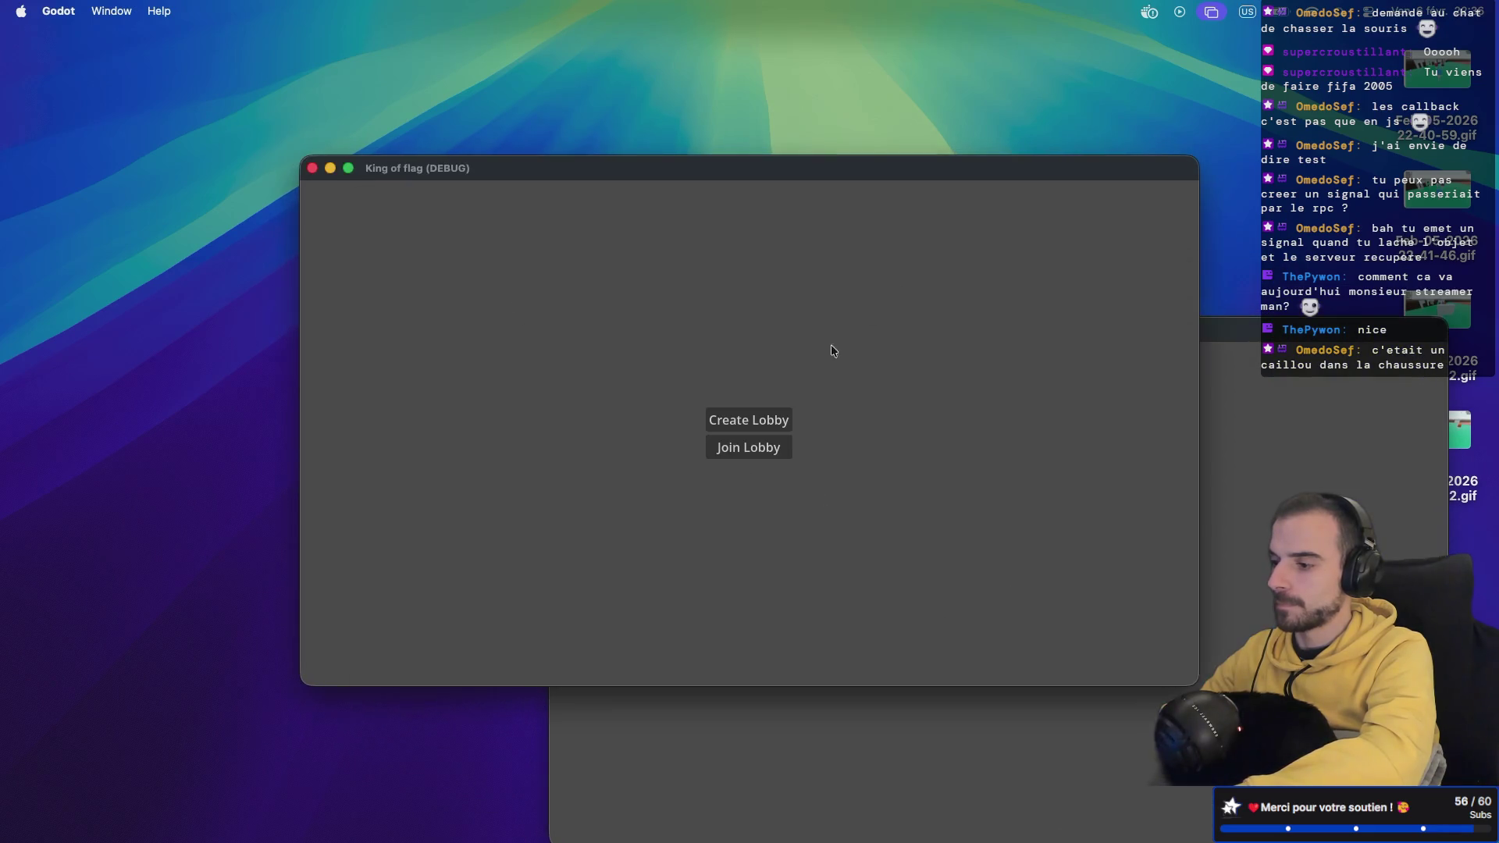
{"action": "left_click", "coordinate": [1153, 704]}
{"action": "left_click", "coordinate": [997, 626]}
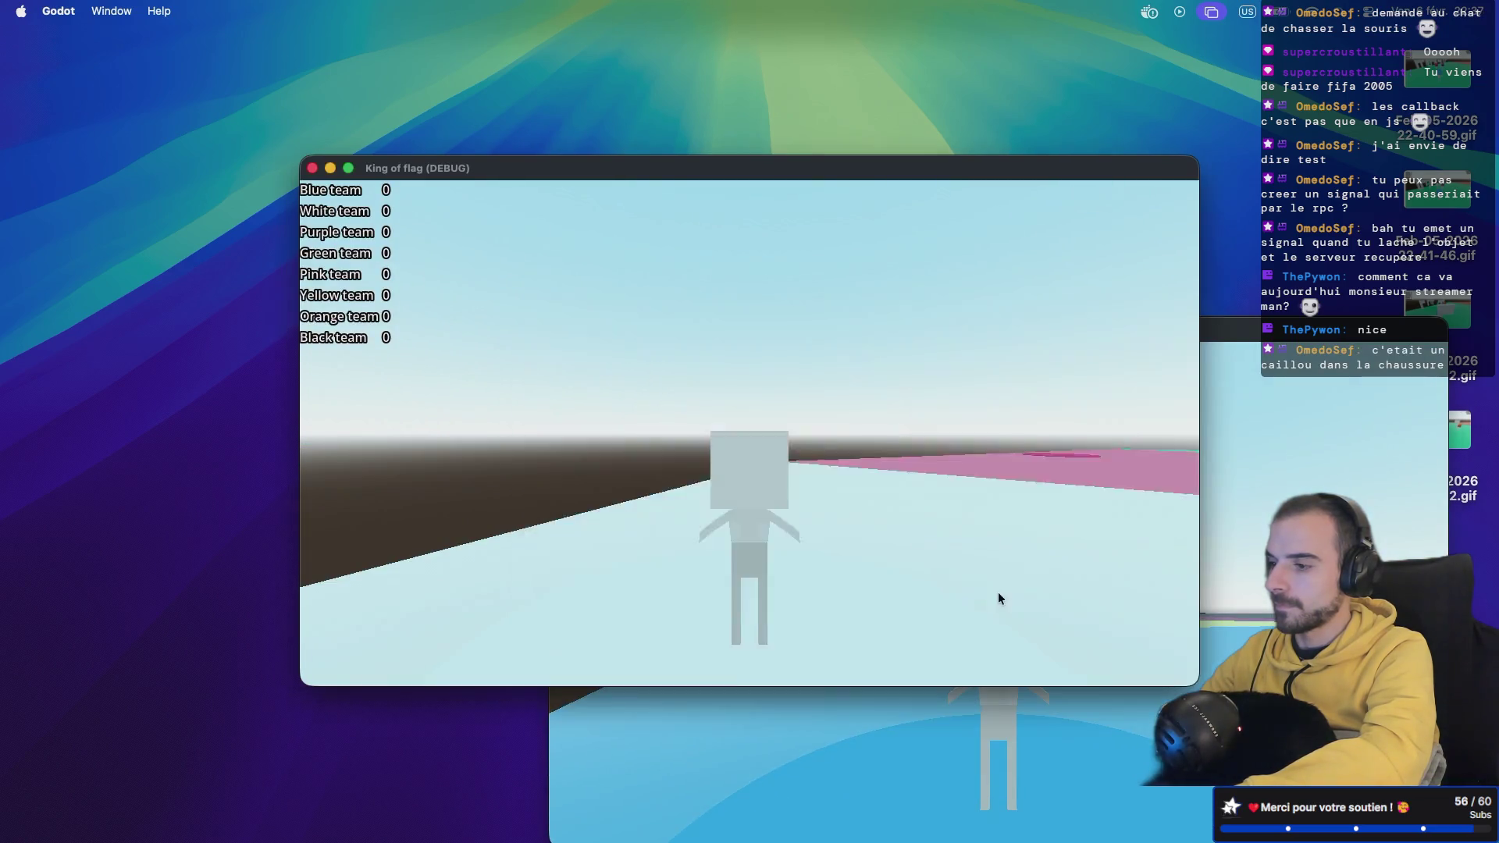
{"action": "mouse_move", "coordinate": [853, 164]}
{"action": "left_mouse_down"}
{"action": "mouse_move", "coordinate": [697, 117]}
{"action": "mouse_move", "coordinate": [608, 46]}
{"action": "left_mouse_up"}
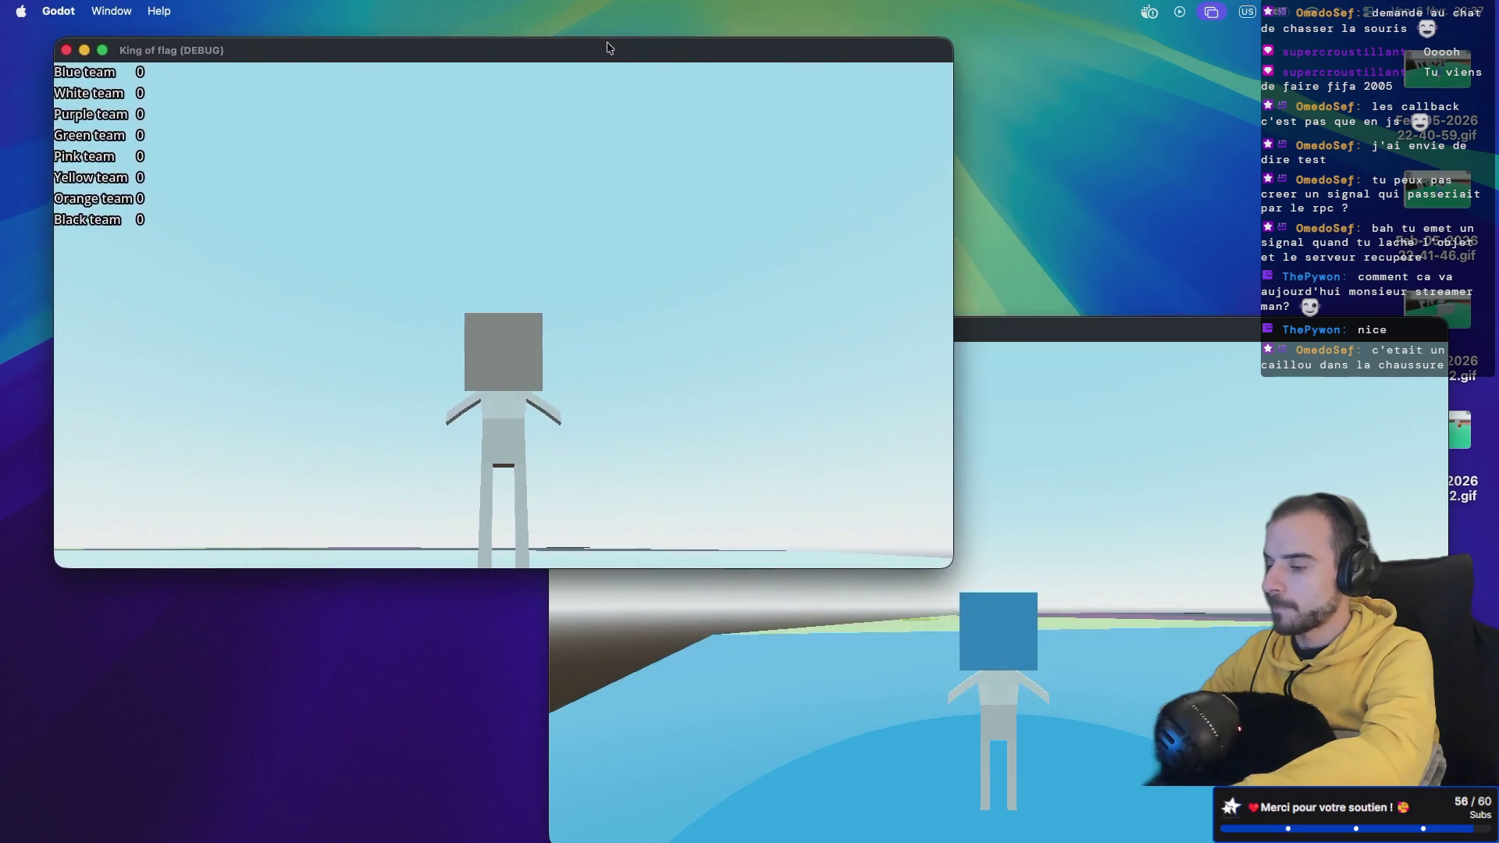
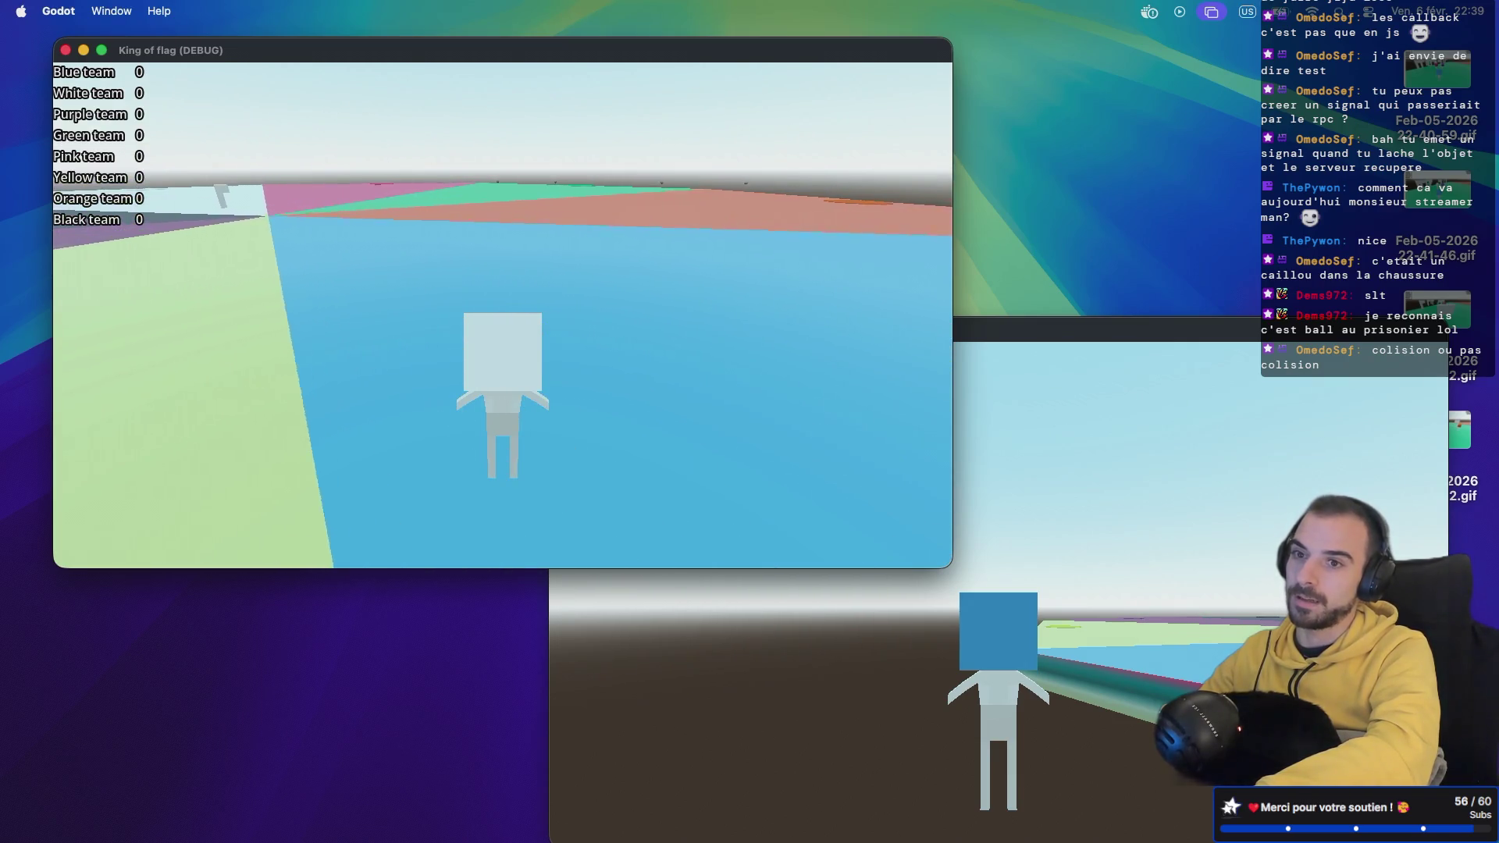
Step: Move two desktops over to the browser and bring up the King Of Flags – FigJam tab
{"action": "key", "text": "ctrl+Right"}
{"action": "key", "text": "ctrl+Right"}
{"action": "key", "text": "ctrl+Right"}
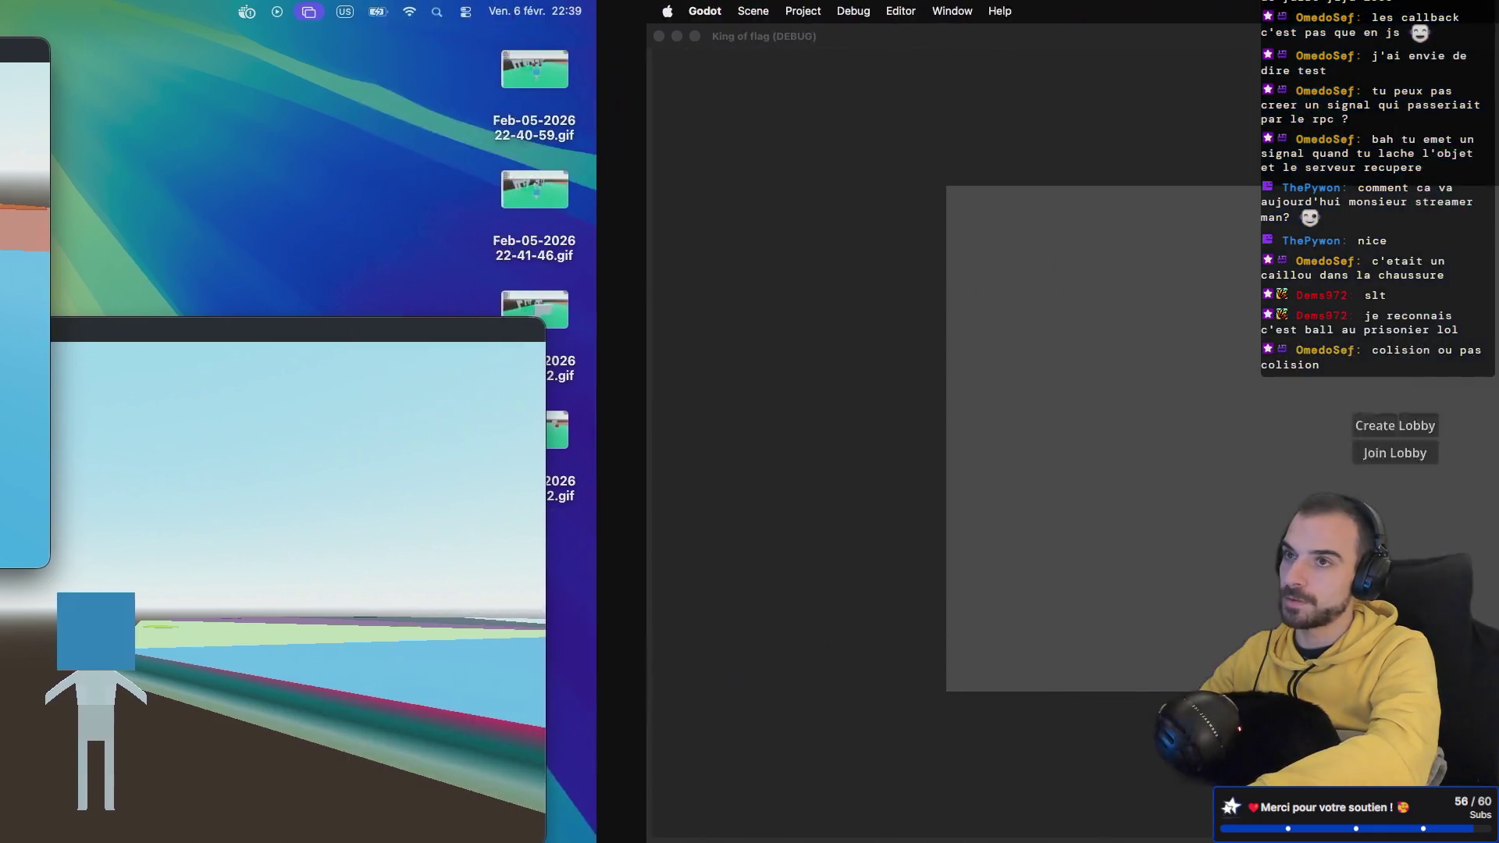
{"action": "key", "text": "ctrl+Right"}
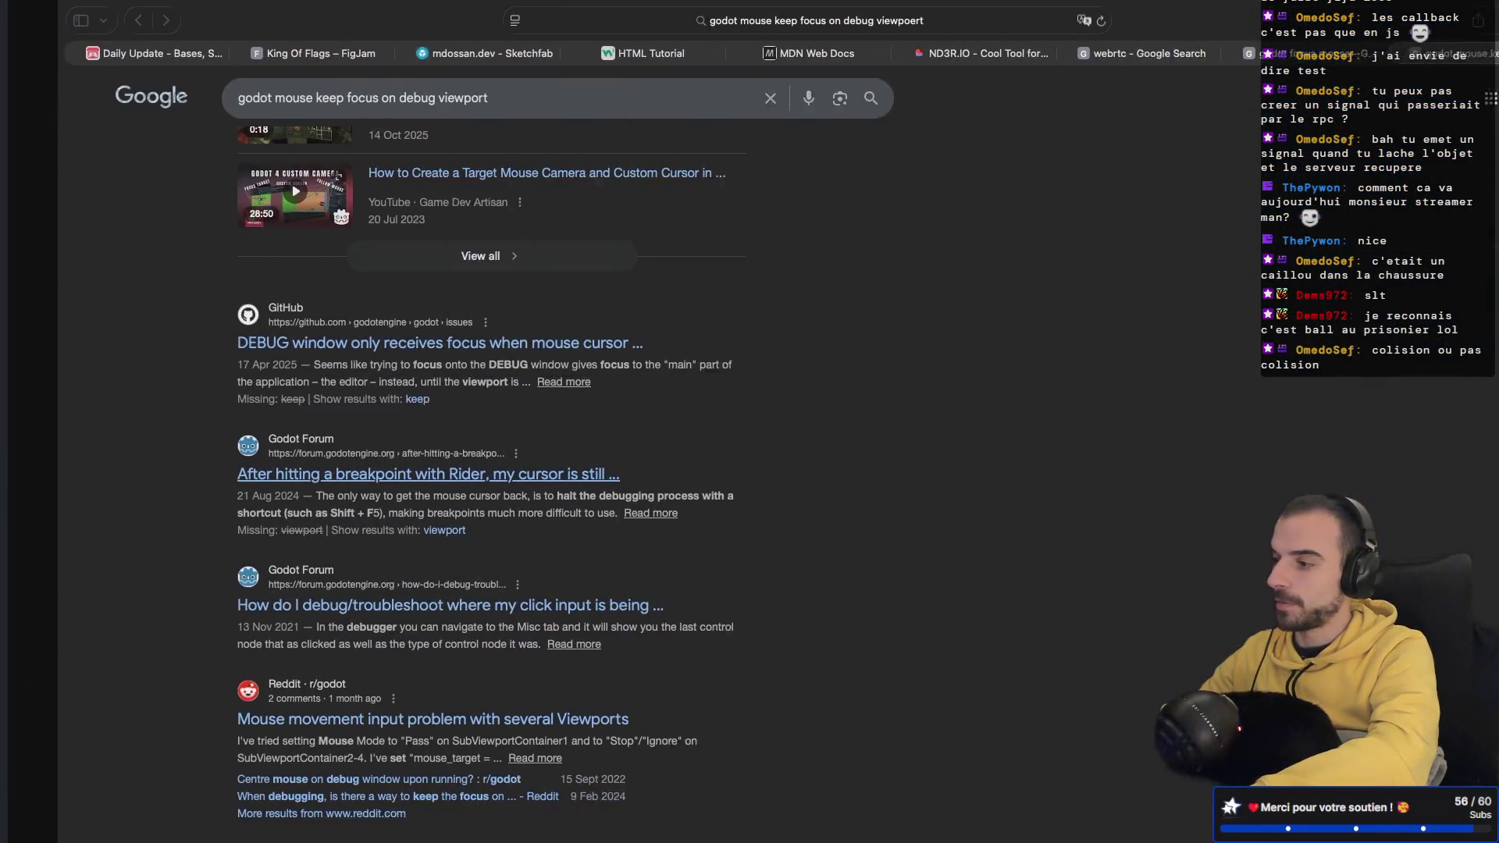
{"action": "left_click", "coordinate": [109, 55]}
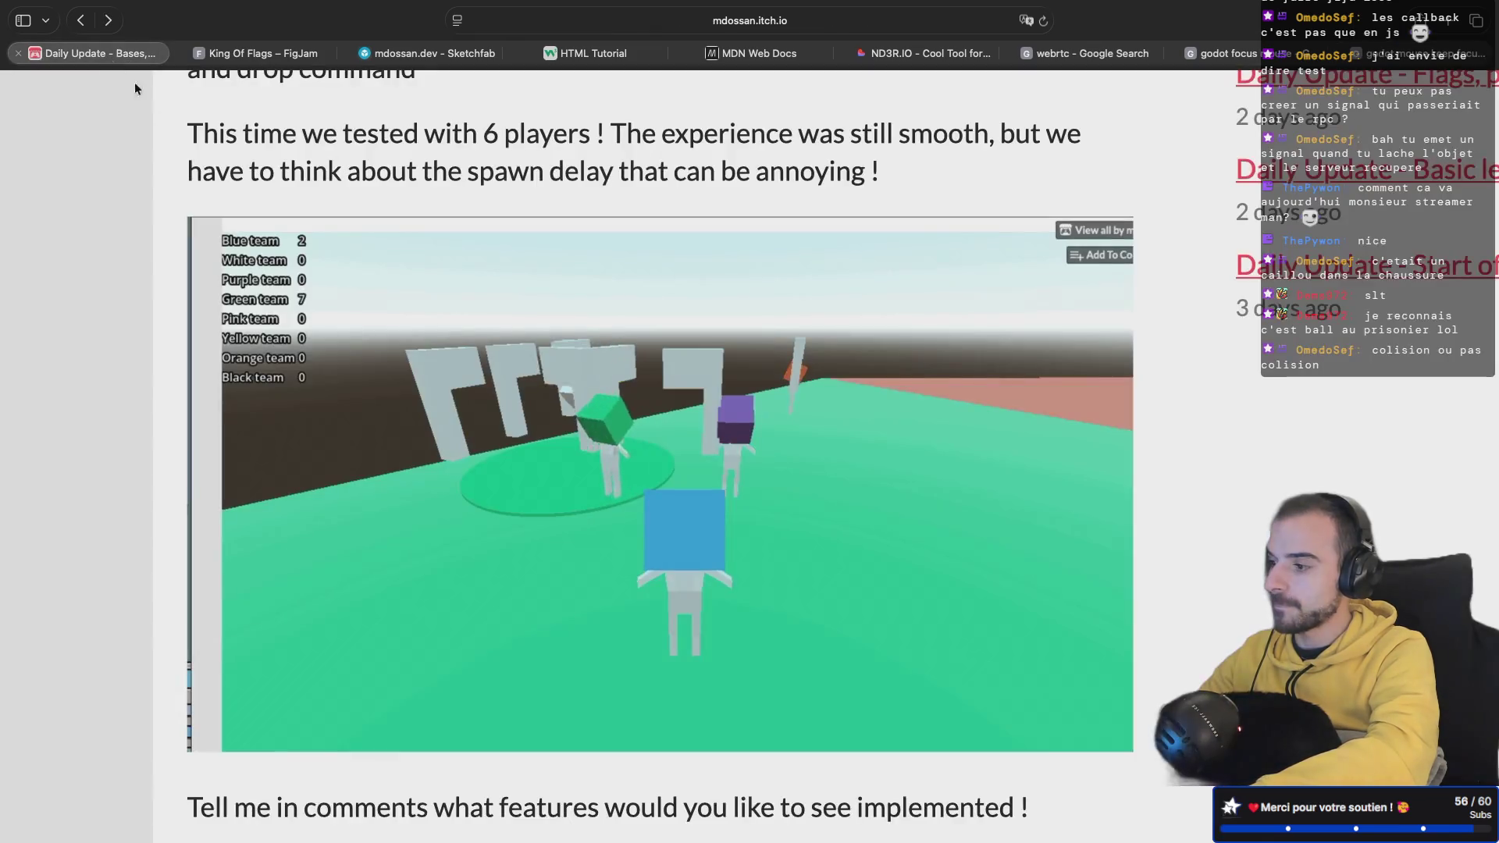
{"action": "left_click", "coordinate": [278, 56]}
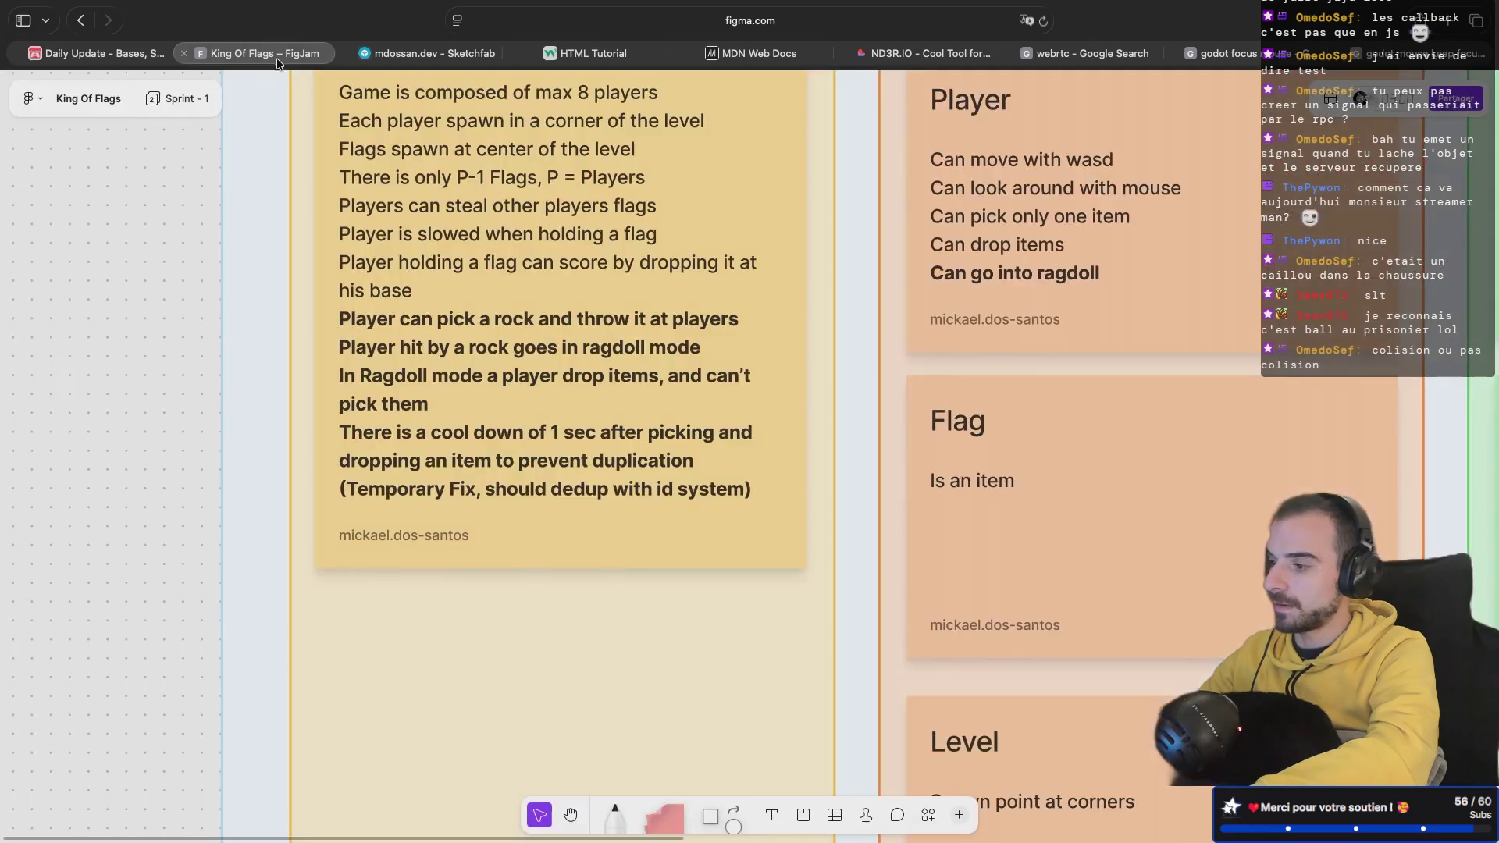
{"action": "left_click", "coordinate": [348, 320]}
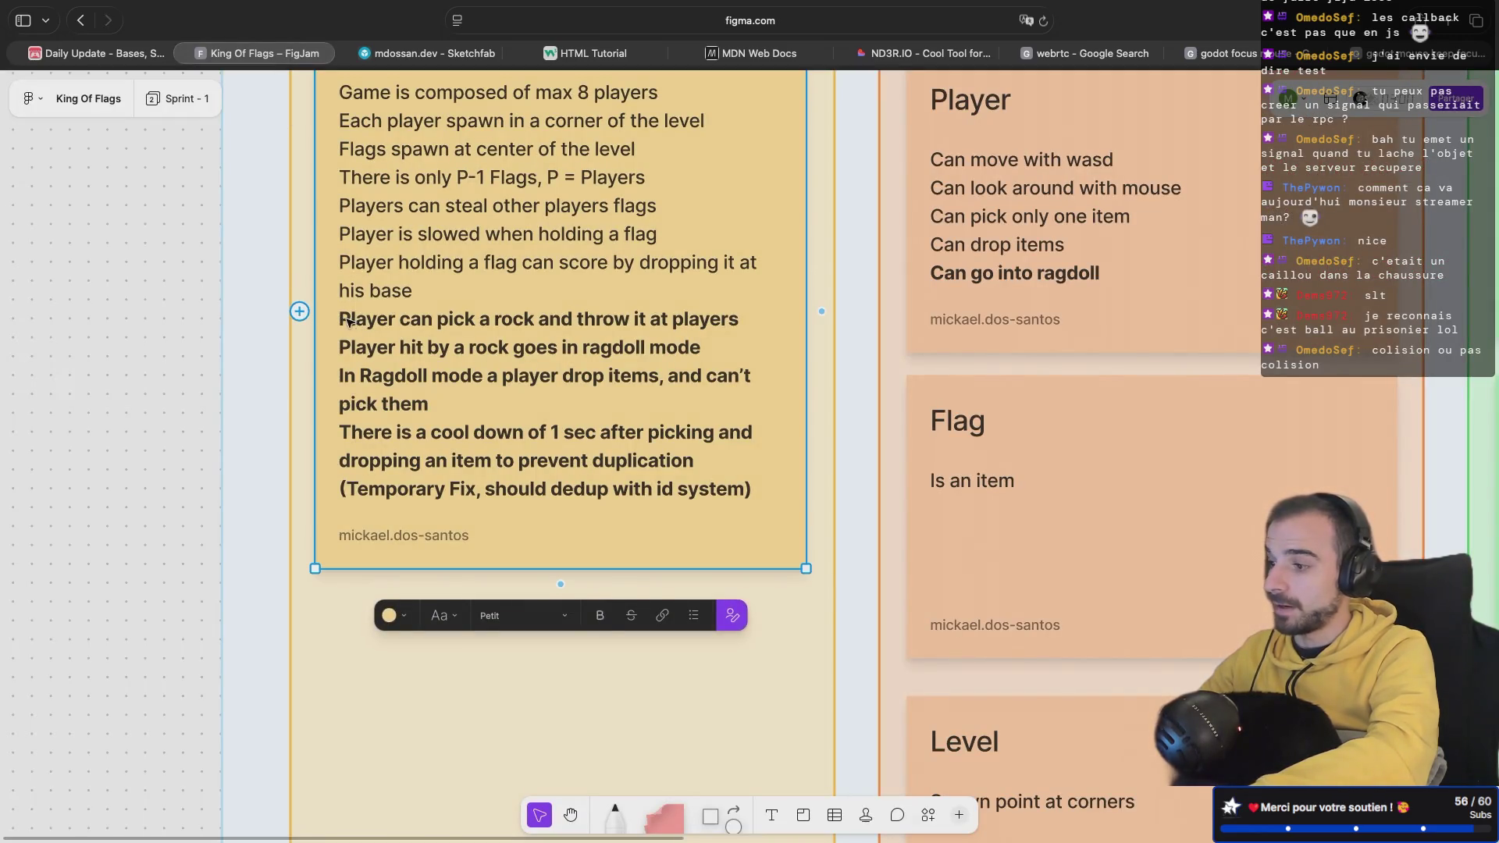
{"action": "left_click_drag", "start_coordinate": [646, 318], "coordinate": [837, 325]}
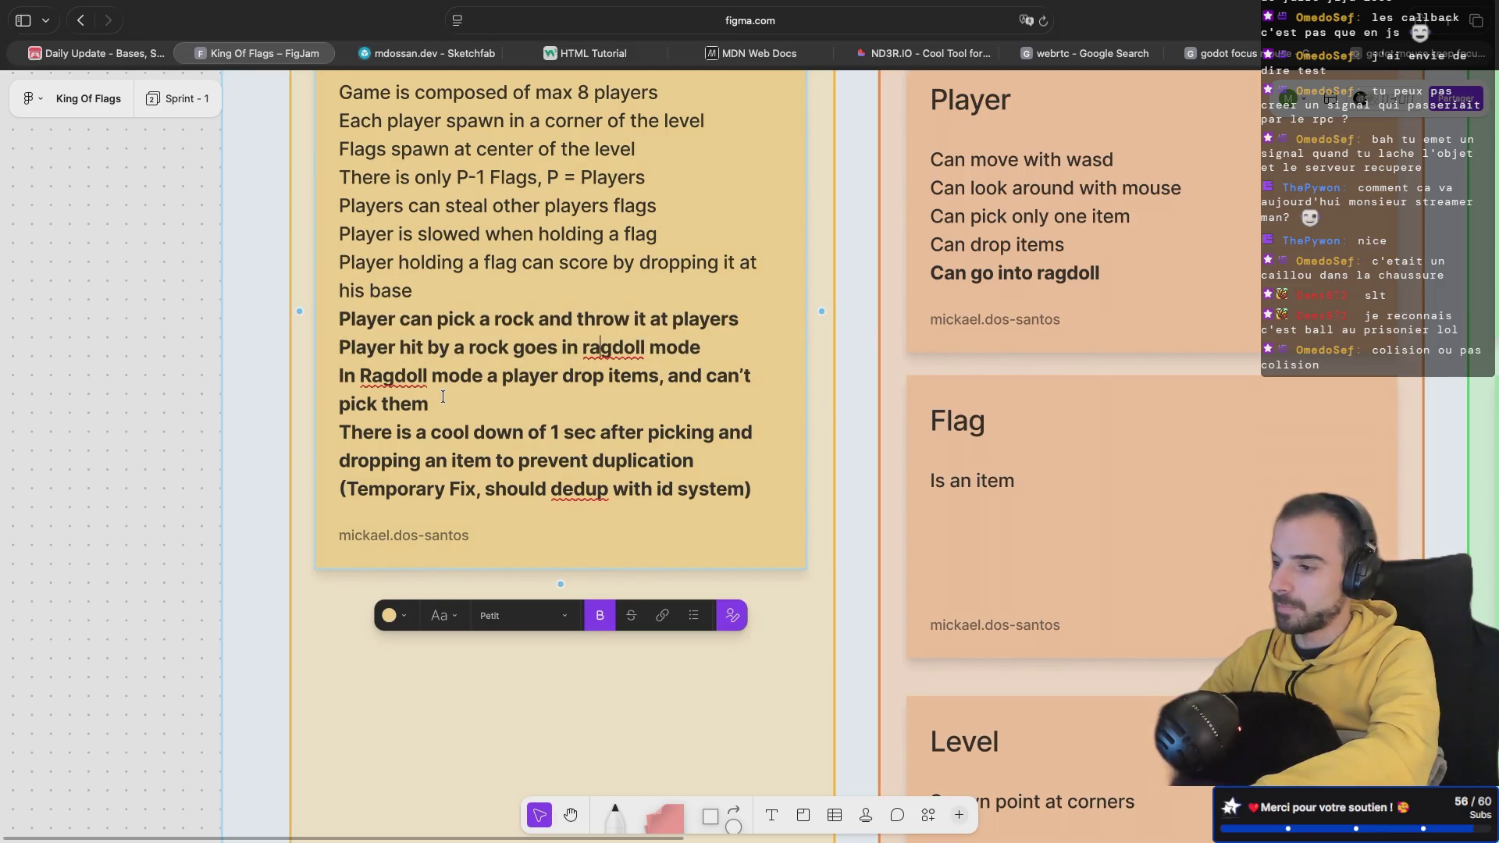
{"action": "scroll", "coordinate": [924, 477], "scroll_direction": "down", "scroll_amount": 10}
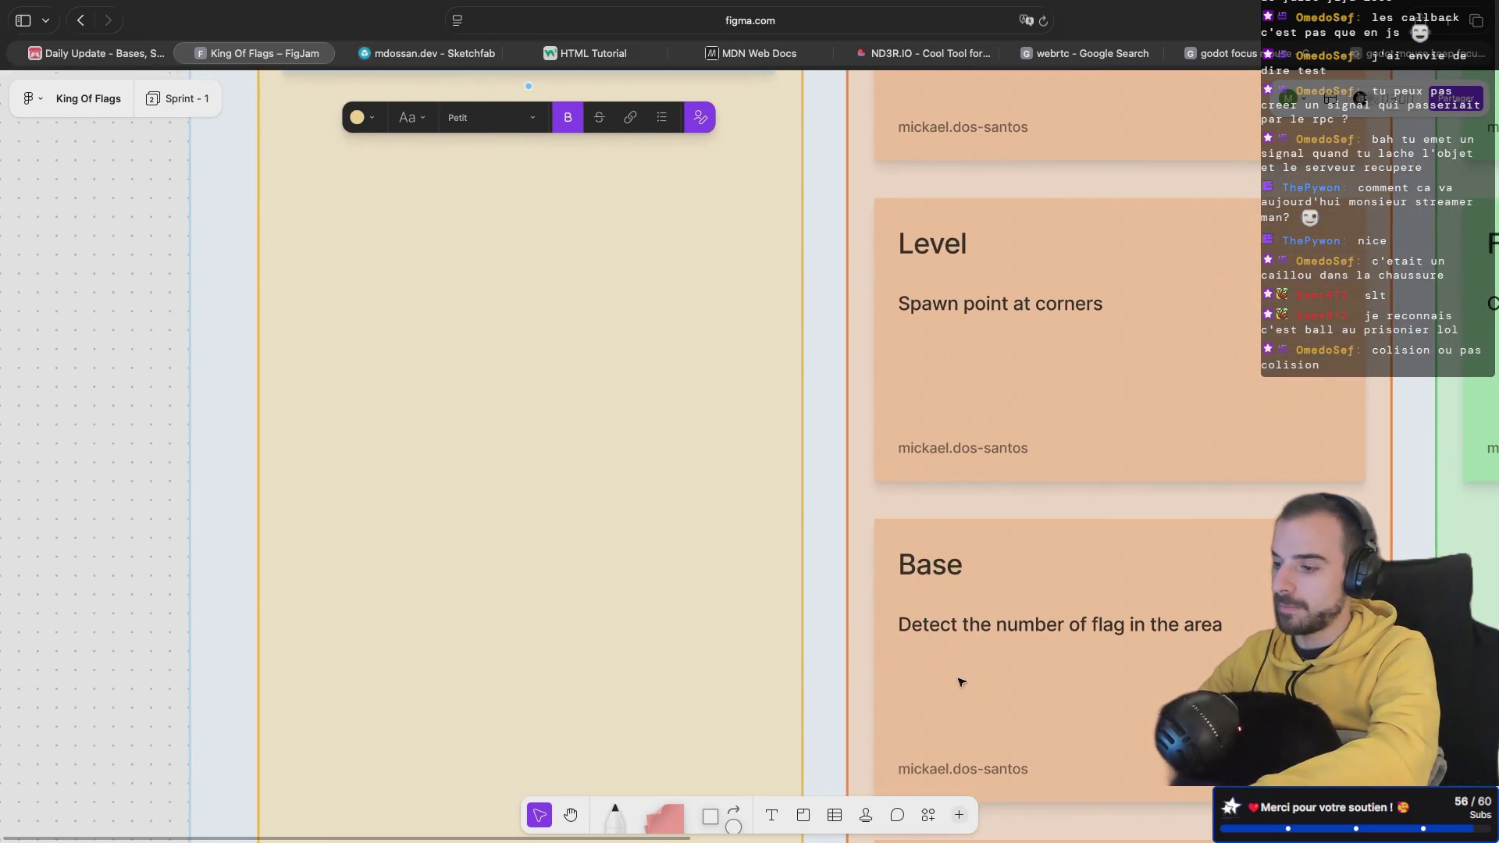
{"action": "scroll", "coordinate": [968, 687], "scroll_direction": "down", "scroll_amount": 10}
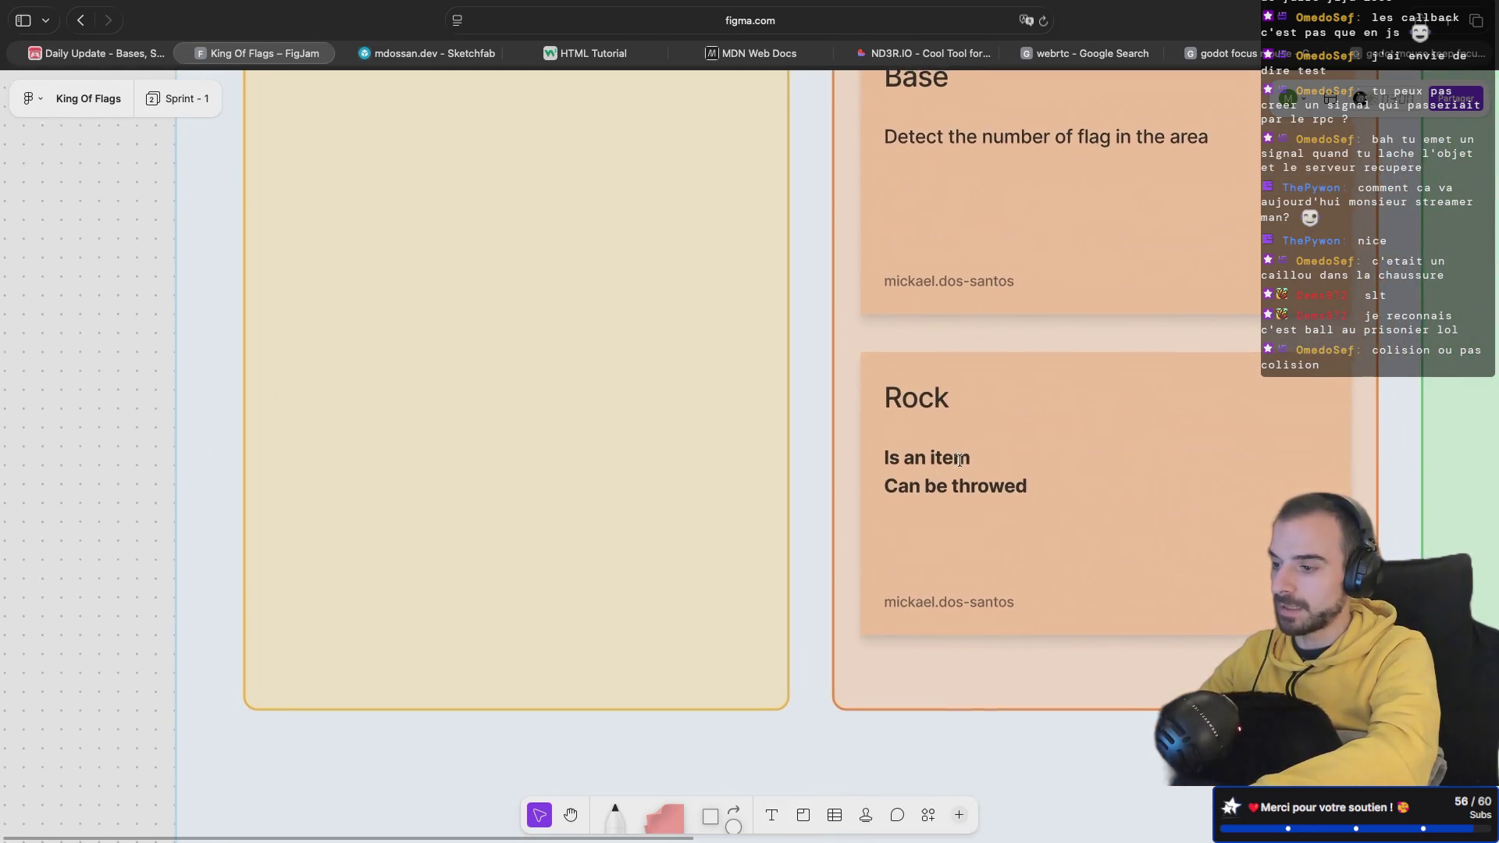
{"action": "scroll", "coordinate": [960, 459], "scroll_direction": "right", "scroll_amount": 15}
{"action": "scroll", "coordinate": [959, 459], "scroll_direction": "up", "scroll_amount": 15}
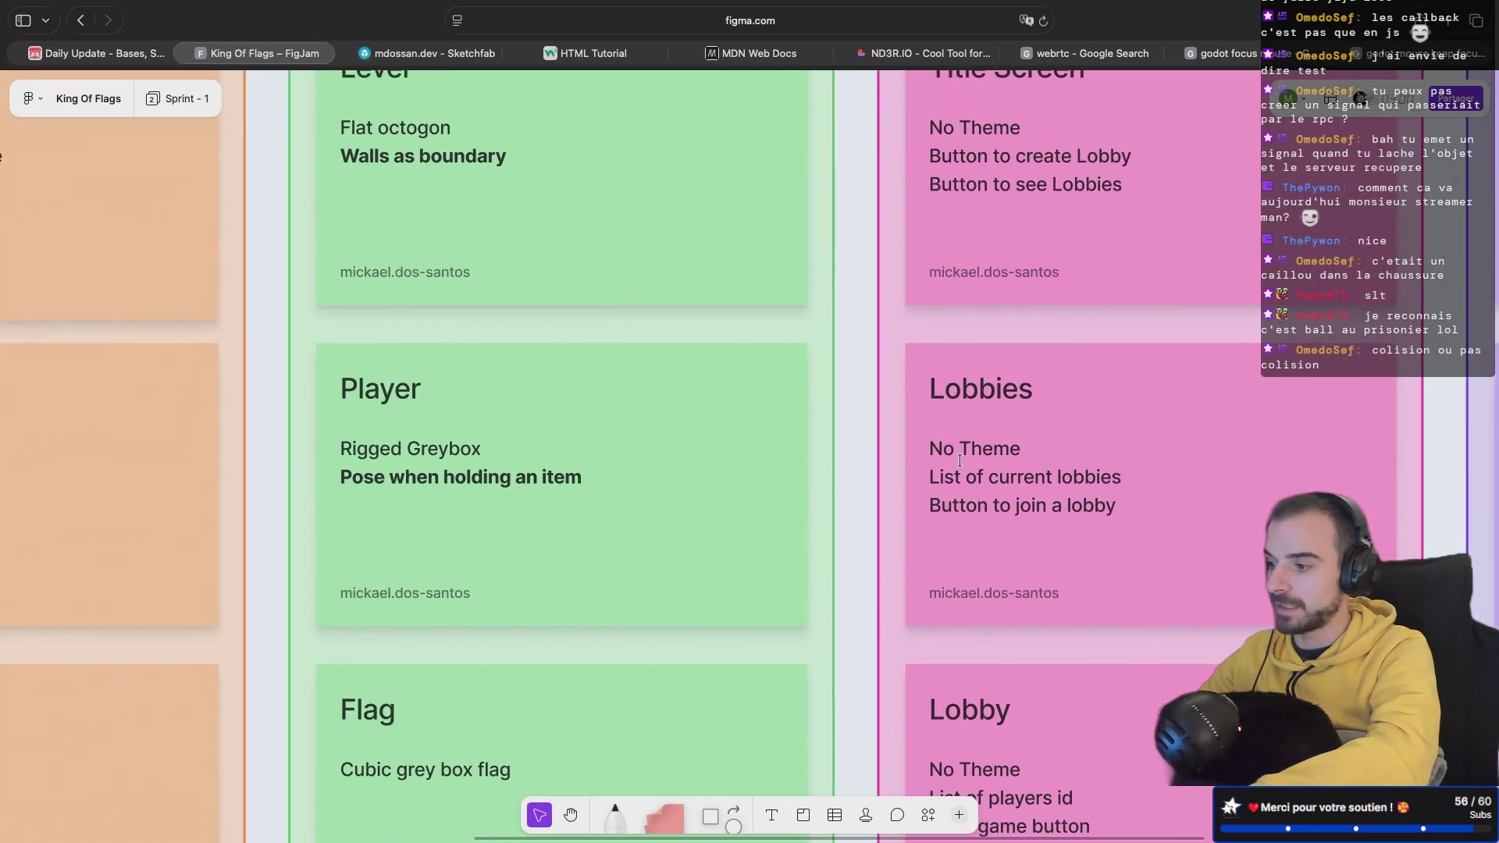
{"action": "scroll", "coordinate": [959, 461], "scroll_direction": "up", "scroll_amount": 5}
{"action": "scroll", "coordinate": [960, 461], "scroll_direction": "left", "scroll_amount": 3}
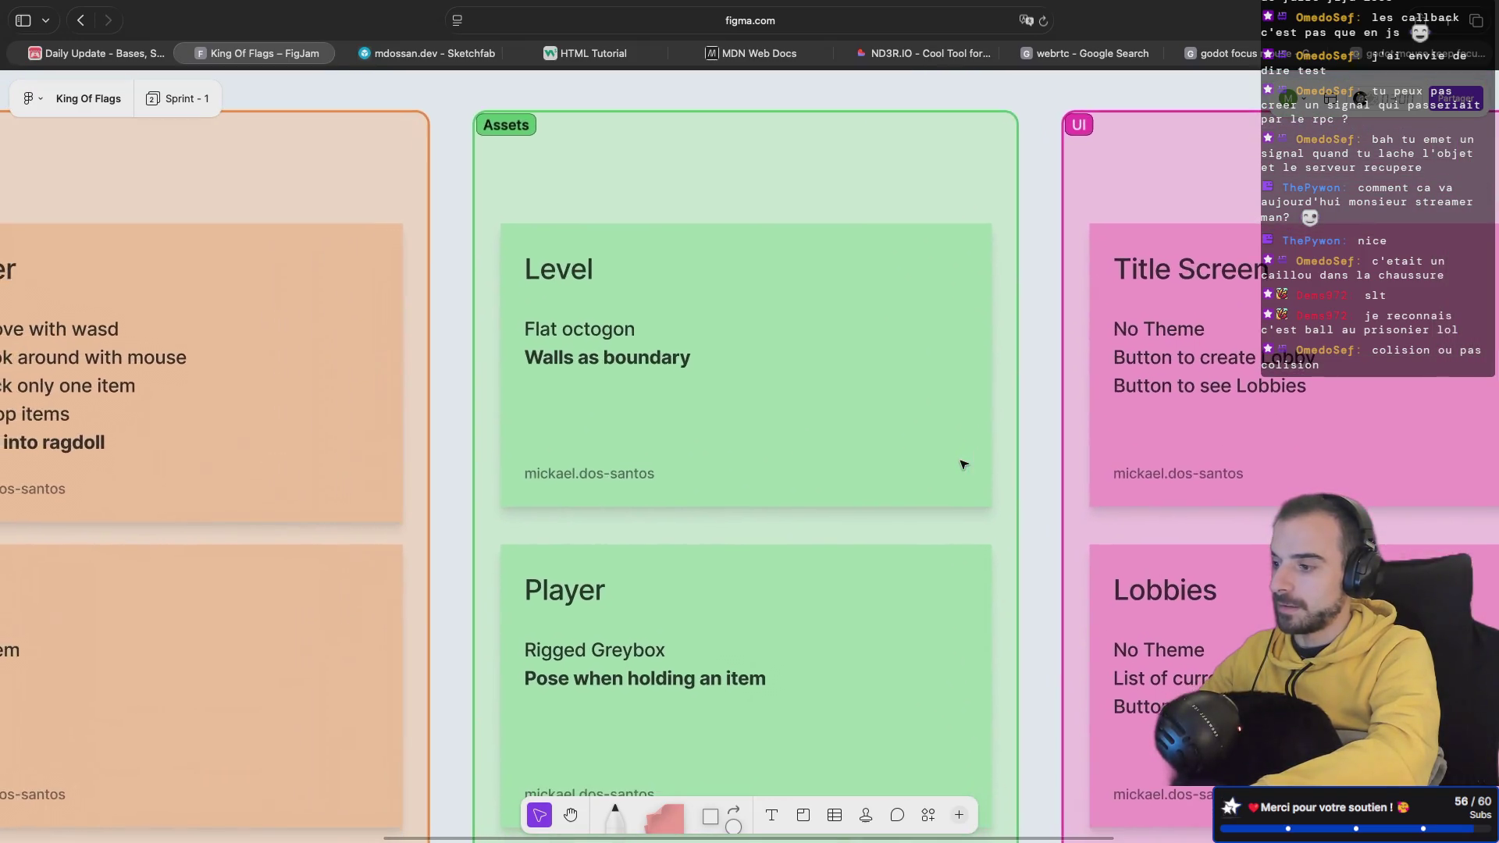
{"action": "scroll", "coordinate": [642, 376], "scroll_direction": "down", "scroll_amount": 5}
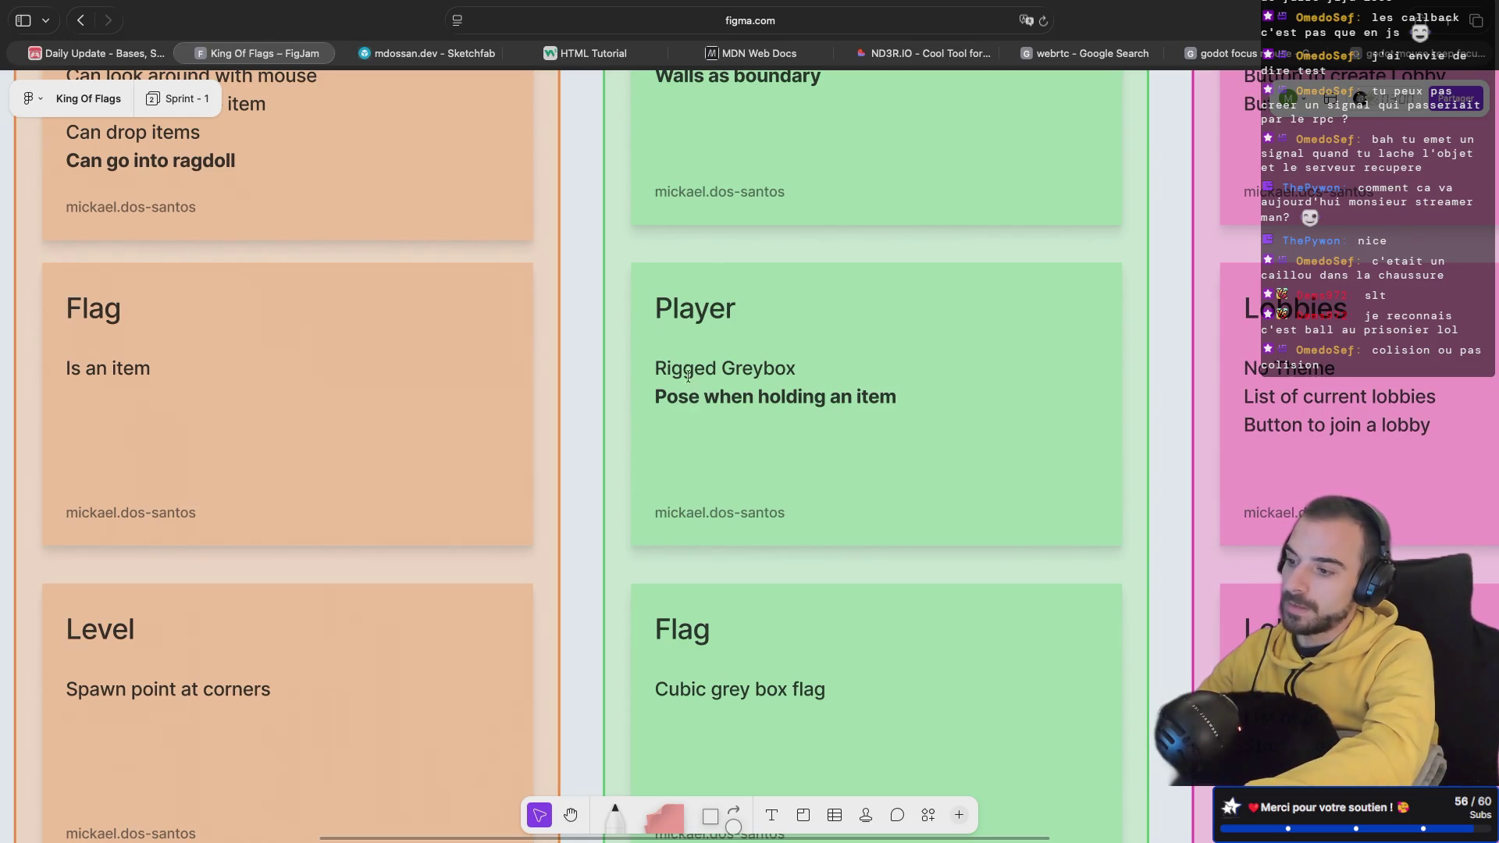
{"action": "key", "text": "ctrl+Left"}
{"action": "key", "text": "ctrl+Right"}
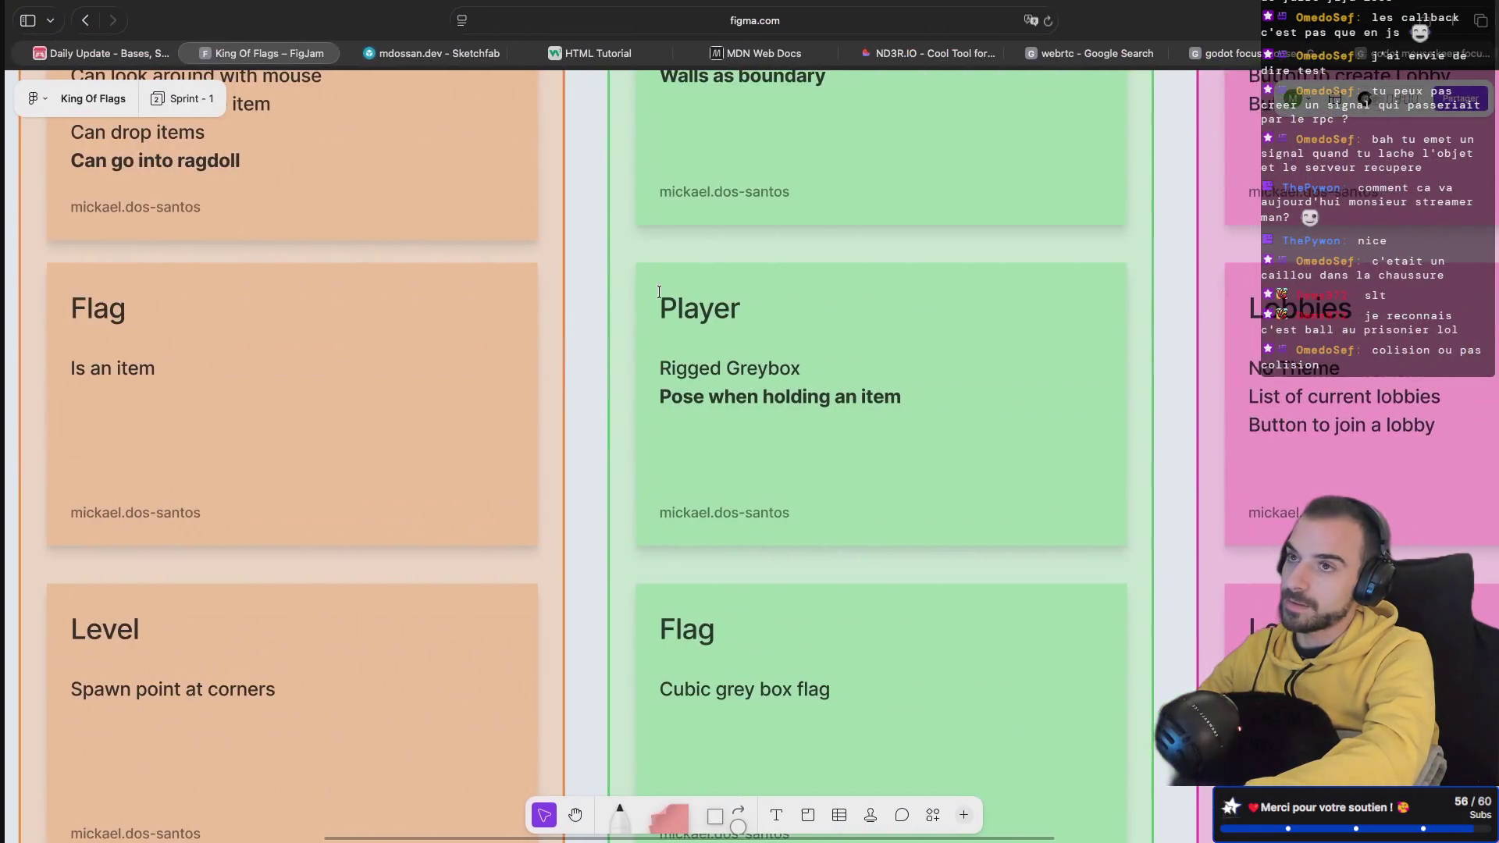
{"action": "scroll", "coordinate": [660, 294], "scroll_direction": "left", "scroll_amount": 5}
{"action": "scroll", "coordinate": [661, 294], "scroll_direction": "left", "scroll_amount": 5}
{"action": "scroll", "coordinate": [661, 293], "scroll_direction": "up", "scroll_amount": 2}
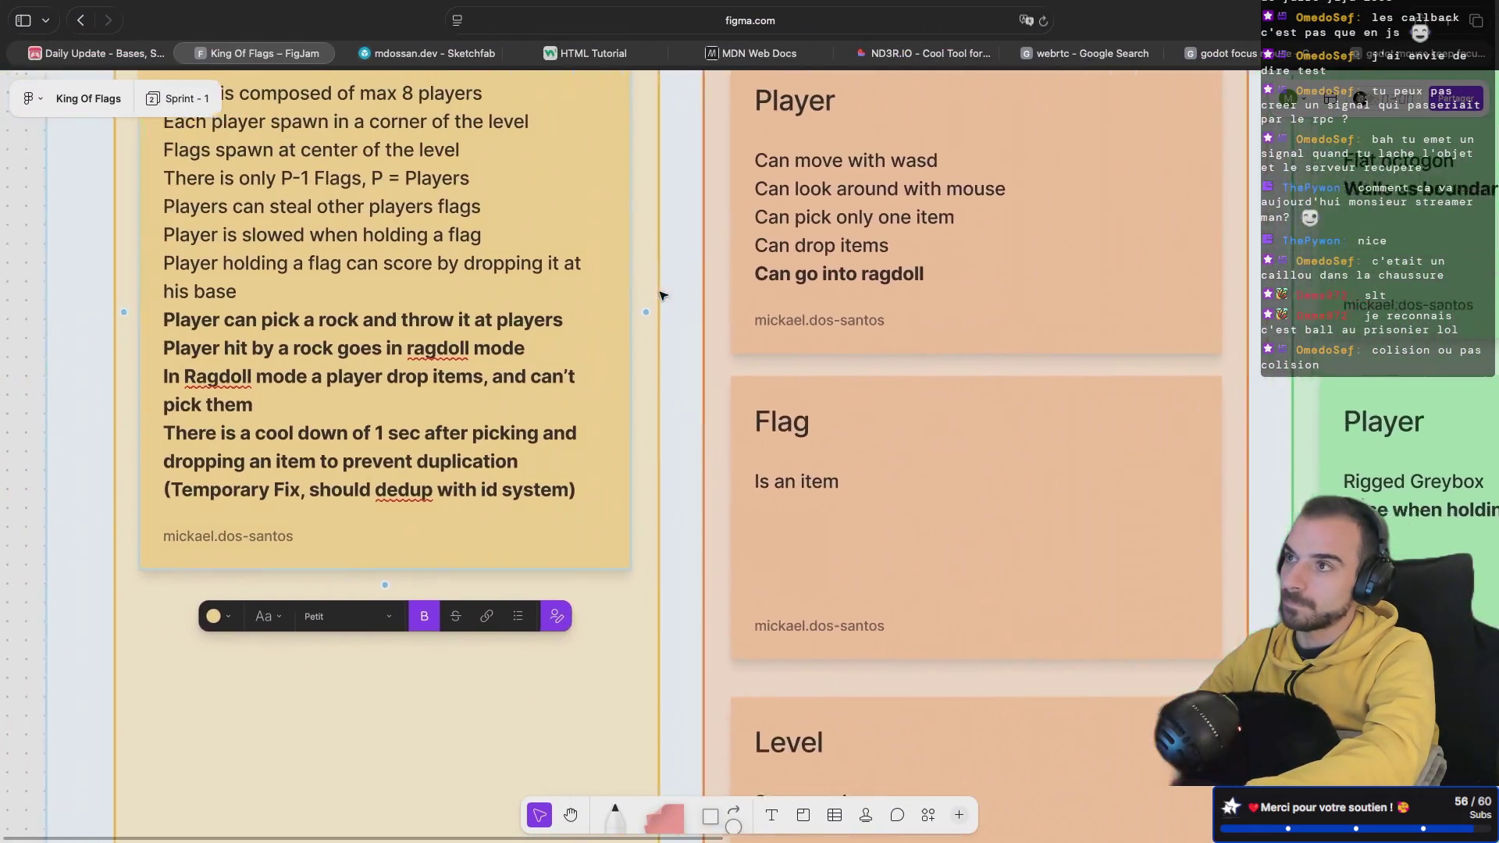
{"action": "key", "text": "Escape"}
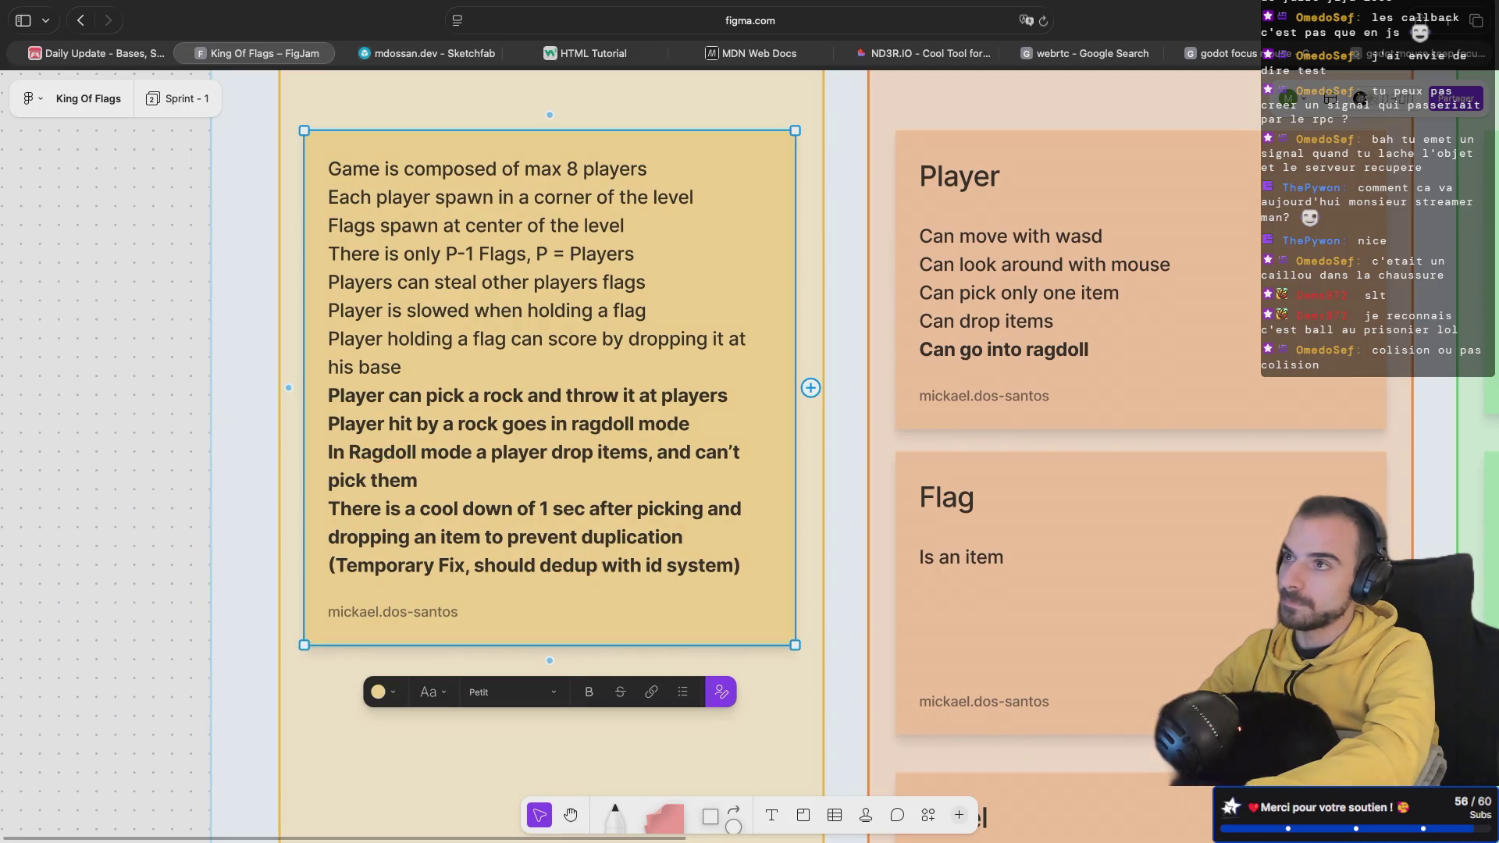
{"action": "left_click", "coordinate": [228, 567]}
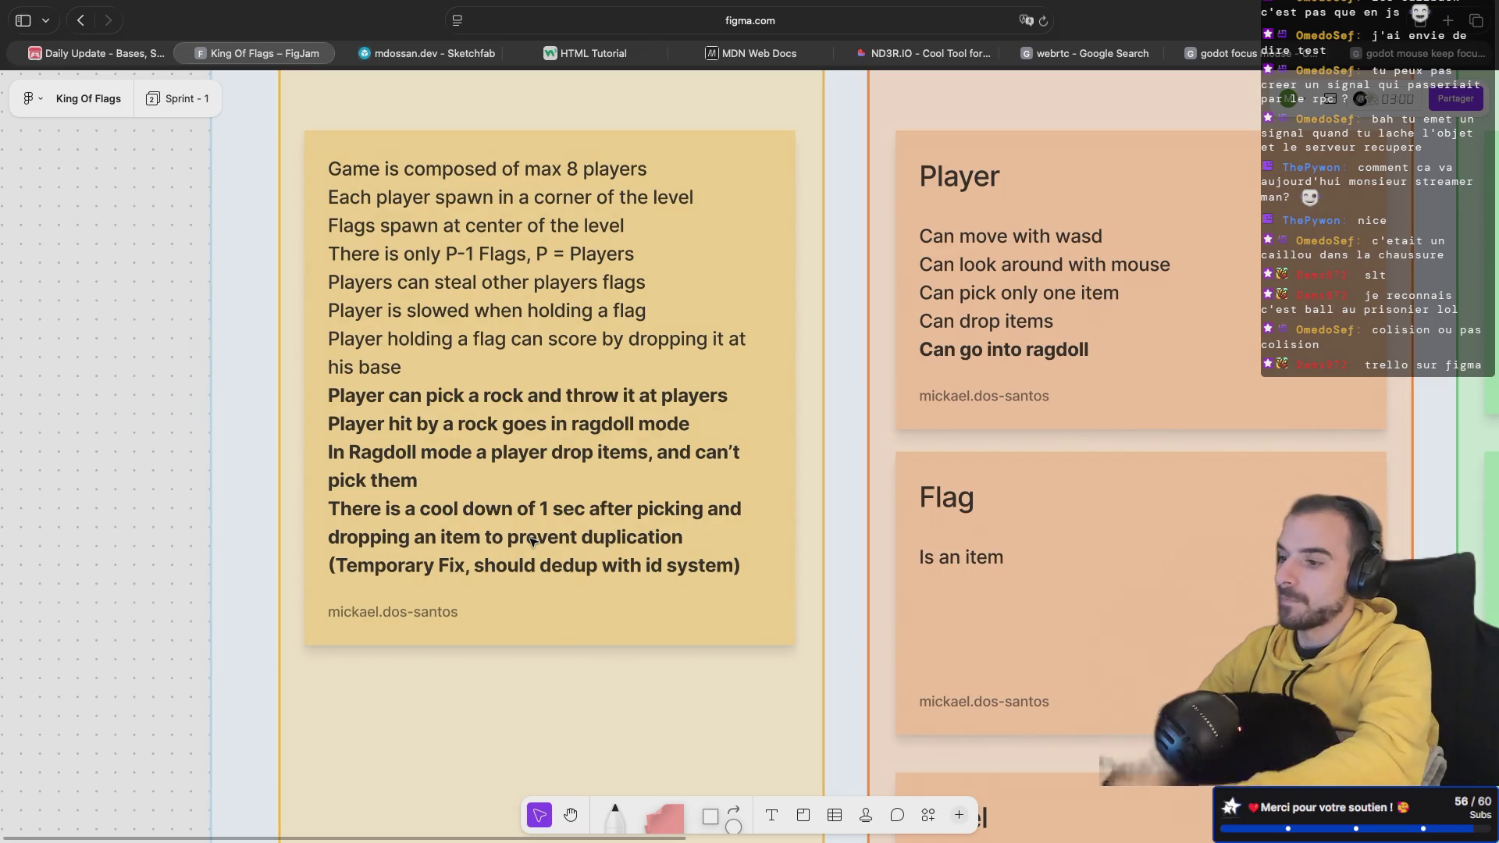
Step: Switch desktops back to the Godot editor
{"action": "key", "text": "ctrl+Left"}
{"action": "key", "text": "ctrl+Left"}
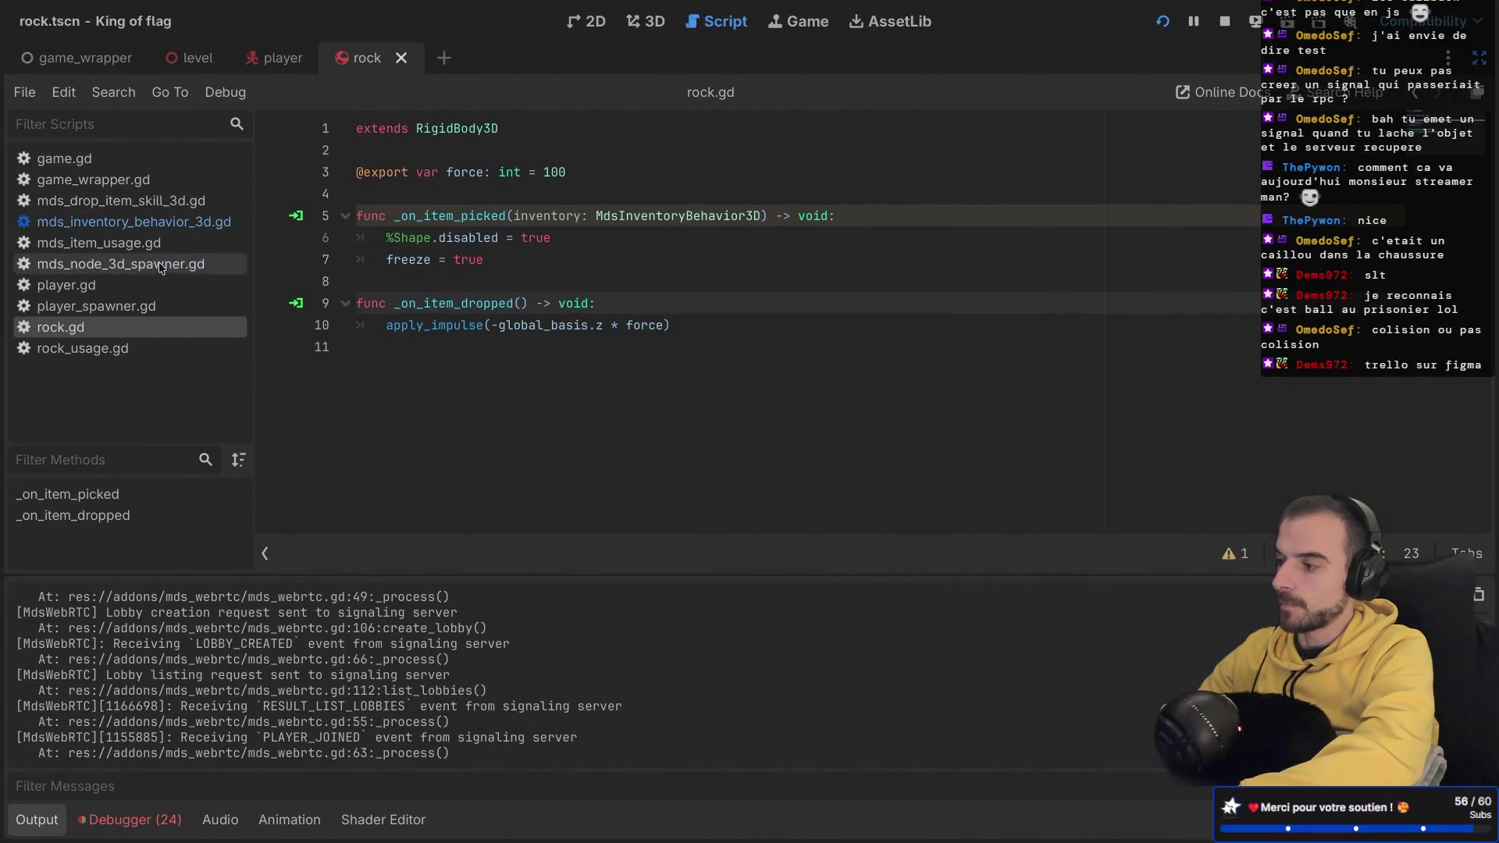
Step: Expand skills/drop_item and open mds_drop_item_skill_3d.tscn and its .gd script full-width
{"action": "key", "text": "ctrl+shift+F11"}
{"action": "scroll", "coordinate": [186, 535], "scroll_direction": "up", "scroll_amount": 10}
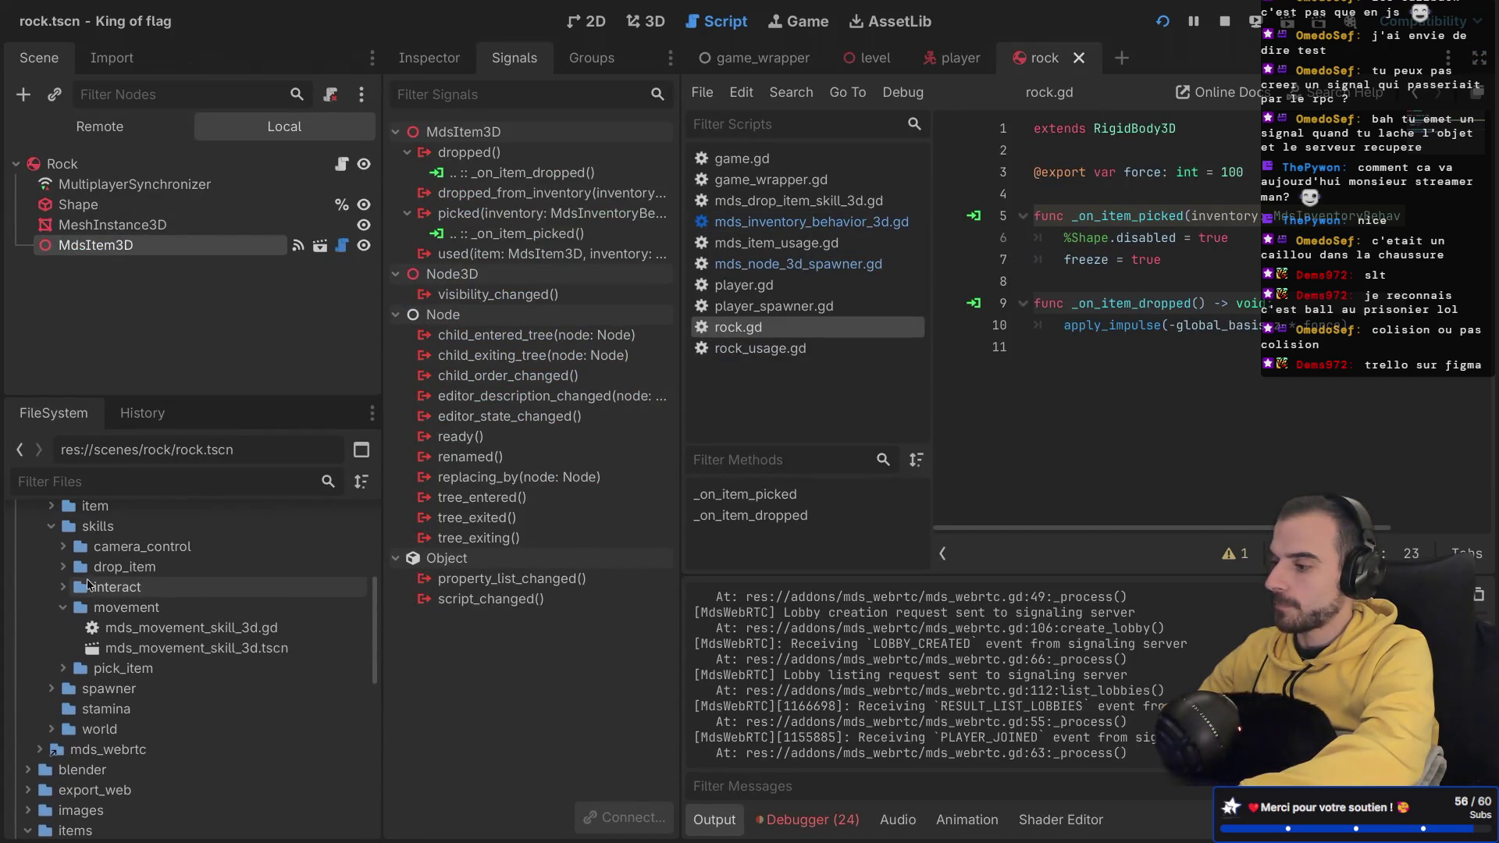
{"action": "left_click", "coordinate": [62, 608]}
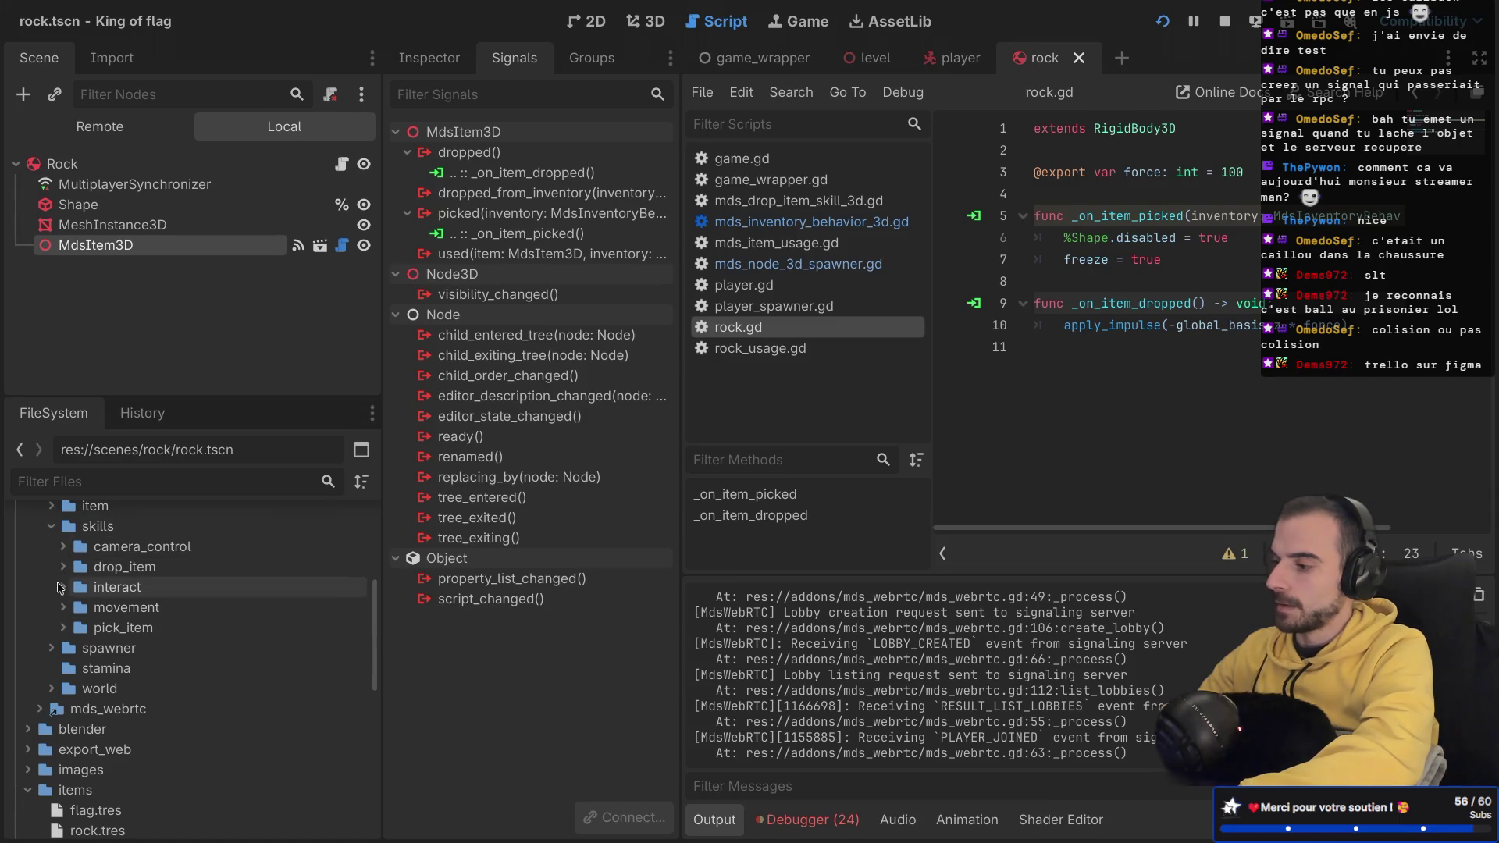
{"action": "left_click", "coordinate": [62, 567]}
{"action": "double_click", "coordinate": [131, 607]}
{"action": "double_click", "coordinate": [166, 587]}
{"action": "key", "text": "ctrl+shift+F11"}
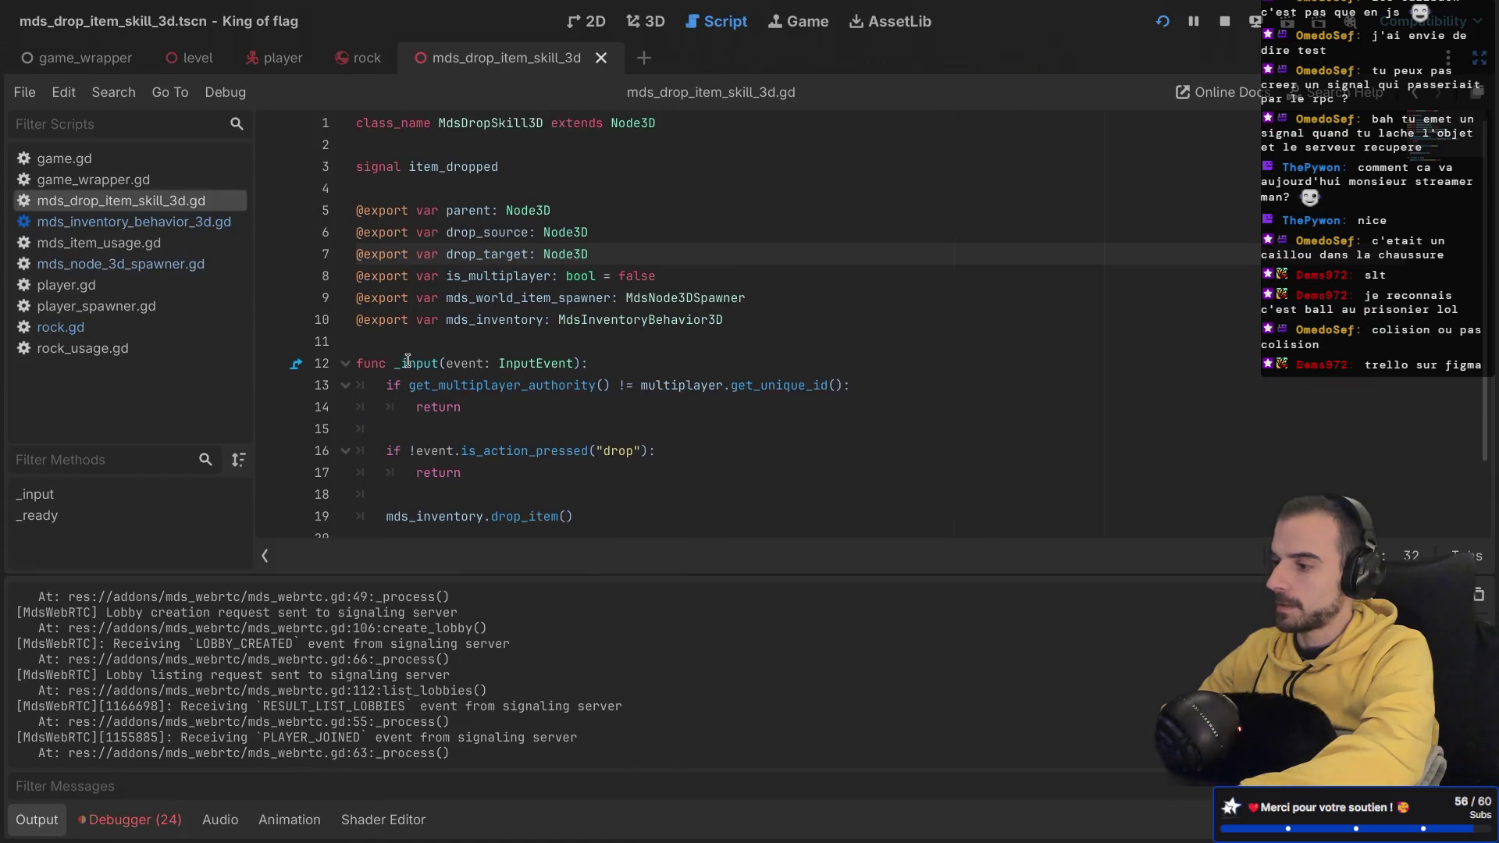
Step: Review the drop script's "drop" input handling, then switch via the rock scene to the player scene
{"action": "scroll", "coordinate": [407, 361], "scroll_direction": "down", "scroll_amount": 2}
{"action": "left_click", "coordinate": [541, 256]}
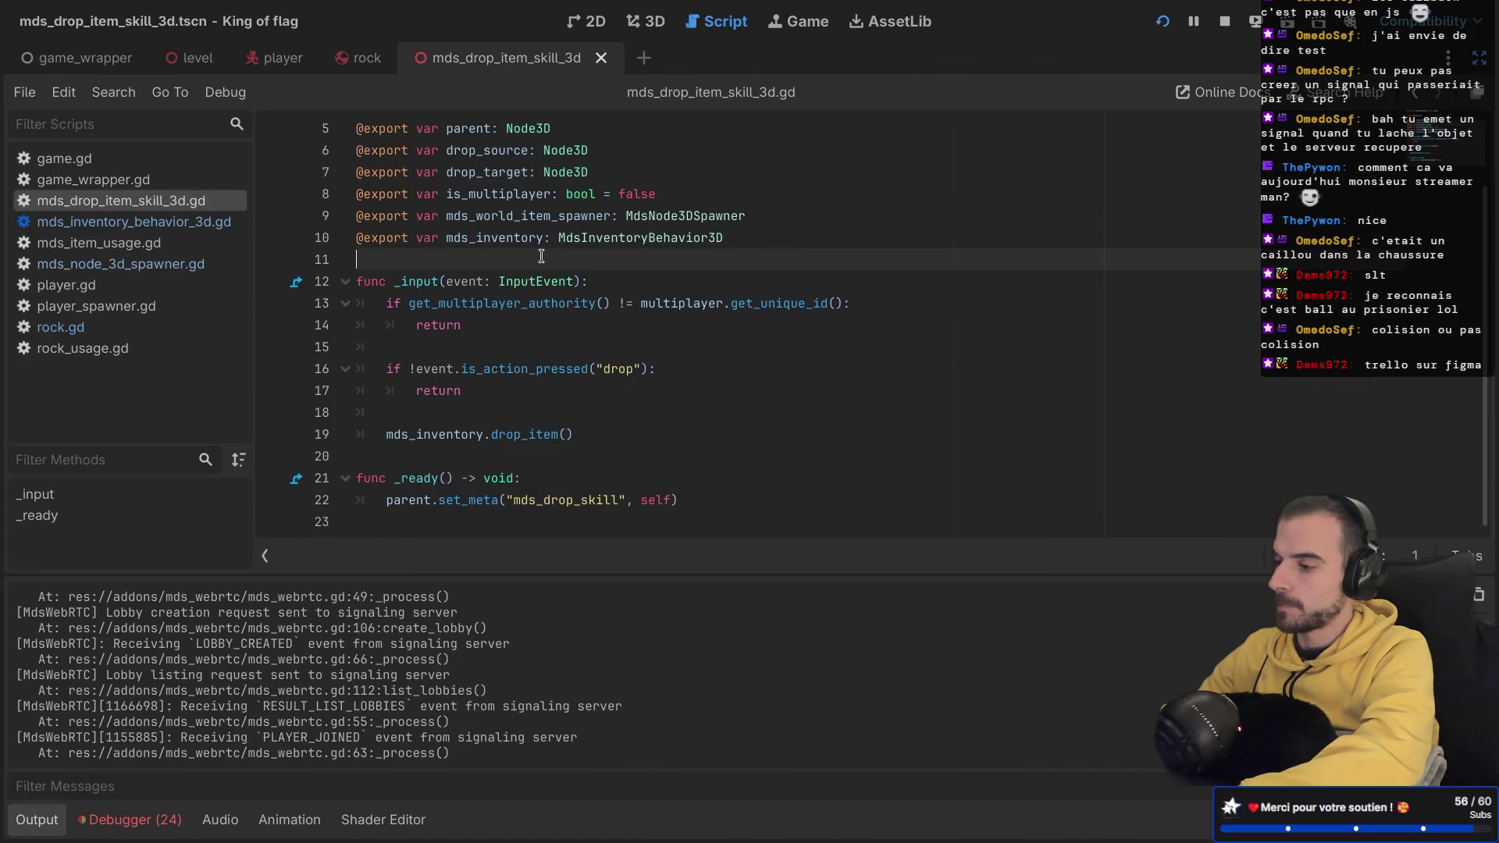
{"action": "left_click", "coordinate": [503, 391]}
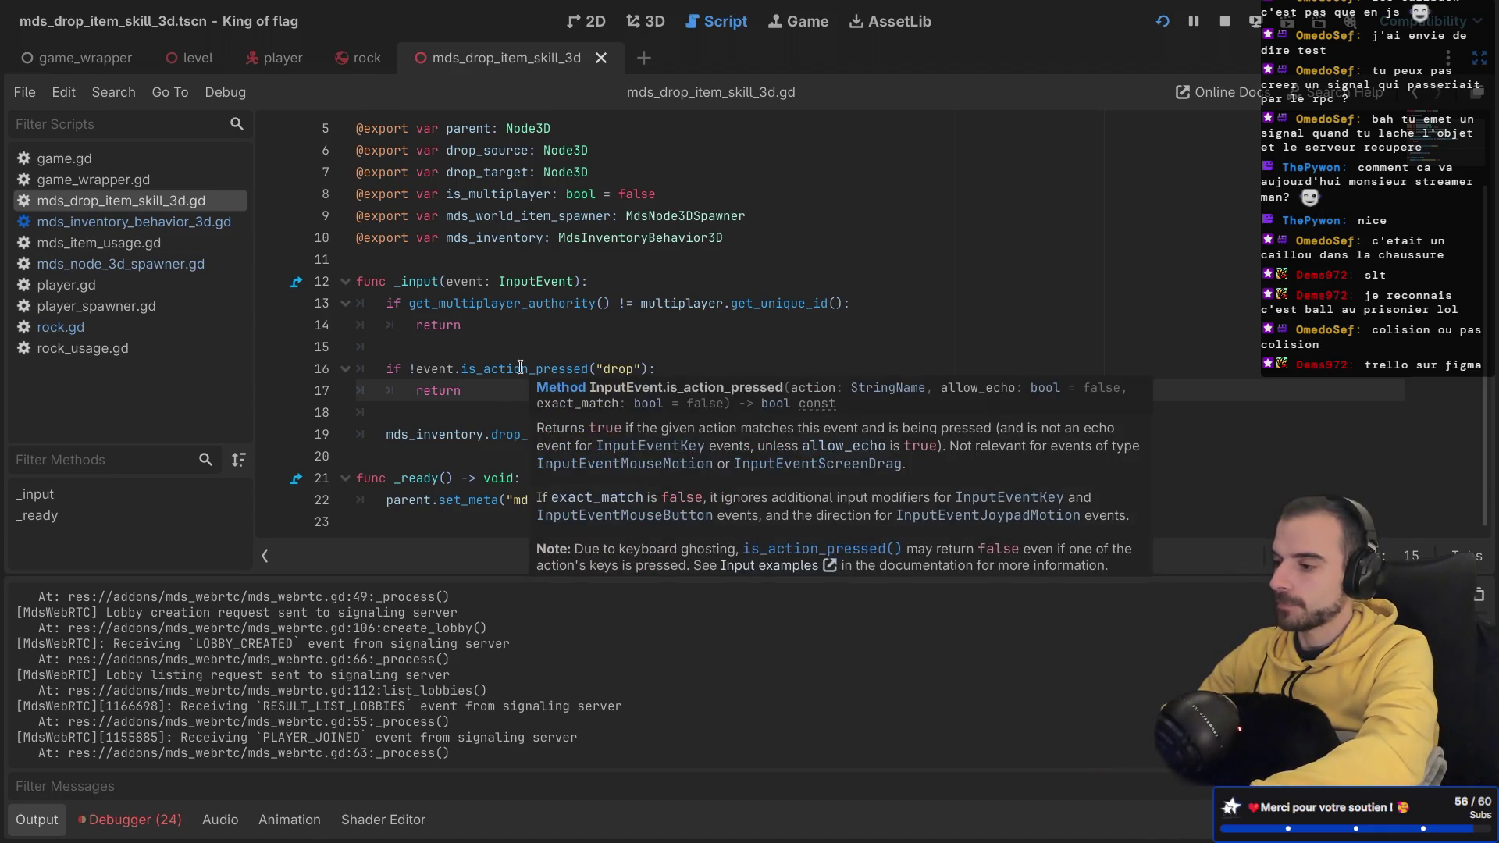
{"action": "left_click", "coordinate": [361, 66]}
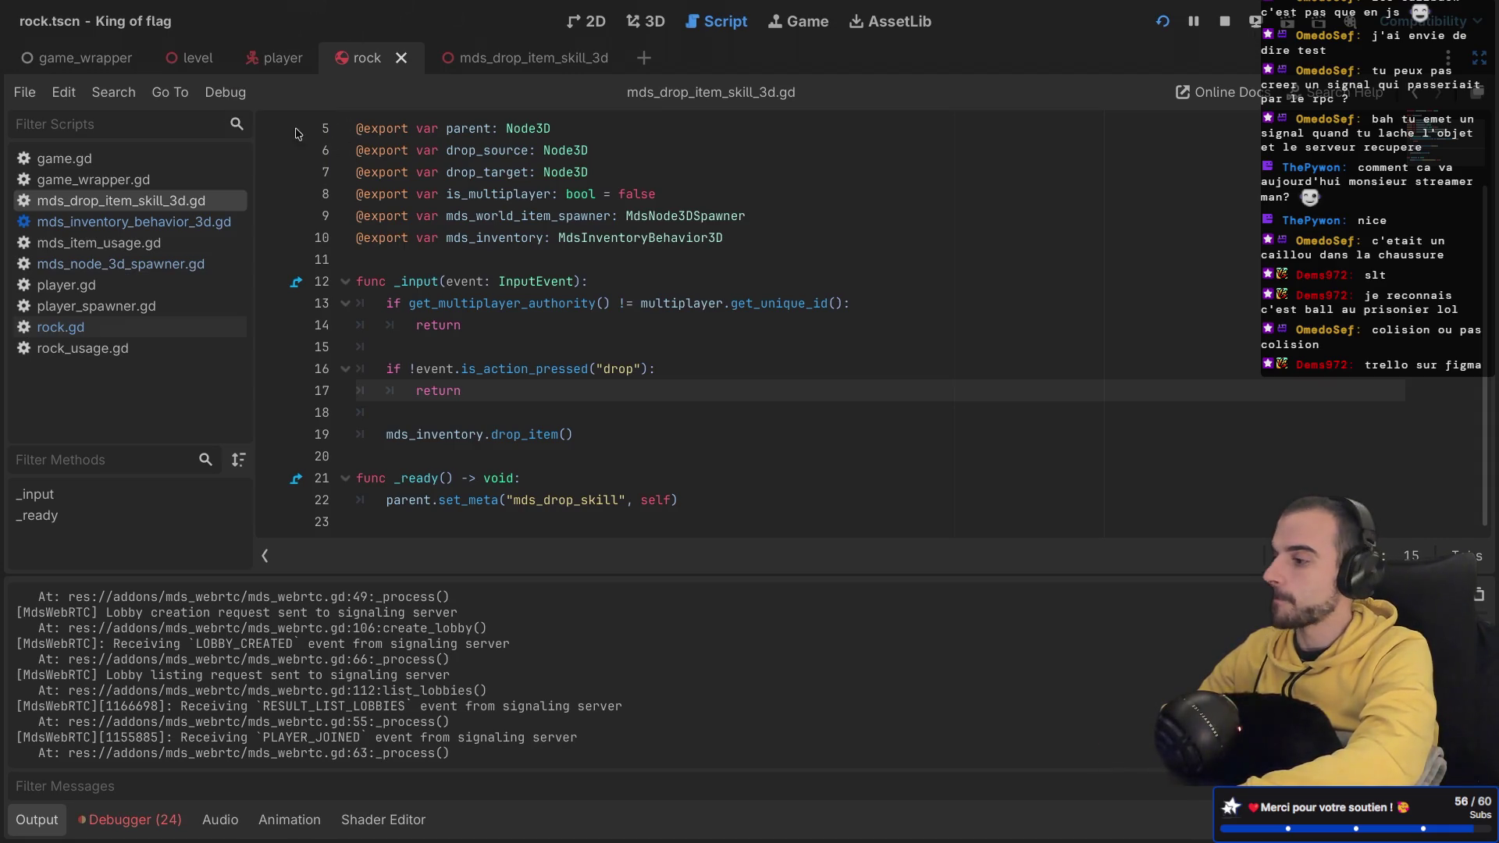
{"action": "left_click", "coordinate": [280, 58]}
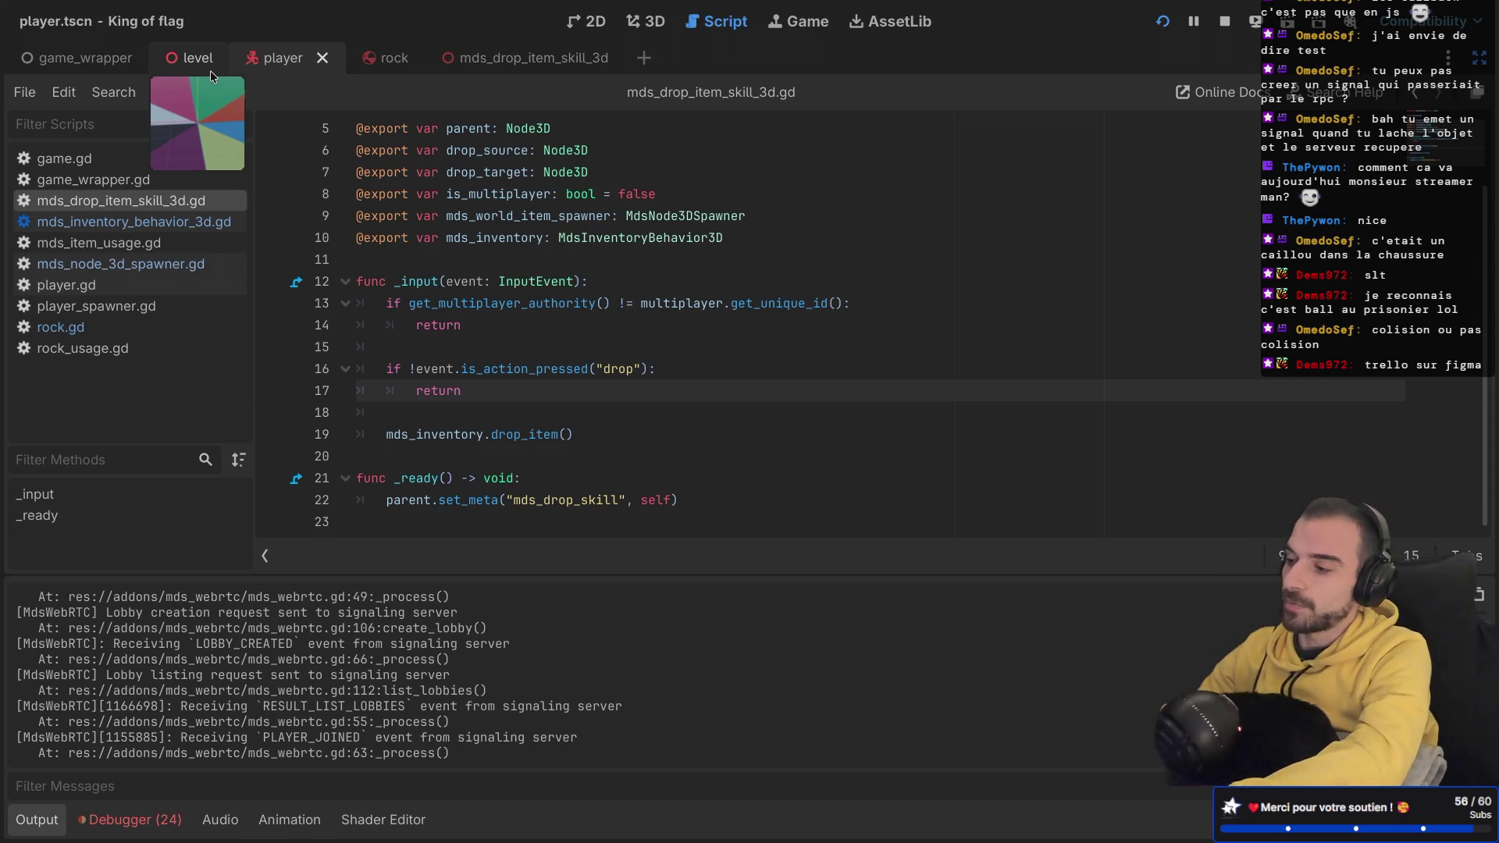
Step: Filter the FileSystem for 'flag', open the flag scene, and view the Flag root's signals
{"action": "key", "text": "ctrl+shift+F11"}
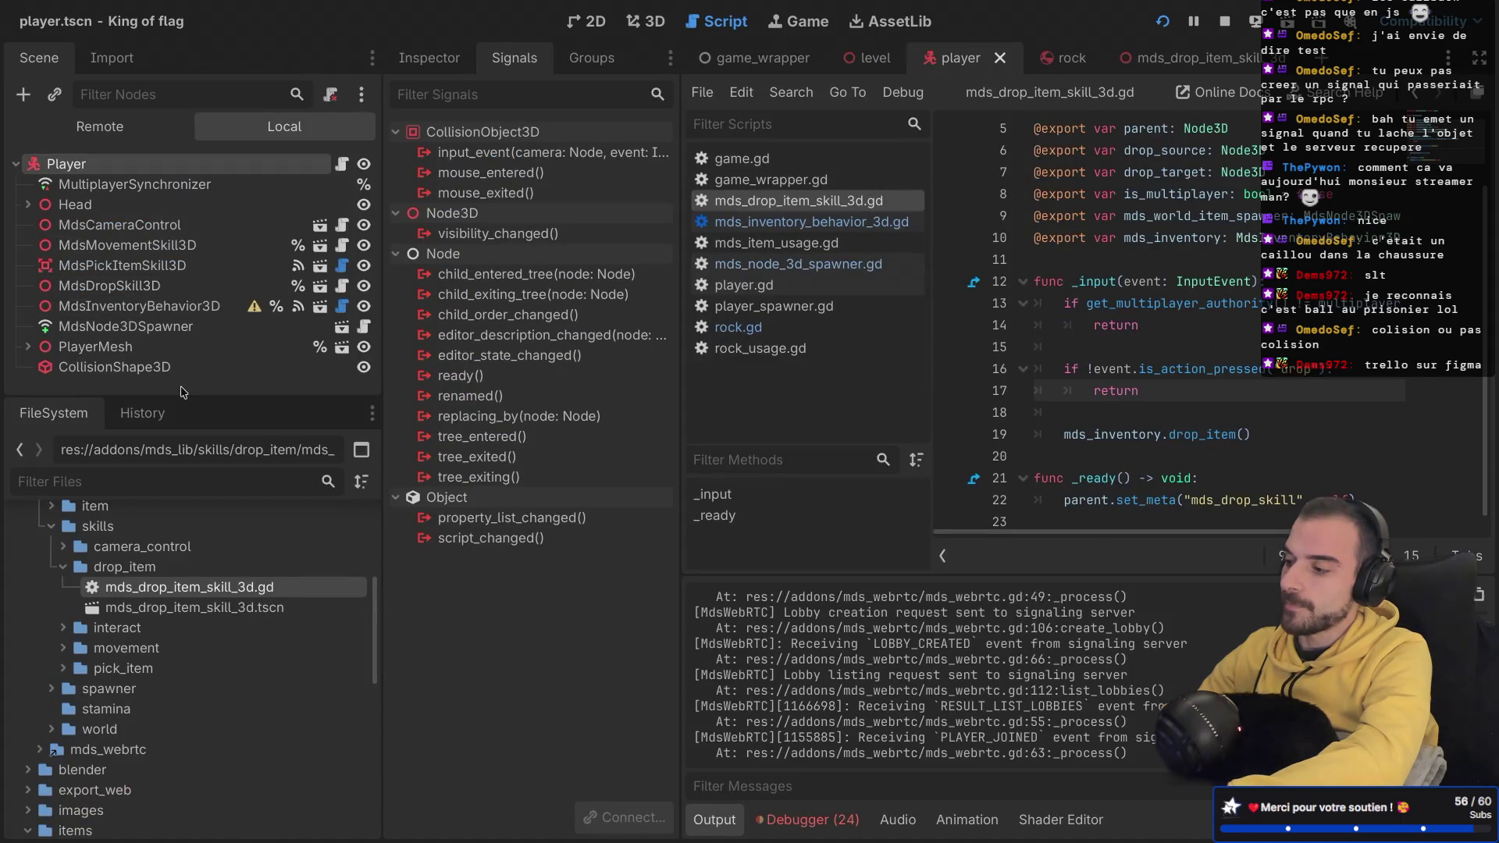
{"action": "left_click", "coordinate": [105, 506]}
{"action": "left_click", "coordinate": [97, 482]}
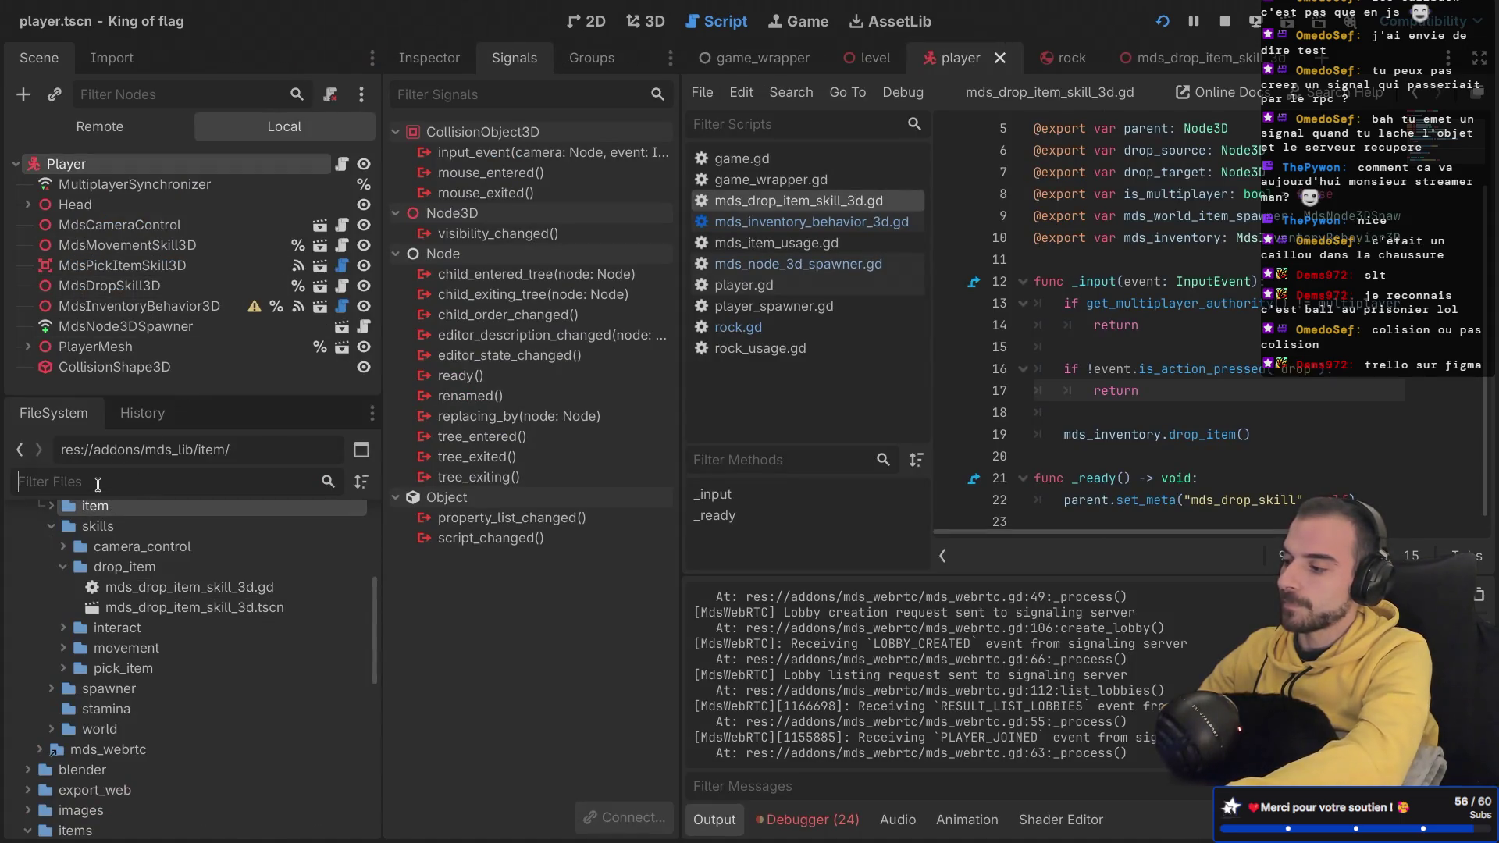
{"action": "type", "text": "flag"}
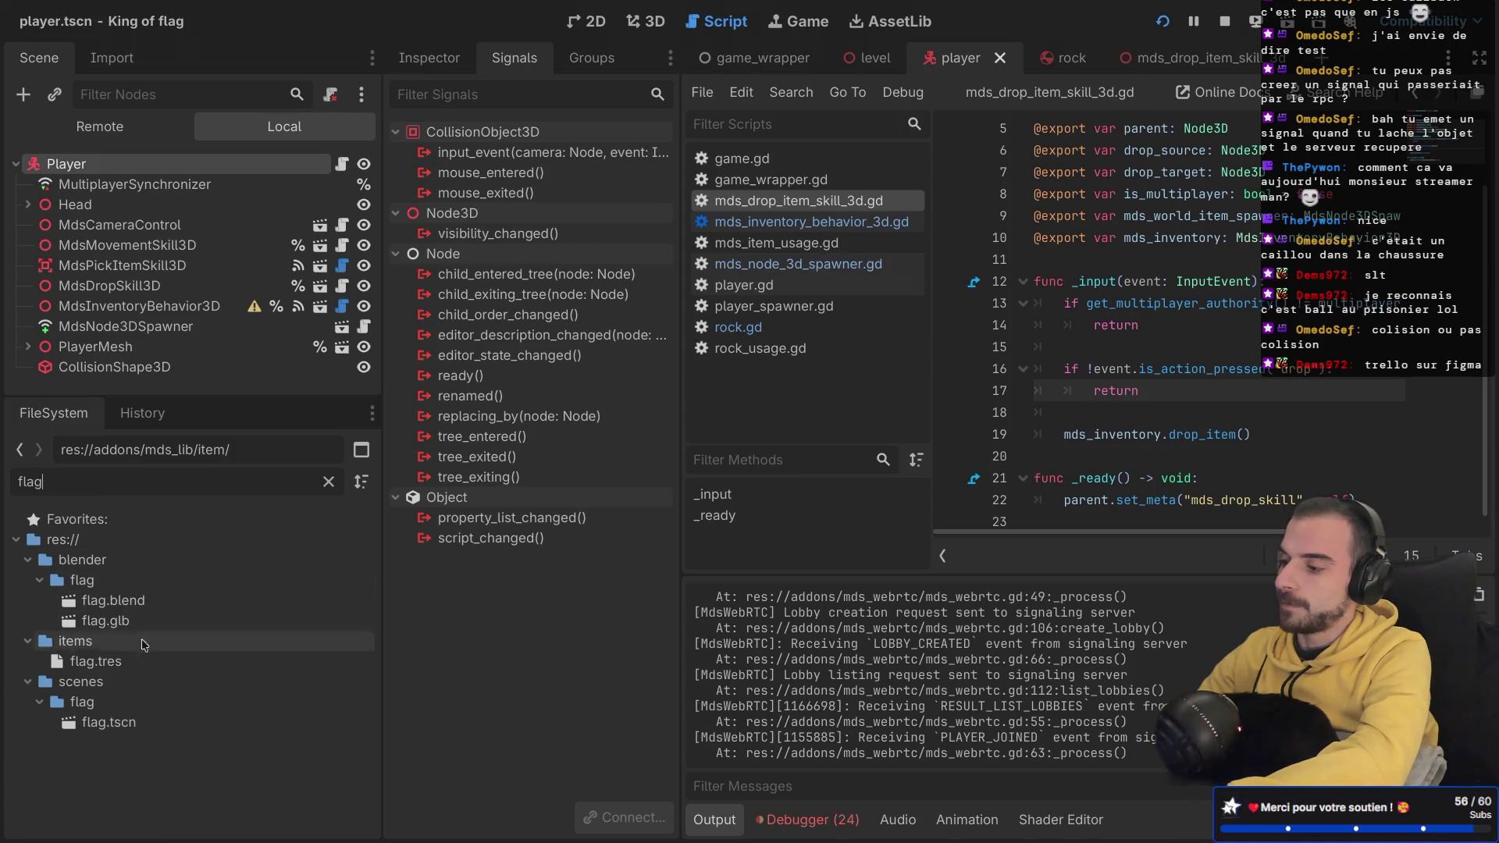
{"action": "left_click", "coordinate": [128, 667]}
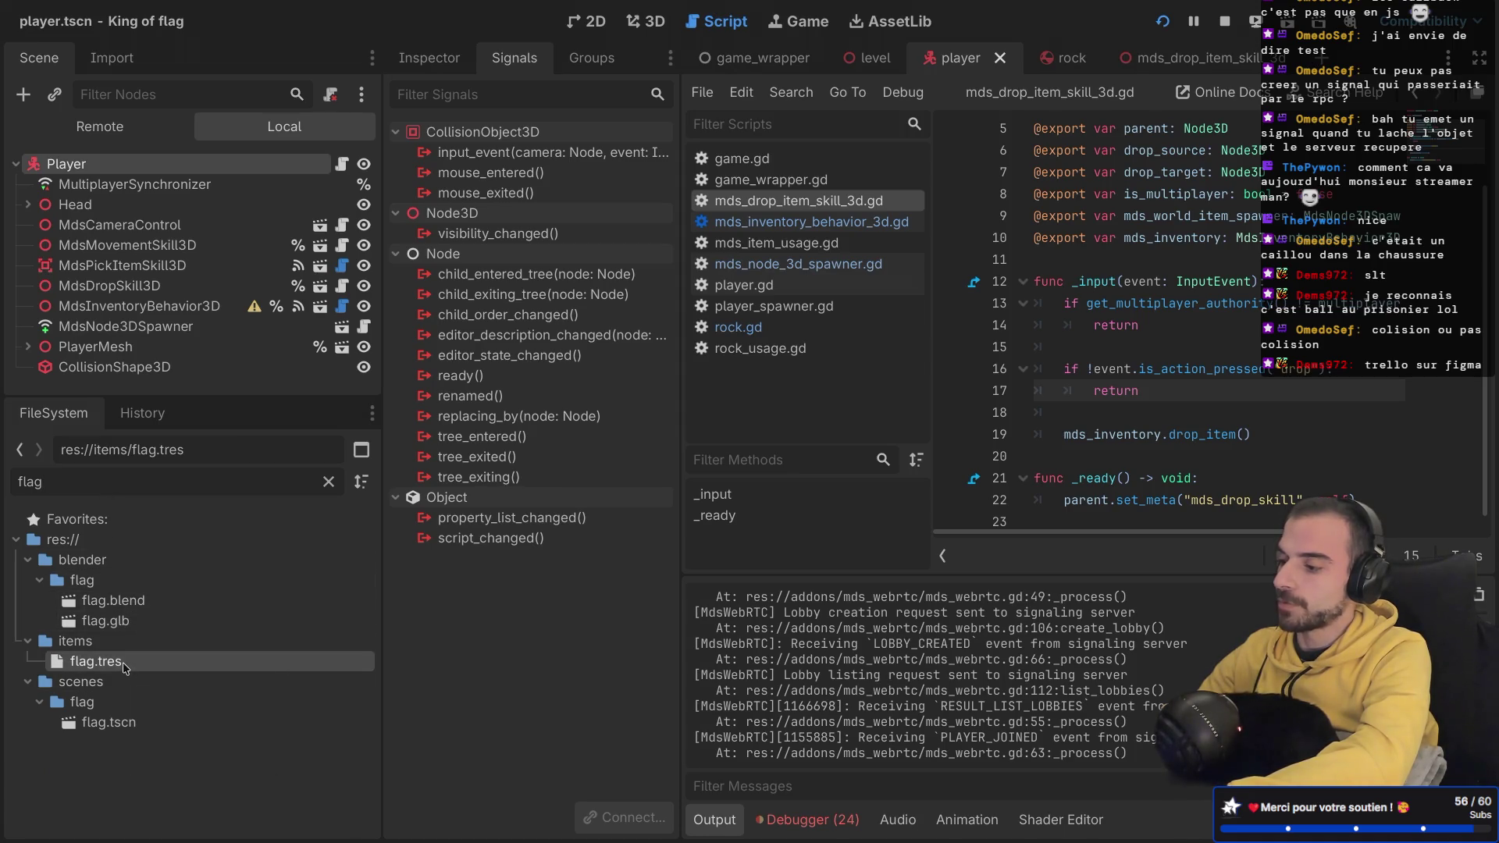
{"action": "double_click", "coordinate": [123, 726]}
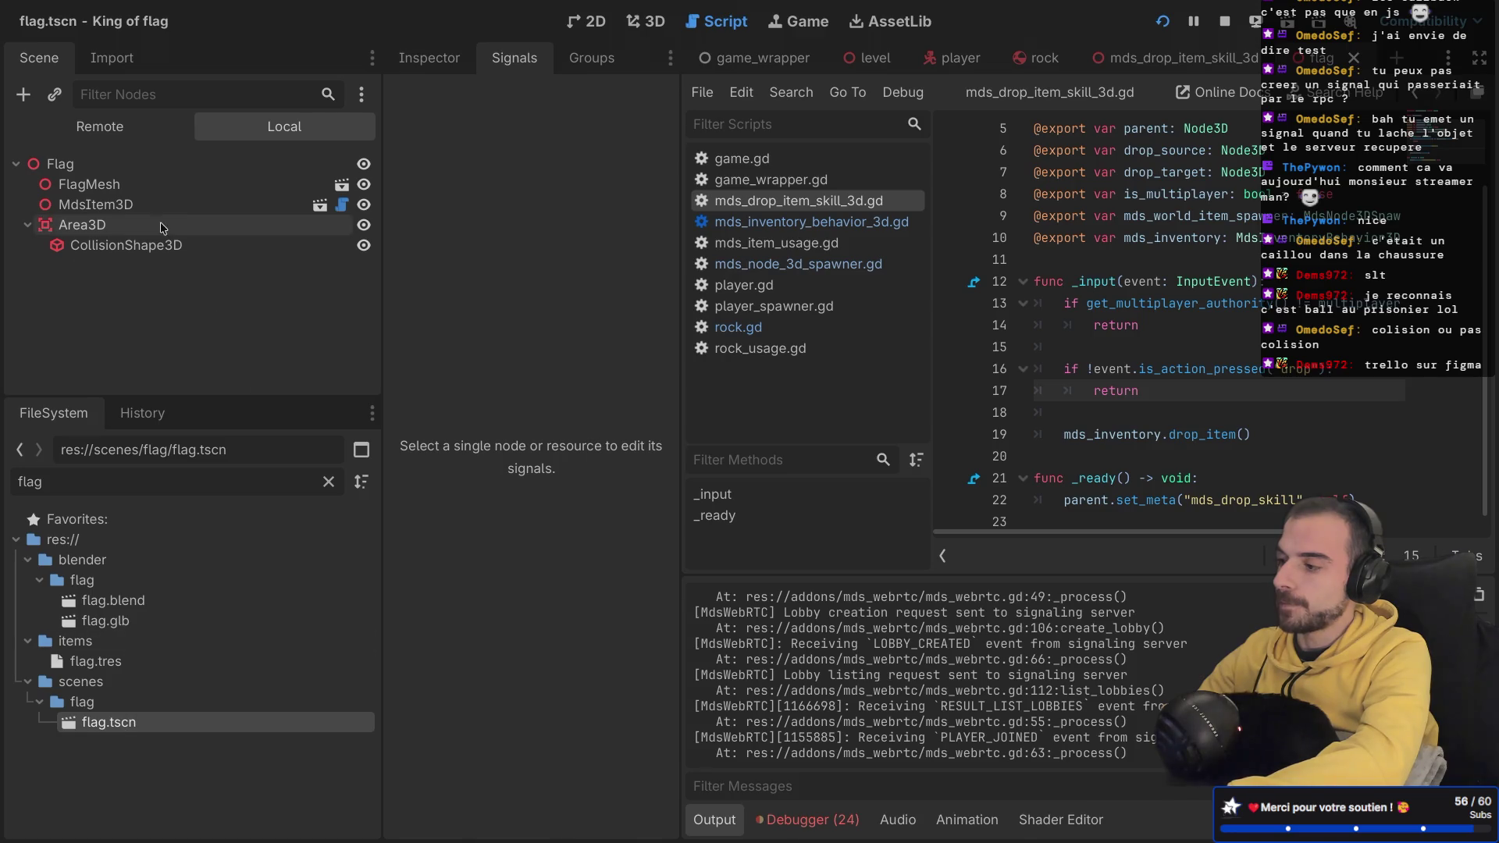
{"action": "left_click", "coordinate": [103, 166]}
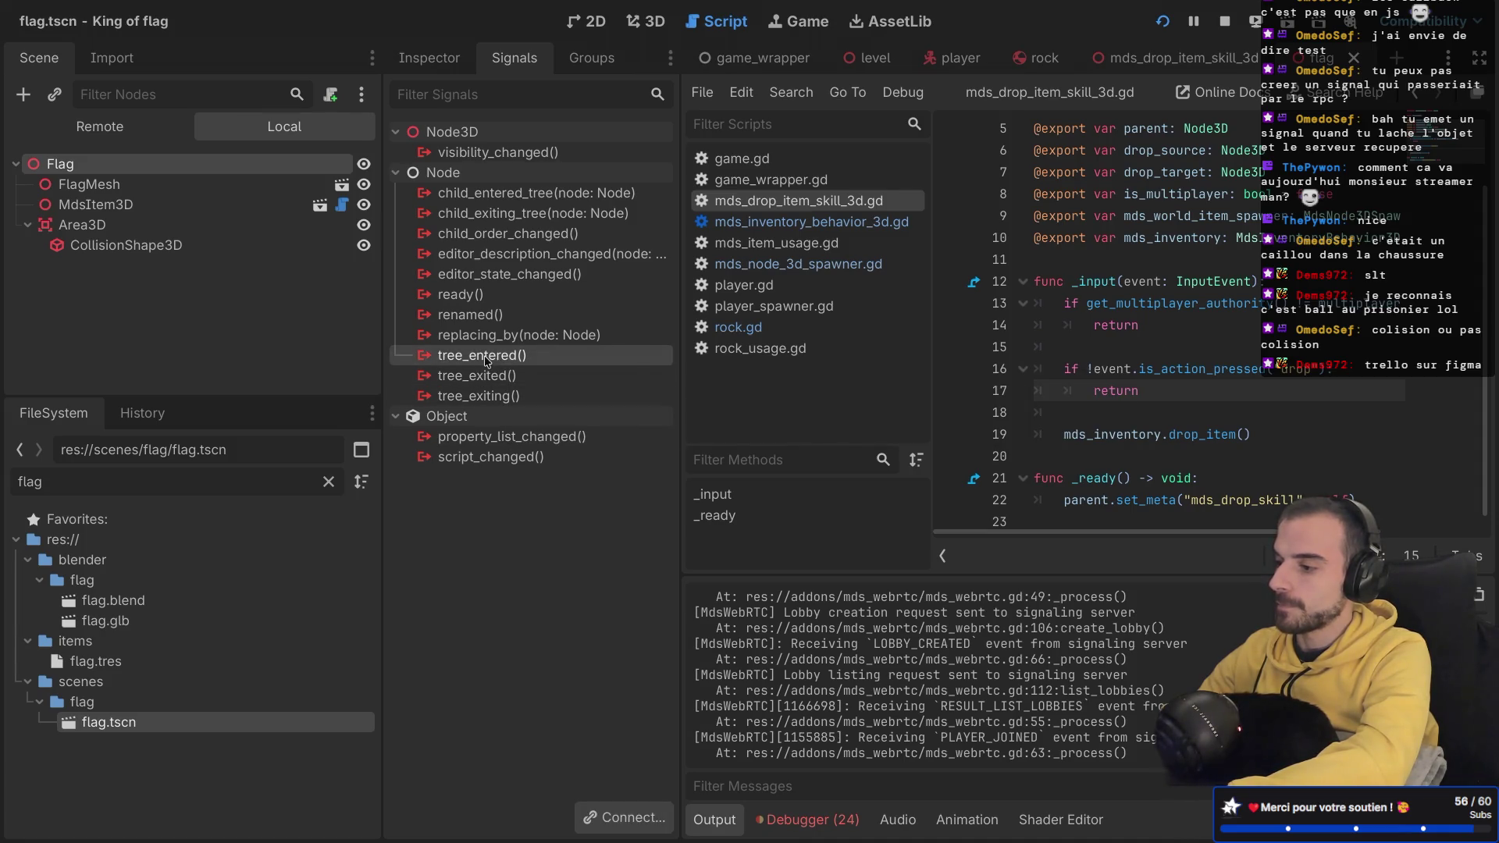
{"action": "mouse_move", "coordinate": [486, 360]}
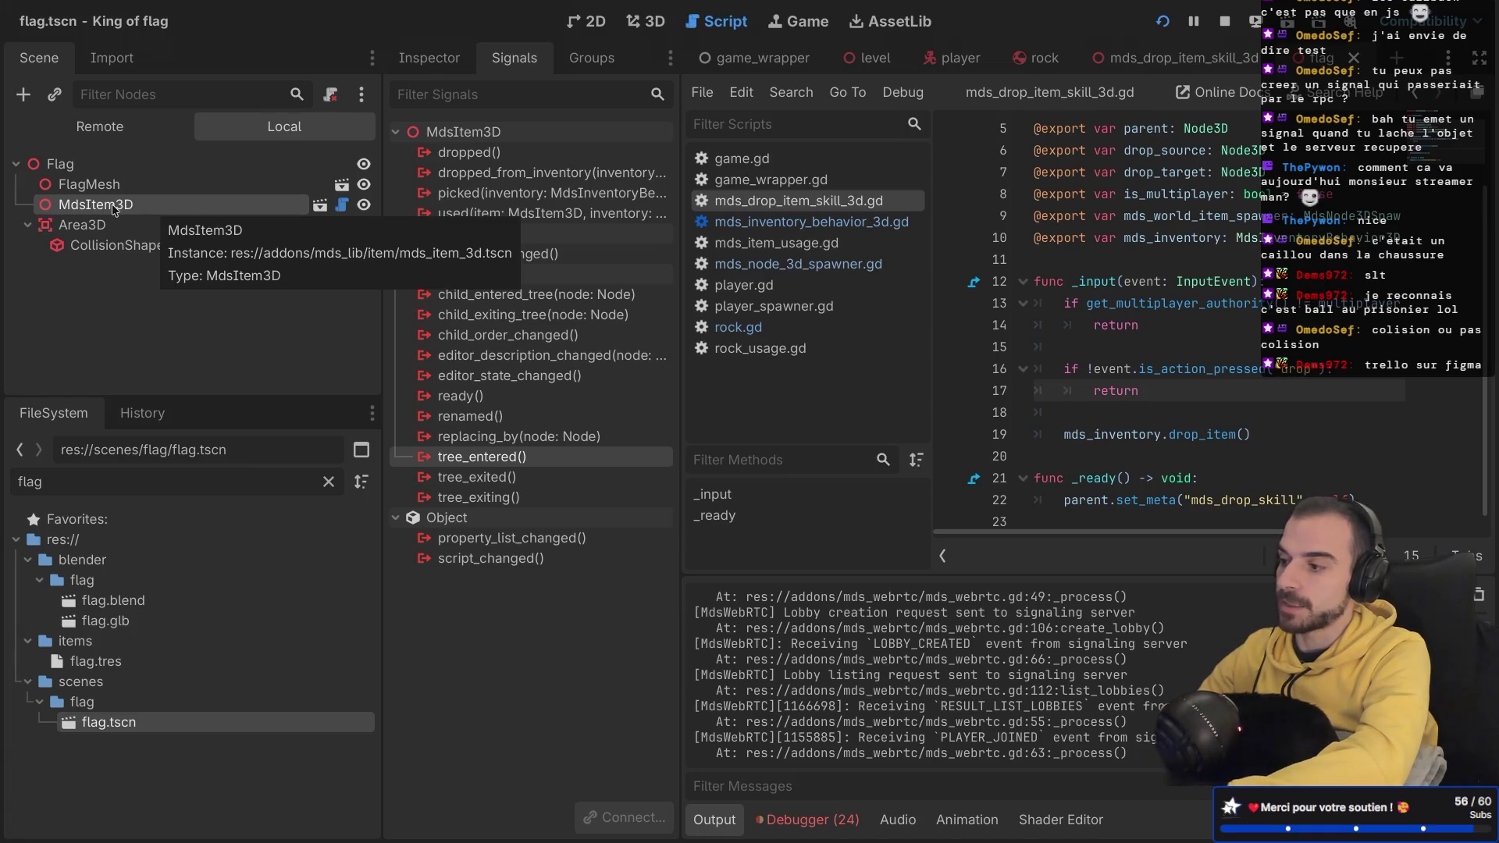
Step: Select the MdsItem3D node and open its attached script in distraction-free mode
{"action": "left_click", "coordinate": [28, 225]}
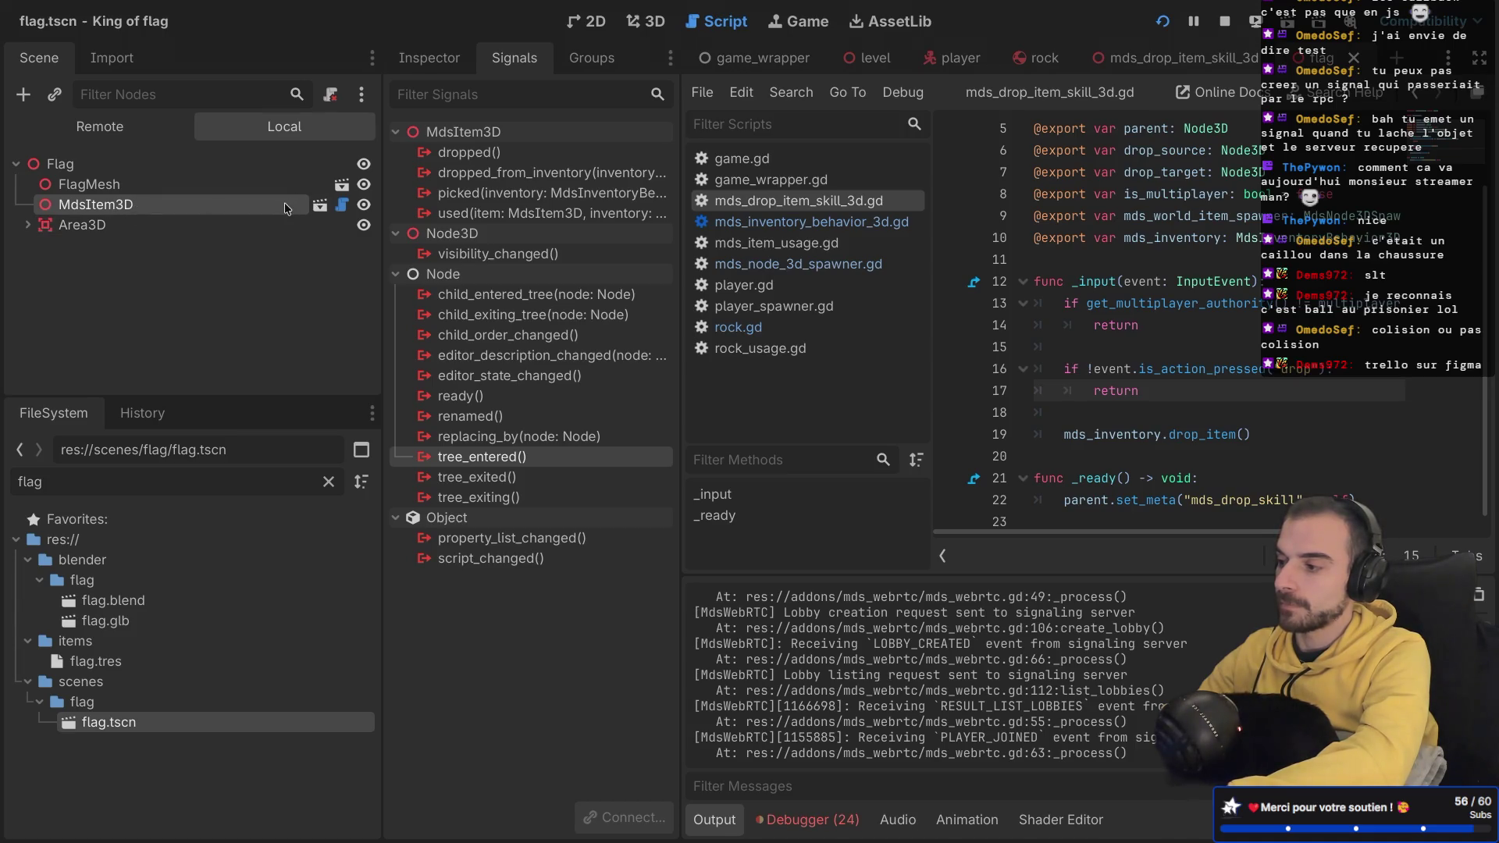
{"action": "left_click", "coordinate": [226, 185]}
{"action": "left_click", "coordinate": [217, 210]}
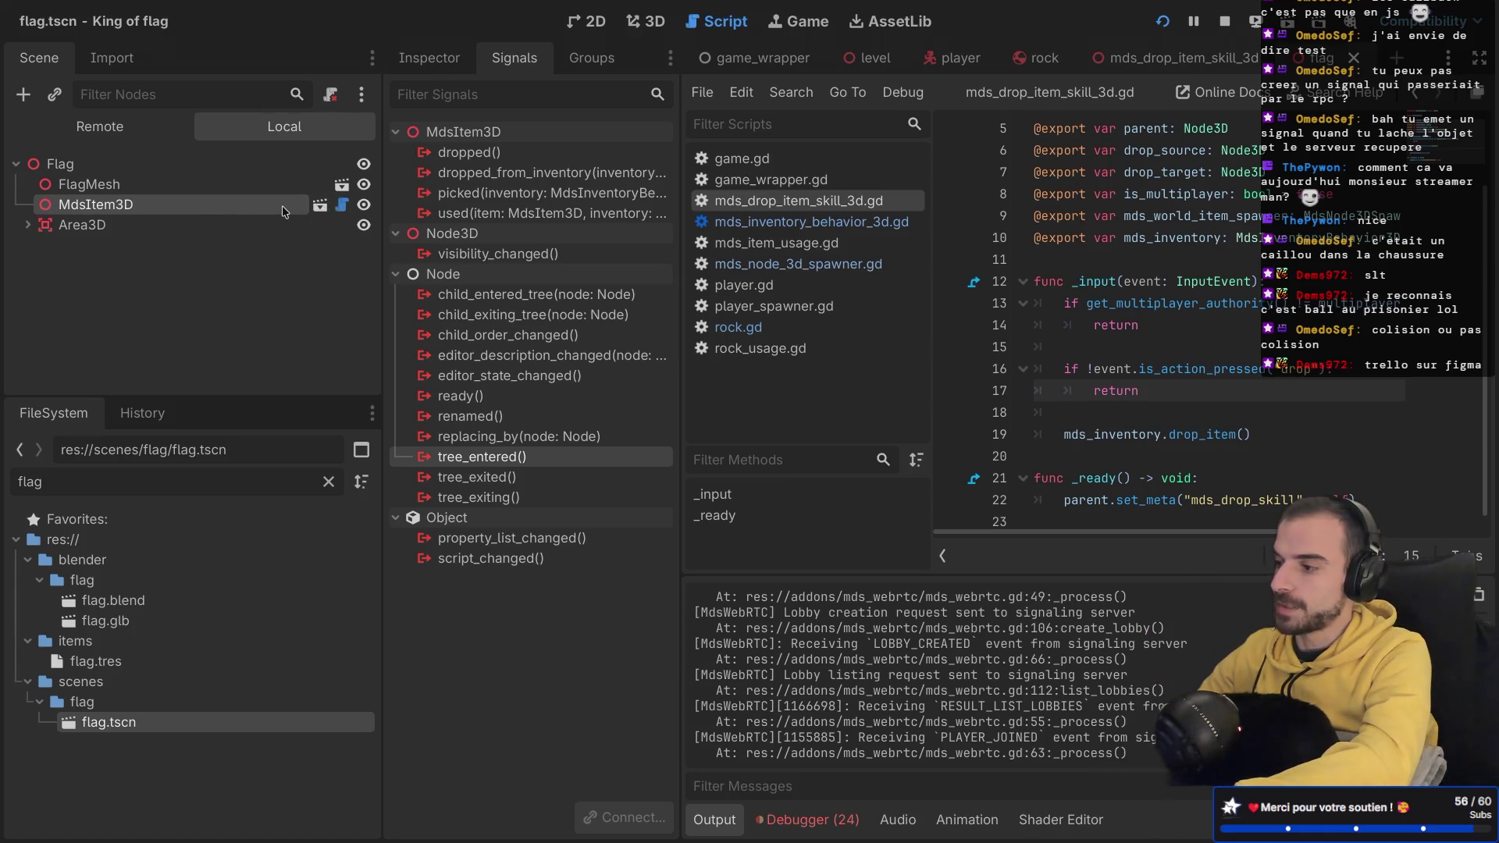
{"action": "left_click", "coordinate": [423, 63]}
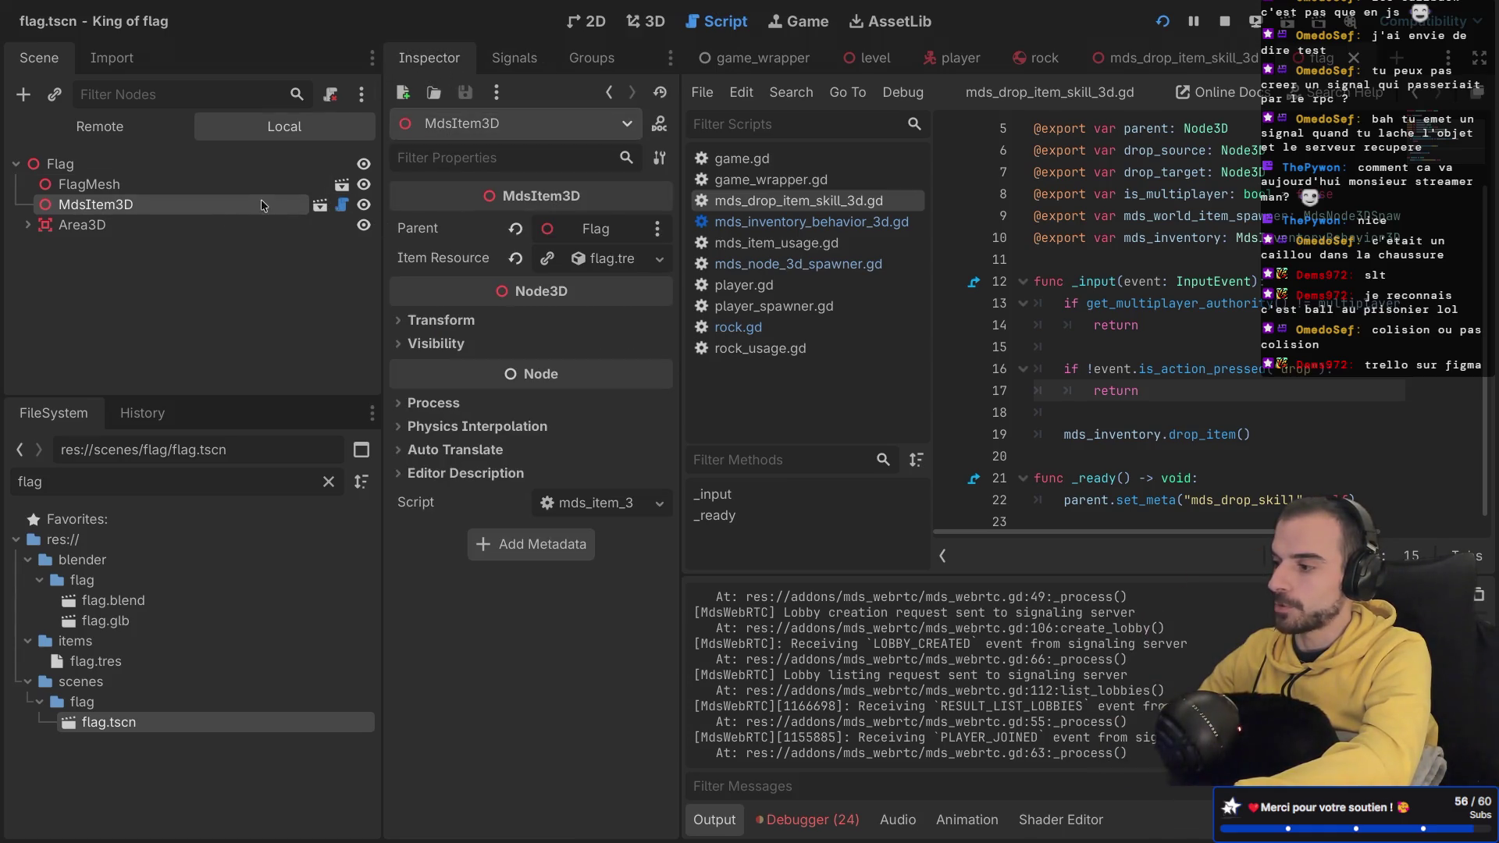
{"action": "left_click", "coordinate": [345, 205]}
{"action": "key", "text": "ctrl+shift+F11"}
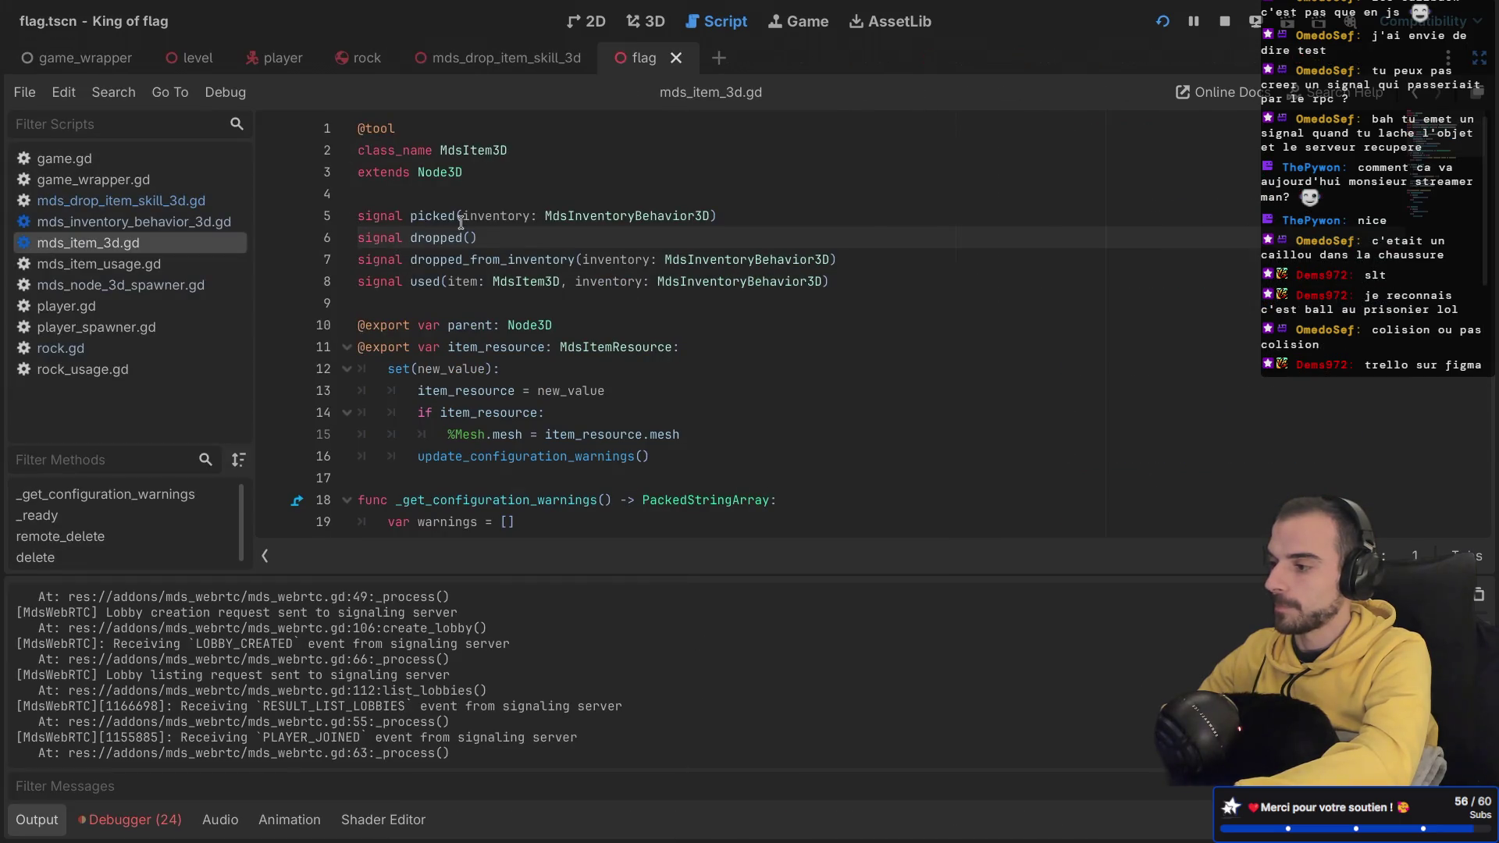
{"action": "left_click", "coordinate": [416, 297]}
{"action": "key", "text": "Return"}
{"action": "type", "text": "@"}
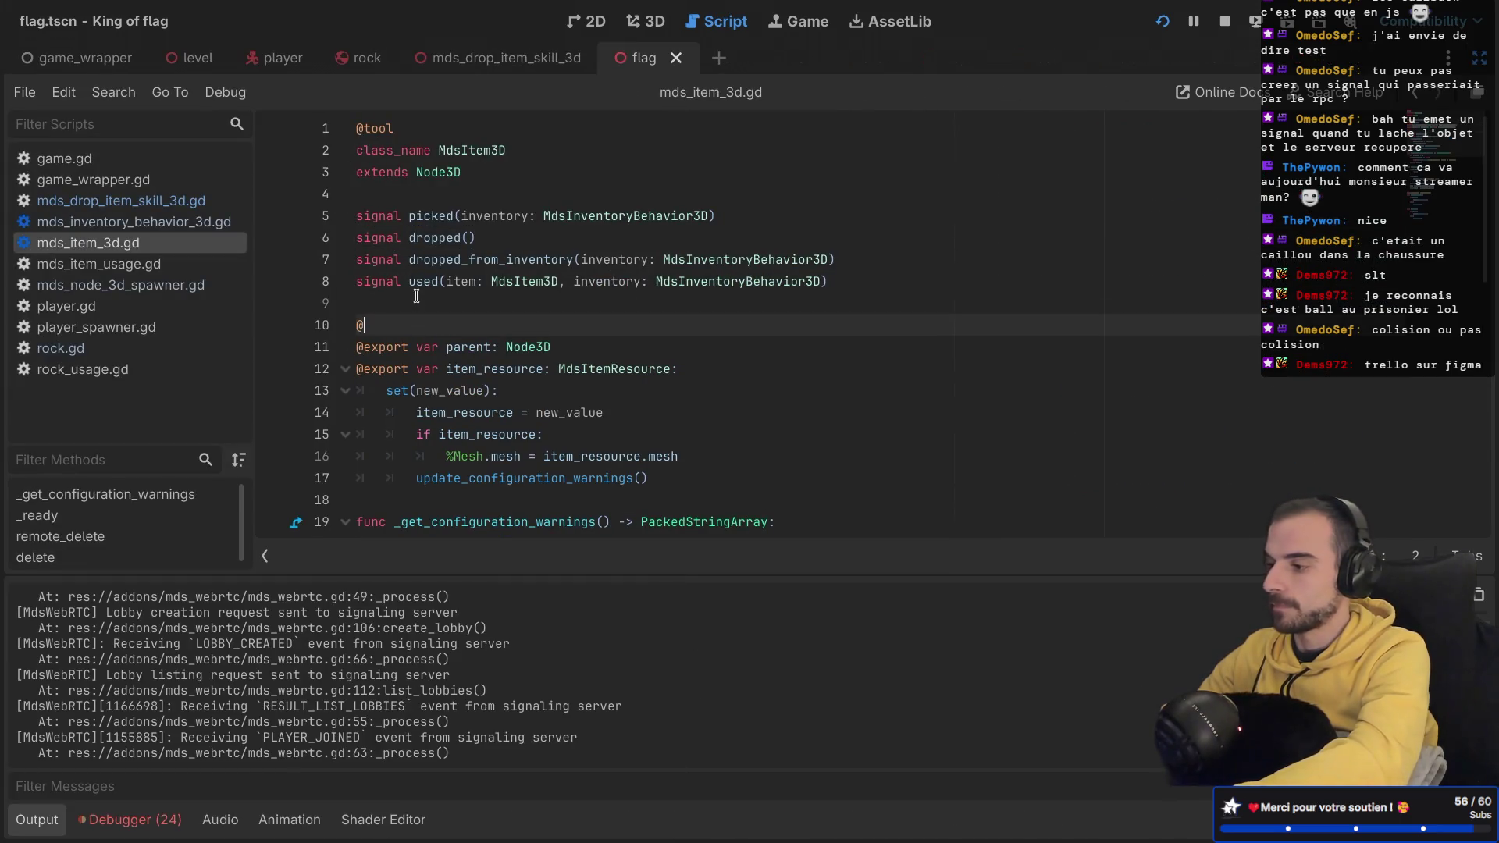
{"action": "type", "text": "export"}
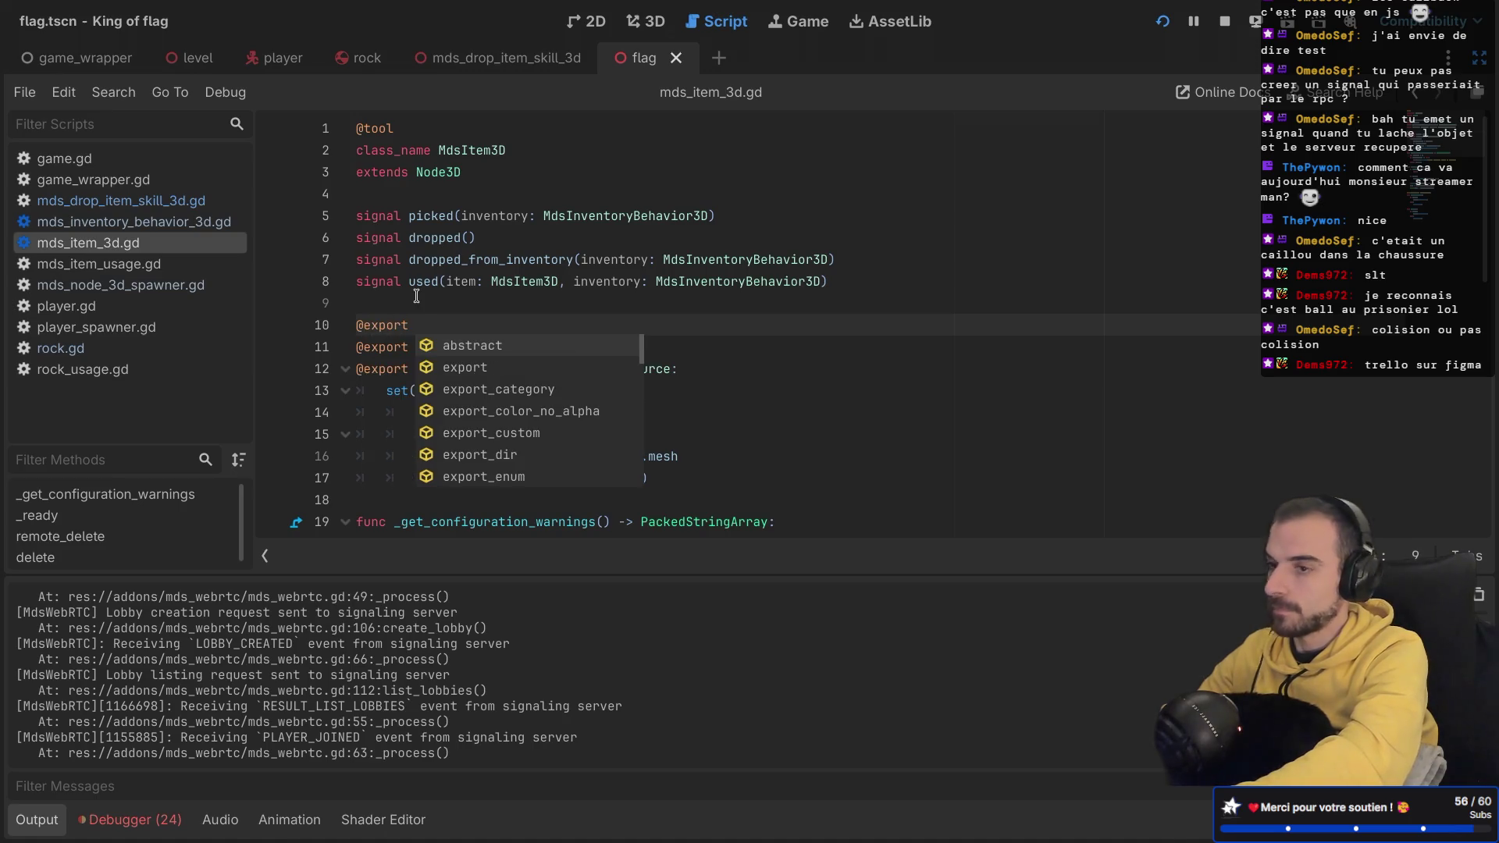
{"action": "type", "text": " var dupl"}
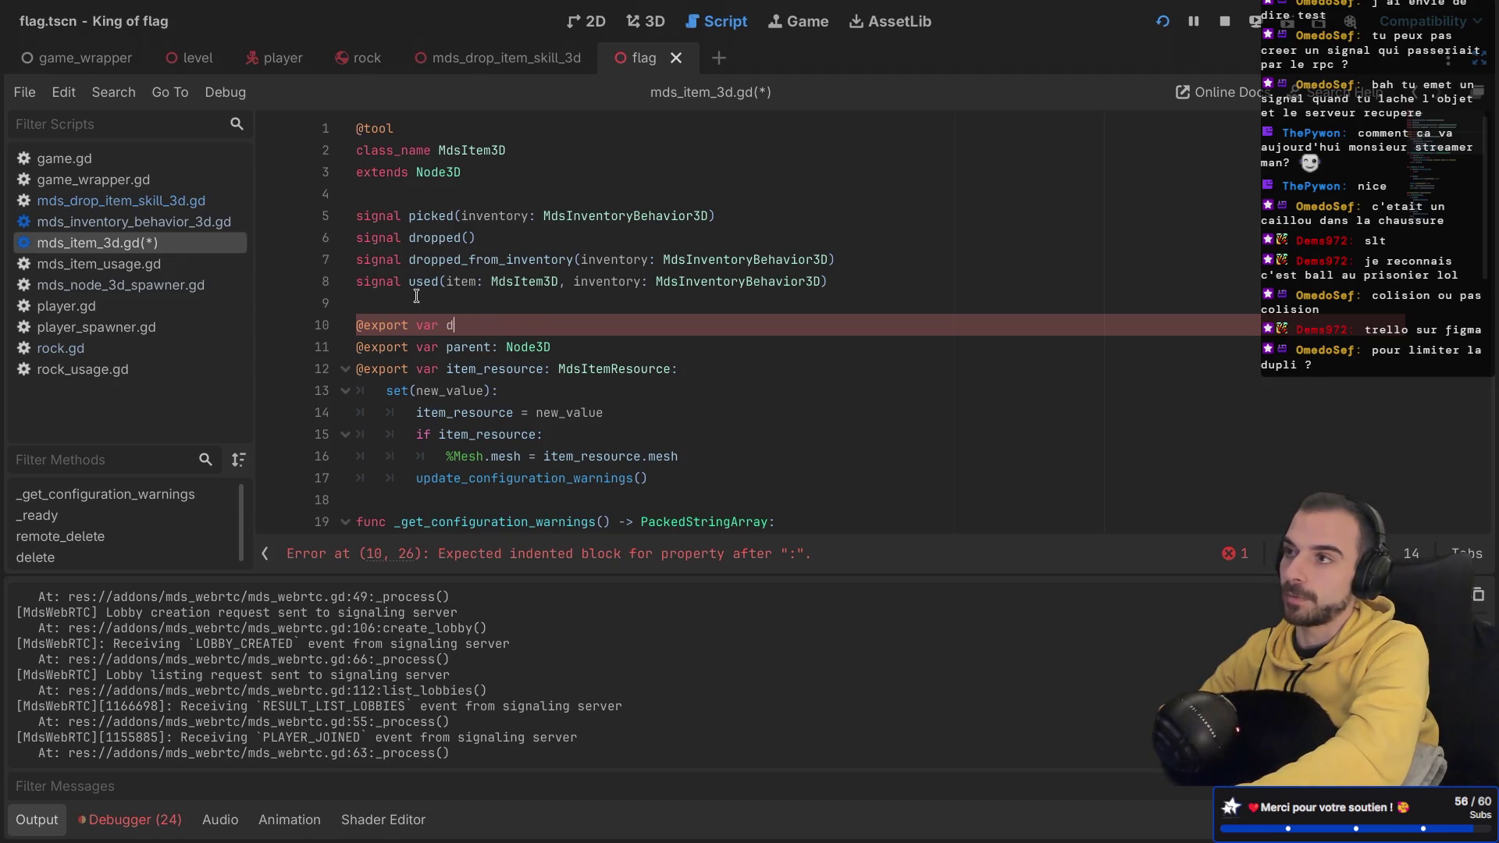
{"action": "type", "text": "d"}
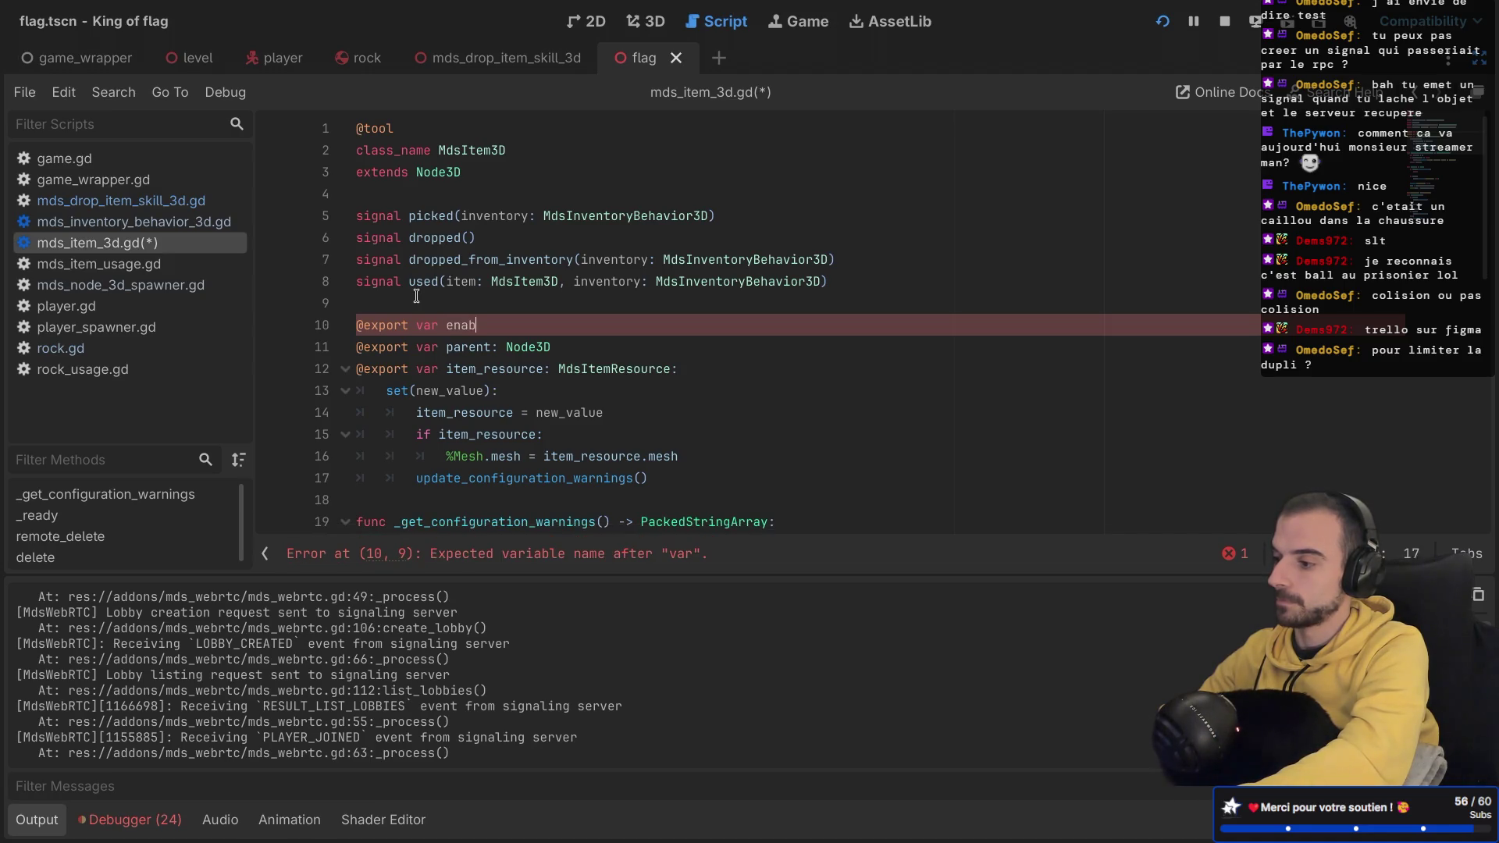
{"action": "type", "text": "true"}
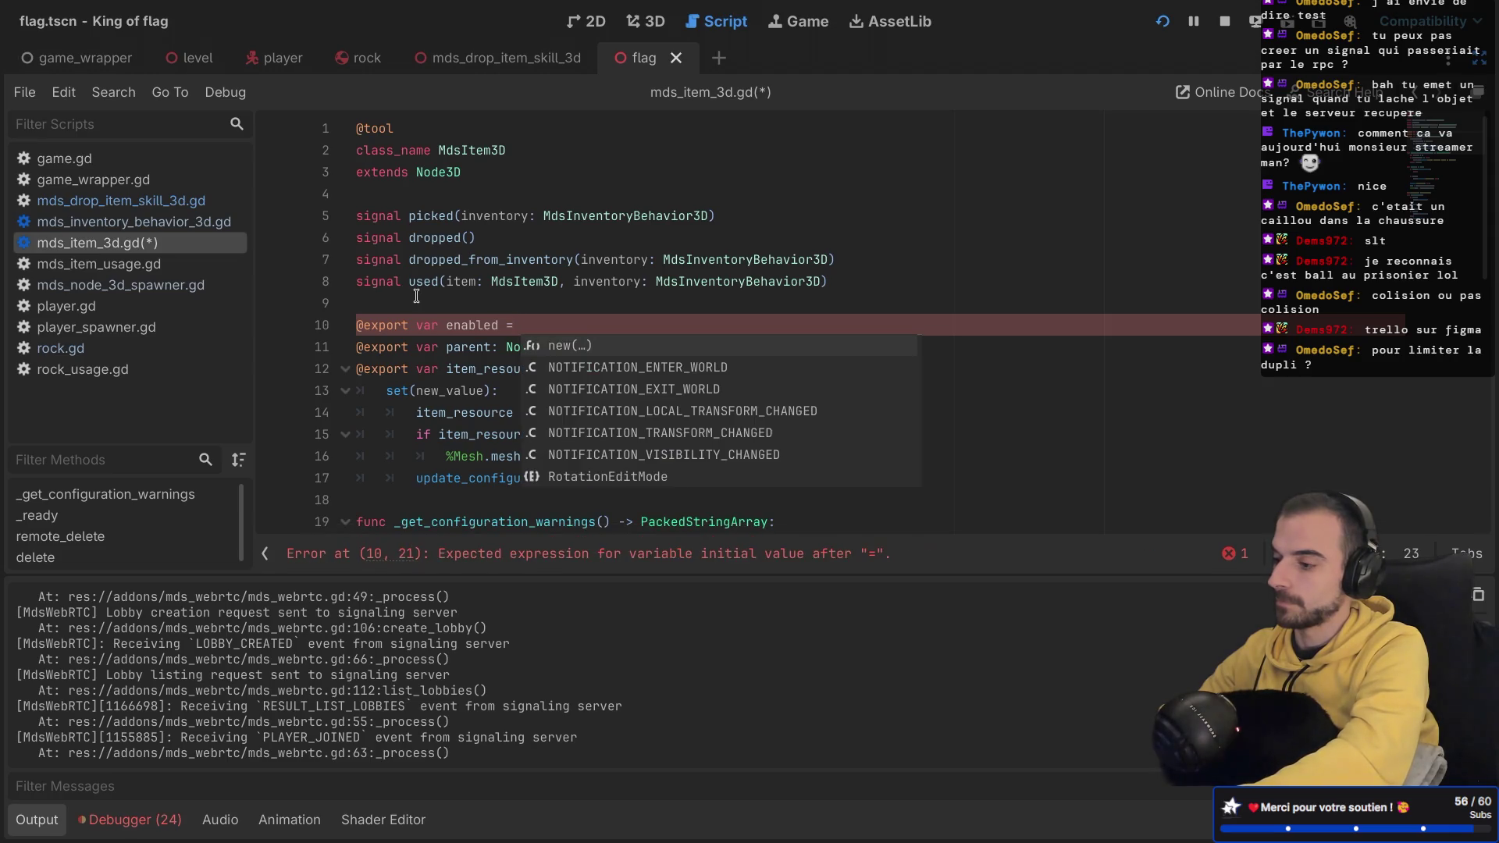
{"action": "left_click", "coordinate": [498, 324]}
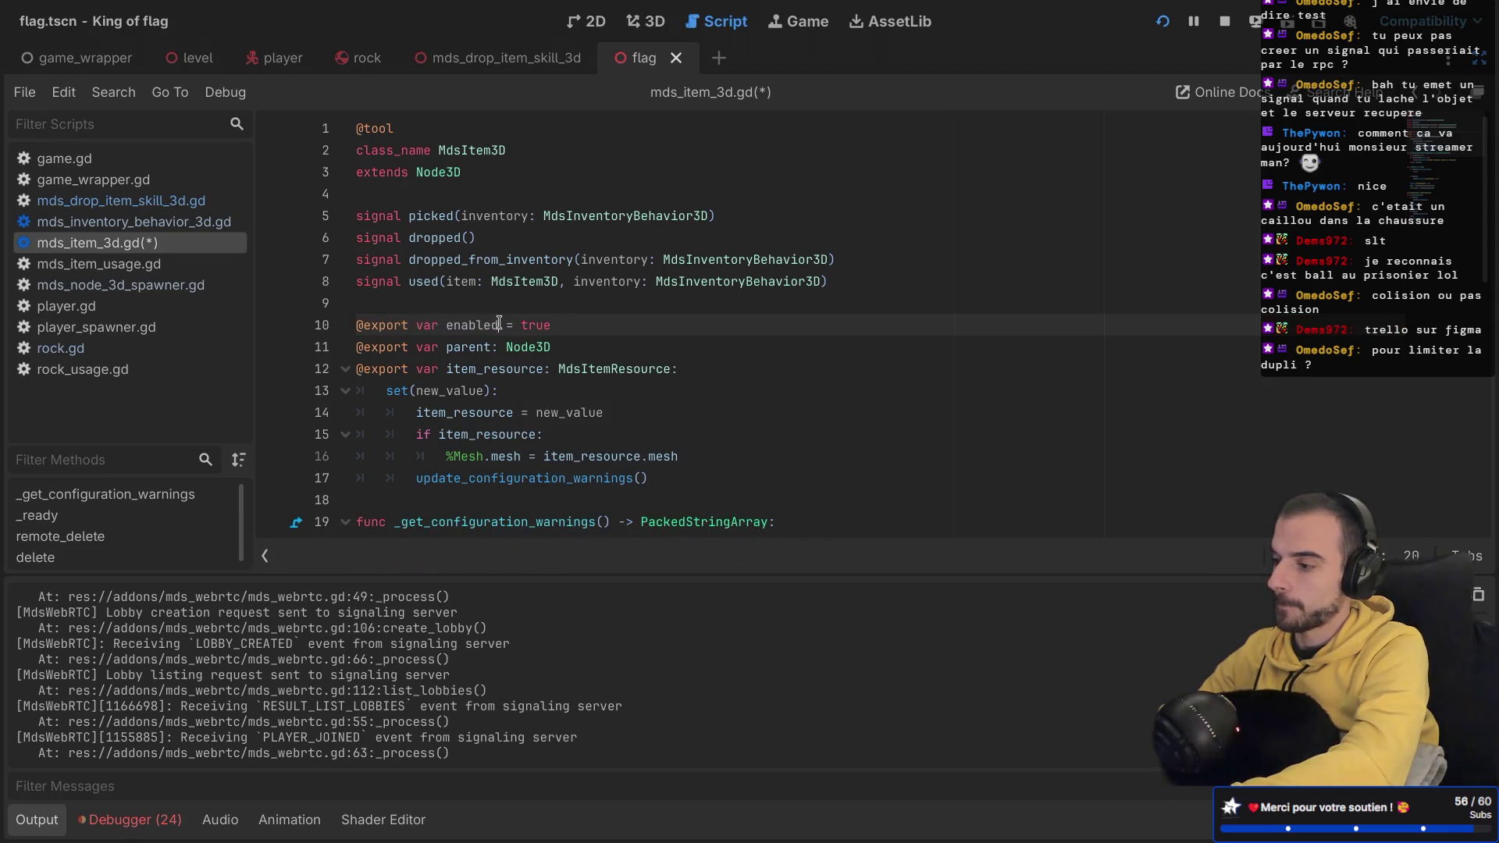
{"action": "type", "text": ":"}
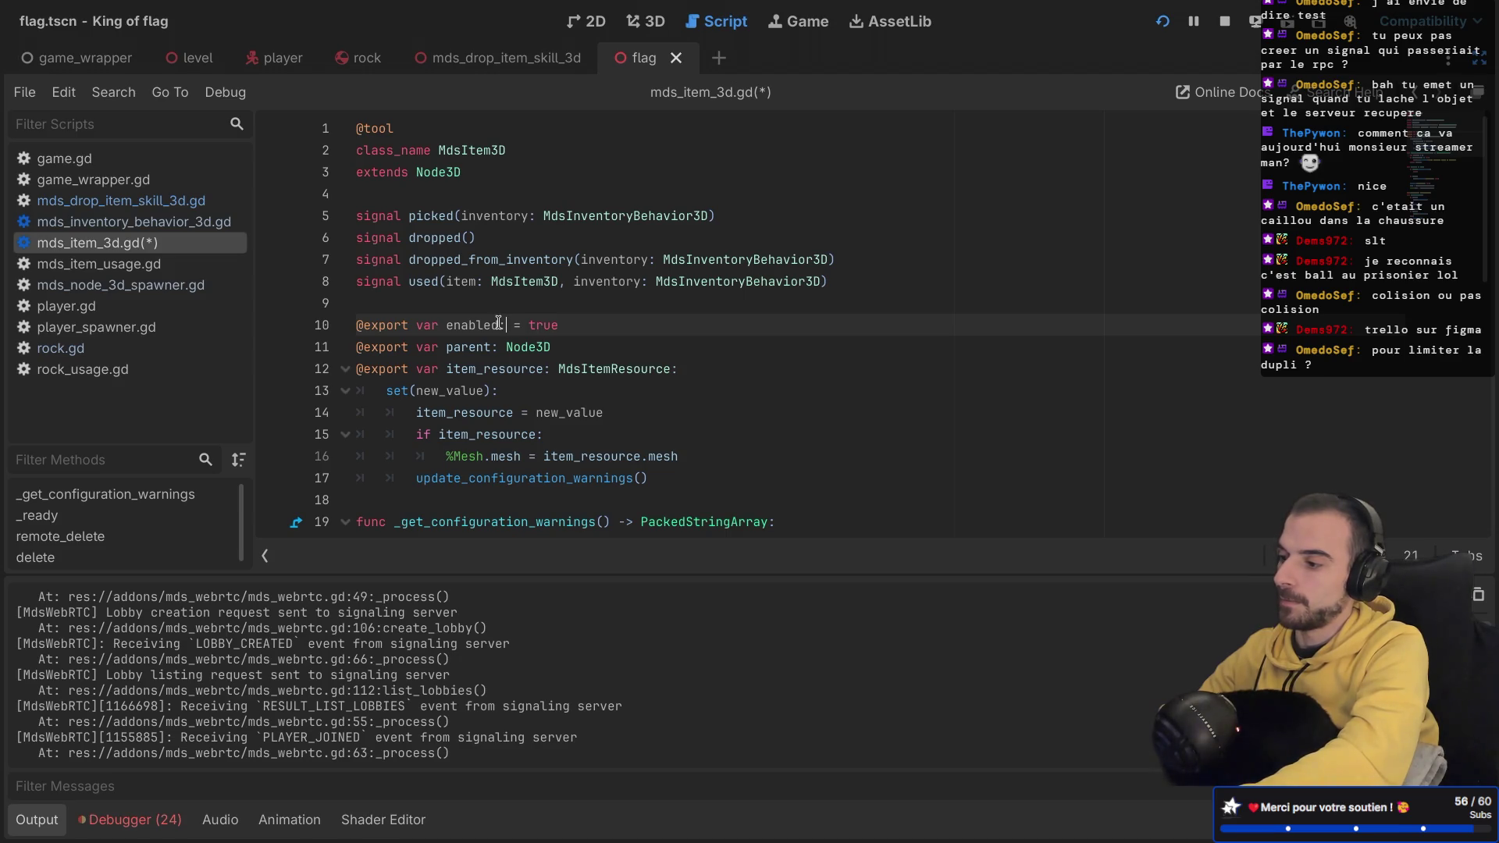
{"action": "type", "text": " boo"}
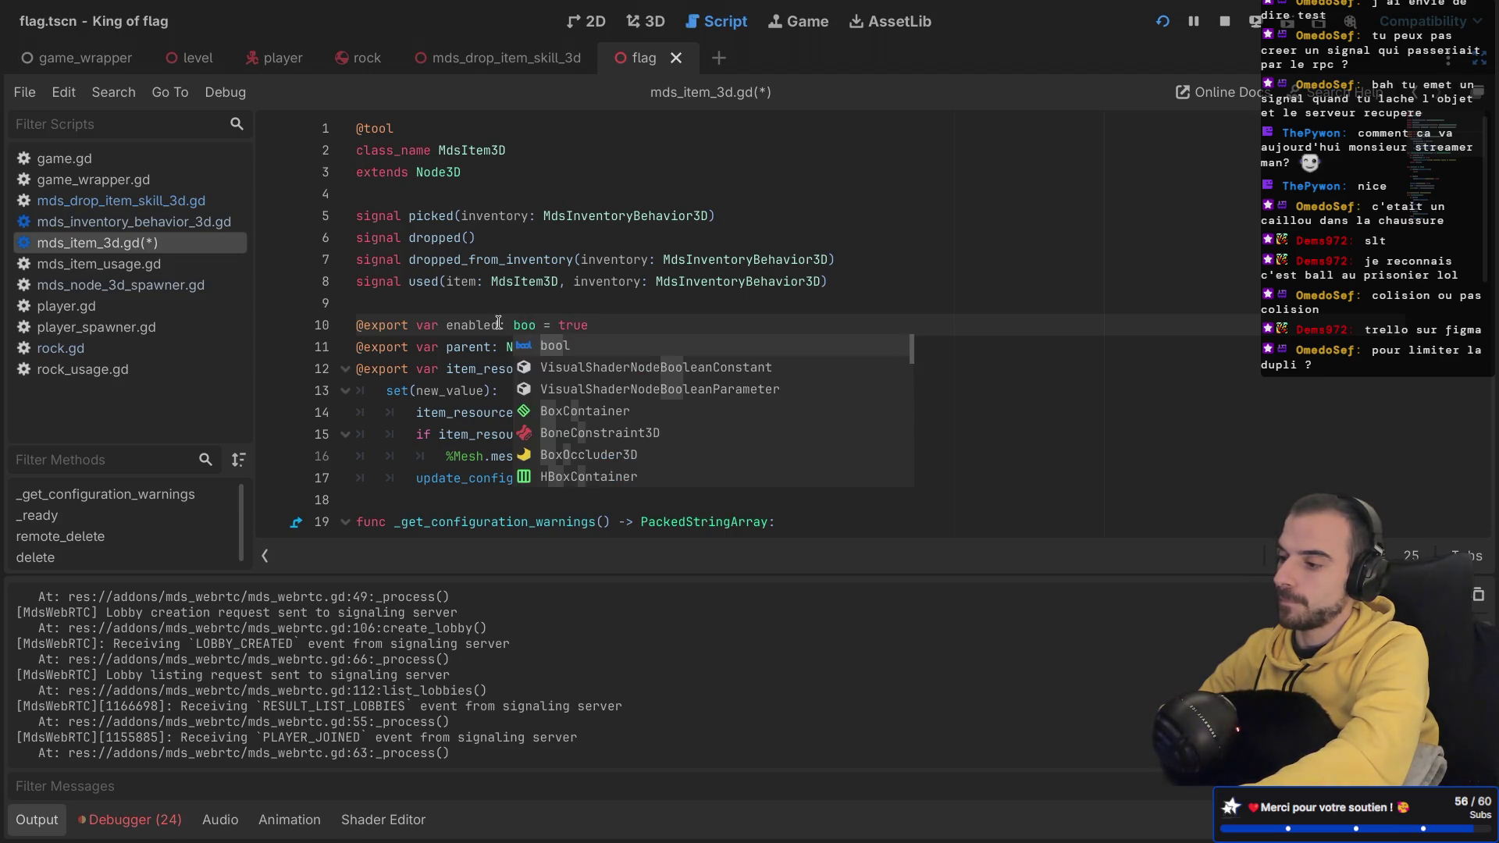
{"action": "key", "text": "Return"}
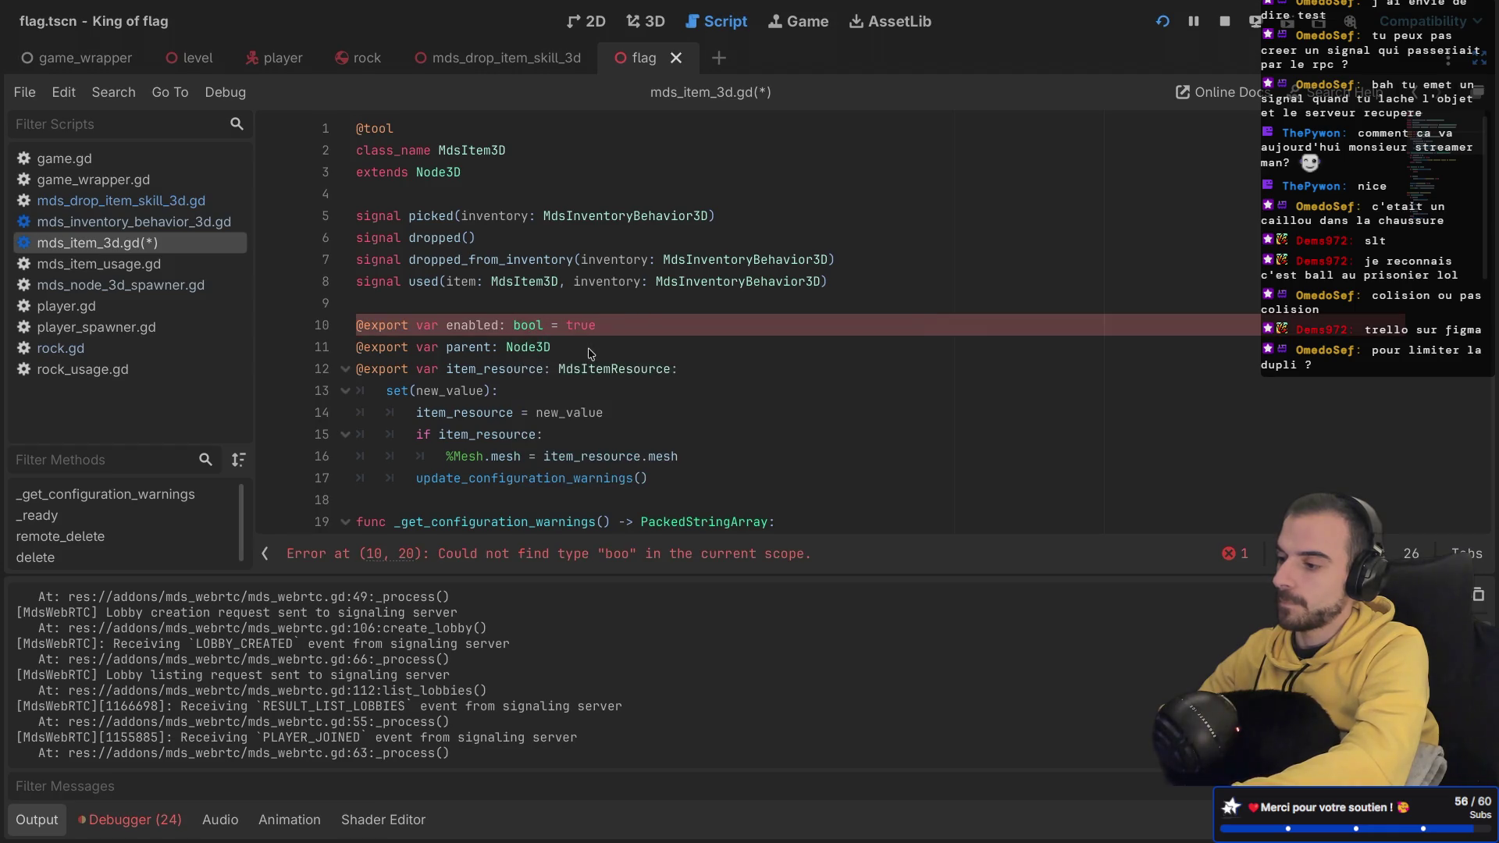
{"action": "key", "text": "ctrl+s"}
Step: Scroll through mds_item_3d.gd to review the rest of the script
{"action": "scroll", "coordinate": [559, 357], "scroll_direction": "down", "scroll_amount": 6}
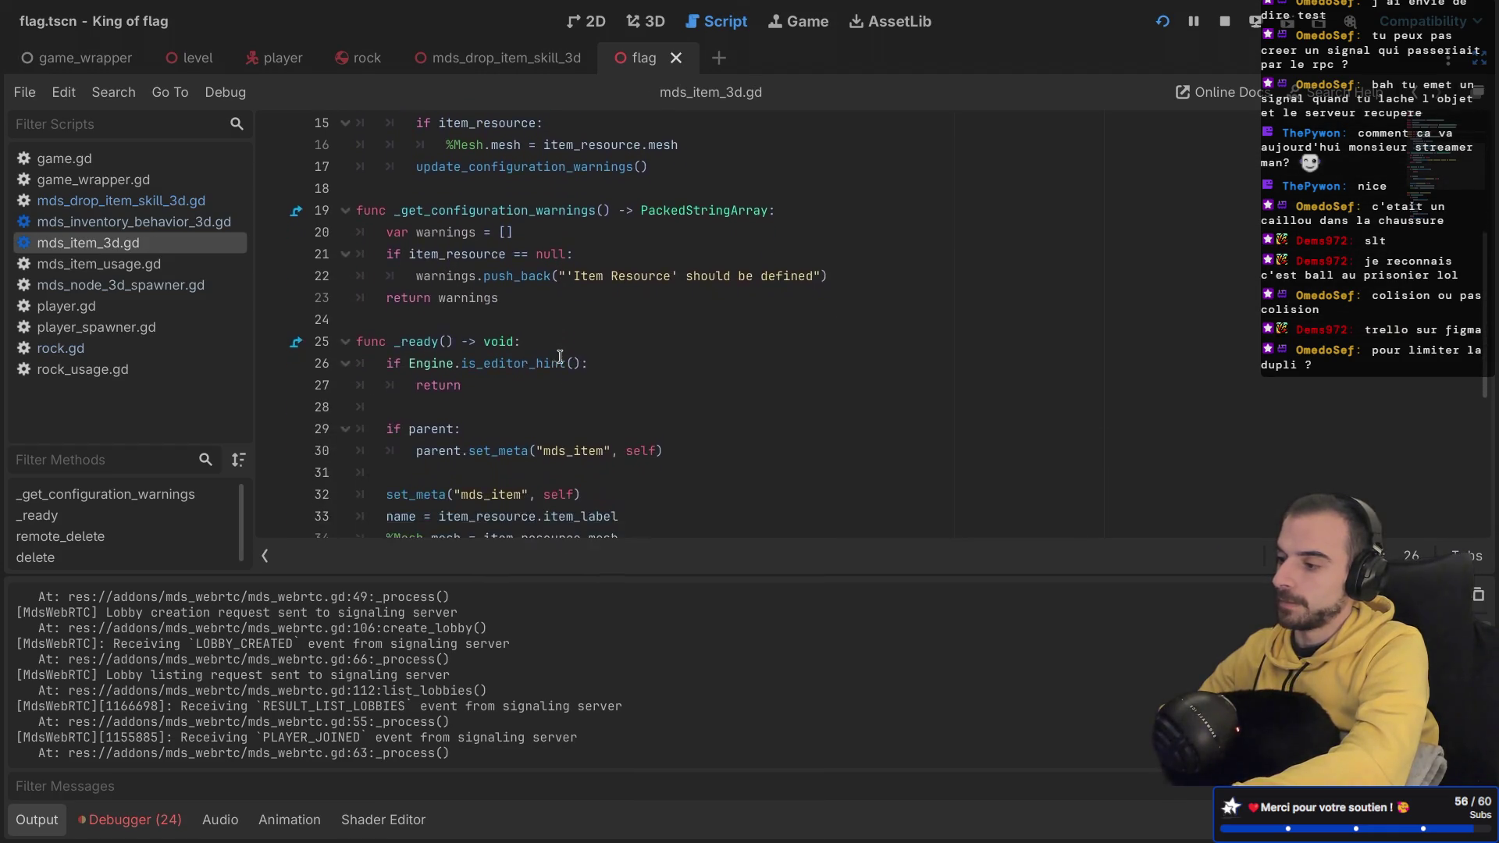
{"action": "scroll", "coordinate": [560, 357], "scroll_direction": "down", "scroll_amount": 1}
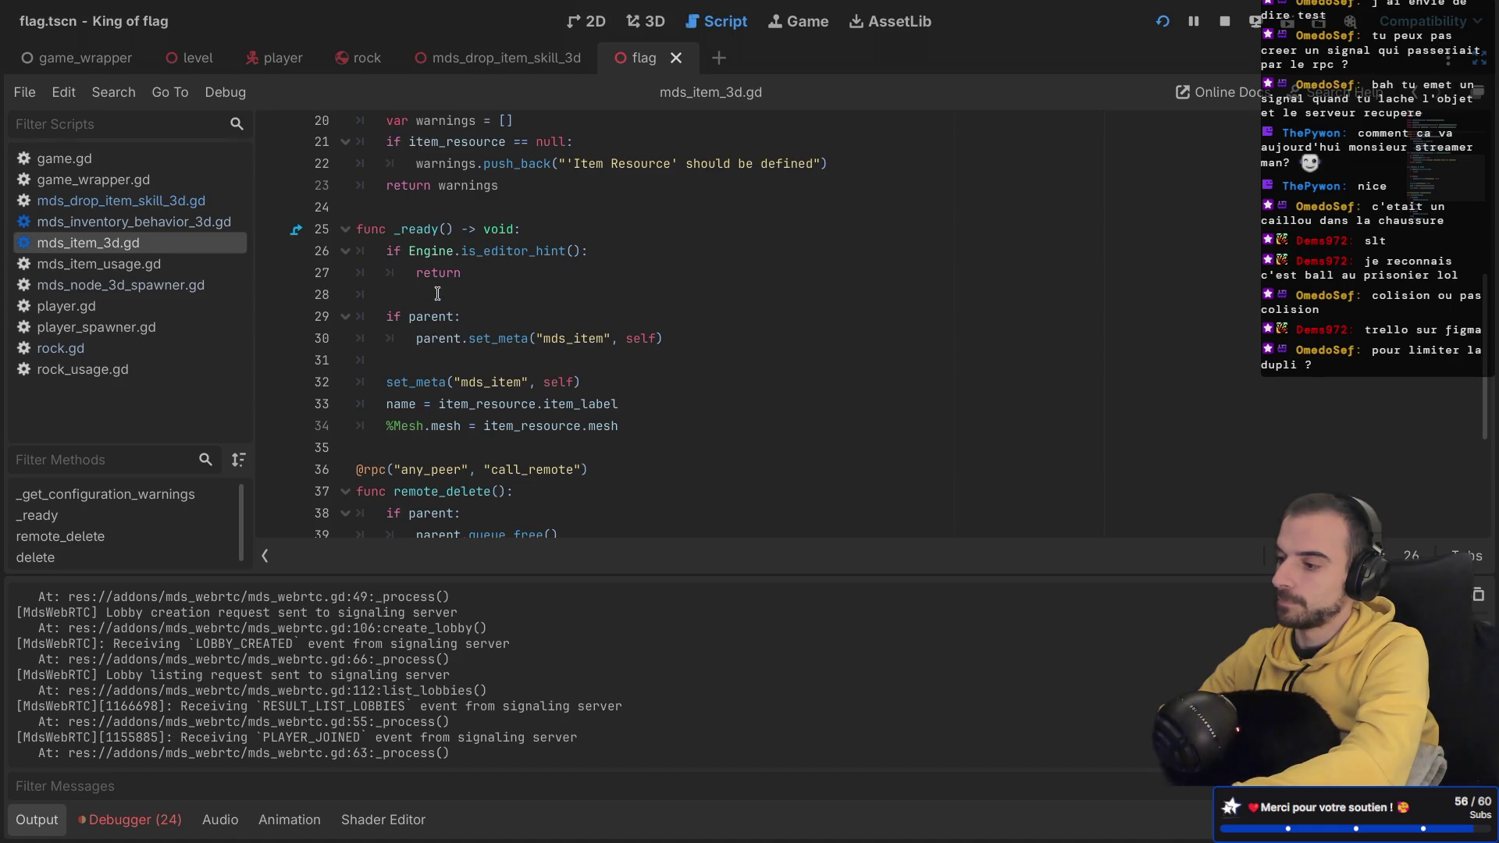
{"action": "scroll", "coordinate": [437, 294], "scroll_direction": "down", "scroll_amount": 4}
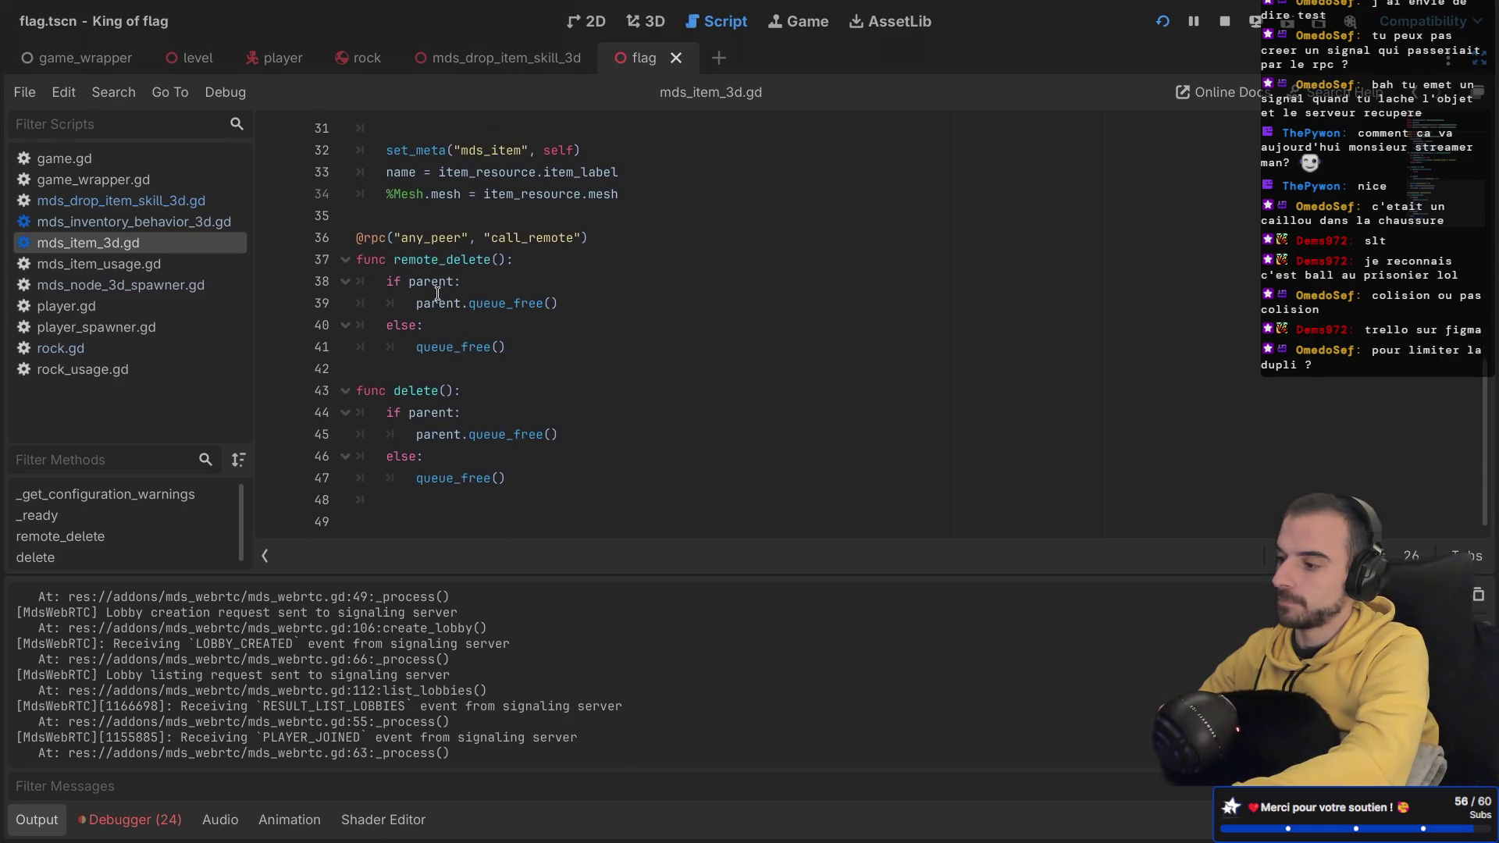
{"action": "scroll", "coordinate": [437, 293], "scroll_direction": "up", "scroll_amount": 10}
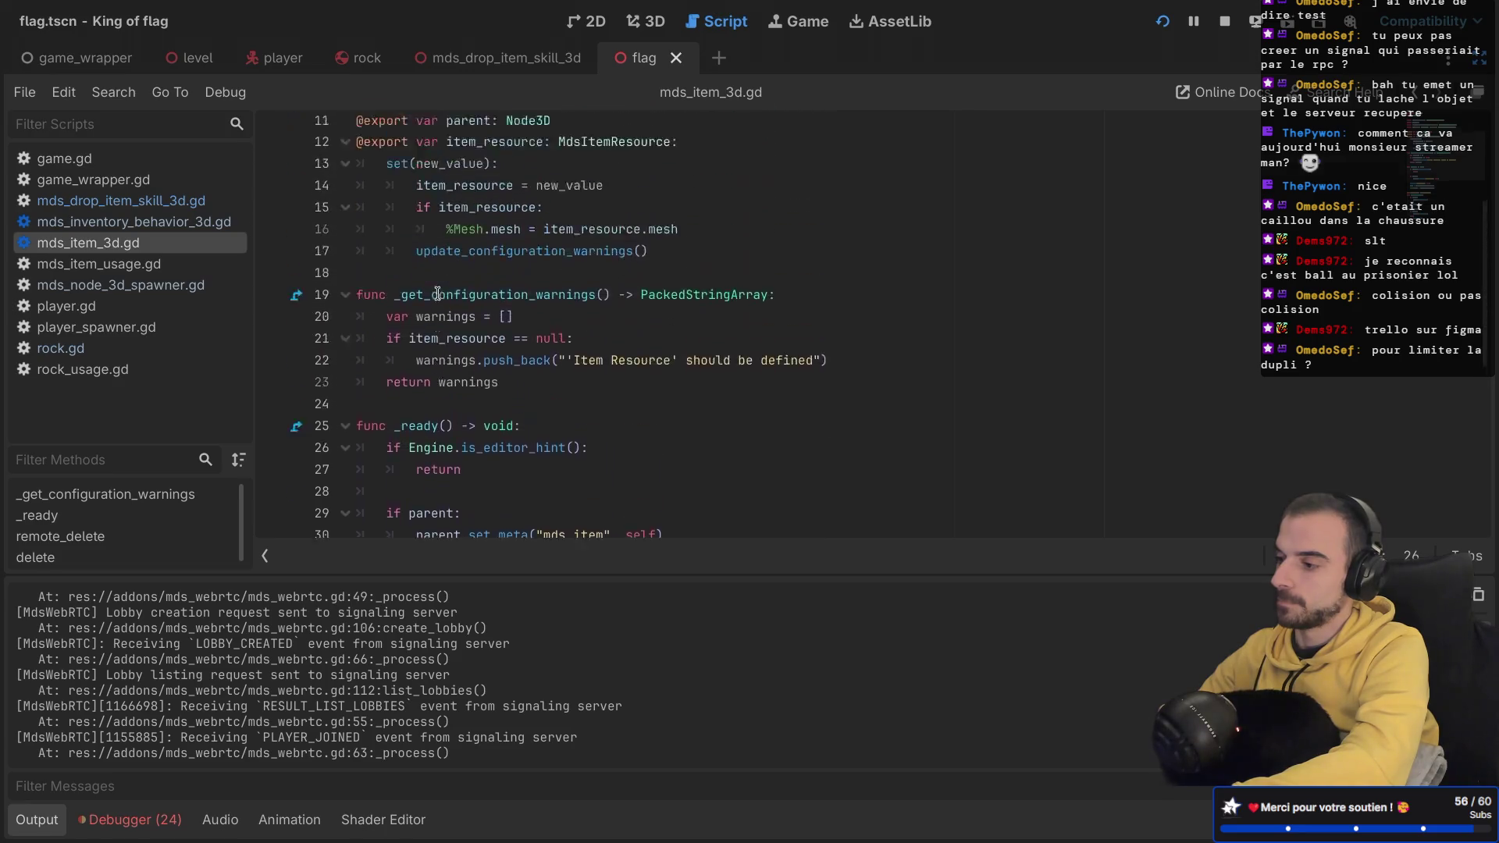
{"action": "scroll", "coordinate": [491, 310], "scroll_direction": "down", "scroll_amount": 2}
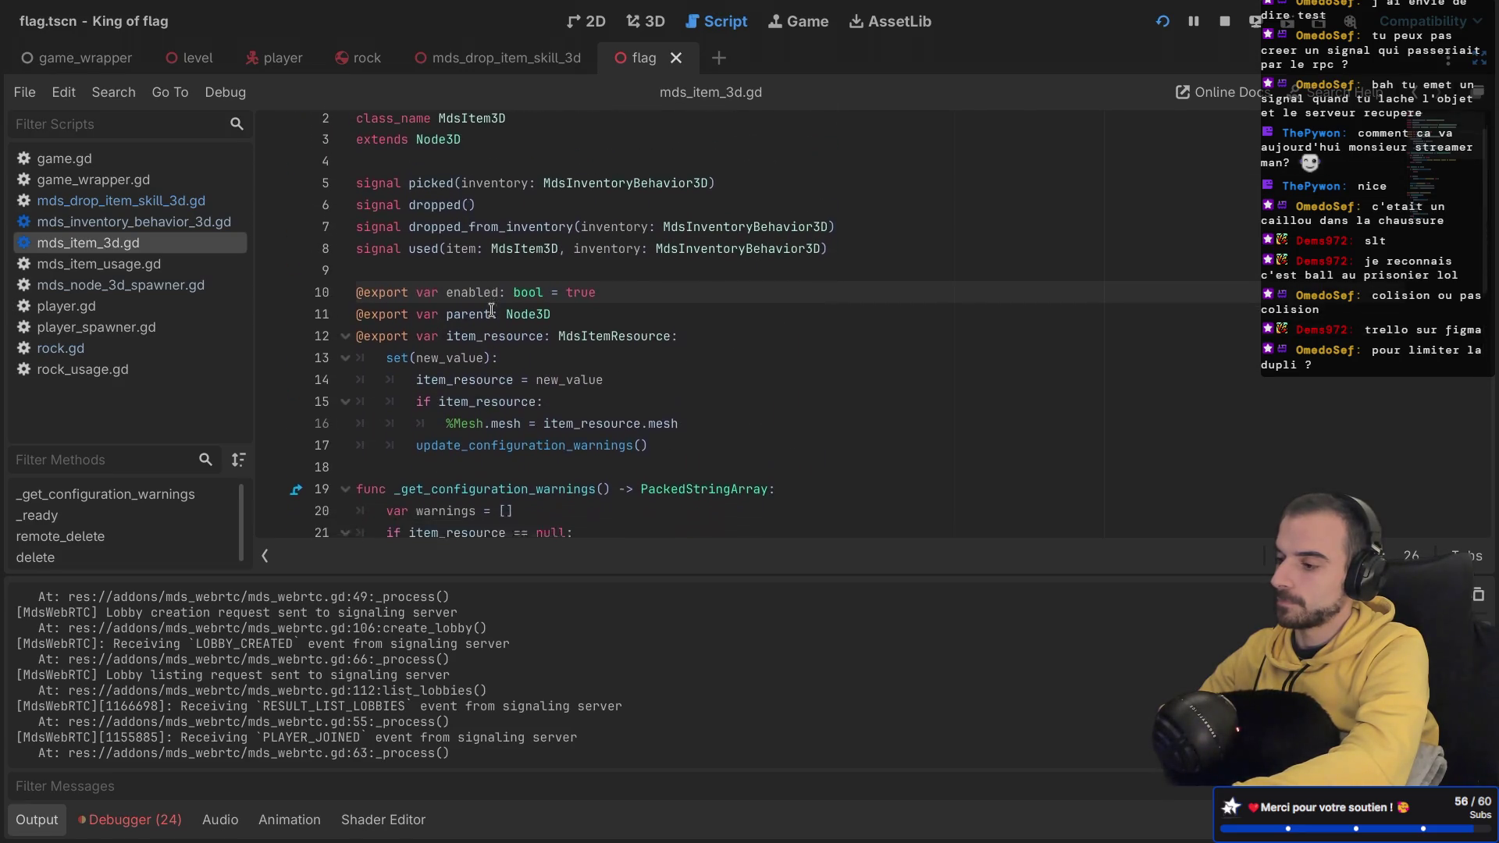
{"action": "scroll", "coordinate": [491, 310], "scroll_direction": "up", "scroll_amount": 2}
{"action": "scroll", "coordinate": [491, 310], "scroll_direction": "down", "scroll_amount": 2}
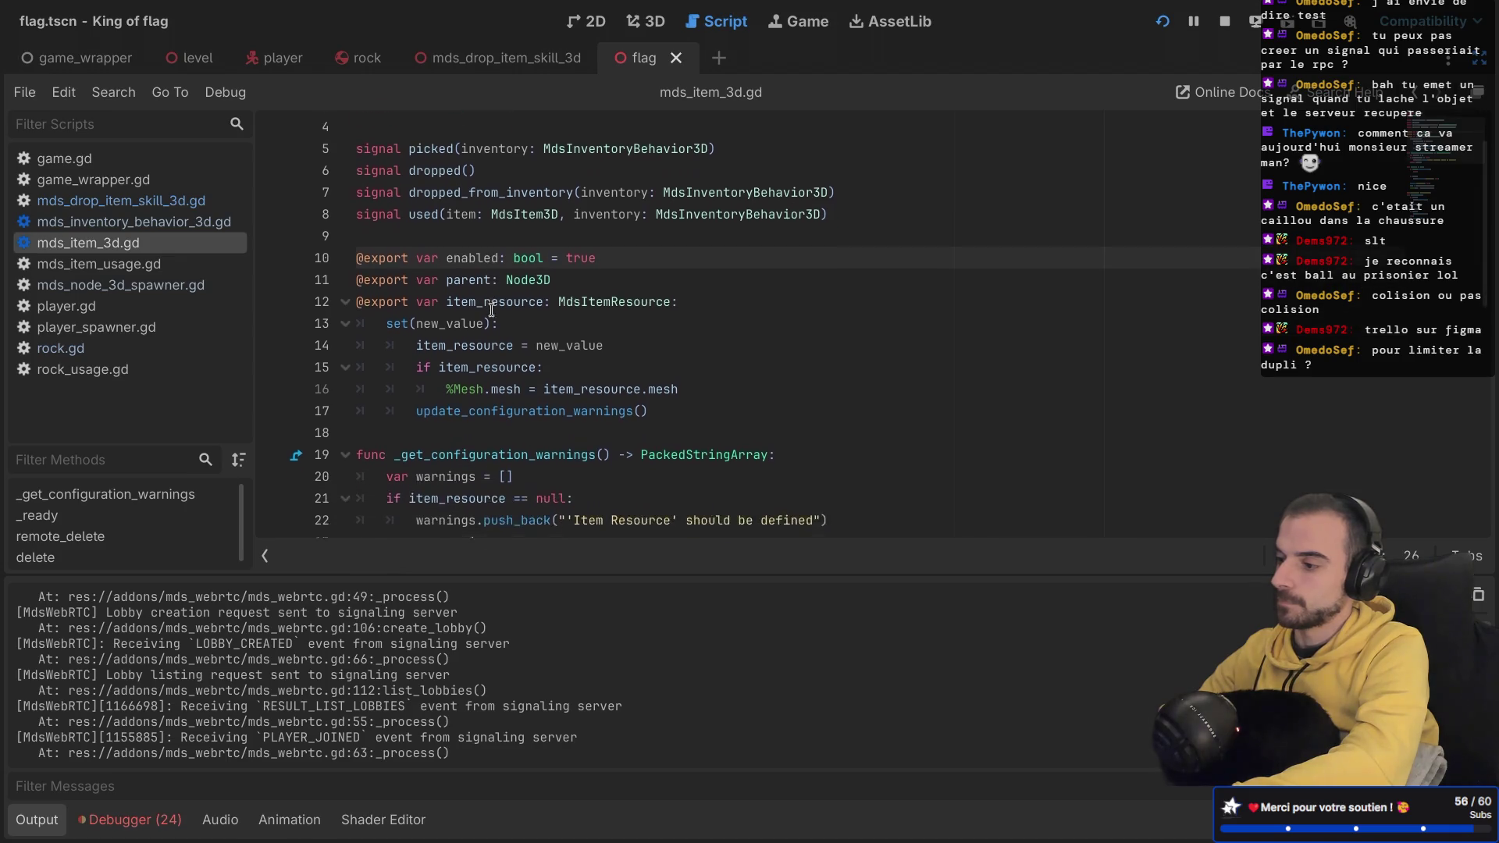
{"action": "scroll", "coordinate": [491, 309], "scroll_direction": "up", "scroll_amount": 1}
{"action": "scroll", "coordinate": [491, 310], "scroll_direction": "down", "scroll_amount": 3}
{"action": "scroll", "coordinate": [491, 309], "scroll_direction": "up", "scroll_amount": 1}
Step: Open the mds_item_3d scene from the script's scene icon
{"action": "key", "text": "ctrl+shift+F11"}
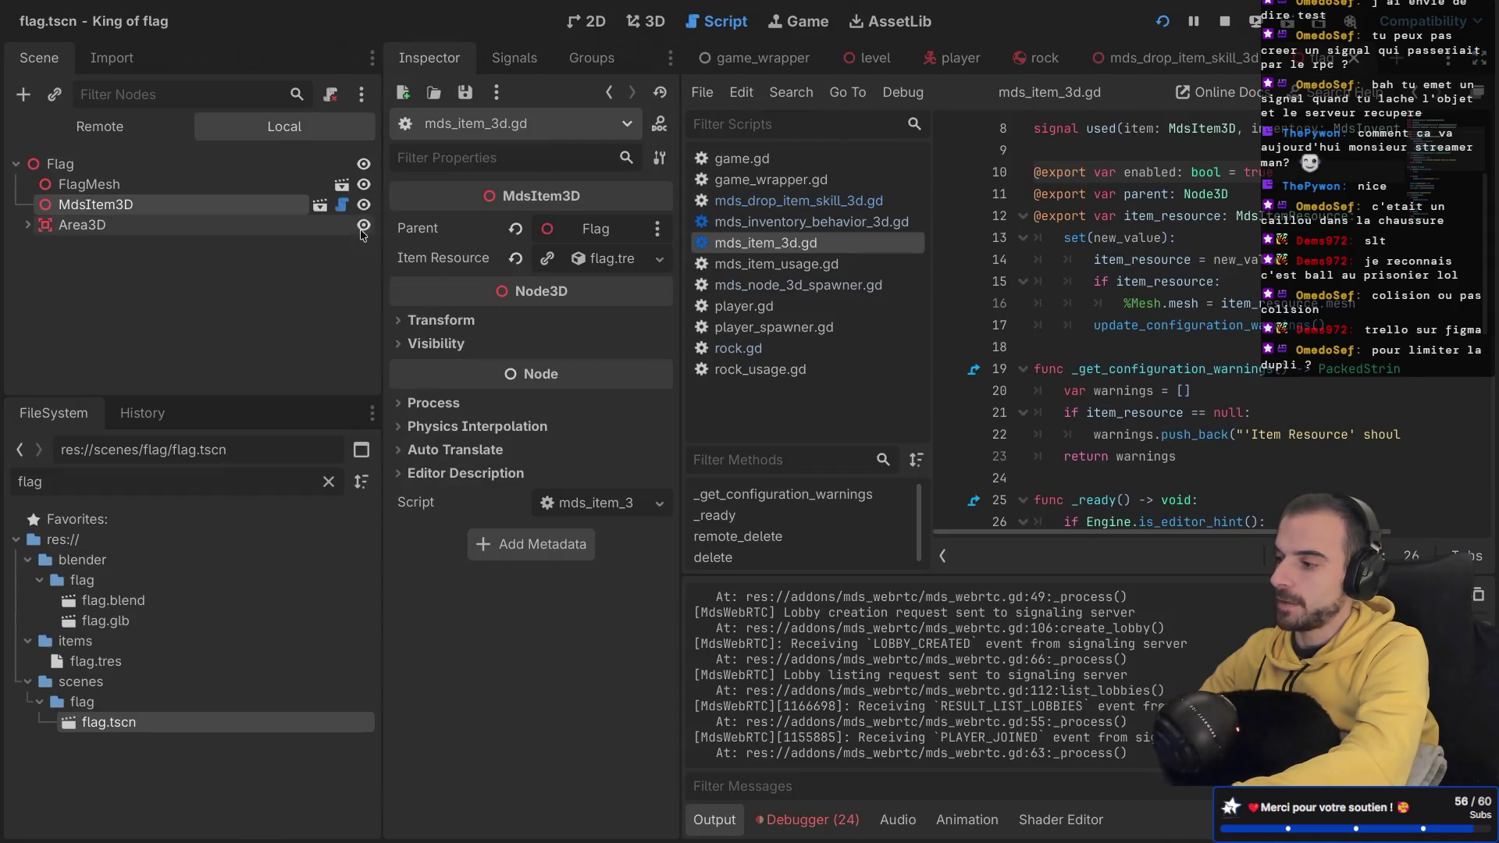
{"action": "key", "text": "ctrl+shift+F11"}
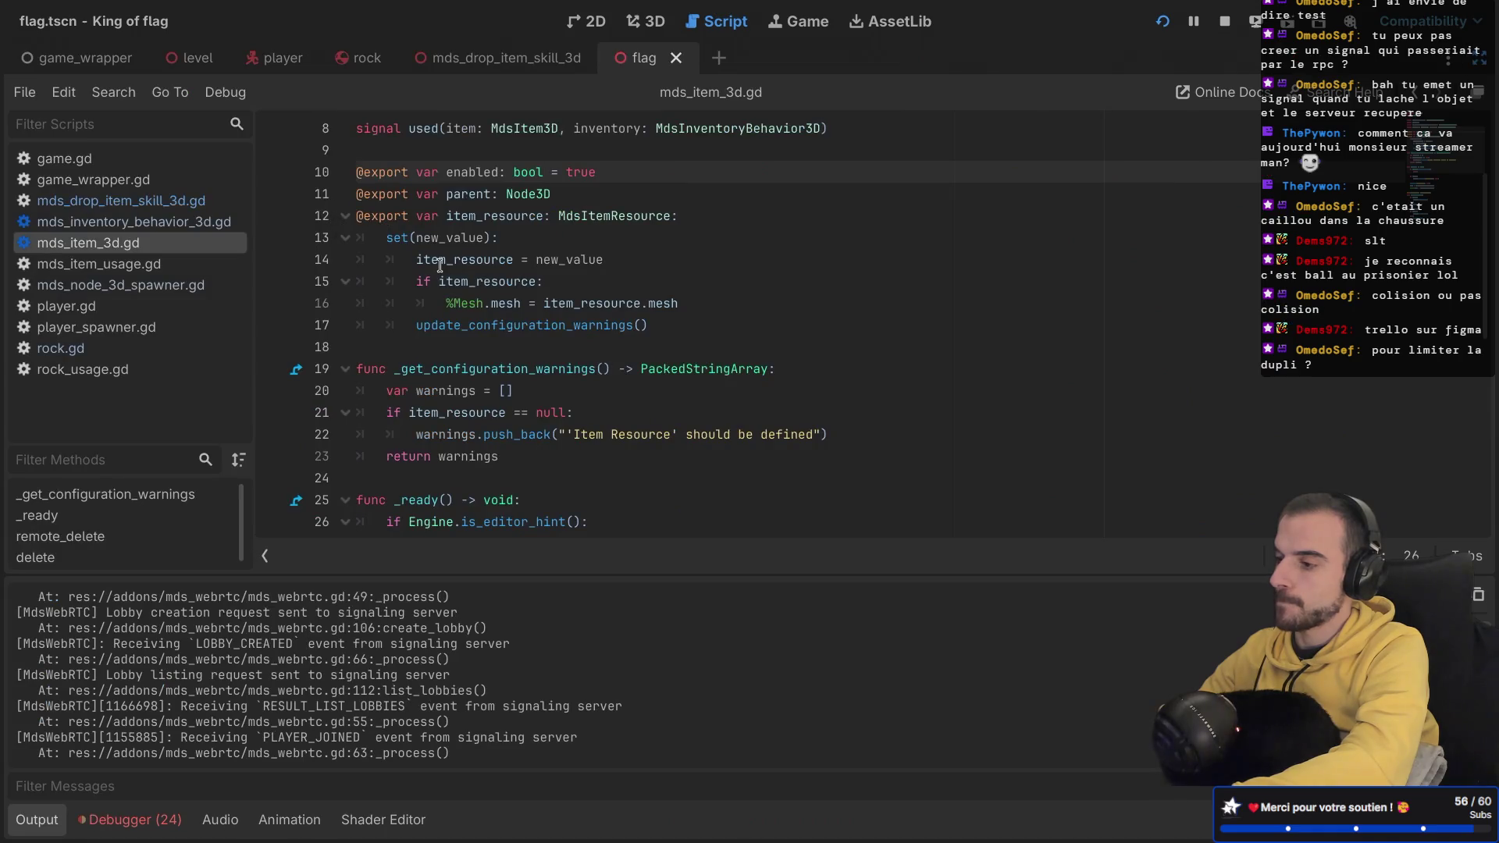
{"action": "scroll", "coordinate": [441, 266], "scroll_direction": "down", "scroll_amount": 2}
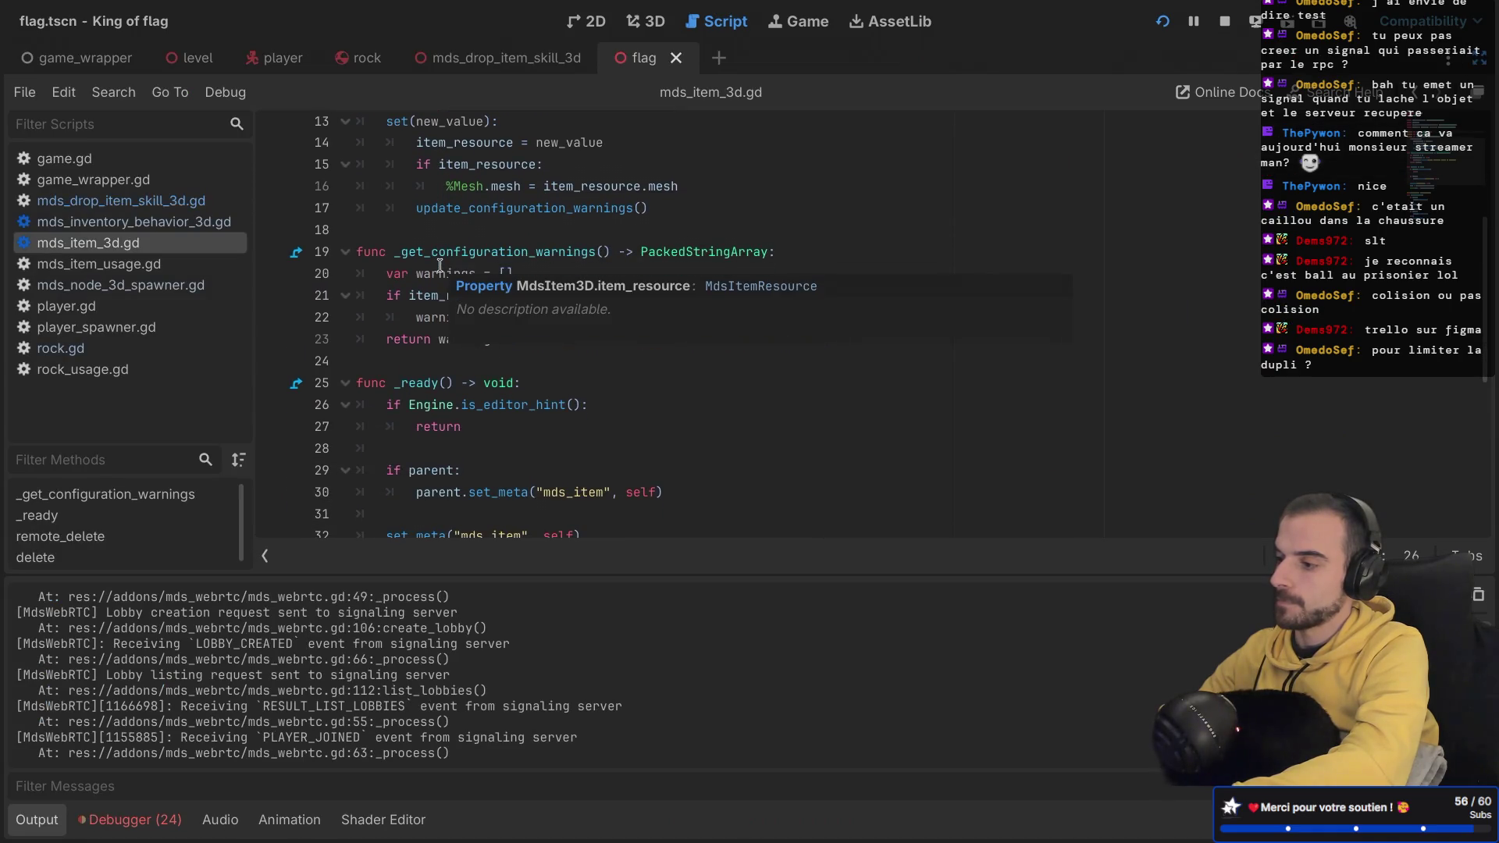
{"action": "scroll", "coordinate": [440, 265], "scroll_direction": "down", "scroll_amount": 3}
{"action": "scroll", "coordinate": [440, 266], "scroll_direction": "up", "scroll_amount": 5}
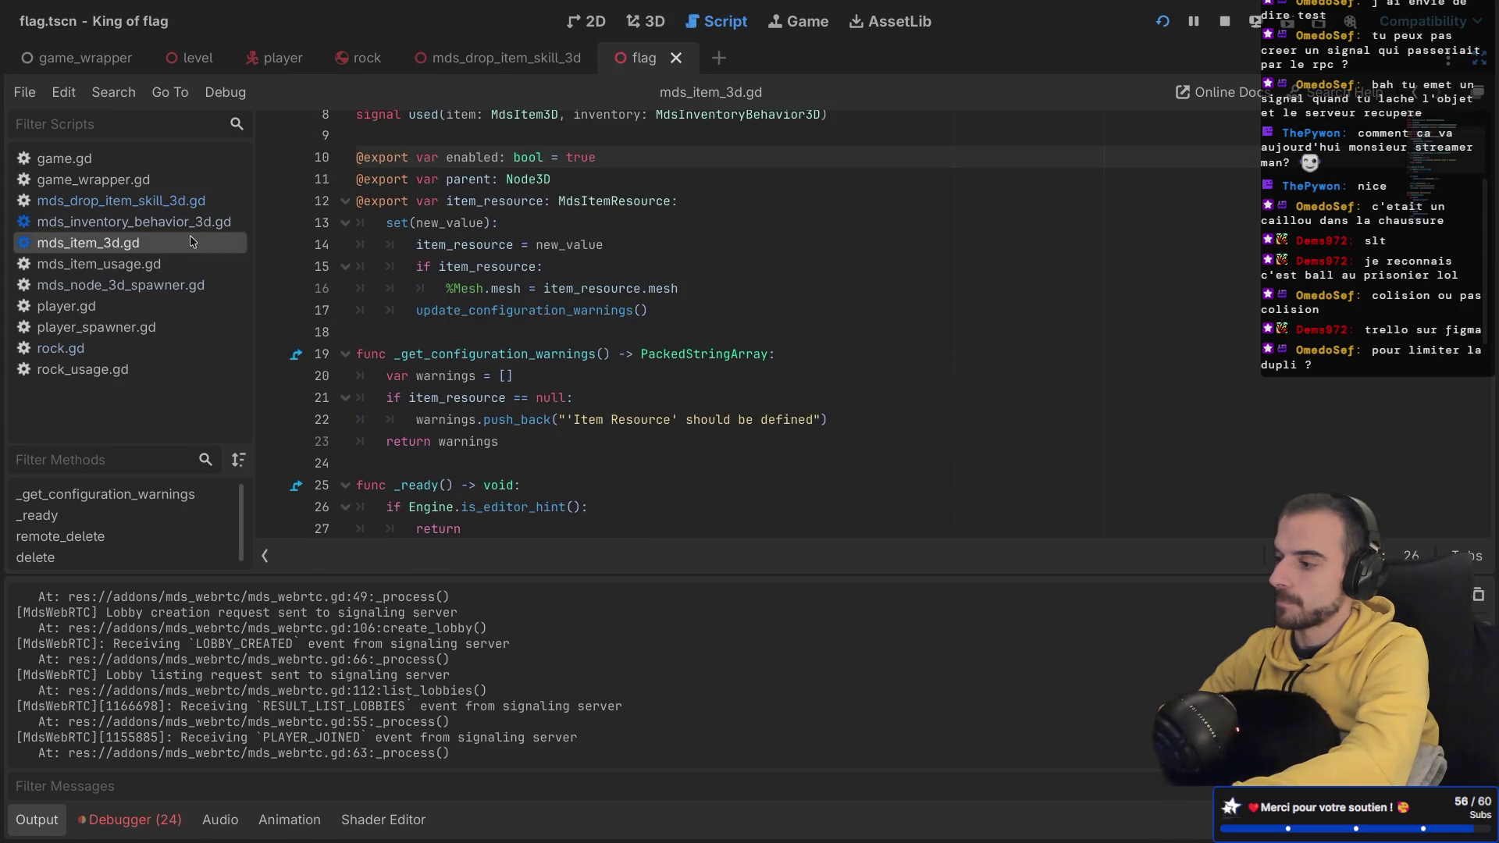
{"action": "key", "text": "ctrl+shift+F11"}
{"action": "left_click", "coordinate": [320, 204]}
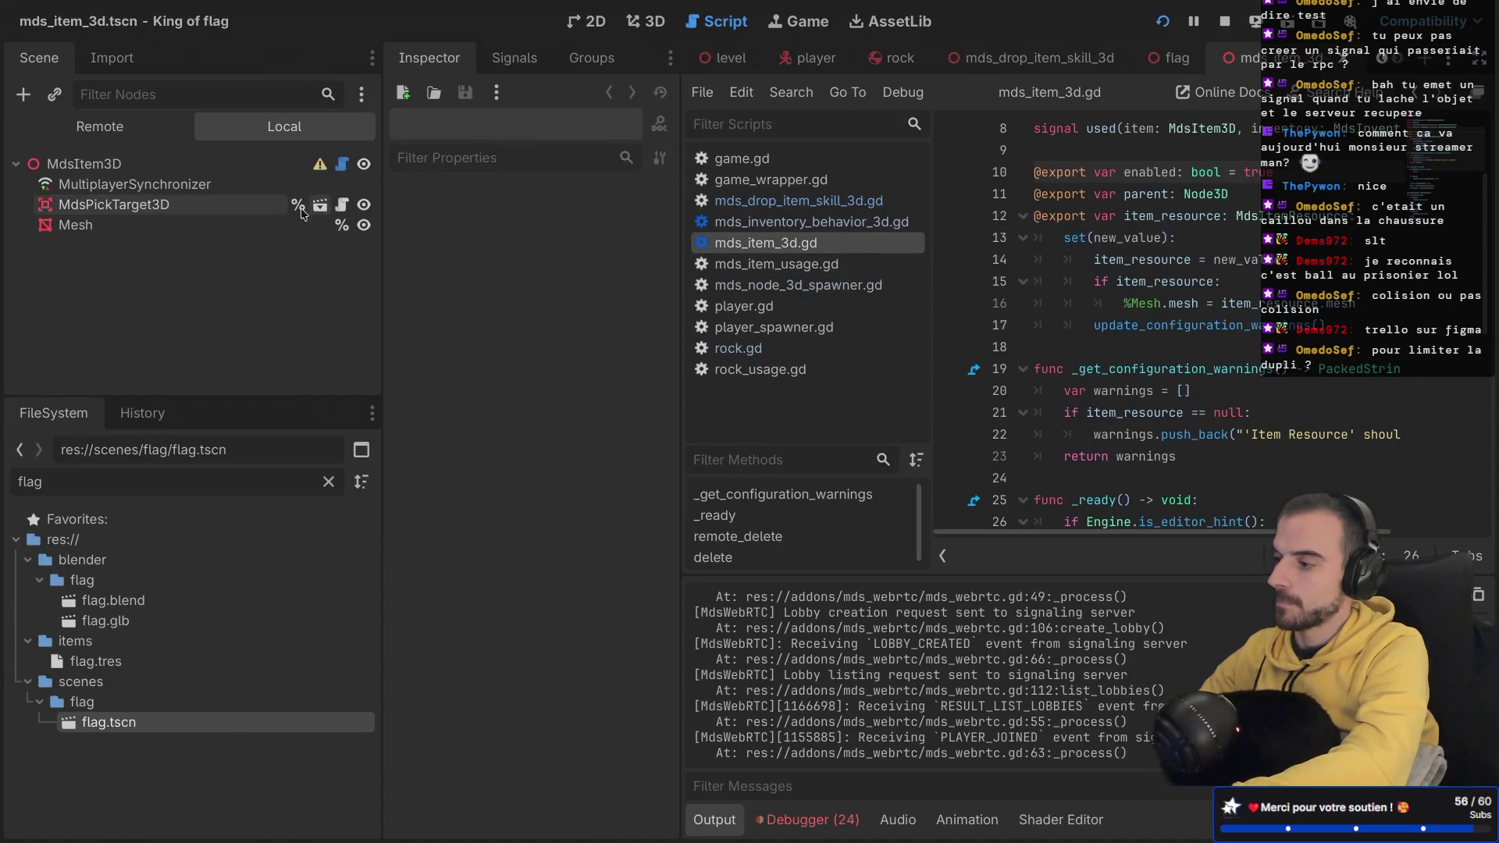
Step: Select the MdsPickTarget3D node and open its script
{"action": "left_click", "coordinate": [179, 204]}
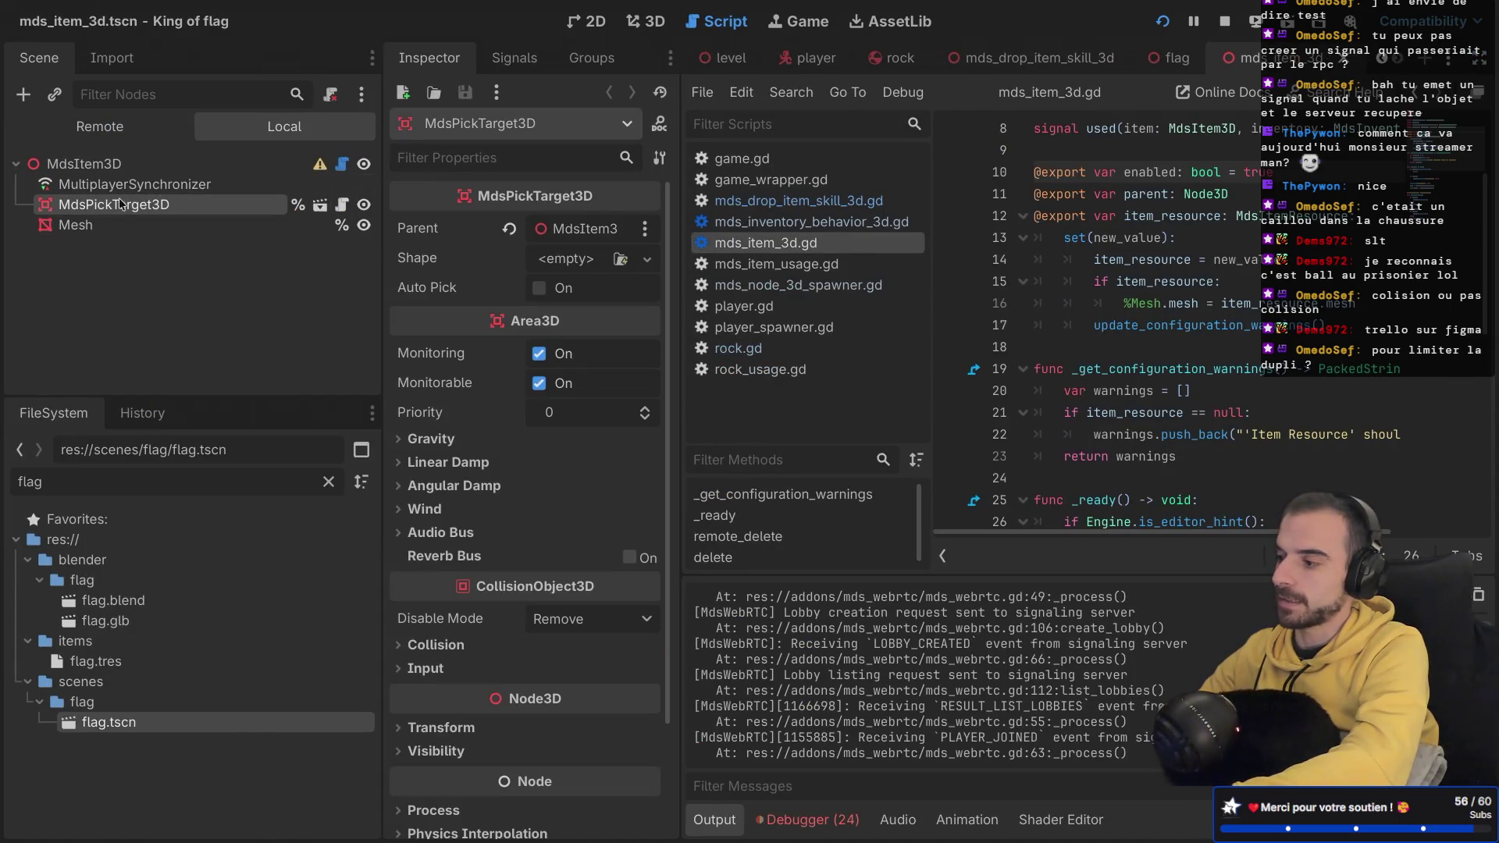
{"action": "key", "text": "ctrl+shift+F11"}
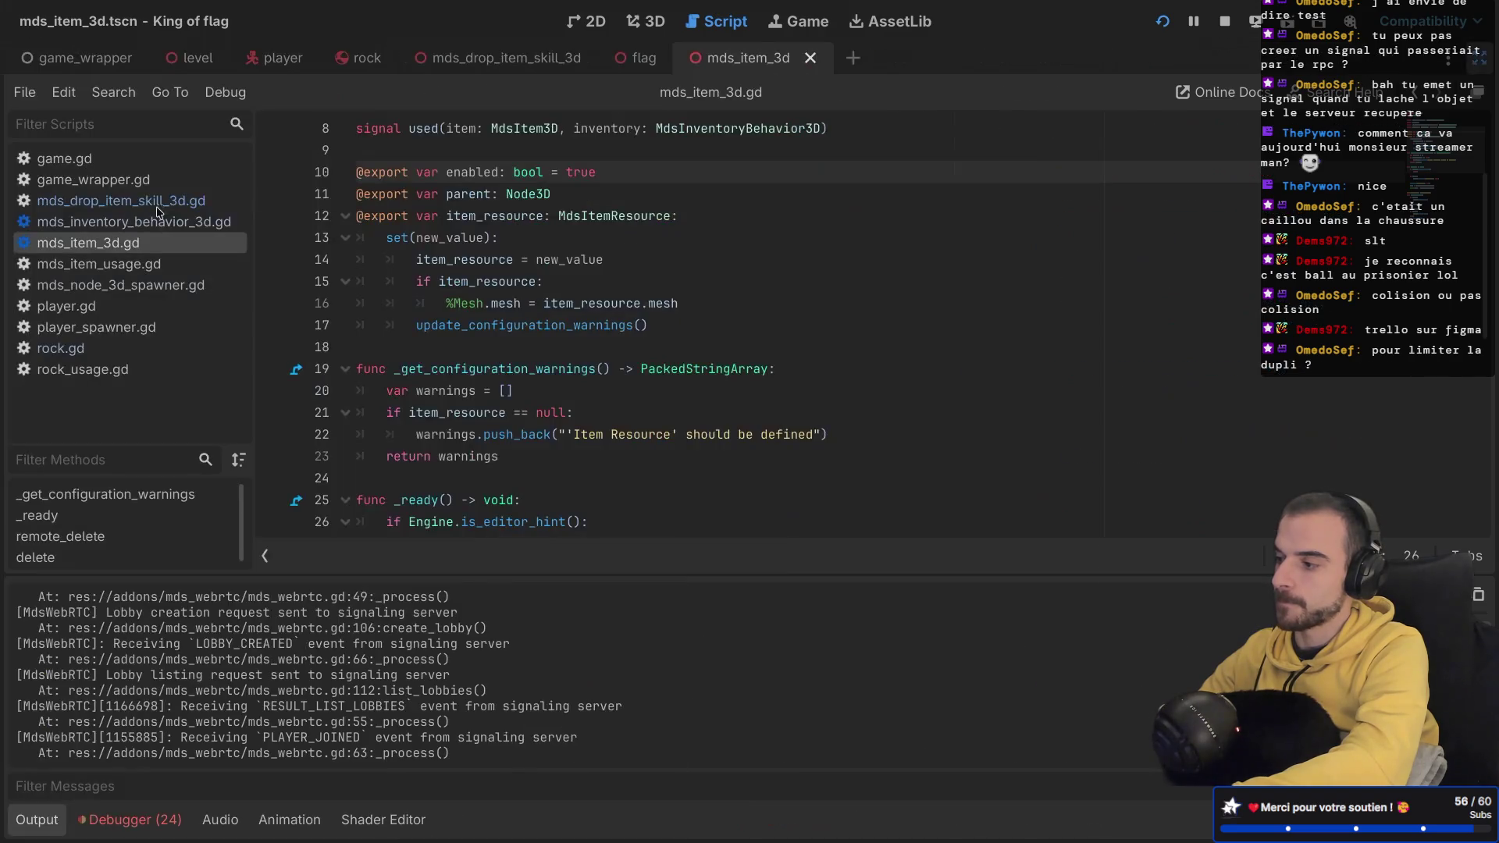
{"action": "scroll", "coordinate": [451, 308], "scroll_direction": "down", "scroll_amount": 1}
{"action": "scroll", "coordinate": [451, 308], "scroll_direction": "down", "scroll_amount": 1}
{"action": "key", "text": "ctrl+shift+F11"}
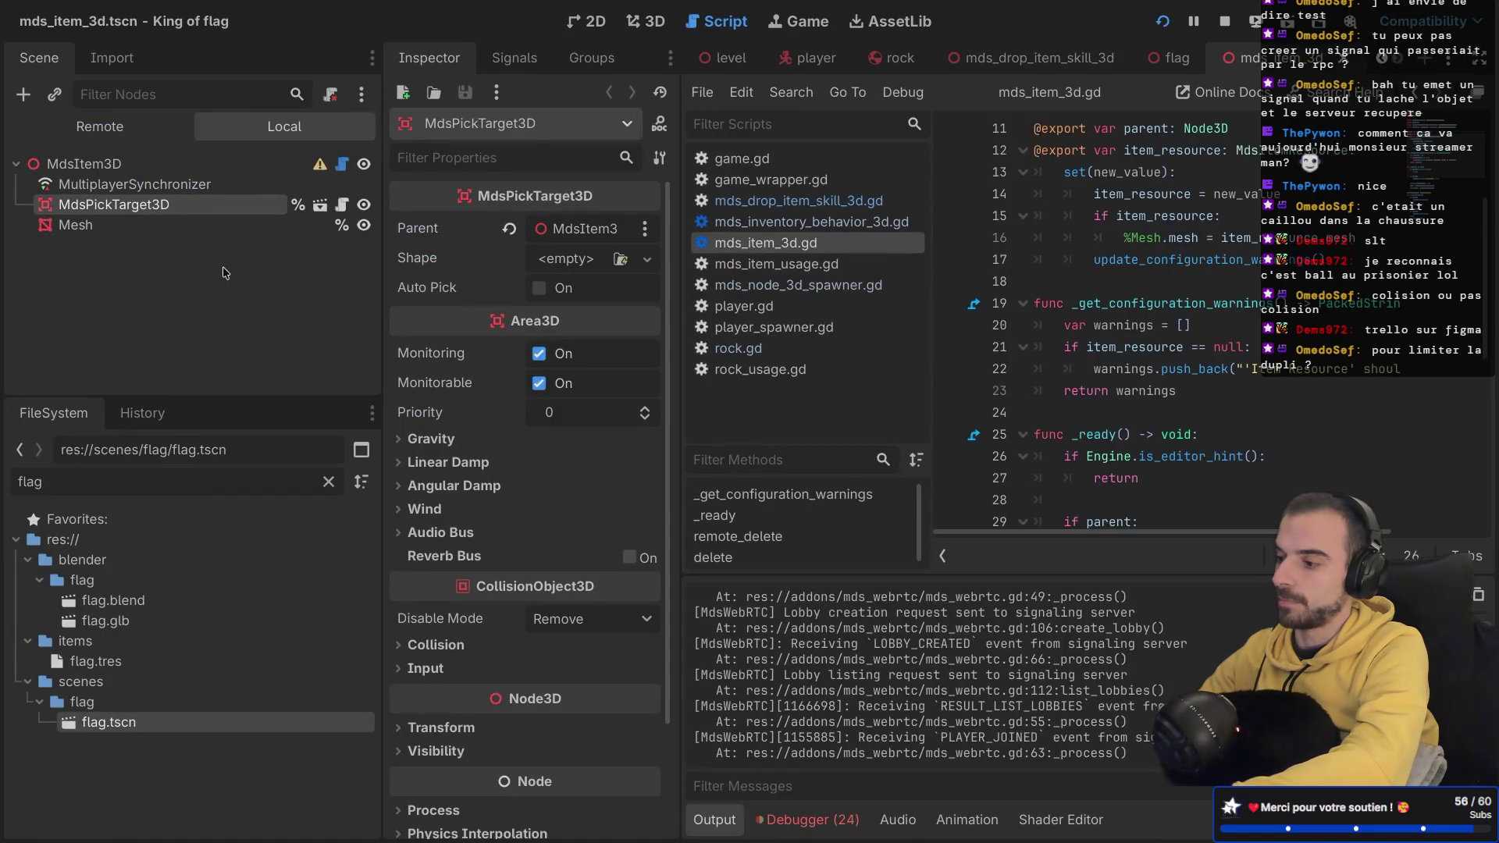
{"action": "scroll", "coordinate": [415, 430], "scroll_direction": "down", "scroll_amount": 3}
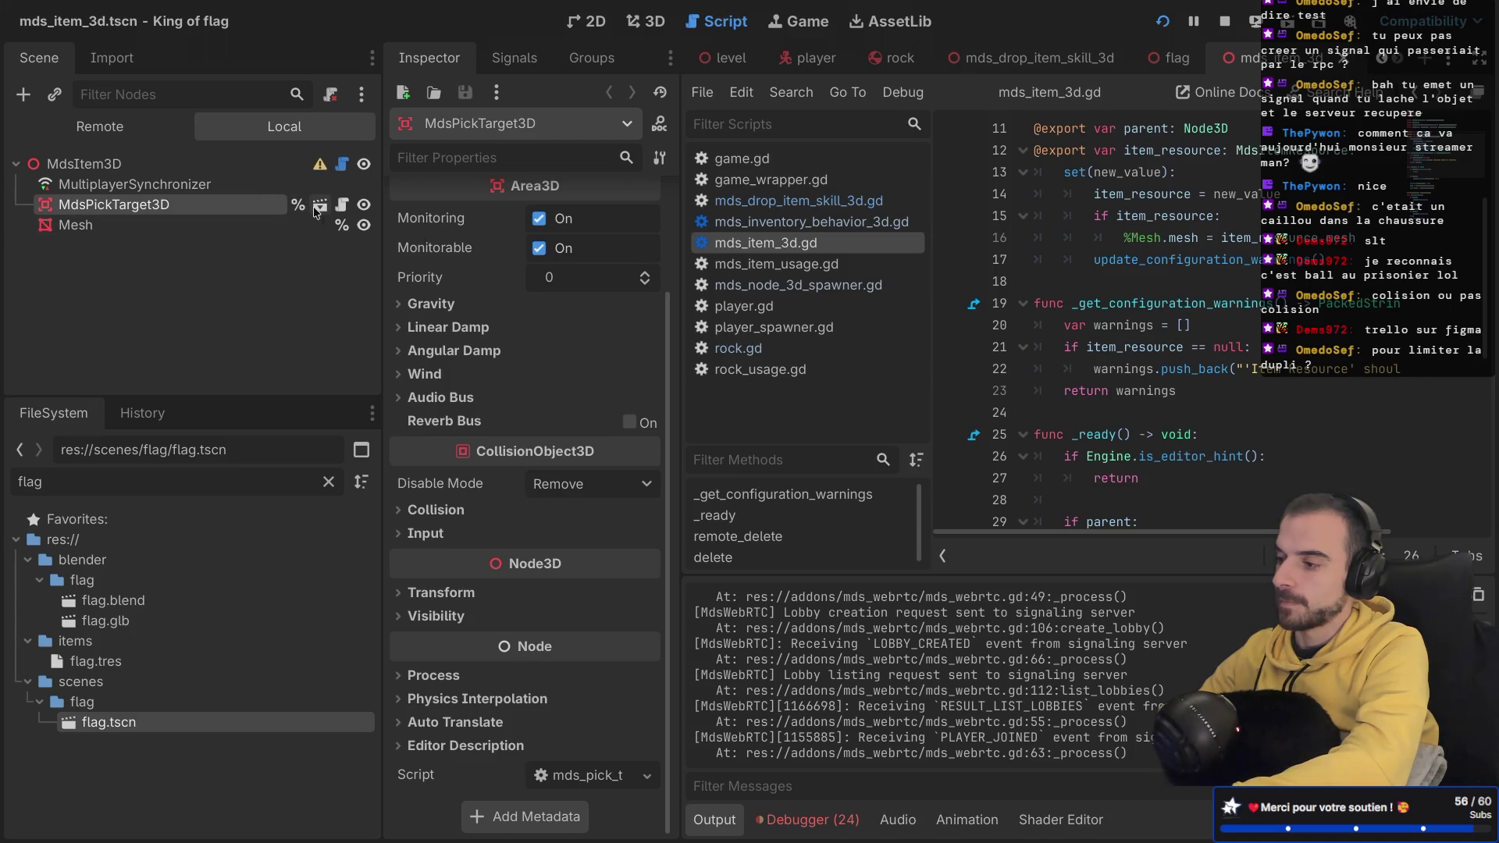
{"action": "left_click", "coordinate": [342, 204]}
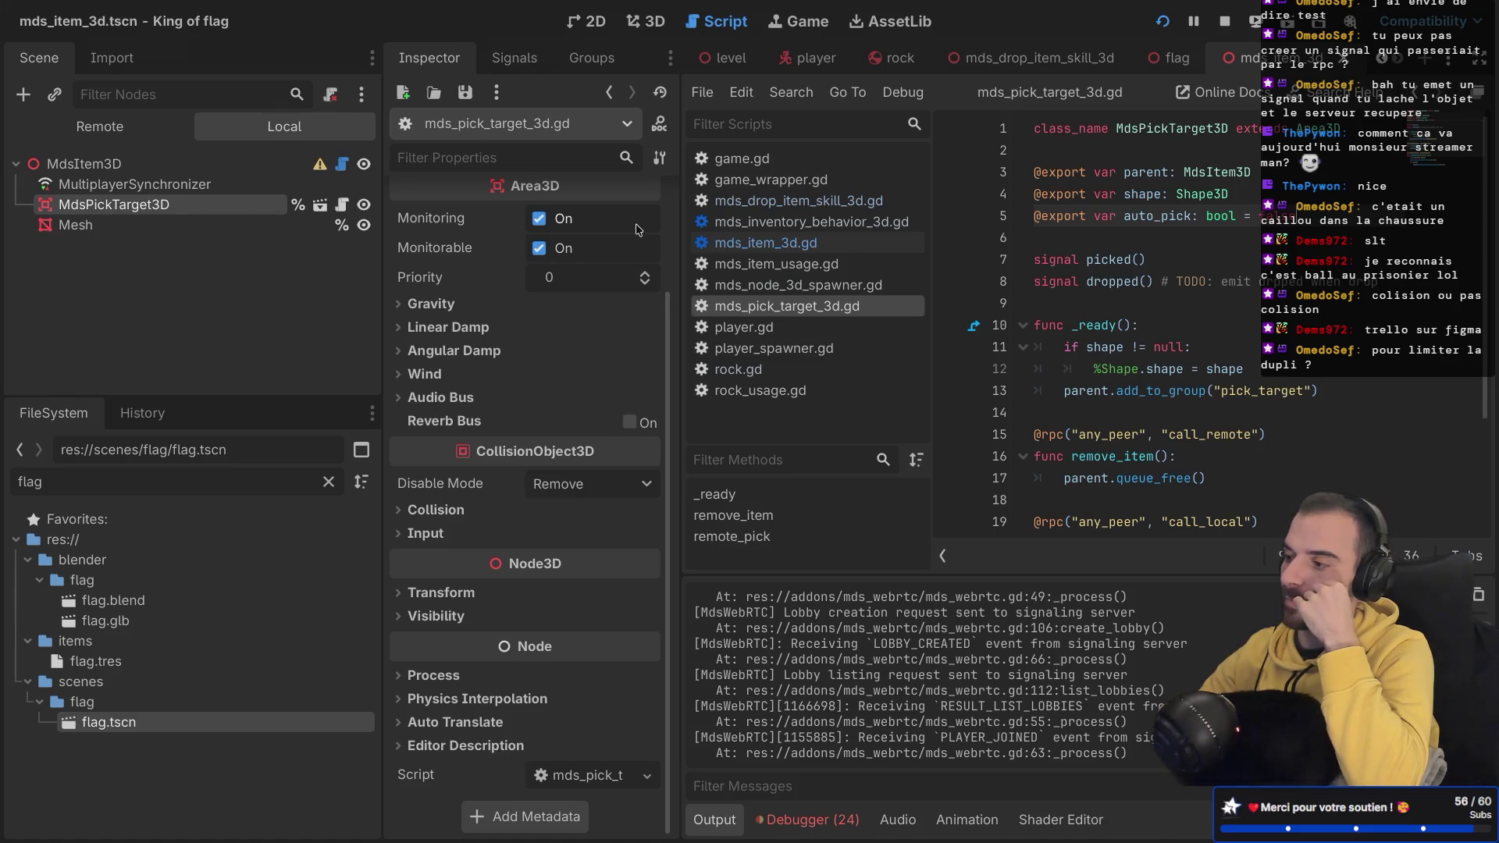
Step: Delete the print("change auth") line in remote_pick, then switch to mds_item_3d.gd
{"action": "key", "text": "ctrl+shift+F11"}
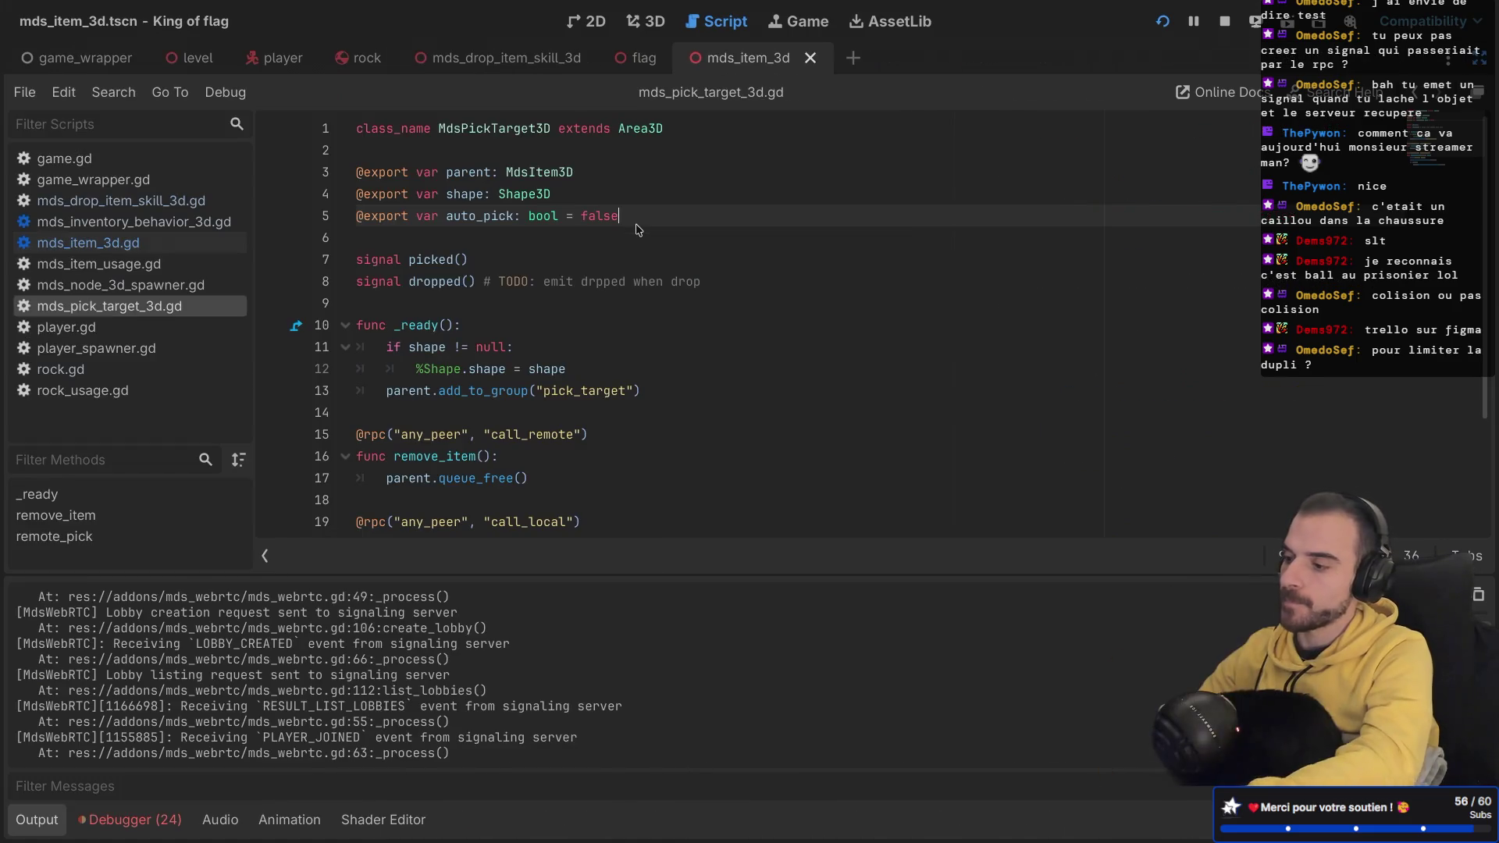
{"action": "scroll", "coordinate": [637, 230], "scroll_direction": "down", "scroll_amount": 1}
{"action": "scroll", "coordinate": [636, 230], "scroll_direction": "down", "scroll_amount": 2}
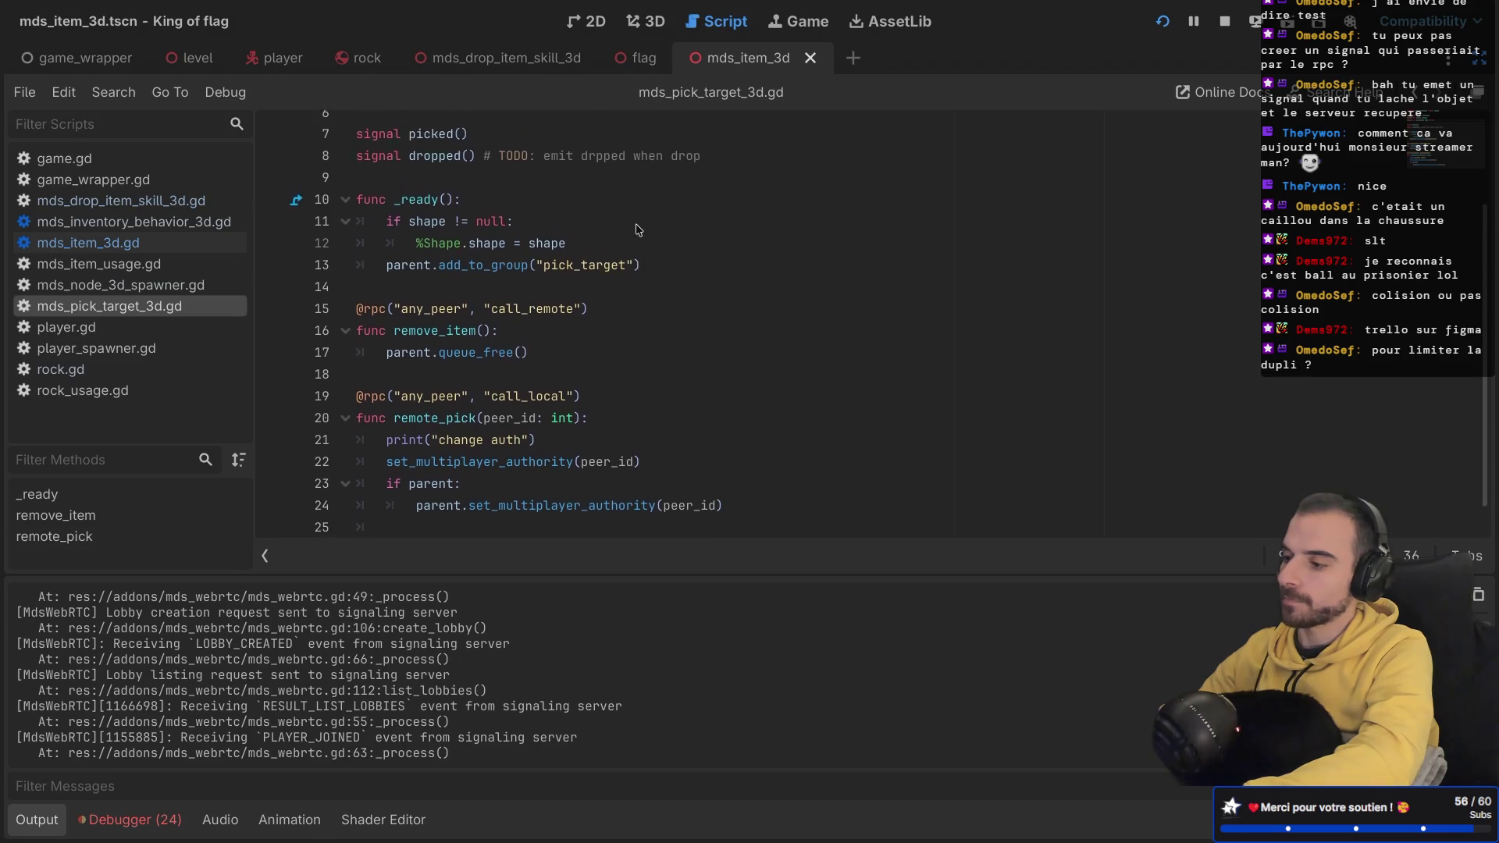
{"action": "left_click_drag", "start_coordinate": [603, 410], "coordinate": [620, 390]}
{"action": "key", "text": "BackSpace"}
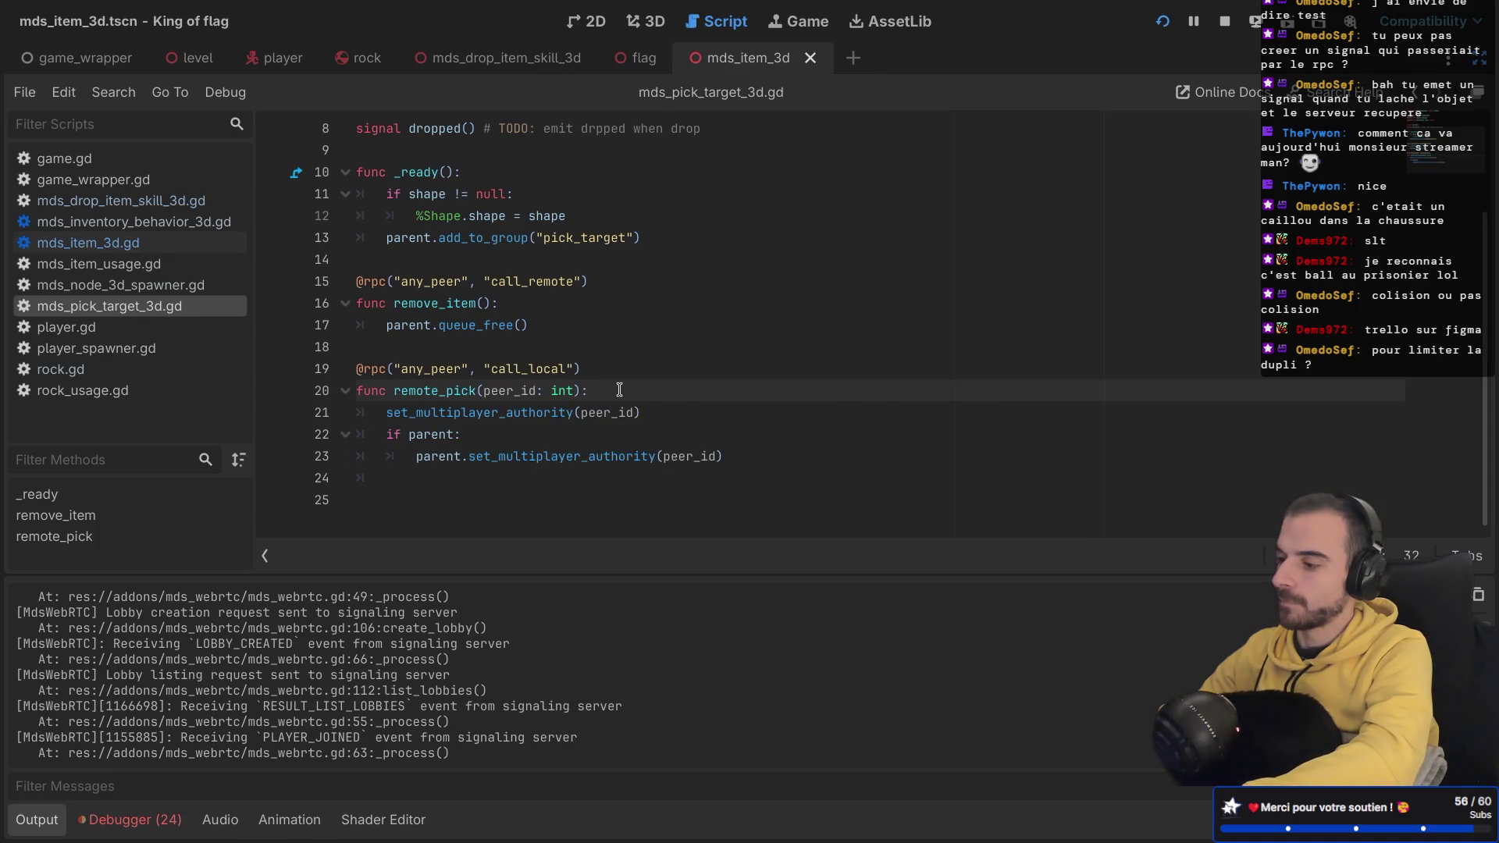
{"action": "scroll", "coordinate": [619, 390], "scroll_direction": "up", "scroll_amount": 1}
{"action": "scroll", "coordinate": [620, 389], "scroll_direction": "up", "scroll_amount": 2}
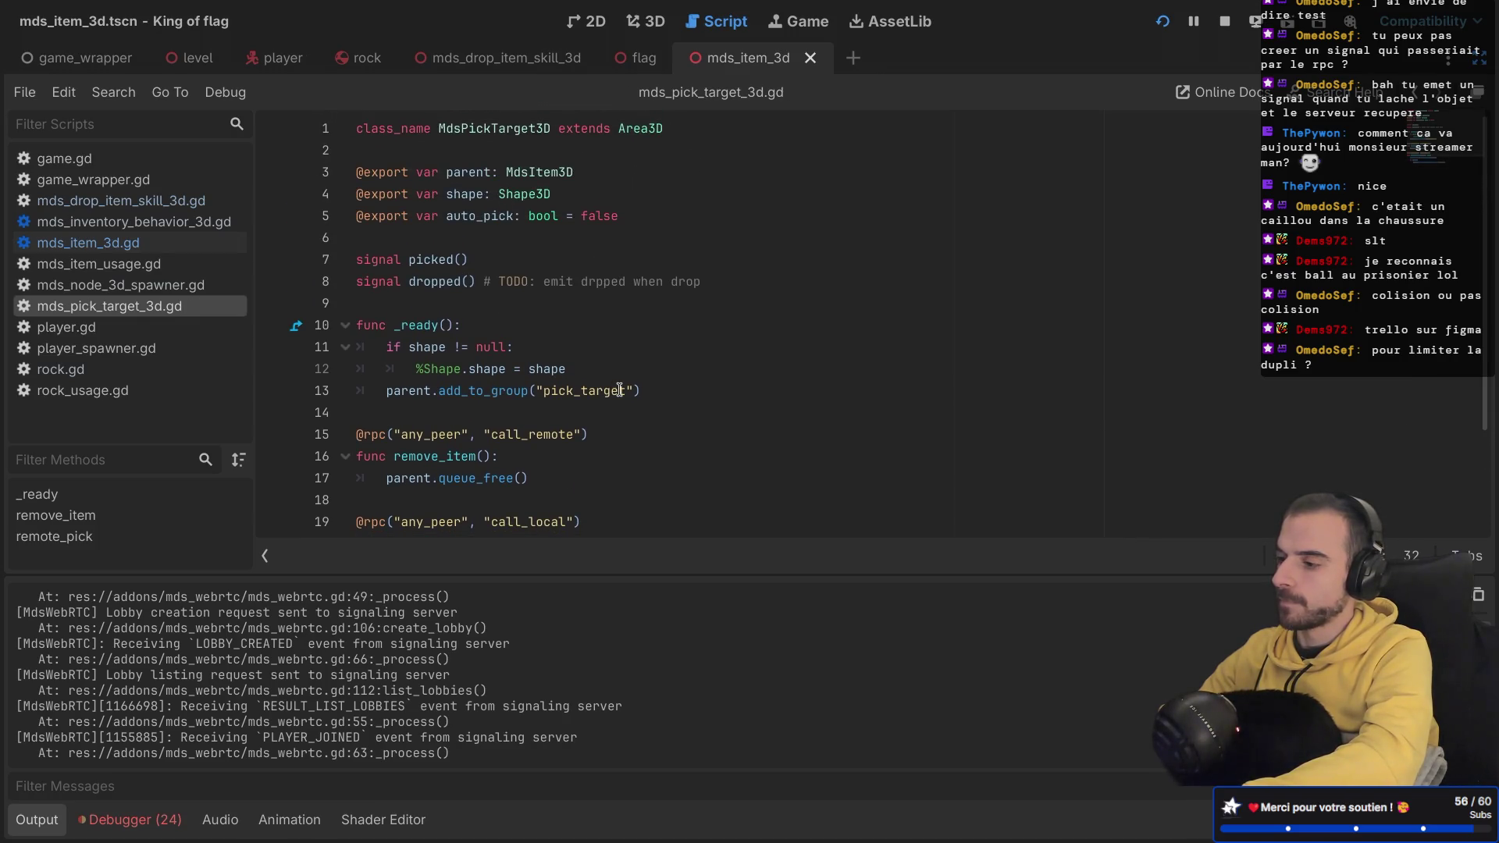
{"action": "left_click", "coordinate": [88, 243]}
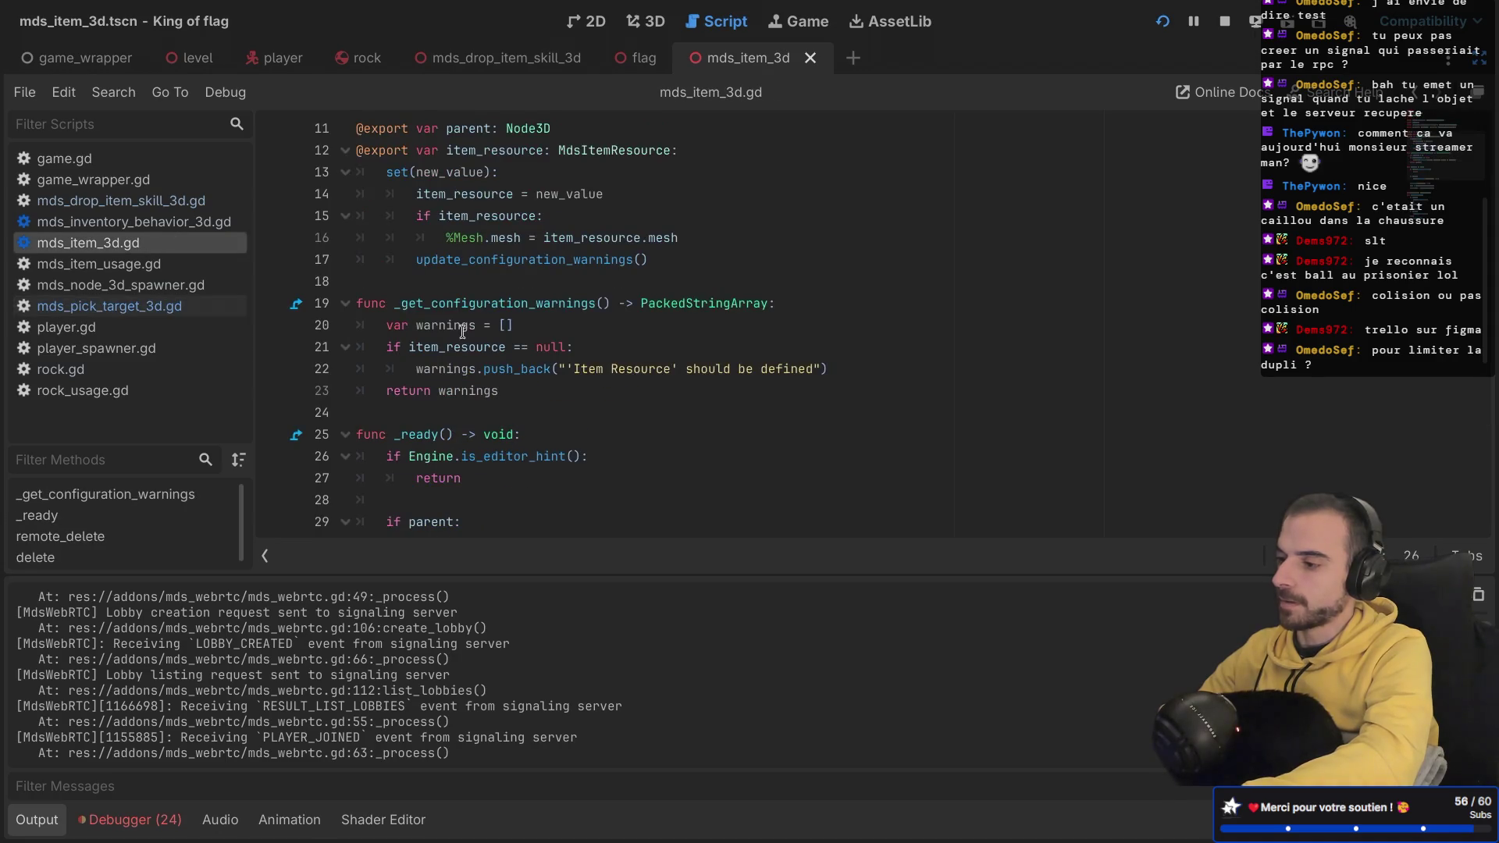
{"action": "scroll", "coordinate": [462, 333], "scroll_direction": "down", "scroll_amount": 3}
{"action": "scroll", "coordinate": [462, 332], "scroll_direction": "down", "scroll_amount": 5}
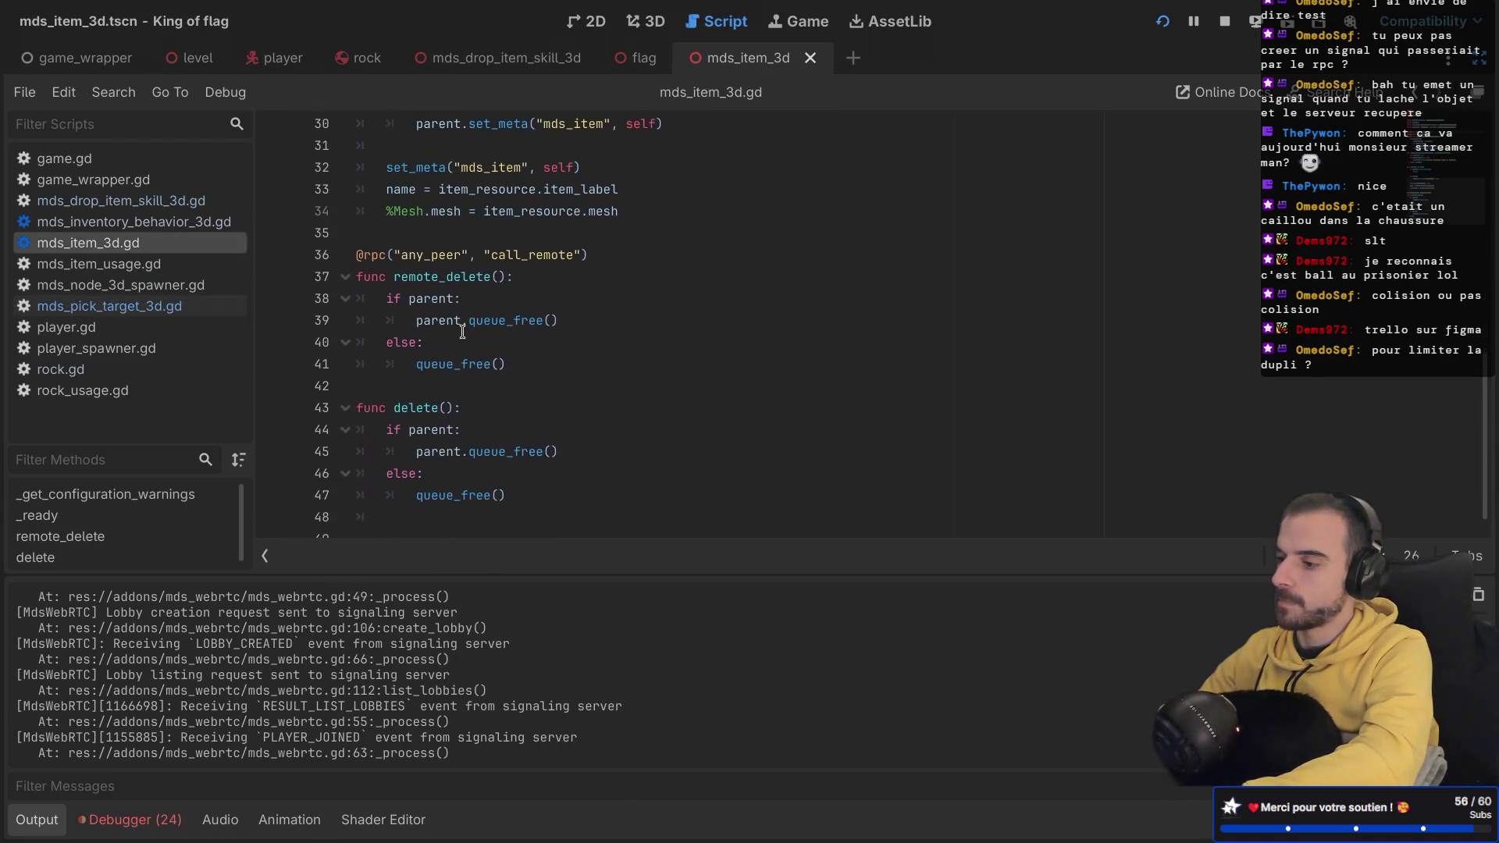
{"action": "scroll", "coordinate": [462, 333], "scroll_direction": "up", "scroll_amount": 8}
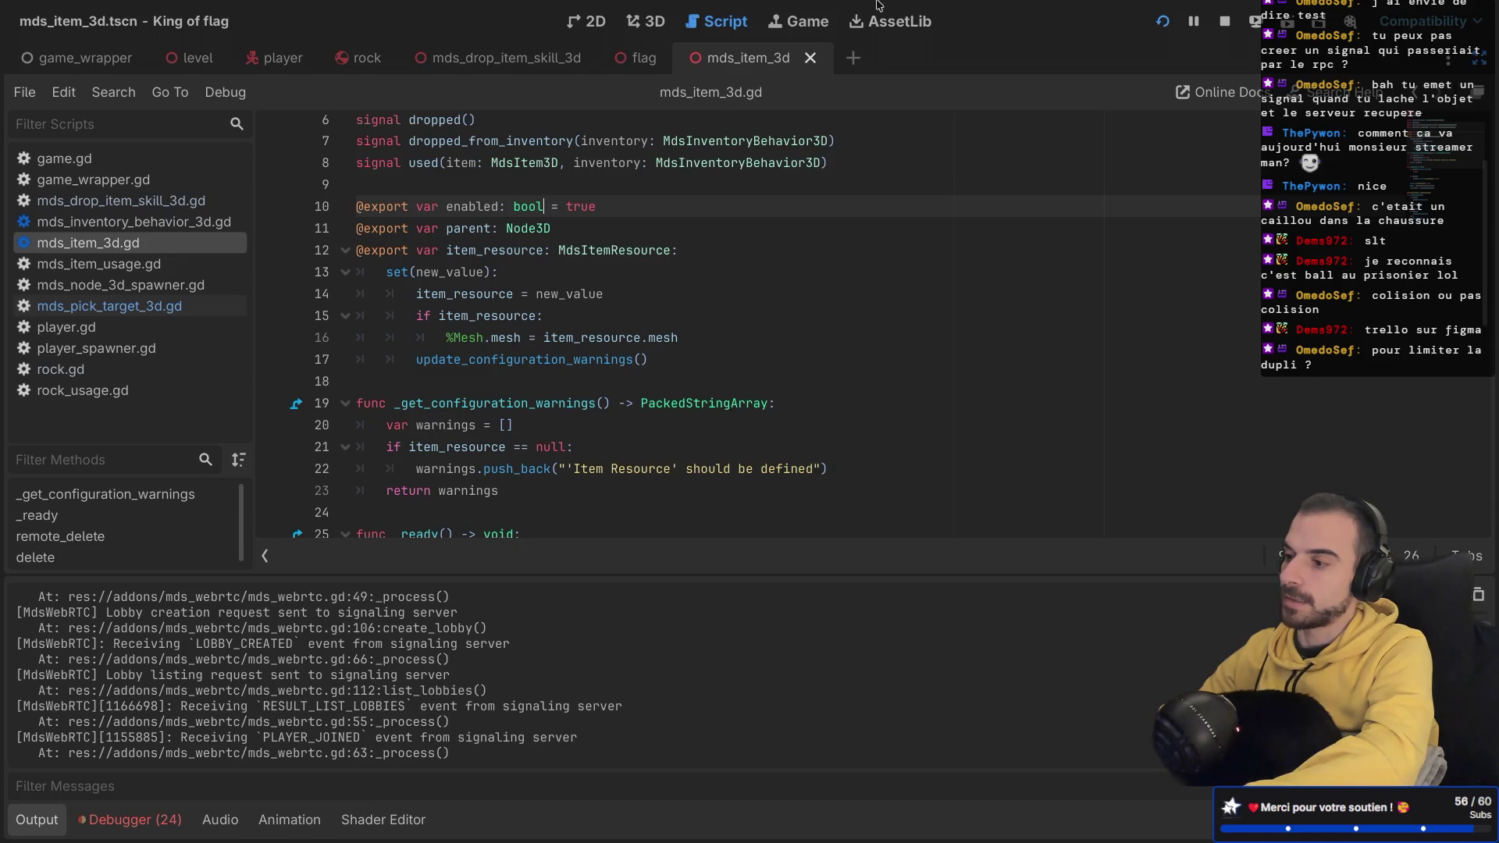
{"action": "mouse_move", "coordinate": [880, 5]}
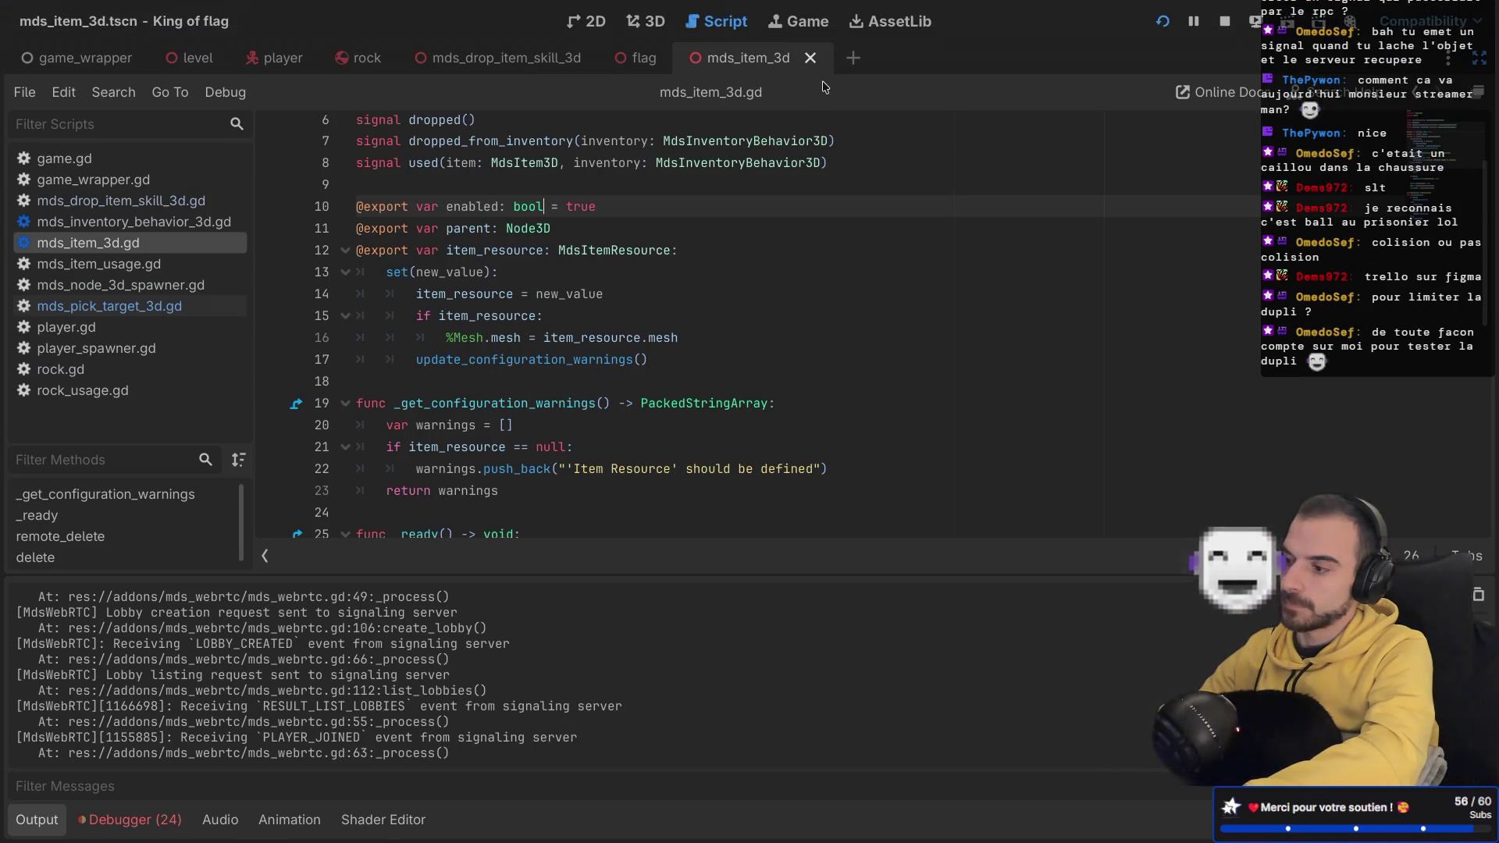
{"action": "left_click_drag", "start_coordinate": [624, 209], "coordinate": [622, 193]}
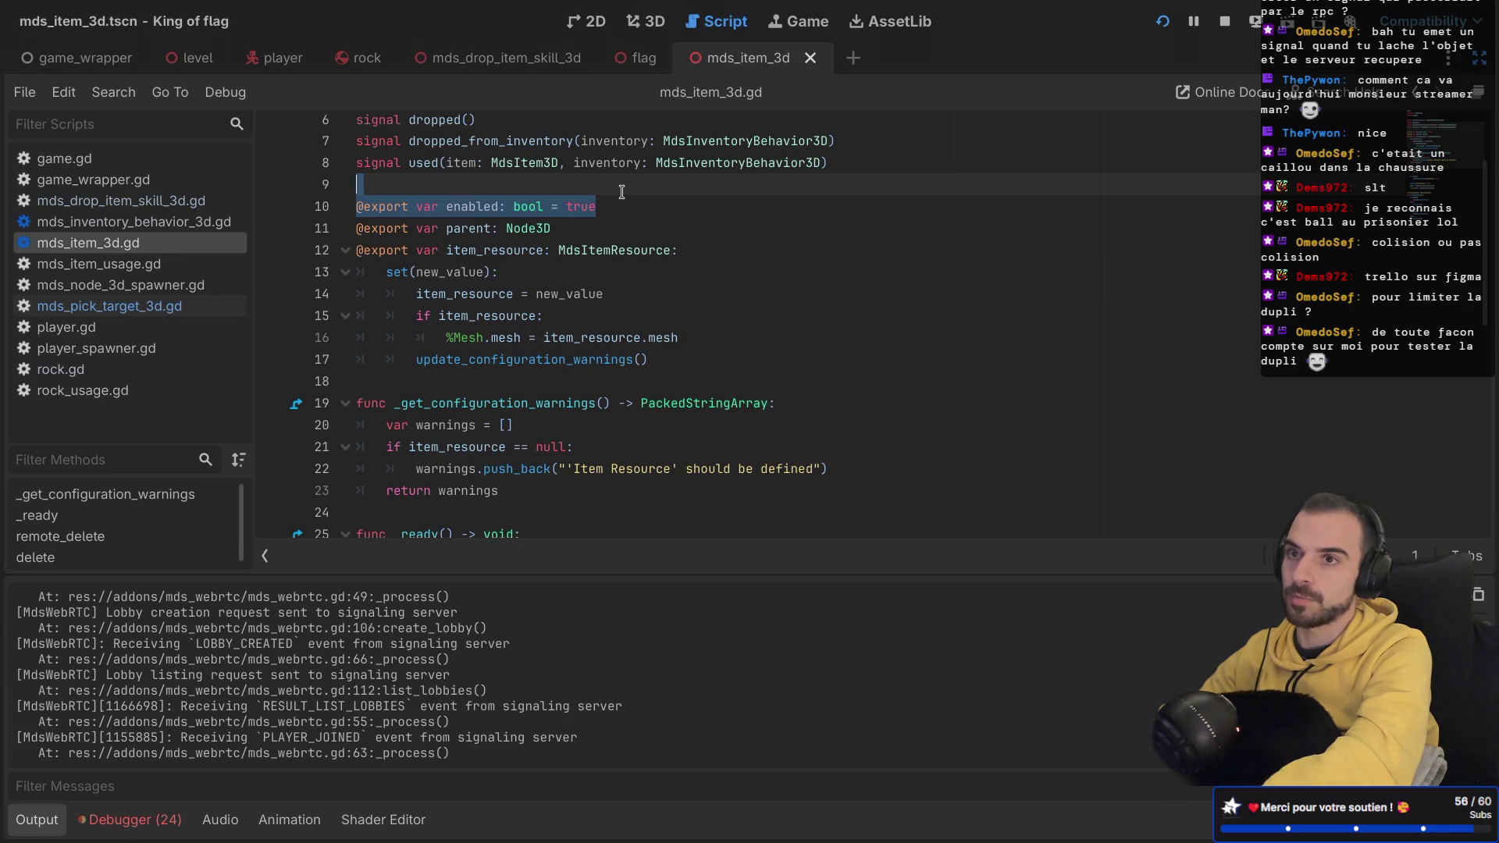
{"action": "key", "text": "BackSpace"}
{"action": "key", "text": "ctrl+s"}
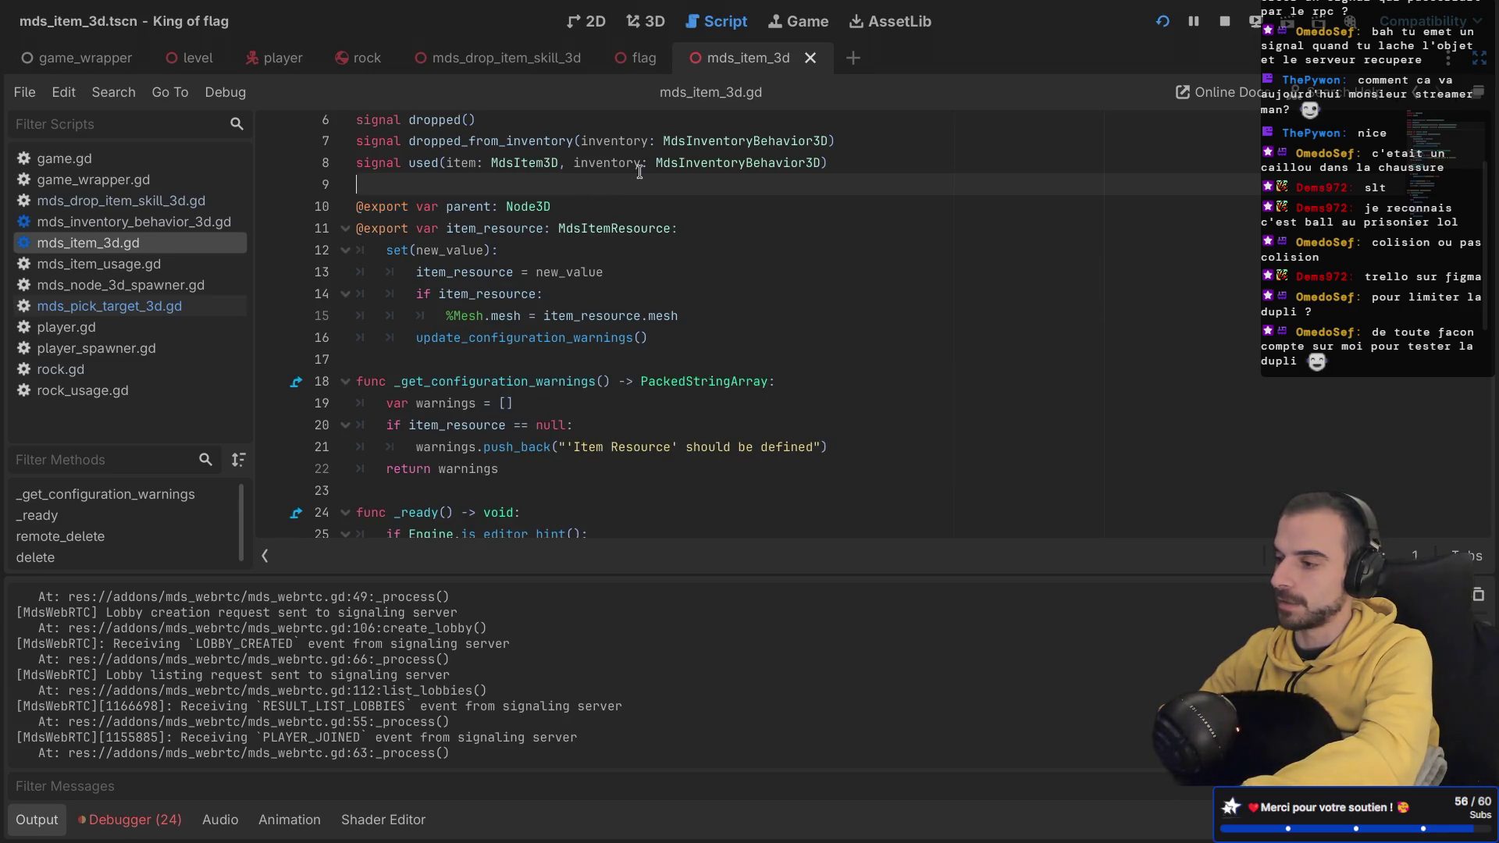
{"action": "key", "text": "ctrl+shift+F11"}
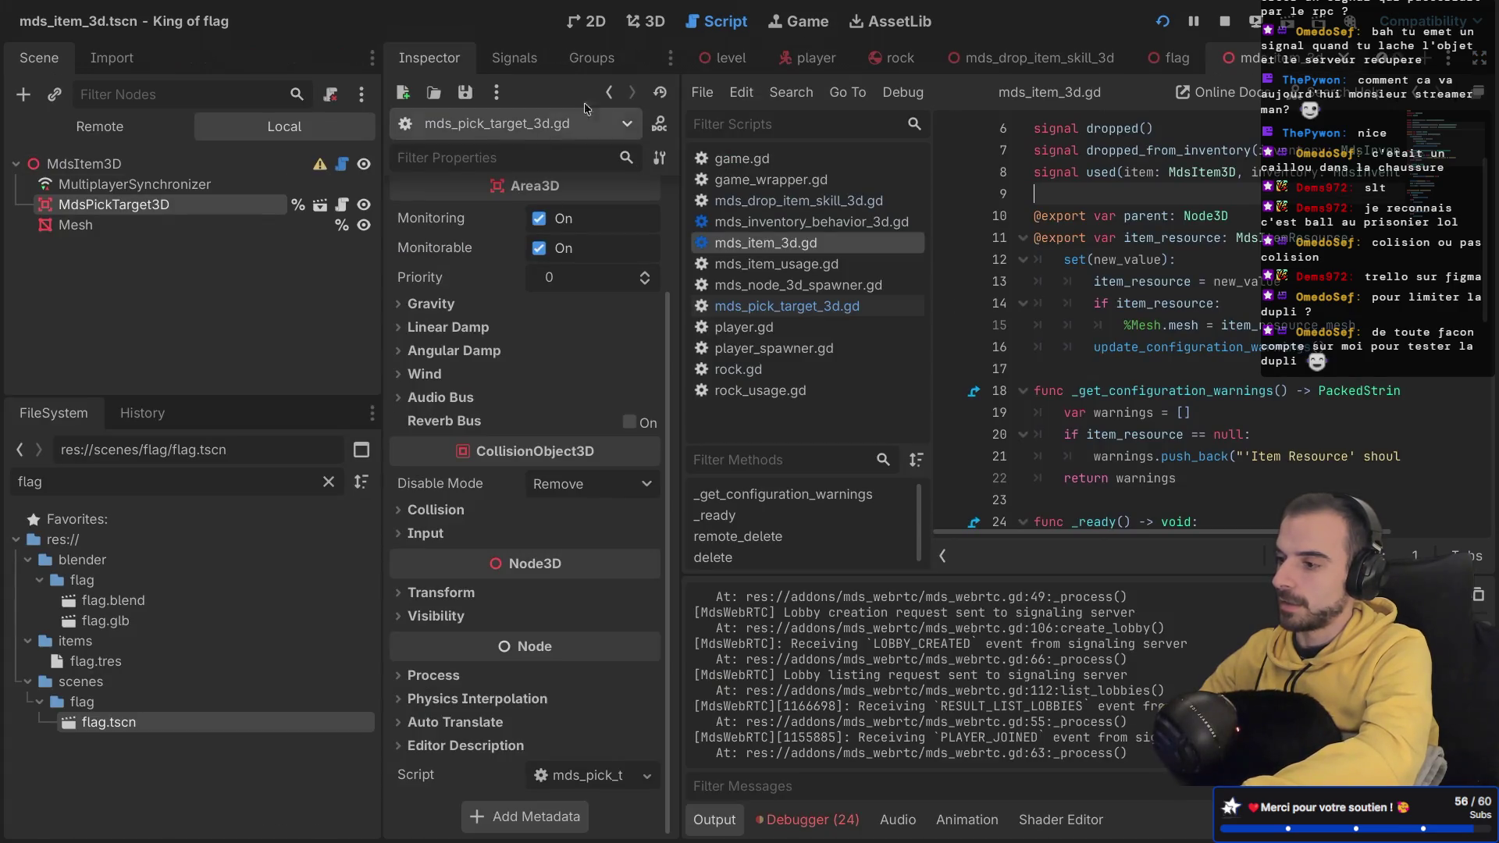
{"action": "left_click", "coordinate": [793, 61]}
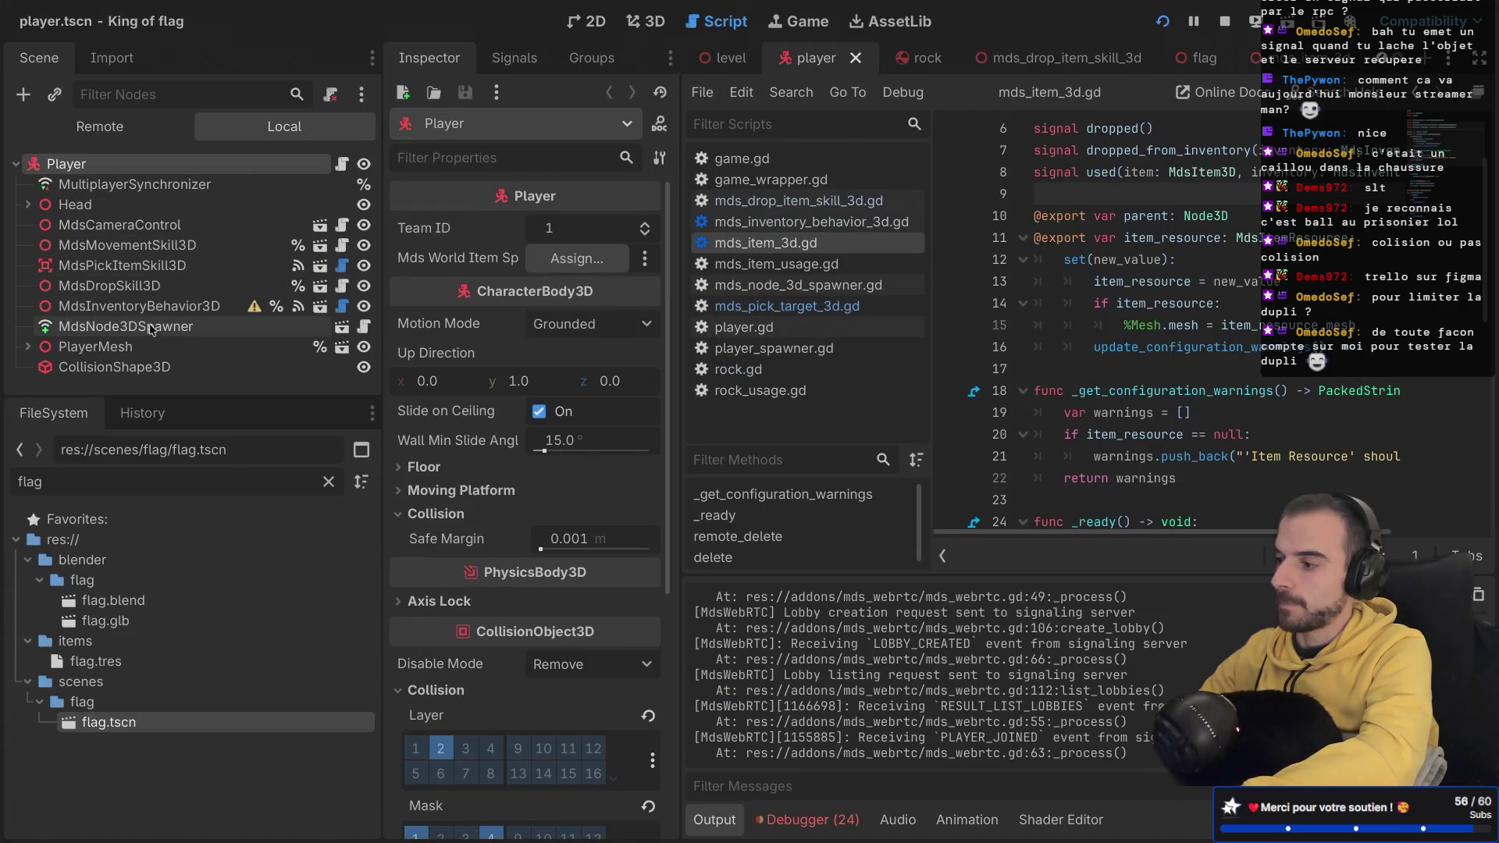
Step: Enable Access as Unique Name and Editable Children on MdsPickItemSkill3D, exposing its Shape node
{"action": "left_click", "coordinate": [153, 267]}
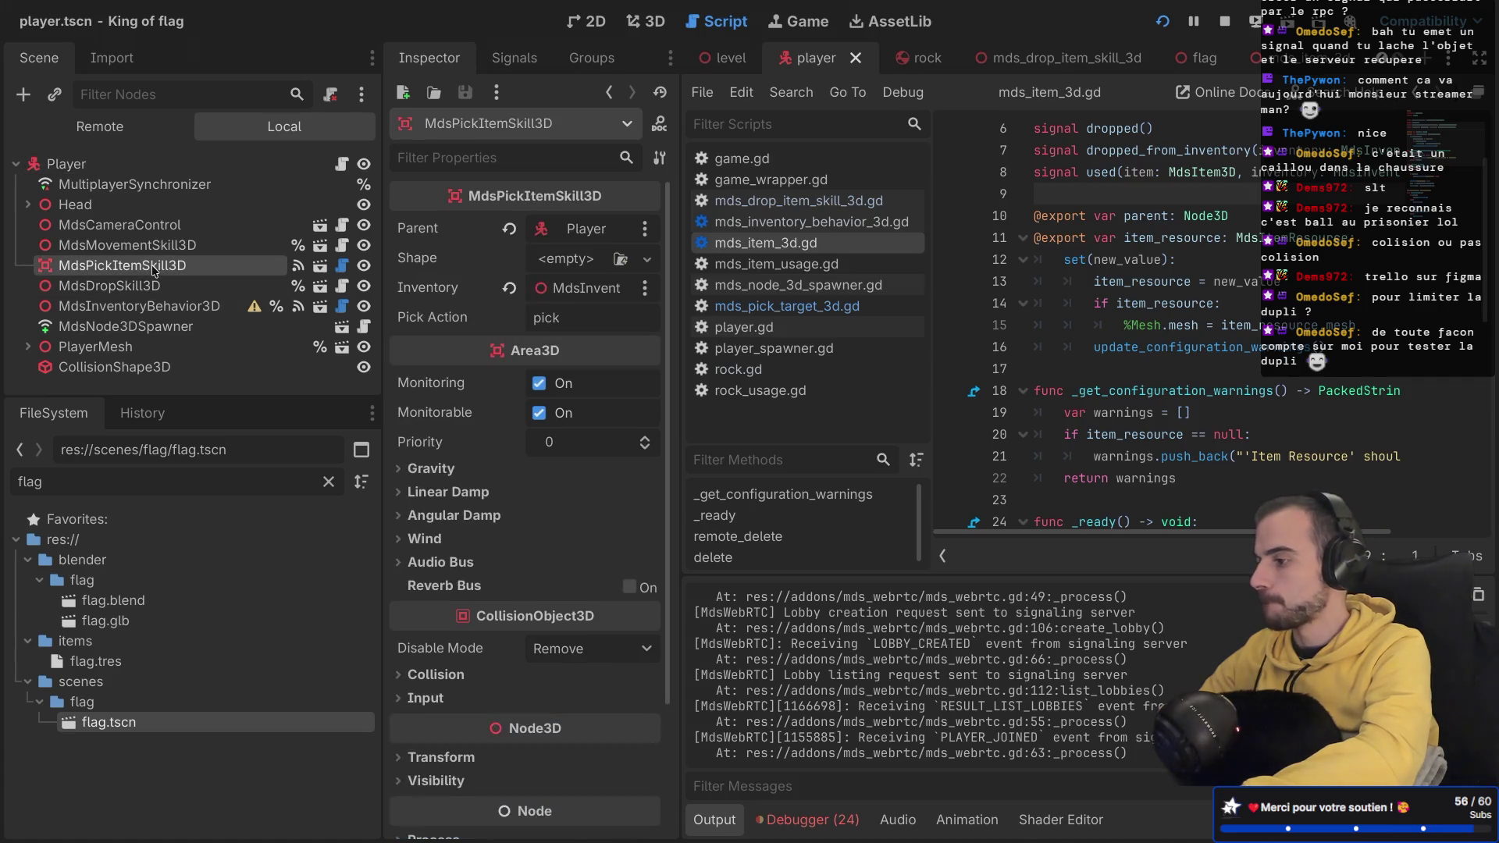
{"action": "right_click", "coordinate": [172, 268]}
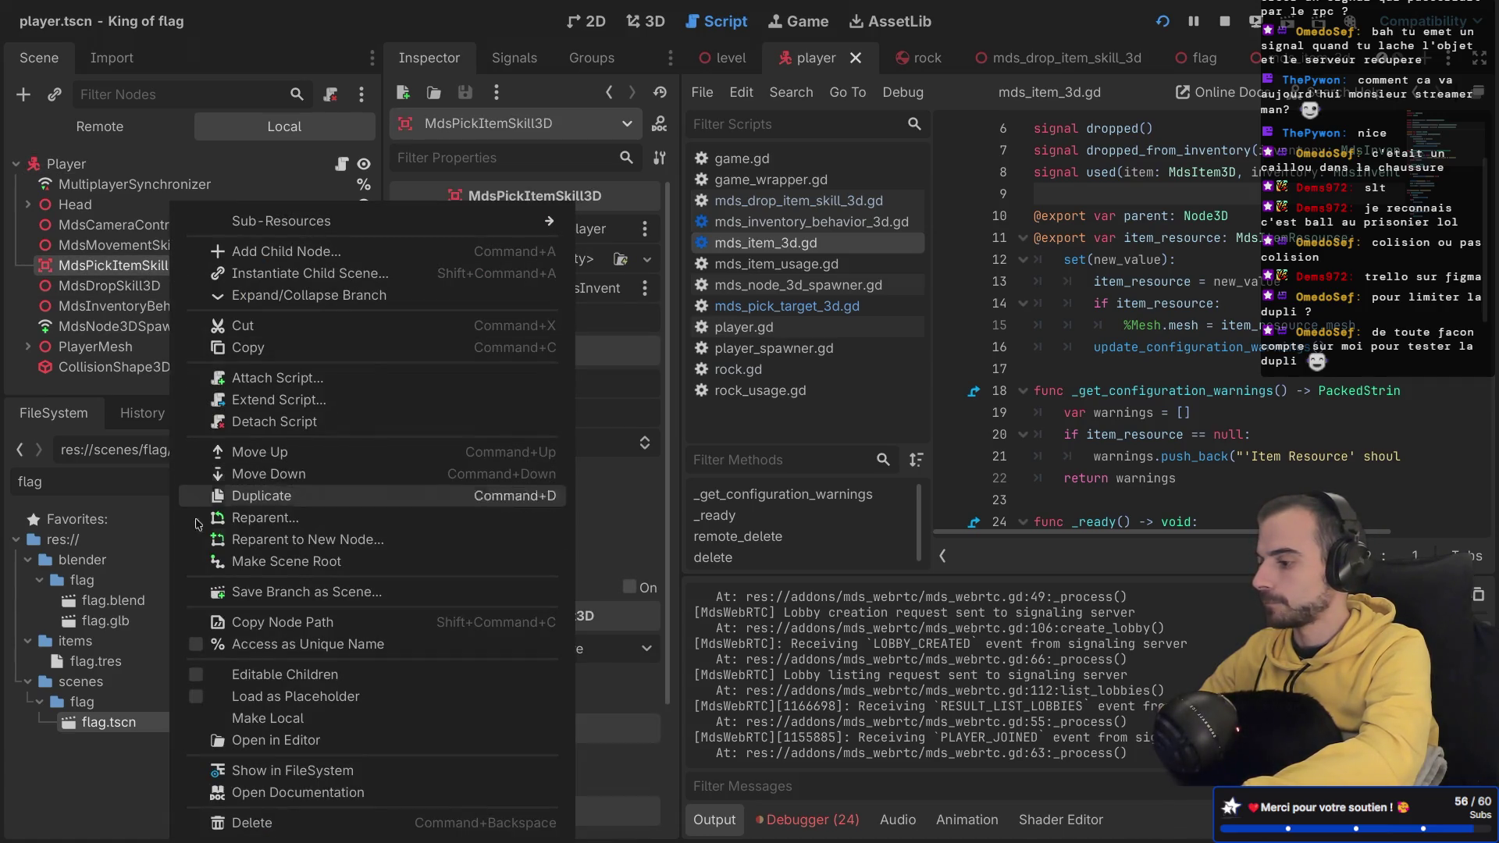
{"action": "left_click", "coordinate": [196, 649]}
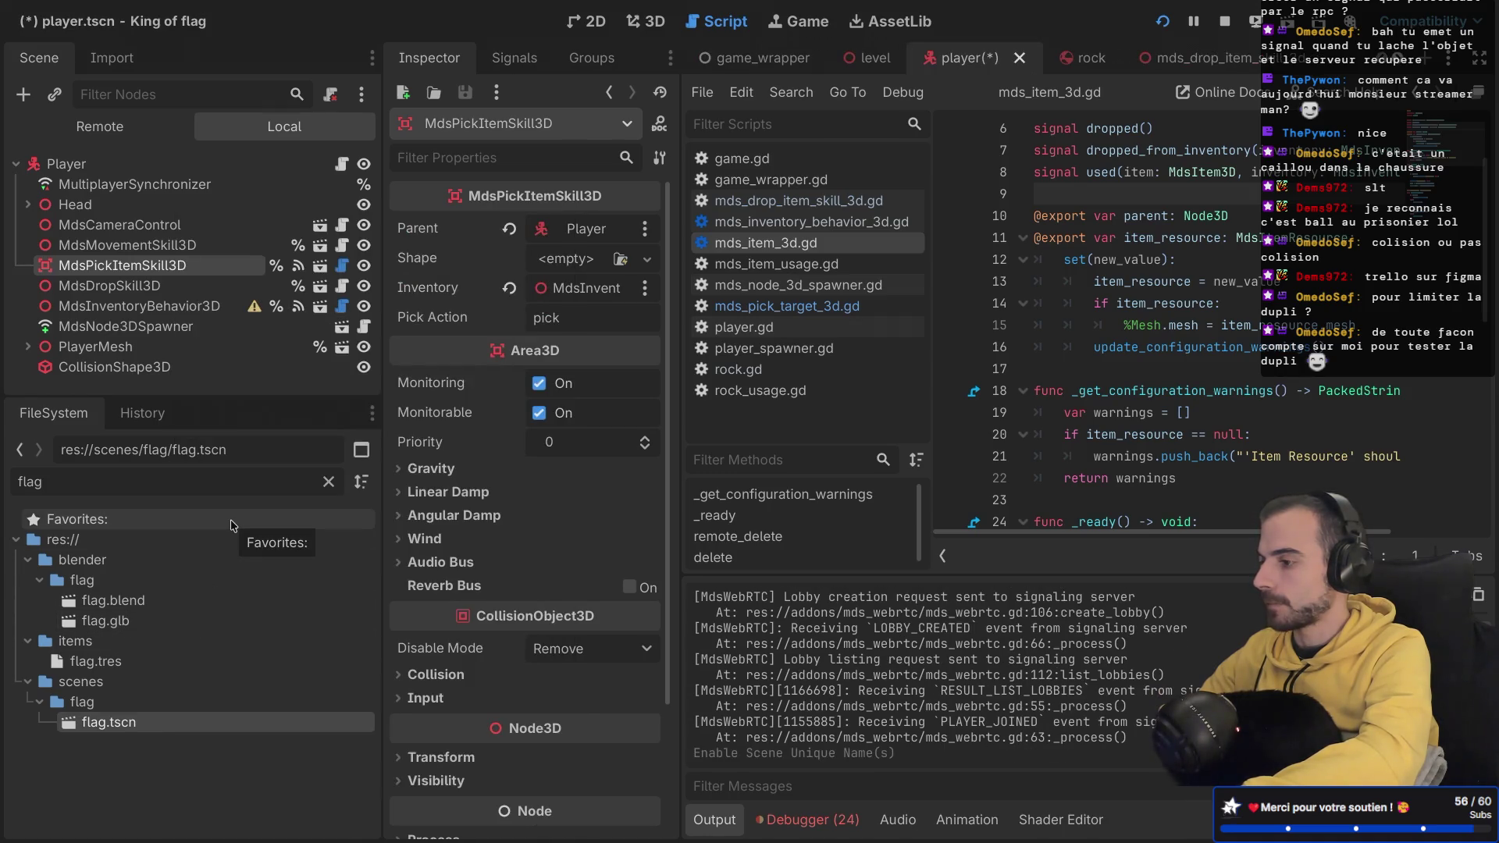
{"action": "right_click", "coordinate": [207, 267]}
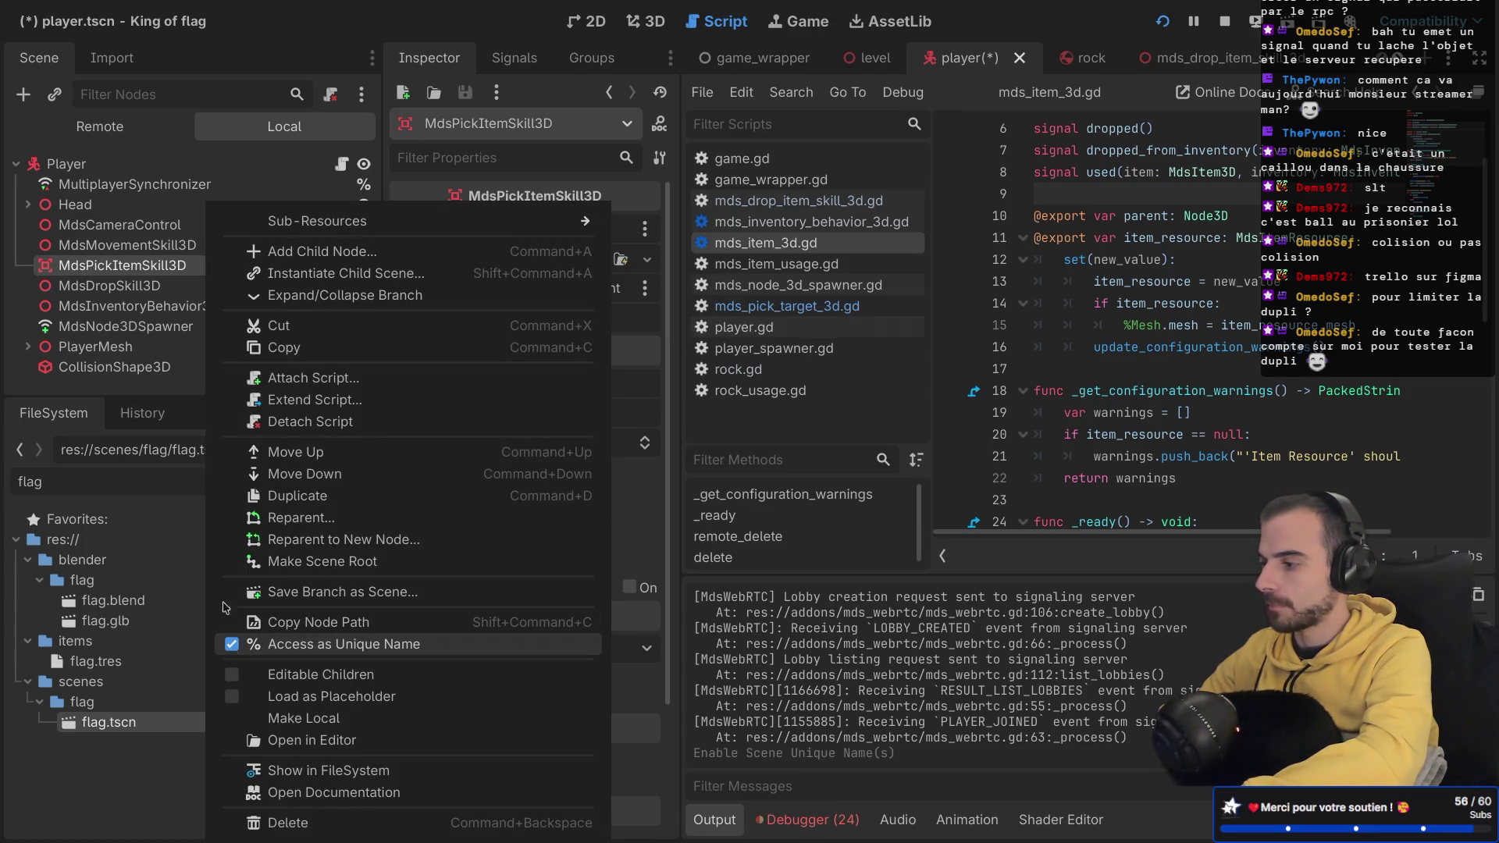
{"action": "left_click", "coordinate": [232, 676]}
{"action": "left_click", "coordinate": [135, 283]}
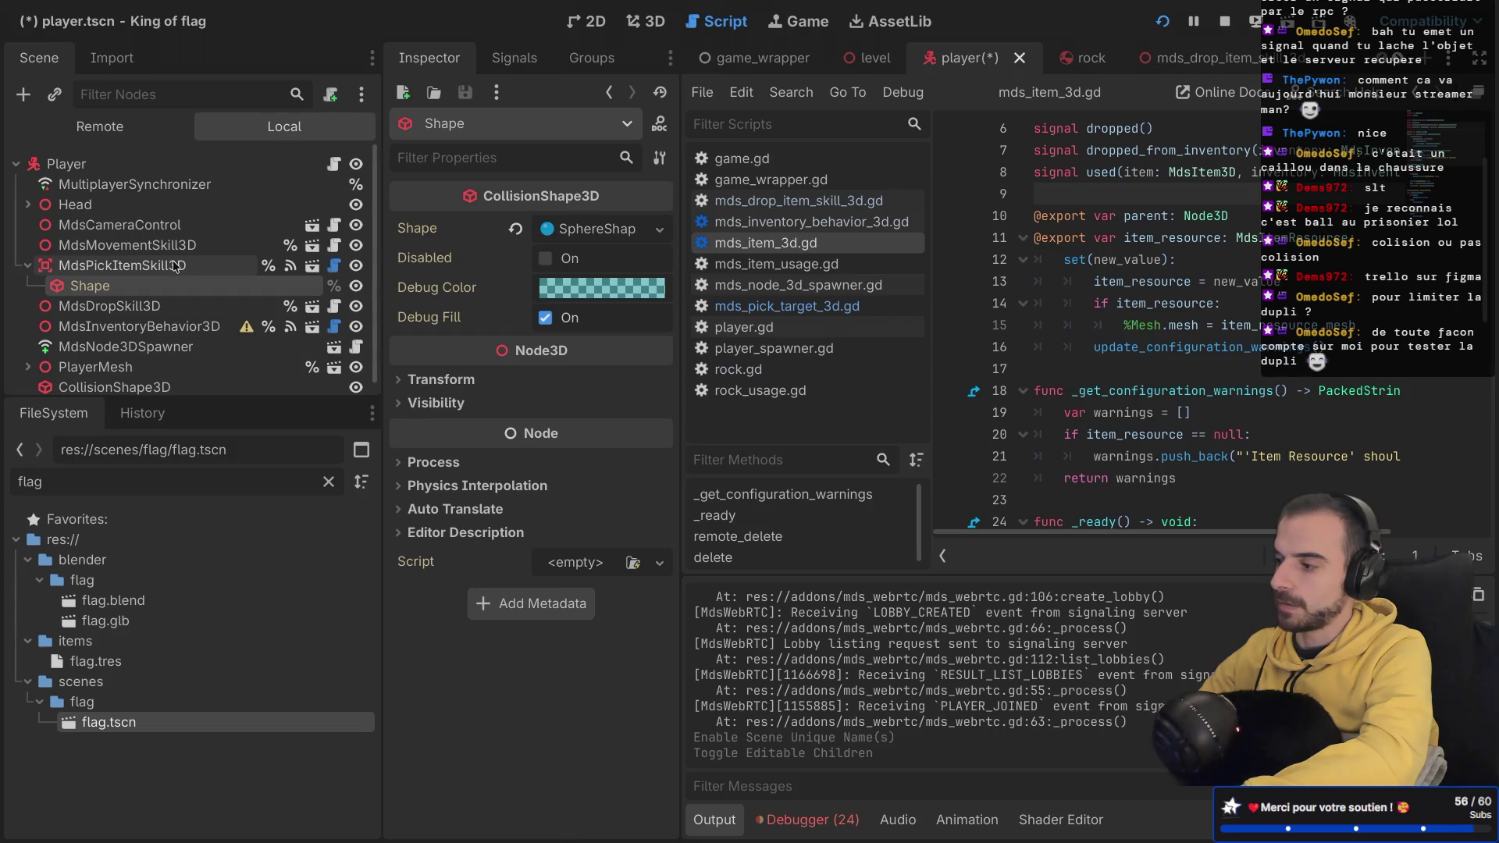
{"action": "scroll", "coordinate": [156, 258], "scroll_direction": "down", "scroll_amount": 1}
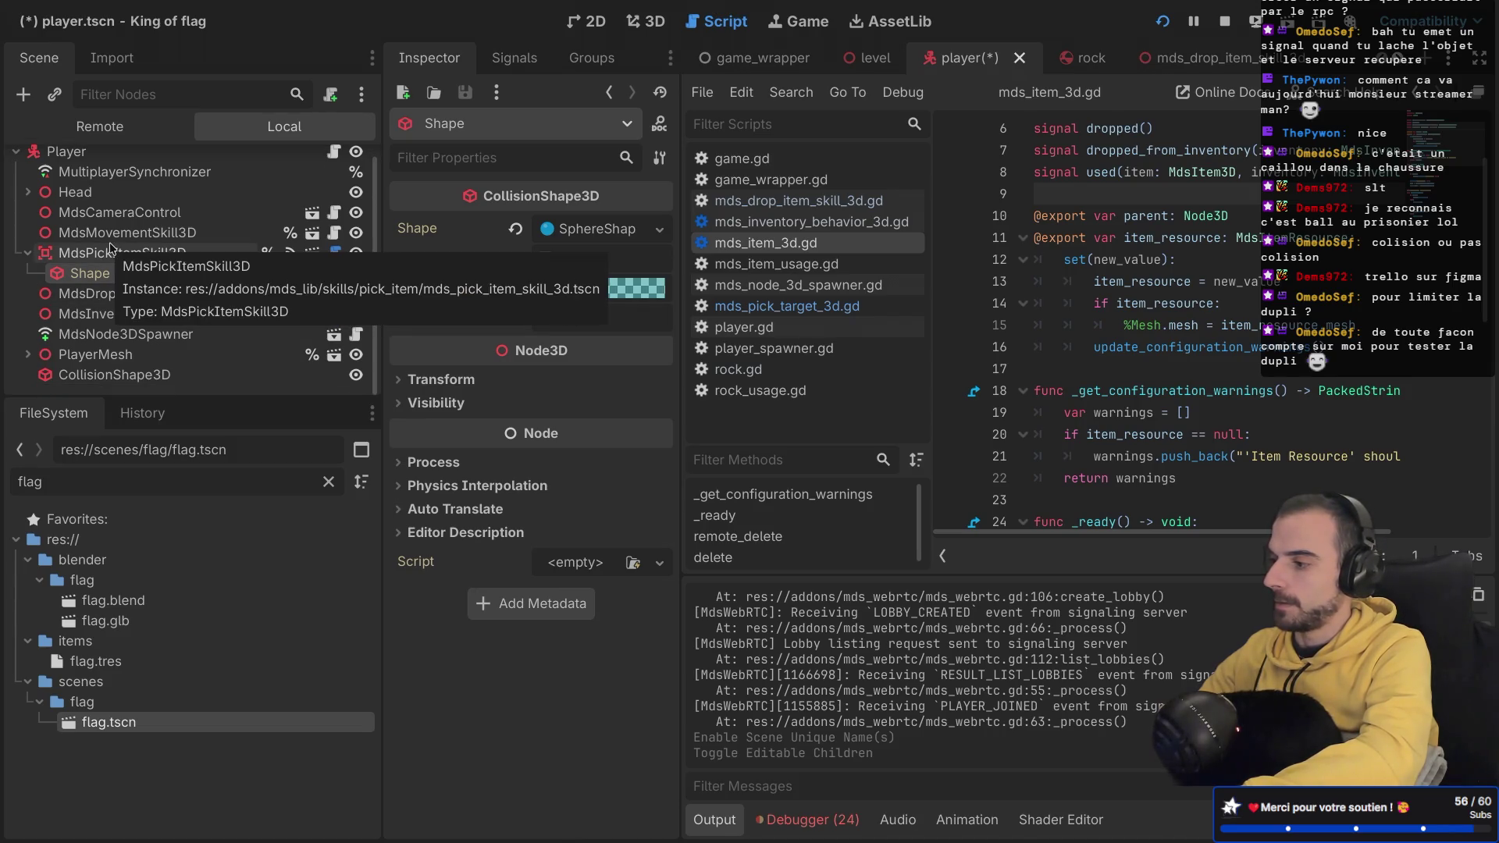
{"action": "right_click", "coordinate": [208, 156]}
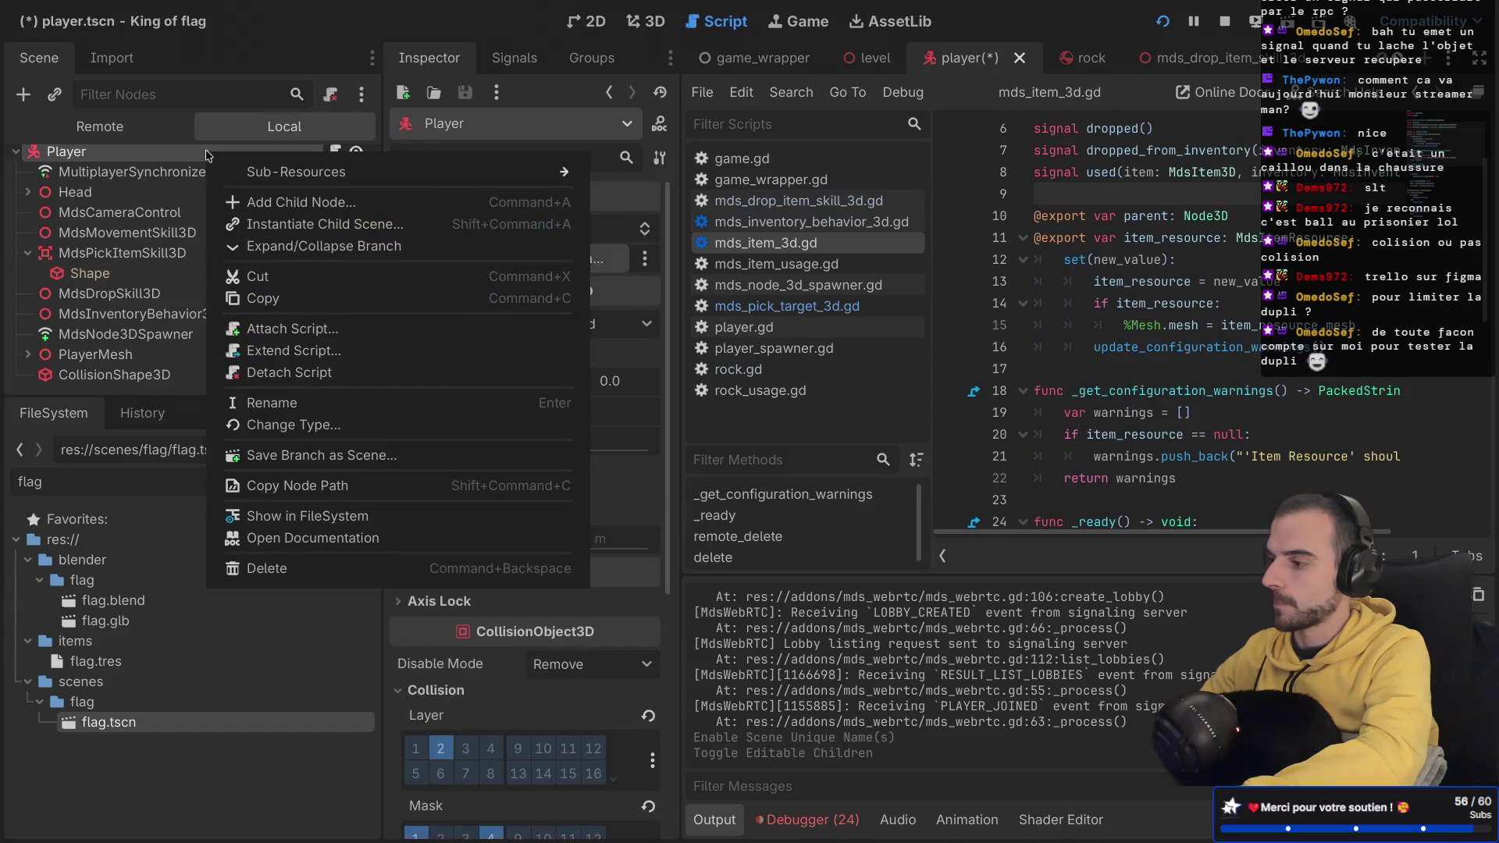
Step: Add a Timer child to Player and name it PickTimer
{"action": "left_click", "coordinate": [291, 205]}
{"action": "type", "text": "timer"}
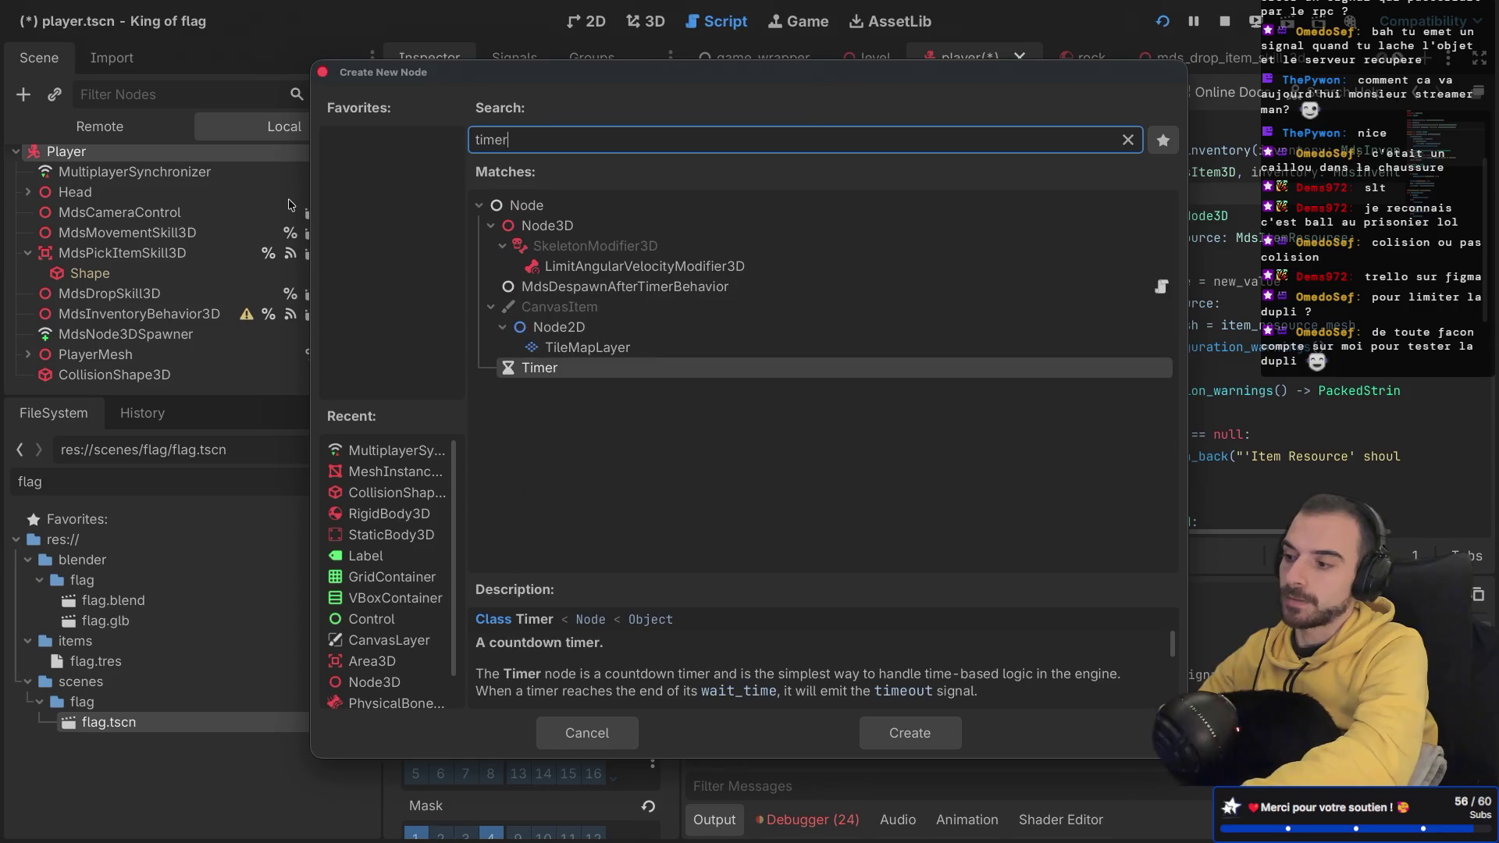
{"action": "left_click", "coordinate": [539, 367]}
{"action": "double_click", "coordinate": [539, 367]}
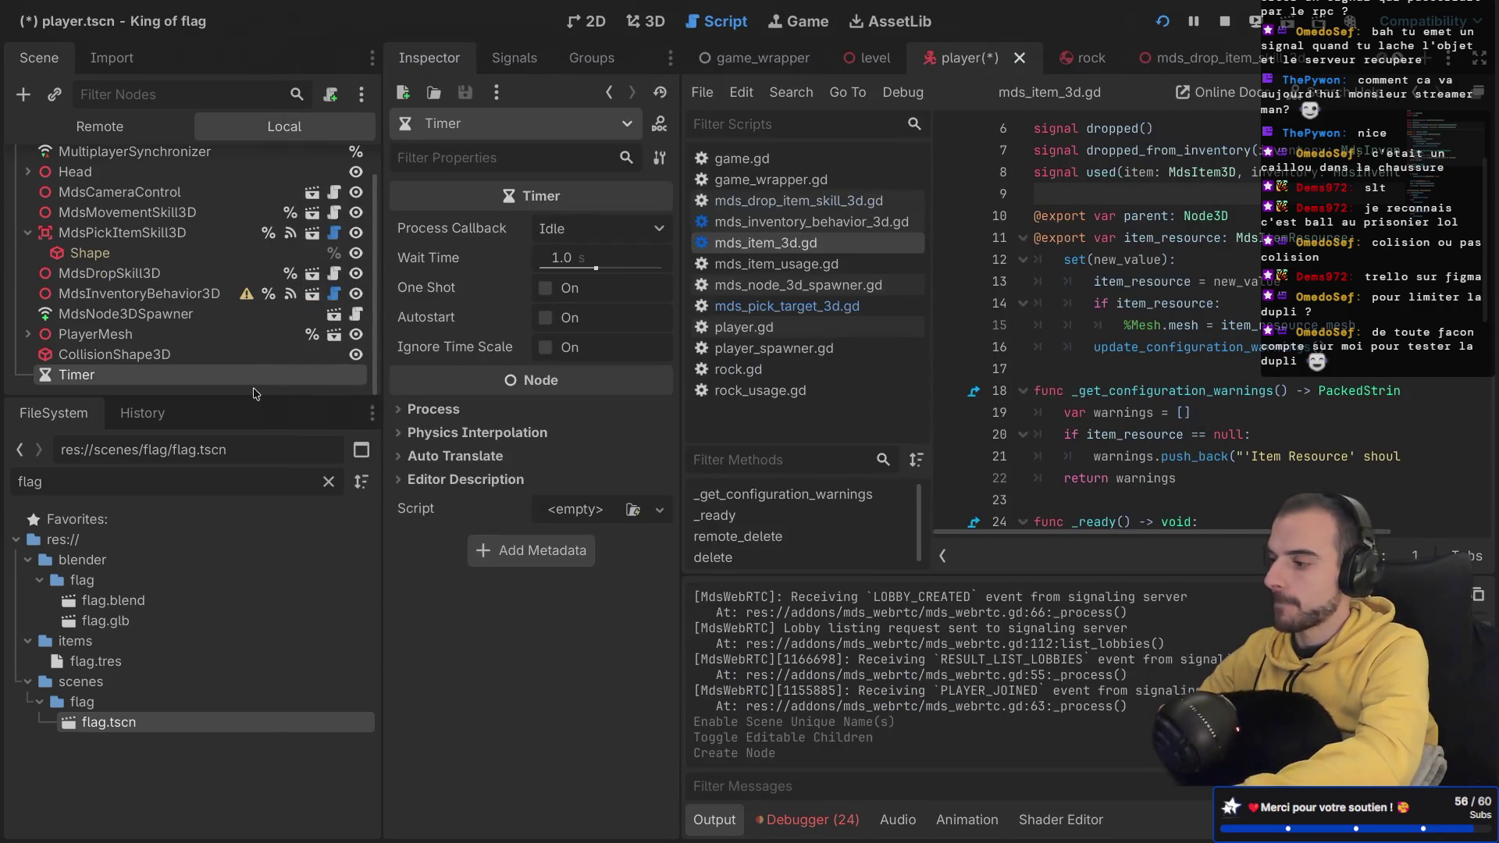
{"action": "double_click", "coordinate": [114, 376]}
{"action": "type", "text": "PickTimer"}
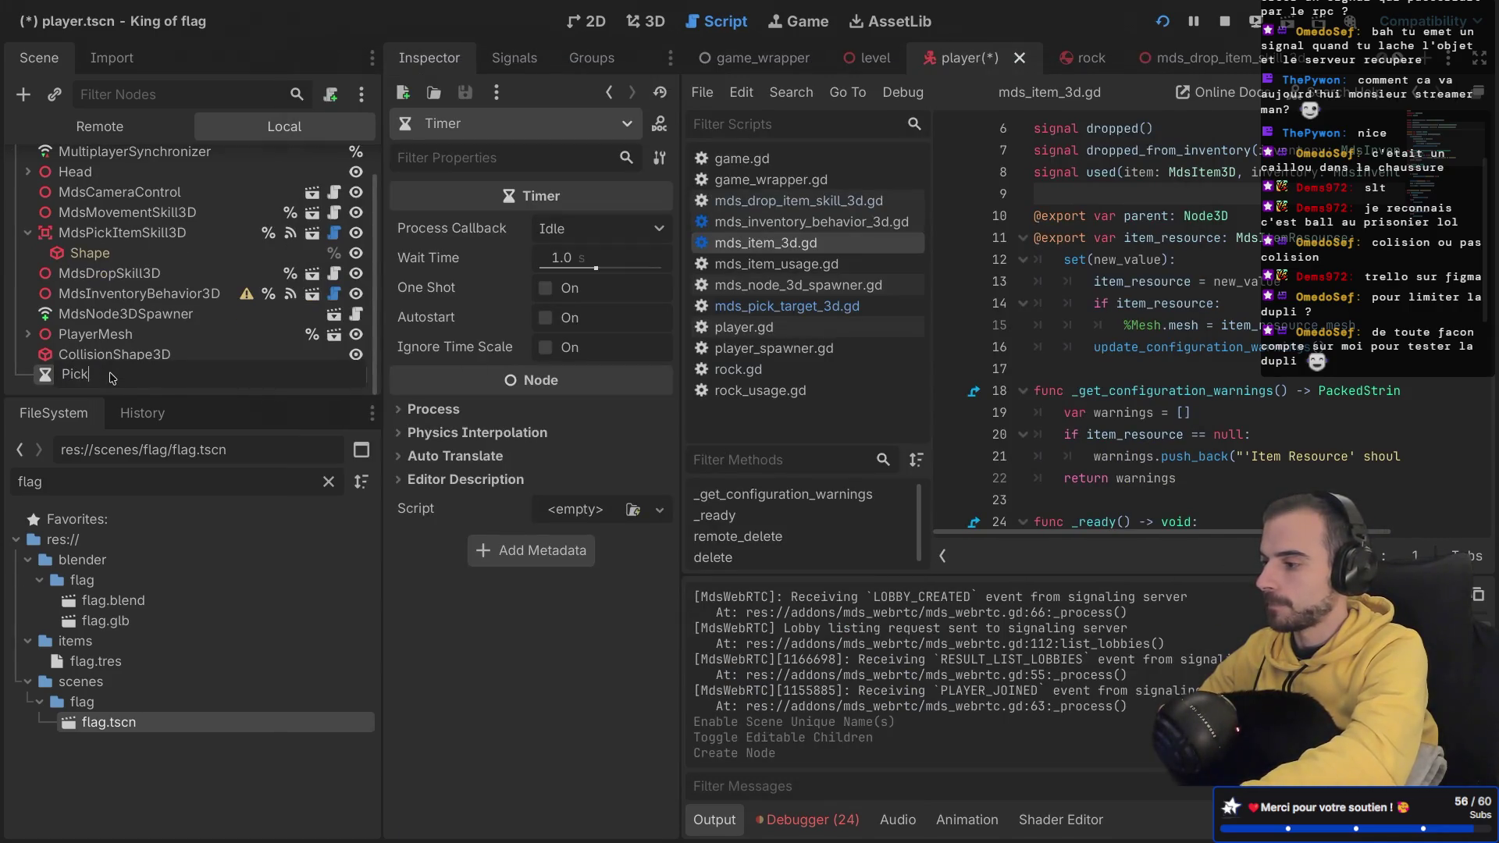
{"action": "key", "text": "Return"}
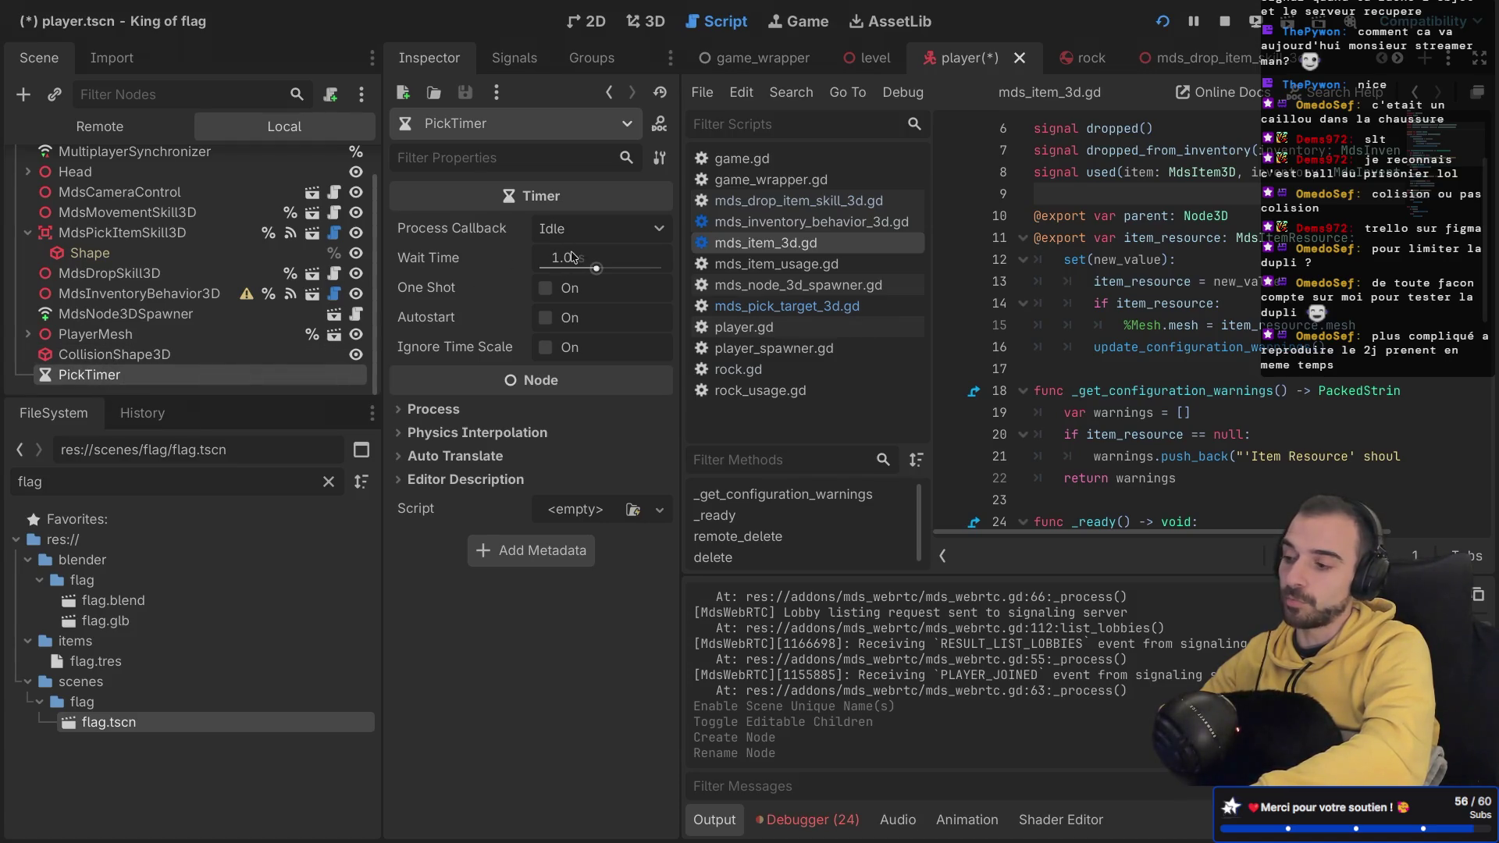
Step: Make PickTimer one-shot and uniquely named, save the scene, and open player.gd
{"action": "left_click", "coordinate": [545, 289]}
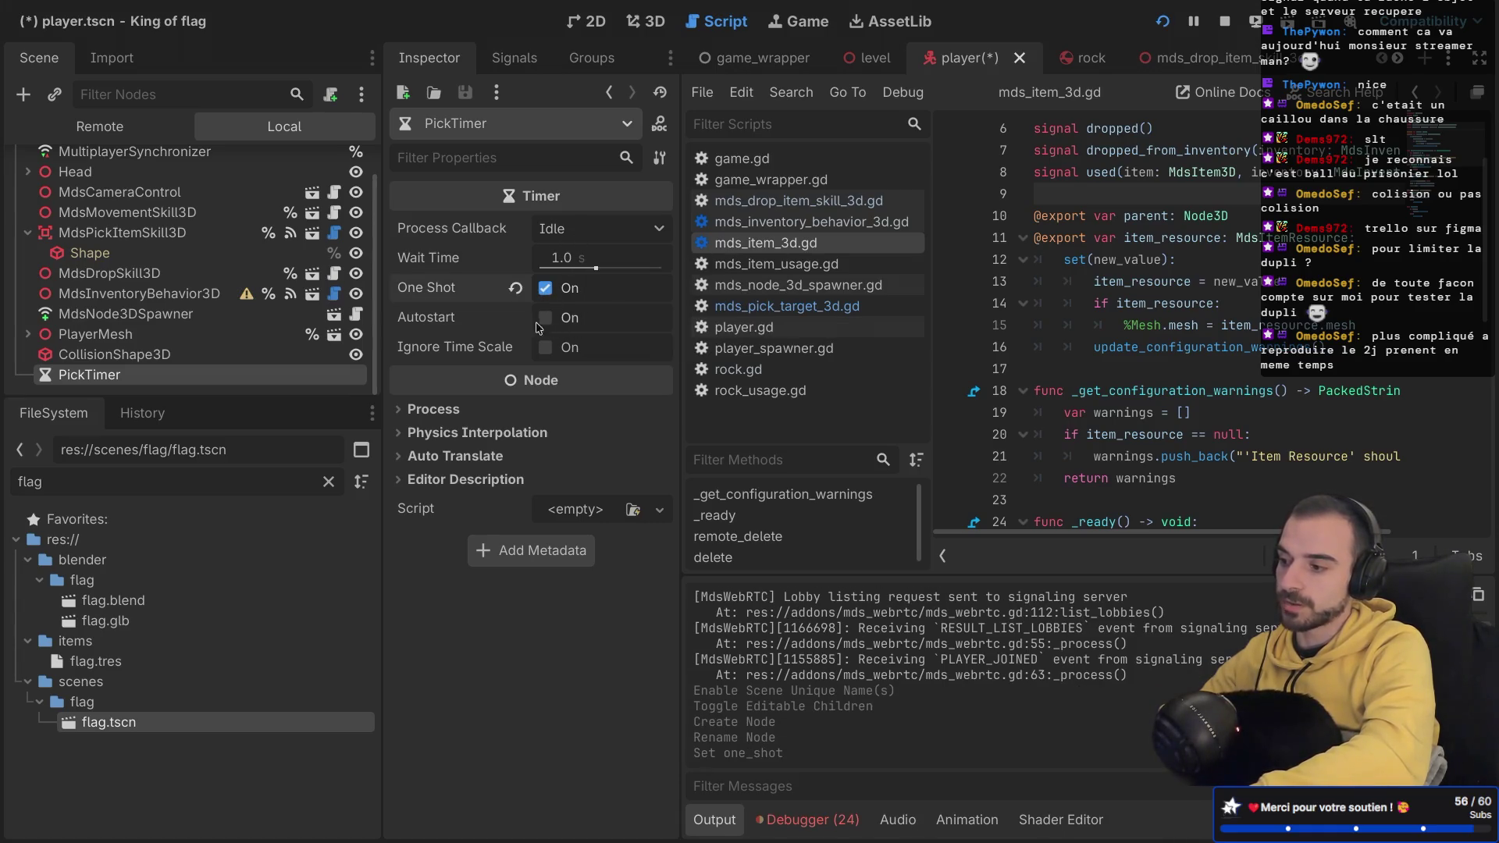
{"action": "right_click", "coordinate": [304, 375]}
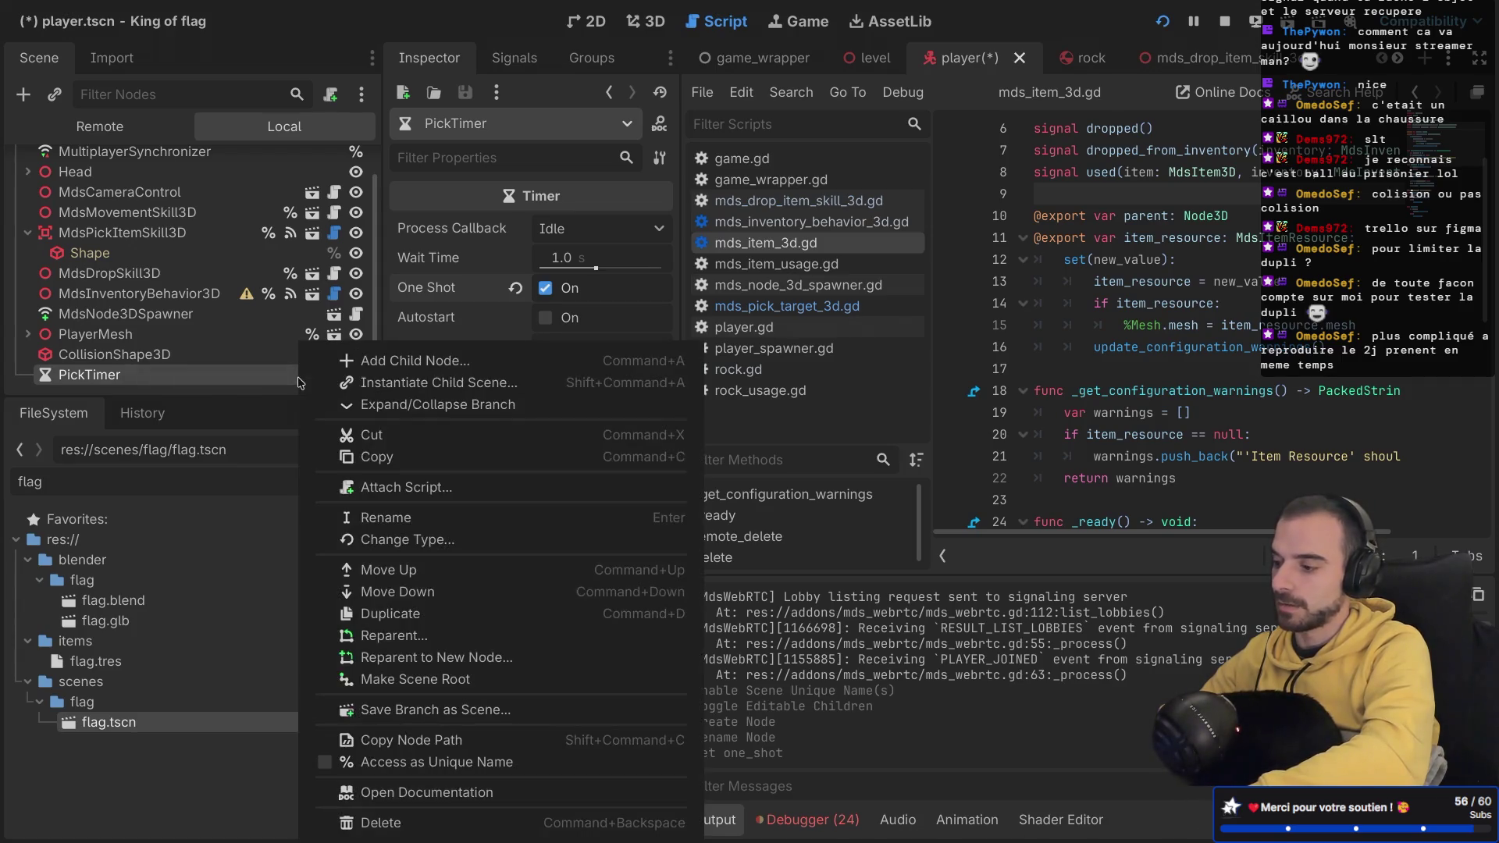
{"action": "left_click", "coordinate": [325, 765]}
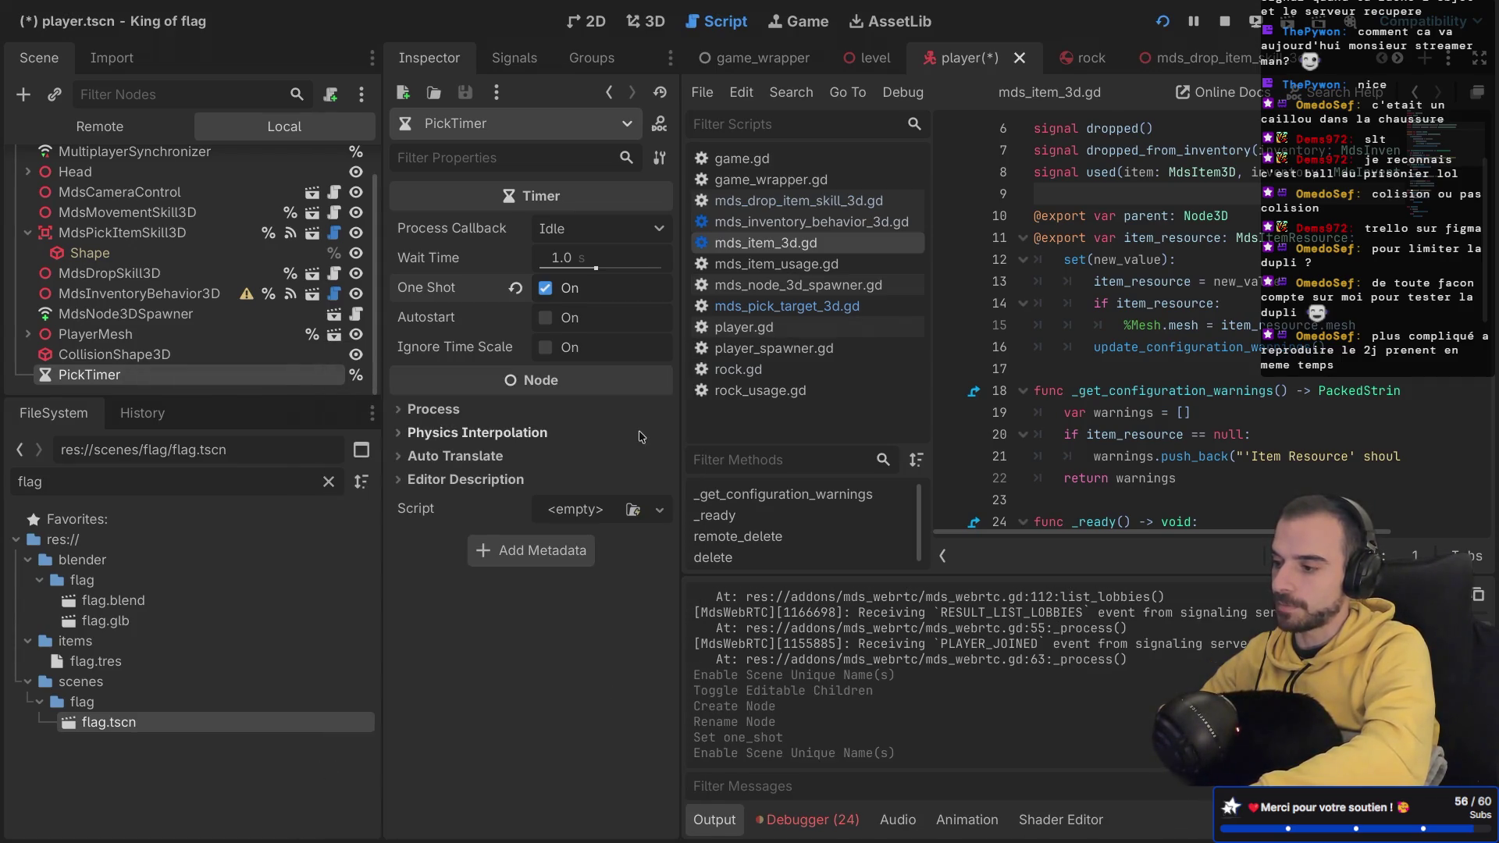
{"action": "key", "text": "super+s"}
{"action": "scroll", "coordinate": [339, 248], "scroll_direction": "up", "scroll_amount": 2}
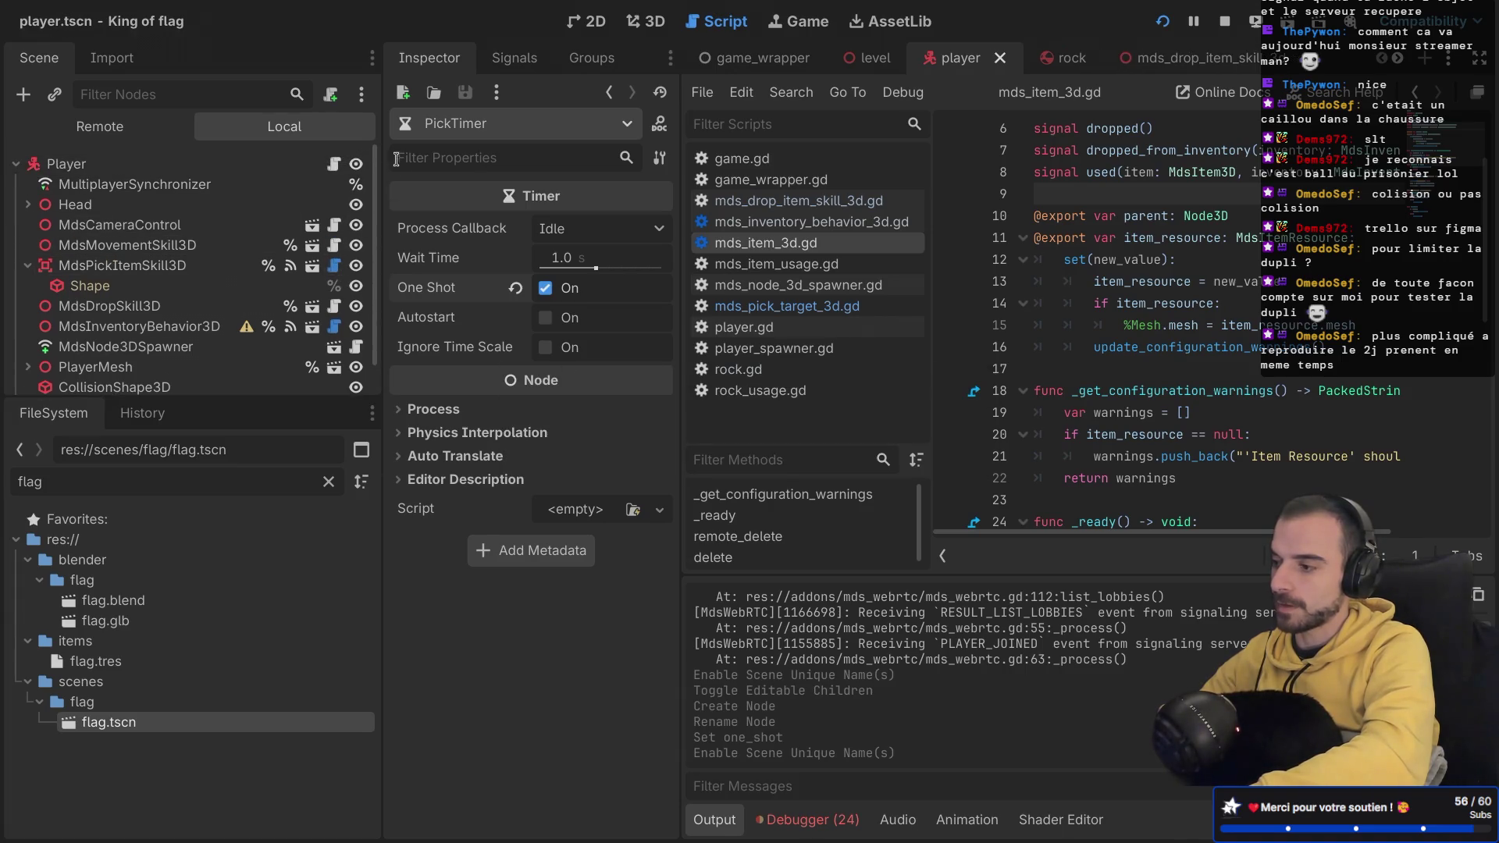
{"action": "left_click", "coordinate": [335, 164]}
{"action": "key", "text": "ctrl+shift+F11"}
{"action": "scroll", "coordinate": [713, 234], "scroll_direction": "up", "scroll_amount": 3}
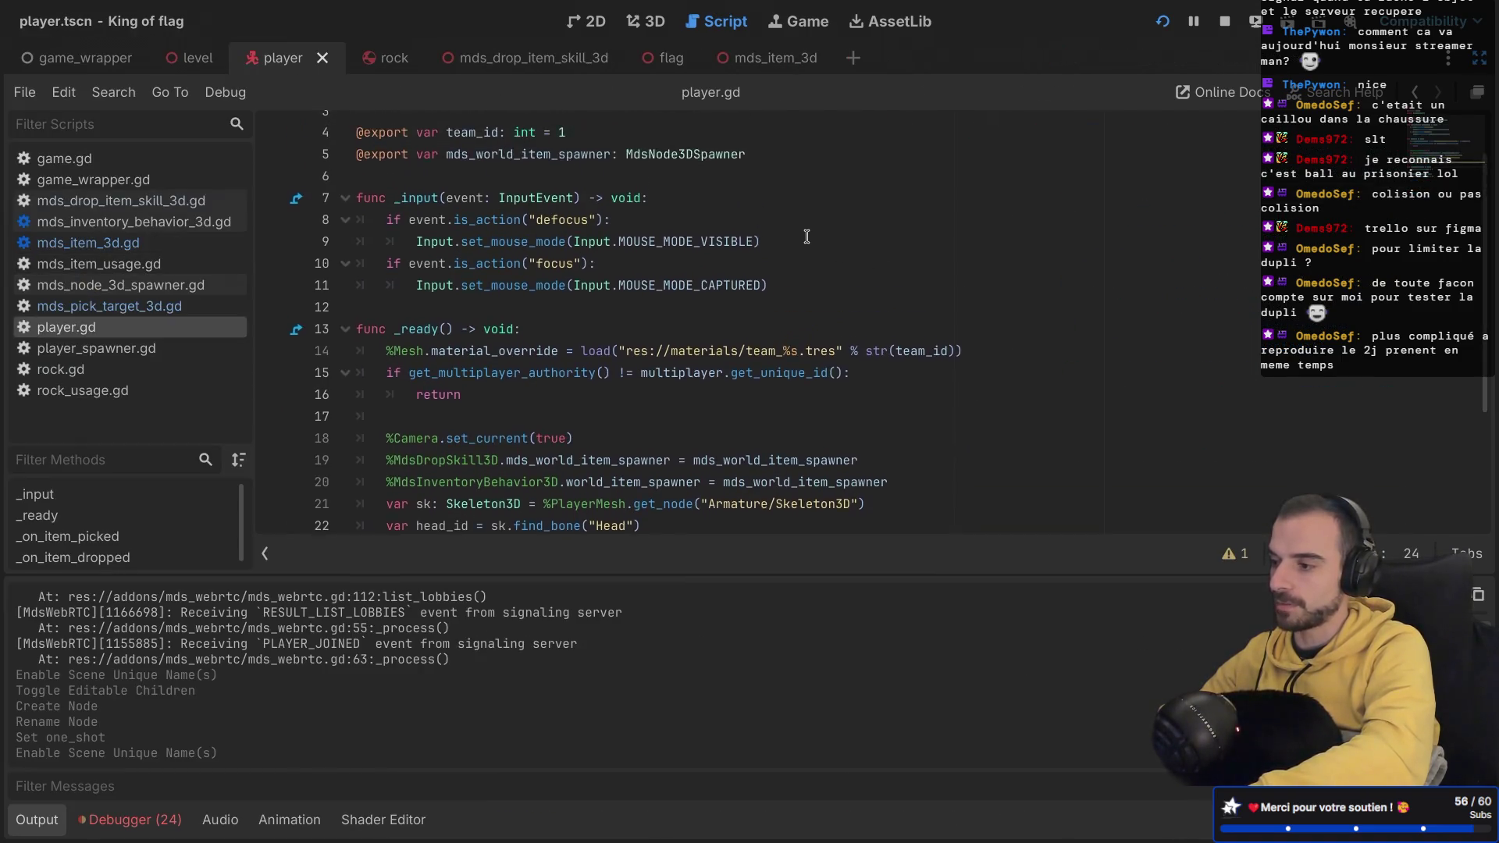
Step: Move the authority check onto its own line and add blank lines below the early return
{"action": "scroll", "coordinate": [471, 385], "scroll_direction": "down", "scroll_amount": 1}
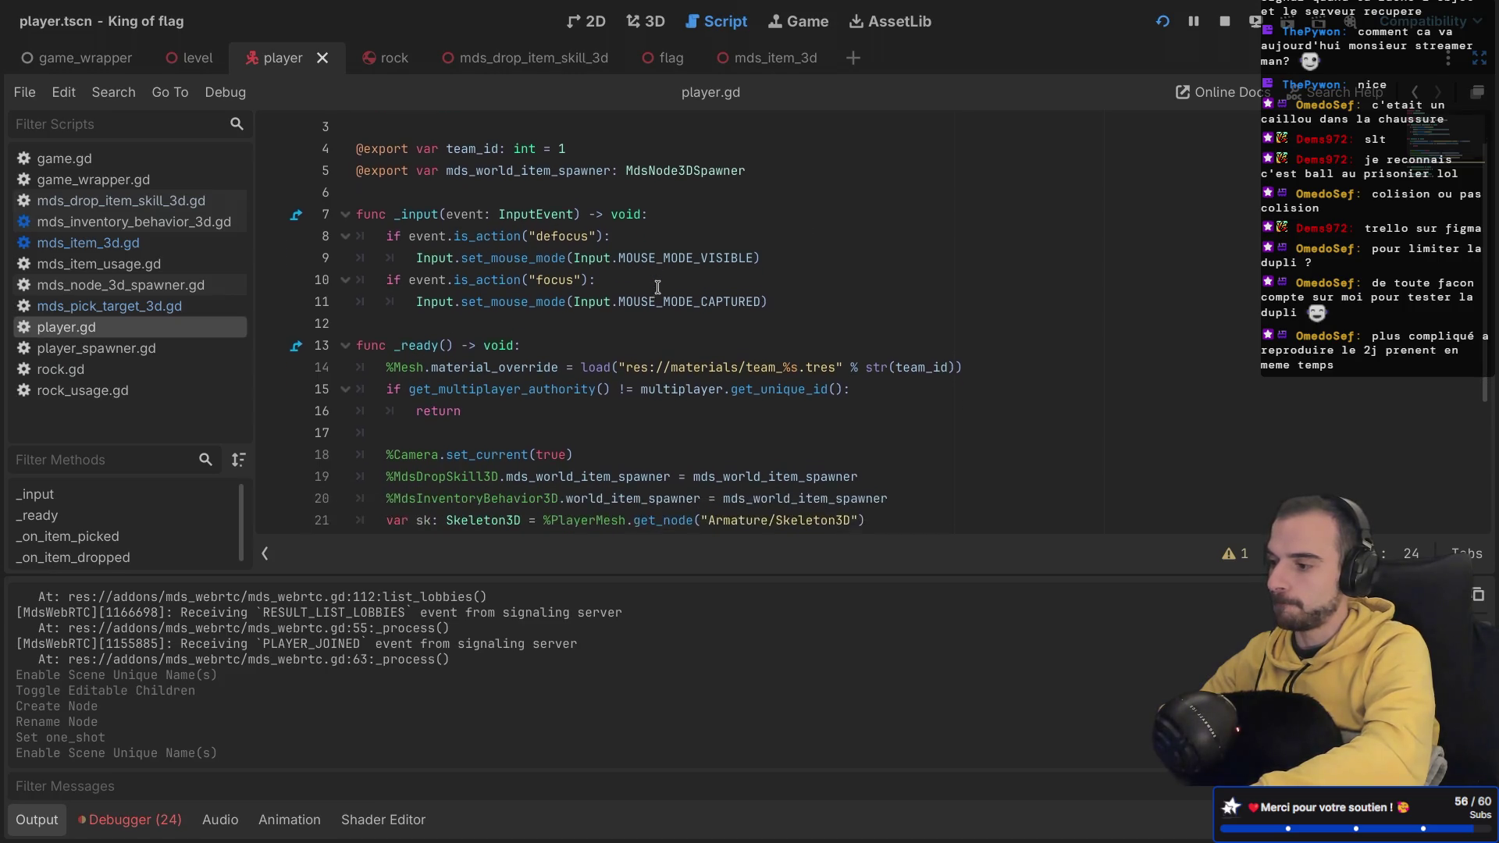
{"action": "mouse_move", "coordinate": [471, 386]}
{"action": "left_mouse_down"}
{"action": "mouse_move", "coordinate": [328, 384]}
{"action": "mouse_move", "coordinate": [661, 190]}
{"action": "left_mouse_up"}
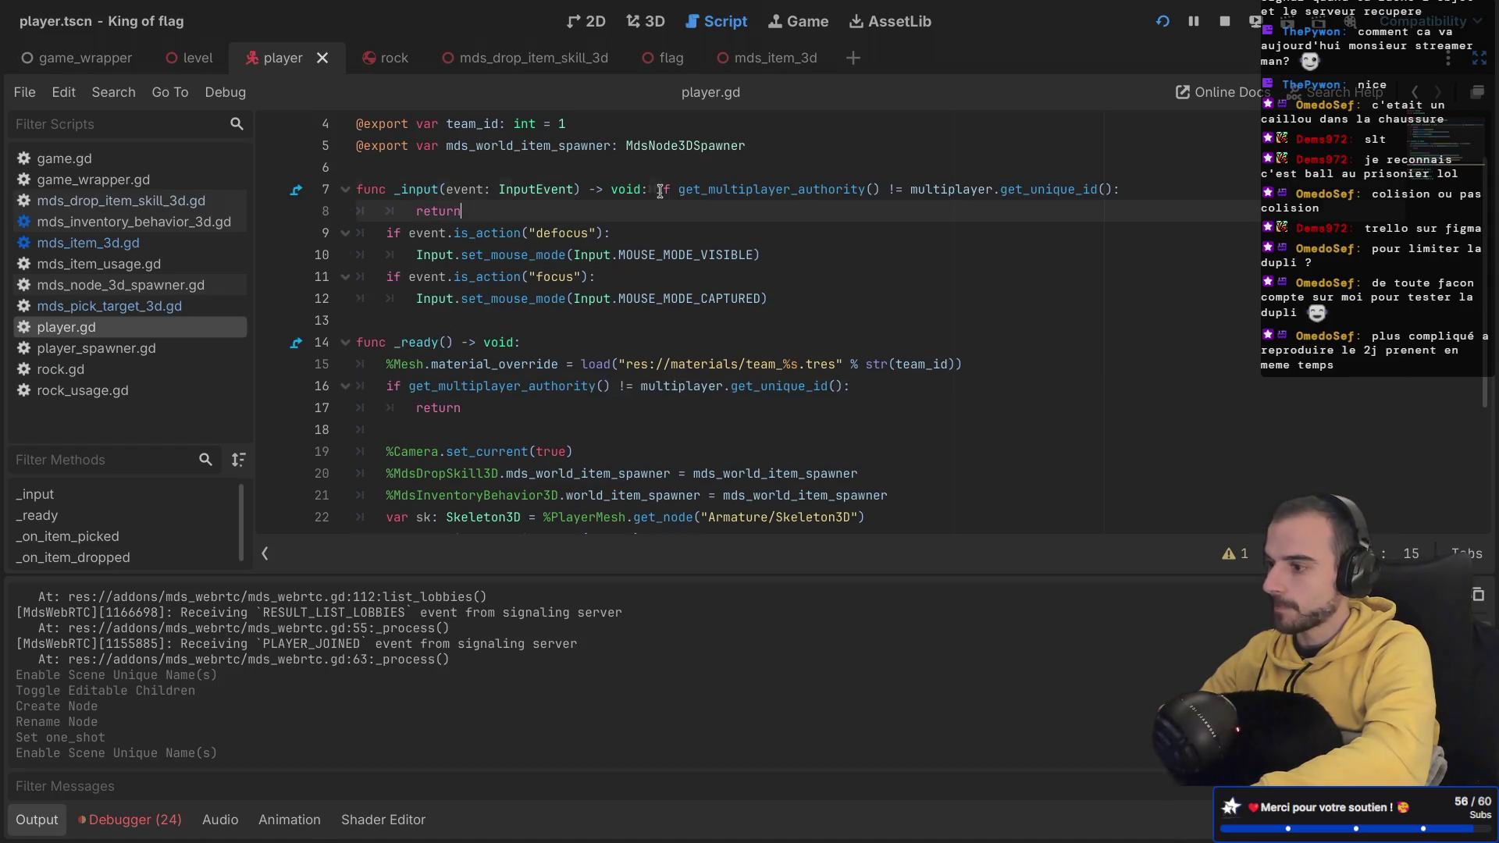
{"action": "left_click", "coordinate": [653, 190]}
{"action": "key", "text": "Return"}
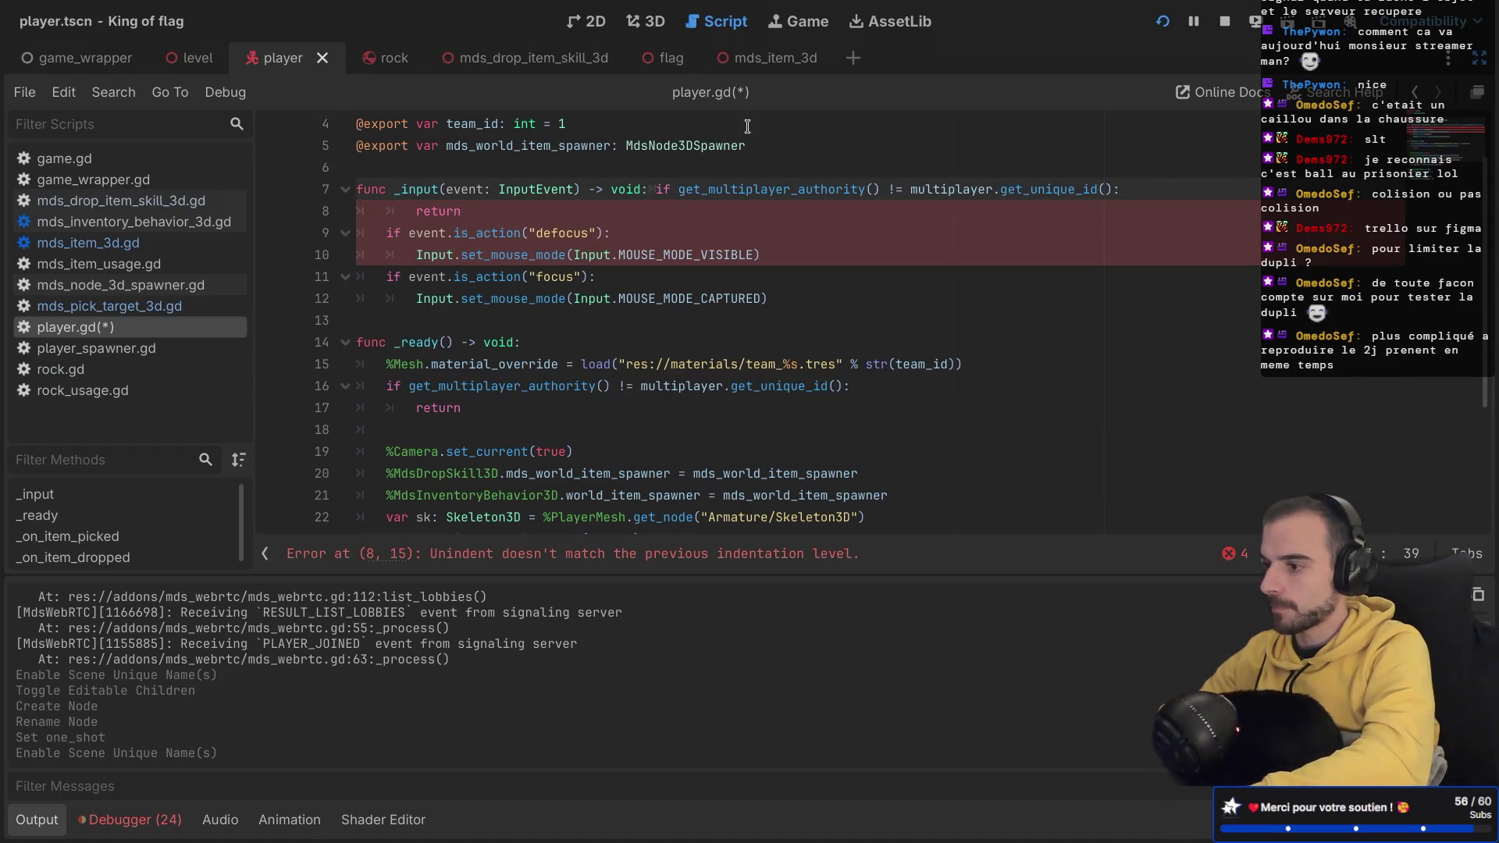
{"action": "key", "text": "BackSpace"}
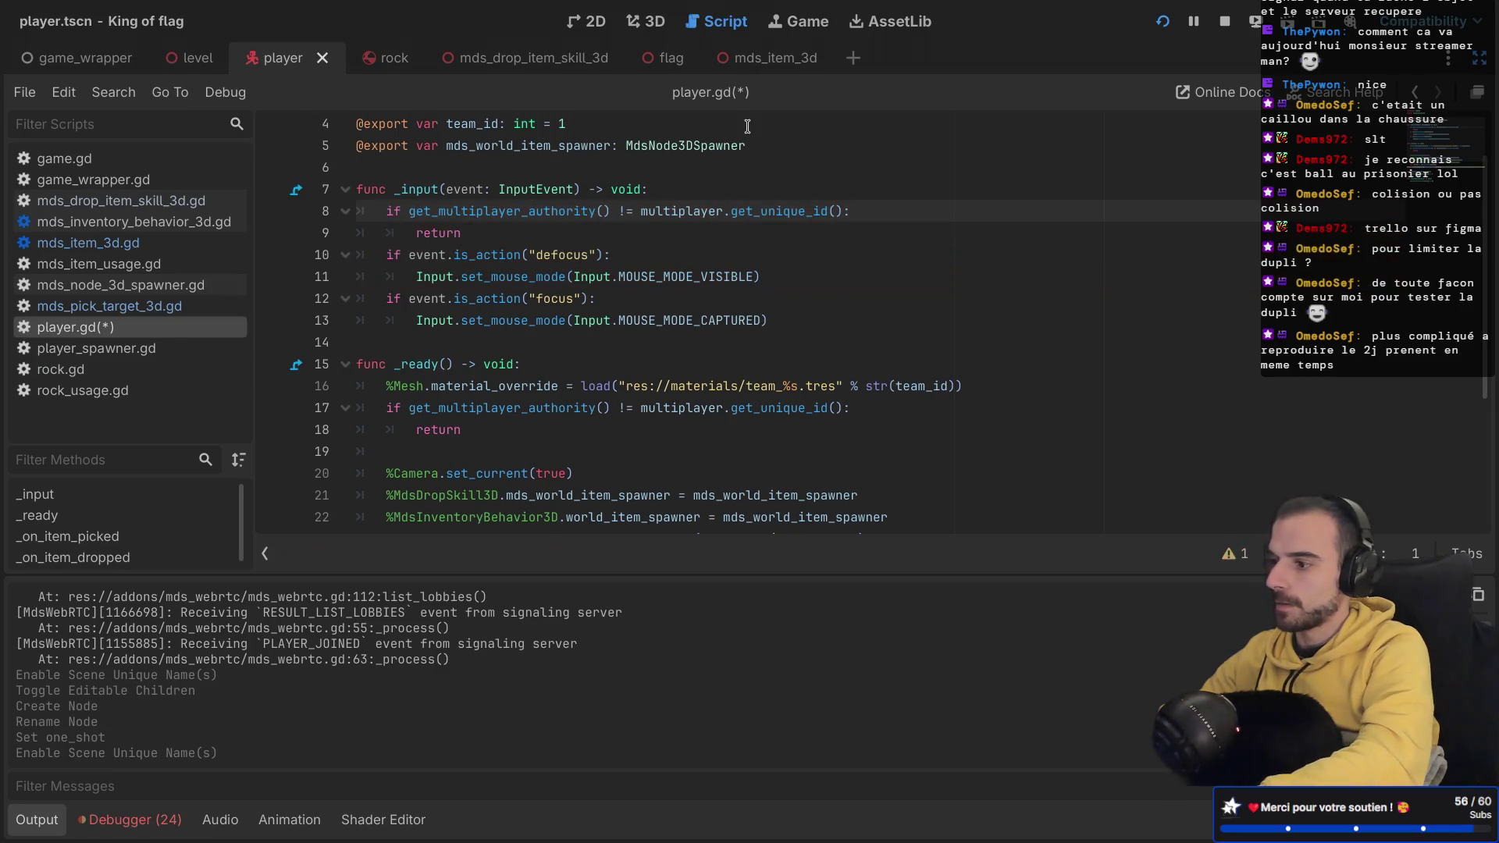
{"action": "left_click", "coordinate": [525, 251]}
{"action": "left_click", "coordinate": [502, 234]}
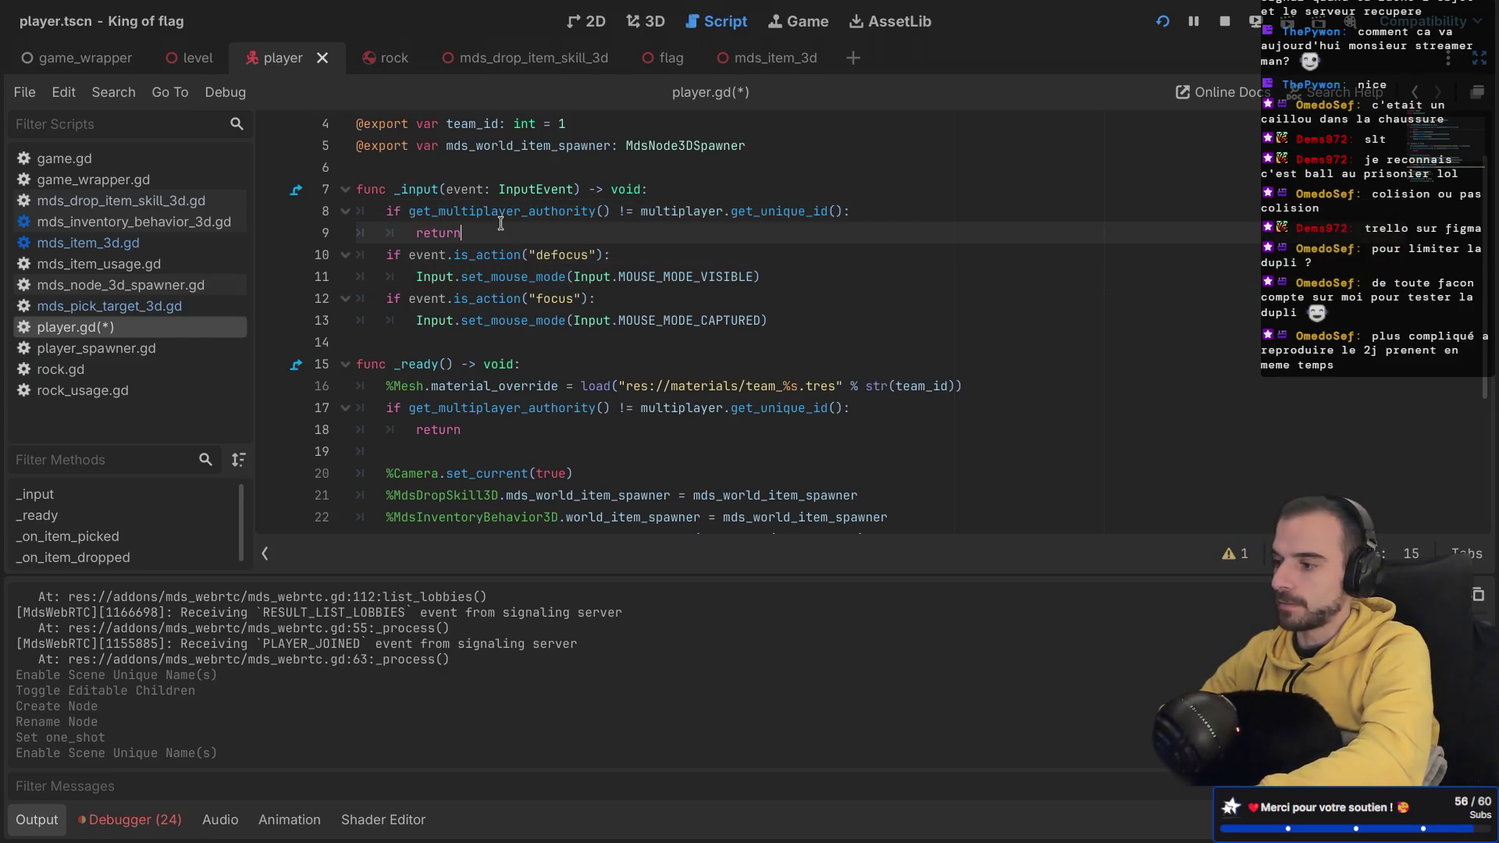
{"action": "key", "text": "Return"}
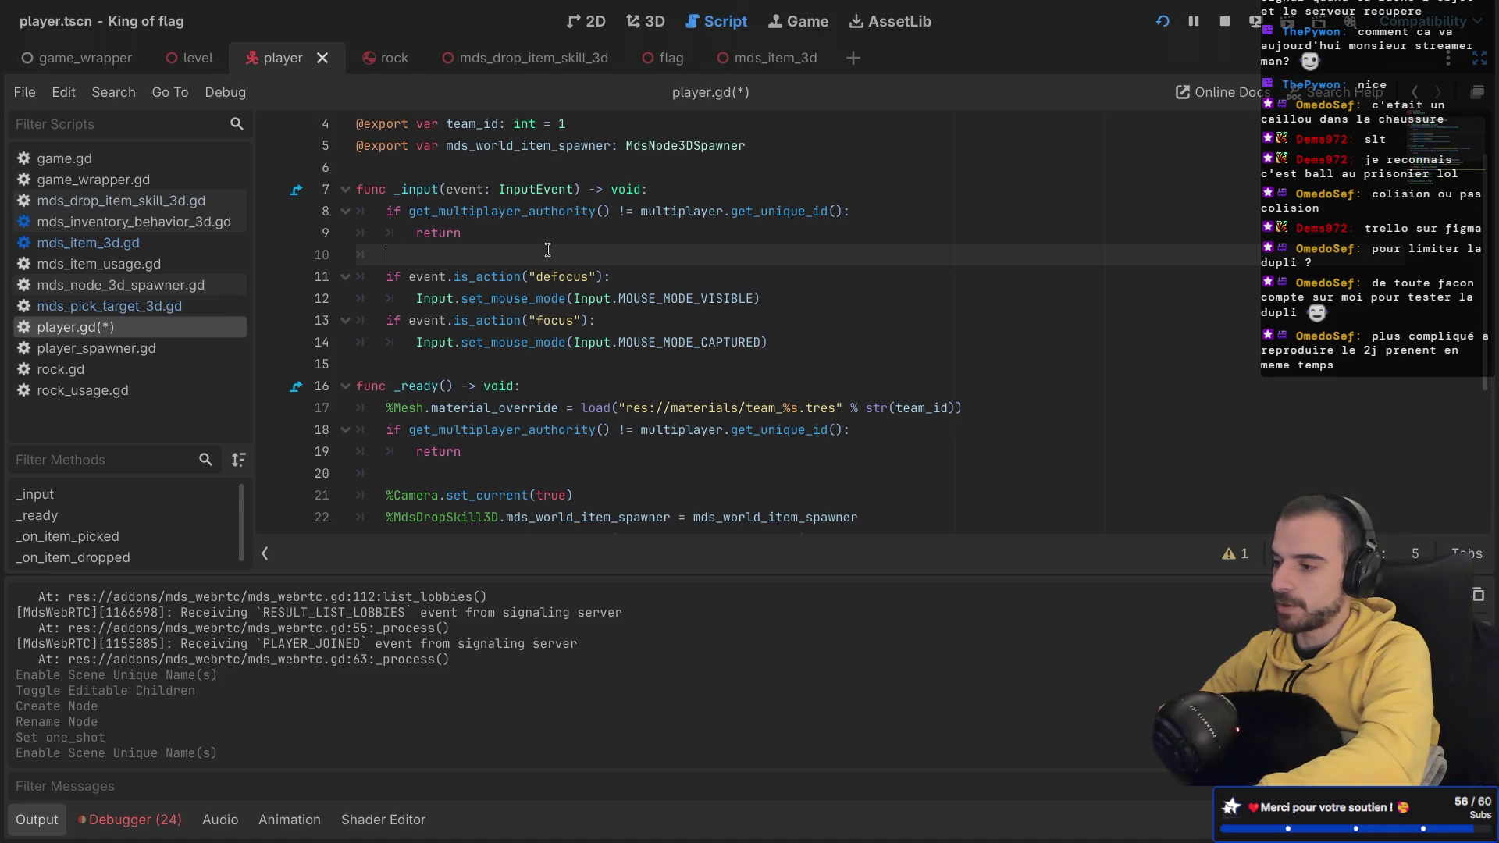
{"action": "key", "text": "Return"}
{"action": "key", "text": "Return"}
{"action": "key", "text": "Up"}
Step: Add an if event.is_action("pick"): check in _input and view the _input() documentation
{"action": "type", "text": "if event.i"}
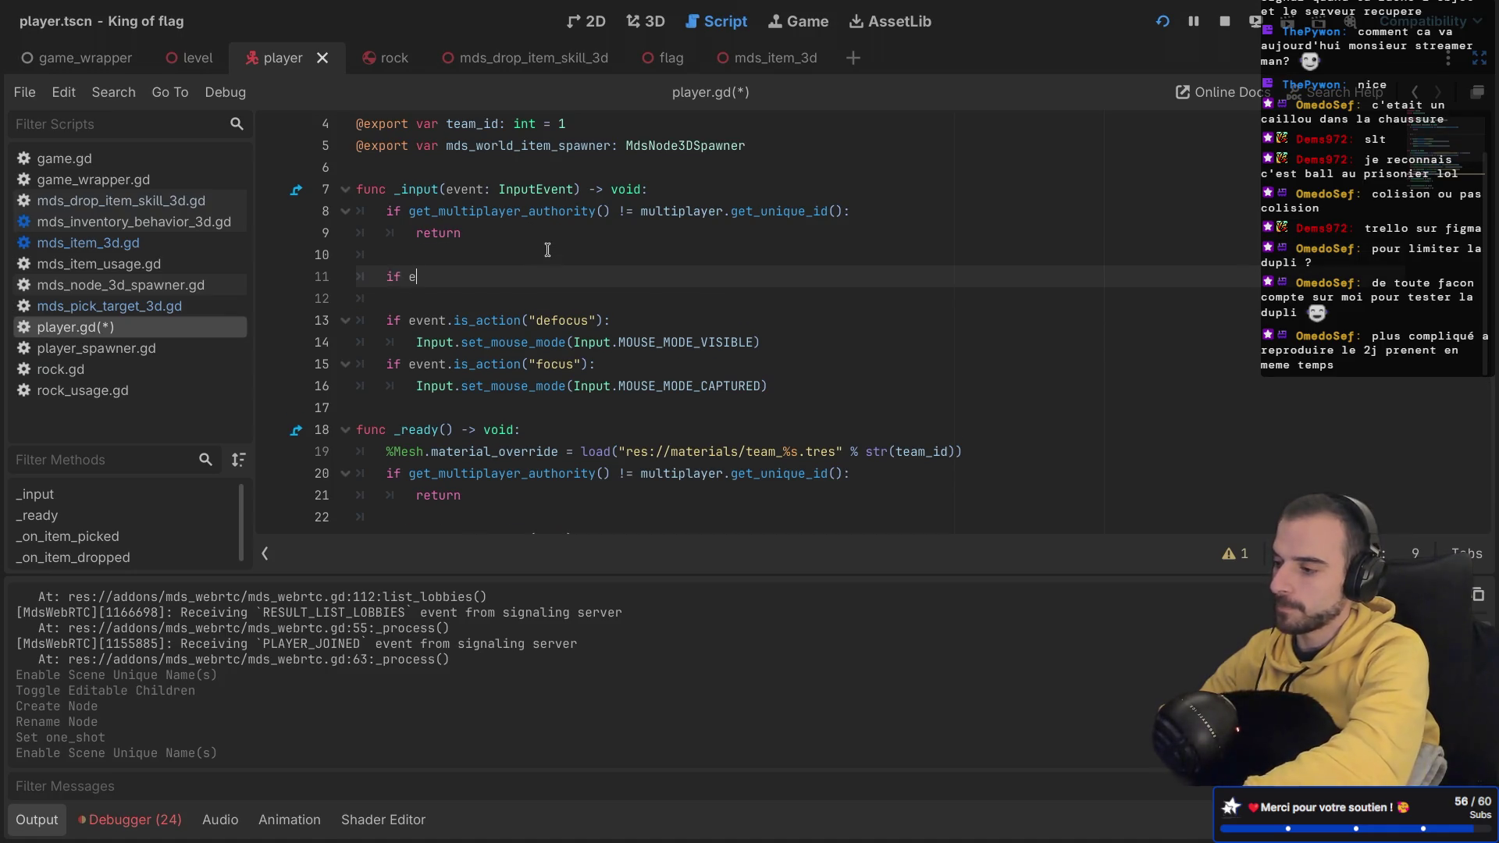
{"action": "type", "text": "s_a"}
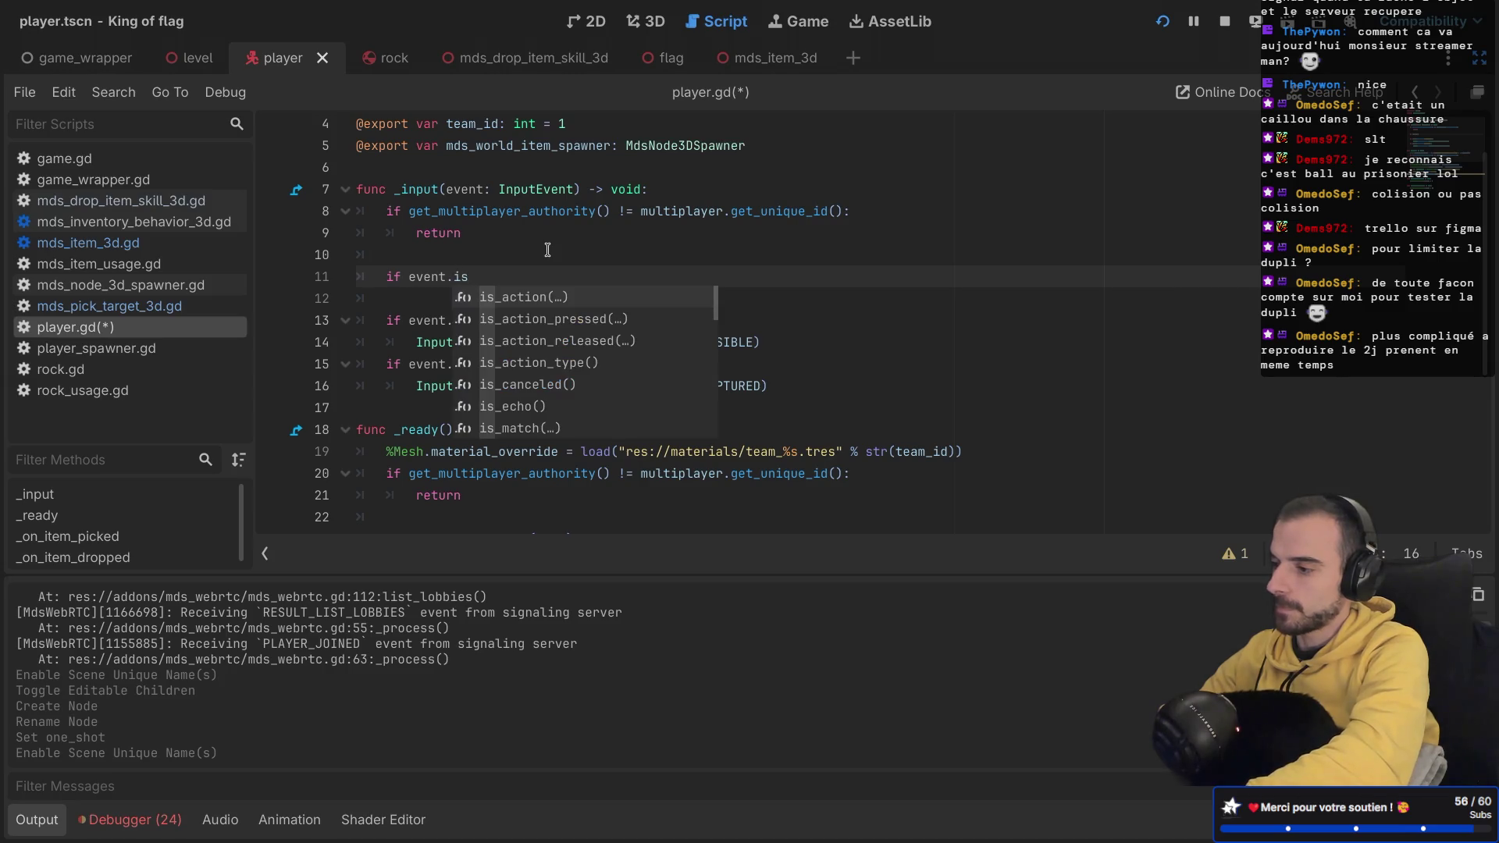
{"action": "key", "text": "Return"}
{"action": "type", "text": "pic"}
{"action": "key", "text": "Return"}
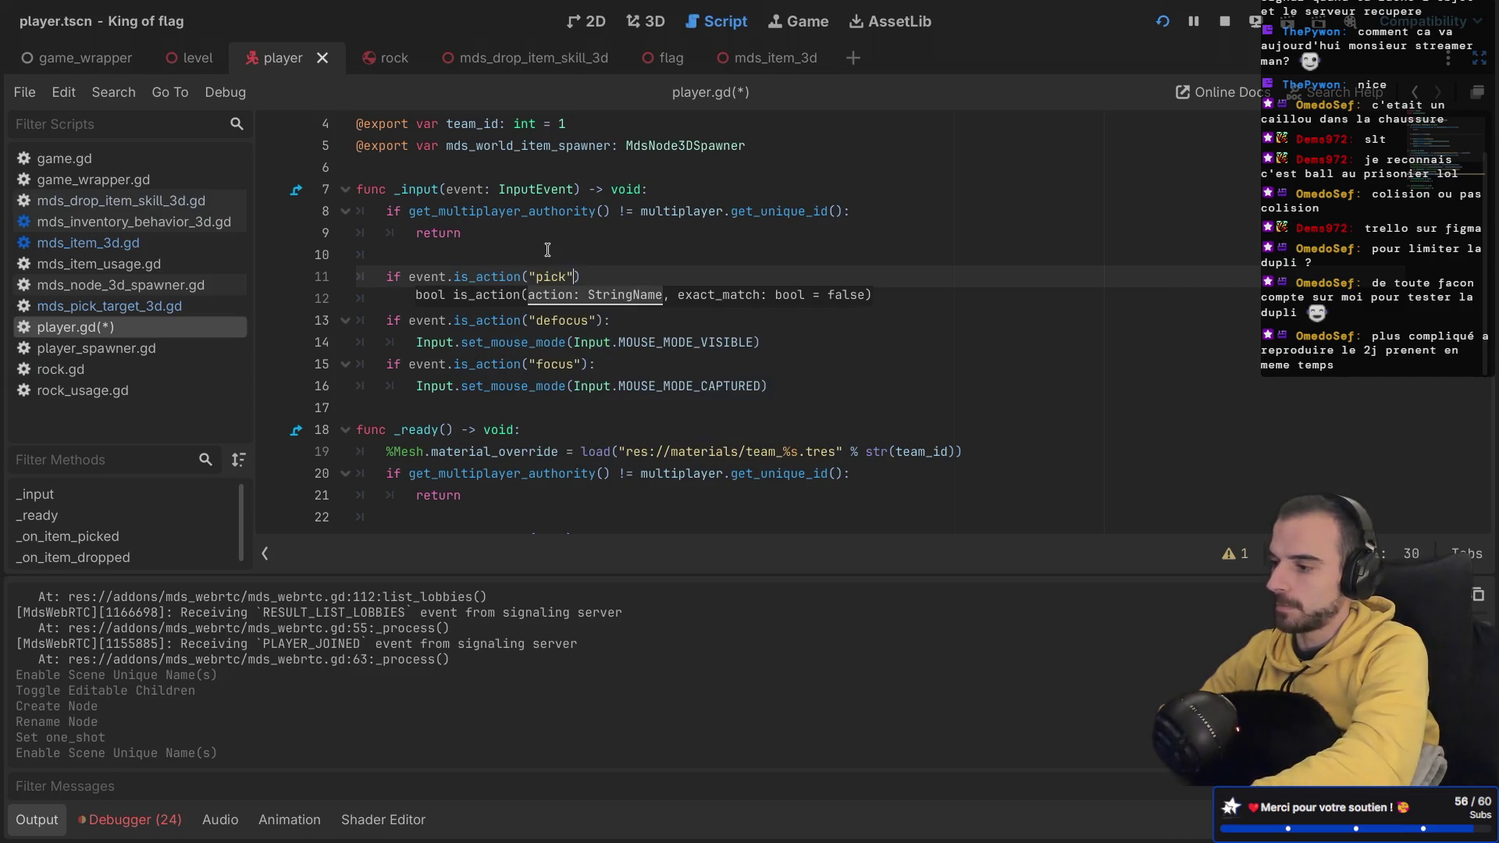
{"action": "type", "text": ":"}
{"action": "key", "text": "Return"}
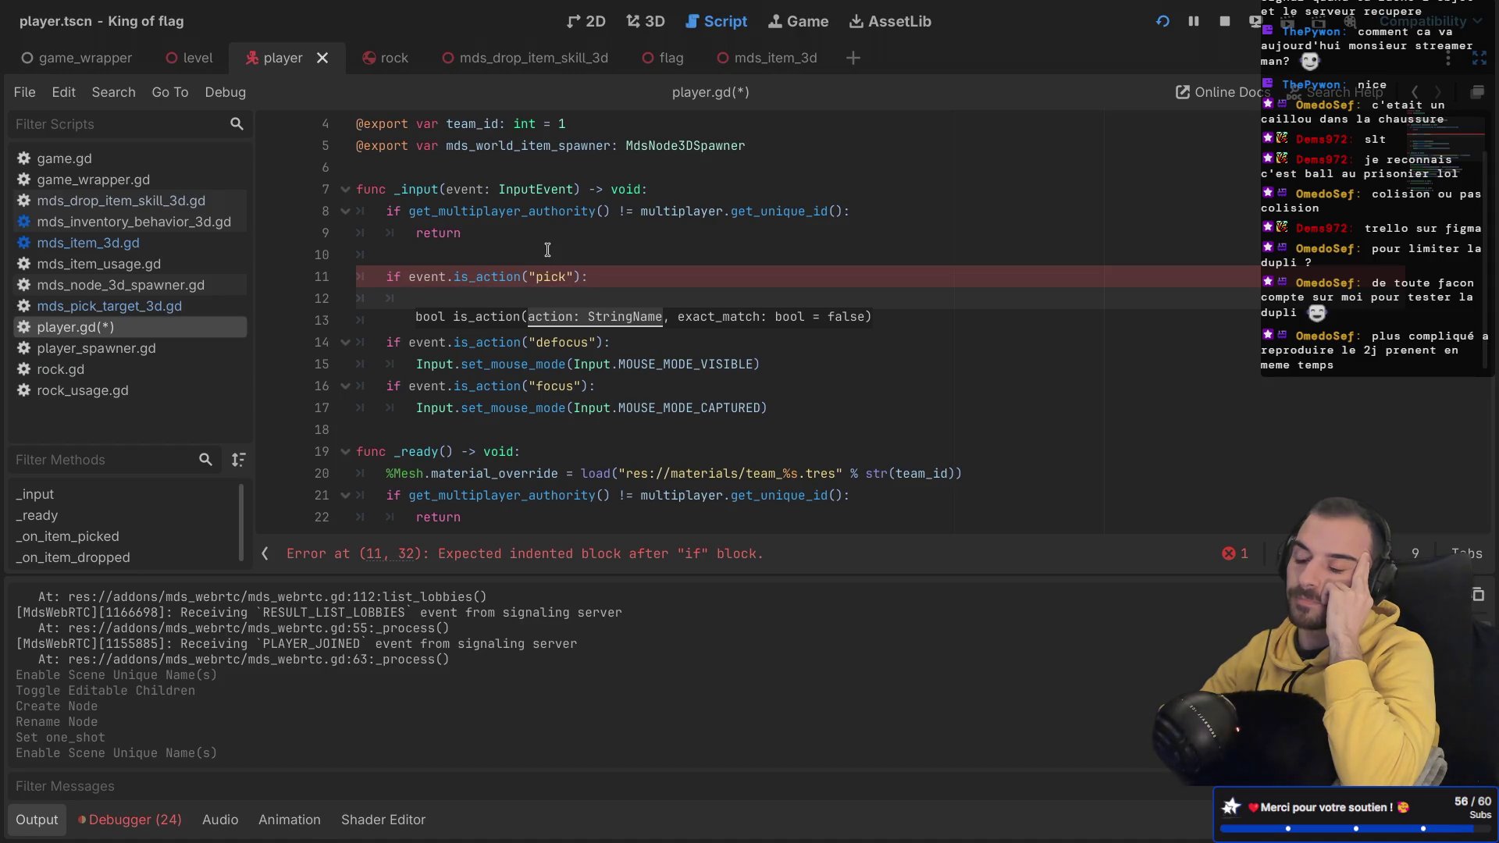
{"action": "left_click", "coordinate": [414, 190], "text": "ctrl"}
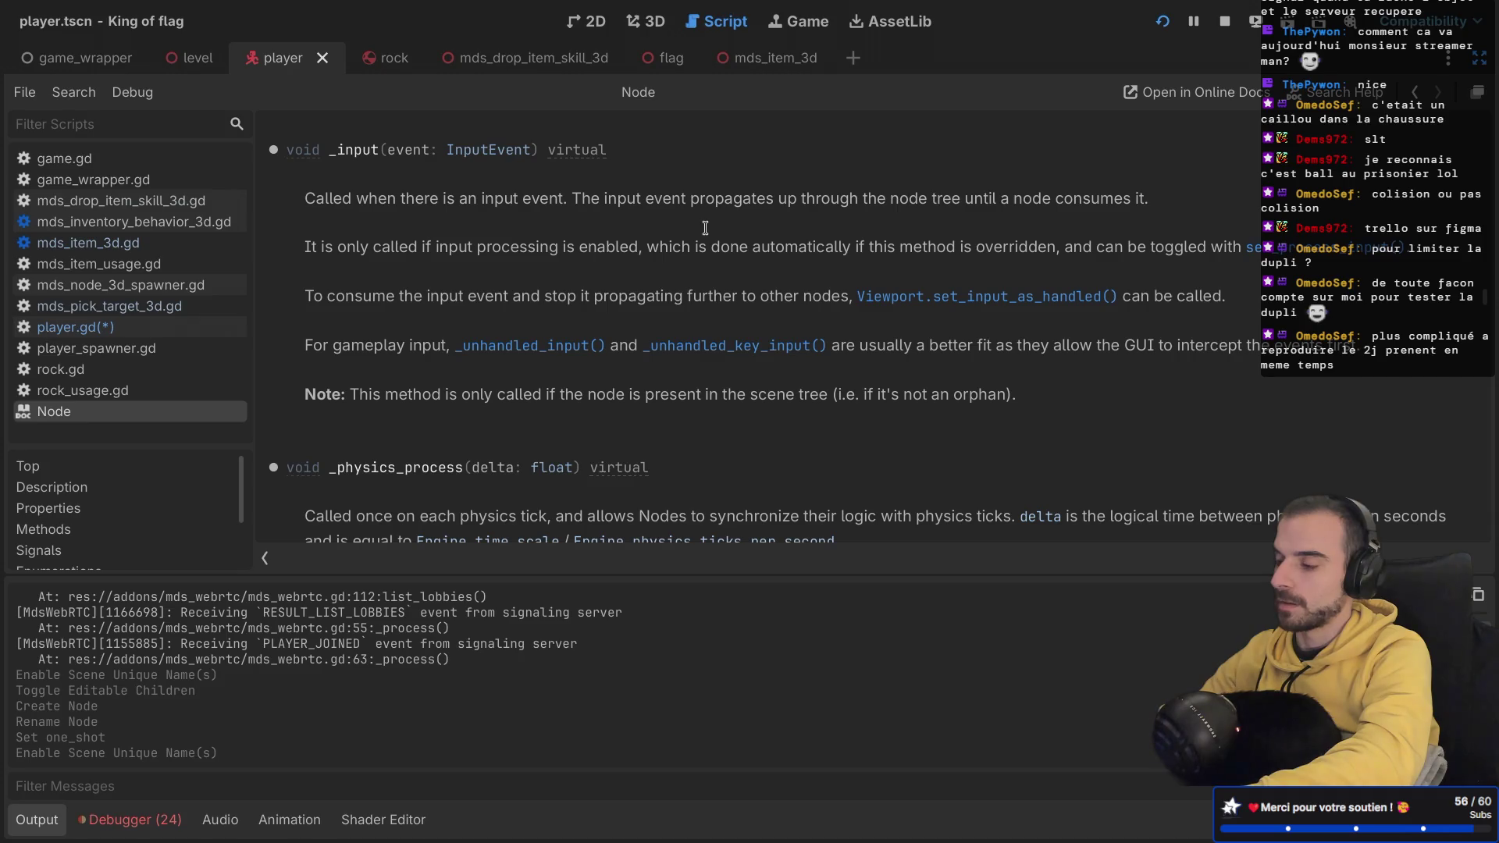
Step: Back in player.gd, delete the unfinished pick check and its blank lines, then save
{"action": "key", "text": "alt+Left"}
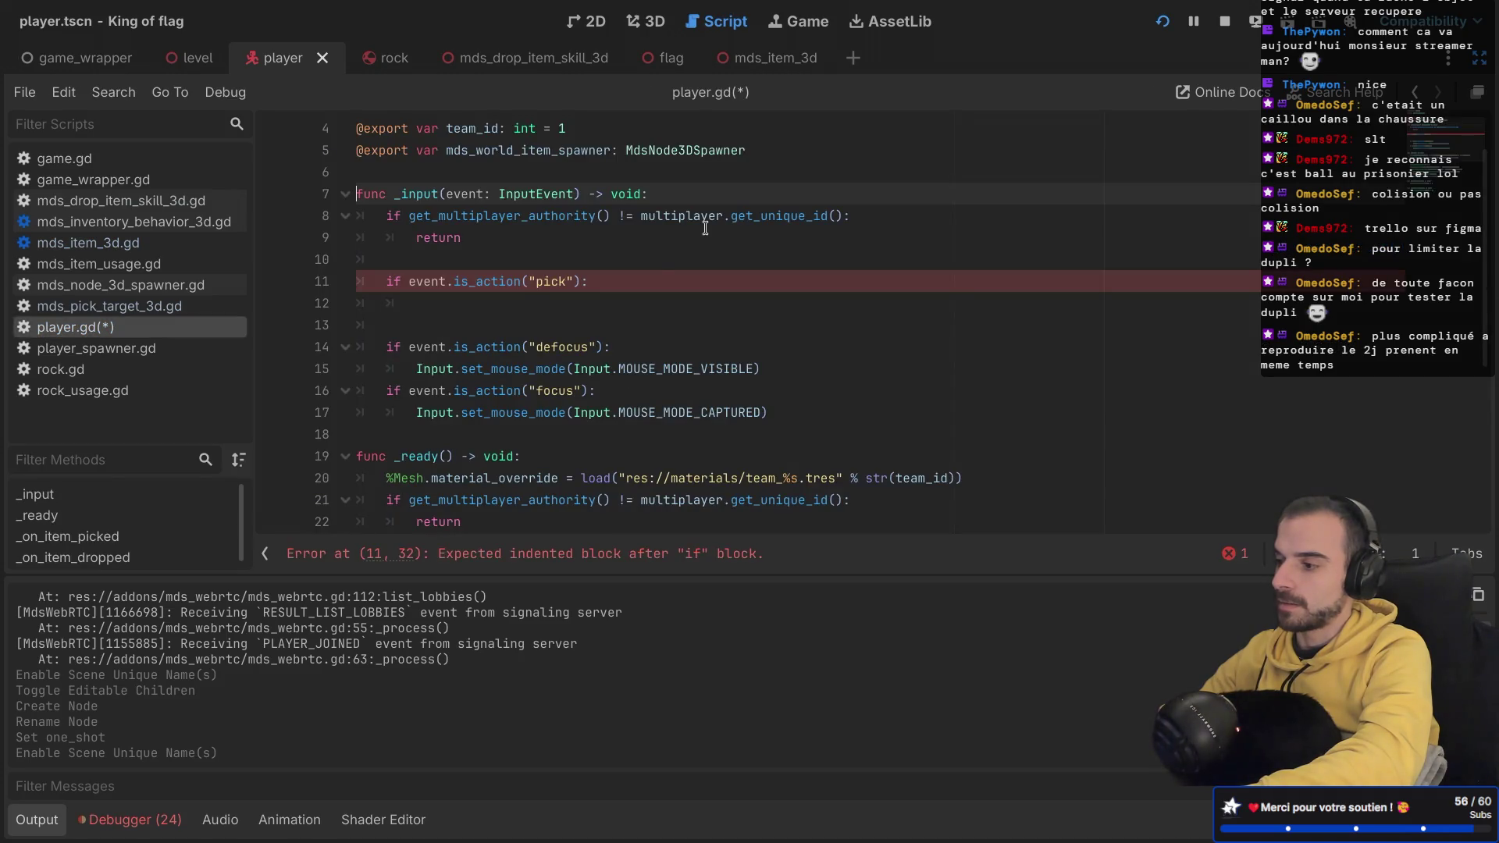
{"action": "left_click", "coordinate": [644, 280]}
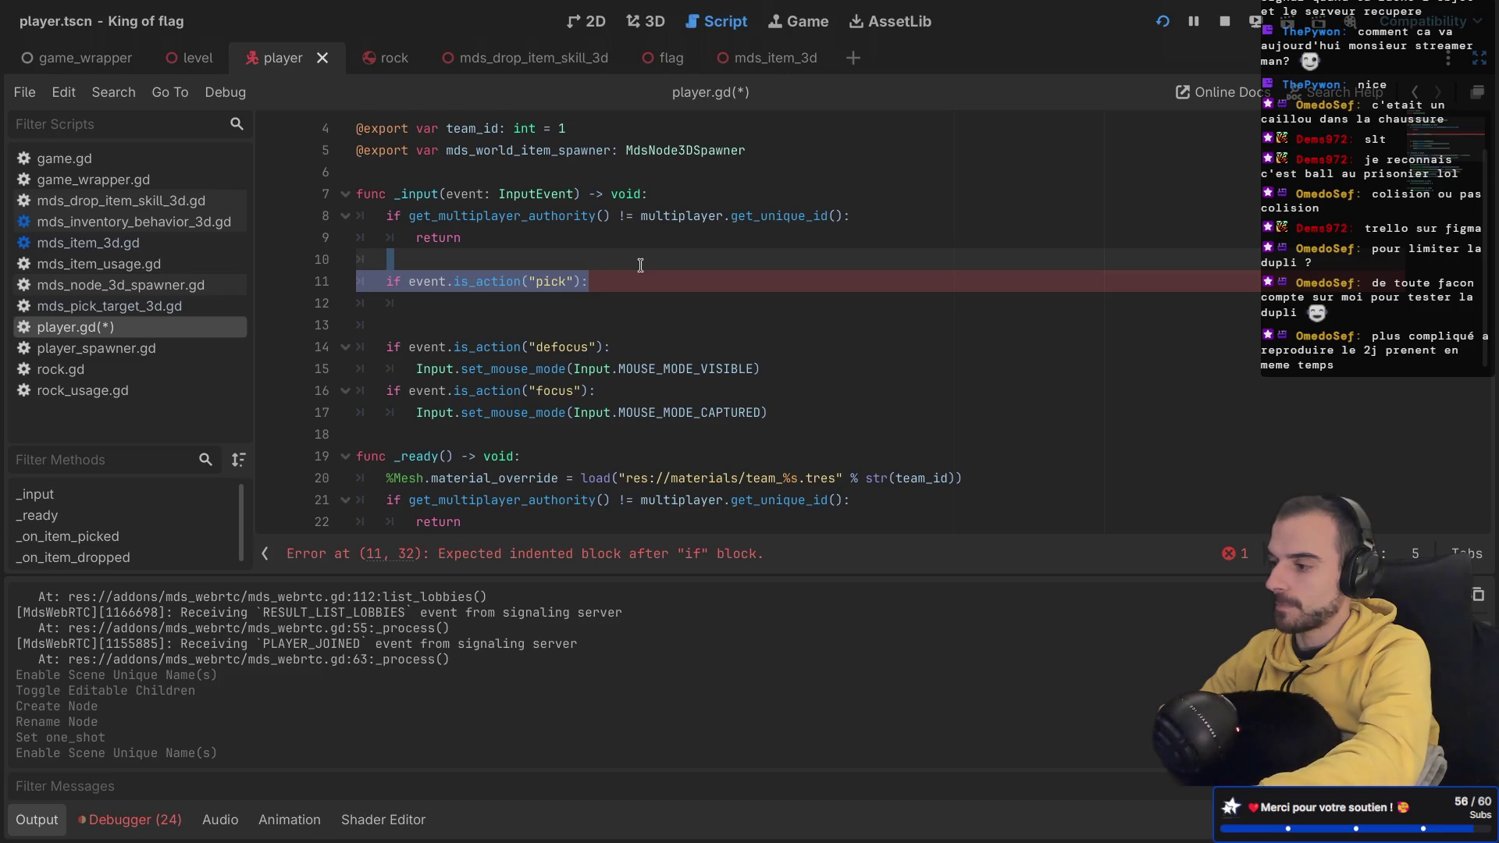
{"action": "left_click_drag", "start_coordinate": [416, 303], "coordinate": [324, 282]}
{"action": "key", "text": "Delete"}
{"action": "key", "text": "Delete"}
{"action": "key", "text": "Delete"}
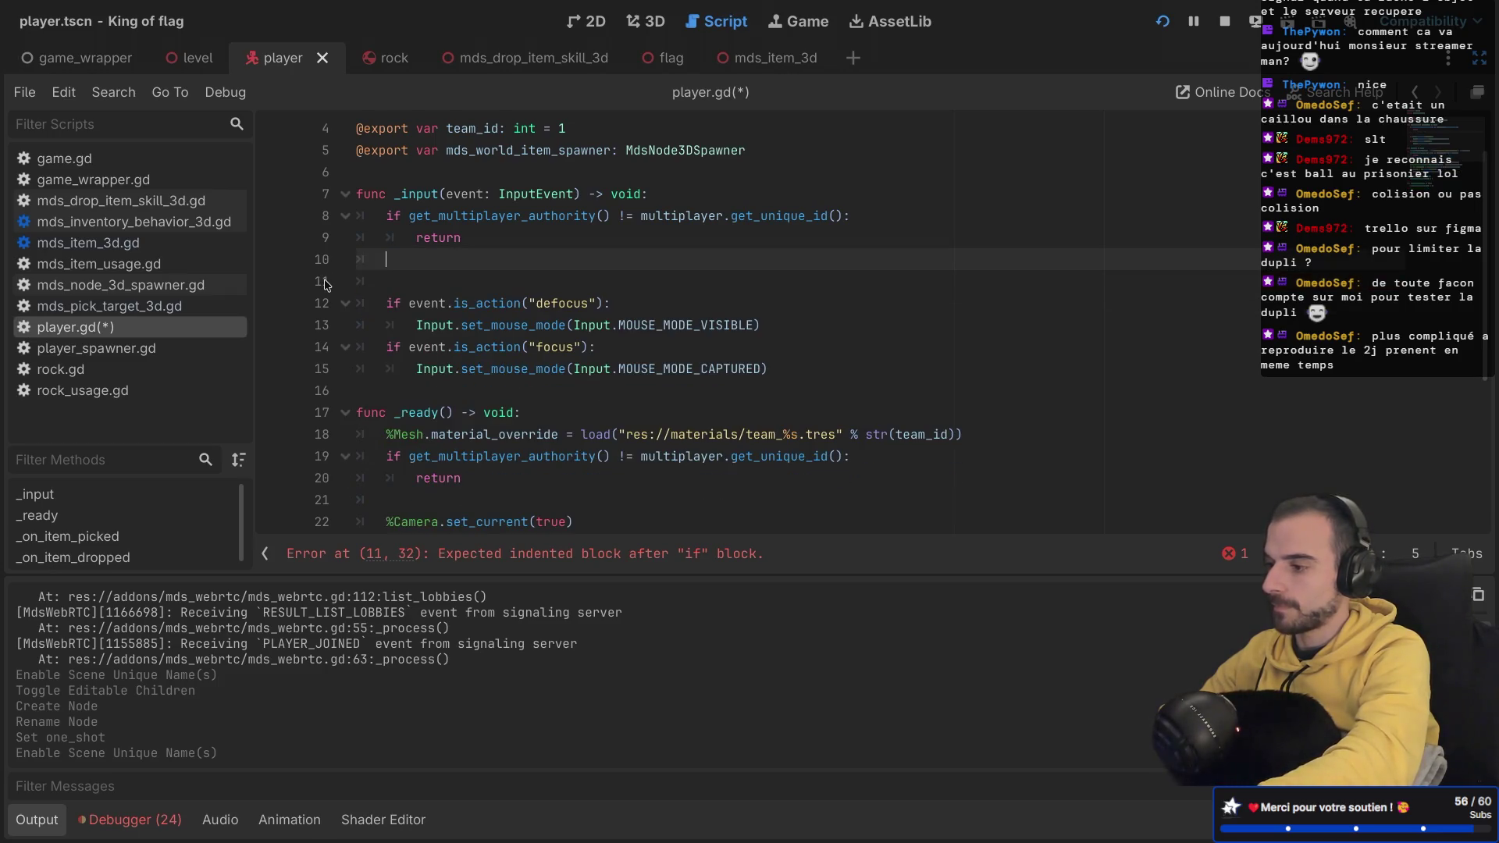
{"action": "key", "text": "BackSpace"}
{"action": "key", "text": "ctrl+s"}
Step: Add a new line after speed = 5 in _on_item_picked and restore the side panels
{"action": "scroll", "coordinate": [577, 312], "scroll_direction": "down", "scroll_amount": 3}
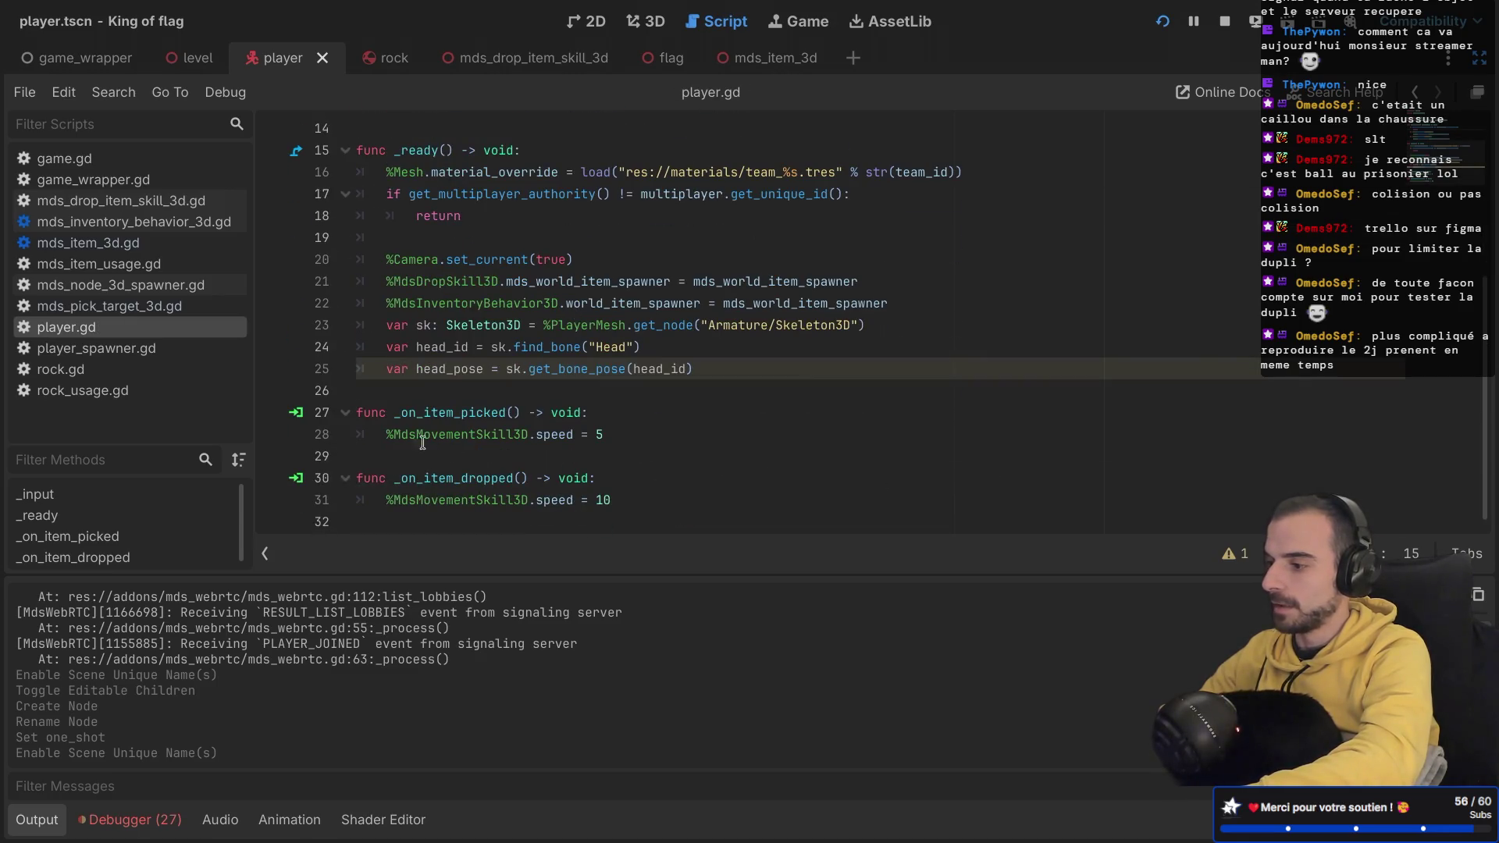
{"action": "left_click", "coordinate": [629, 434]}
{"action": "key", "text": "Return"}
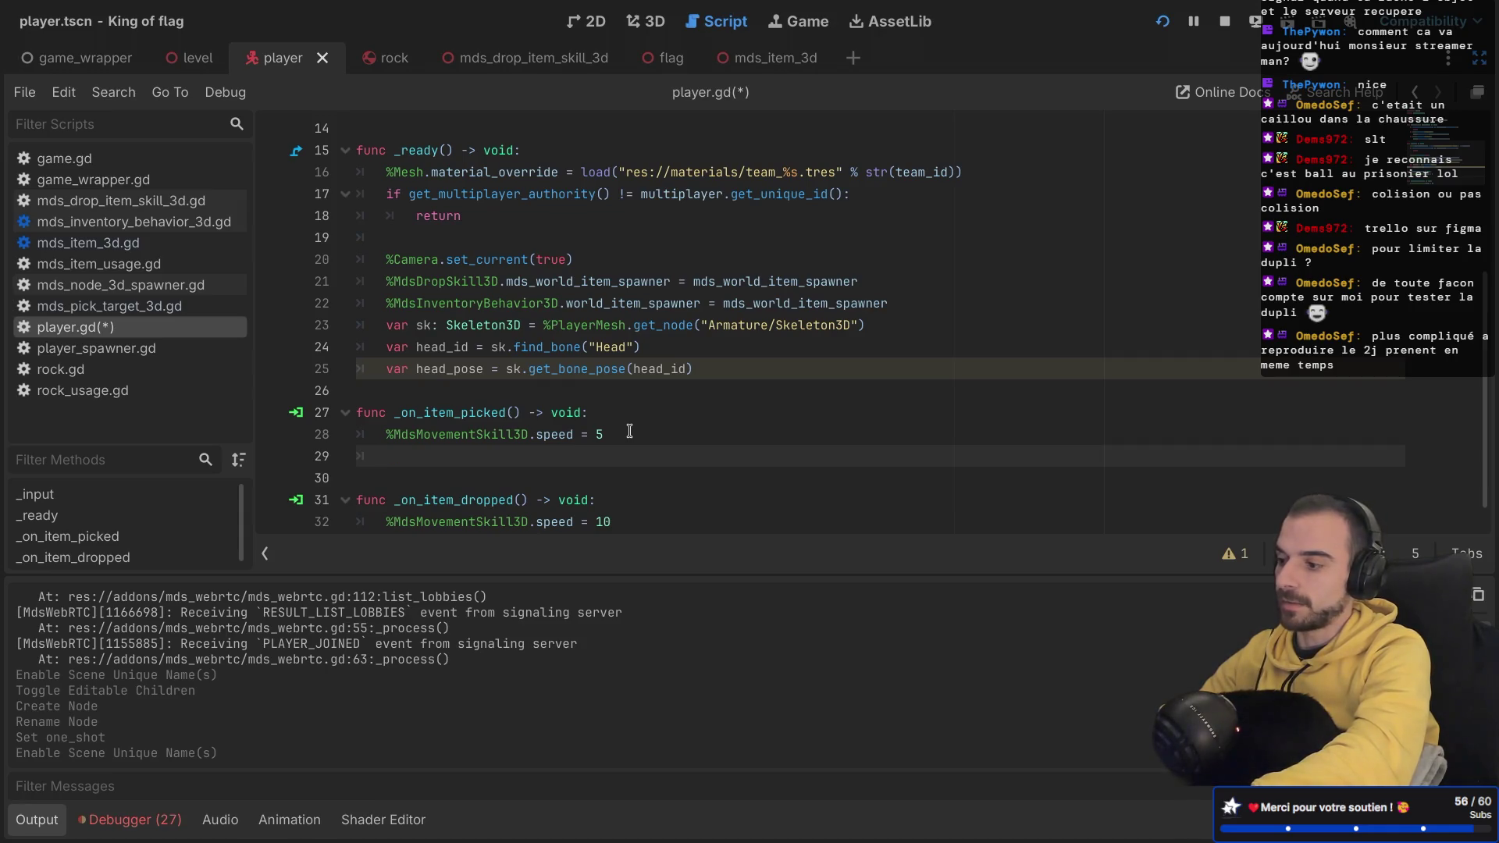
{"action": "key", "text": "ctrl+shift+F11"}
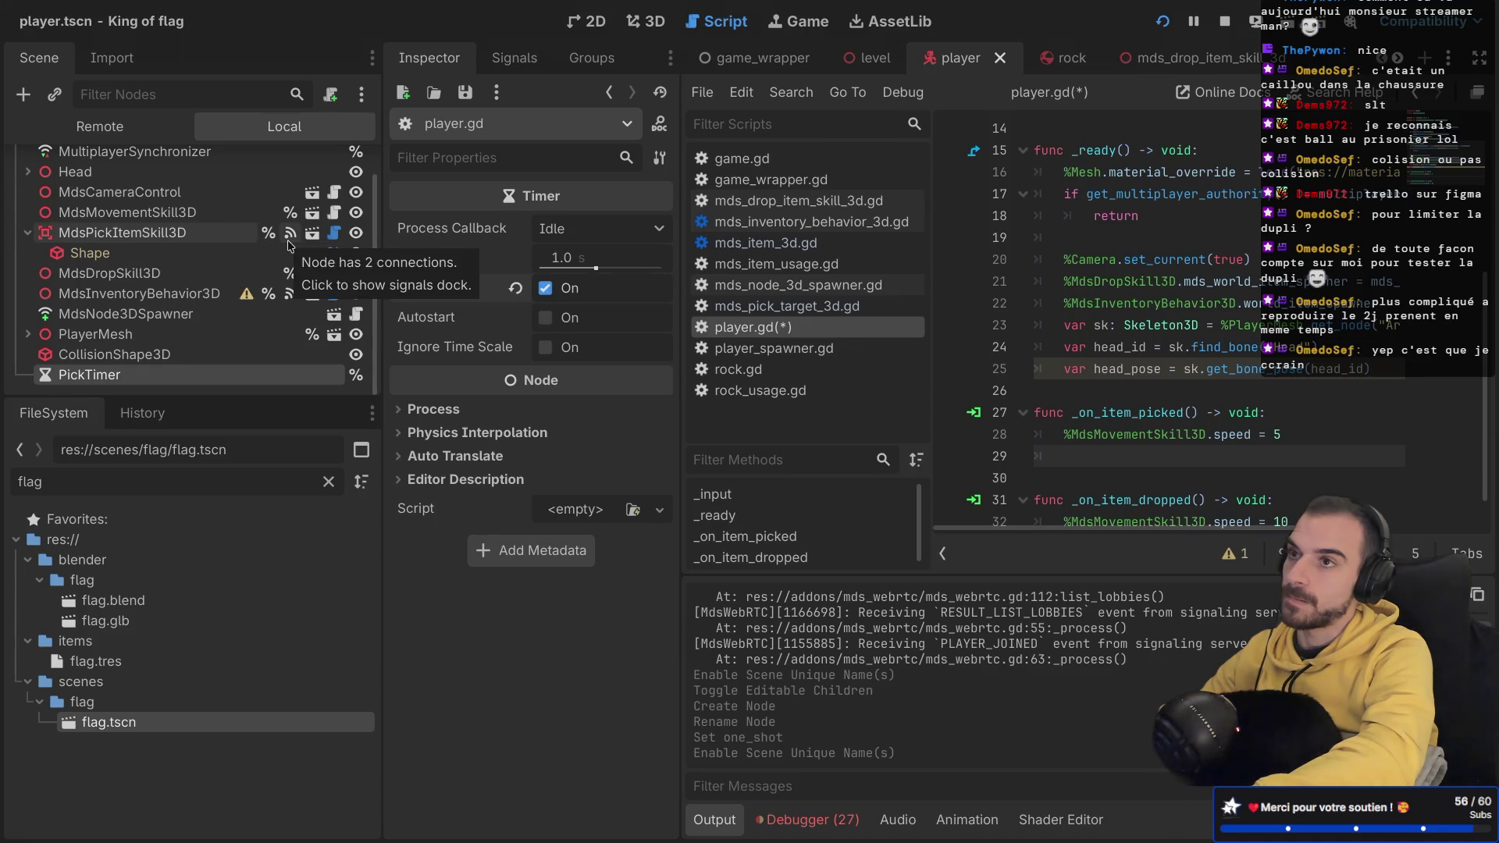
Step: Read through the _physics_process code in mds_pick_item_skill_3d.gd
{"action": "left_click", "coordinate": [334, 233]}
{"action": "key", "text": "ctrl+shift+F11"}
{"action": "scroll", "coordinate": [577, 392], "scroll_direction": "down", "scroll_amount": 3}
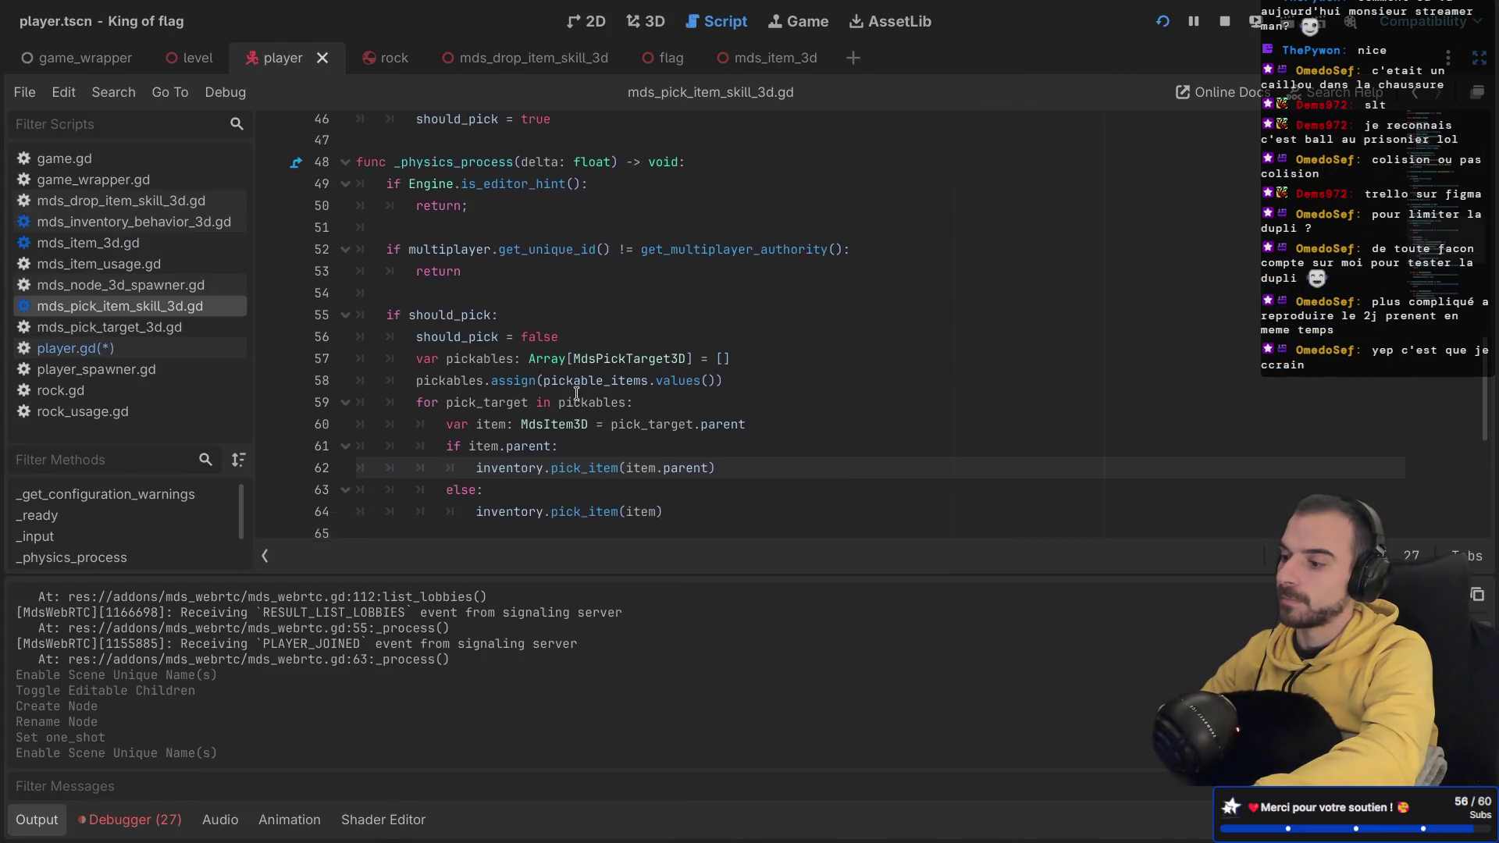
{"action": "scroll", "coordinate": [576, 392], "scroll_direction": "up", "scroll_amount": 1}
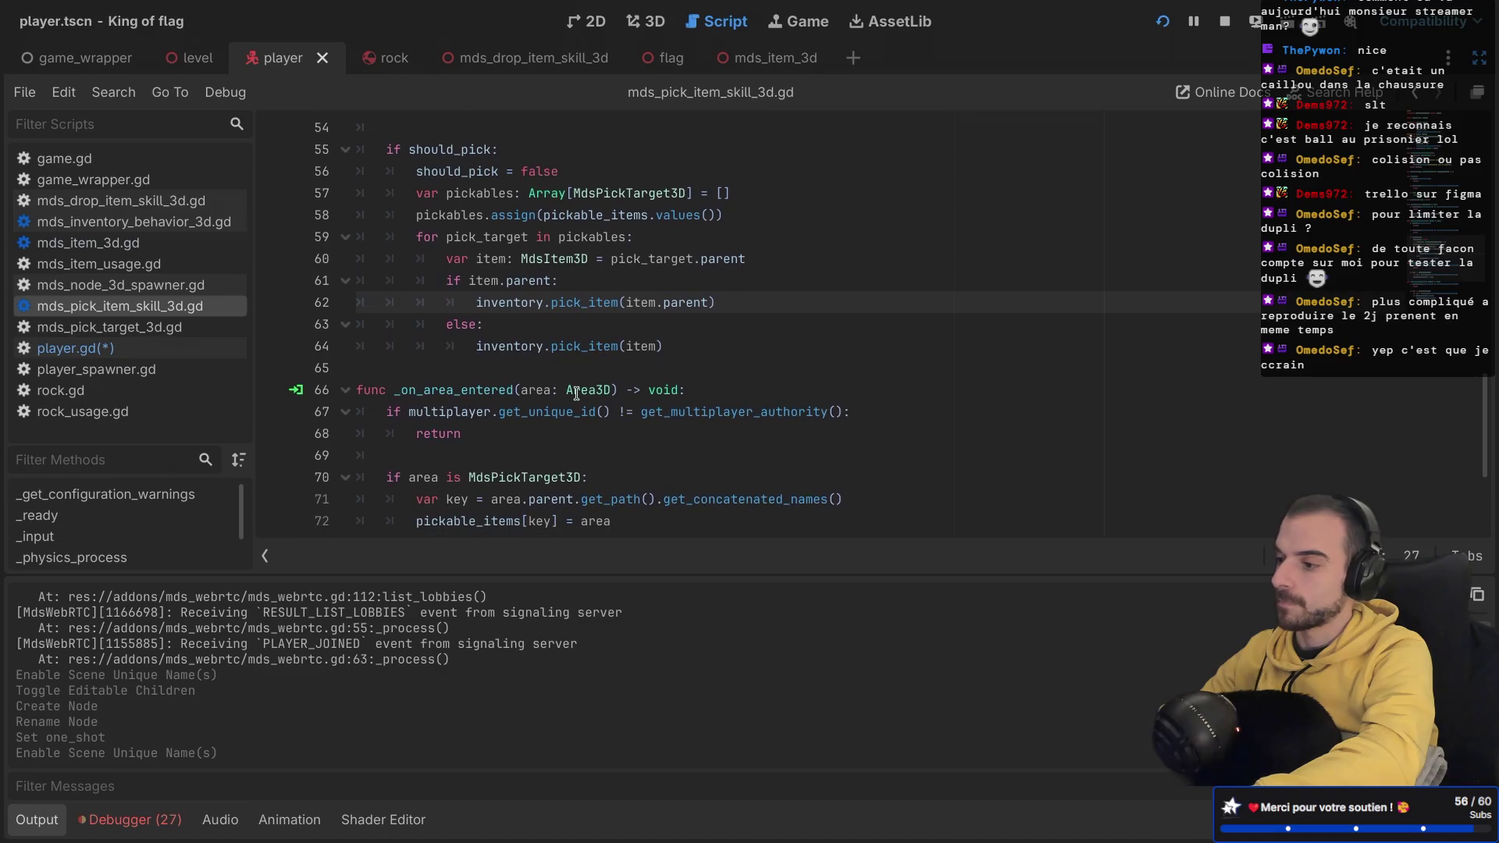
{"action": "scroll", "coordinate": [577, 391], "scroll_direction": "down", "scroll_amount": 2}
{"action": "scroll", "coordinate": [577, 392], "scroll_direction": "up", "scroll_amount": 2}
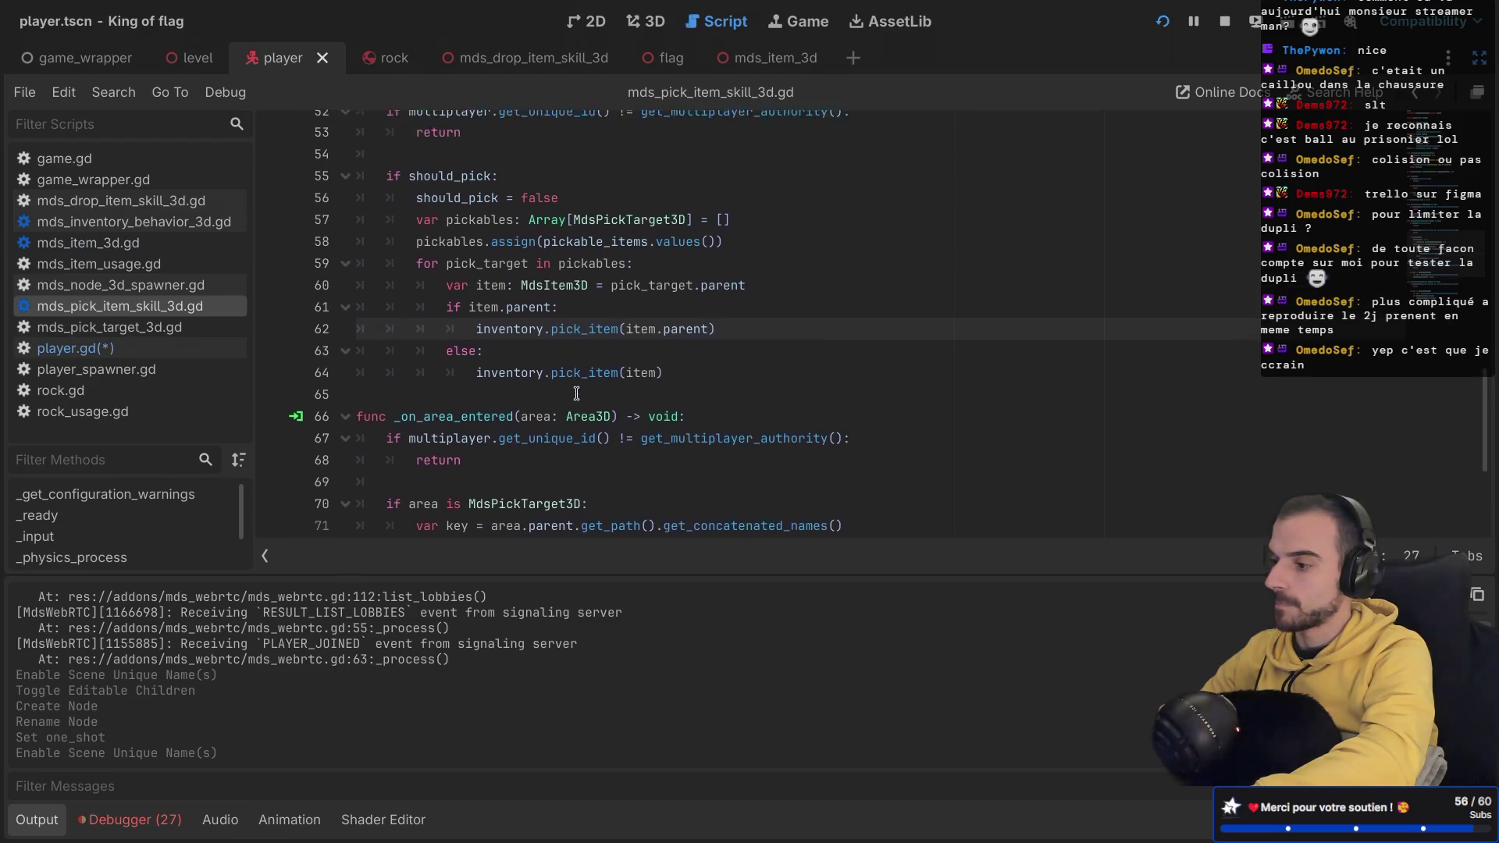
{"action": "key", "text": "ctrl+shift+F11"}
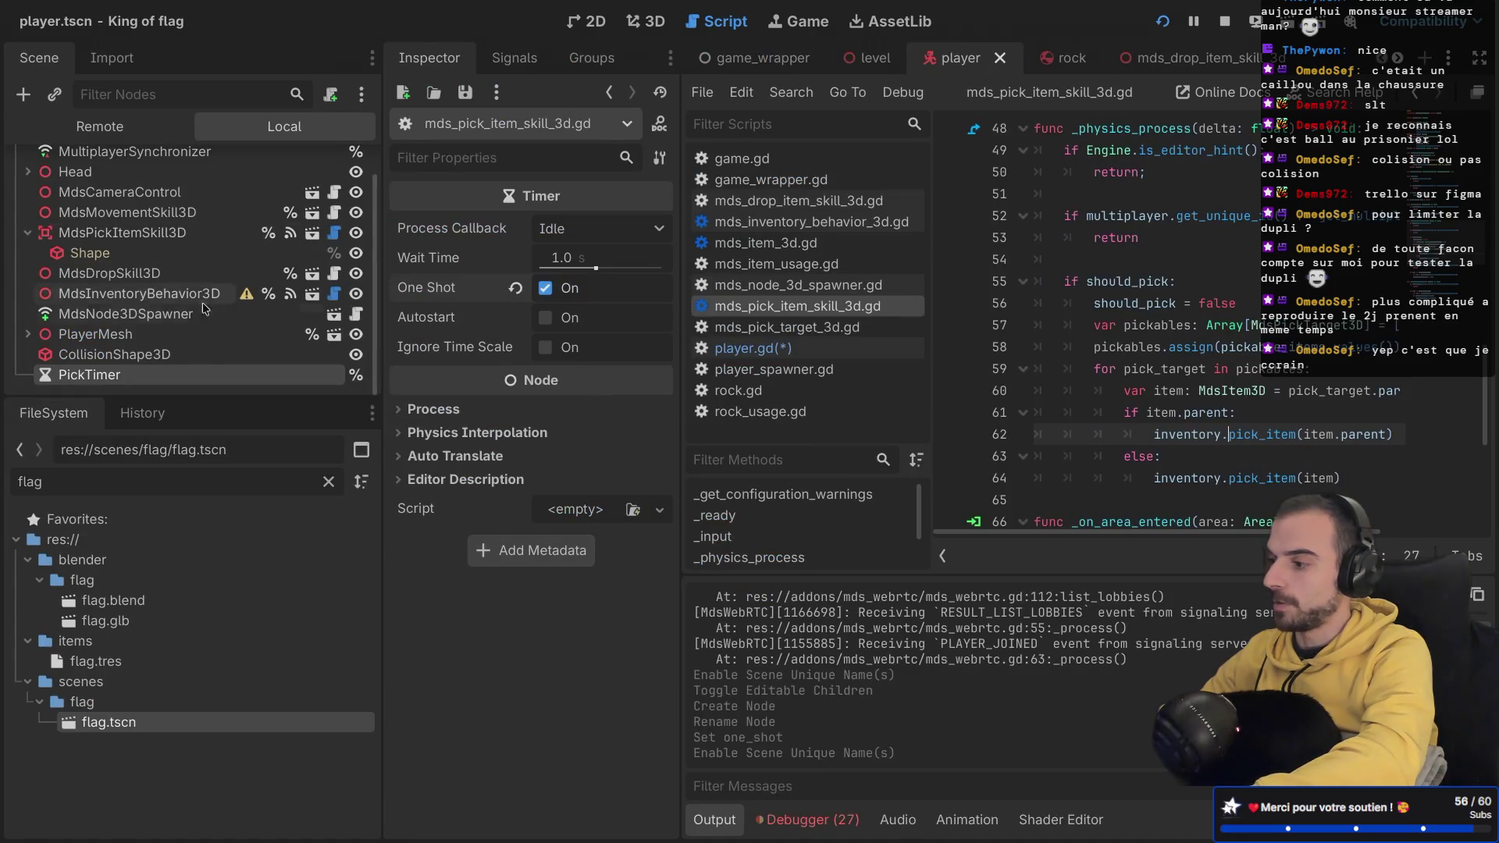
Step: List the MdsPickItemSkill3D node's signals, including picked(node: Node3D)
{"action": "left_click", "coordinate": [203, 234]}
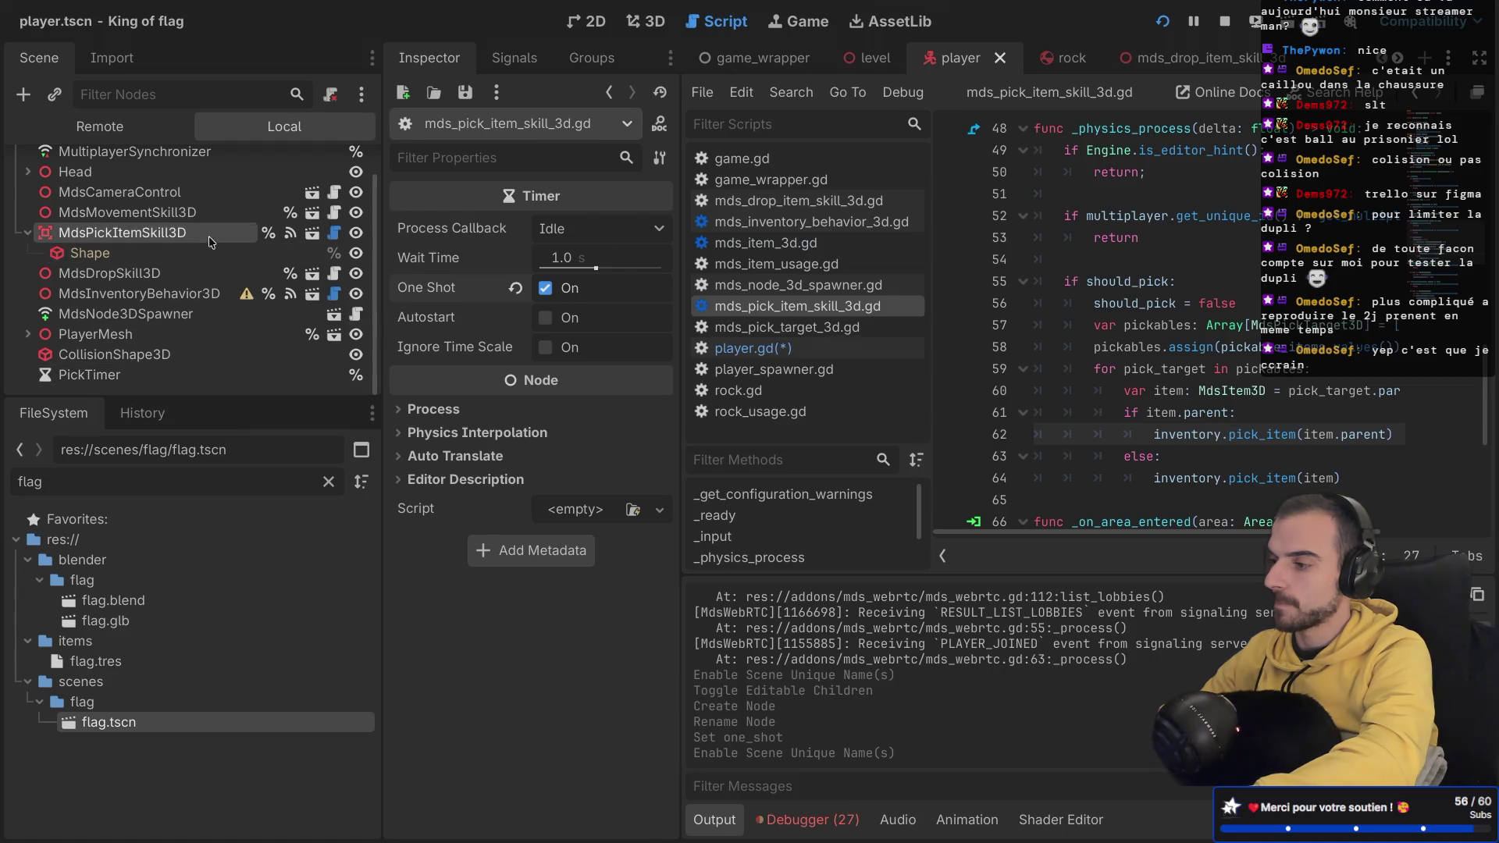
{"action": "left_click", "coordinate": [522, 58]}
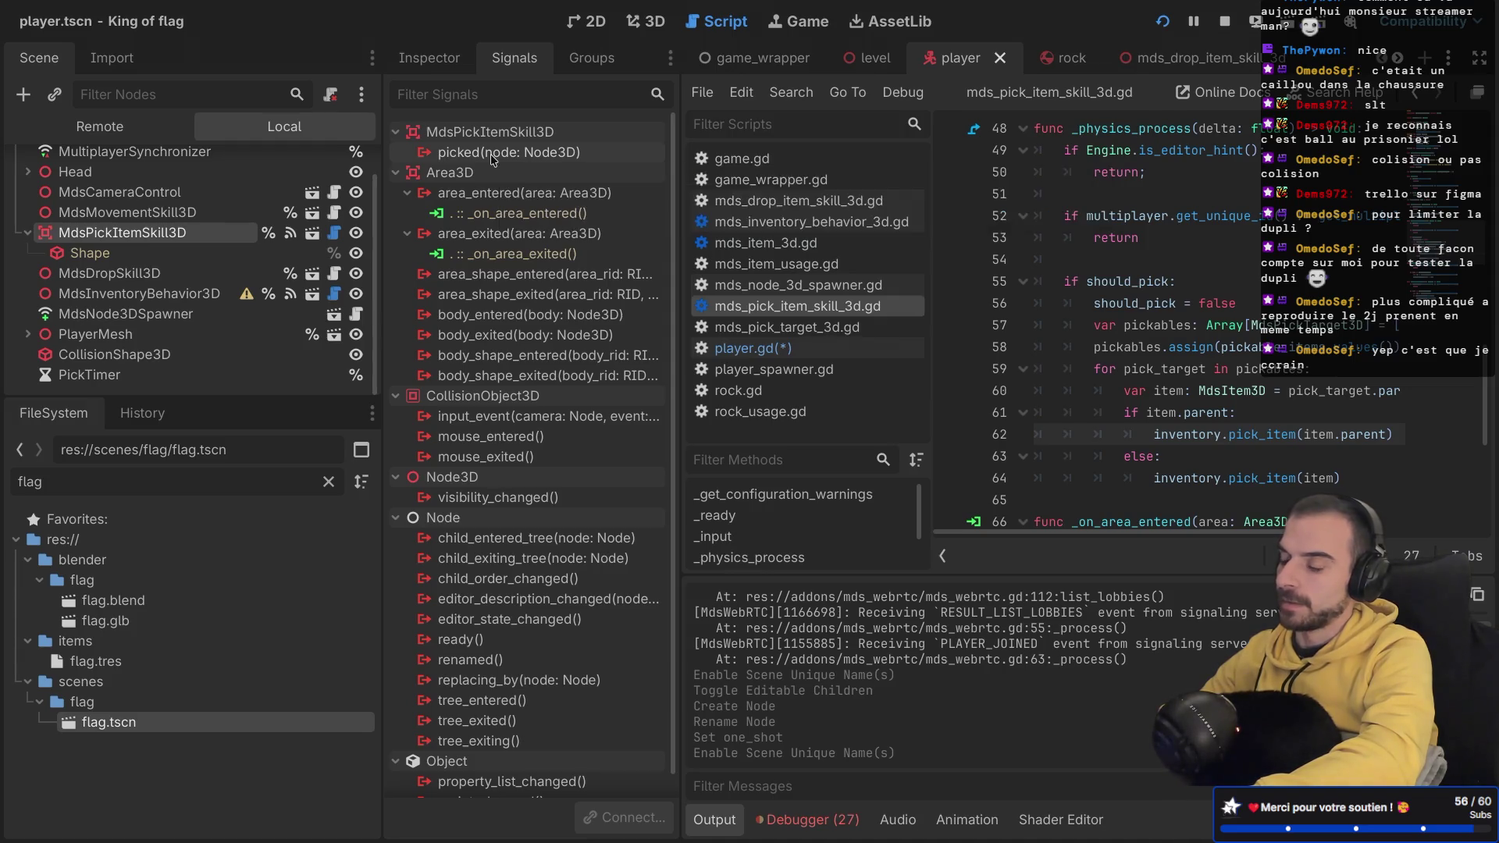
{"action": "key", "text": "ctrl+shift+F11"}
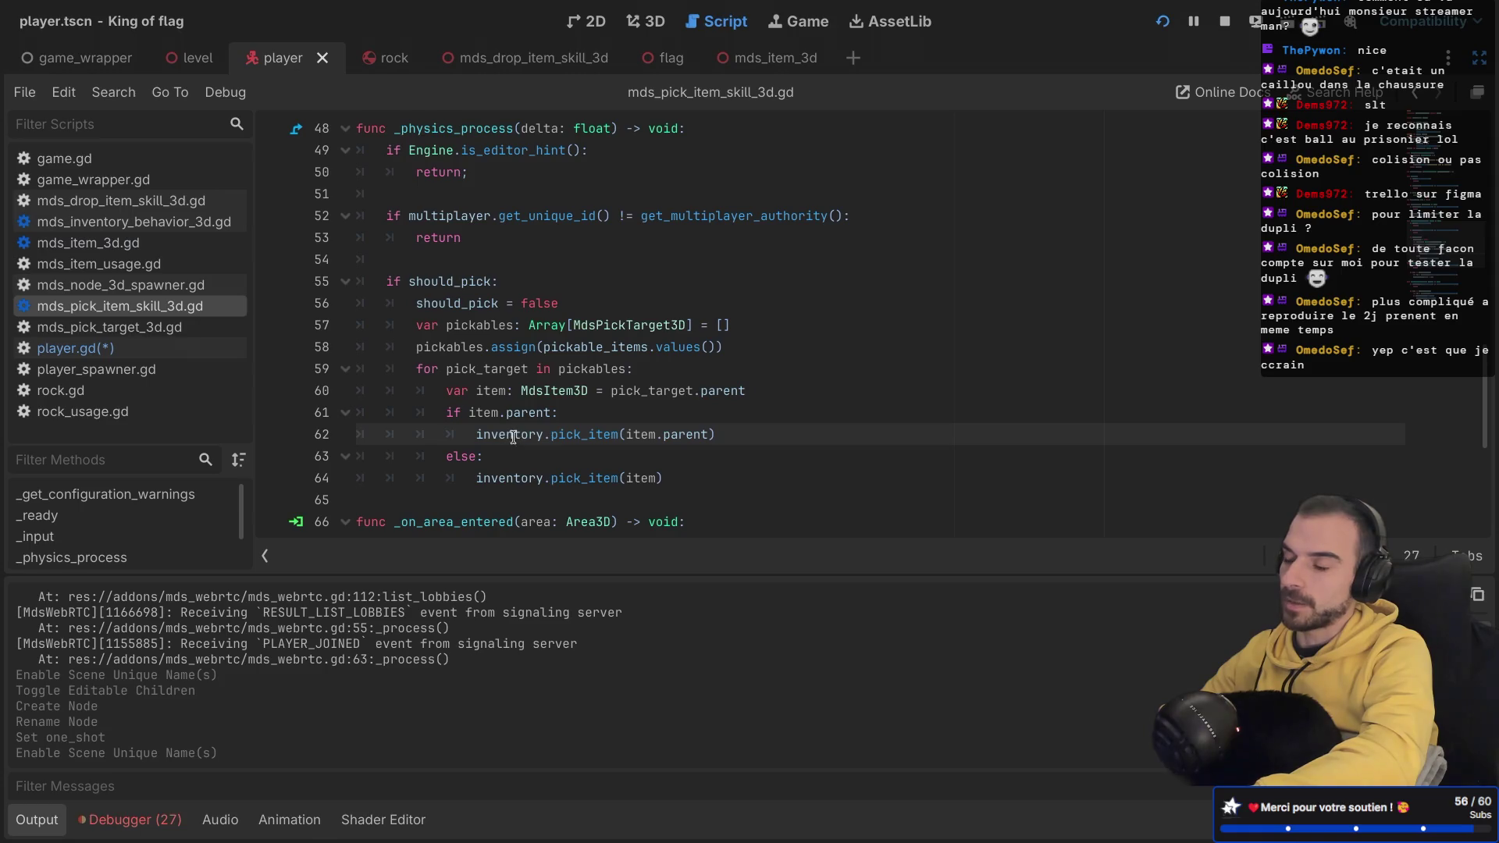
{"action": "mouse_move", "coordinate": [513, 438]}
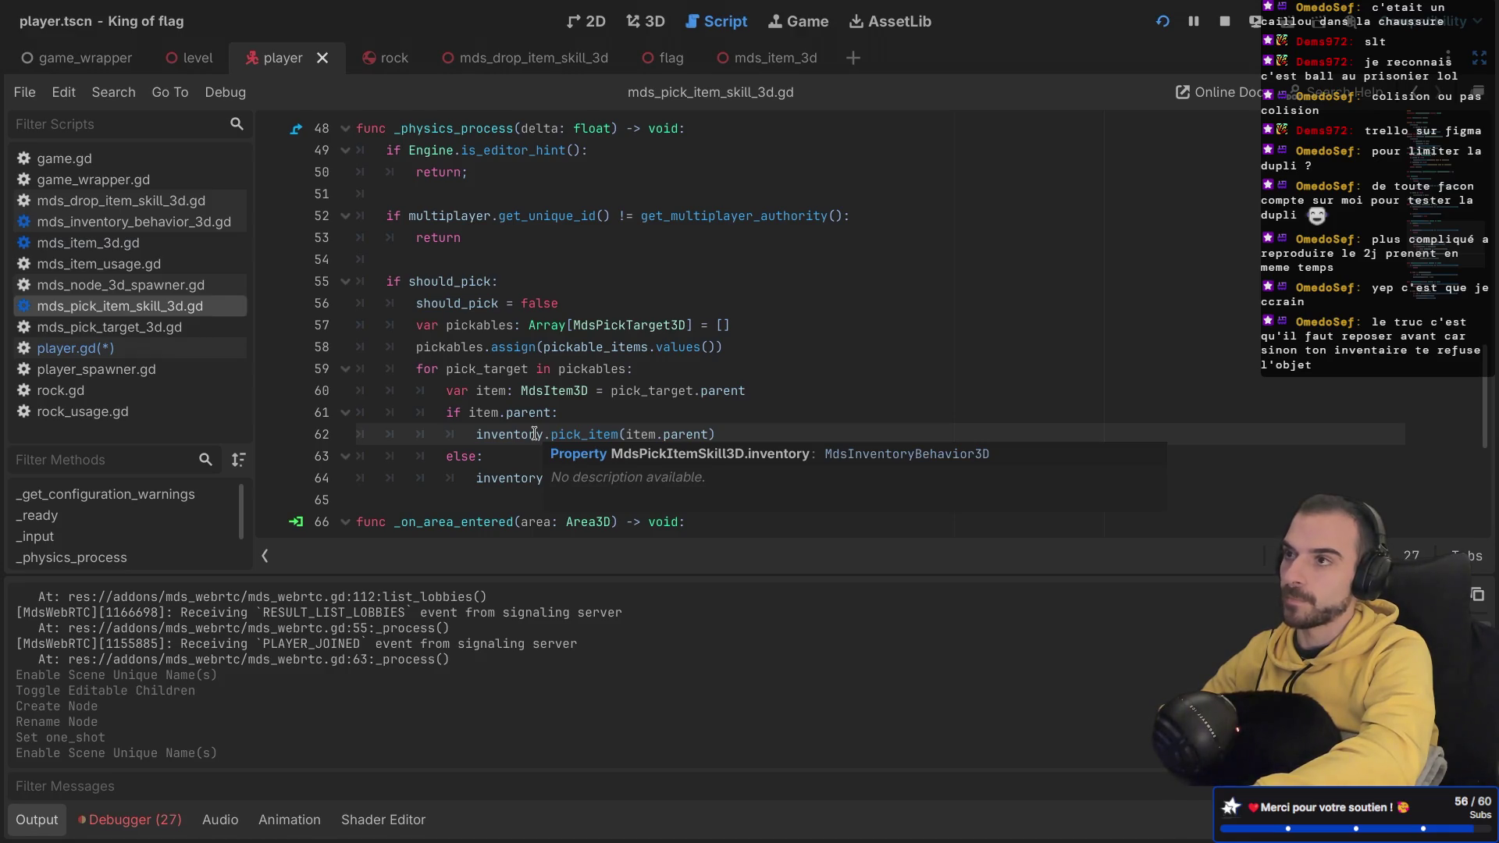
{"action": "scroll", "coordinate": [534, 434], "scroll_direction": "down", "scroll_amount": 1}
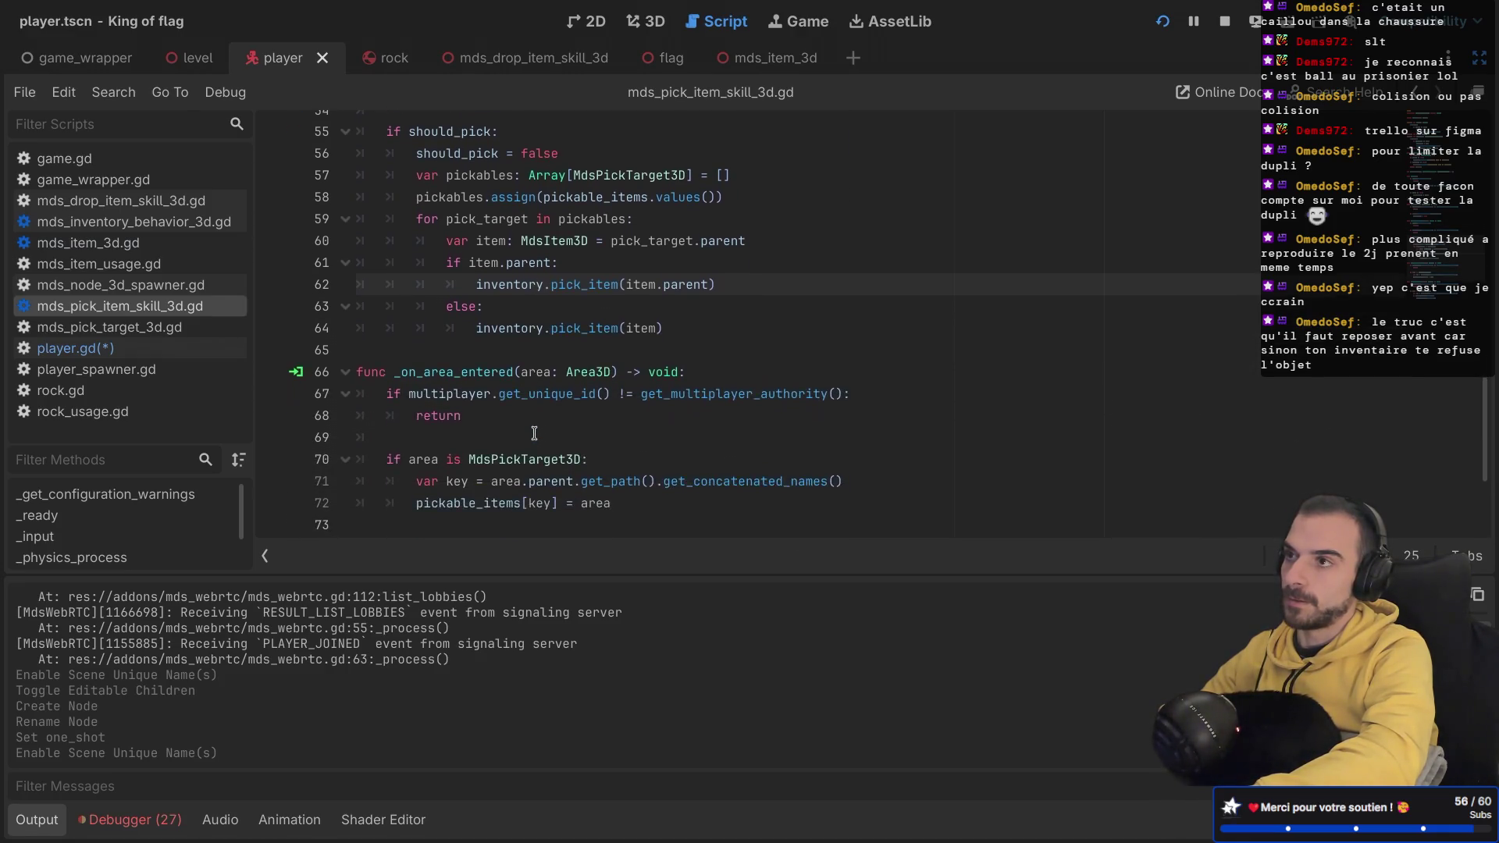
{"action": "scroll", "coordinate": [534, 434], "scroll_direction": "down", "scroll_amount": 2}
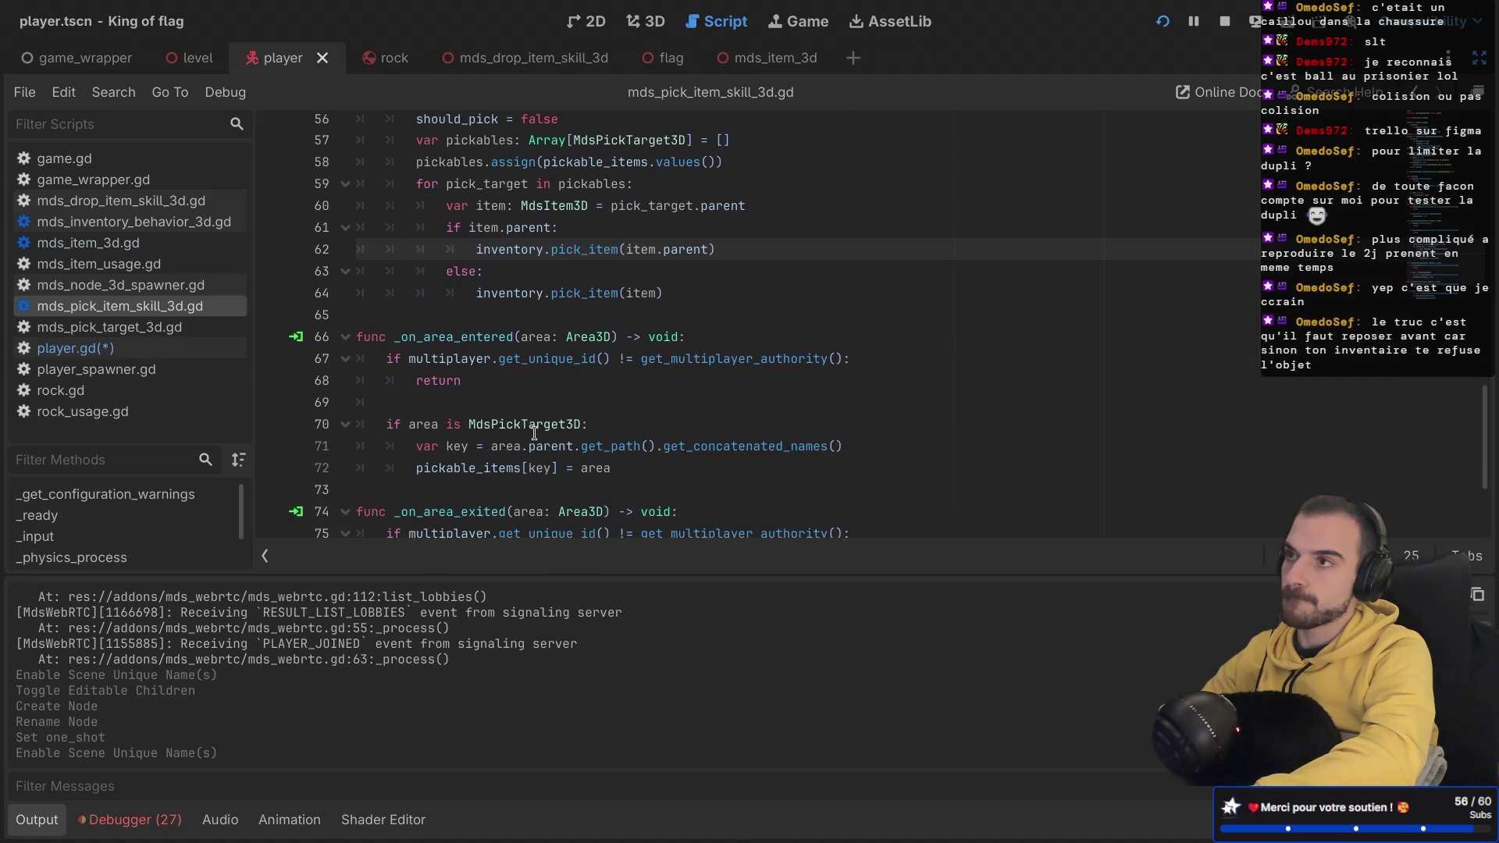
{"action": "key", "text": "ctrl+shift+F11"}
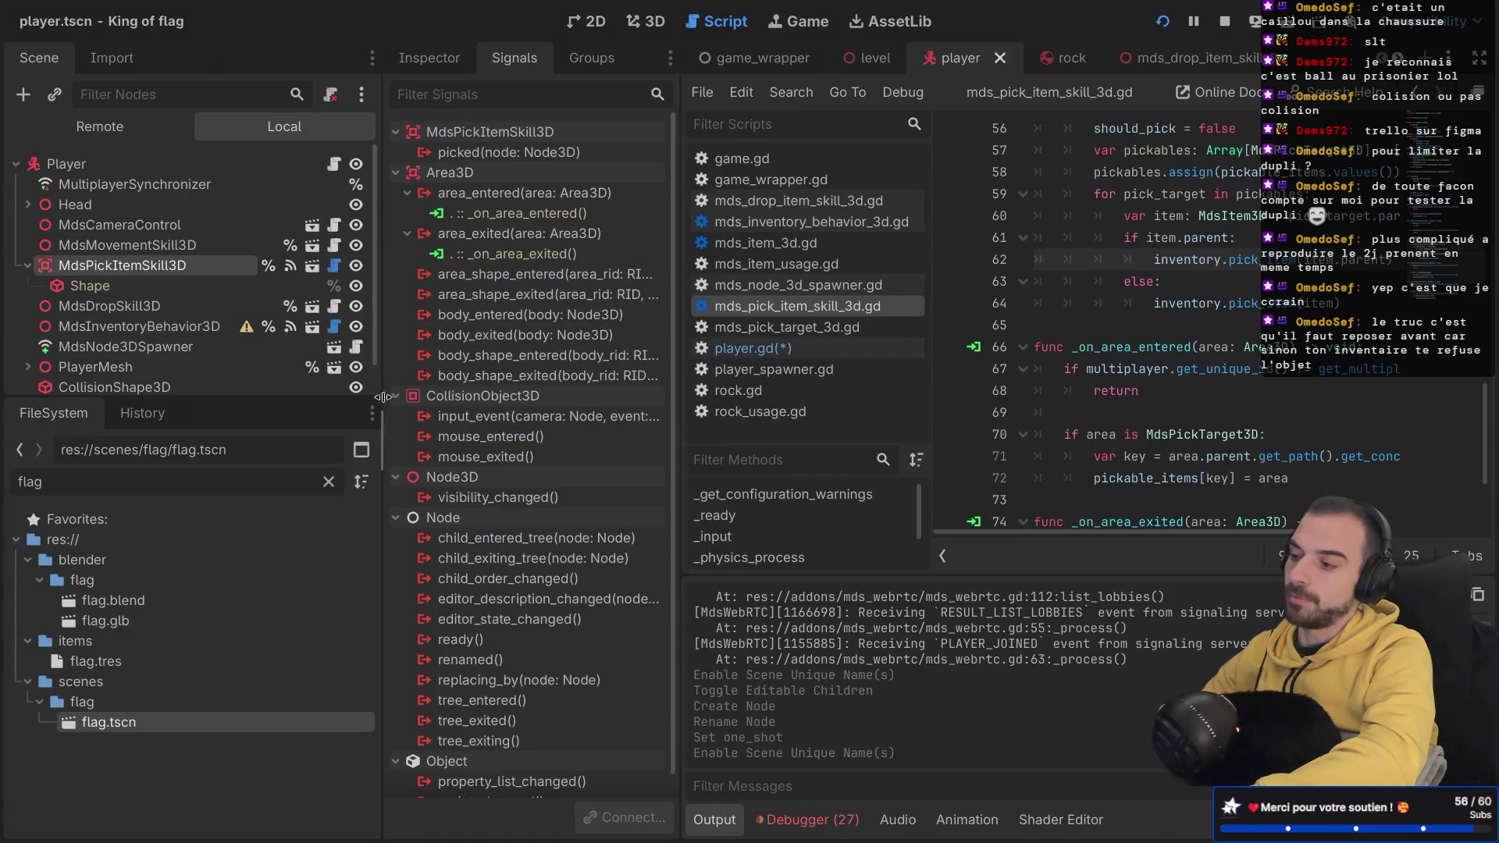
Step: In player.gd, delete the empty line 29 below _on_item_picked
{"action": "left_click", "coordinate": [335, 167]}
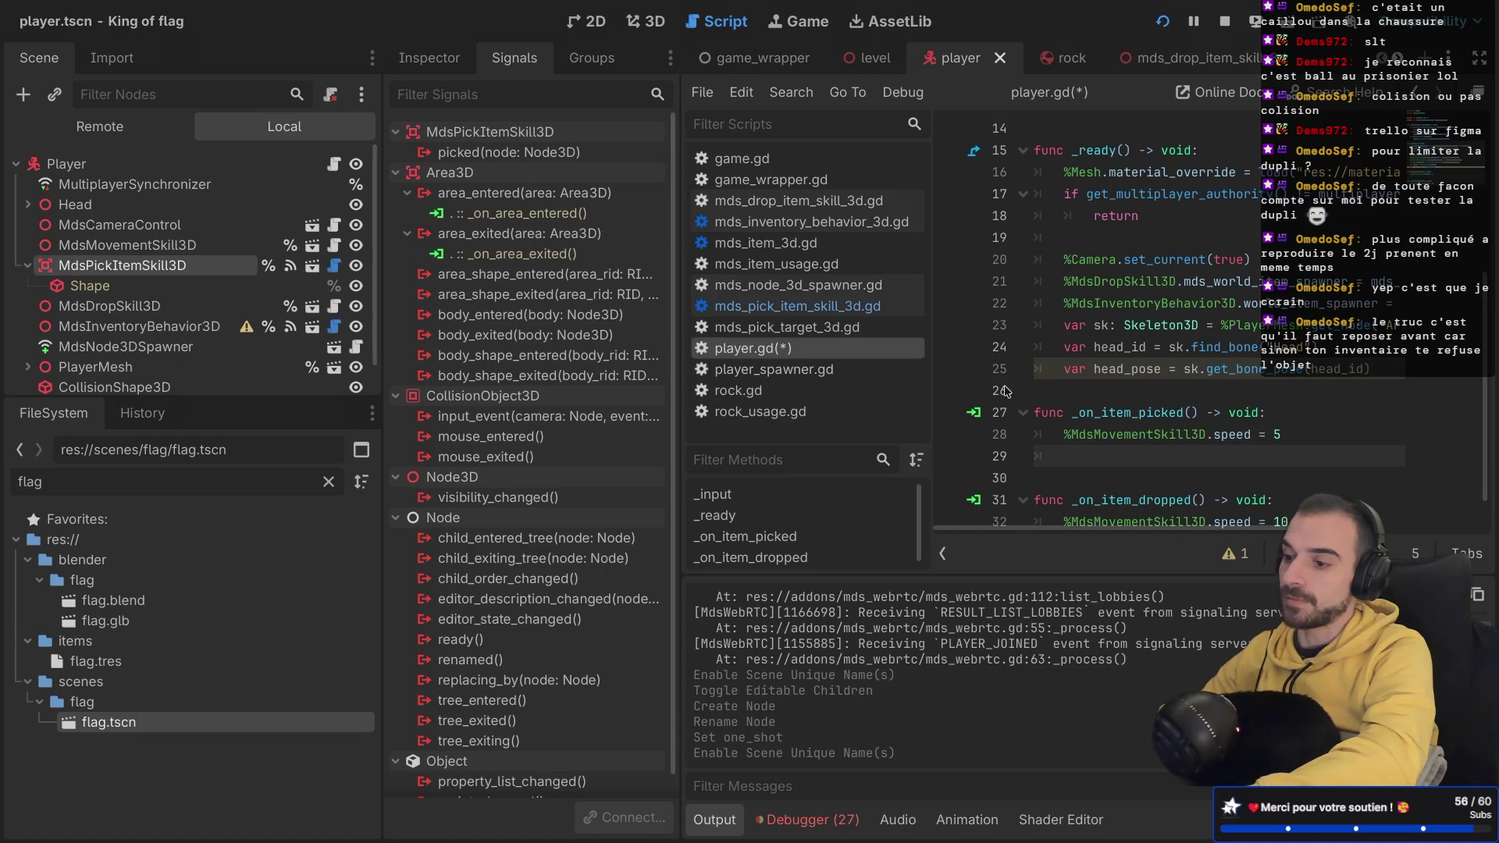
{"action": "left_click", "coordinate": [1078, 412]}
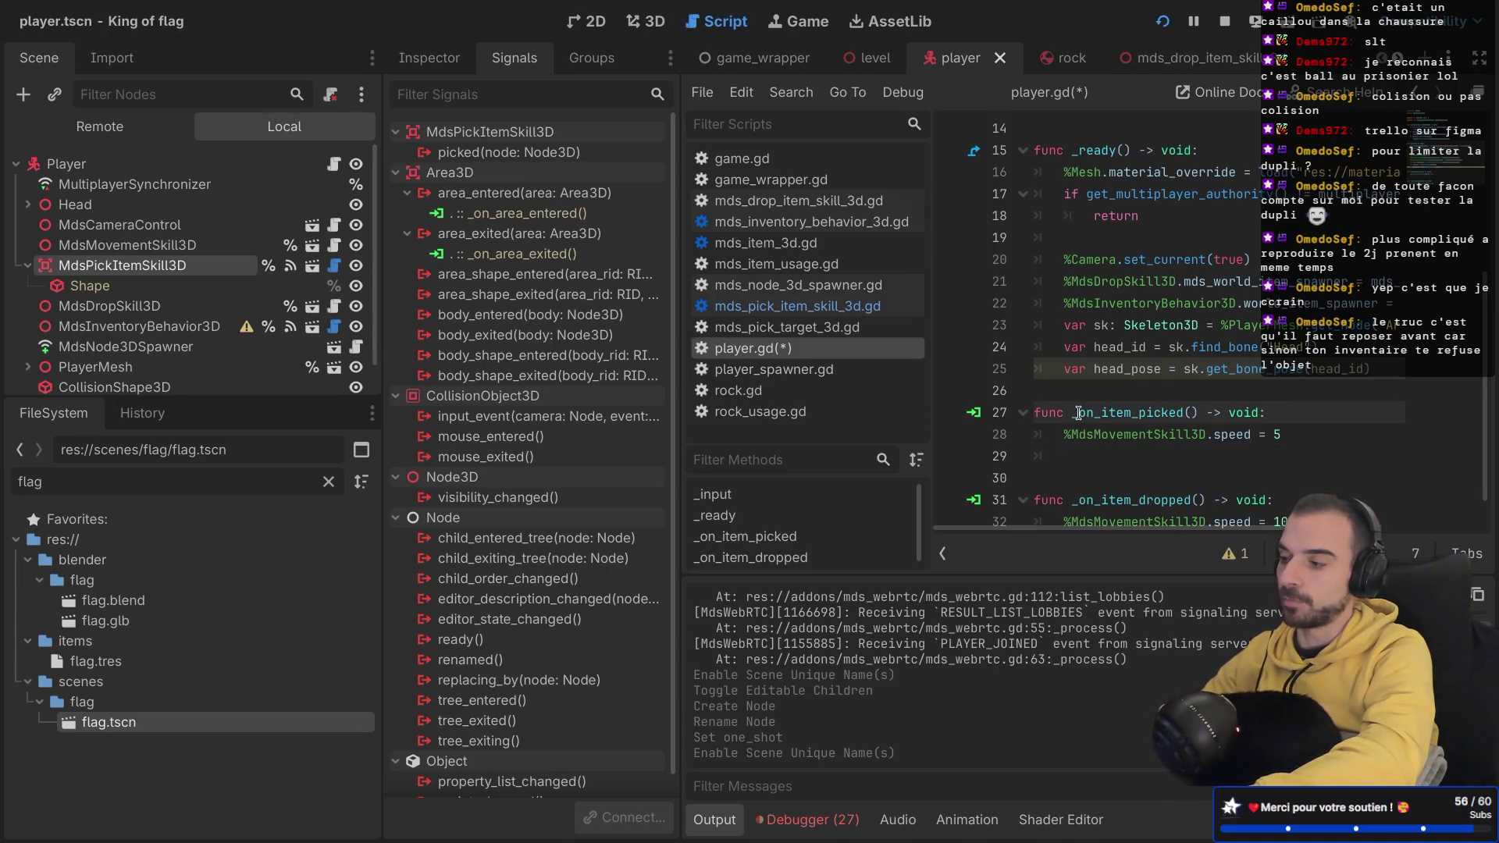
{"action": "key", "text": "ctrl+shift+F11"}
{"action": "left_click_drag", "start_coordinate": [424, 380], "coordinate": [506, 383]}
{"action": "left_click", "coordinate": [447, 434]}
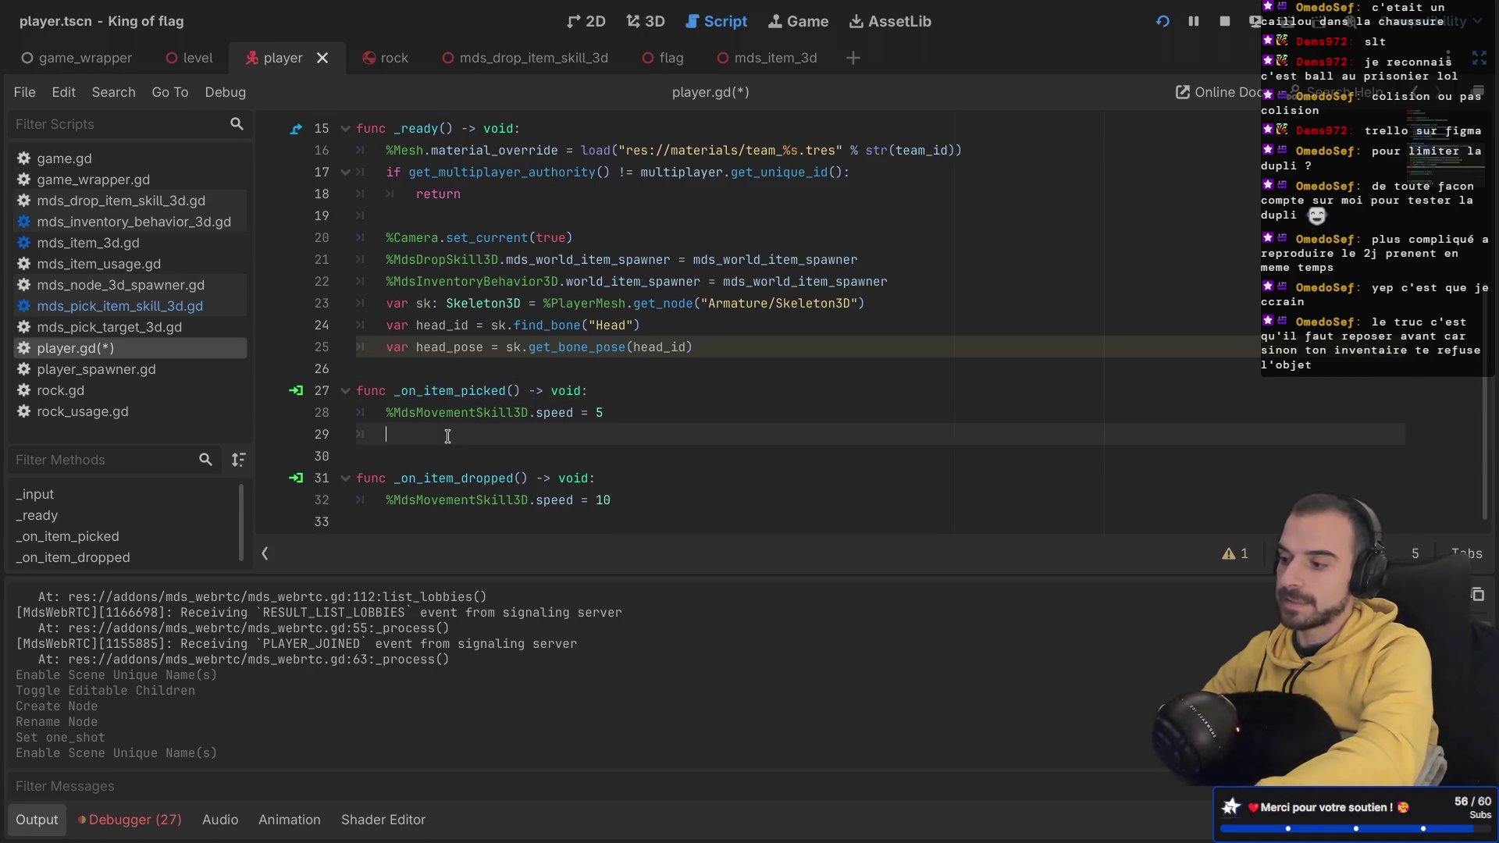
{"action": "key", "text": "BackSpace"}
{"action": "key", "text": "BackSpace"}
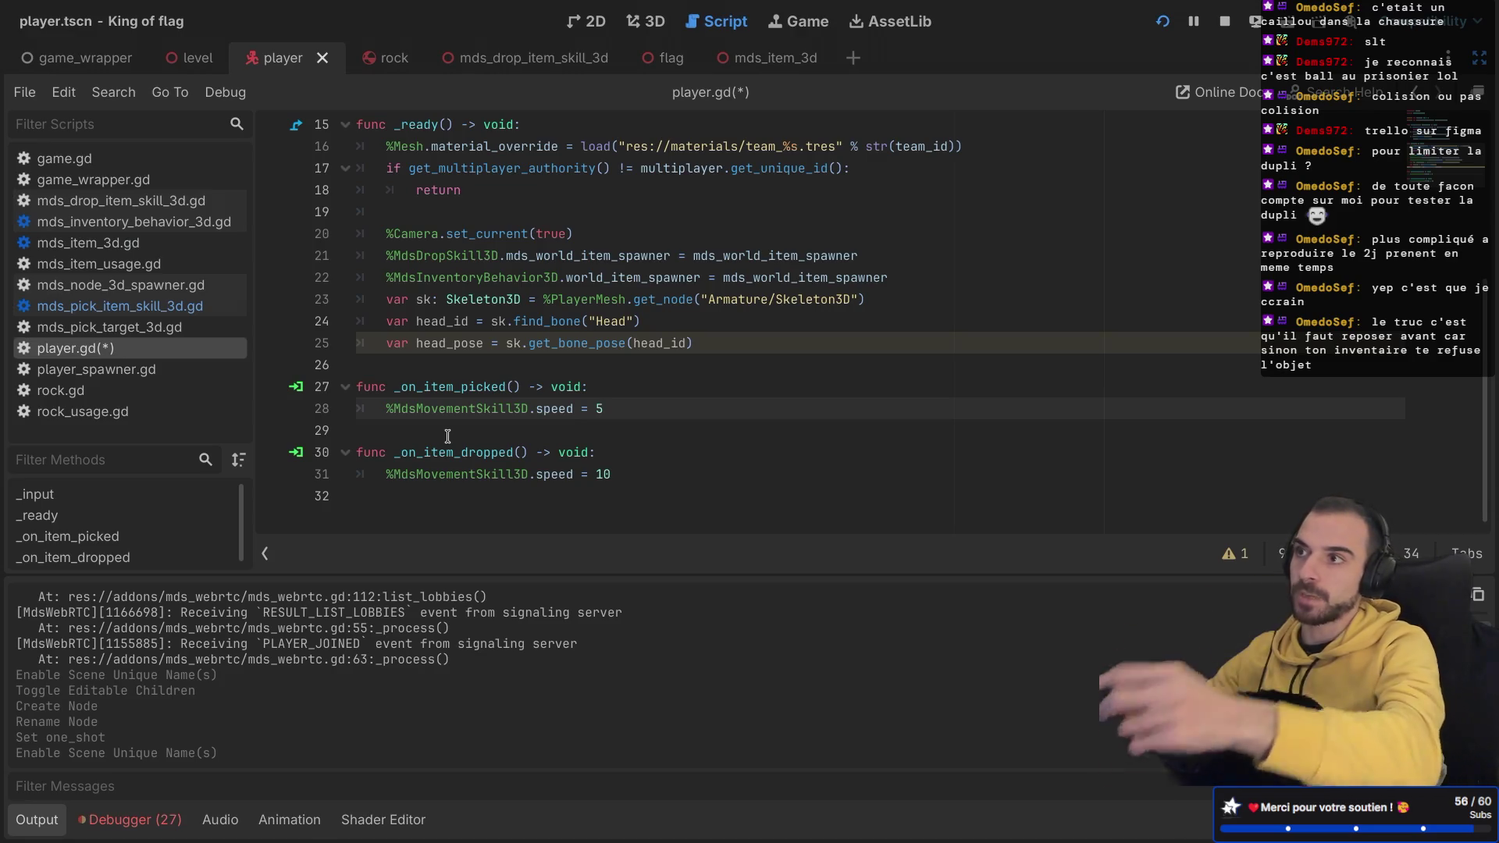
{"action": "key", "text": "ctrl+shift+F11"}
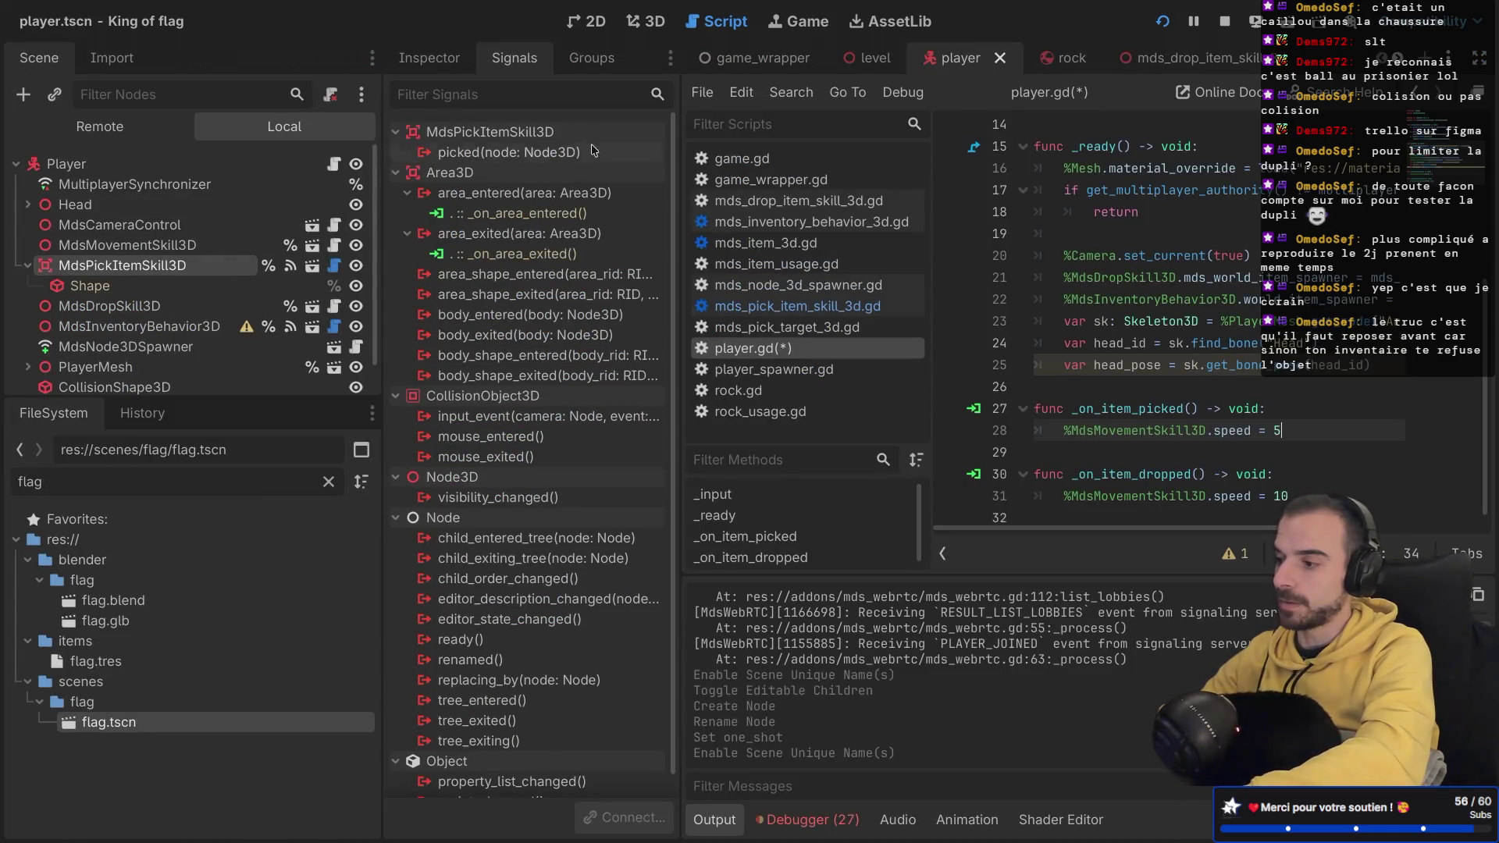
Step: Connect the picked signal to a receiver method named _on_picked
{"action": "double_click", "coordinate": [566, 152]}
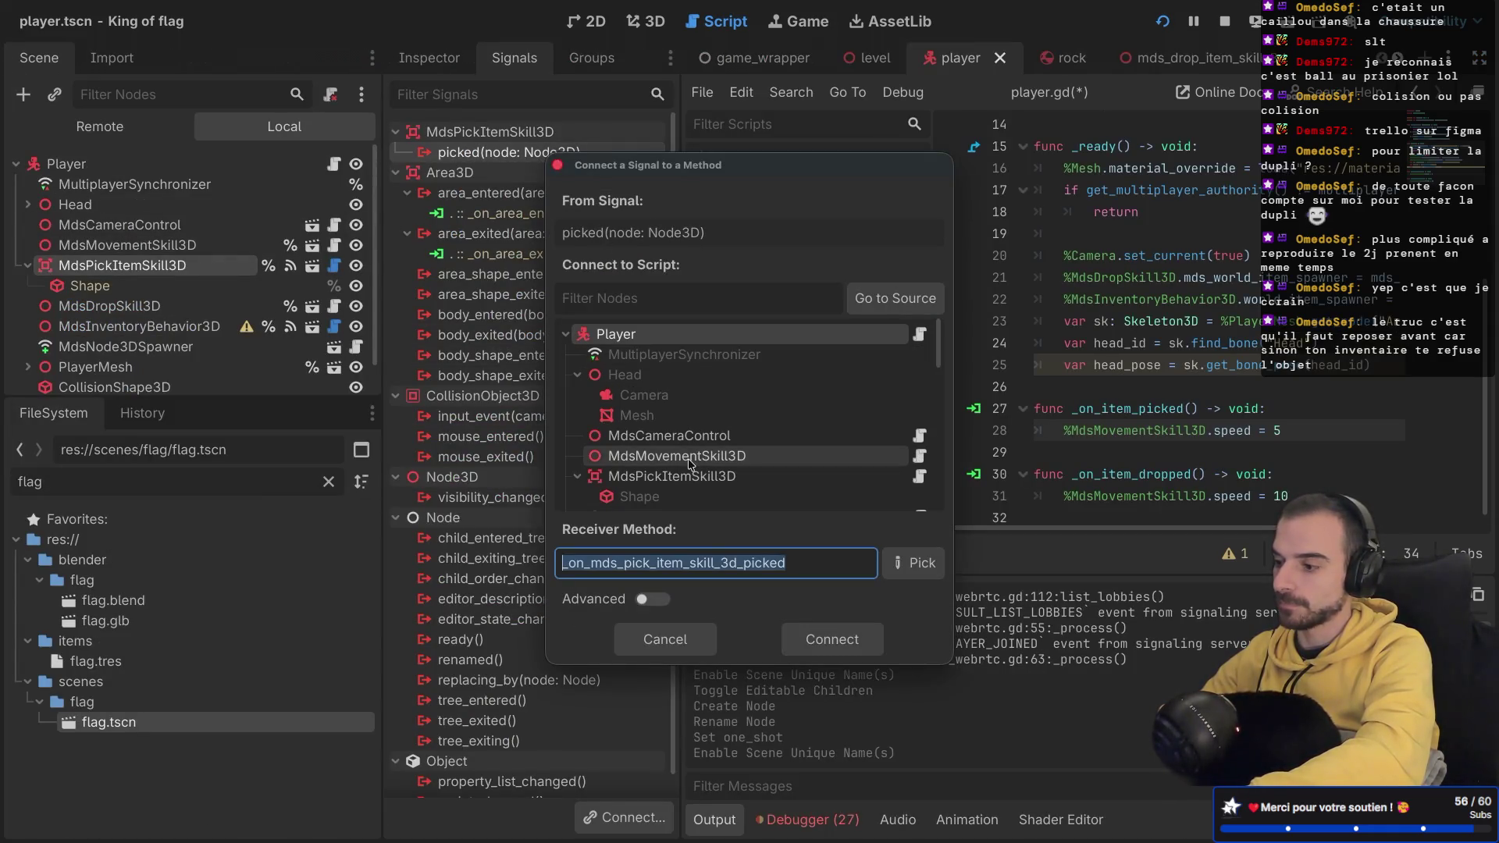
{"action": "left_click", "coordinate": [690, 562]}
{"action": "left_click_drag", "start_coordinate": [741, 562], "coordinate": [601, 557]}
{"action": "key", "text": "BackSpace"}
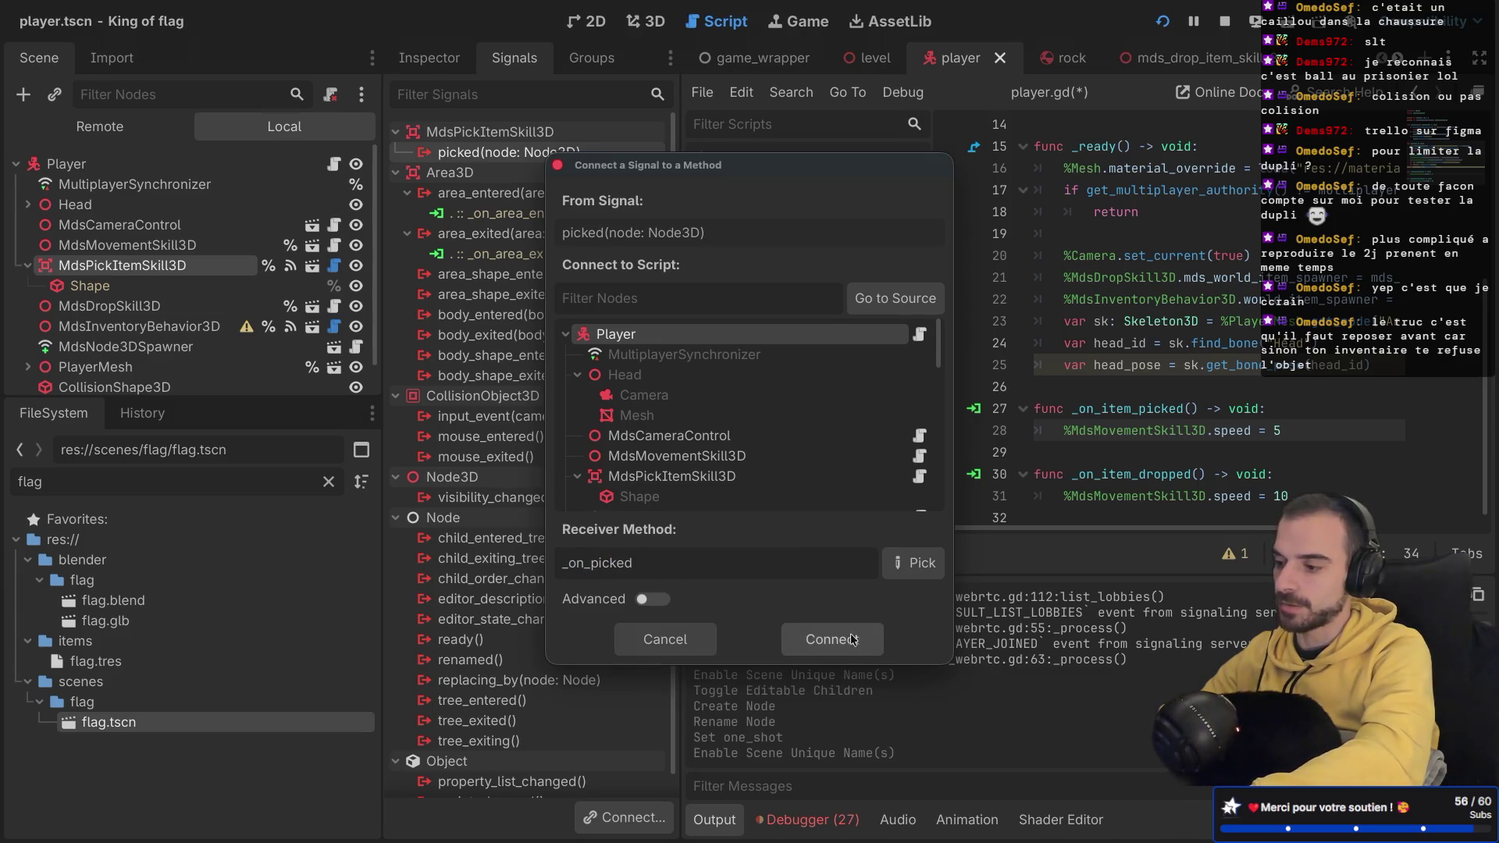
{"action": "left_click", "coordinate": [849, 640]}
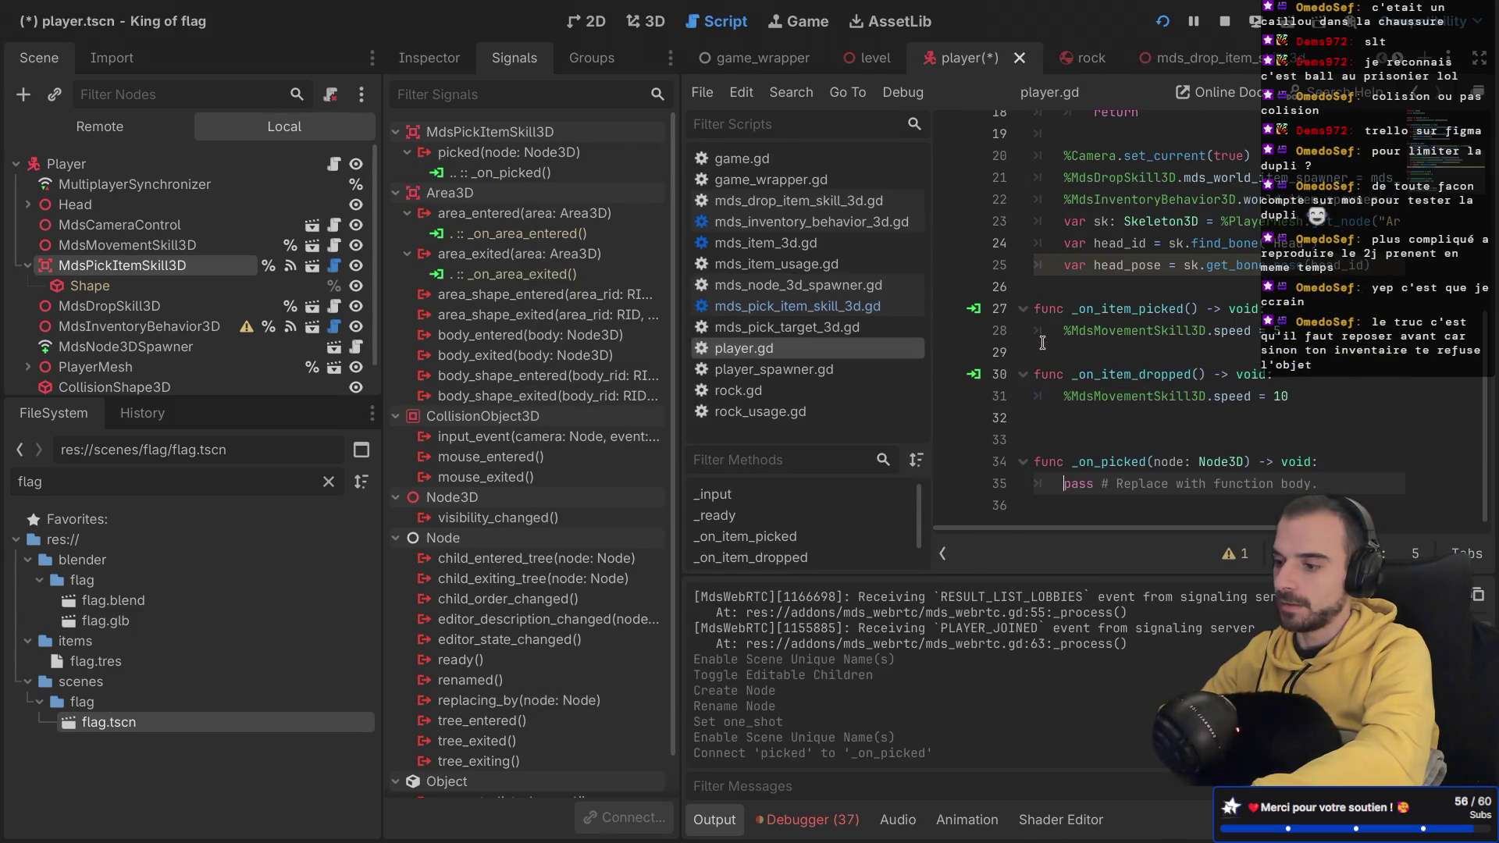
Step: Add a comment above _on_picked about preventing duplication
{"action": "left_click", "coordinate": [1044, 438]}
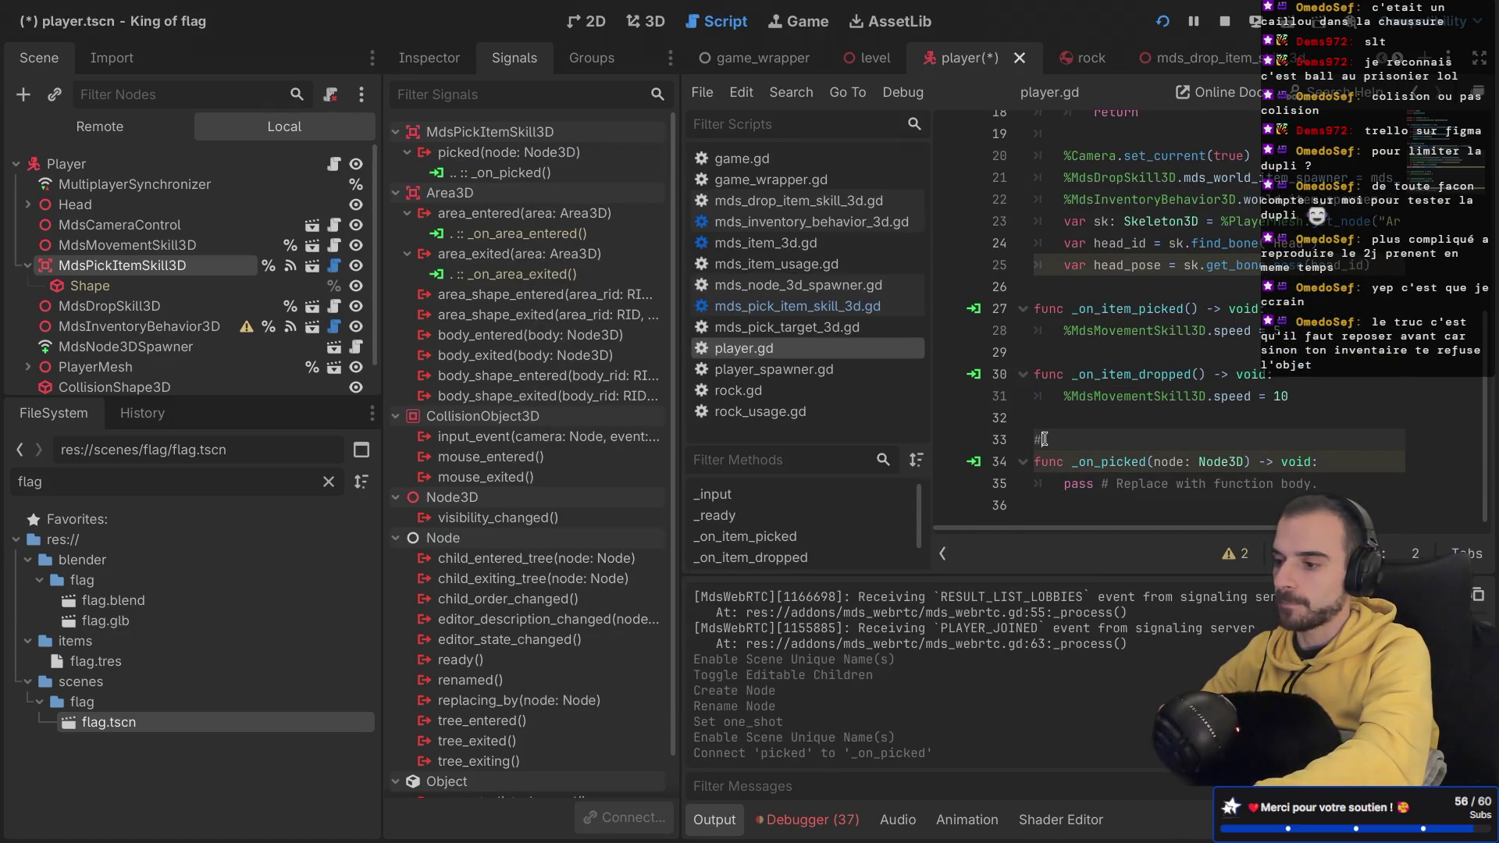
{"action": "type", "text": "S"}
{"action": "type", "text": "nal"}
{"action": "type", "text": "tly emit"}
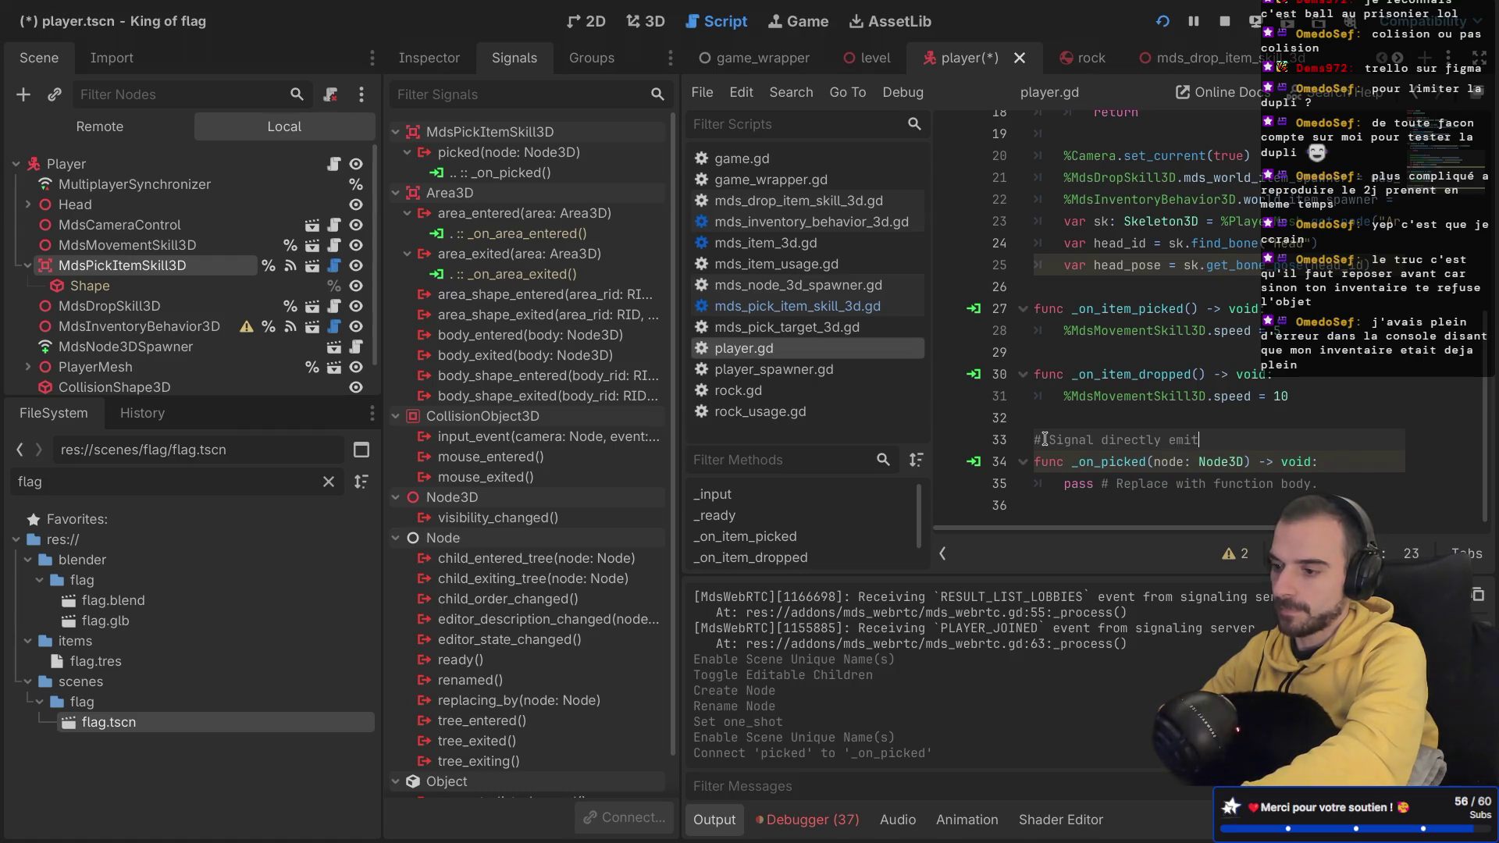
{"action": "type", "text": "rom pick skill to"}
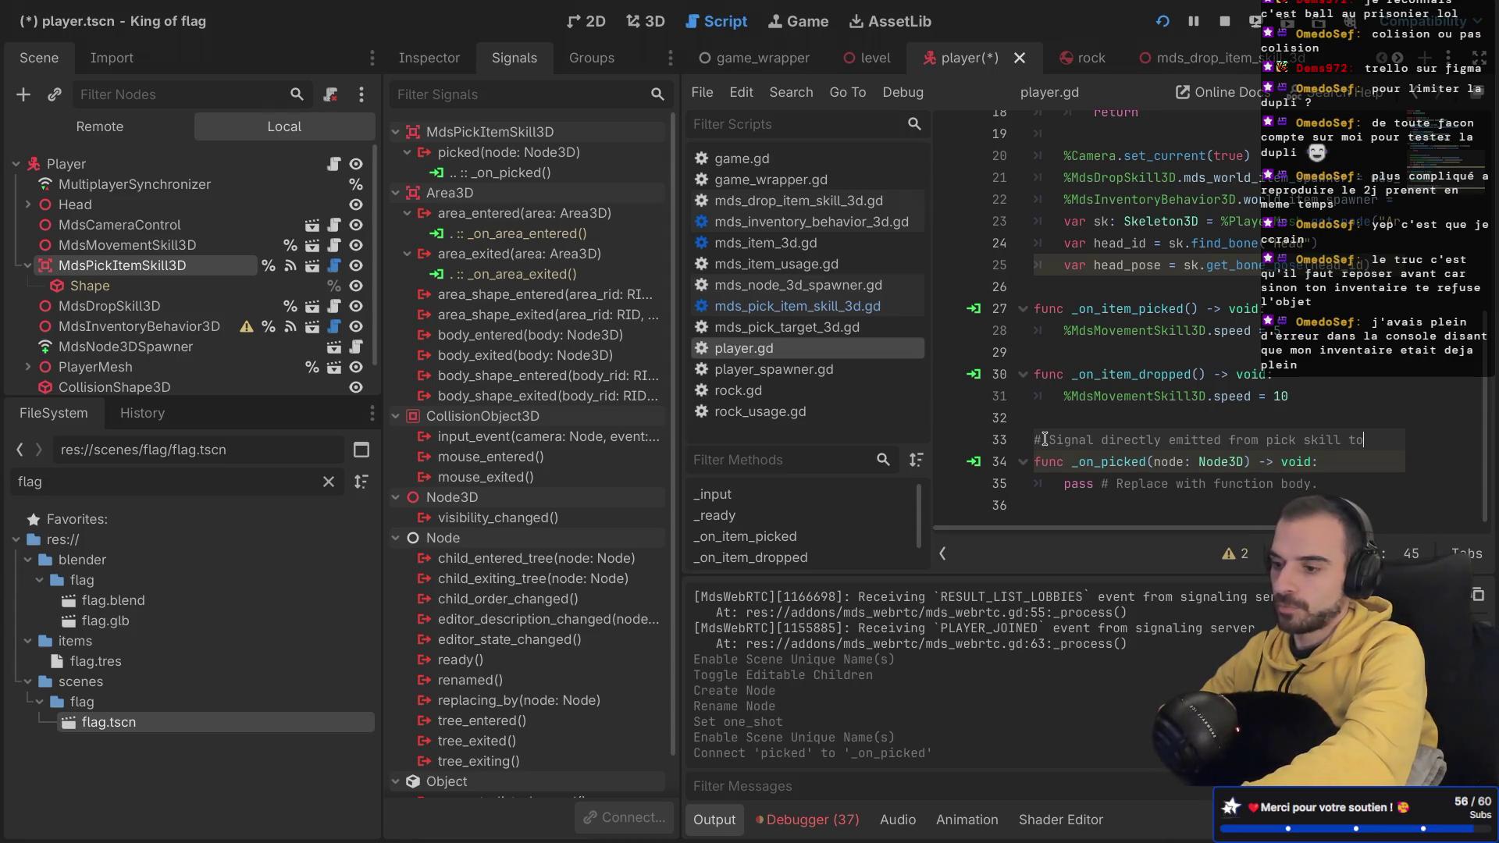
{"action": "key", "text": "ctrl+shift+F11"}
{"action": "type", "text": "ent d"}
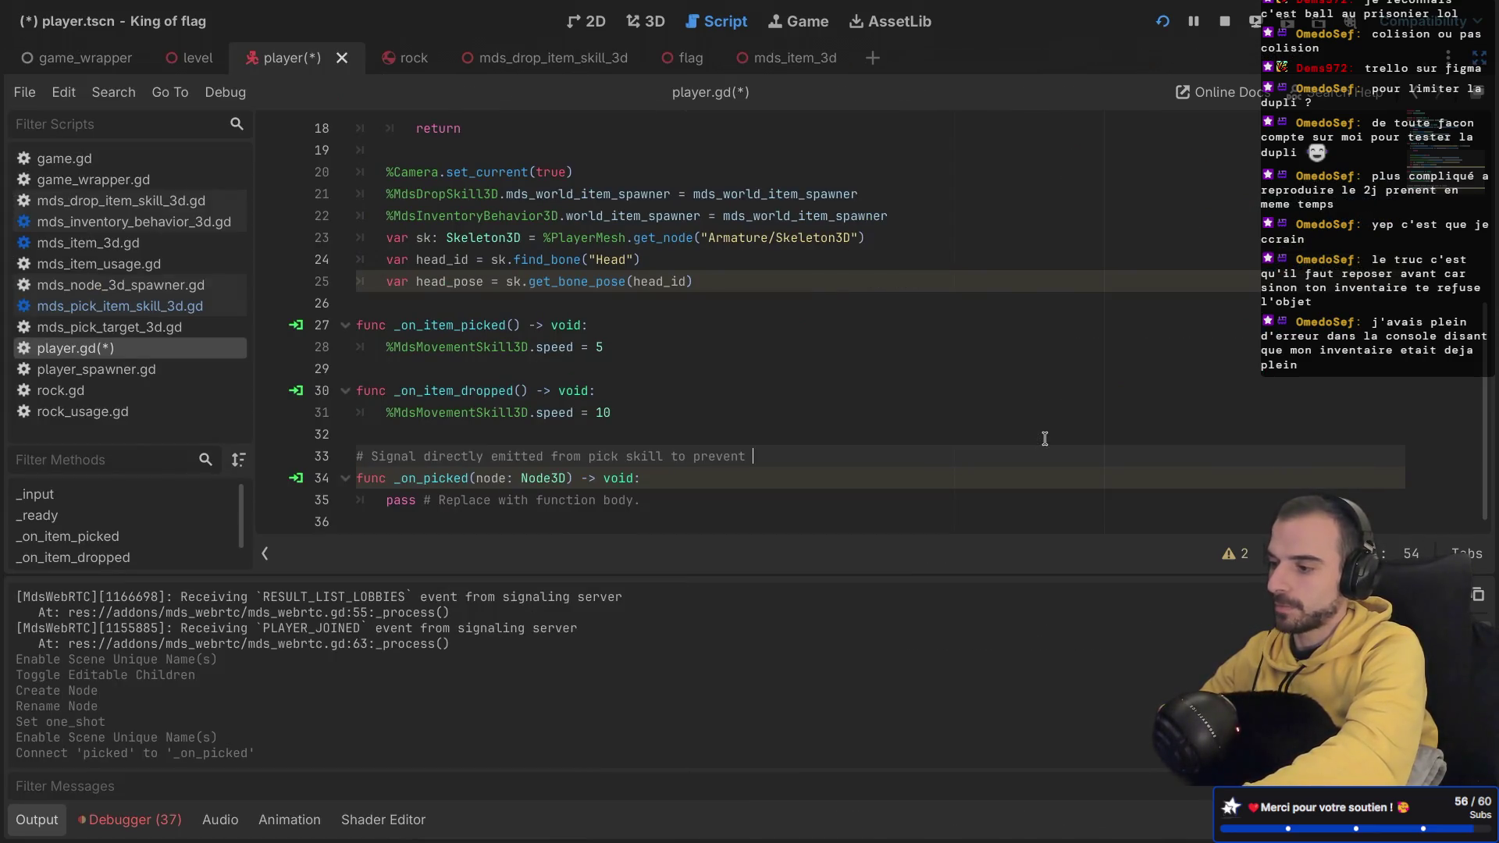
{"action": "type", "text": "uplication"}
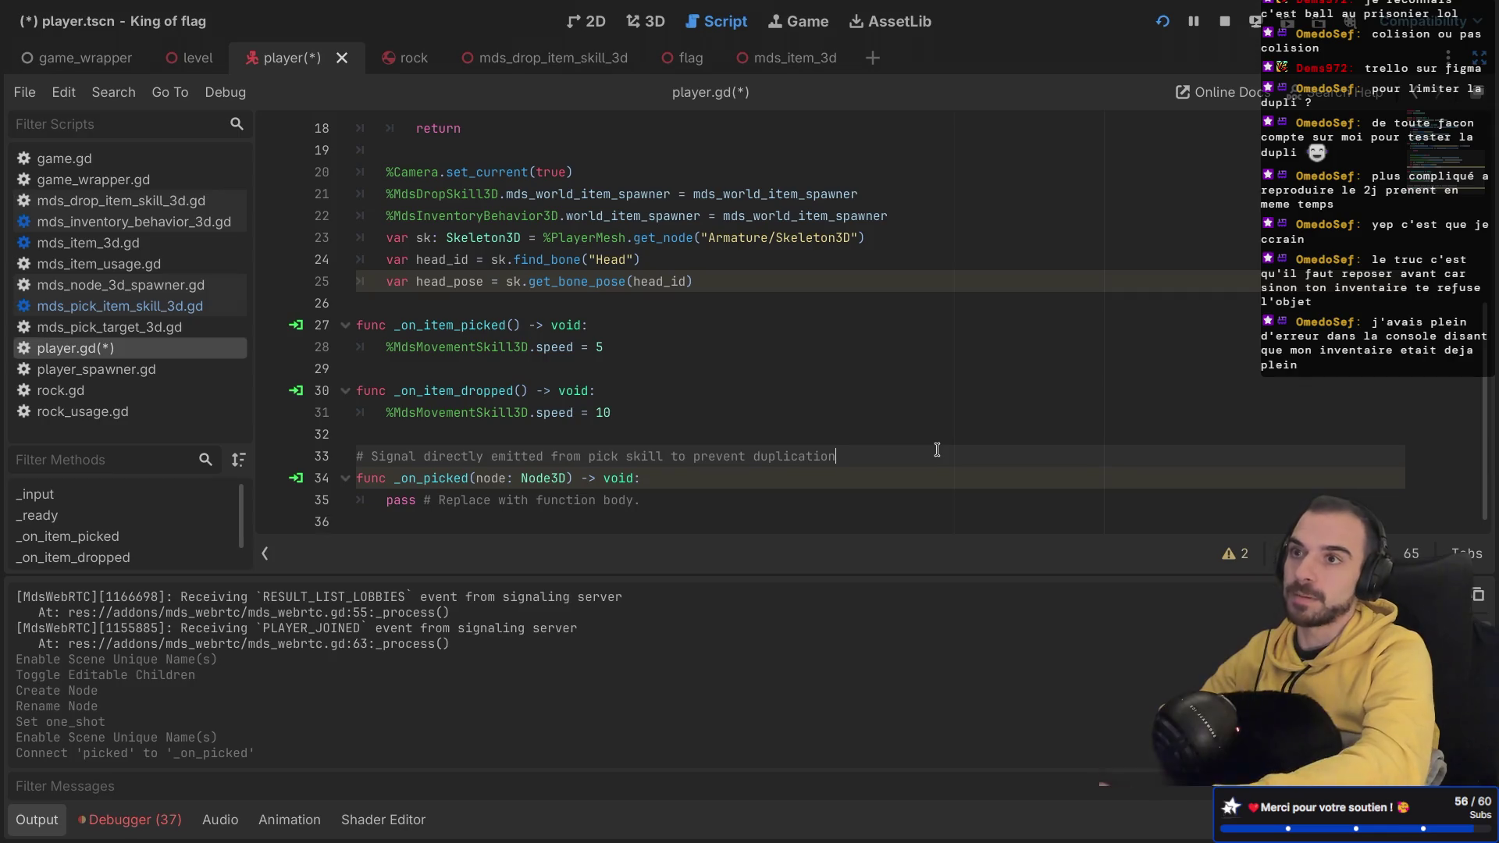
Step: Replace the placeholder body of _on_picked with %PickTimer.start() and save
{"action": "left_click_drag", "start_coordinate": [635, 501], "coordinate": [409, 500]}
{"action": "key", "text": "BackSpace"}
{"action": "key", "text": "Tab"}
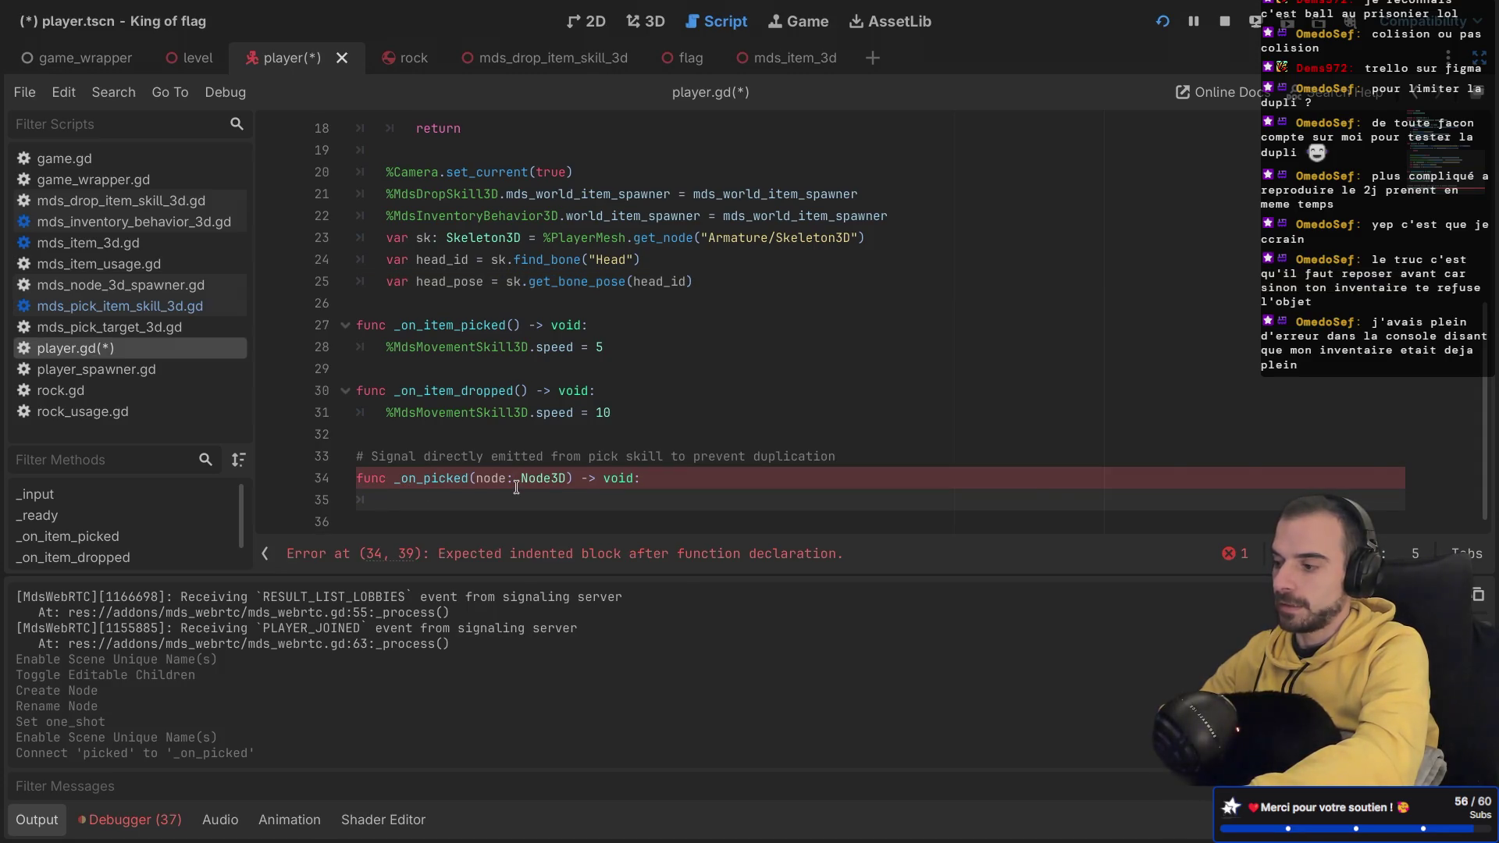
{"action": "key", "text": "ctrl+shift+F11"}
{"action": "scroll", "coordinate": [27, 235], "scroll_direction": "down", "scroll_amount": 1}
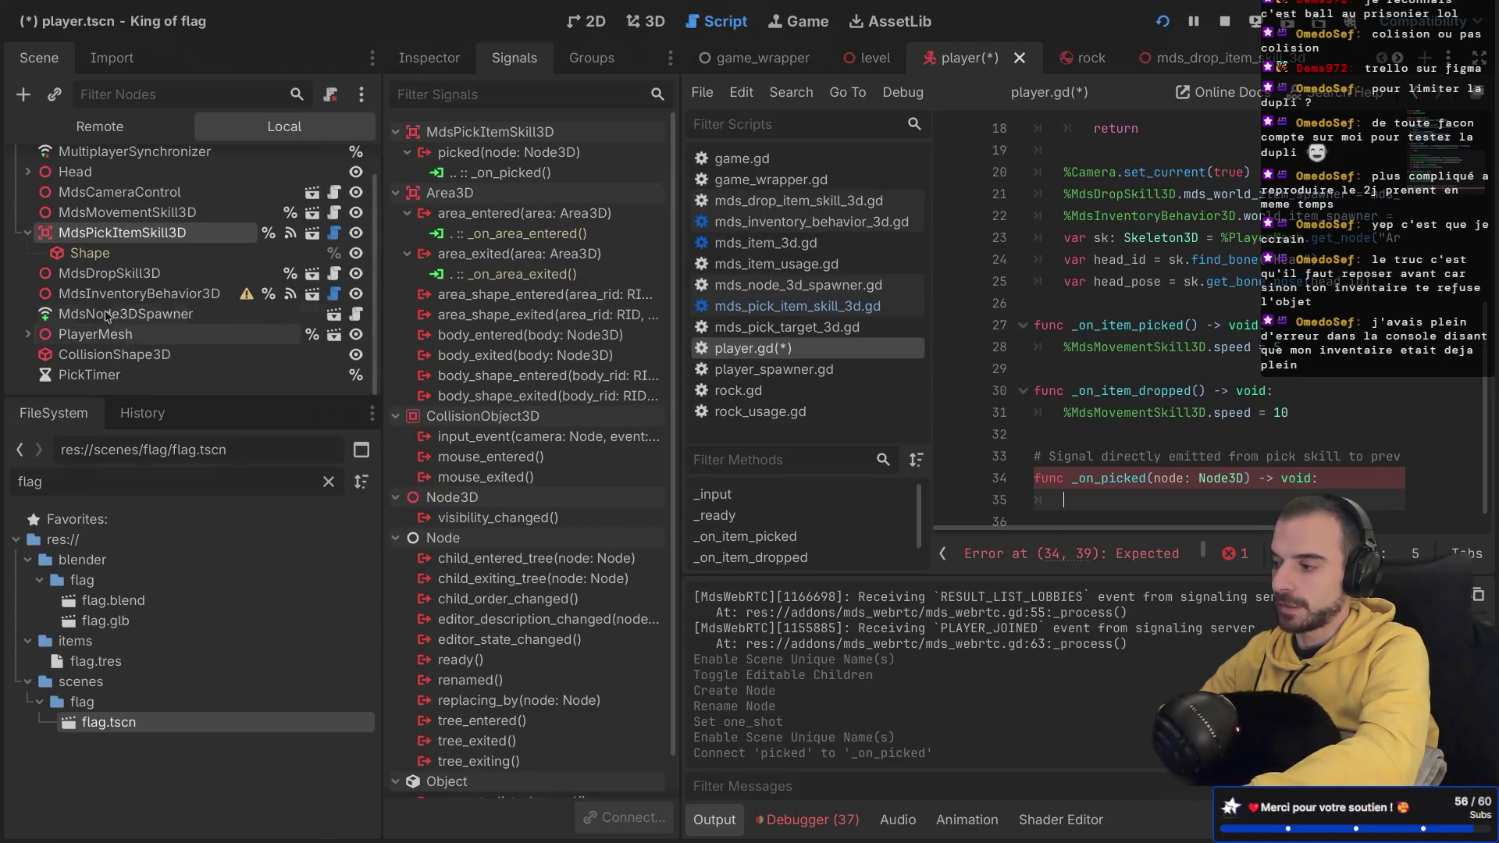
{"action": "left_click", "coordinate": [27, 233]}
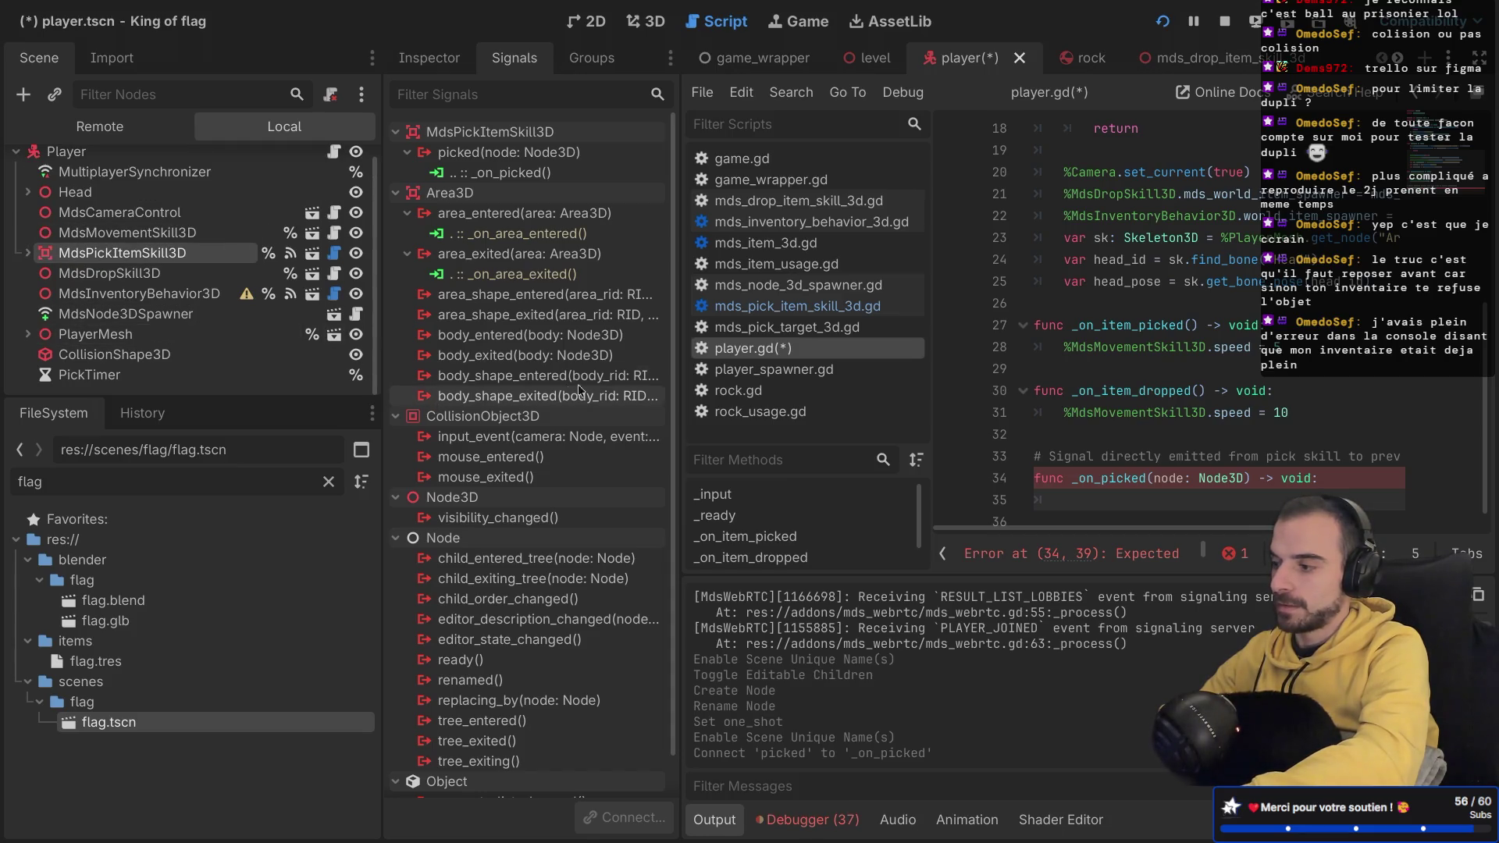
{"action": "key", "text": "ctrl+shift+F11"}
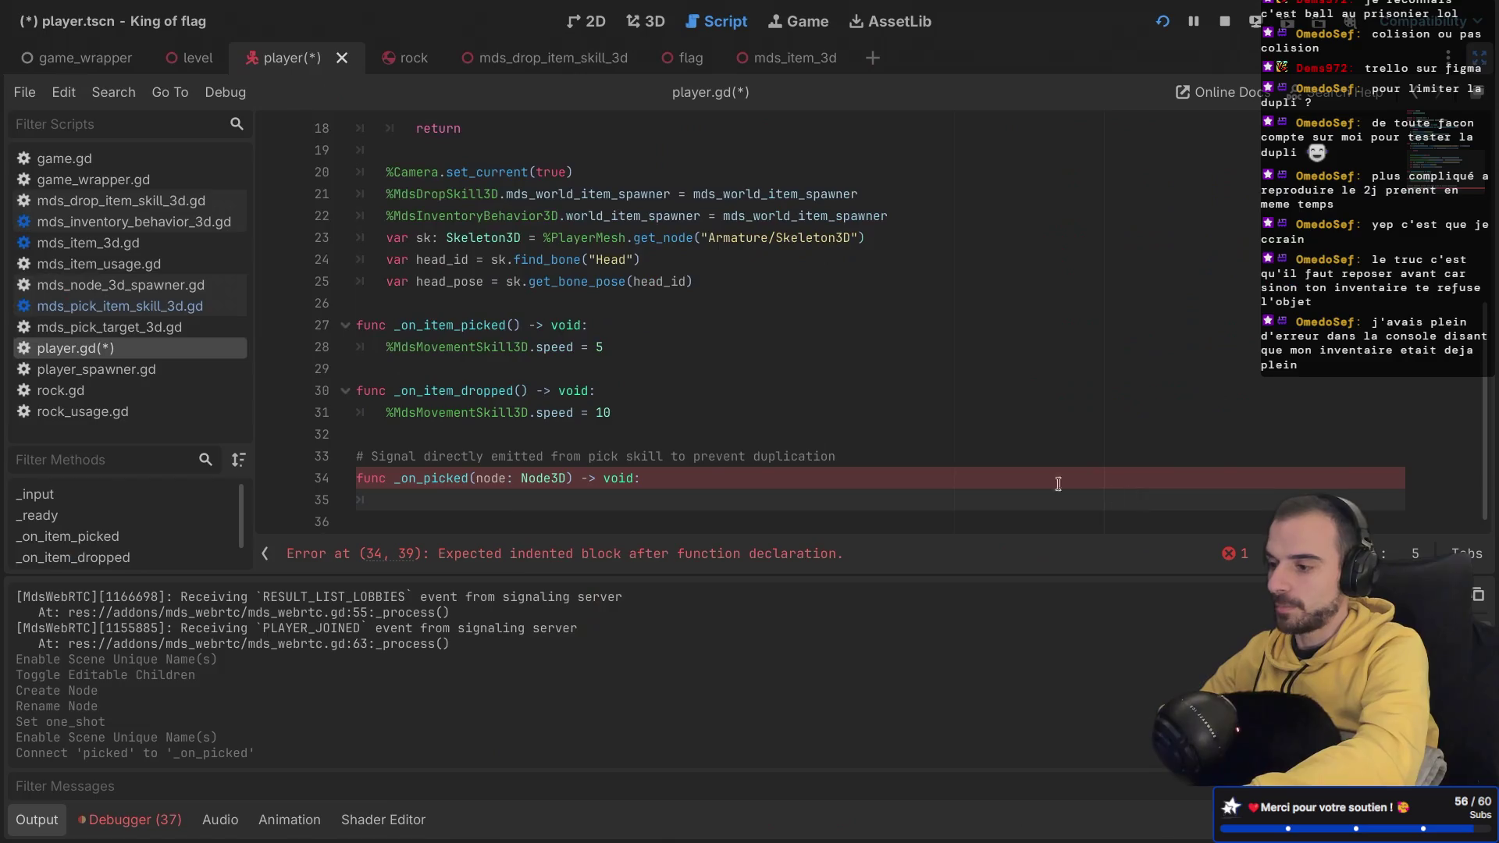
{"action": "type", "text": "P"}
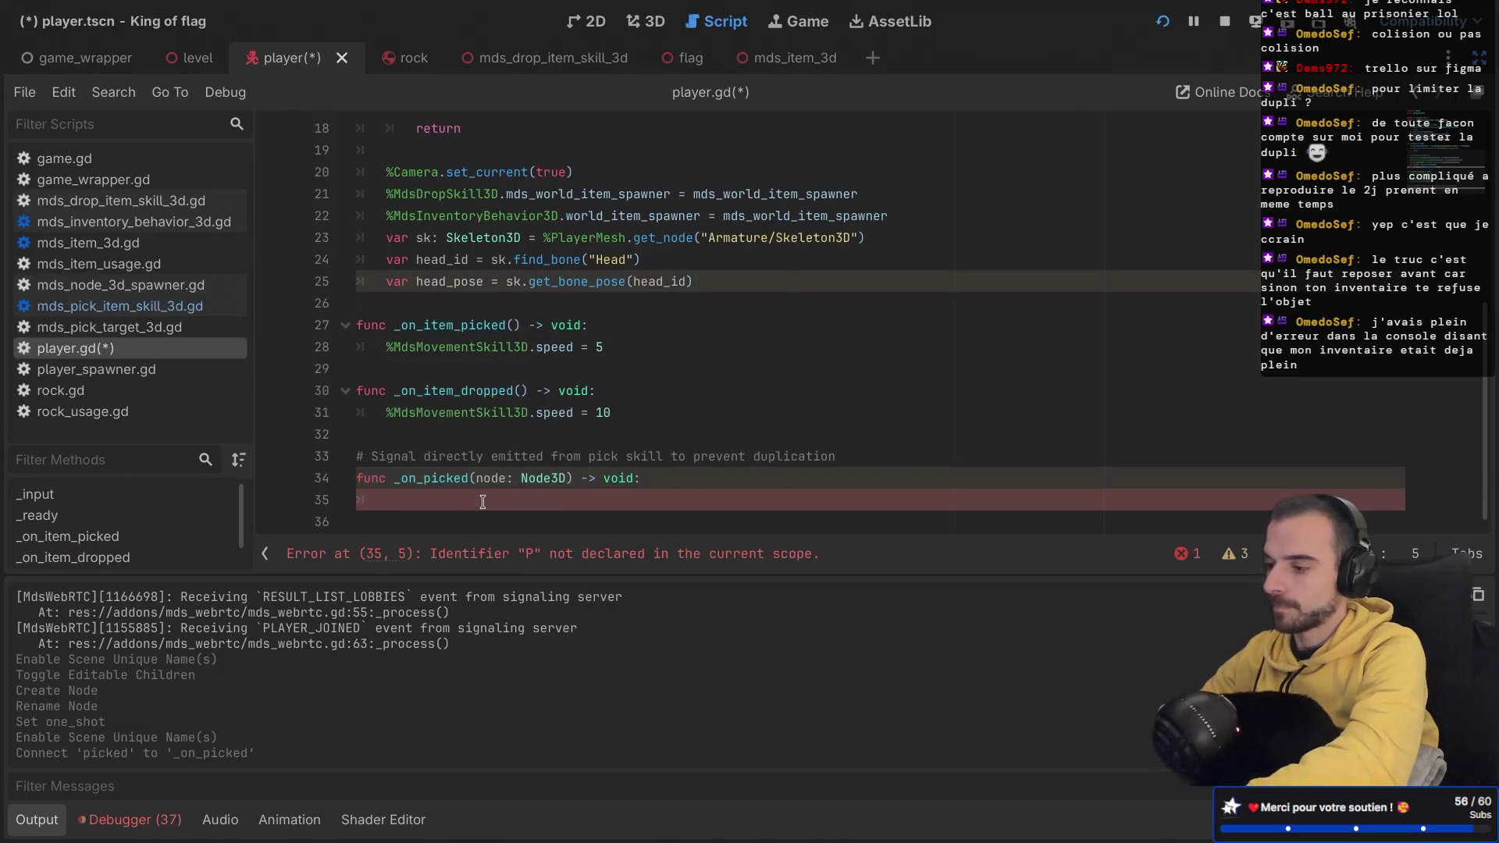
{"action": "key", "text": "BackSpace"}
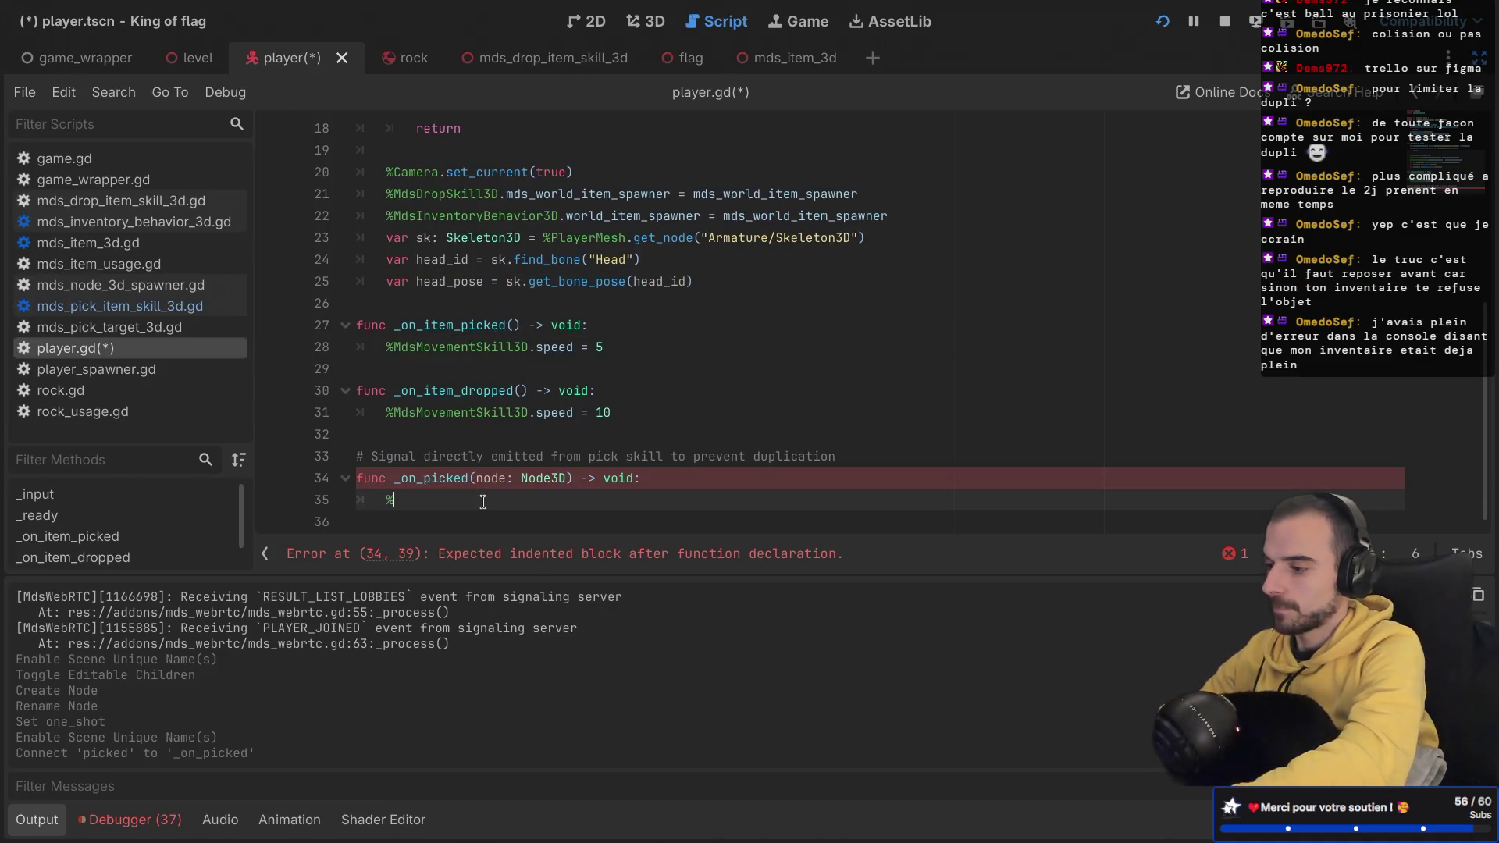
{"action": "type", "text": "%P"}
{"action": "key", "text": "Return"}
{"action": "type", "text": "."}
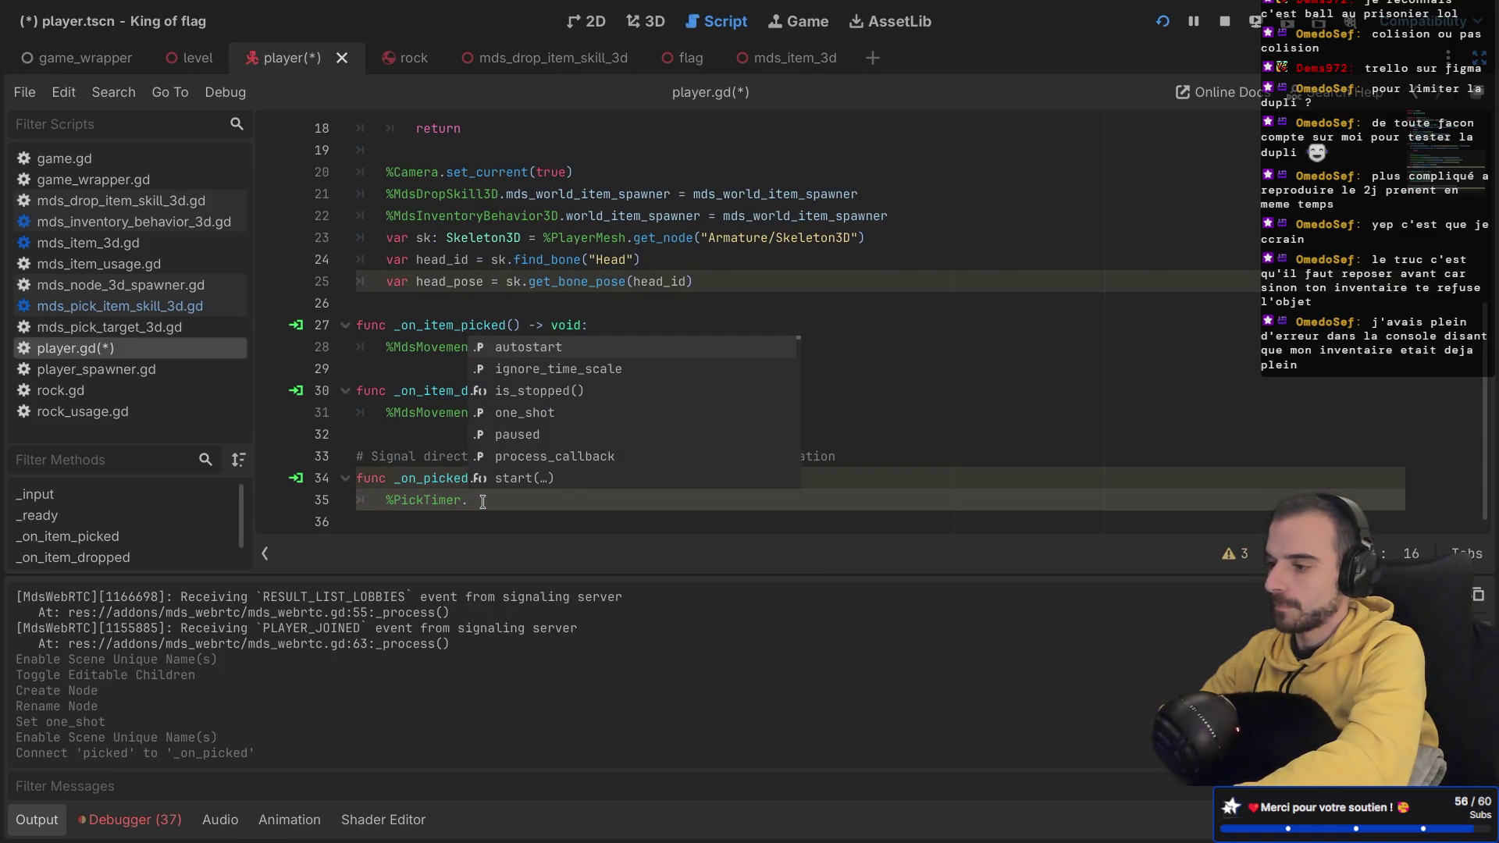
{"action": "type", "text": "st"}
{"action": "key", "text": "Return"}
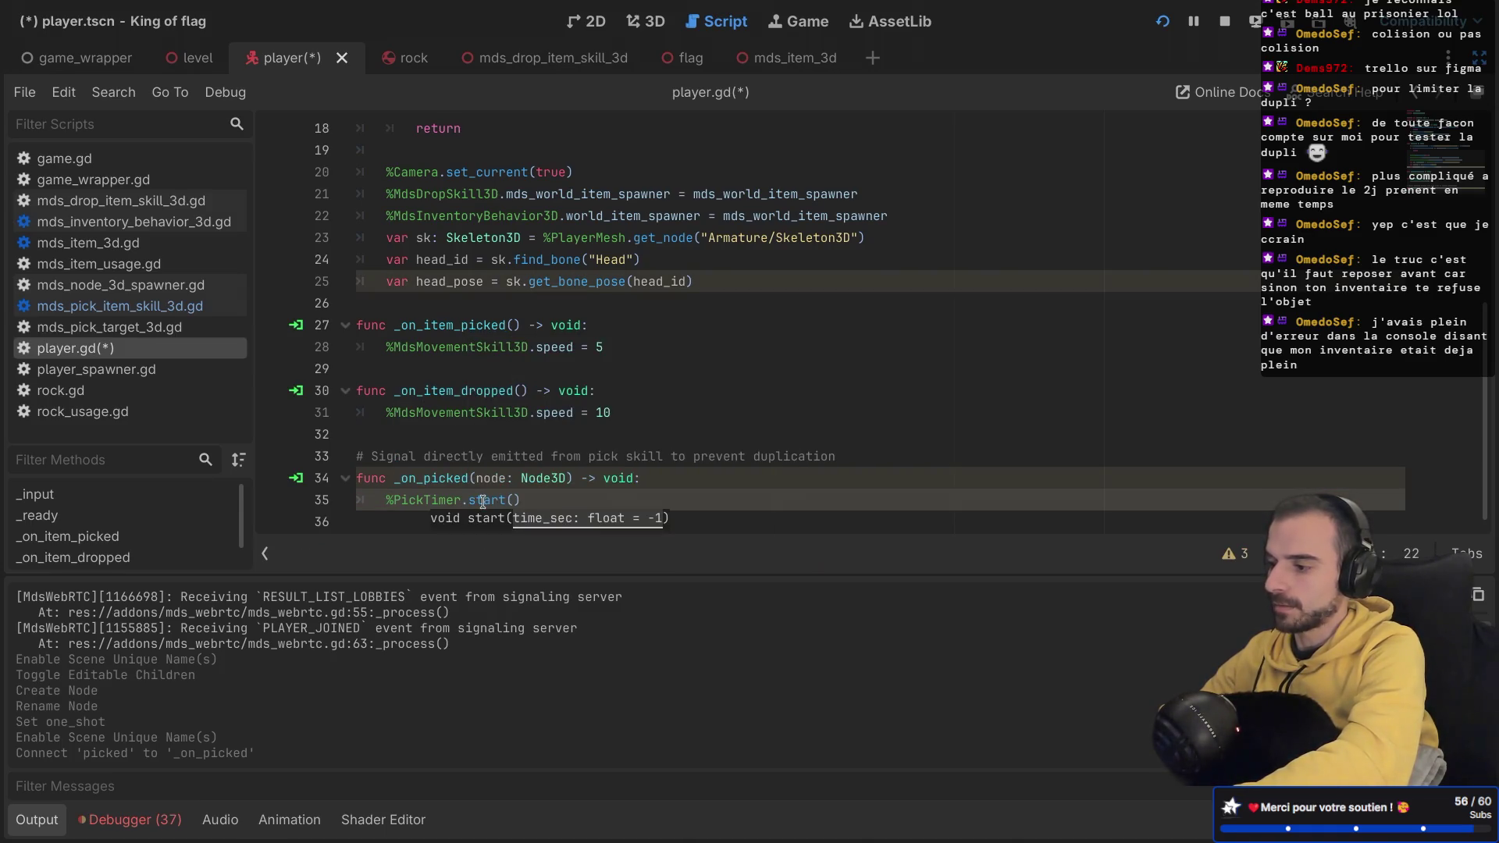
{"action": "key", "text": "ctrl+s"}
Step: Insert a line above the timer start beginning with %MdsPickItemSkill3D
{"action": "key", "text": "Escape"}
{"action": "key", "text": "Up"}
{"action": "key", "text": "End"}
{"action": "key", "text": "Return"}
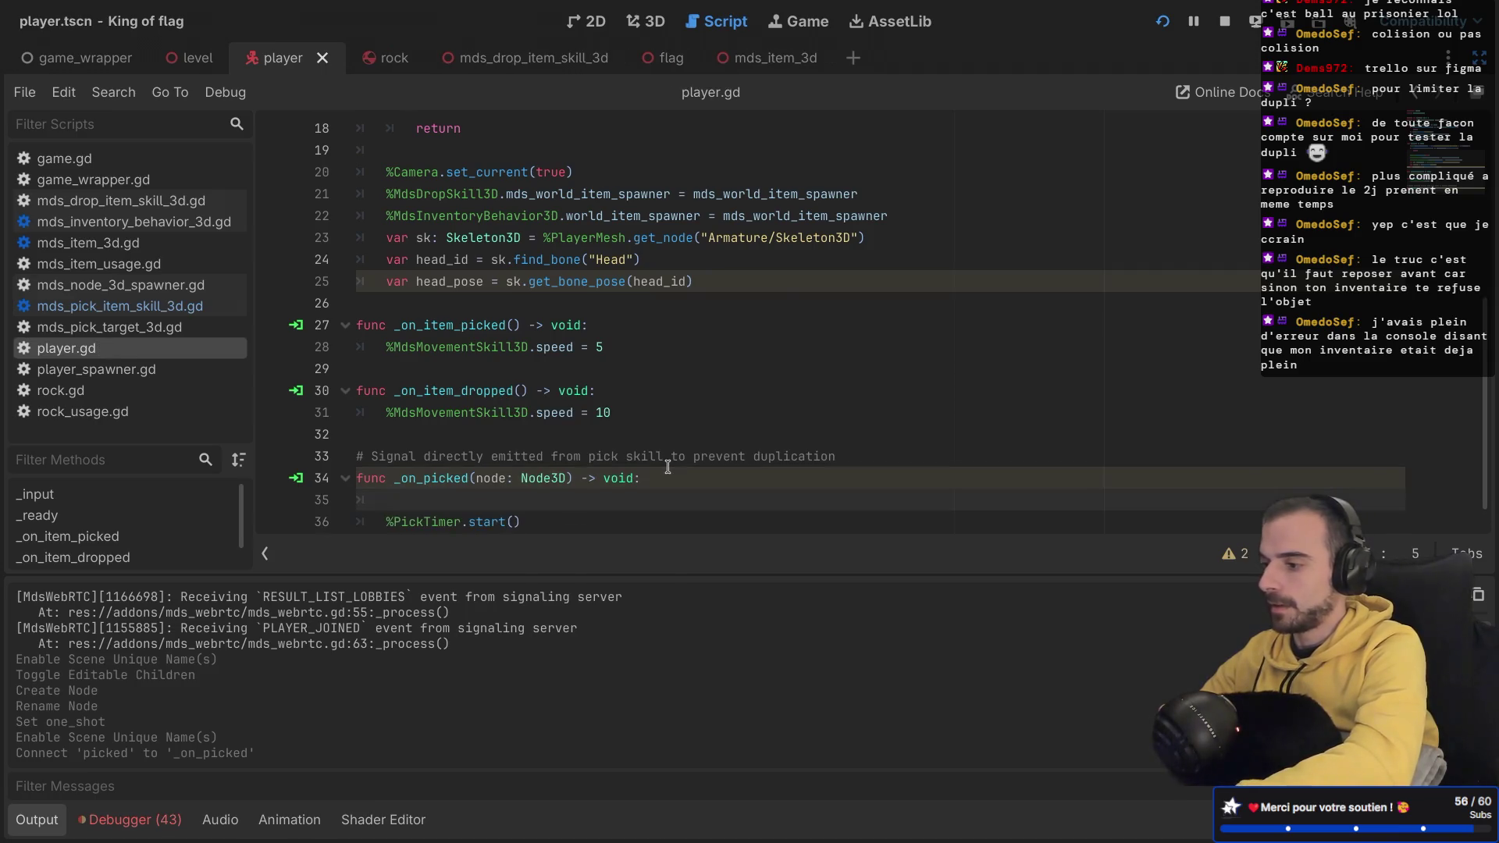
{"action": "key", "text": "ctrl+shift+F11"}
{"action": "left_click", "coordinate": [28, 266]}
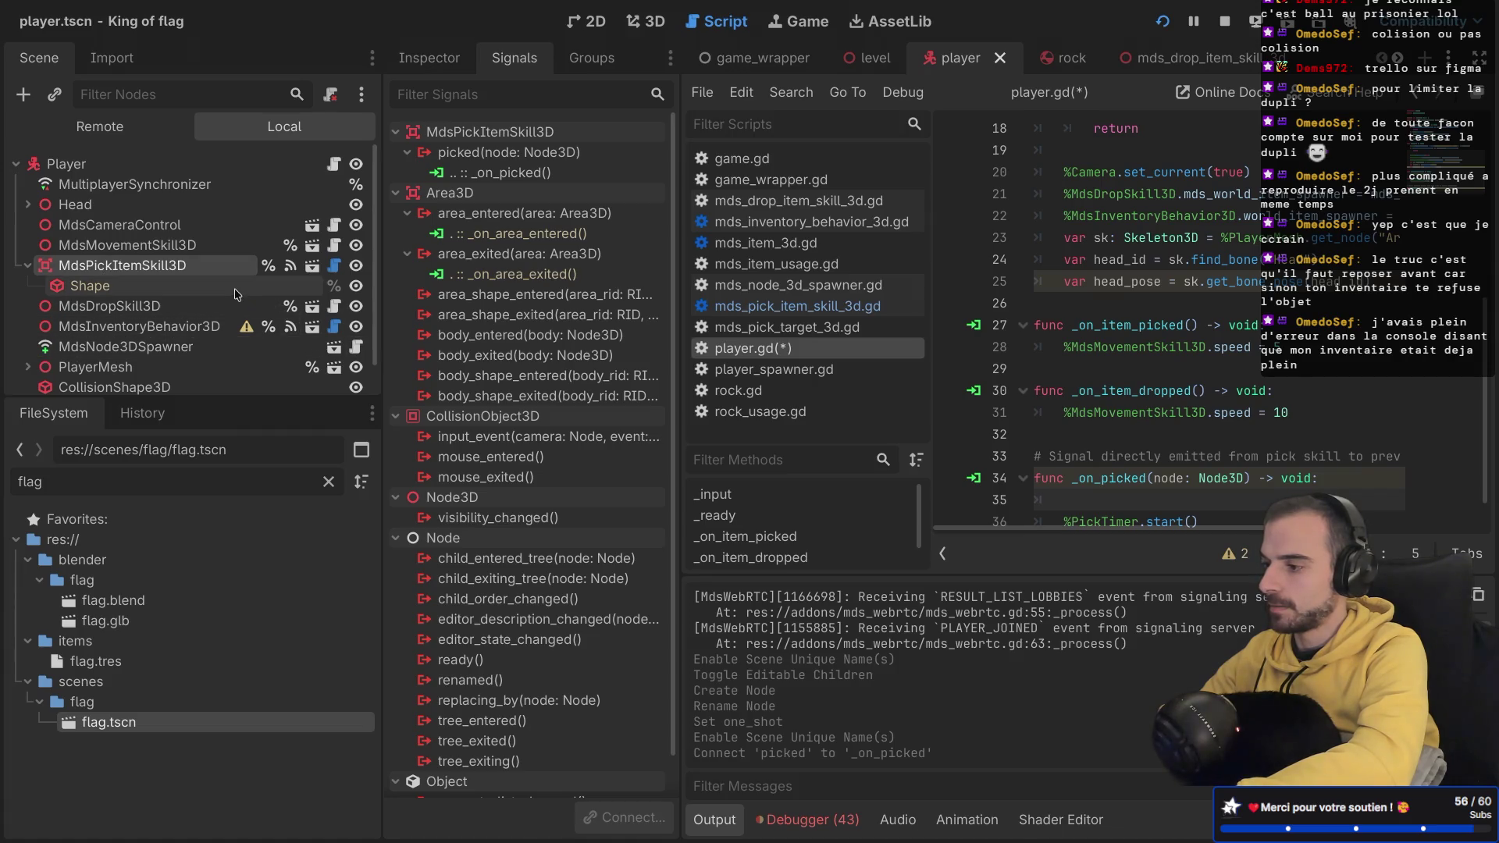
{"action": "type", "text": "%Mds"}
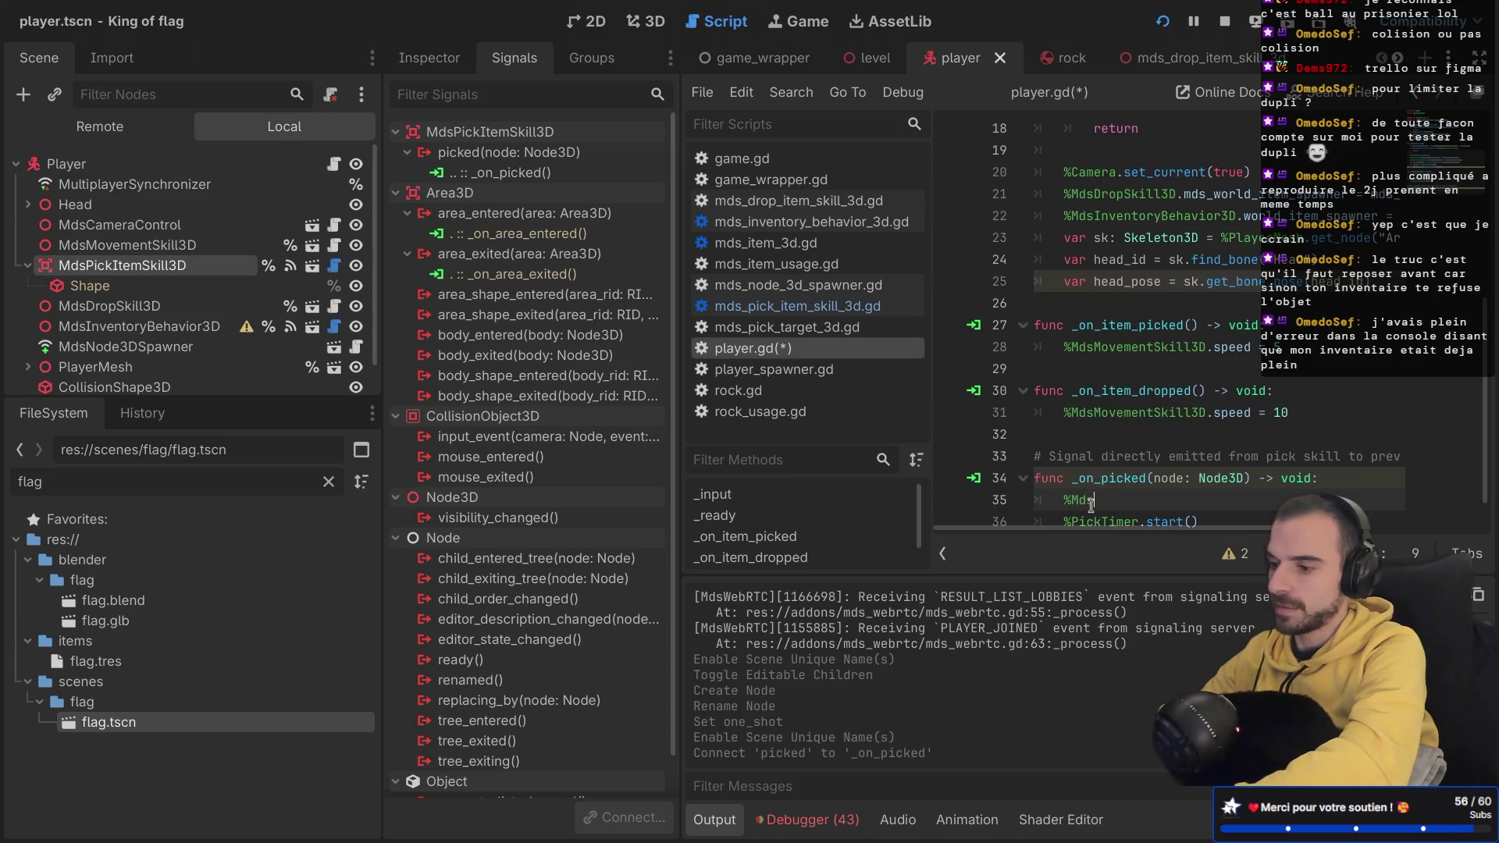
{"action": "key", "text": "ctrl+shift+F11"}
{"action": "key", "text": "Down"}
{"action": "key", "text": "Down"}
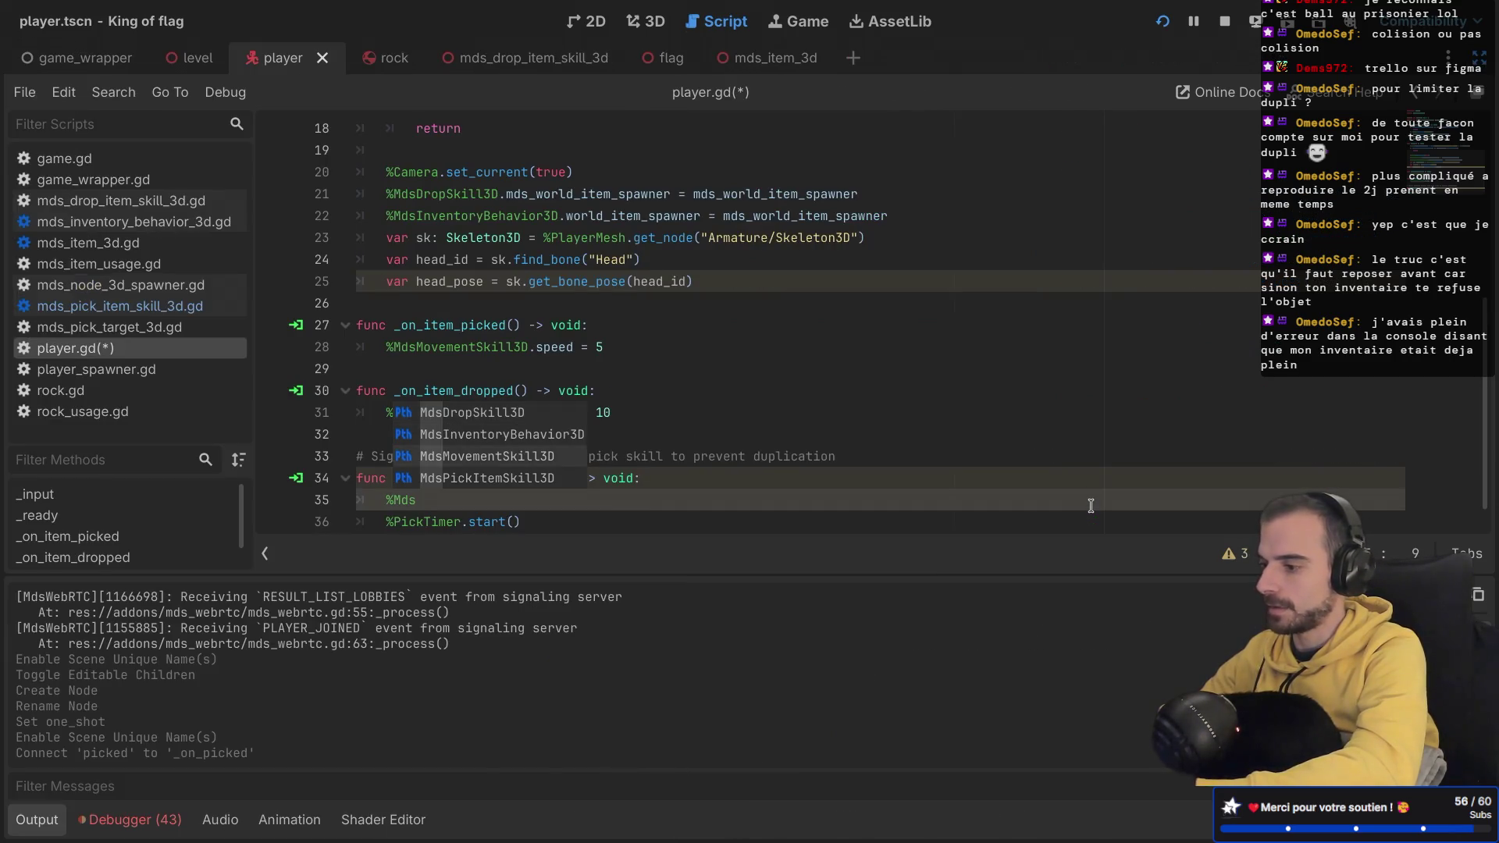
{"action": "key", "text": "Down"}
{"action": "key", "text": "Return"}
Step: Look up the shape variable in the pick item skill script
{"action": "type", "text": "sh"}
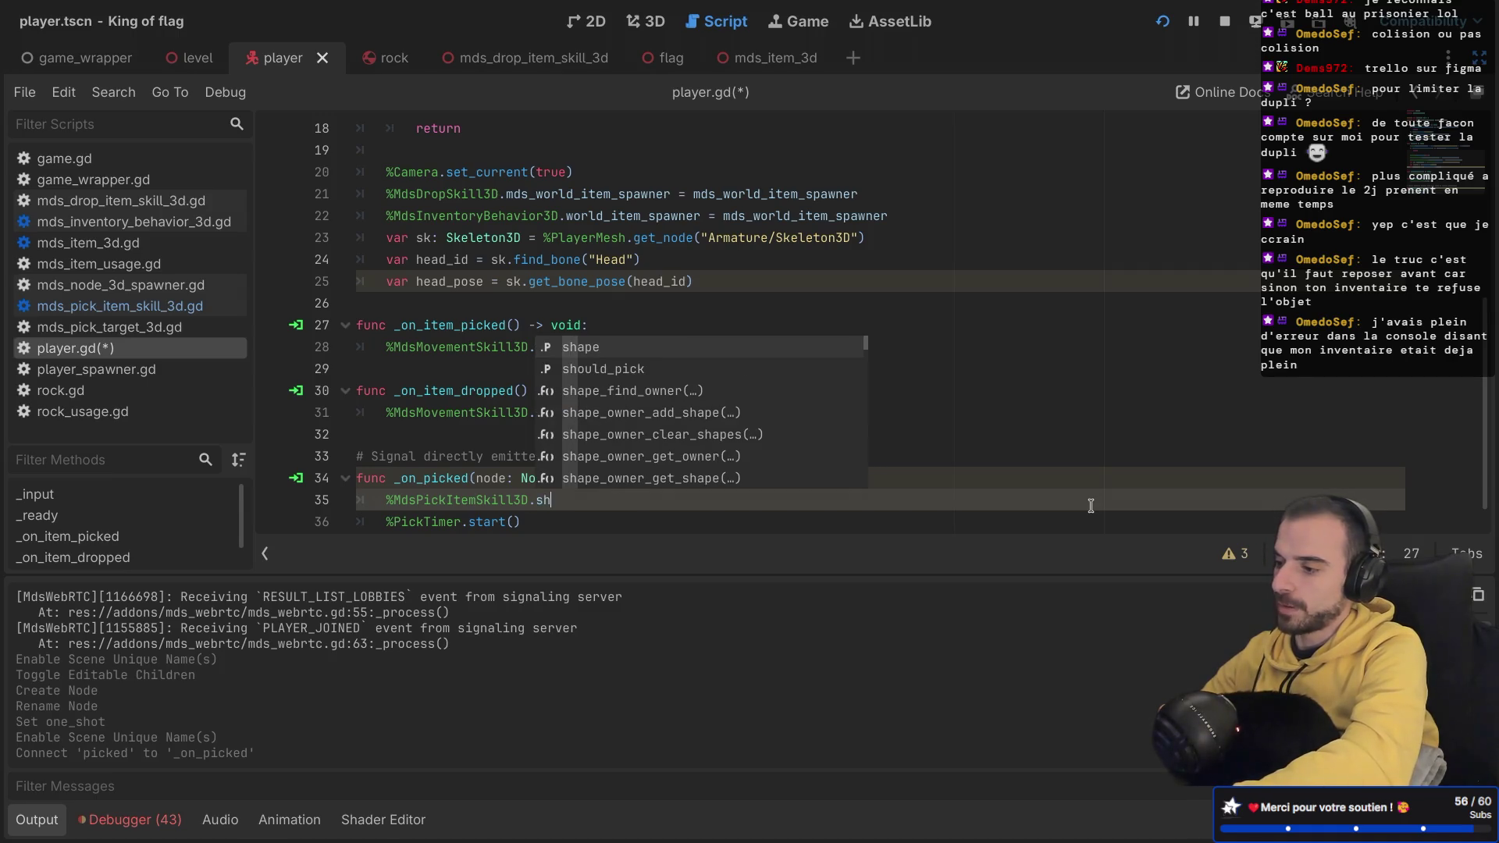
{"action": "key", "text": "BackSpace"}
{"action": "key", "text": "BackSpace"}
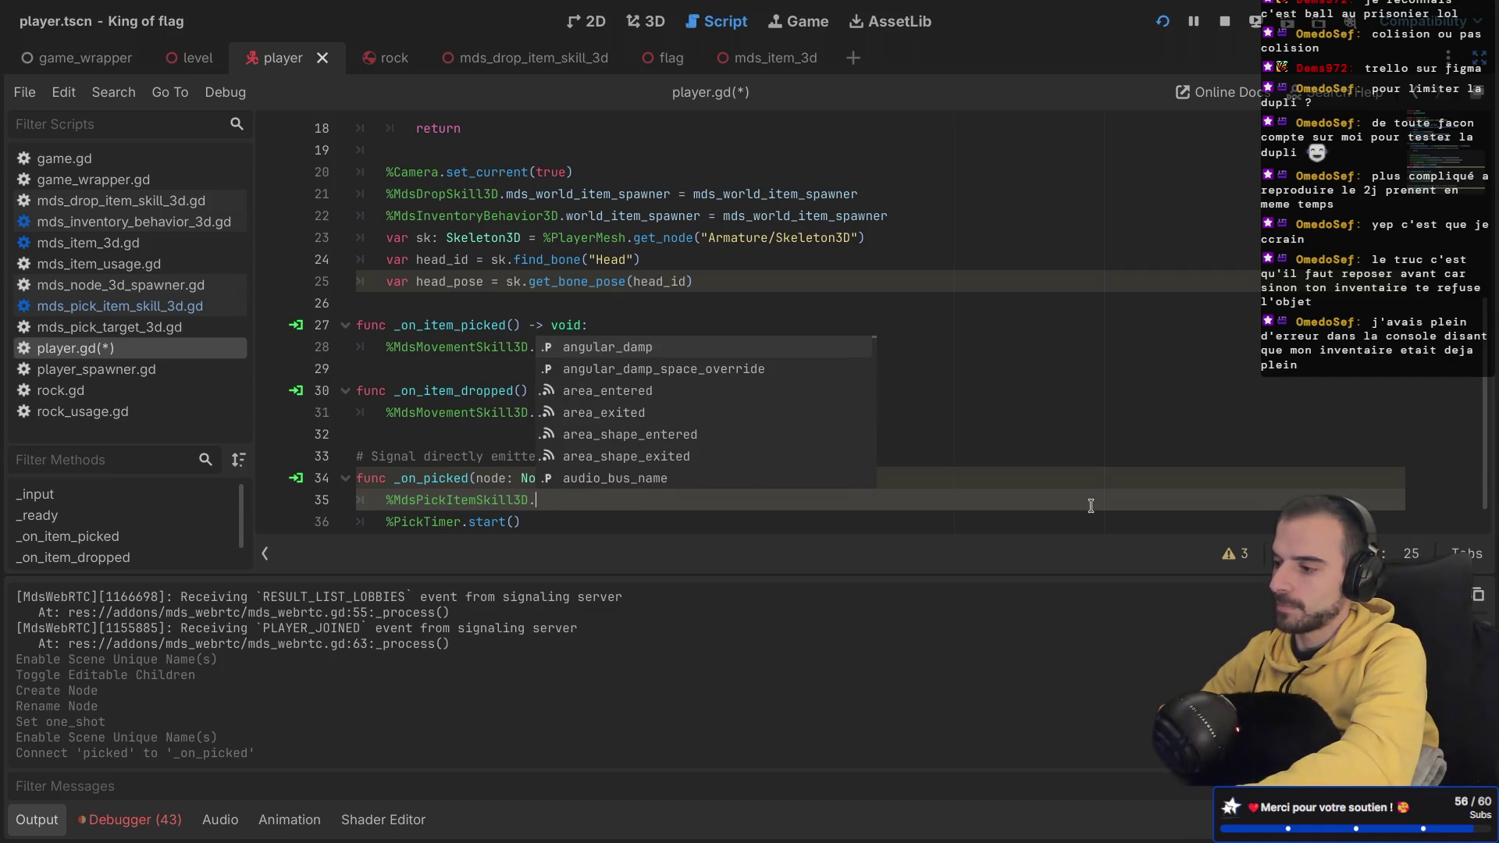
{"action": "left_click", "coordinate": [498, 500], "text": "ctrl"}
{"action": "scroll", "coordinate": [499, 500], "scroll_direction": "up", "scroll_amount": 15}
{"action": "left_click", "coordinate": [416, 242]}
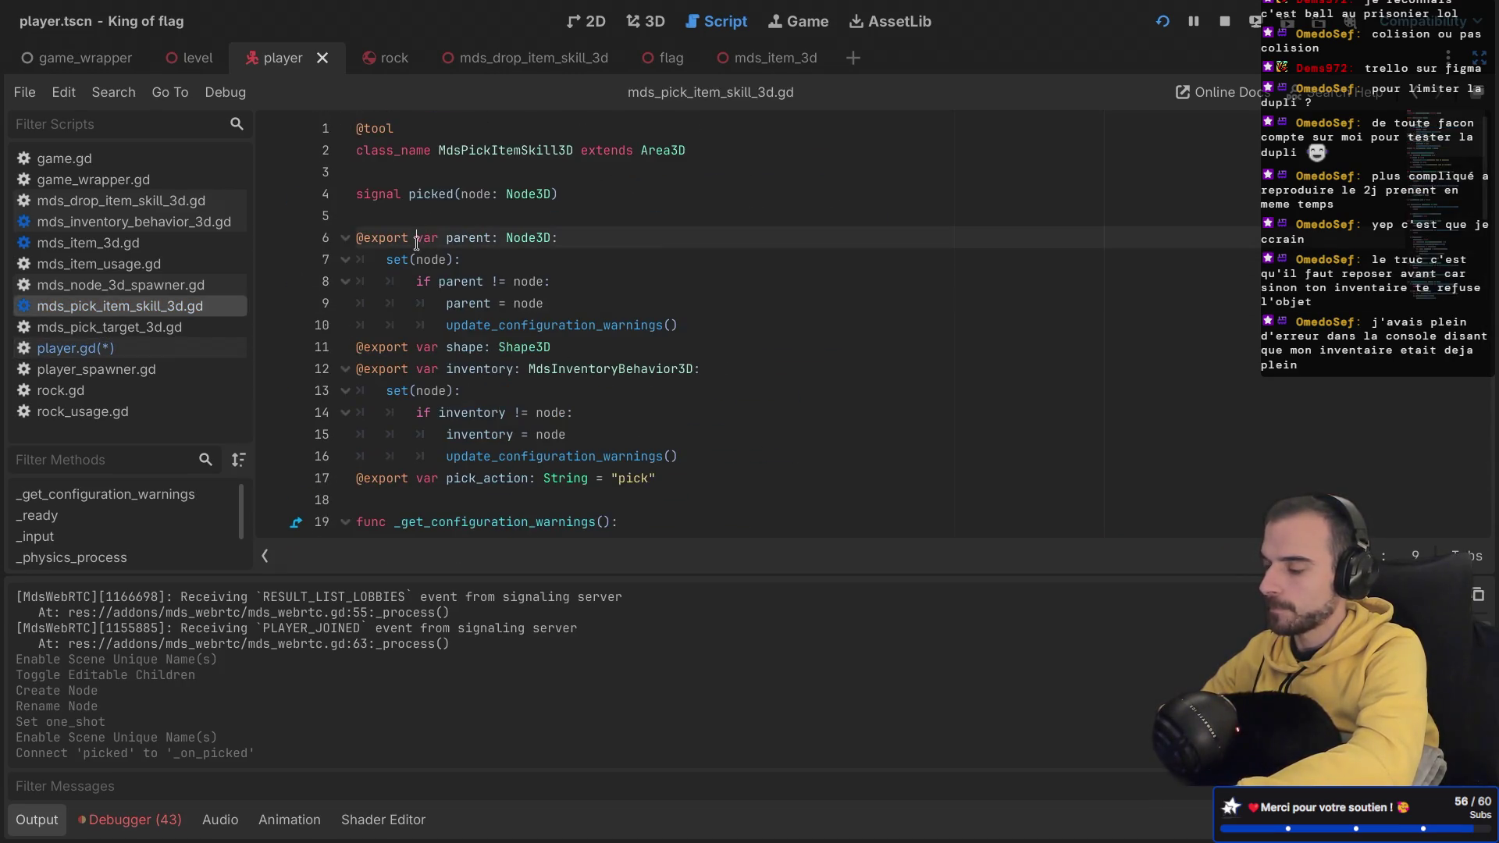
{"action": "double_click", "coordinate": [459, 345]}
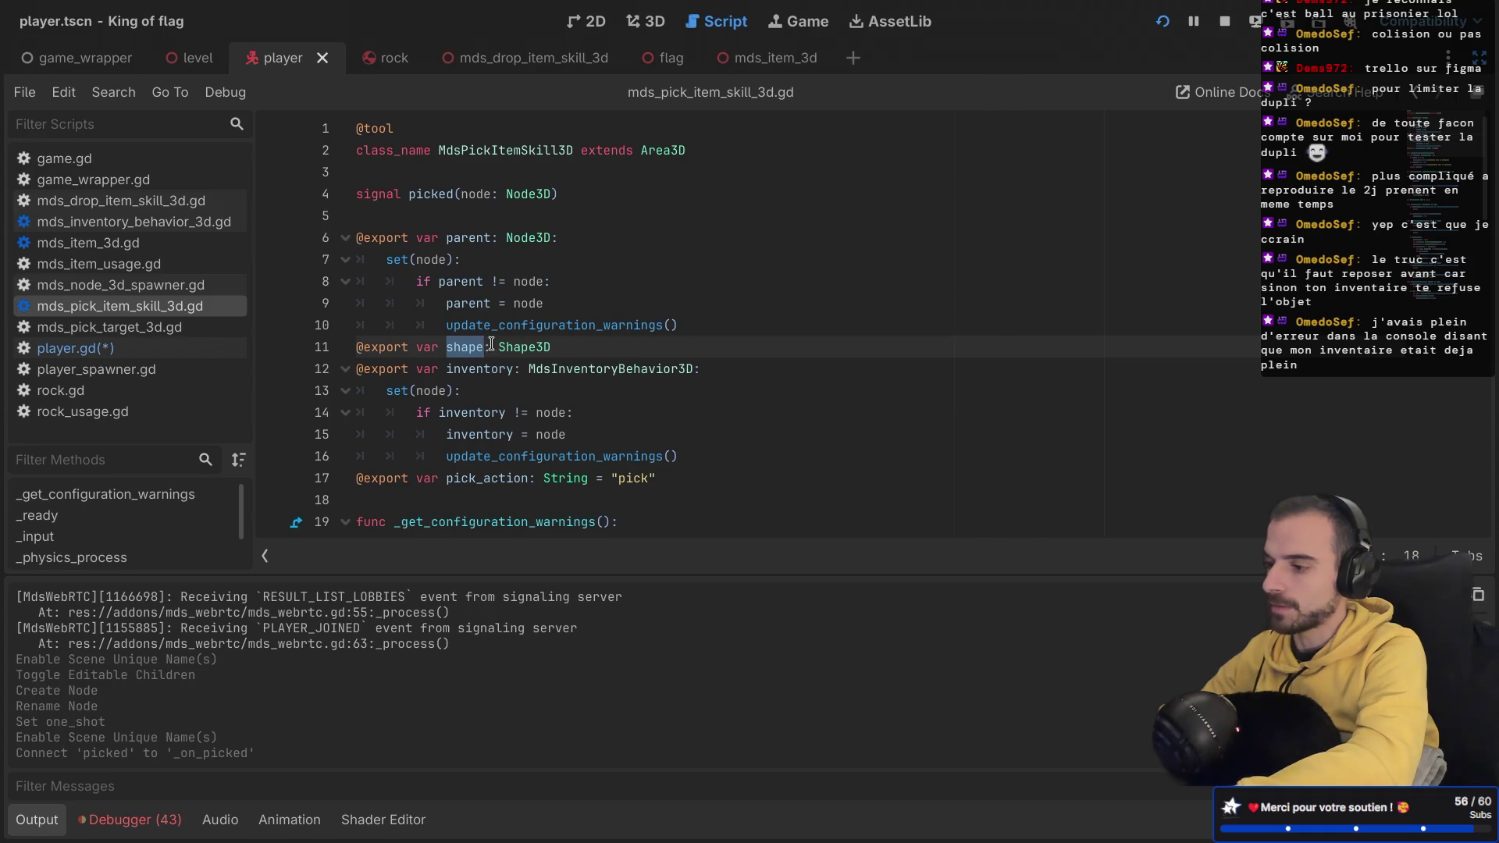
{"action": "scroll", "coordinate": [491, 344], "scroll_direction": "down", "scroll_amount": 5}
{"action": "key", "text": "ctrl+shift+F11"}
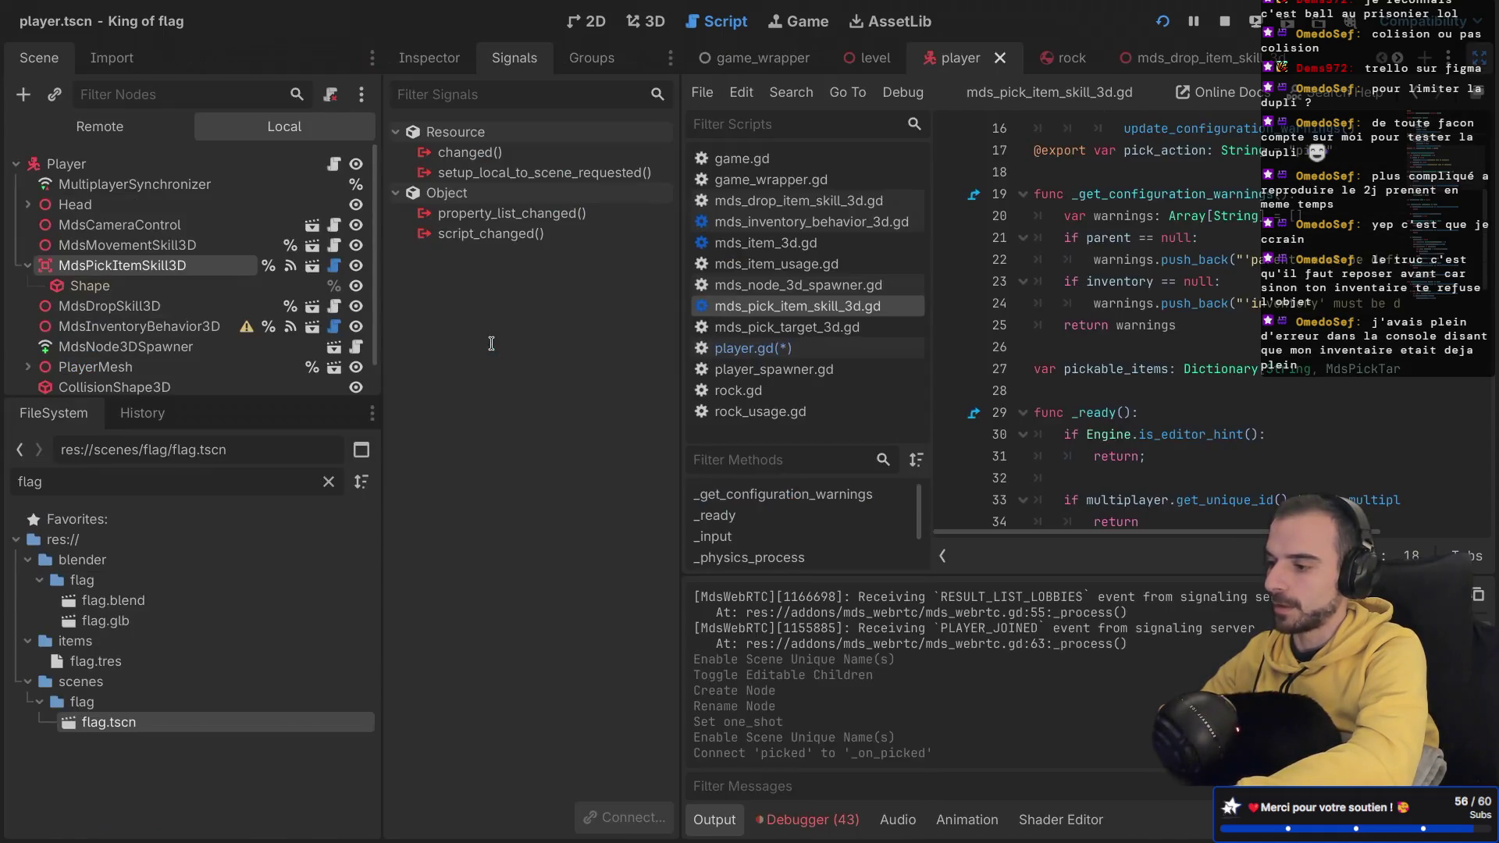
{"action": "key", "text": "ctrl+shift+F11"}
{"action": "key", "text": "alt+Left"}
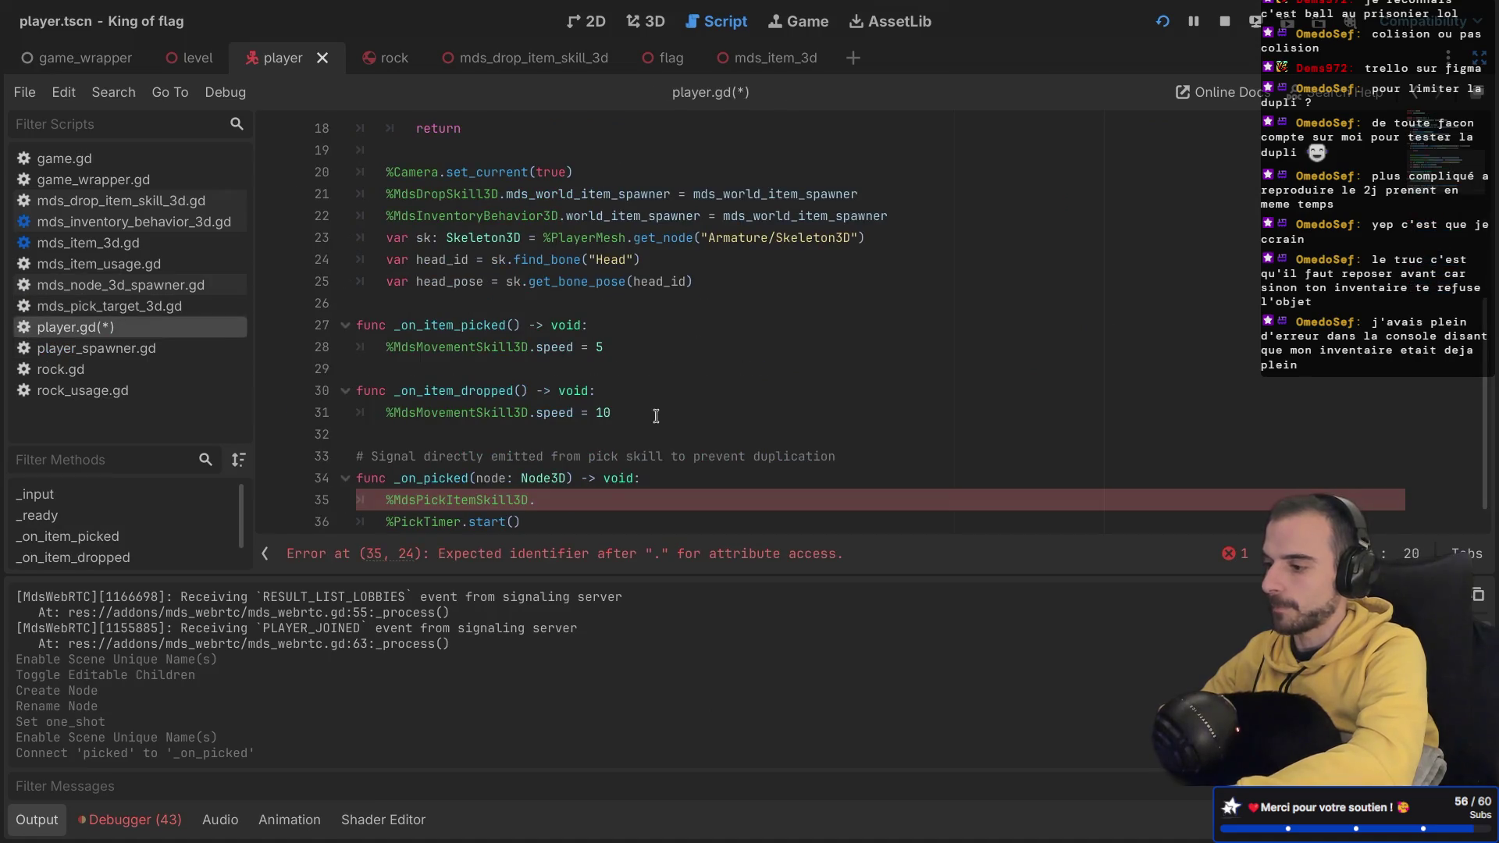
Step: Complete the line as %MdsPickItemSkill3D.get_node("Shape").disabled = true, checking the Shape's Disabled property
{"action": "type", "text": "get_node("}
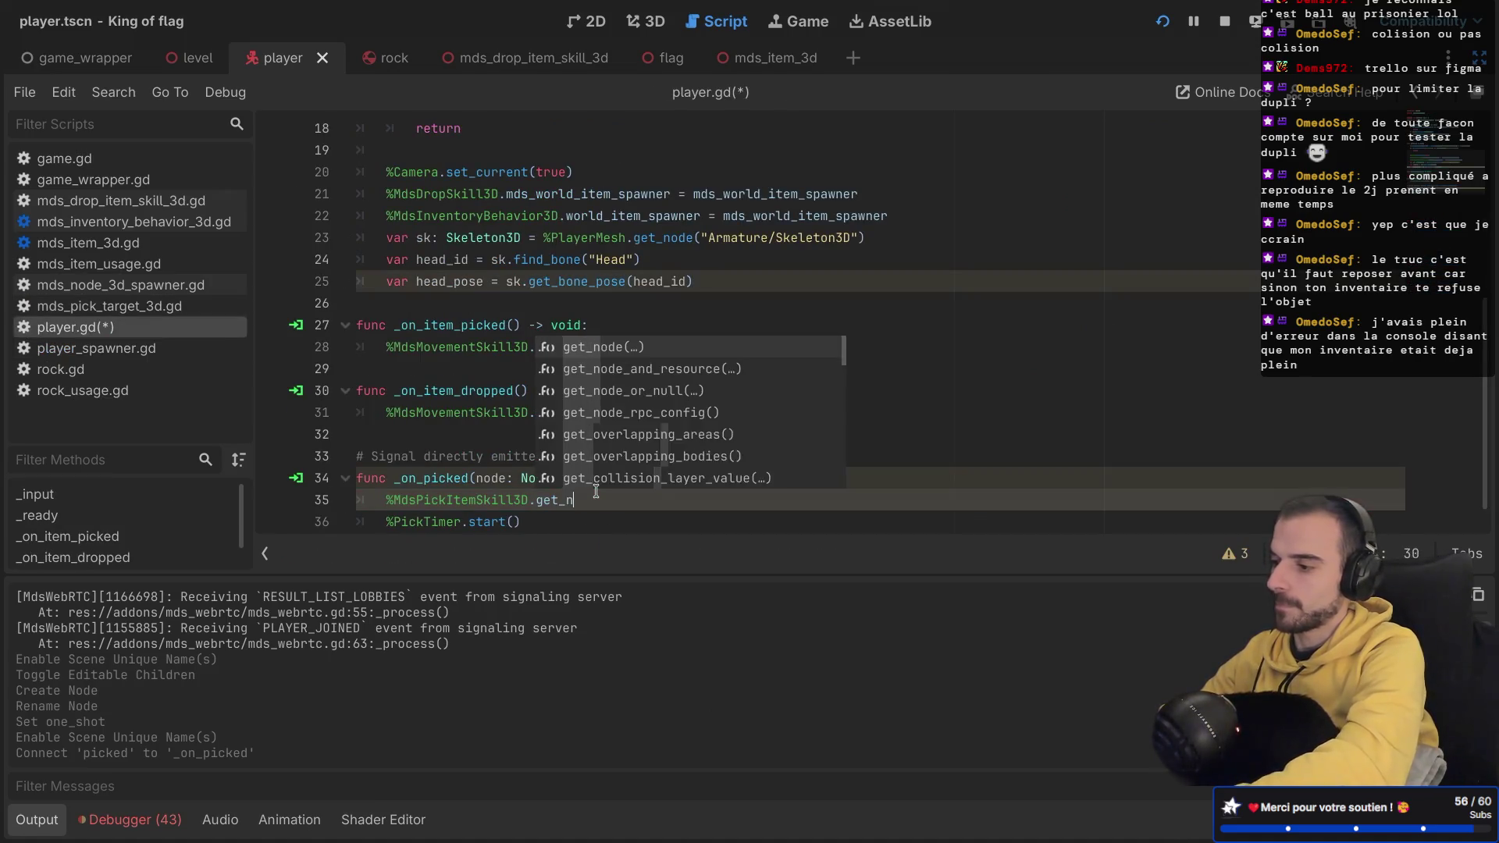
{"action": "type", "text": "\""}
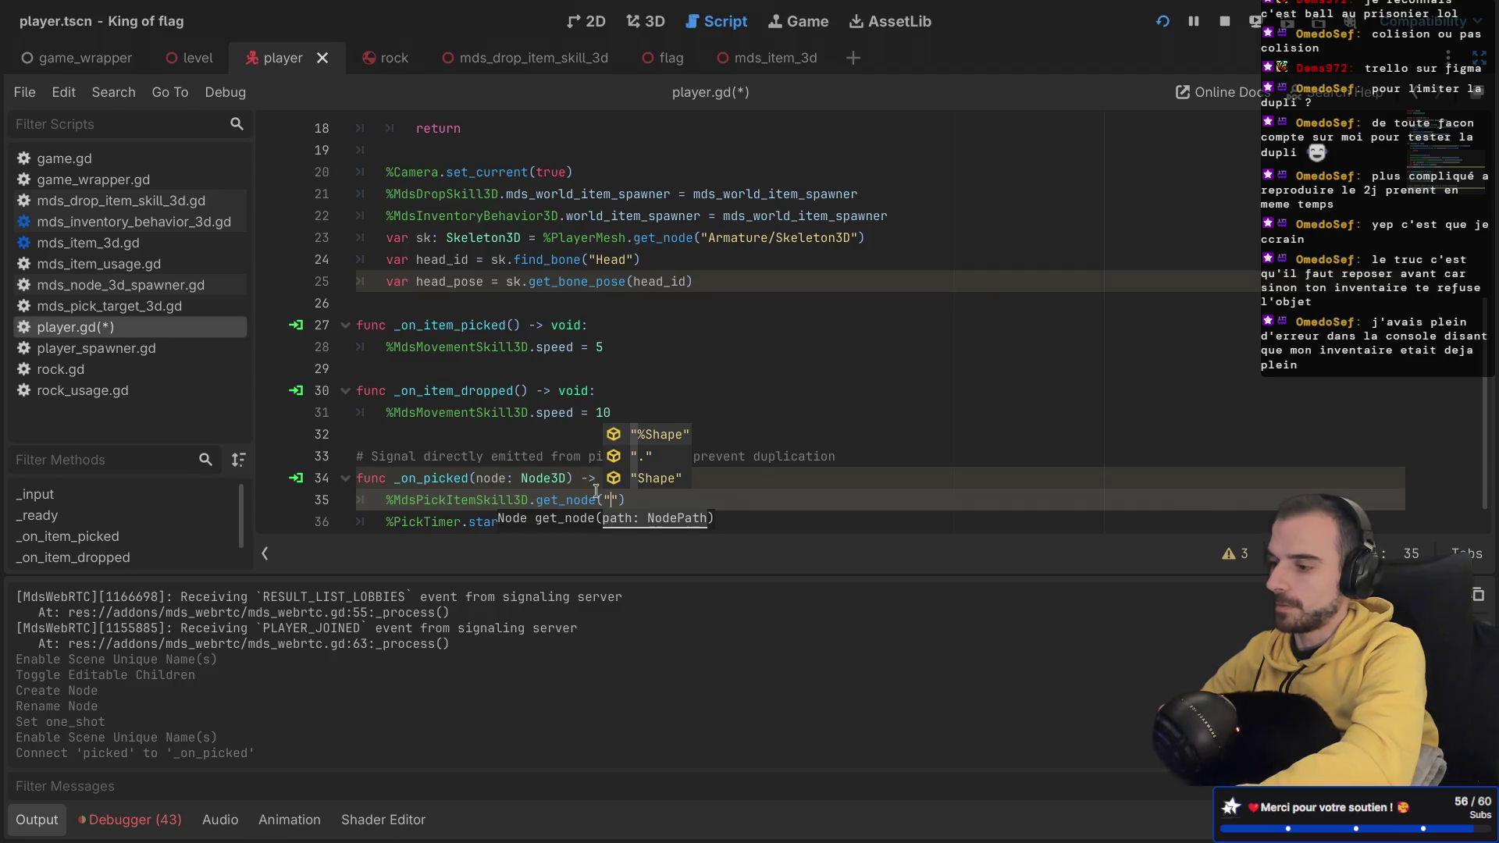
{"action": "type", "text": "Shape\")."}
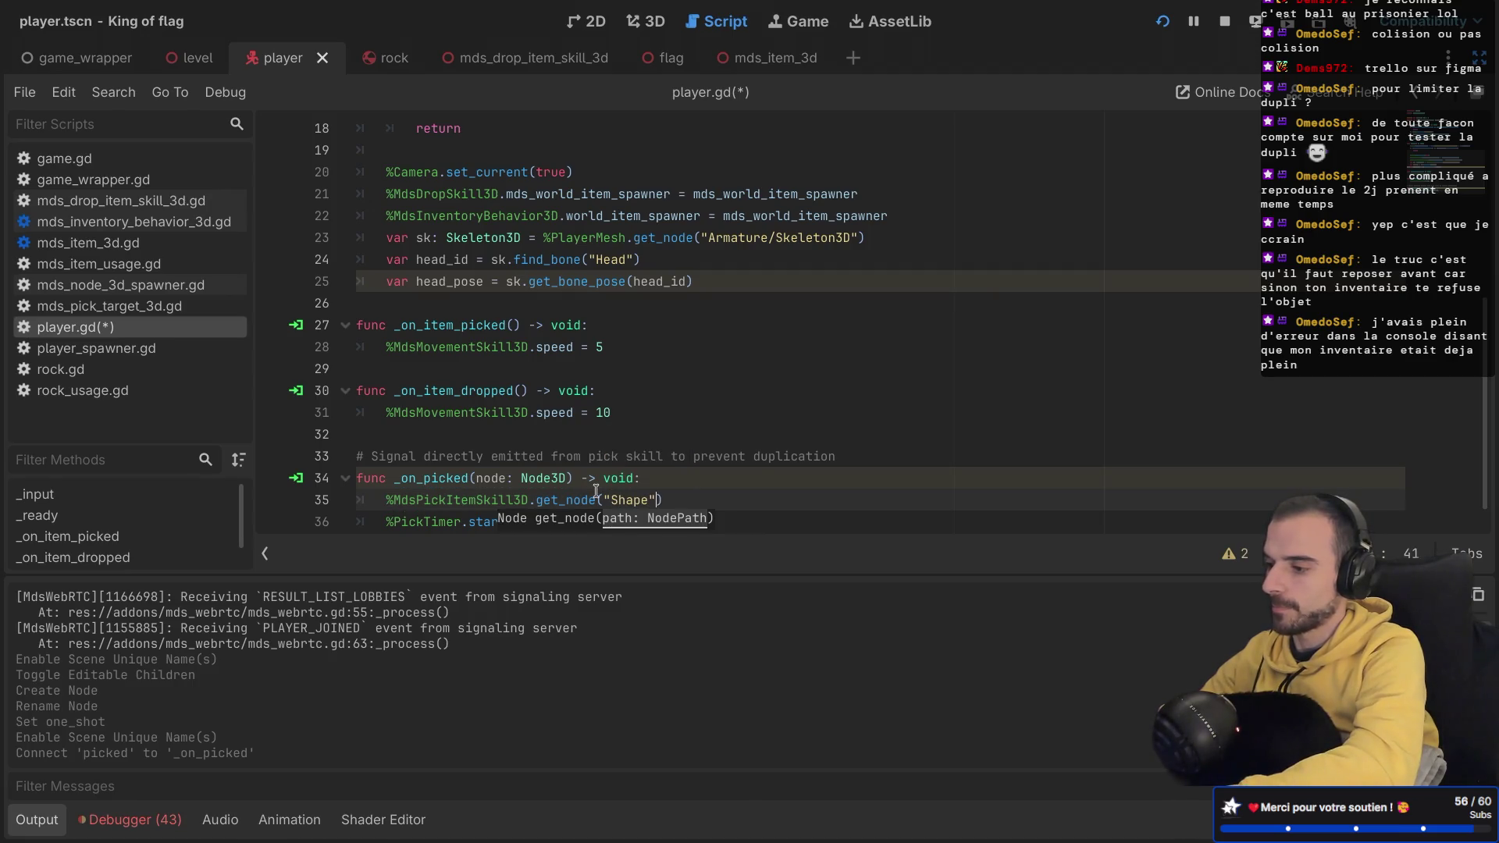
{"action": "type", "text": "dis"}
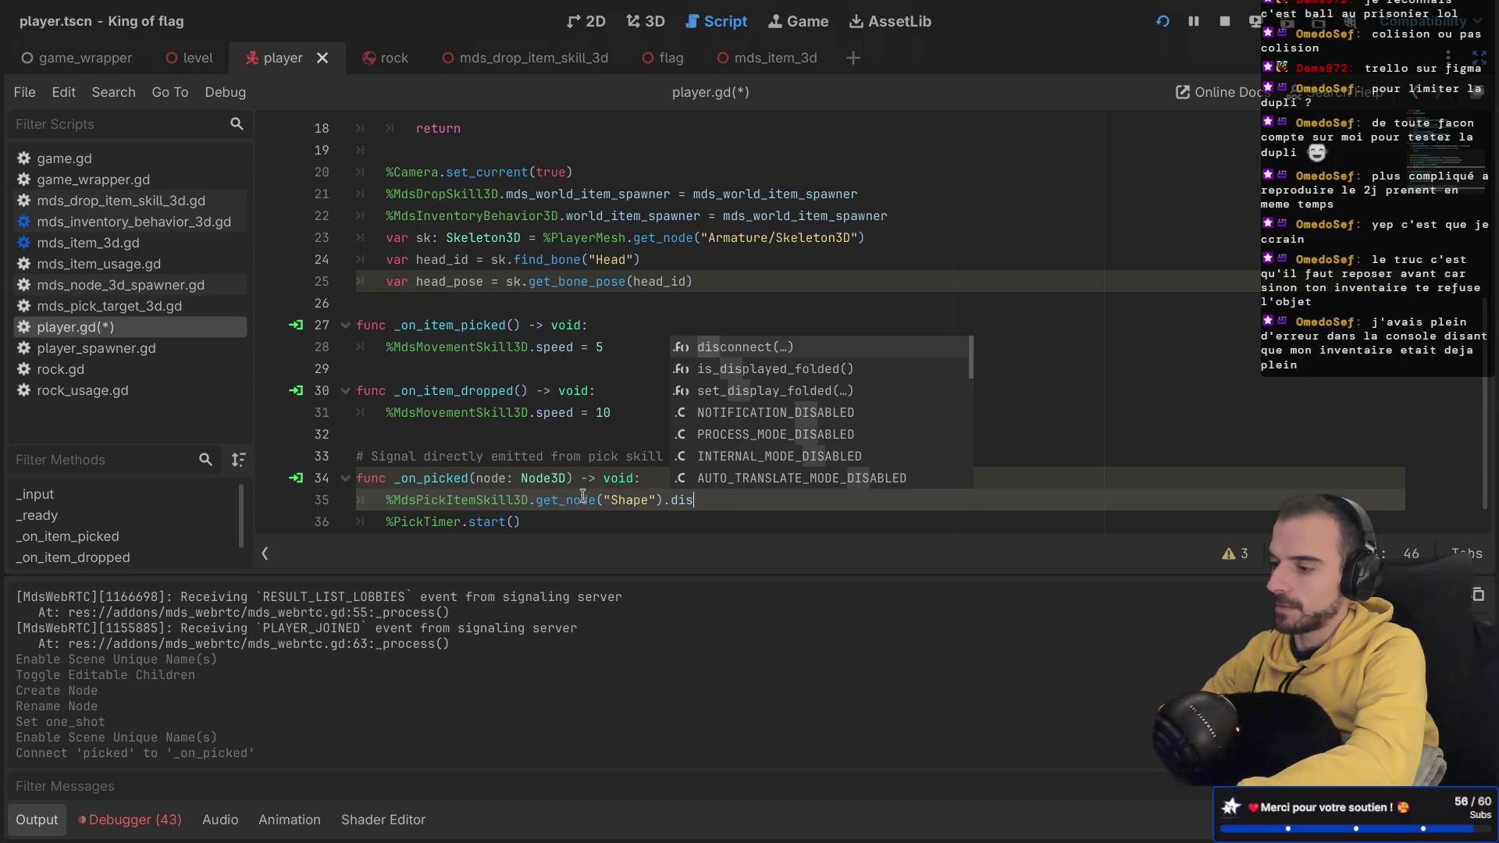
{"action": "key", "text": "ctrl+shift+F11"}
{"action": "left_click", "coordinate": [90, 285]}
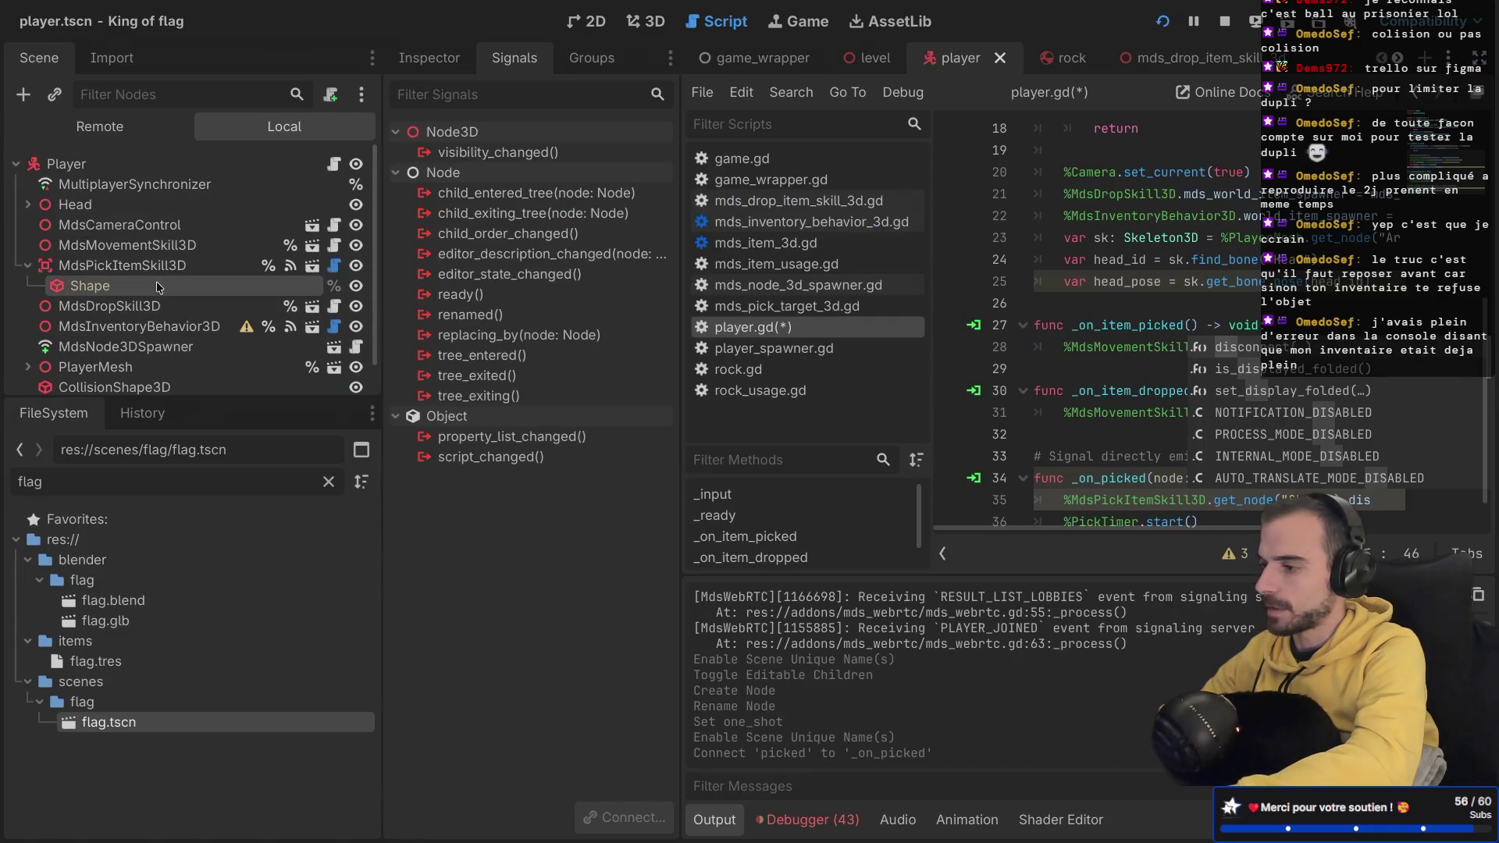
{"action": "left_click", "coordinate": [429, 58]}
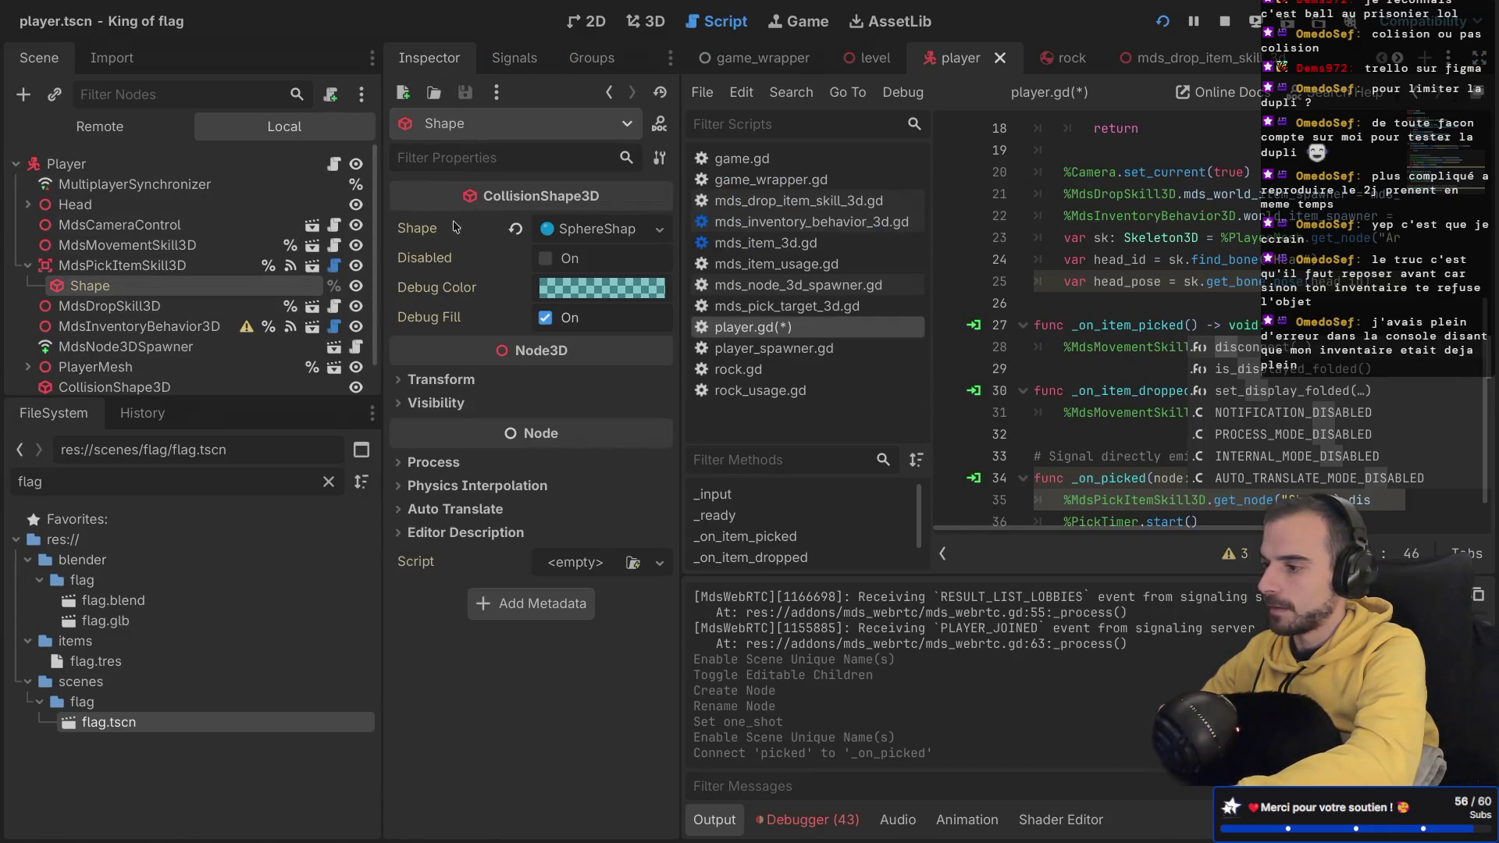
{"action": "key", "text": "ctrl+shift+F11"}
{"action": "type", "text": "a"}
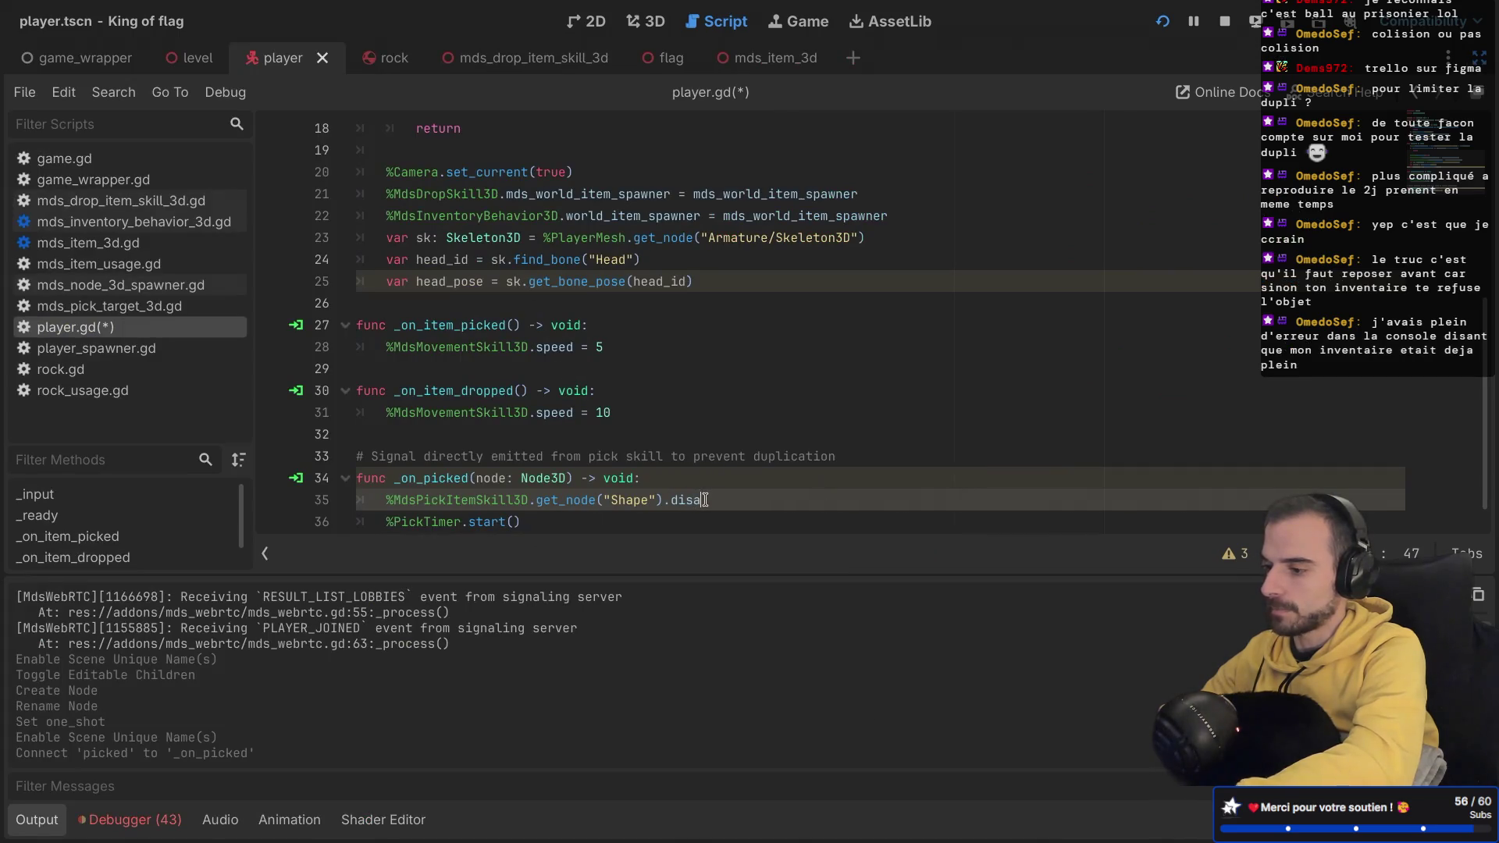
{"action": "type", "text": "= true"}
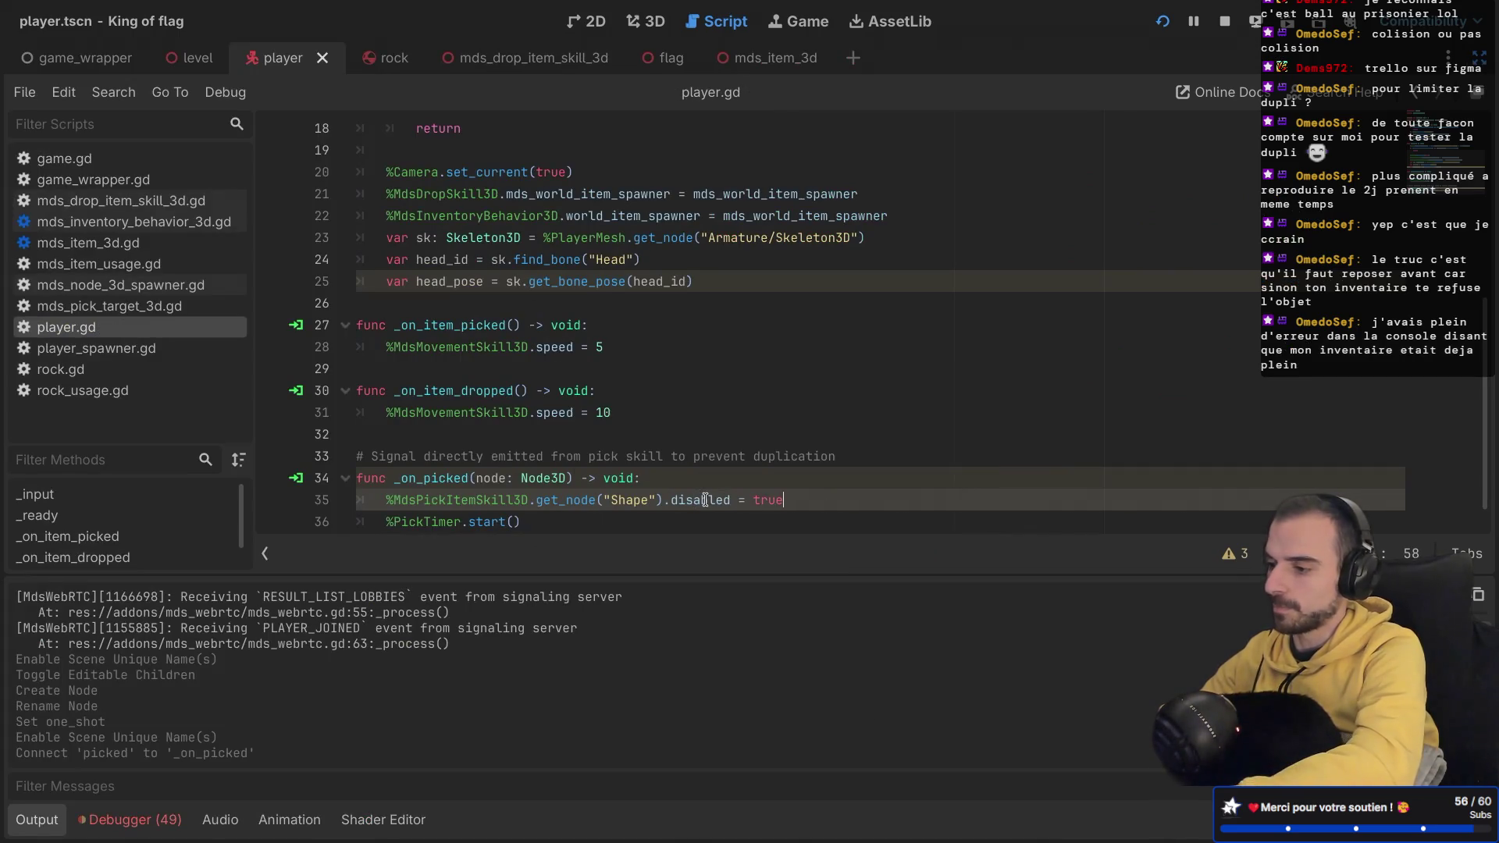
{"action": "key", "text": "ctrl+shift+F11"}
{"action": "scroll", "coordinate": [141, 320], "scroll_direction": "down", "scroll_amount": 1}
{"action": "left_click", "coordinate": [89, 375]}
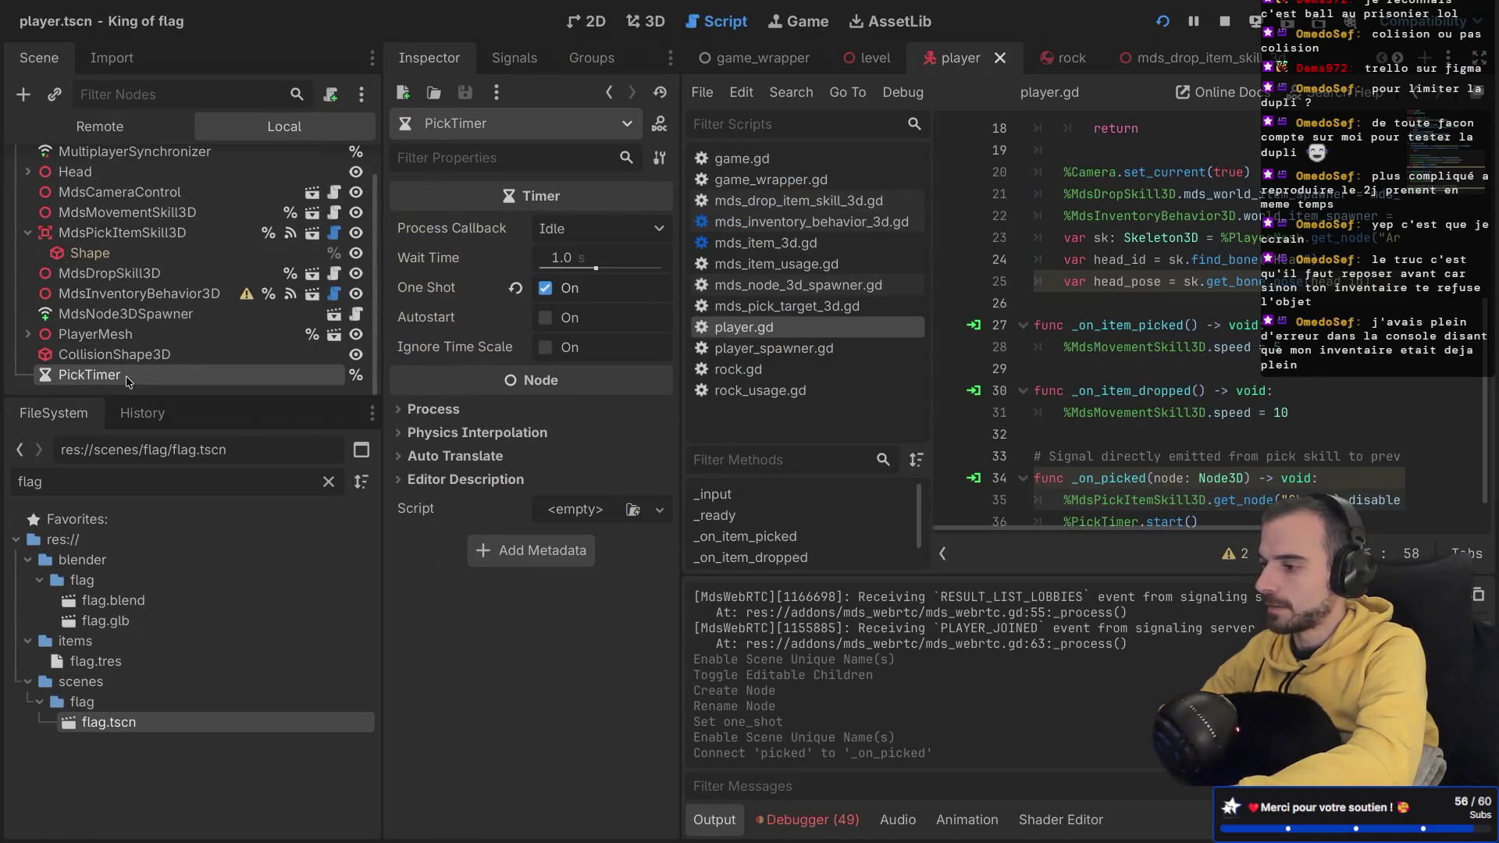
Step: Connect PickTimer's timeout signal to a new _on_pick_timer_timeout function
{"action": "left_click", "coordinate": [508, 58]}
{"action": "double_click", "coordinate": [499, 153]}
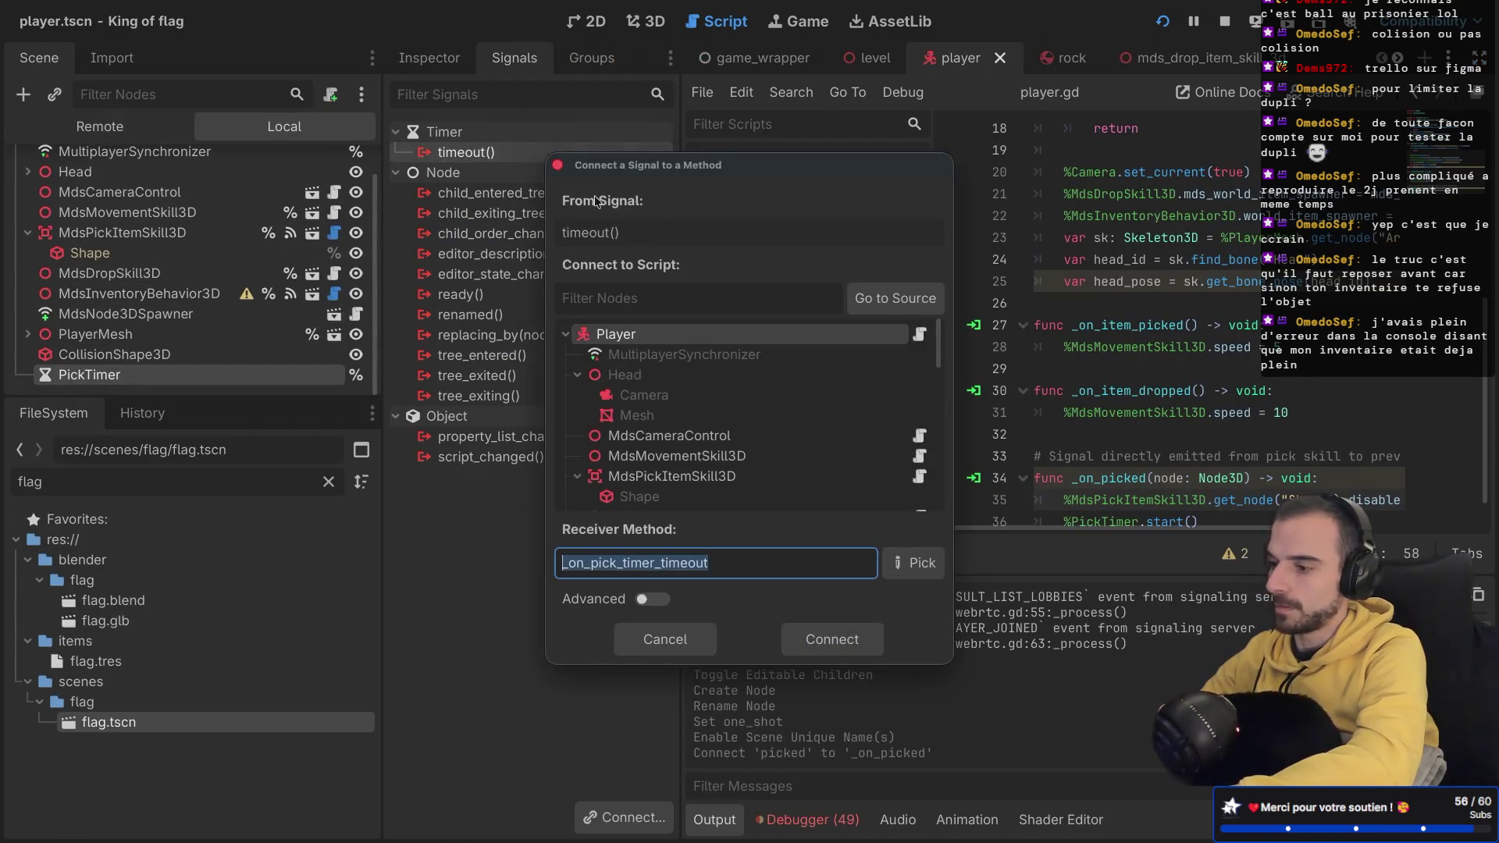
{"action": "left_click", "coordinate": [834, 642]}
Step: Move the Shape-disabling line into _on_pick_timer_timeout with disabled = false, save, and run the game
{"action": "key", "text": "ctrl+shift+F11"}
{"action": "scroll", "coordinate": [878, 368], "scroll_direction": "down", "scroll_amount": 2}
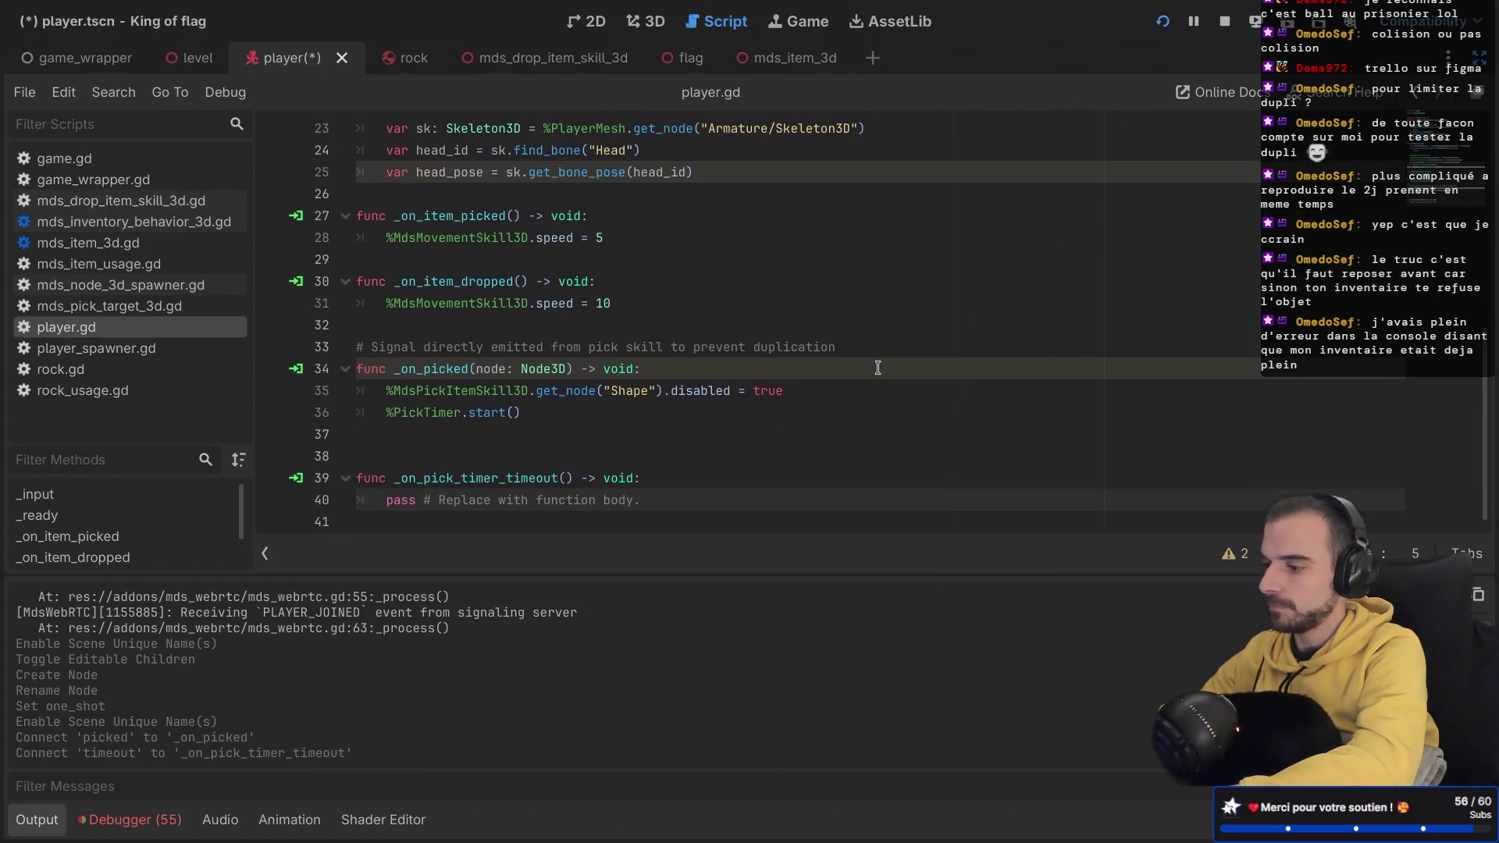
{"action": "left_click", "coordinate": [551, 422]}
{"action": "key", "text": "Delete"}
{"action": "left_click_drag", "start_coordinate": [819, 386], "coordinate": [819, 372]}
{"action": "key", "text": "ctrl+c"}
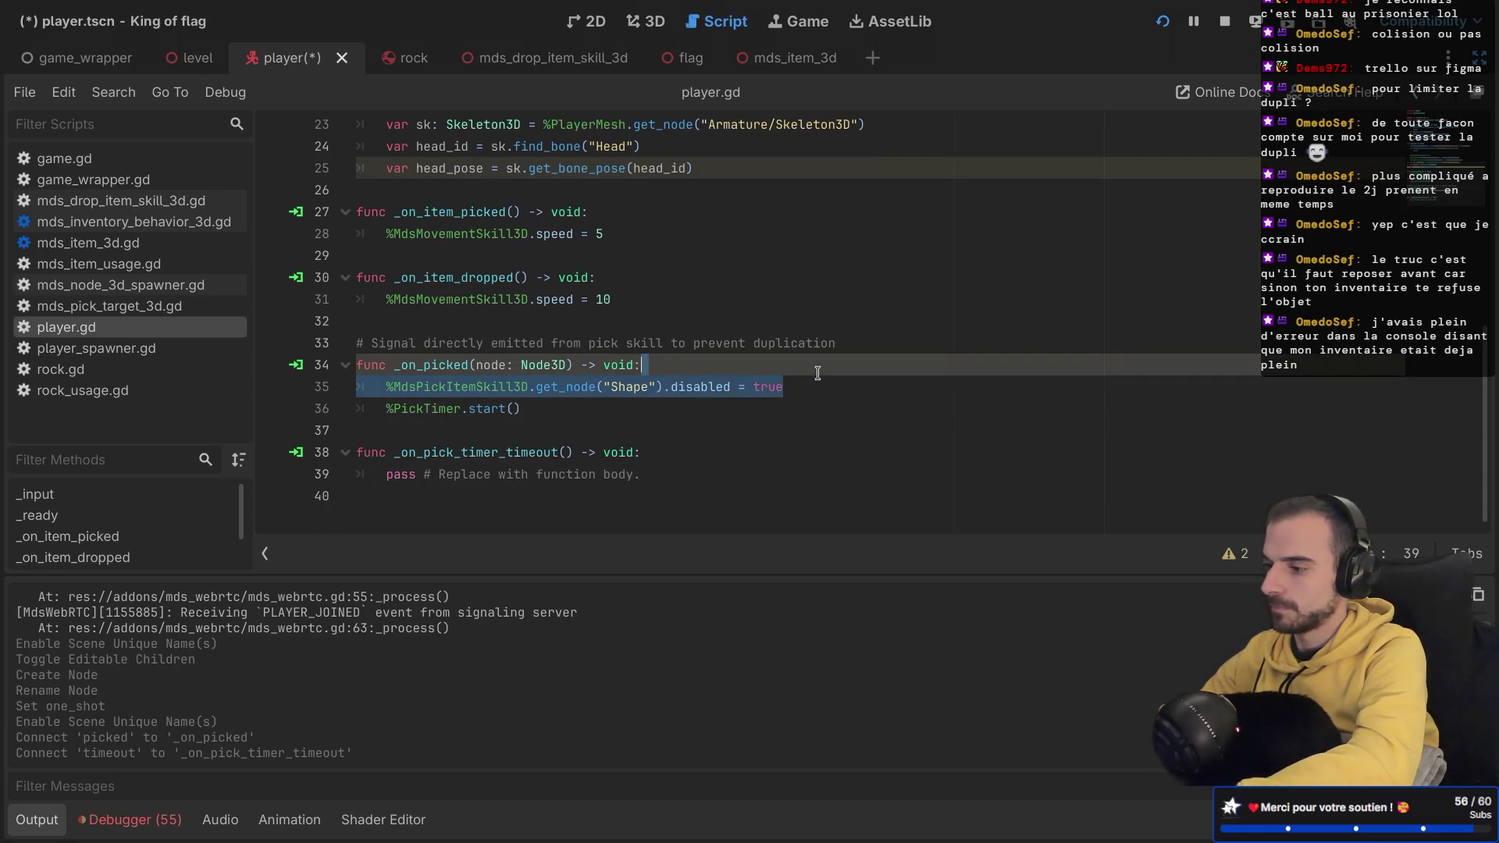
{"action": "key", "text": "BackSpace"}
{"action": "left_click", "coordinate": [687, 428]}
{"action": "key", "text": "ctrl+v"}
{"action": "left_click_drag", "start_coordinate": [679, 476], "coordinate": [841, 456]}
{"action": "key", "text": "BackSpace"}
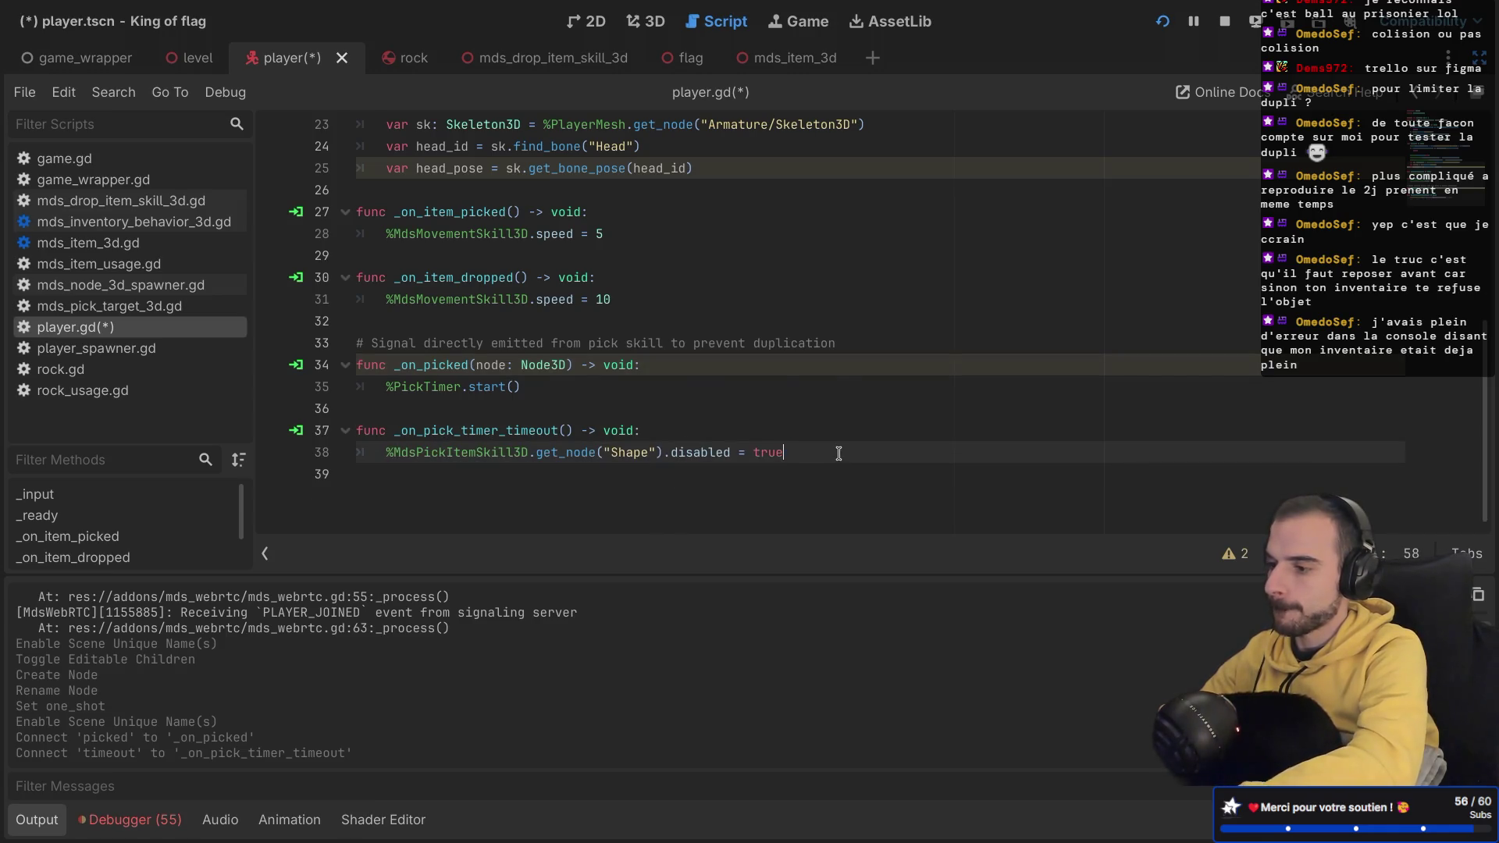
{"action": "double_click", "coordinate": [759, 452]}
{"action": "type", "text": "false"}
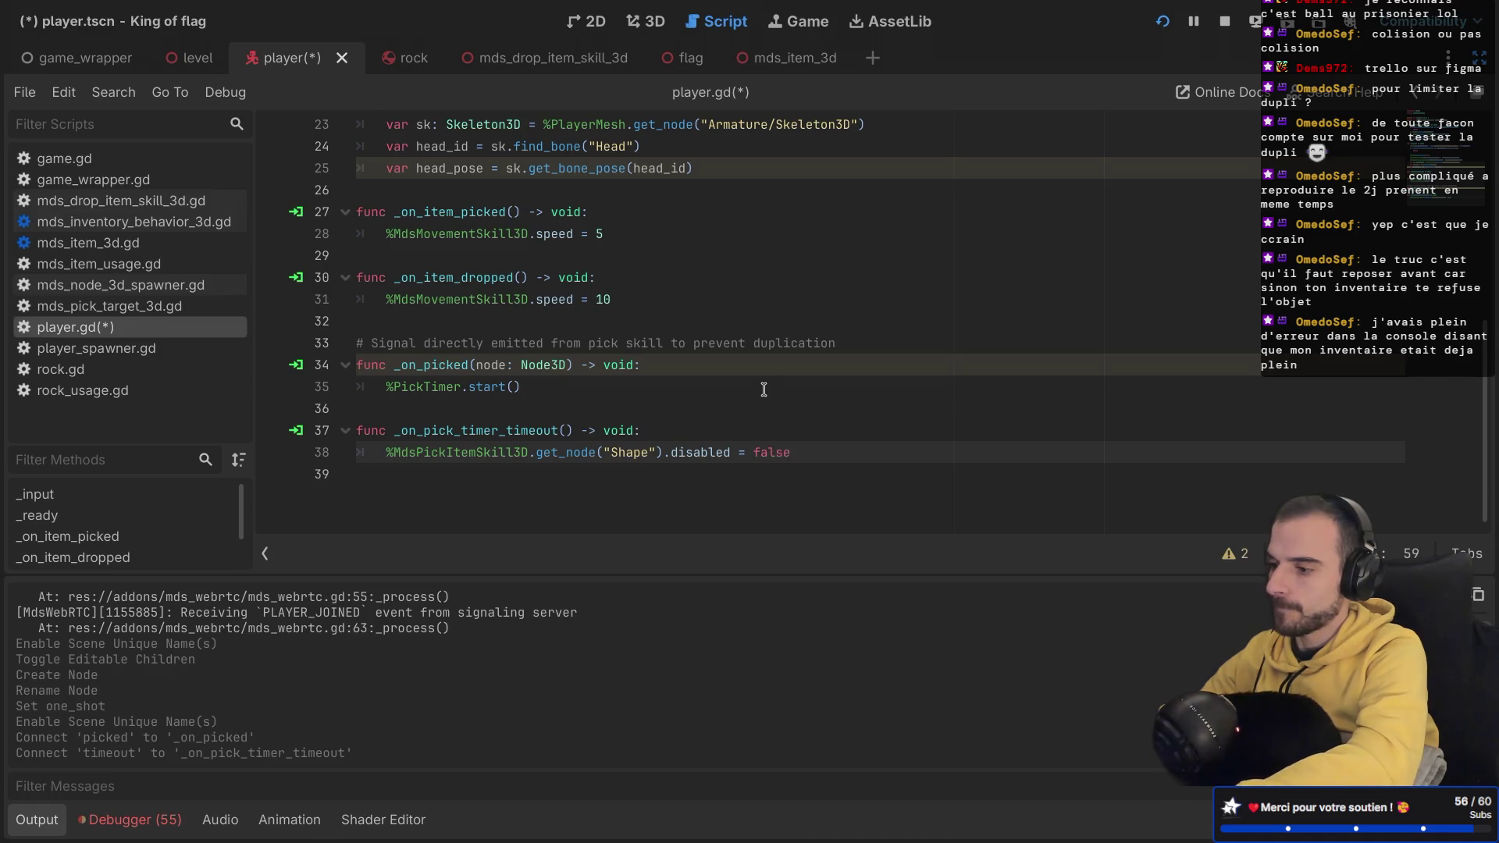
{"action": "left_click", "coordinate": [762, 389]}
{"action": "key", "text": "ctrl+s"}
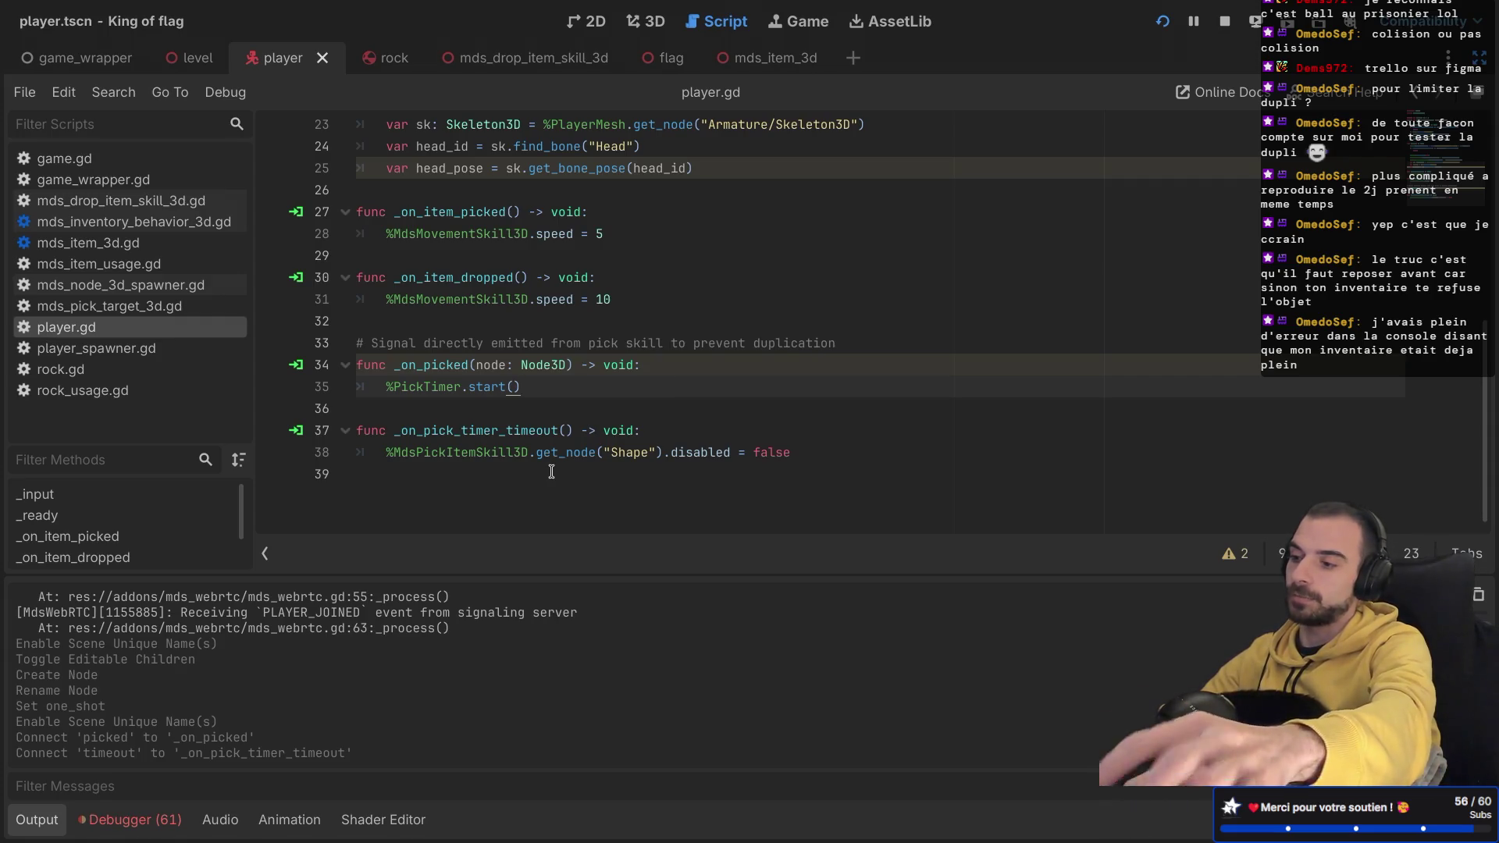
{"action": "left_click", "coordinate": [1163, 23]}
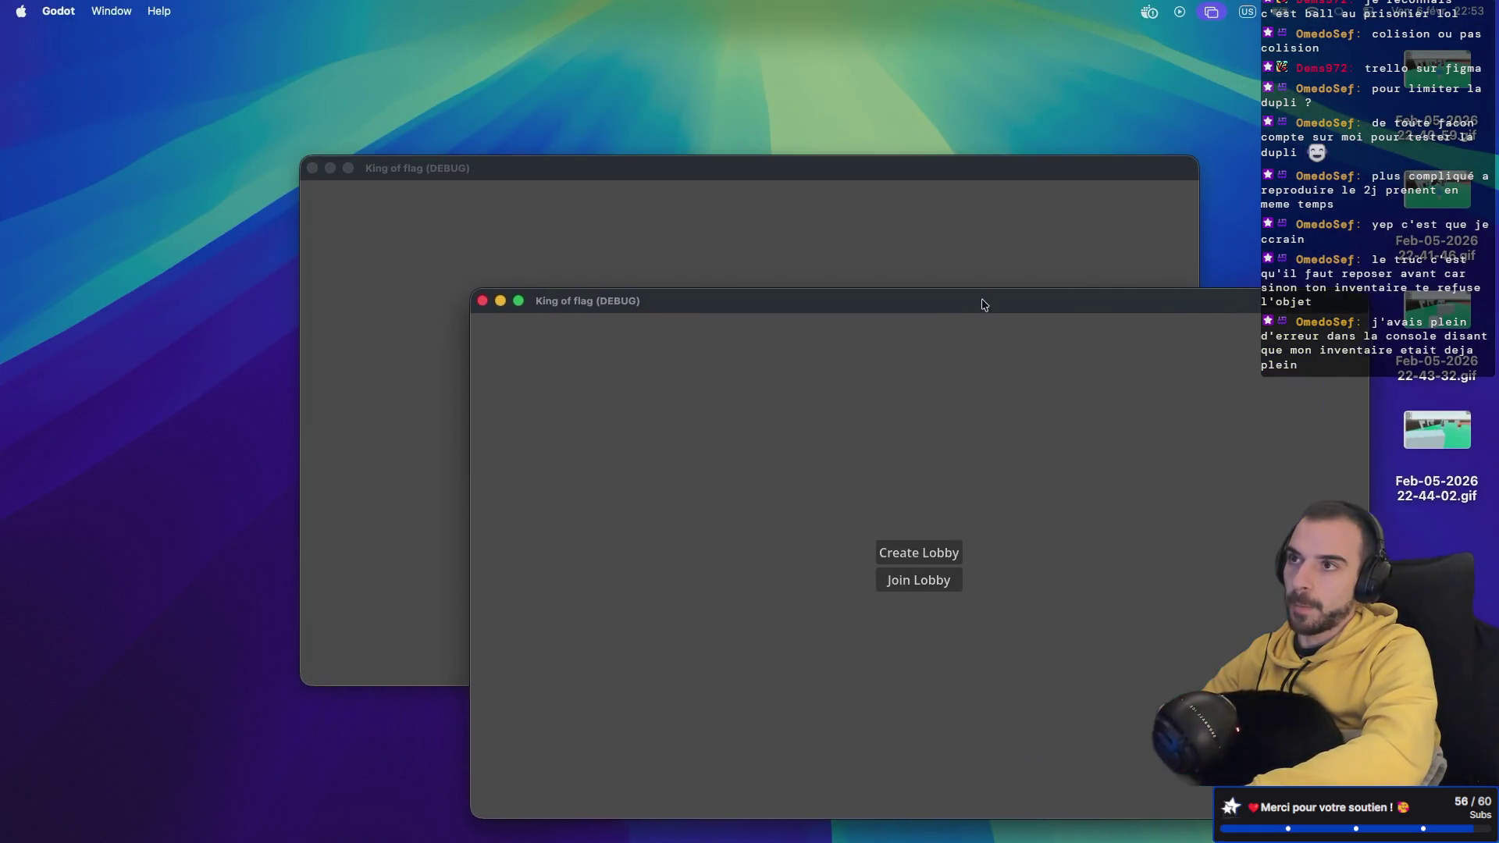
Step: Create a lobby in one game window, join it from the second, and start the match
{"action": "left_click", "coordinate": [991, 605]}
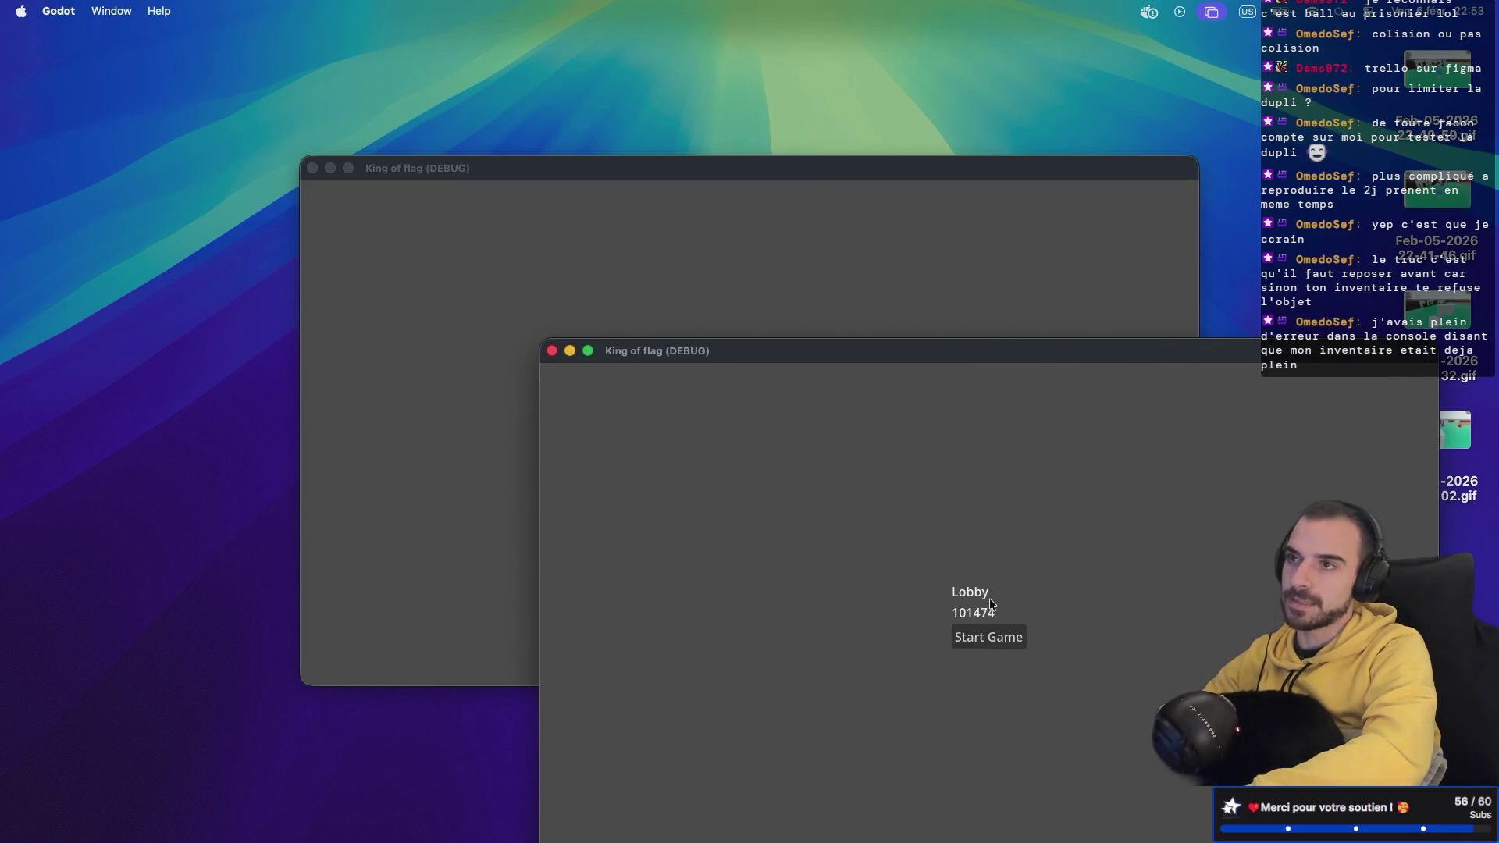
{"action": "left_click", "coordinate": [794, 288]}
{"action": "left_click", "coordinate": [761, 447]}
{"action": "left_click", "coordinate": [761, 449]}
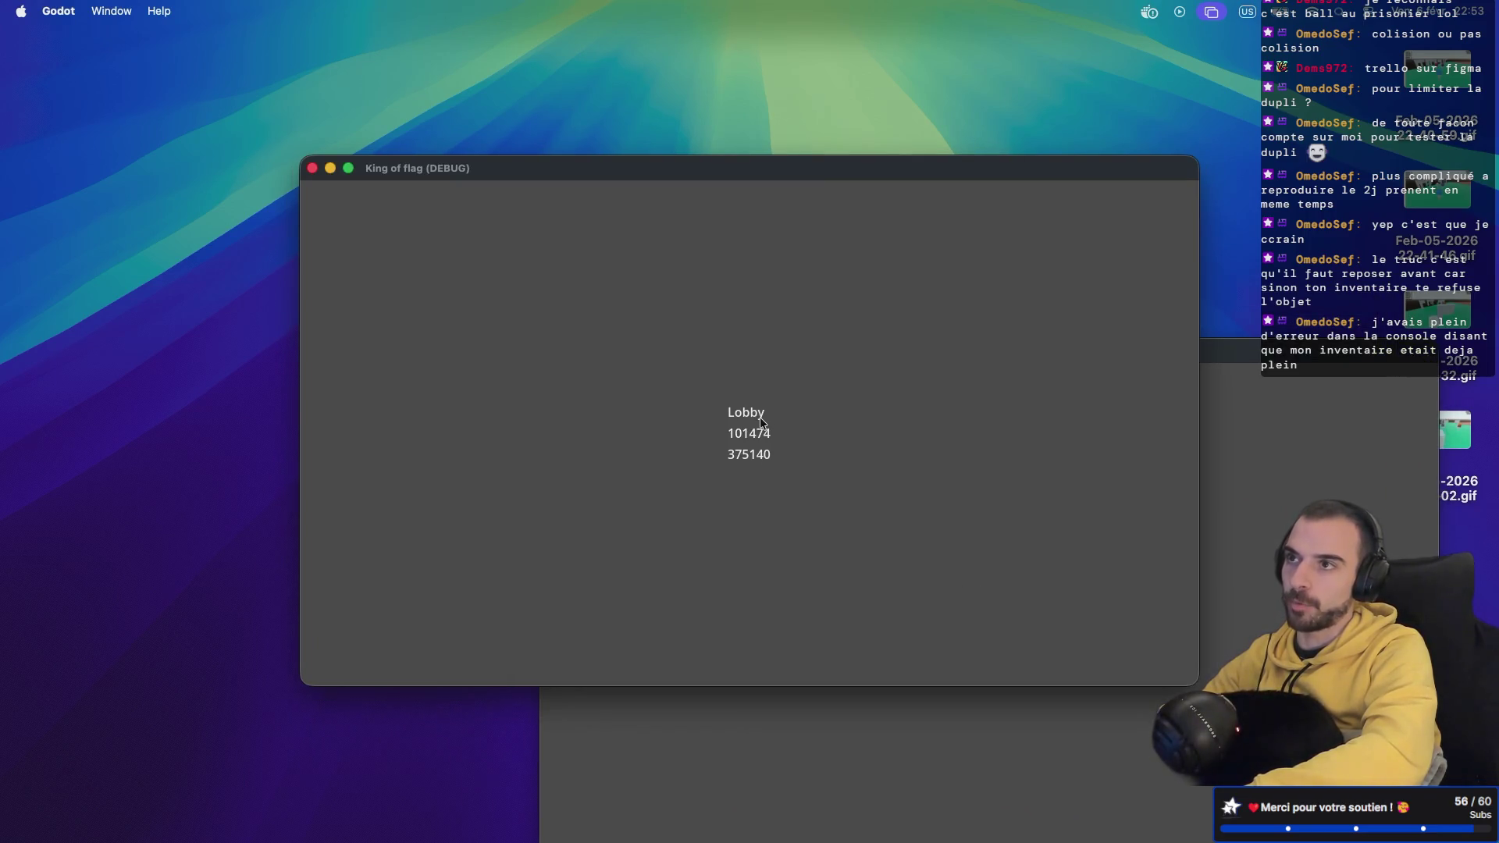
{"action": "left_click_drag", "start_coordinate": [872, 179], "coordinate": [538, 88]}
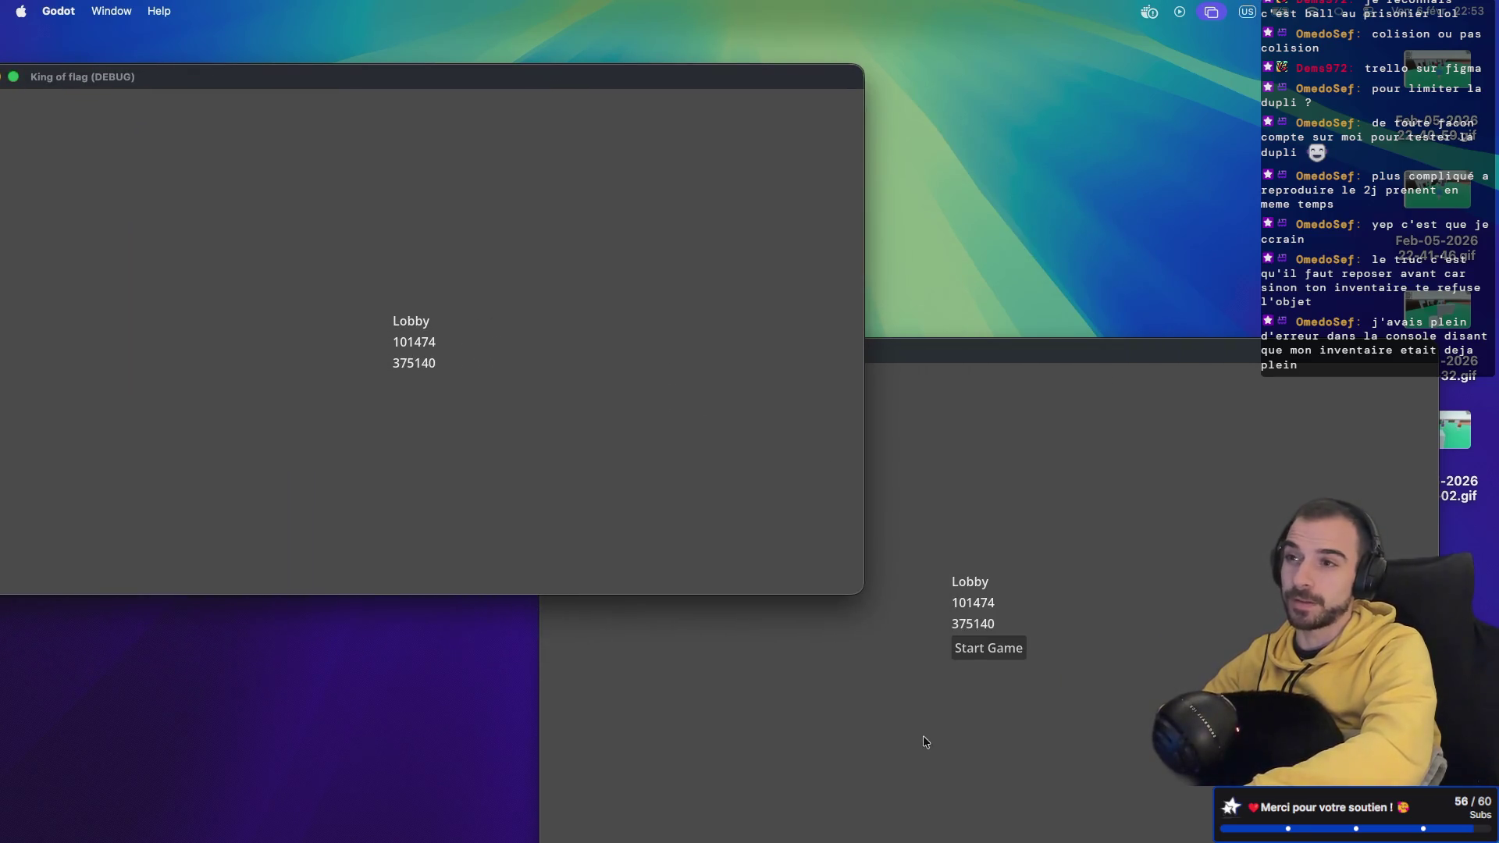
{"action": "left_click", "coordinate": [988, 650]}
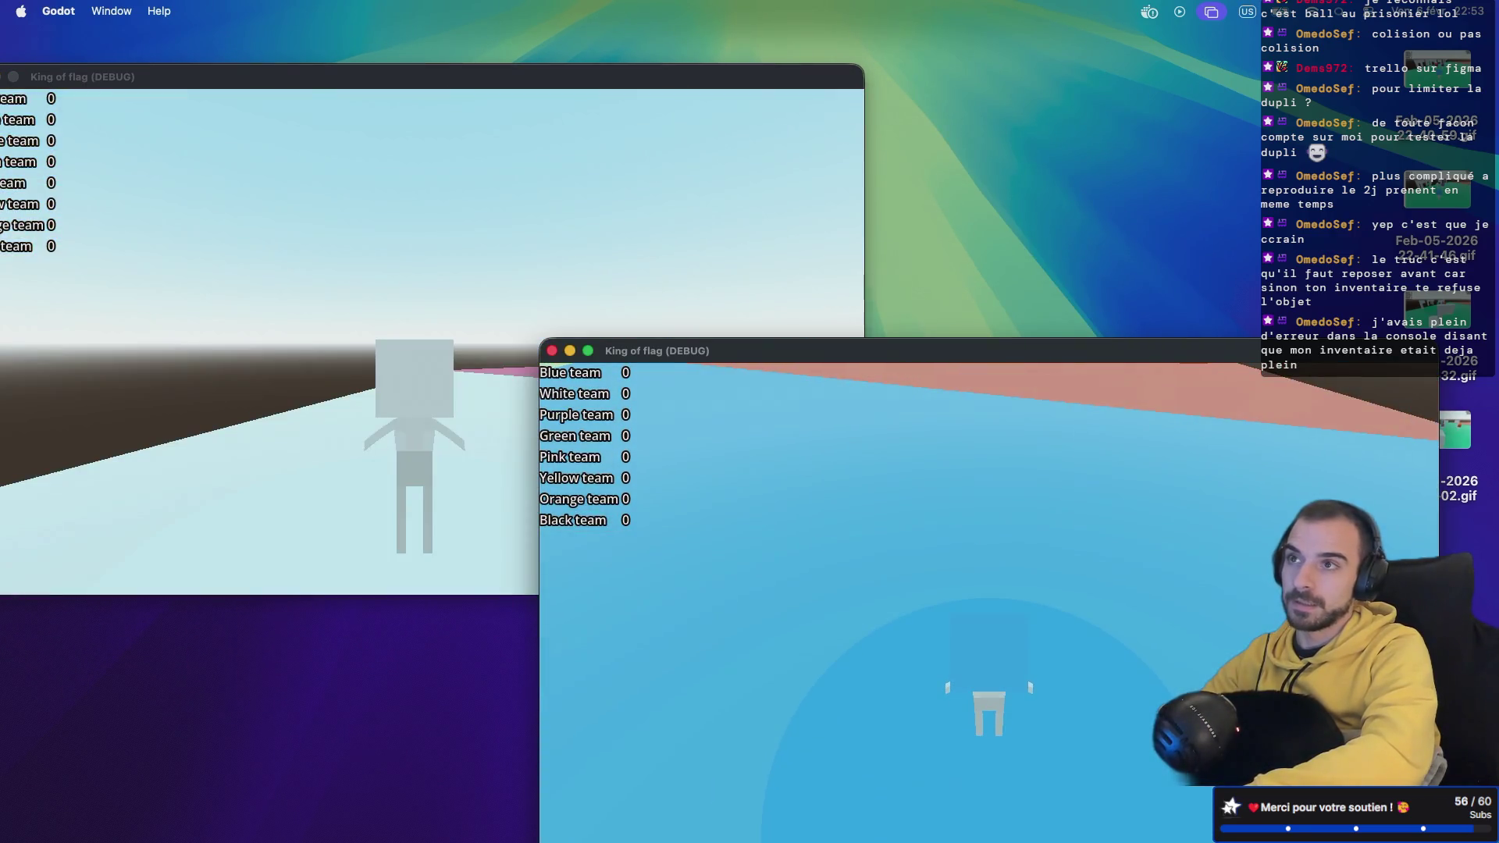
{"action": "key", "text": "super+Tab"}
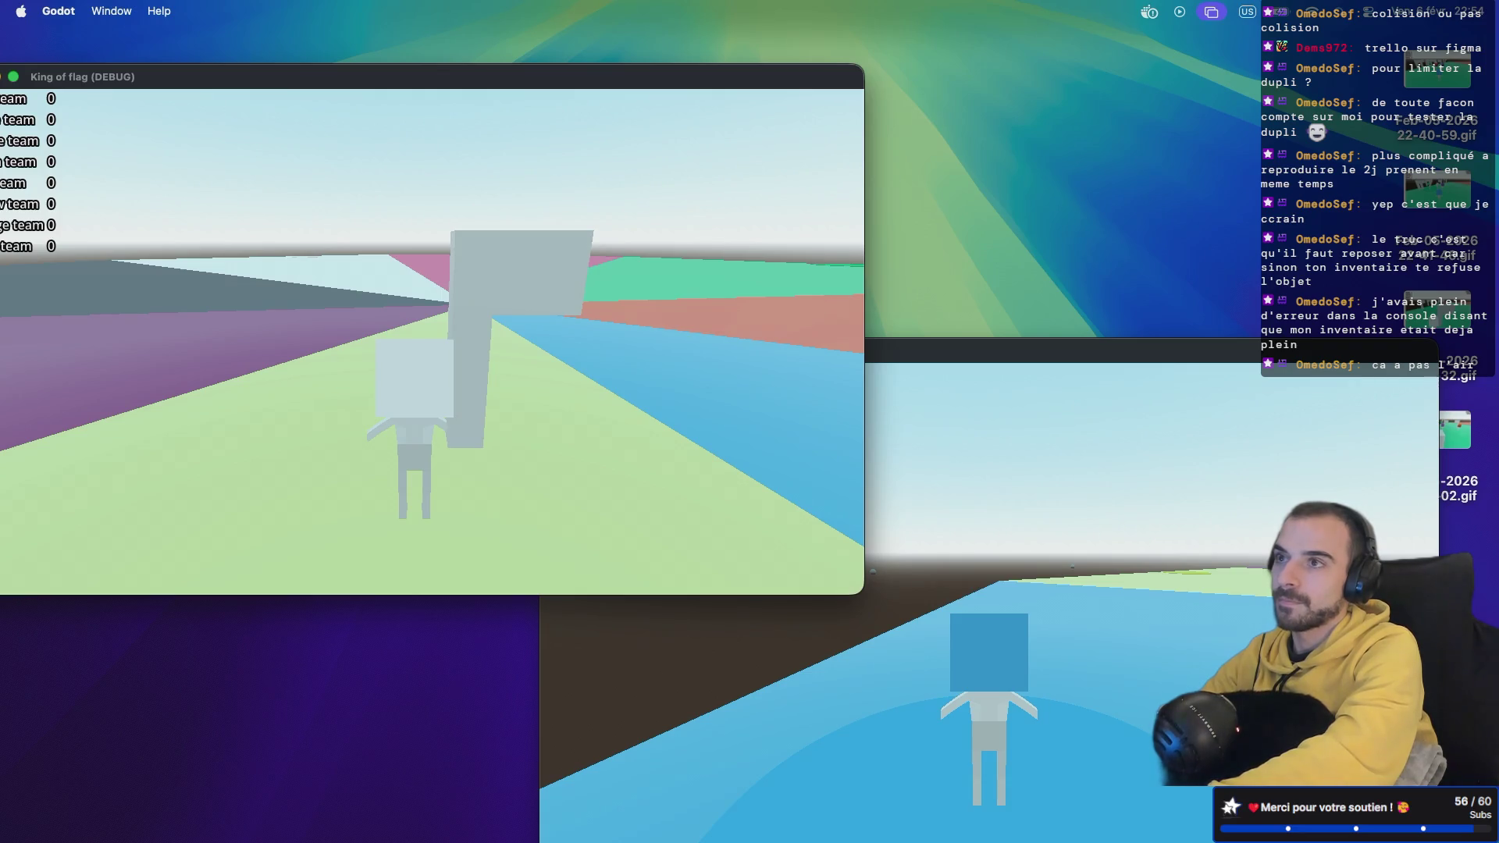
Step: Delete the stray 'fqfqf' text on line 78, save the inventory script, and focus the second game window
{"action": "type", "text": "fqfqf"}
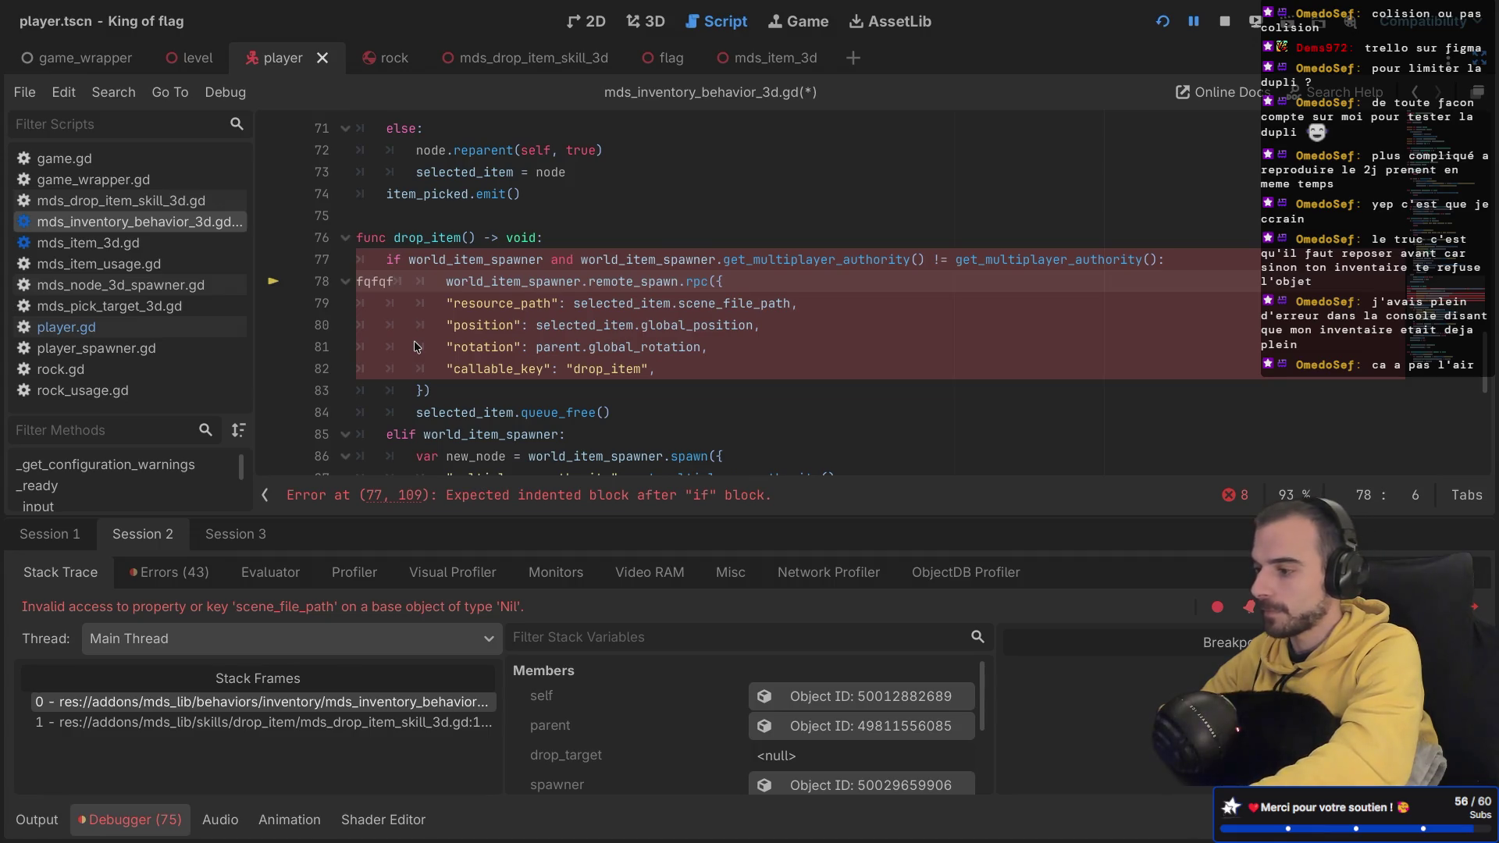
{"action": "key", "text": "BackSpace"}
{"action": "key", "text": "BackSpace"}
{"action": "key", "text": "BackSpace"}
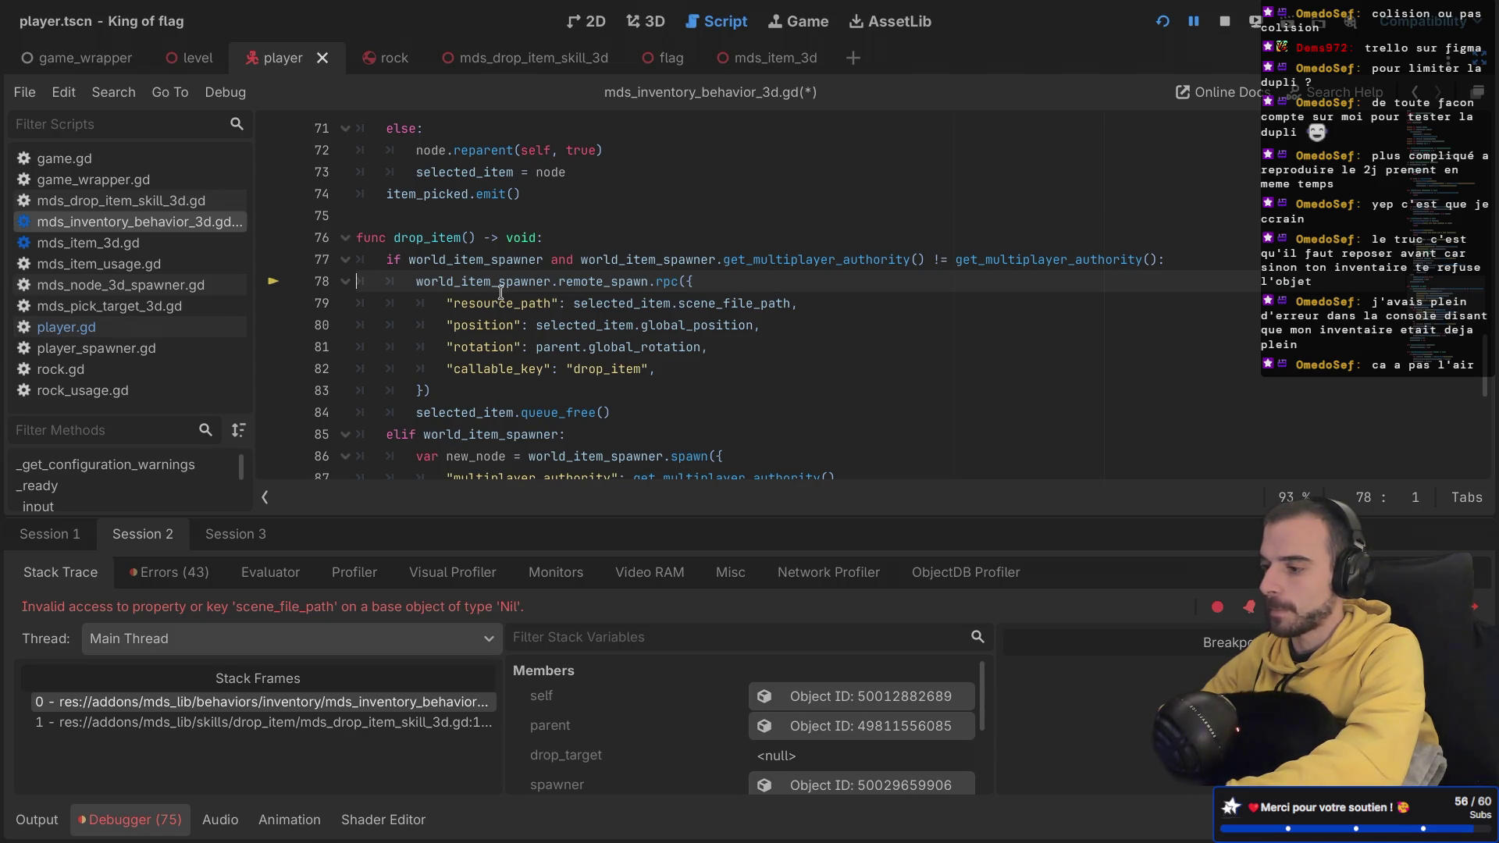
{"action": "key", "text": "ctrl+s"}
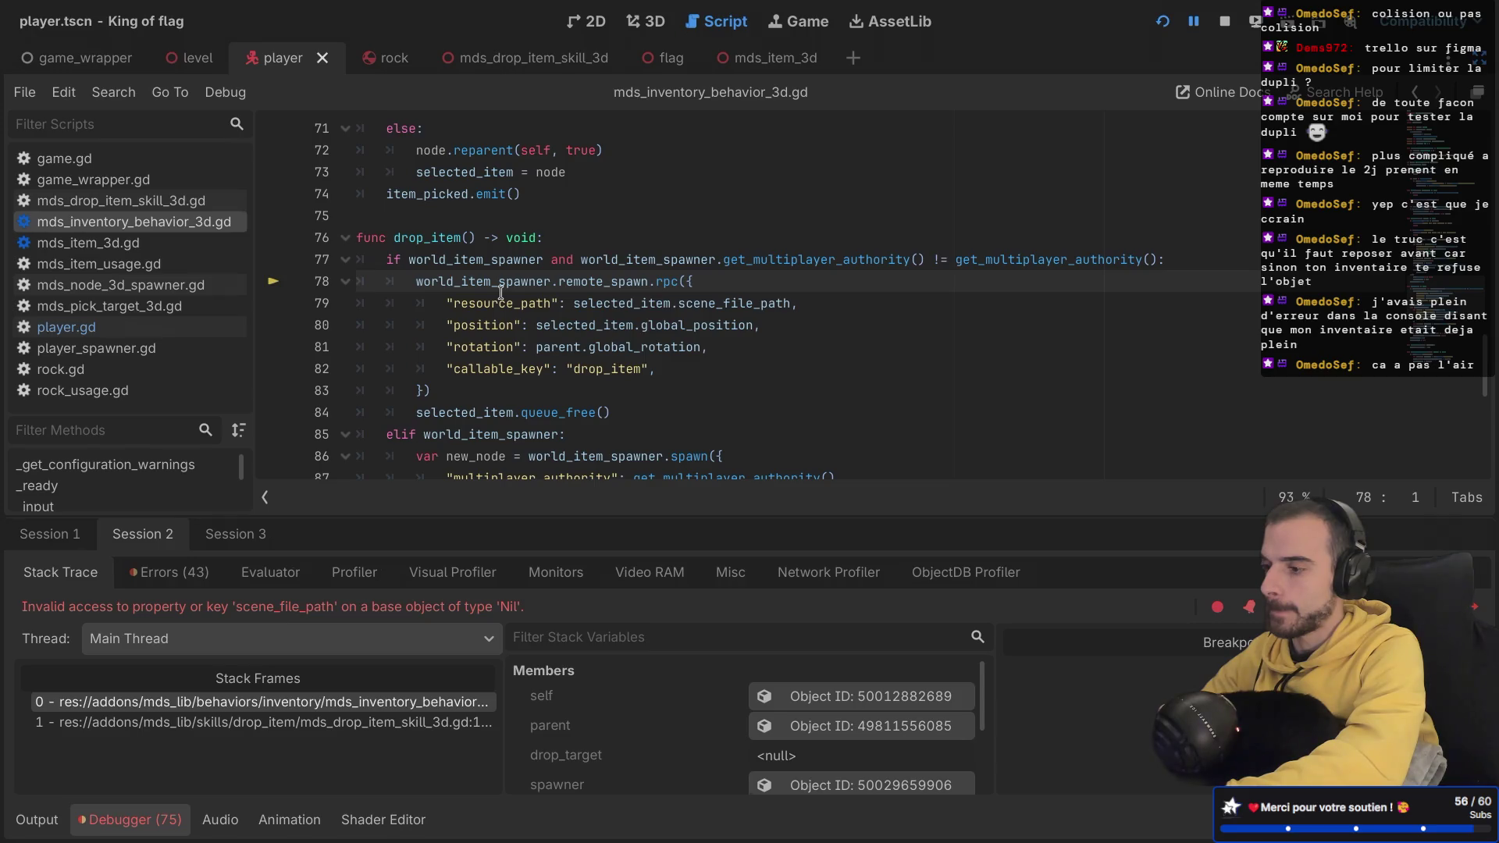
{"action": "key", "text": "ctrl+Left"}
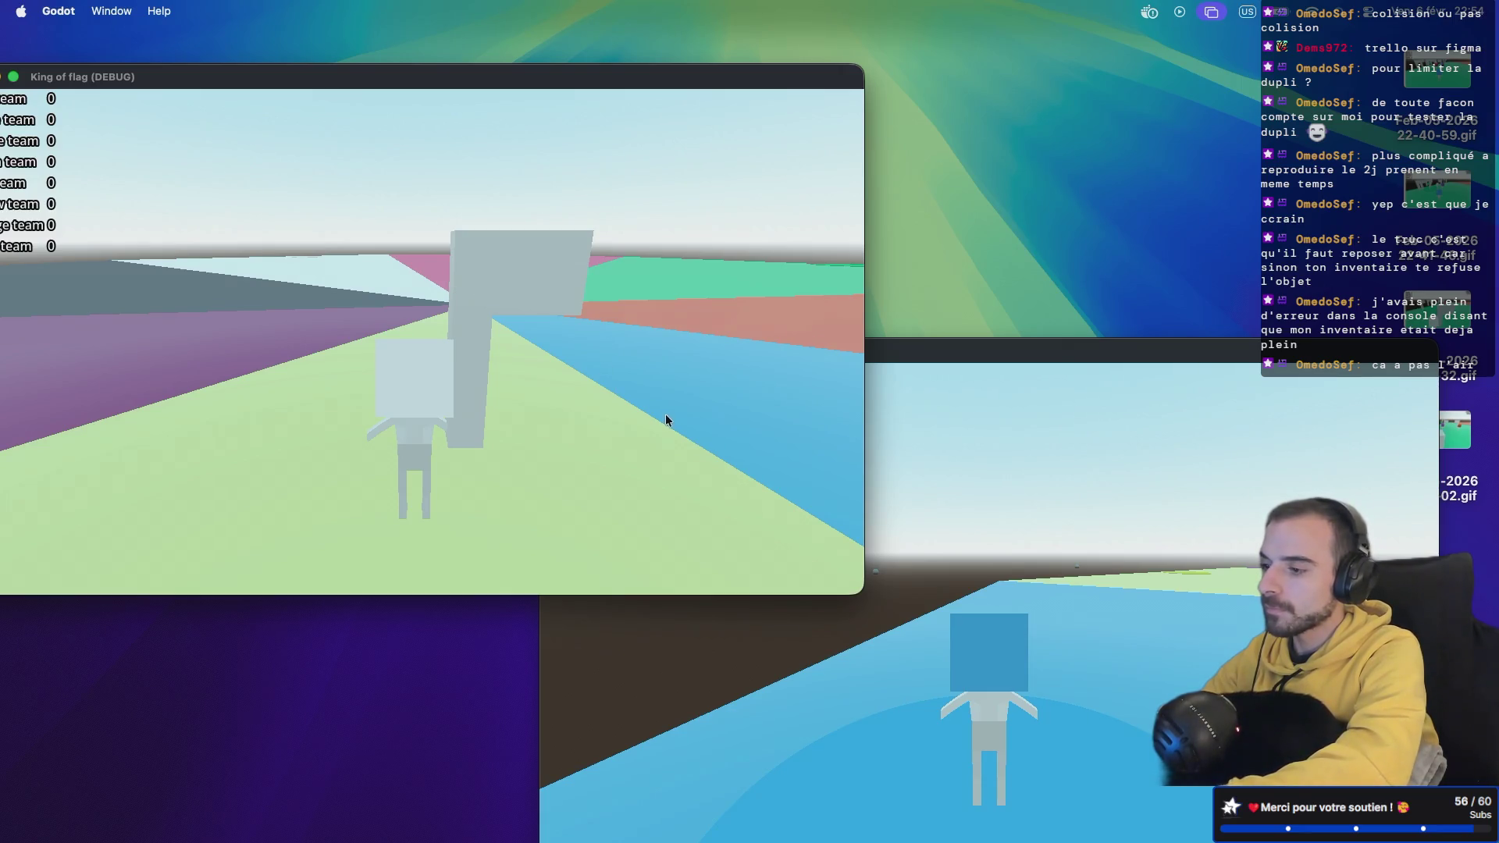
{"action": "left_click", "coordinate": [687, 624]}
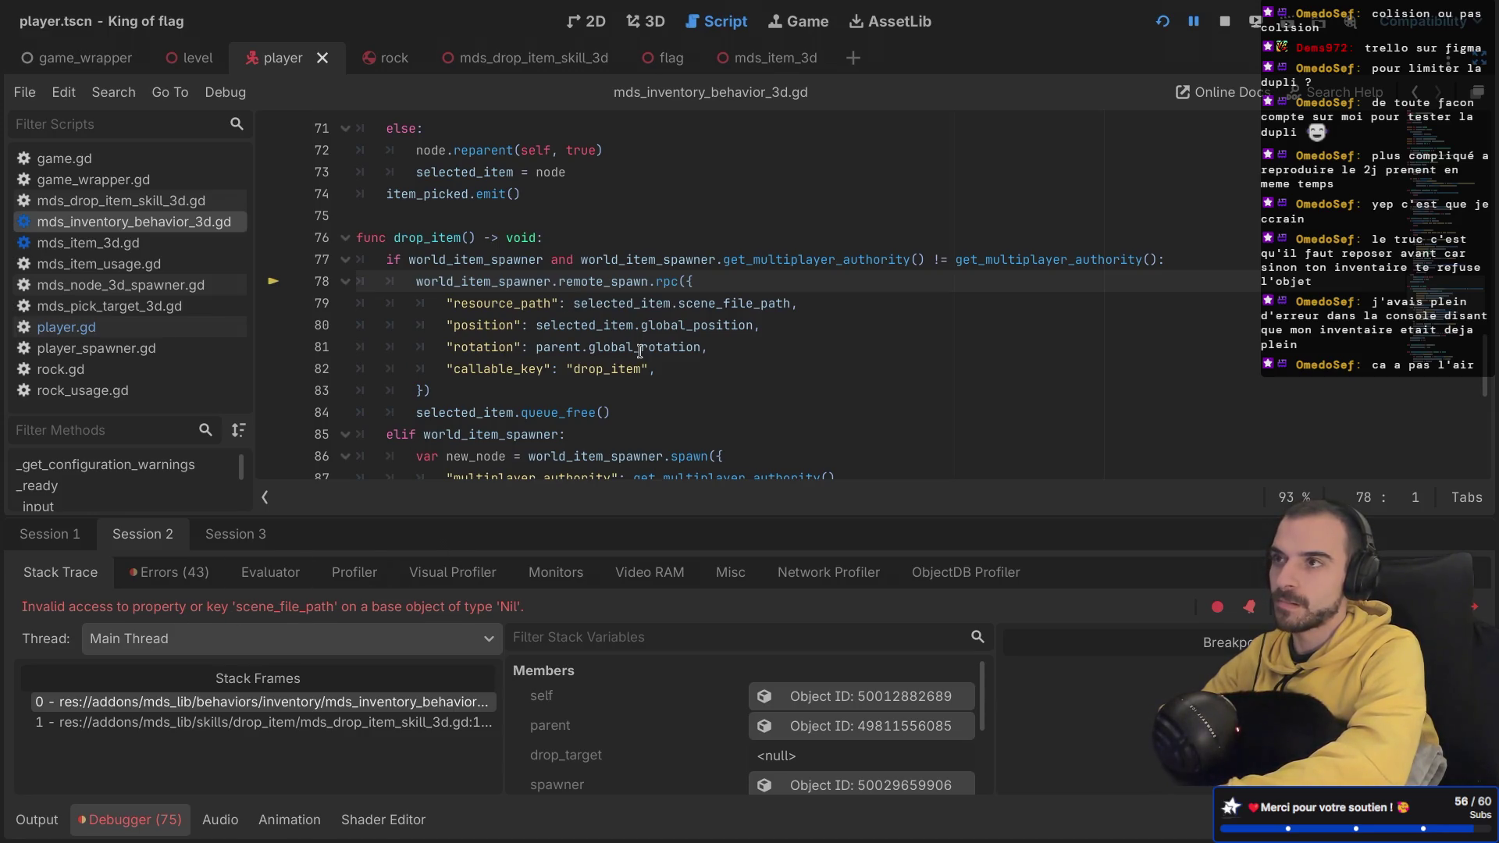
Step: Check the current value of selected_item and remove the leftover stray characters on line 78
{"action": "double_click", "coordinate": [629, 305]}
{"action": "mouse_move", "coordinate": [686, 300]}
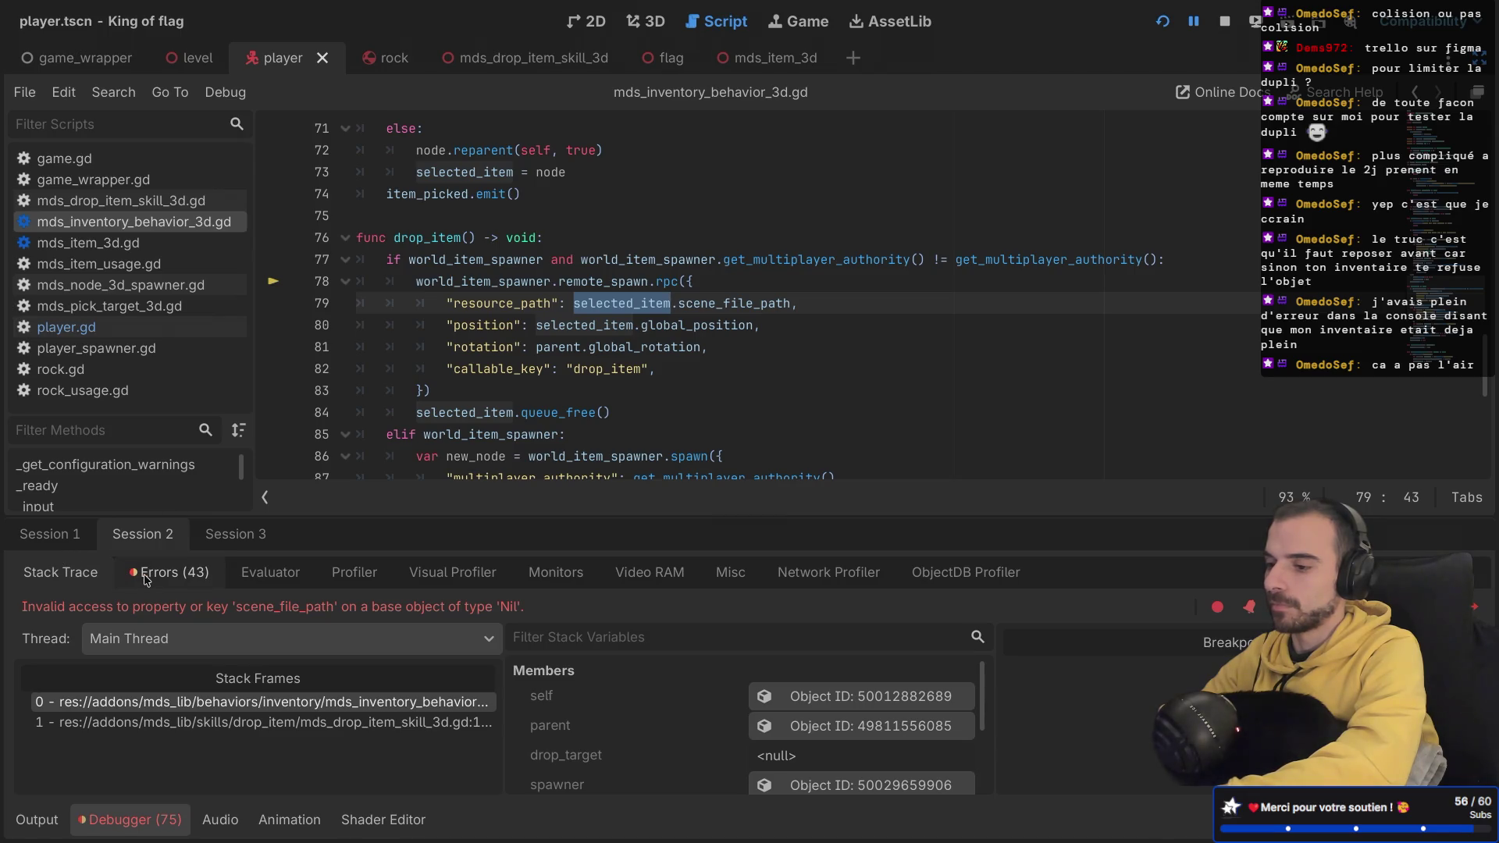
{"action": "key", "text": "super+Tab"}
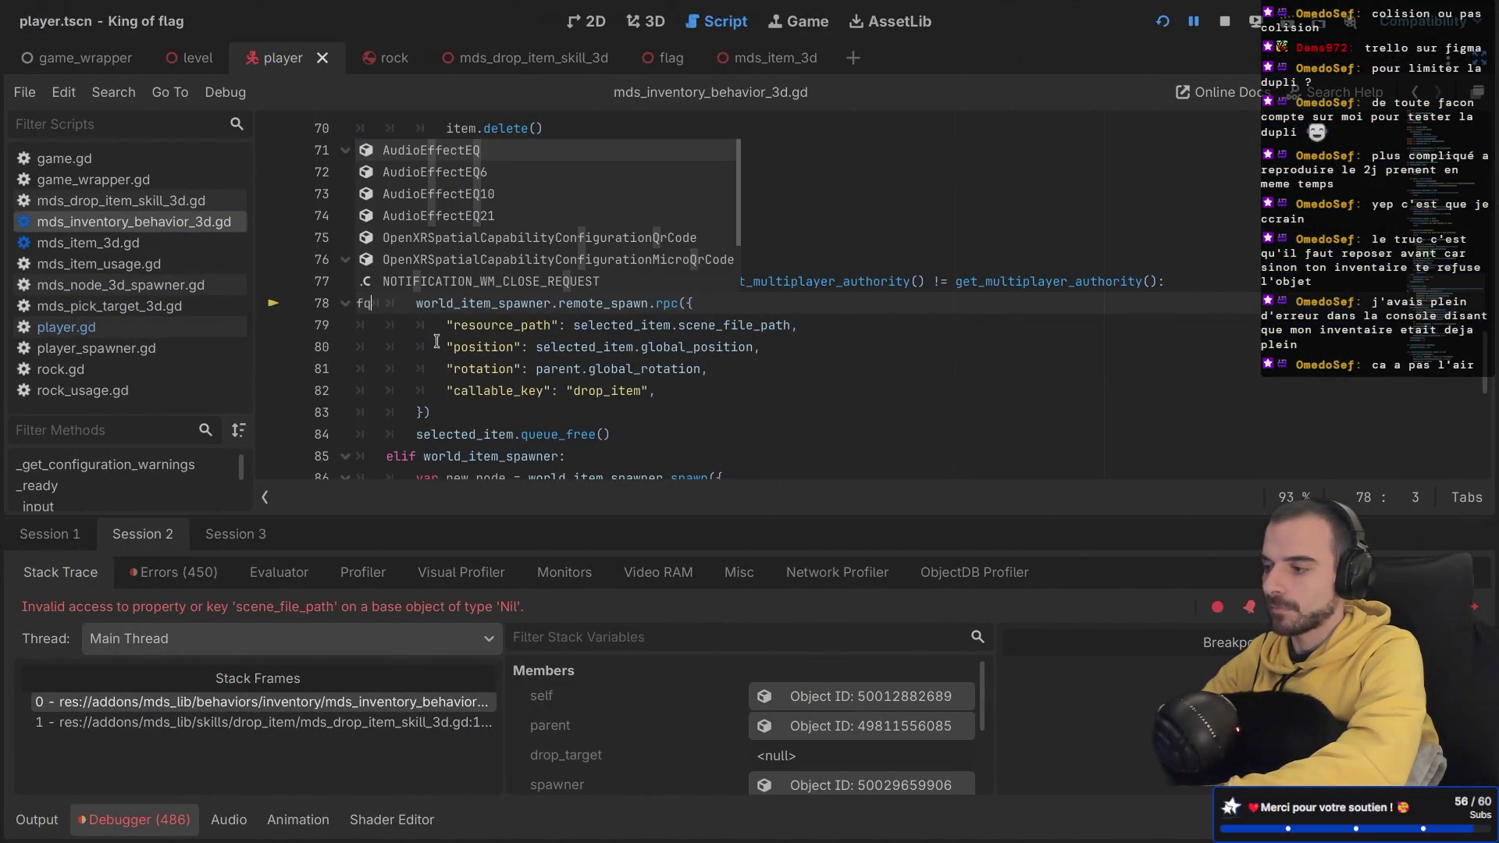
{"action": "key", "text": "BackSpace"}
{"action": "key", "text": "BackSpace"}
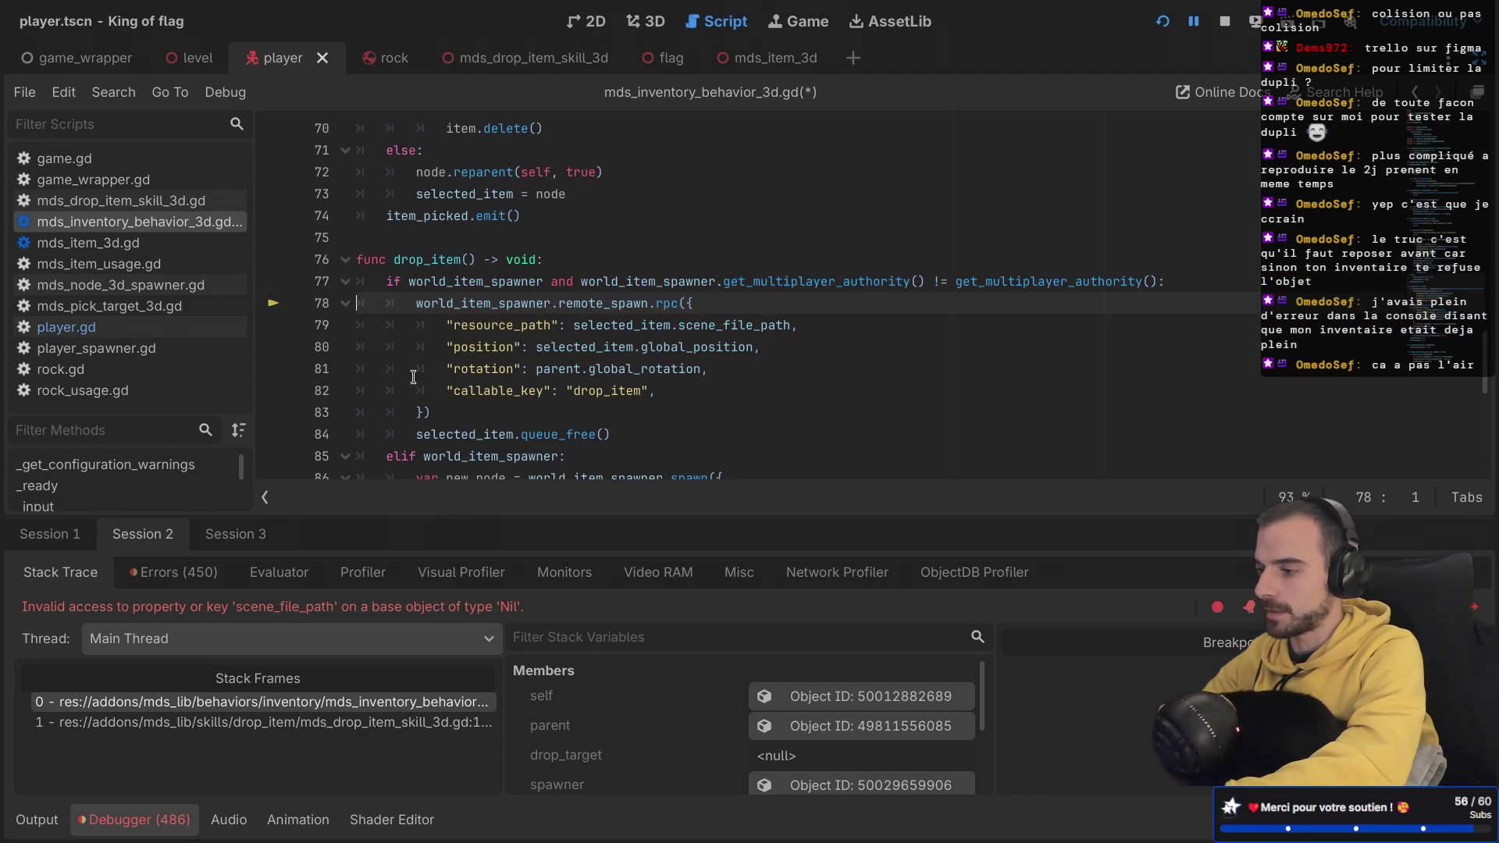
Step: Review the debugger errors, including the Nil scene_file_path error in drop_item, then return to player.gd
{"action": "left_click", "coordinate": [179, 578]}
{"action": "scroll", "coordinate": [225, 679], "scroll_direction": "down", "scroll_amount": 5}
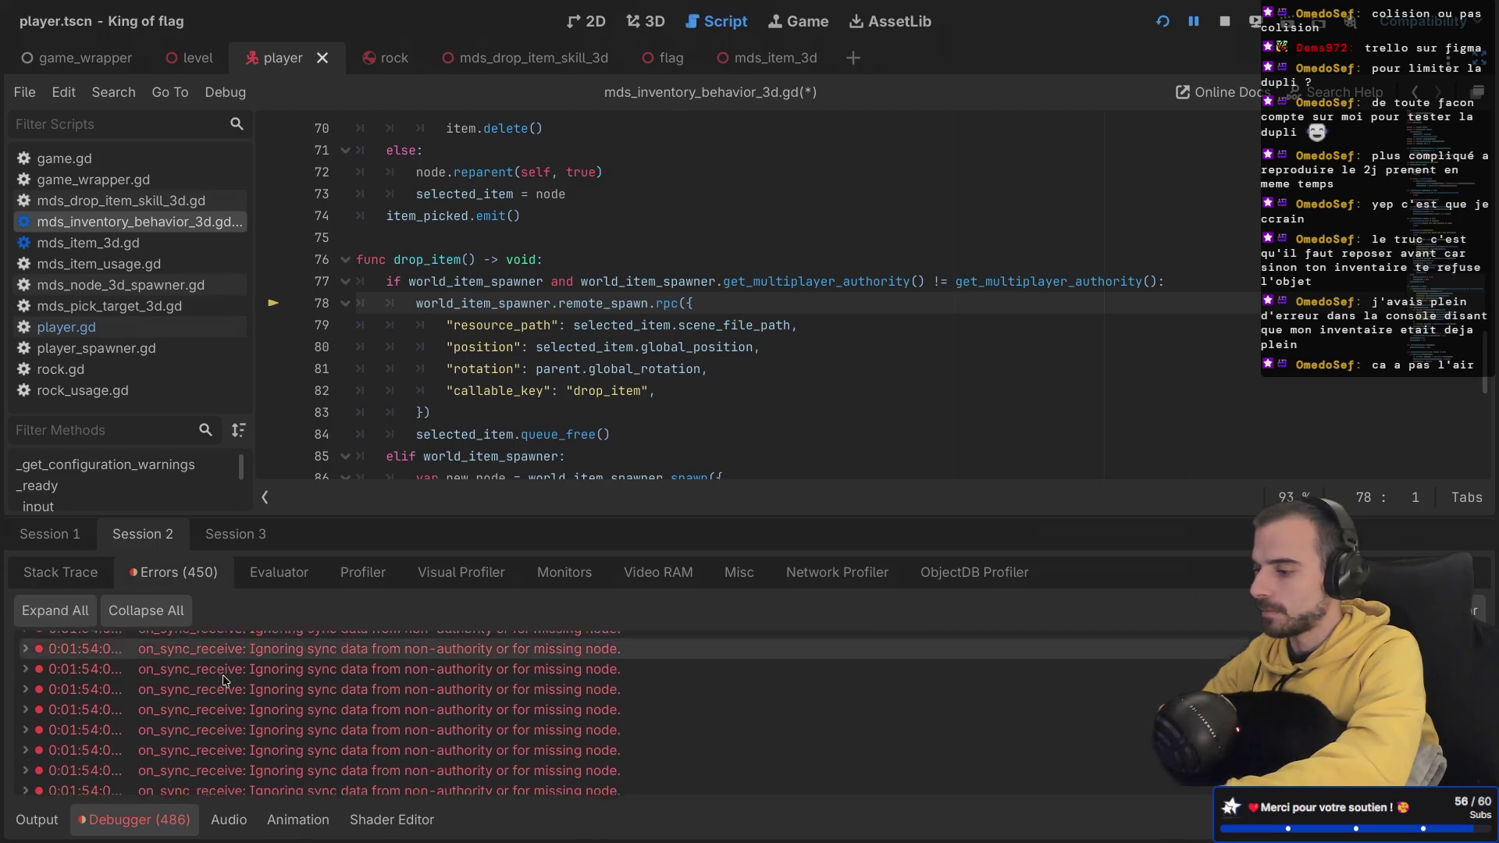
{"action": "scroll", "coordinate": [224, 680], "scroll_direction": "down", "scroll_amount": 3}
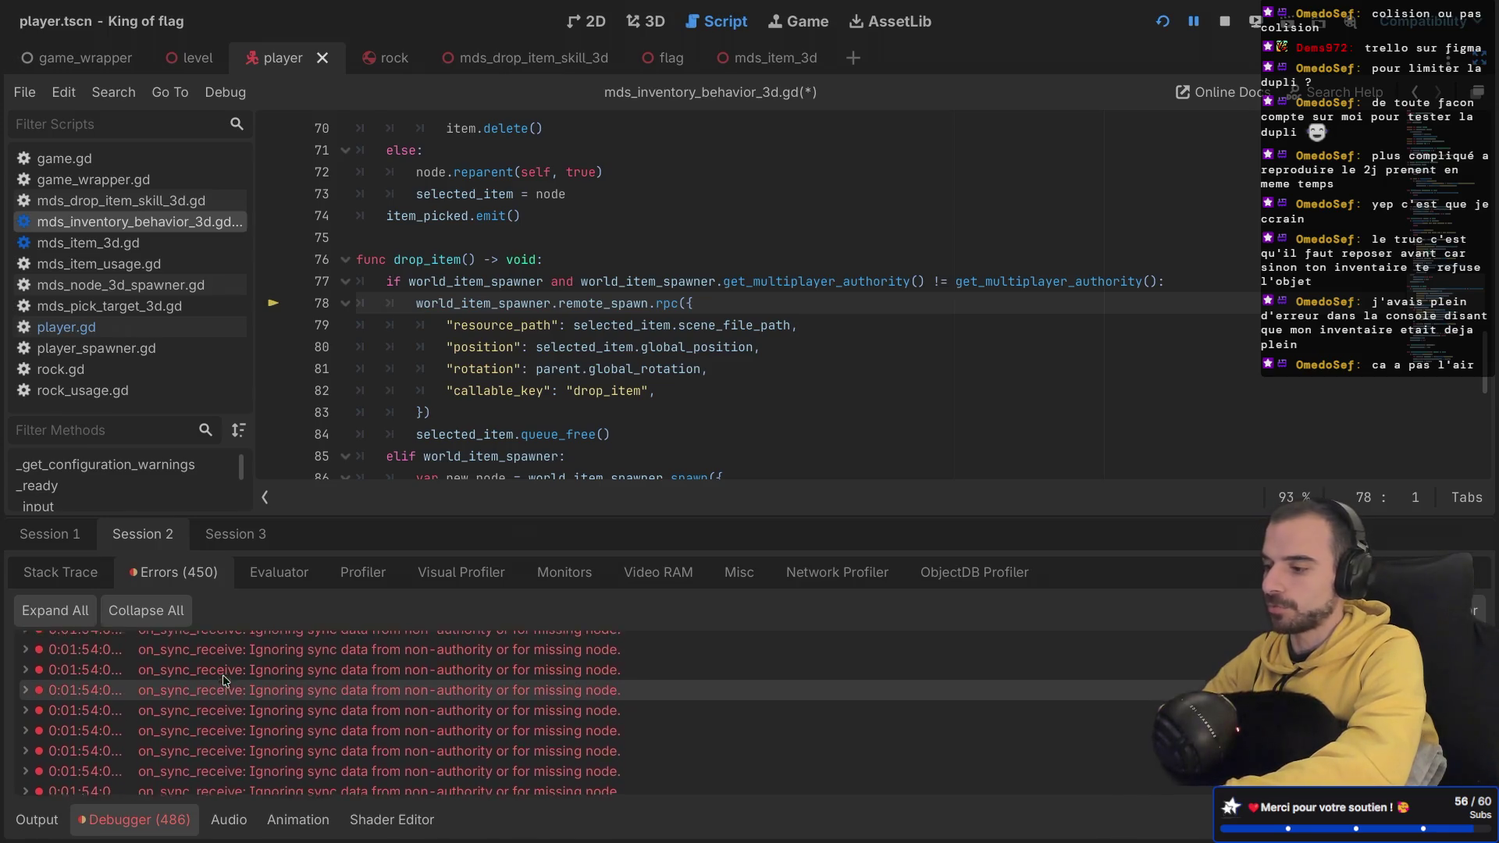
{"action": "scroll", "coordinate": [316, 667], "scroll_direction": "down", "scroll_amount": 5}
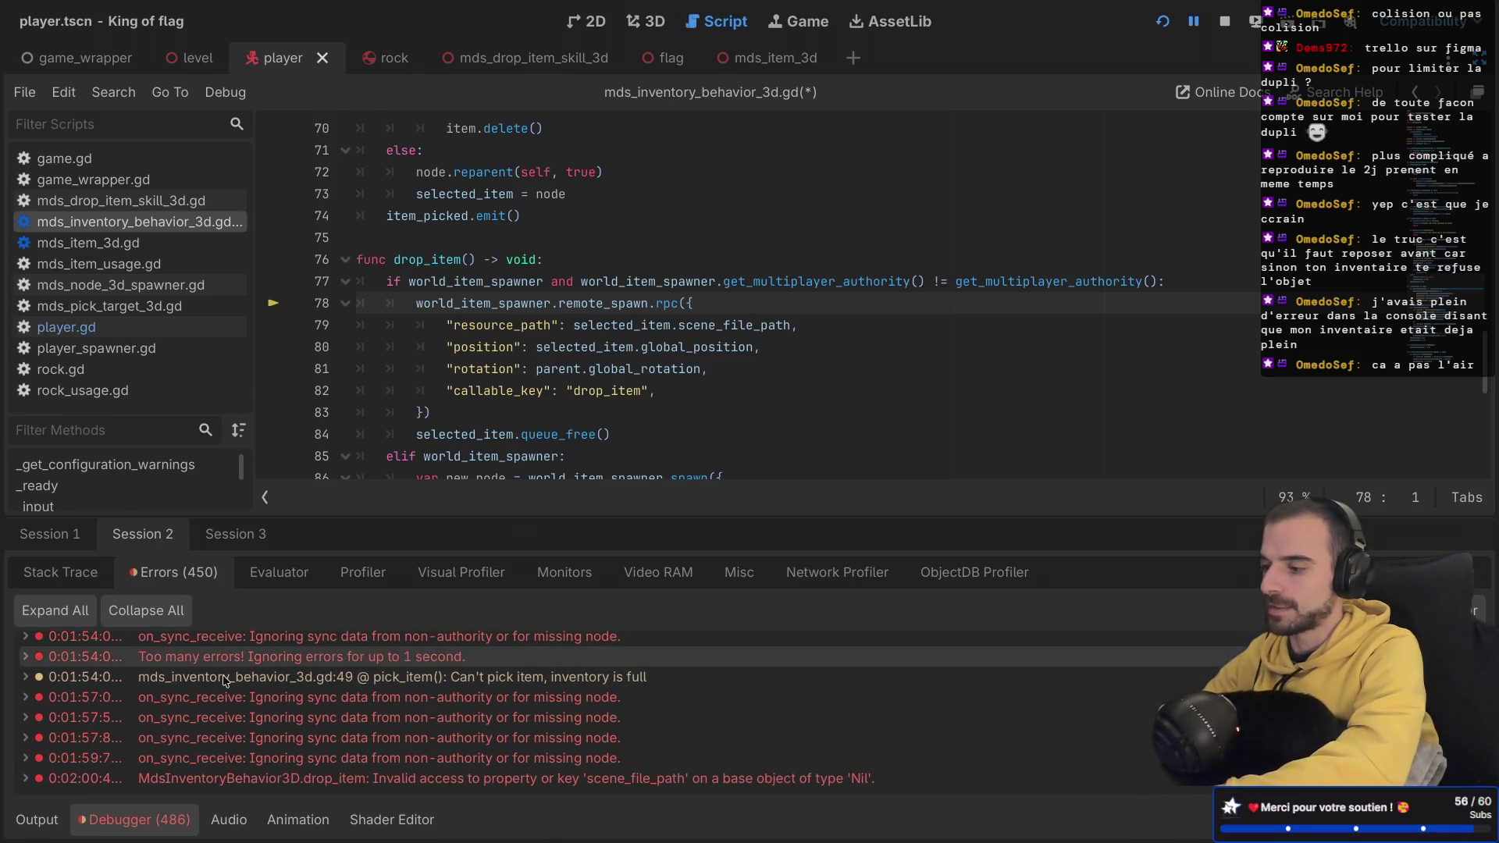
{"action": "key", "text": "ctrl+s"}
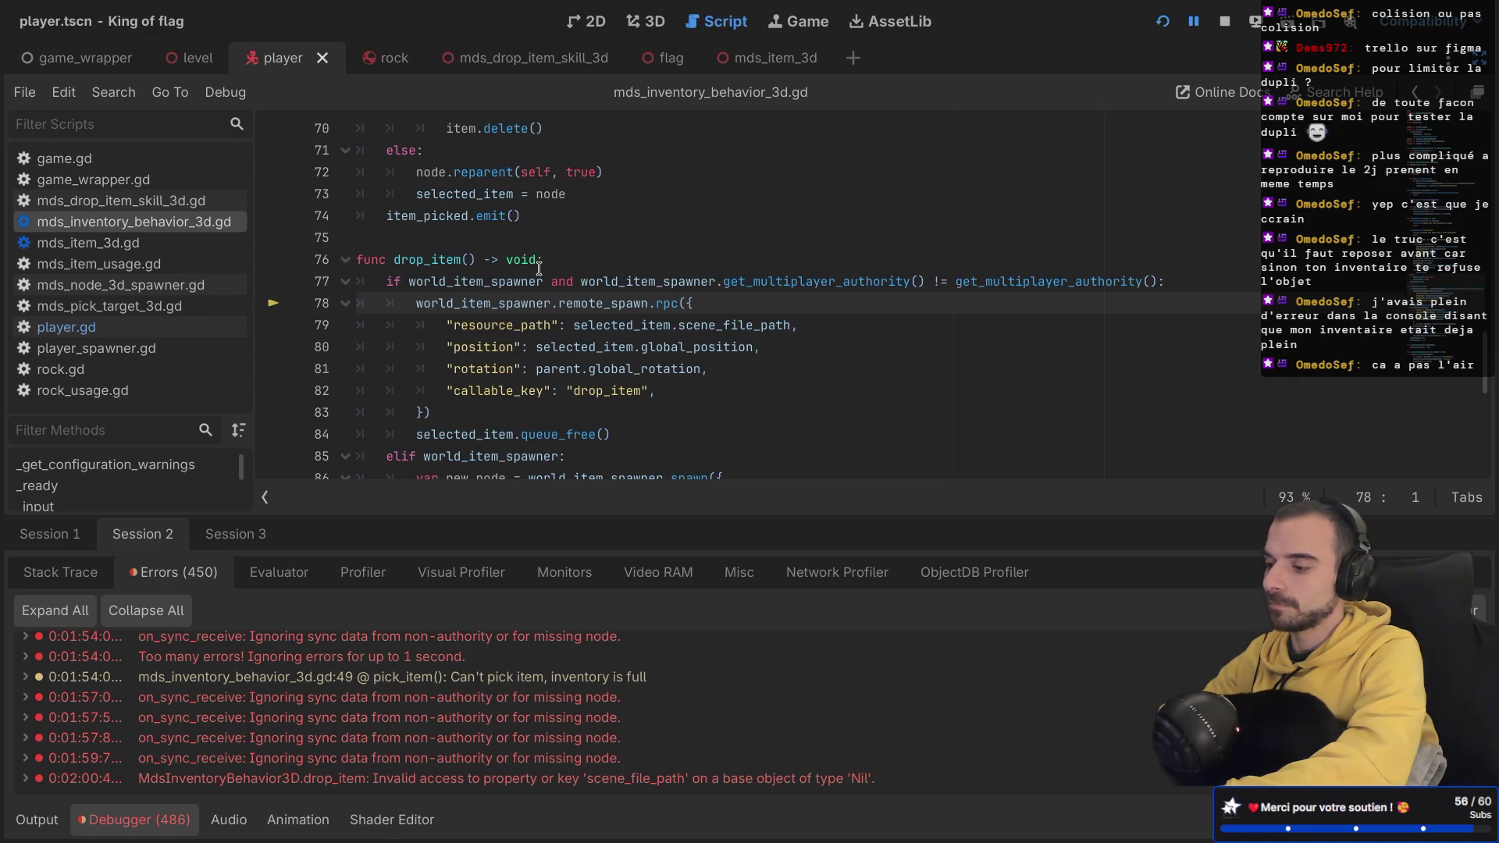
{"action": "left_click", "coordinate": [539, 268]}
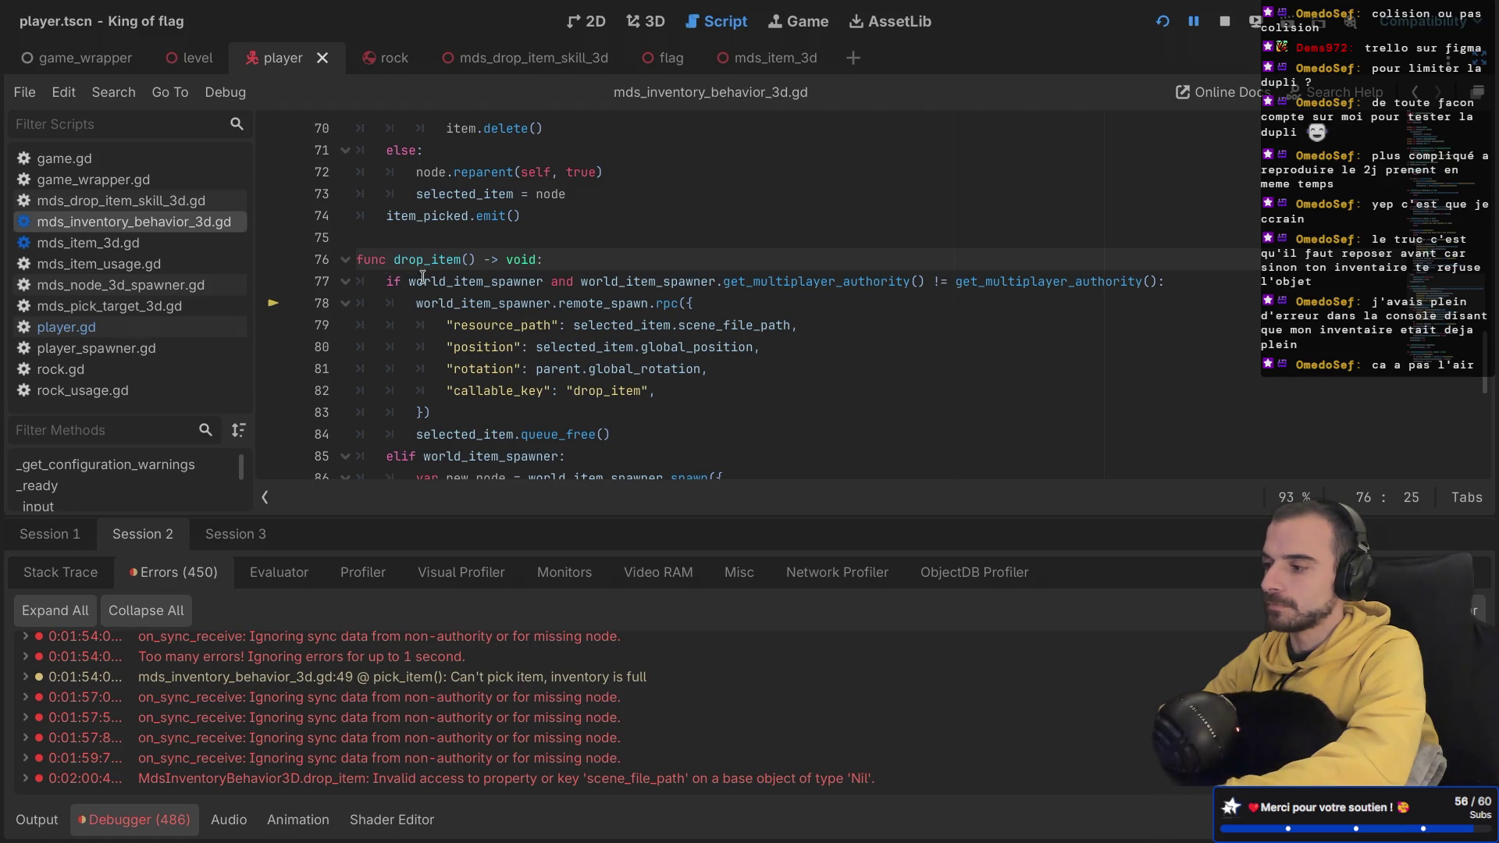
{"action": "left_click", "coordinate": [131, 322]}
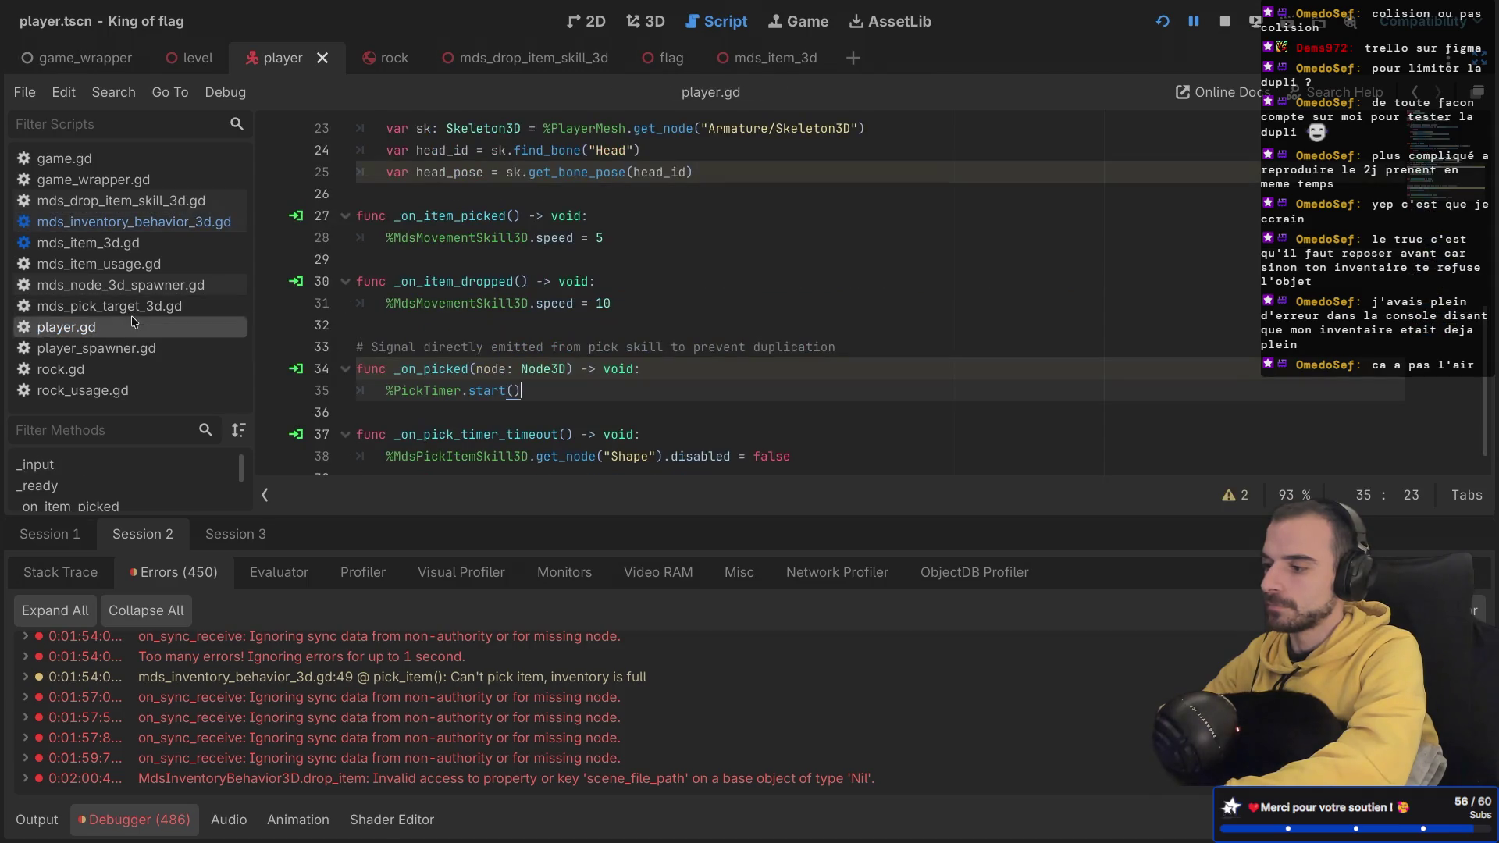
Step: Add a line in _on_picked setting the pick Shape's disabled to true, and save player.gd
{"action": "scroll", "coordinate": [467, 267], "scroll_direction": "down", "scroll_amount": 1}
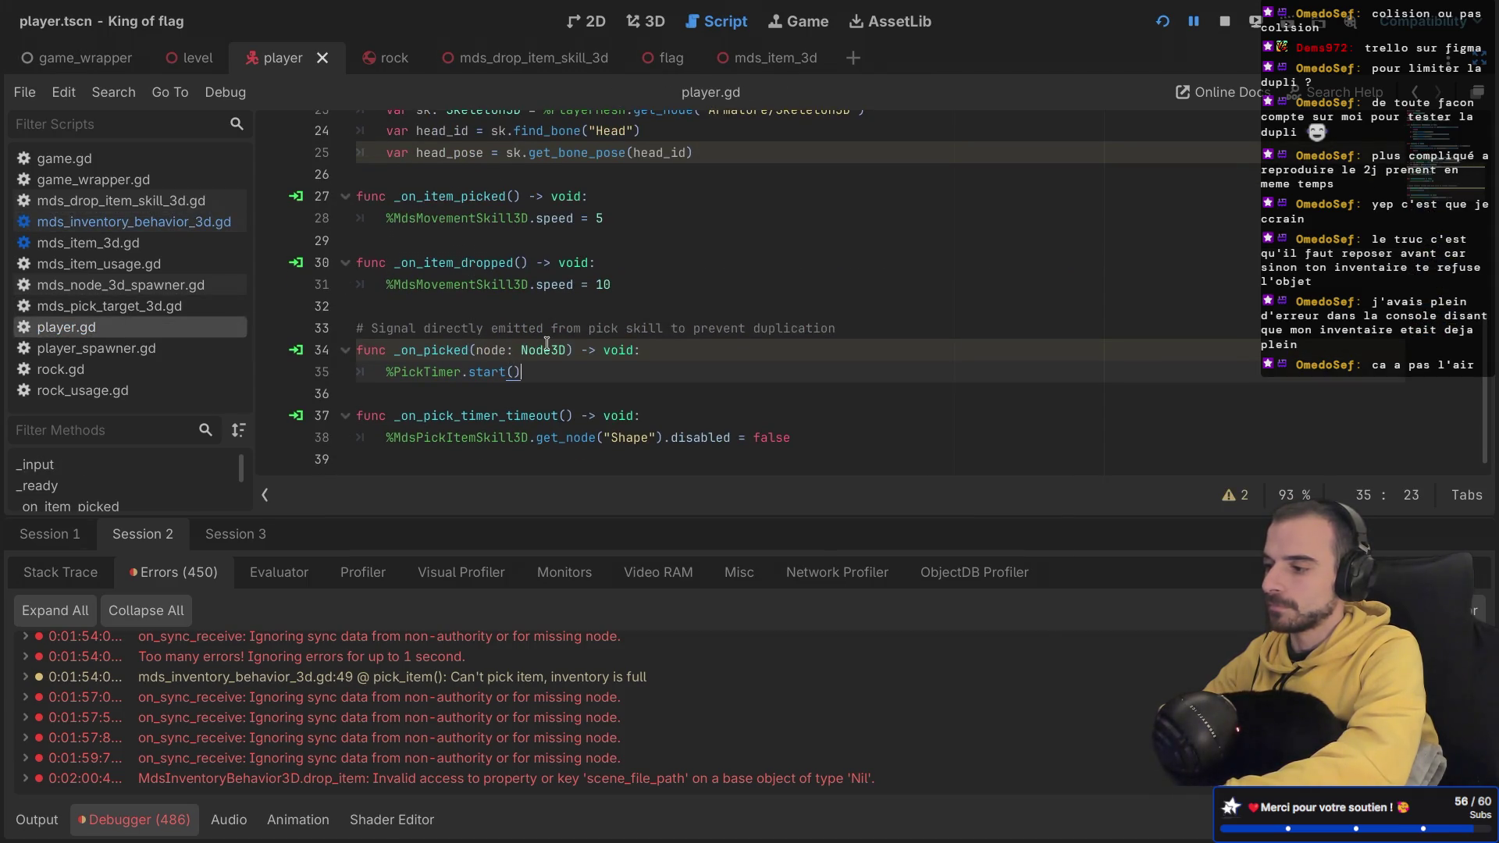
{"action": "mouse_move", "coordinate": [546, 344]}
{"action": "left_click", "coordinate": [430, 401]}
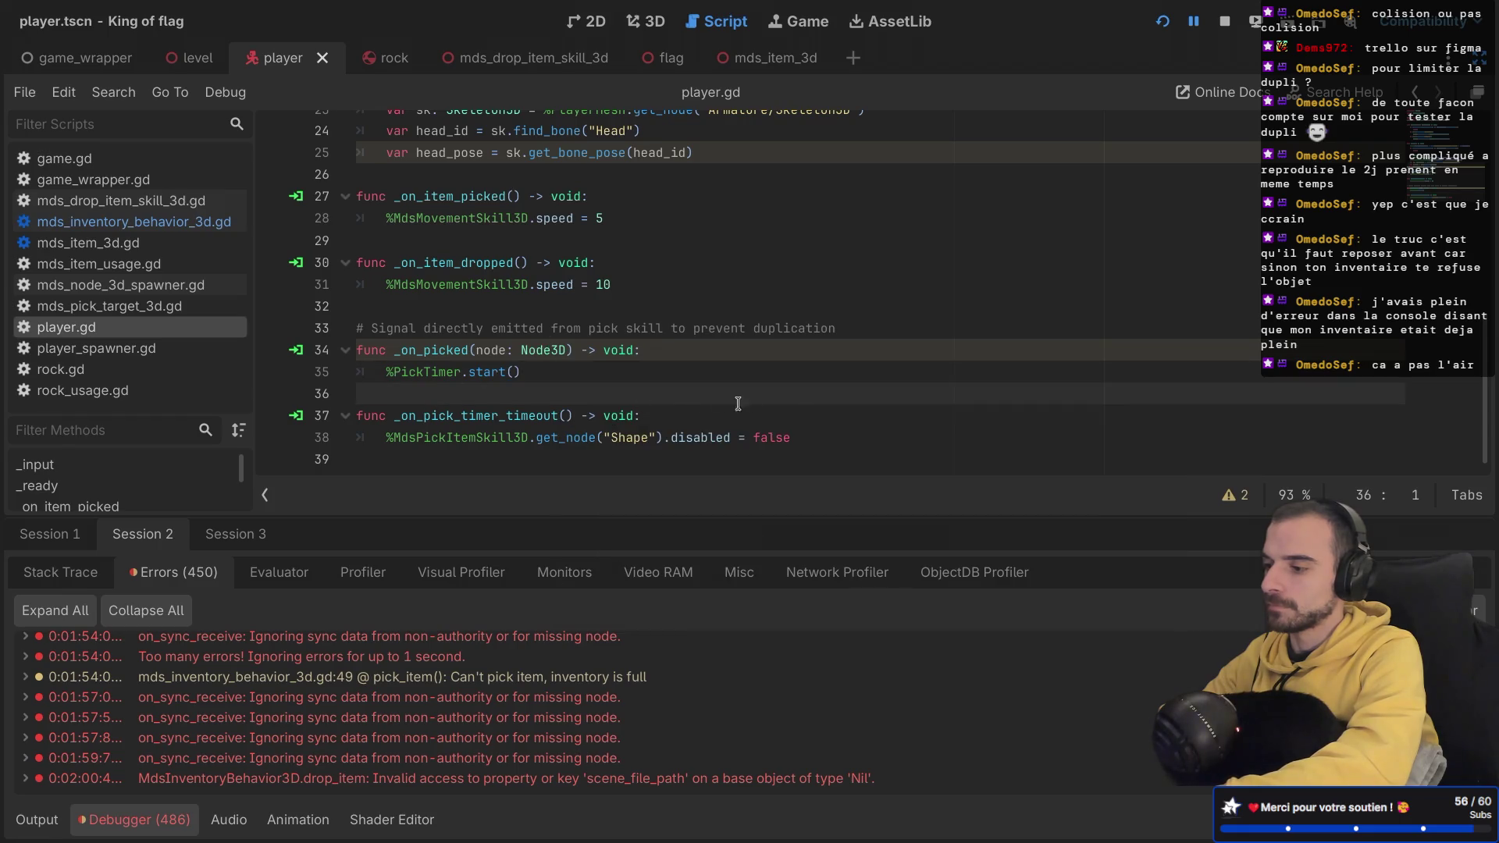
{"action": "left_click_drag", "start_coordinate": [822, 431], "coordinate": [822, 420]}
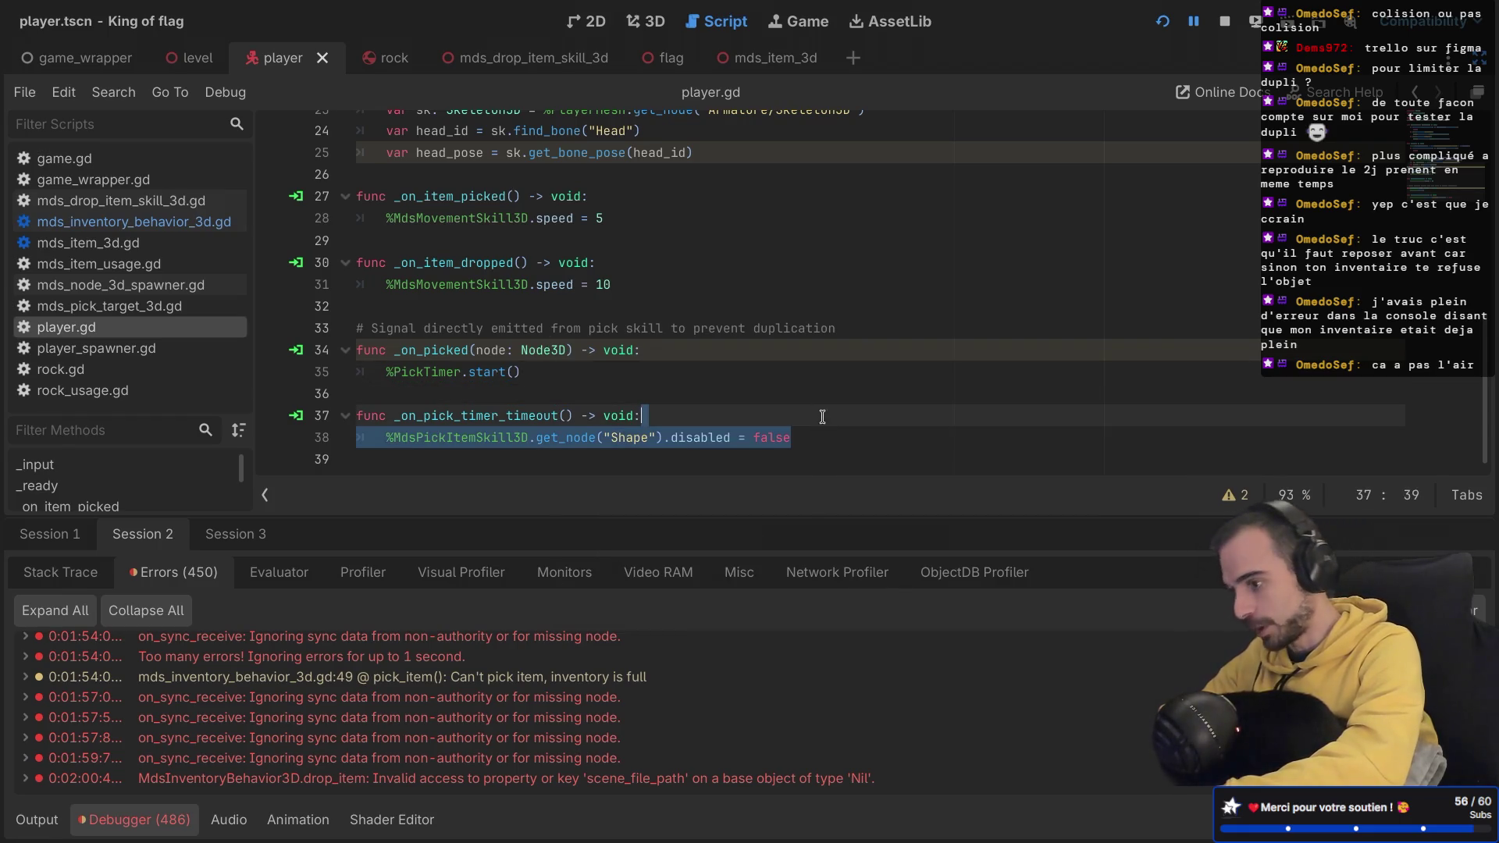
{"action": "key", "text": "ctrl+c"}
{"action": "left_click", "coordinate": [756, 350]}
{"action": "key", "text": "ctrl+v"}
{"action": "double_click", "coordinate": [763, 373]}
{"action": "type", "text": "true"}
{"action": "key", "text": "ctrl+s"}
{"action": "left_click", "coordinate": [767, 305]}
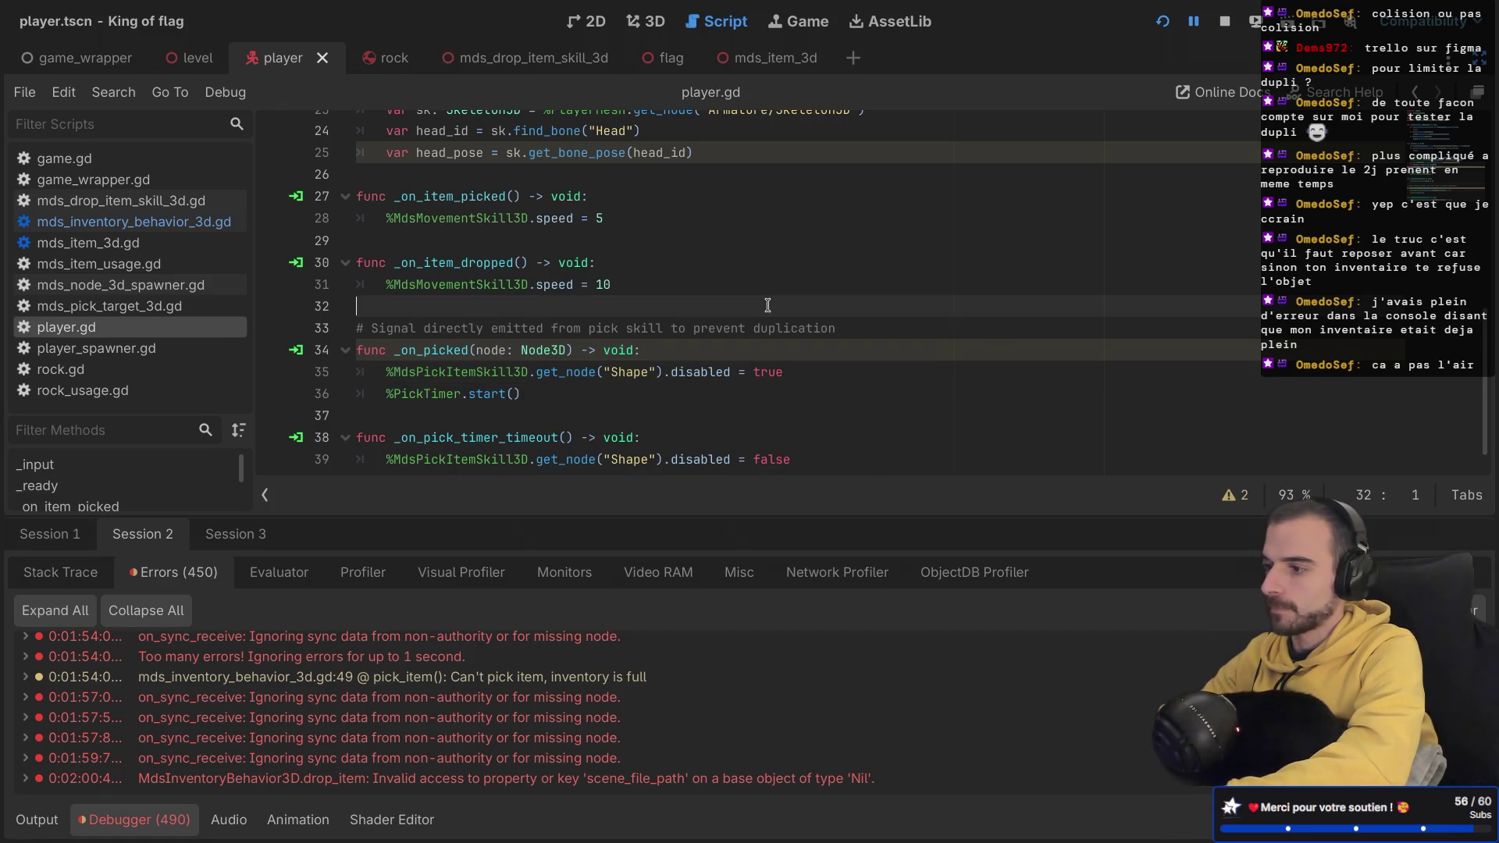
Step: Relaunch the project, create a lobby in one client and join lobby 445804 from the other
{"action": "left_click", "coordinate": [1162, 21]}
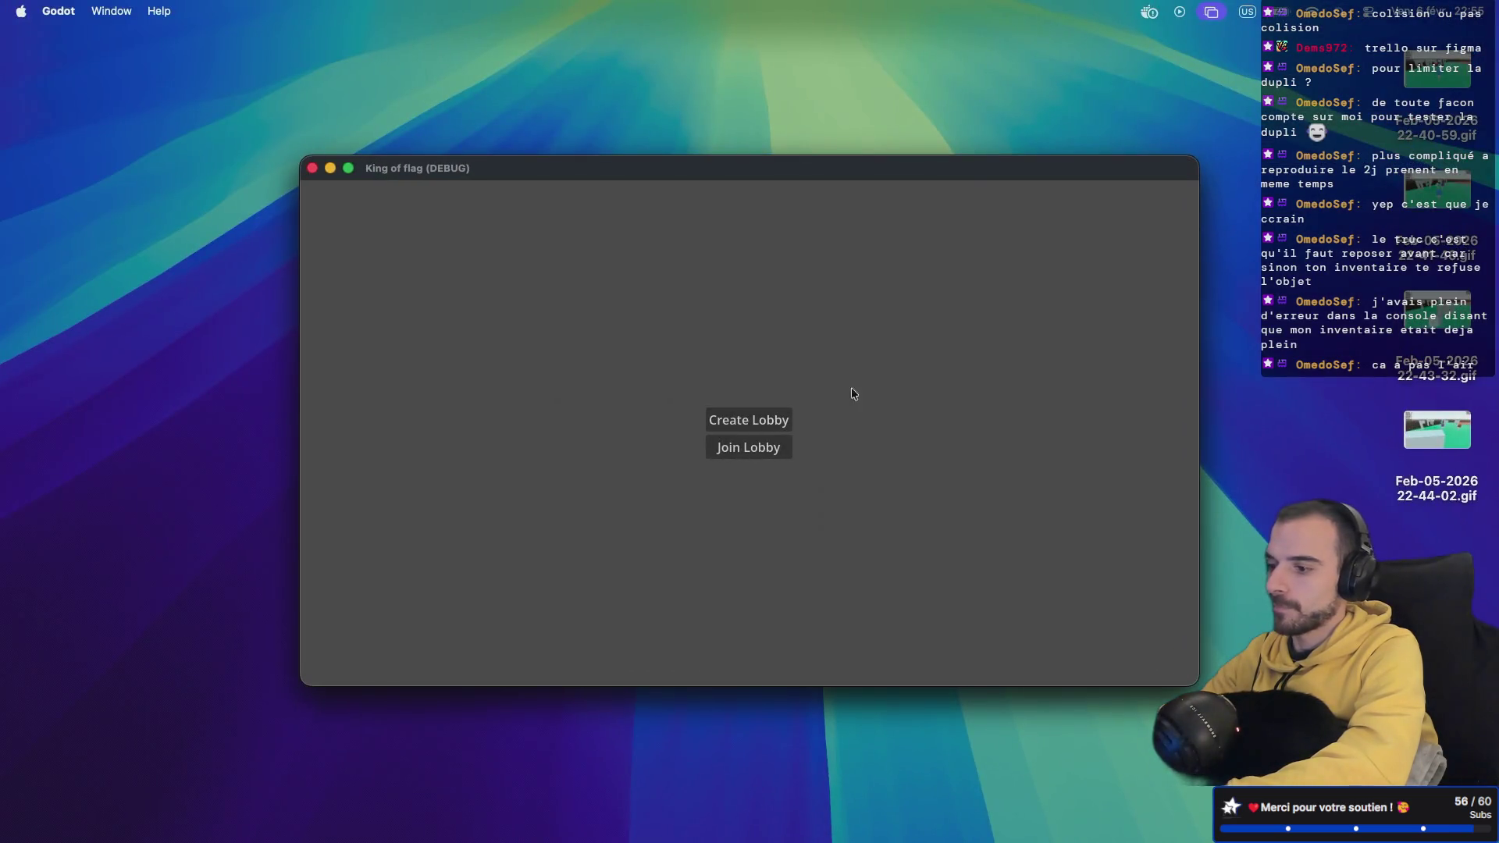
{"action": "left_click", "coordinate": [762, 418]}
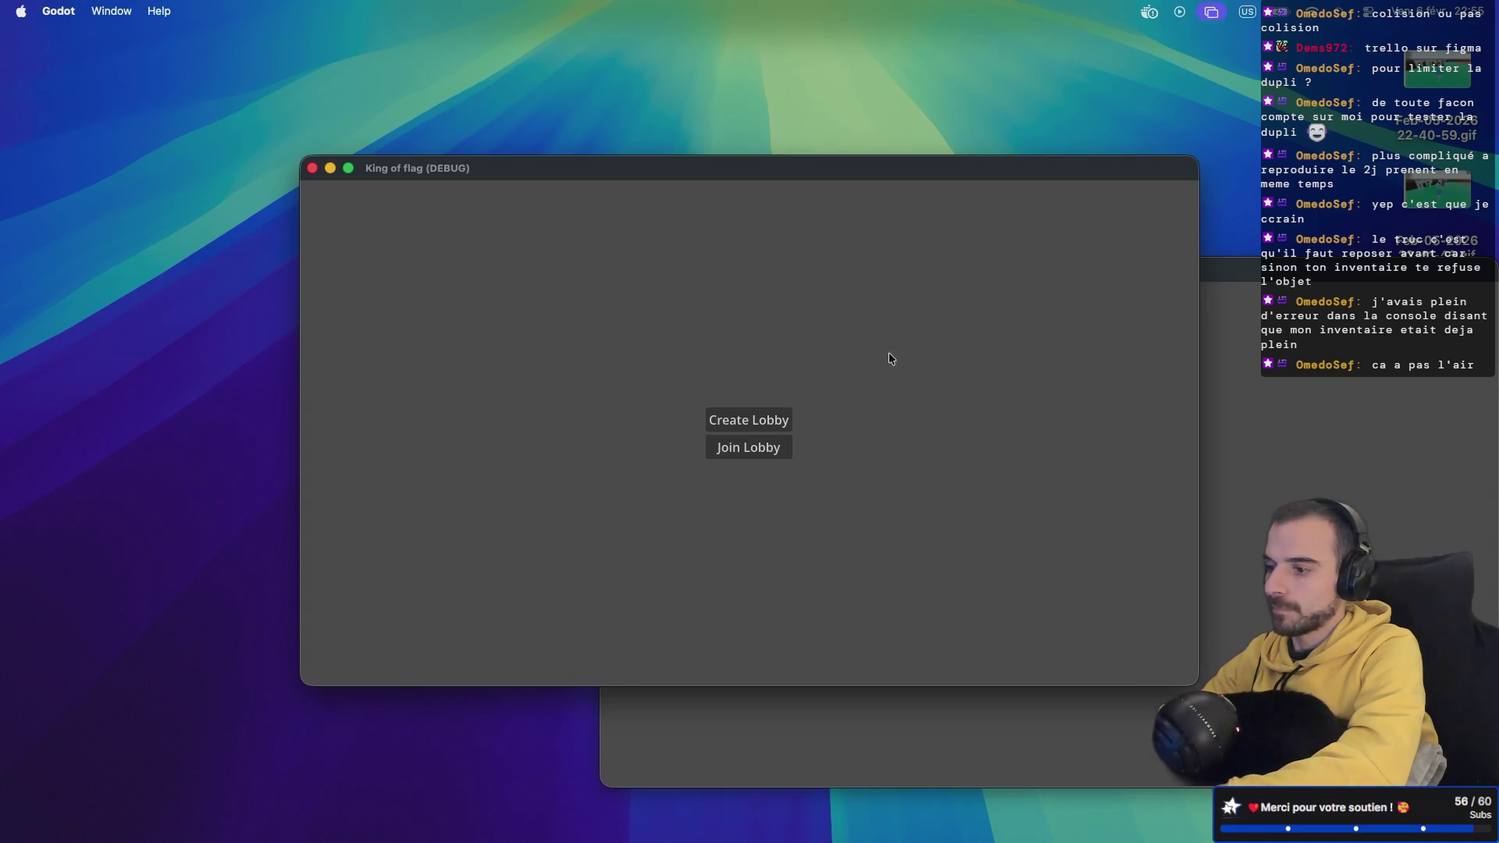
{"action": "left_click", "coordinate": [755, 450]}
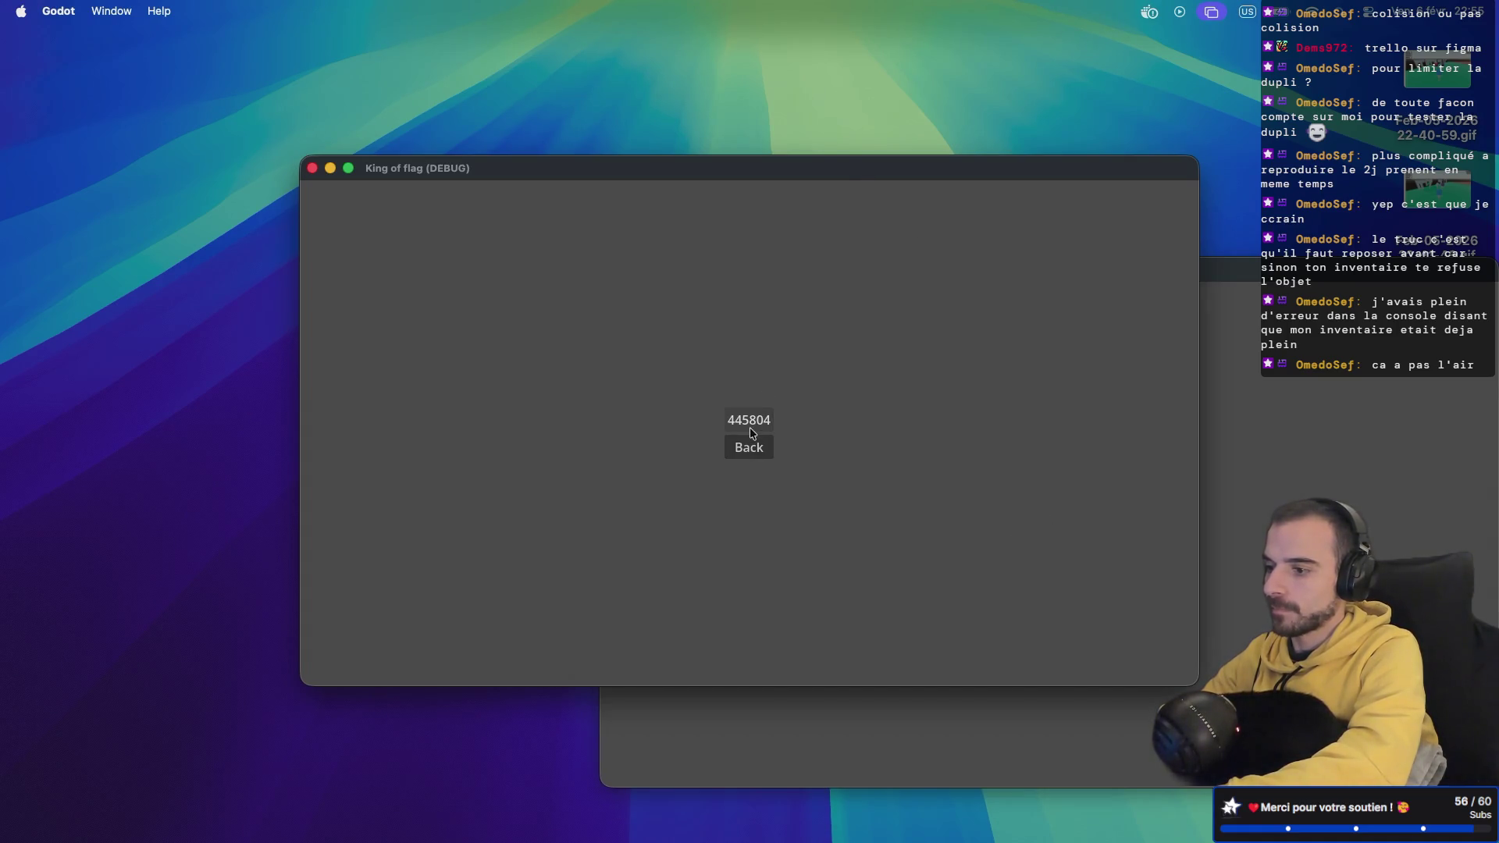
Step: Move the two client windows apart and start the match from the host client
{"action": "left_click_drag", "start_coordinate": [783, 171], "coordinate": [549, 67]}
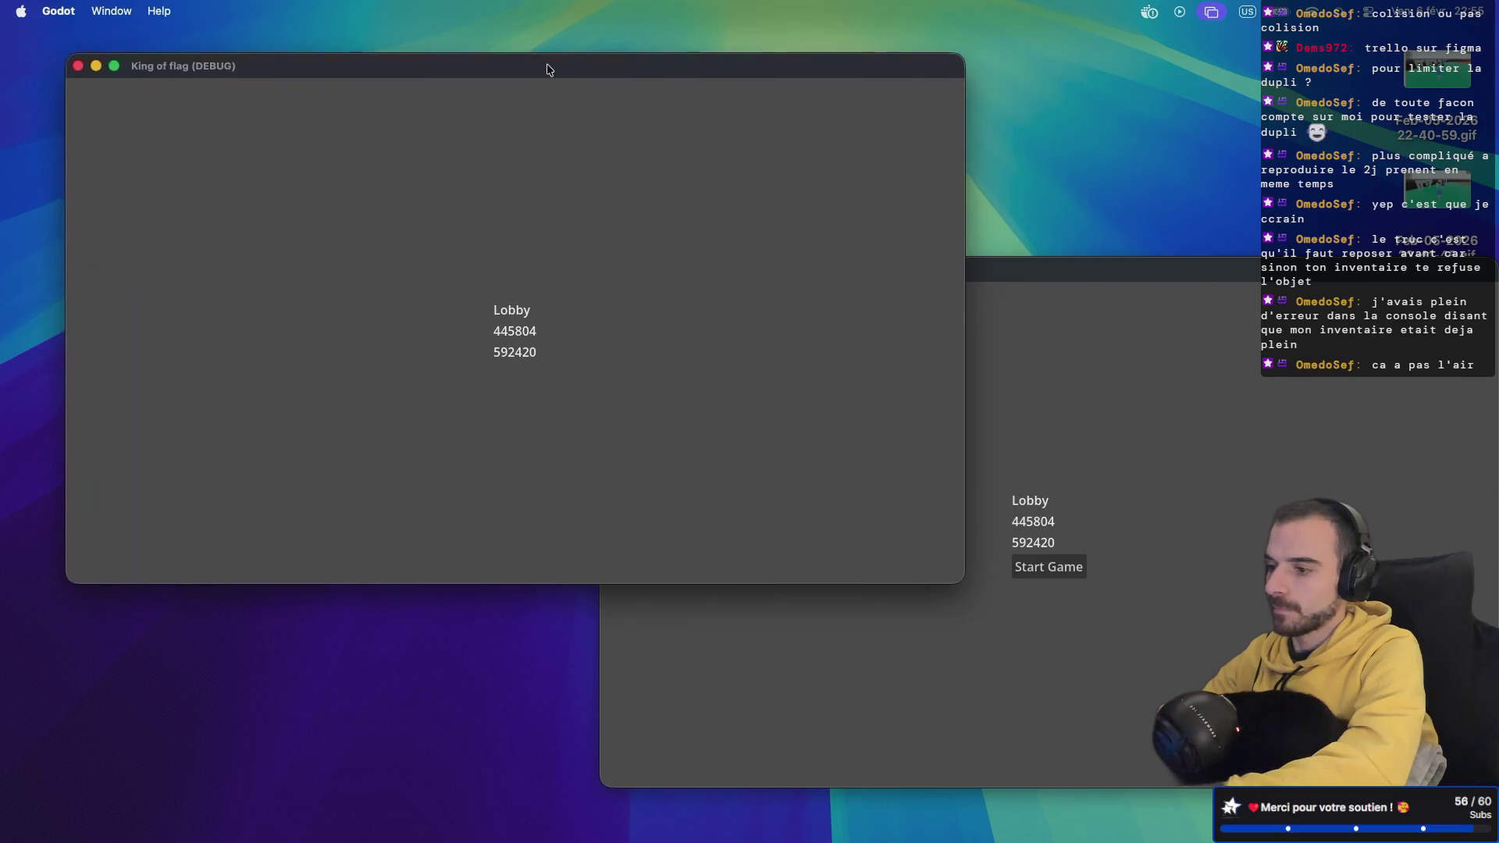
{"action": "left_click", "coordinate": [1015, 396]}
{"action": "left_click", "coordinate": [1067, 570]}
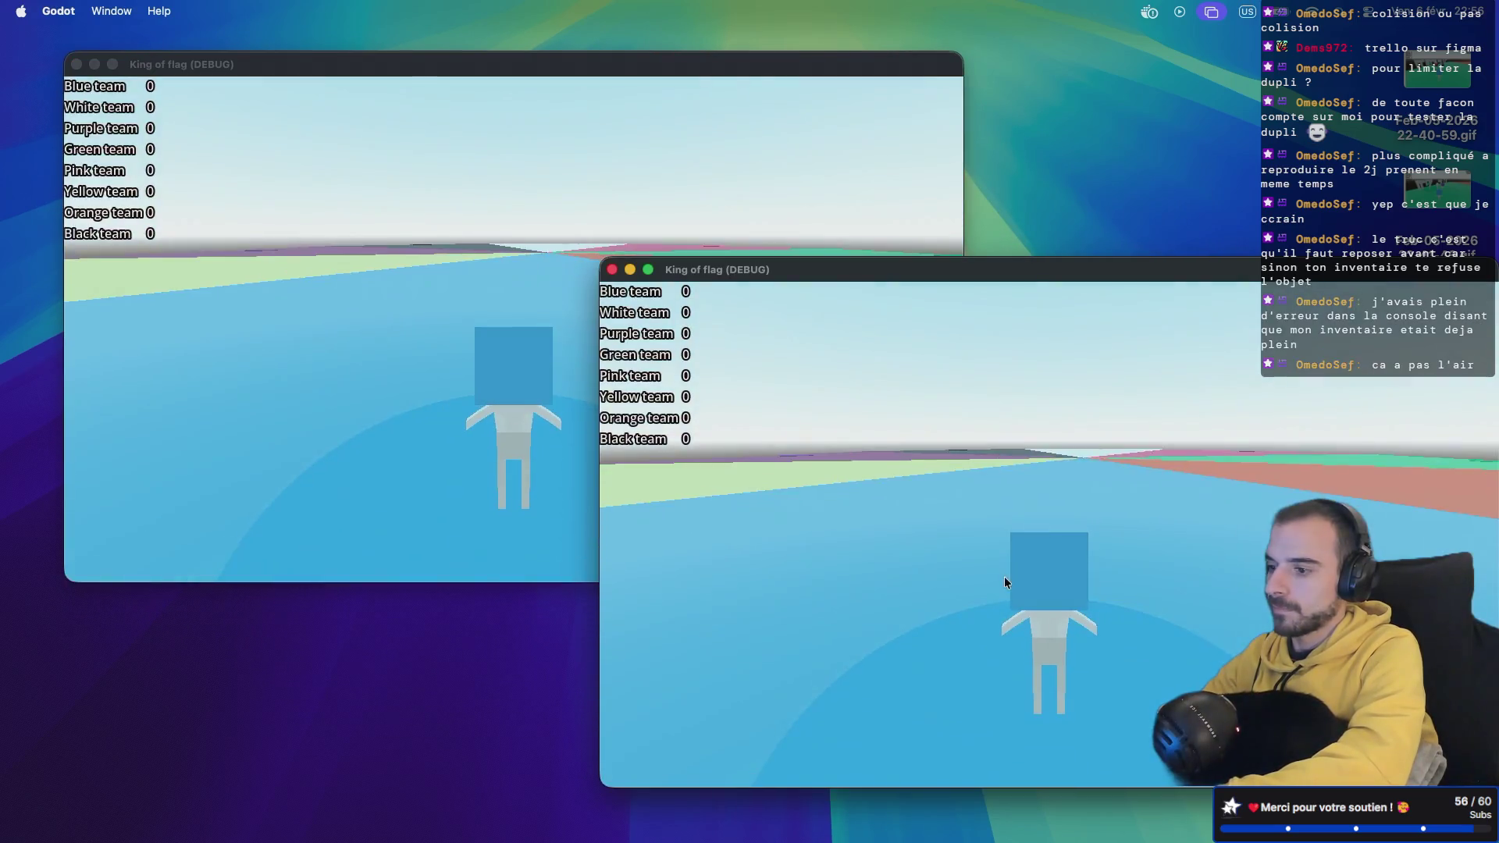
{"action": "key", "text": "super+Tab"}
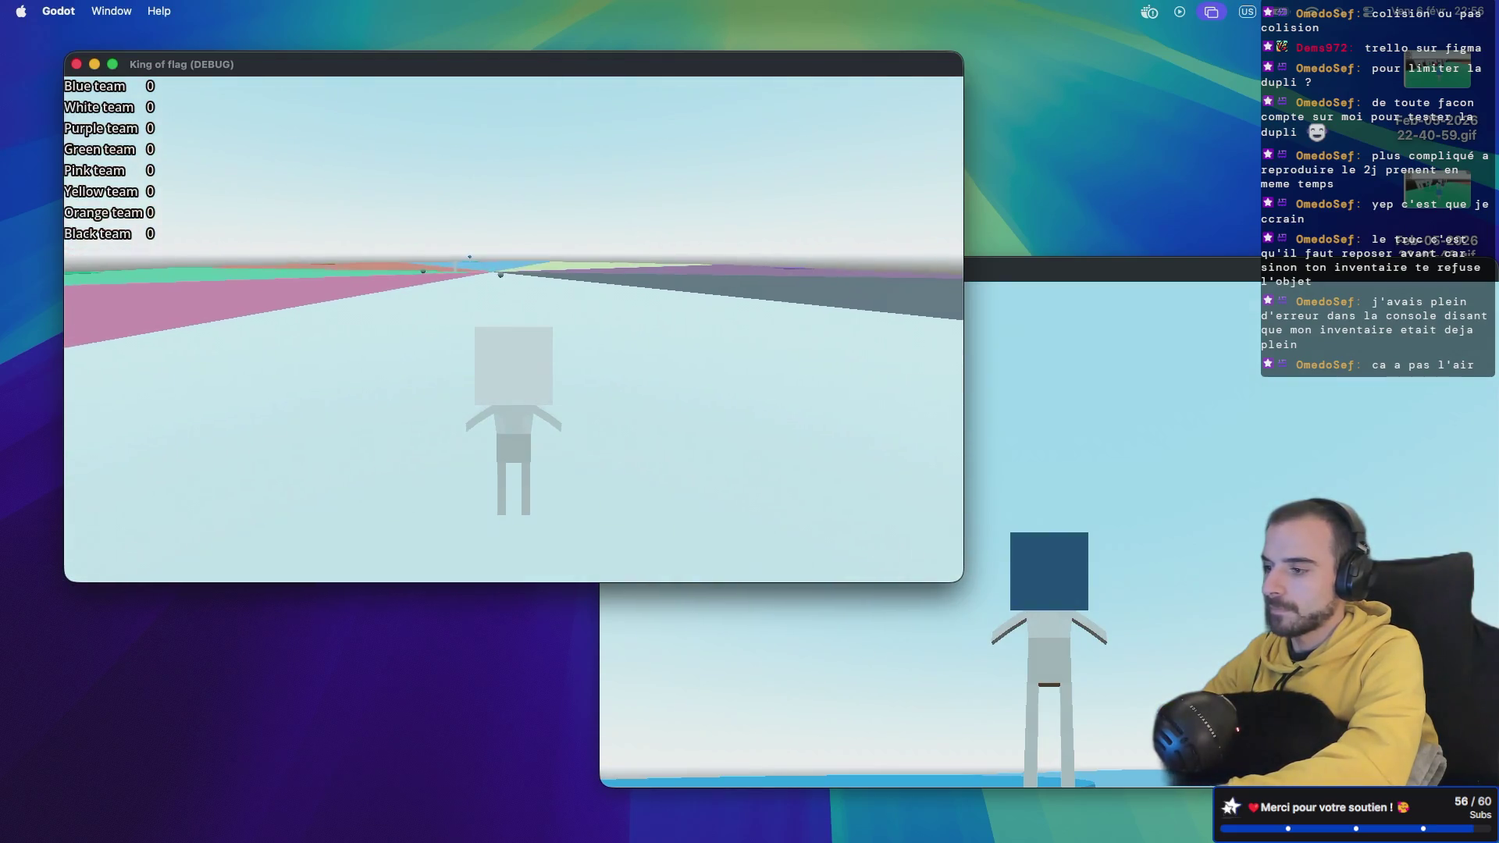
{"action": "key", "text": "super+grave"}
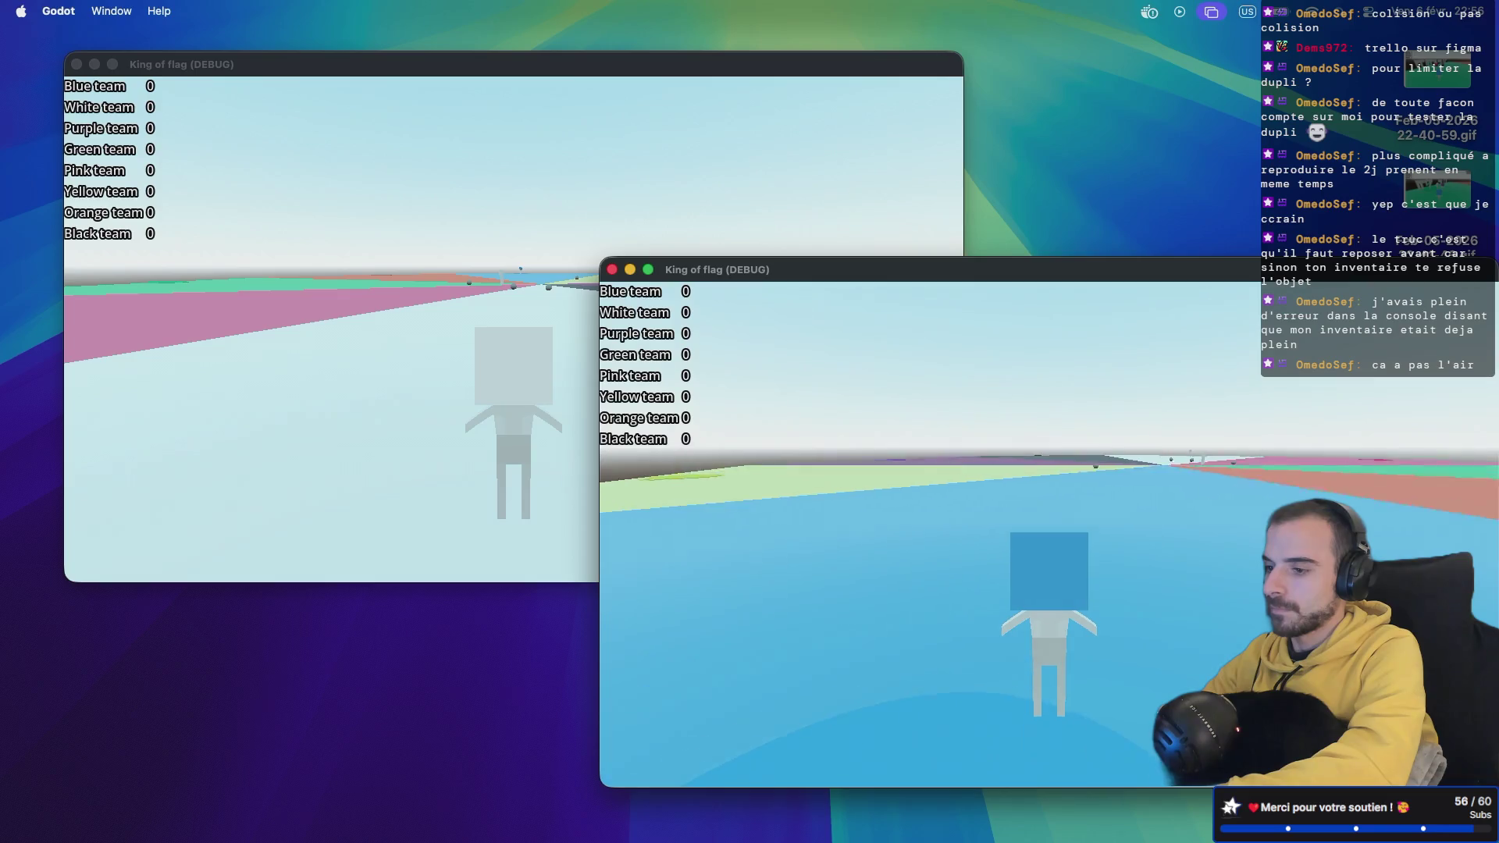
{"action": "key", "text": "super+grave"}
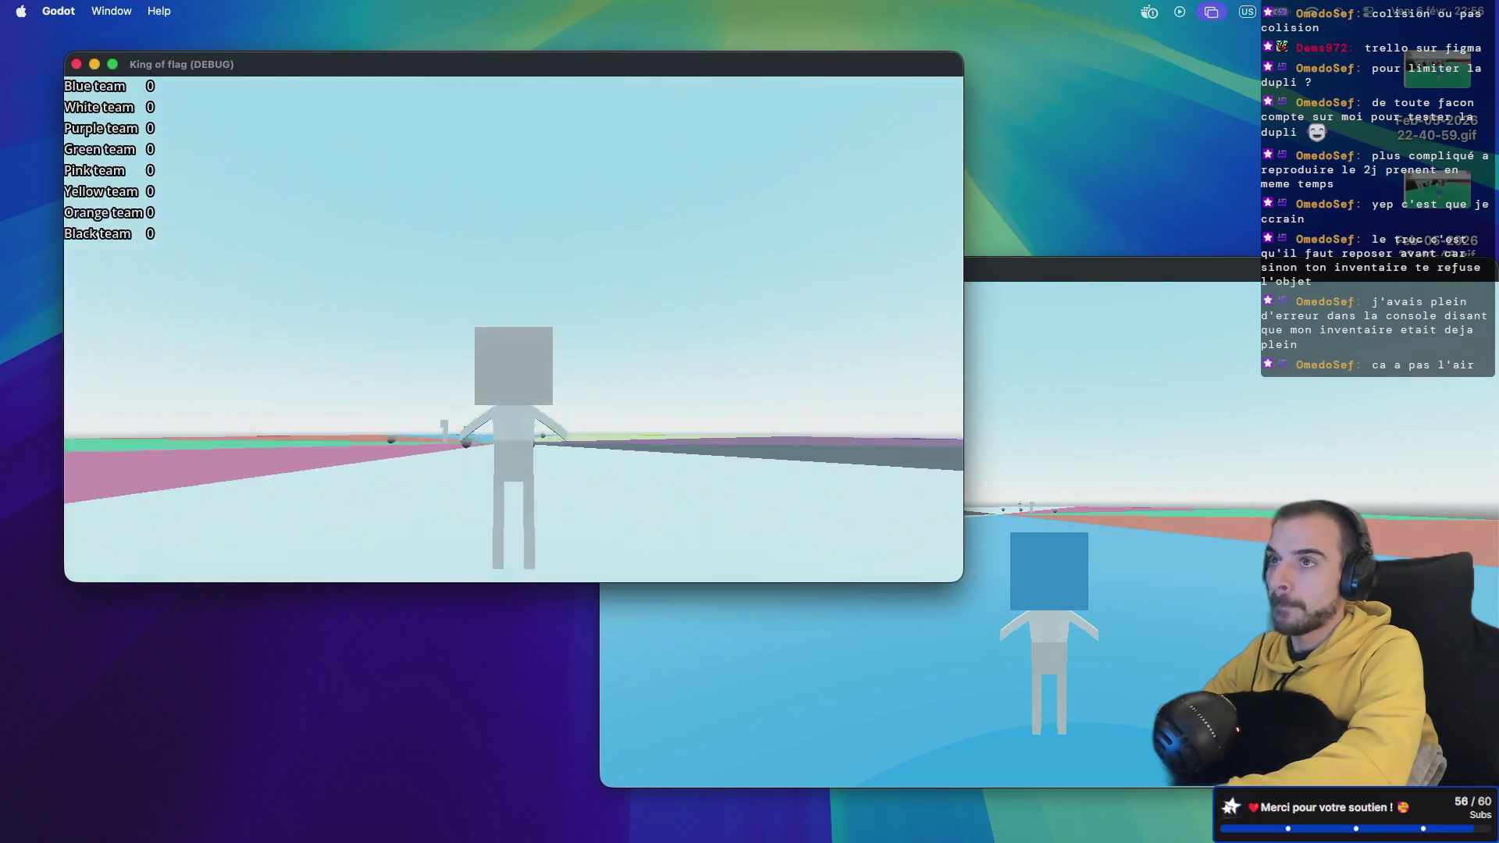
Step: Walk the player to the pole and press Q to drop the held item, triggering the error
{"action": "key", "text": "w"}
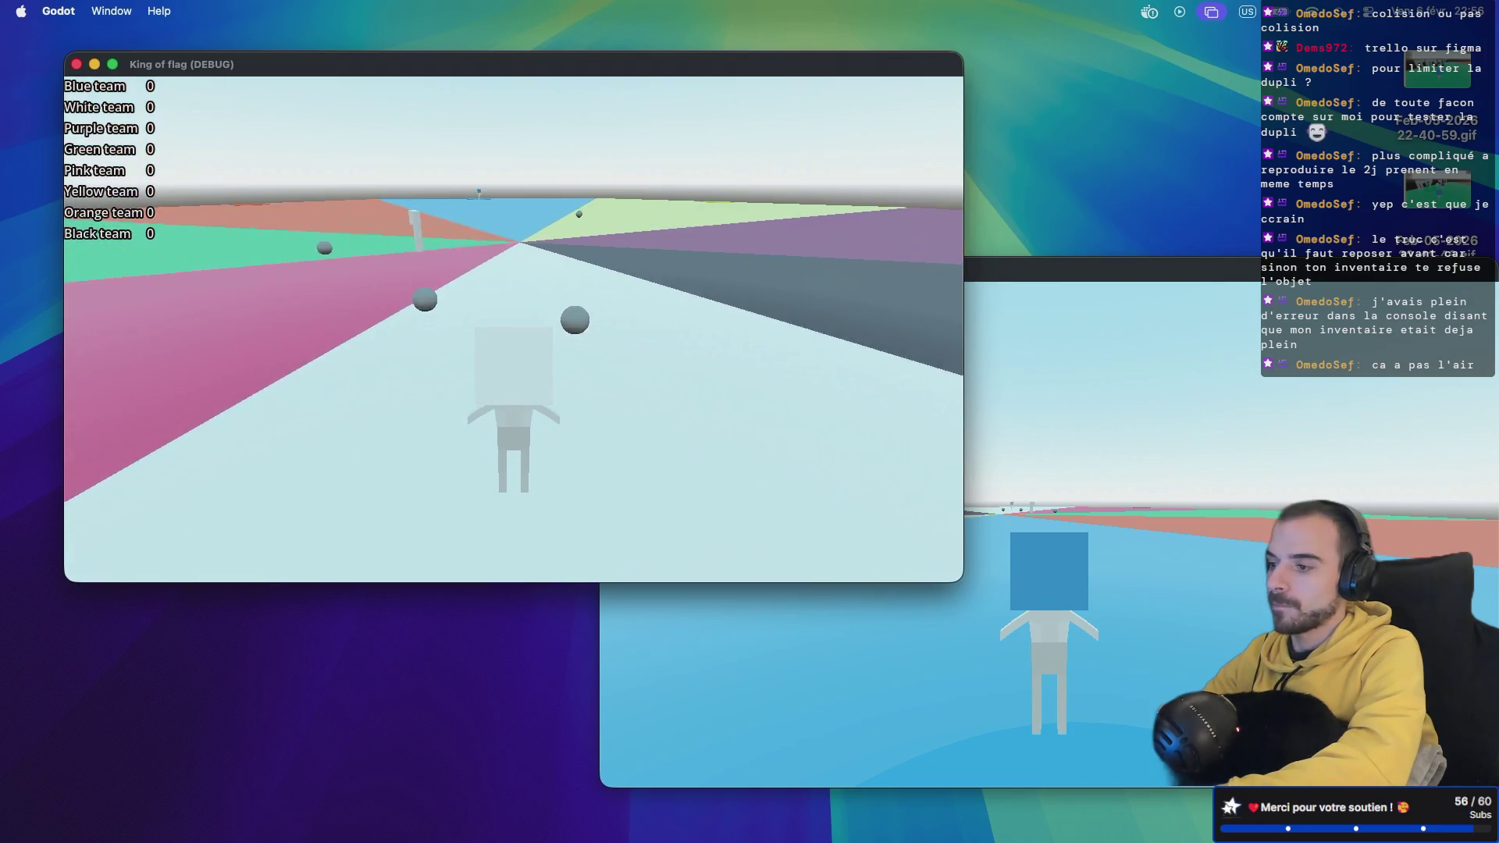
{"action": "key", "text": "w"}
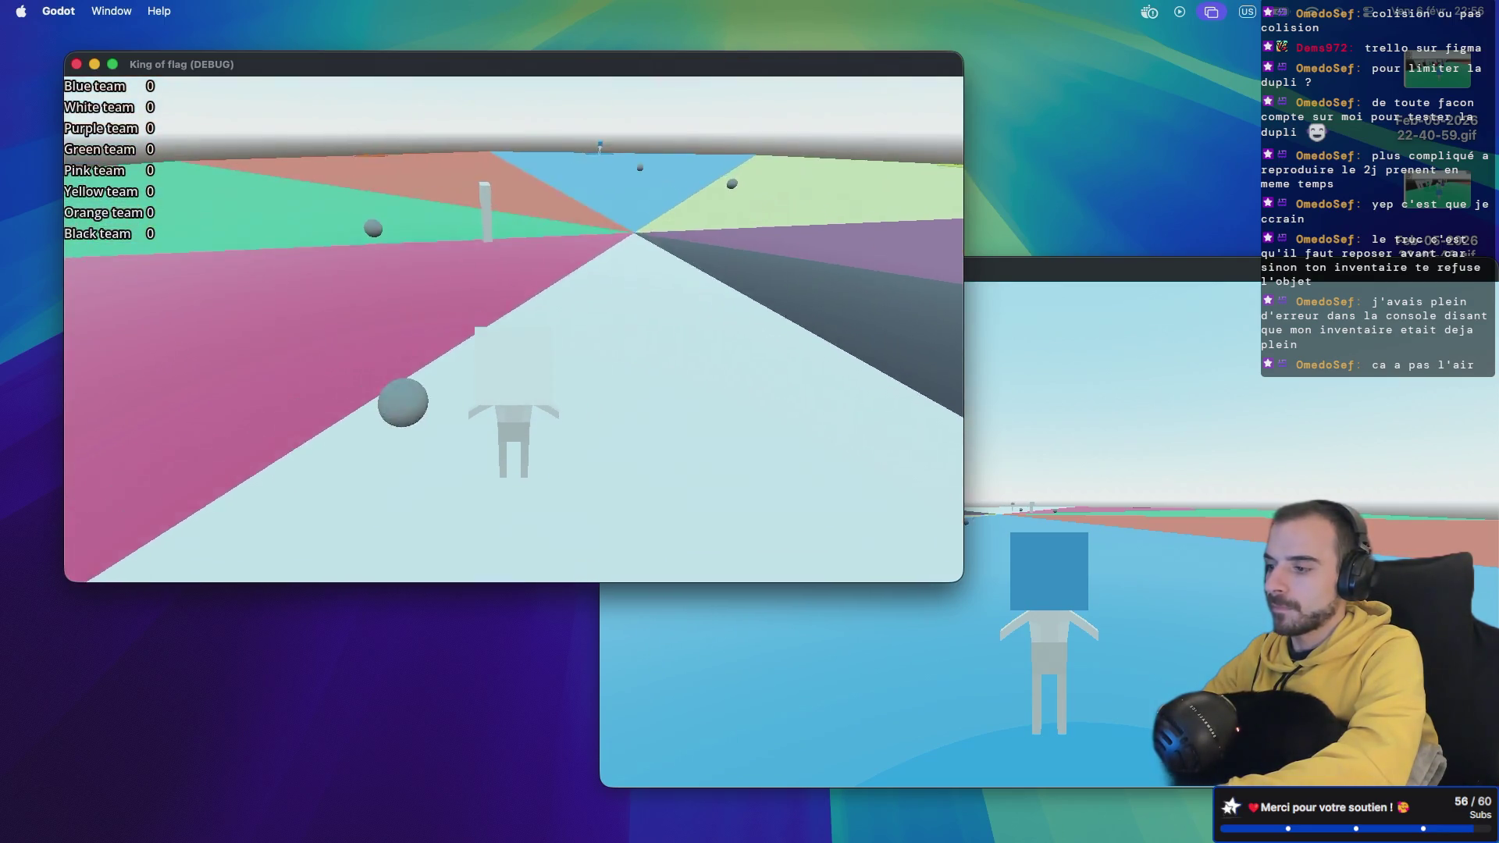
{"action": "key", "text": "w"}
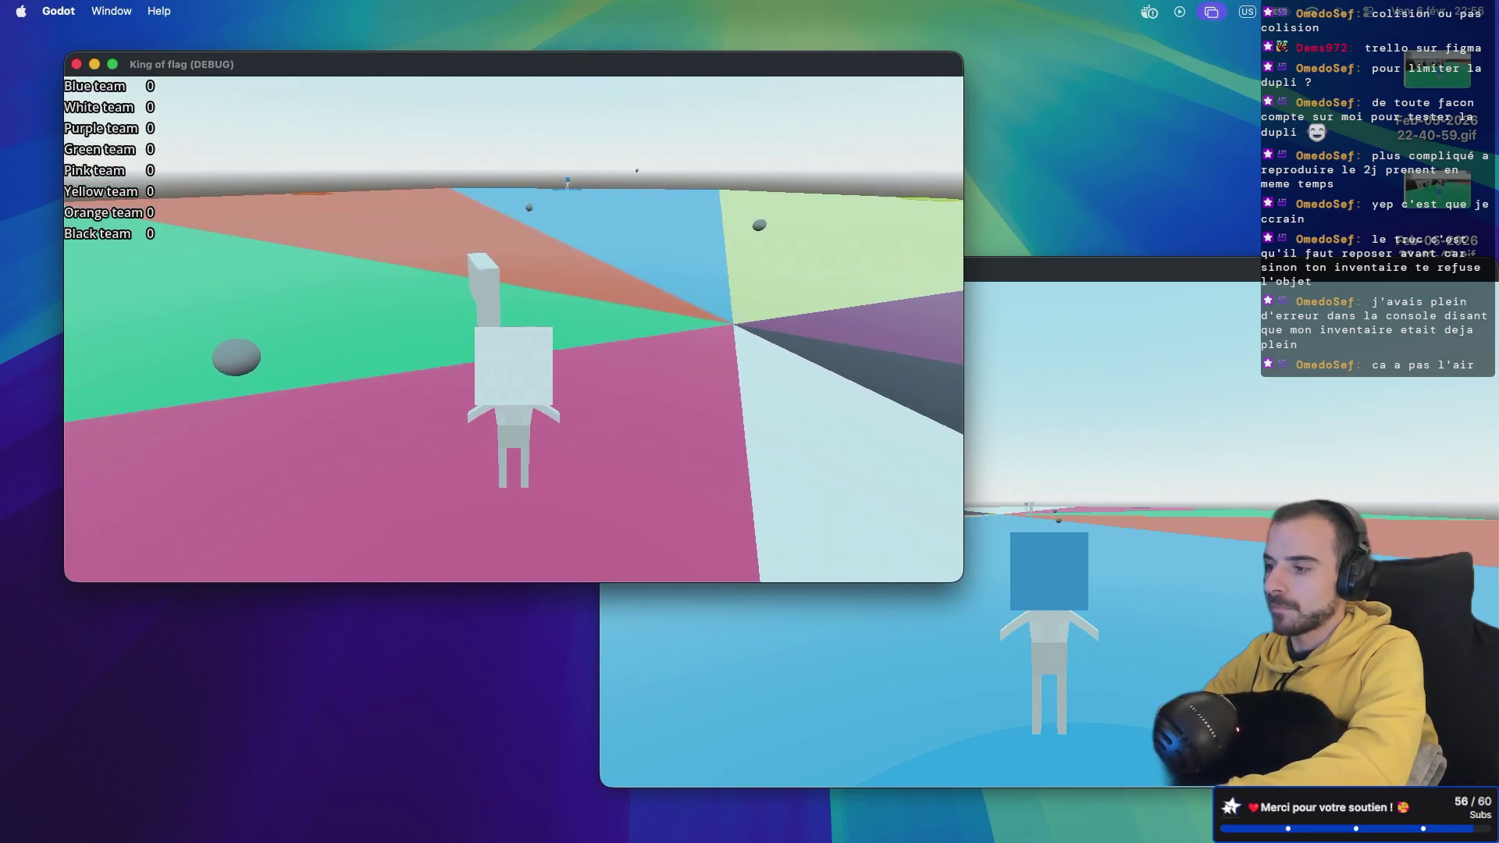
{"action": "key", "text": "q"}
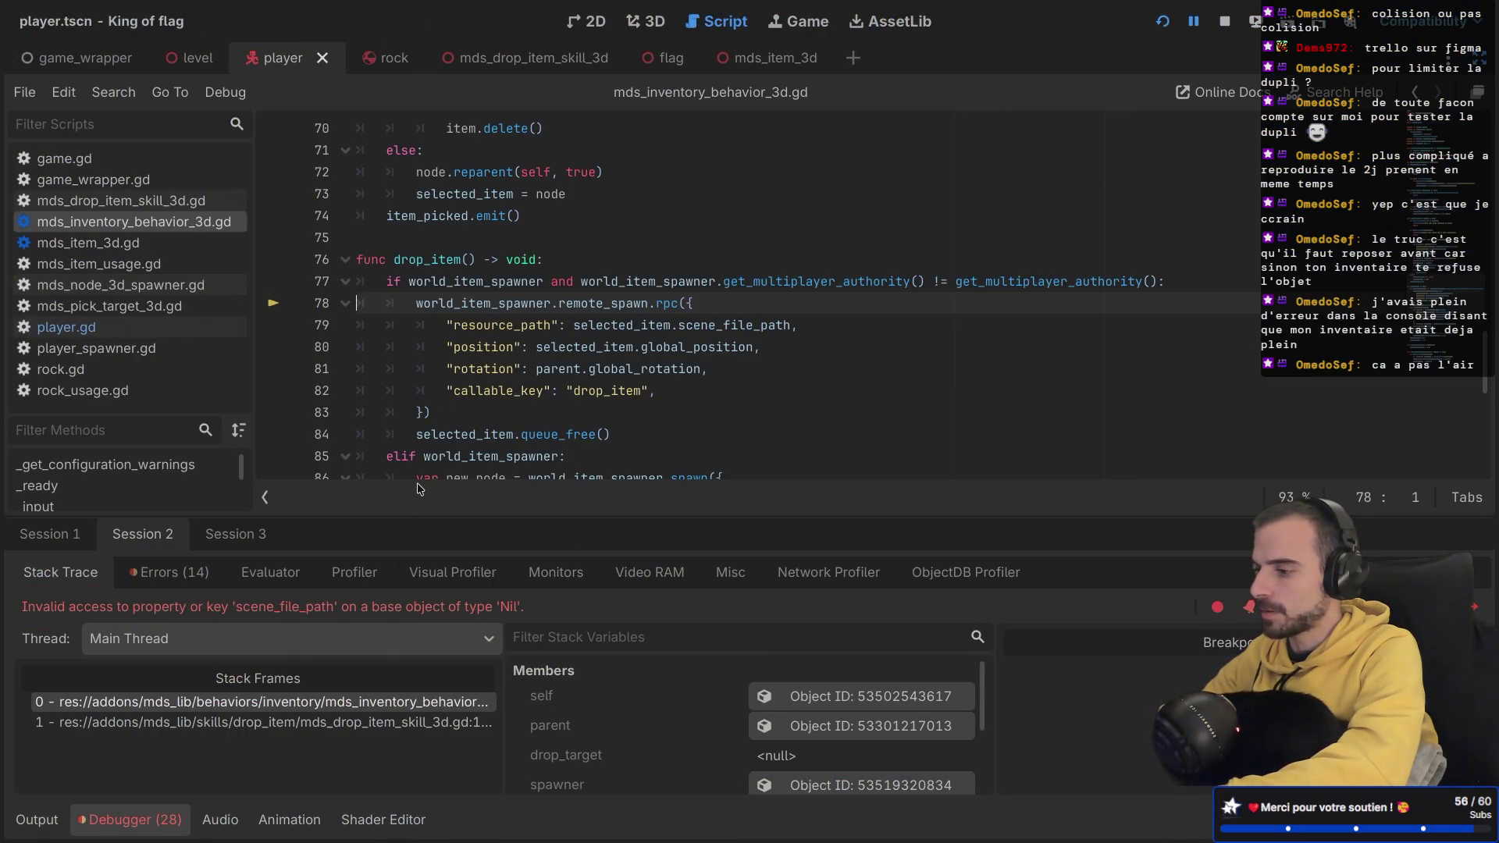
Step: Inspect scene_file_path and selected_item, then open new lines at the top of drop_item for a guard
{"action": "double_click", "coordinate": [617, 325]}
{"action": "double_click", "coordinate": [699, 323]}
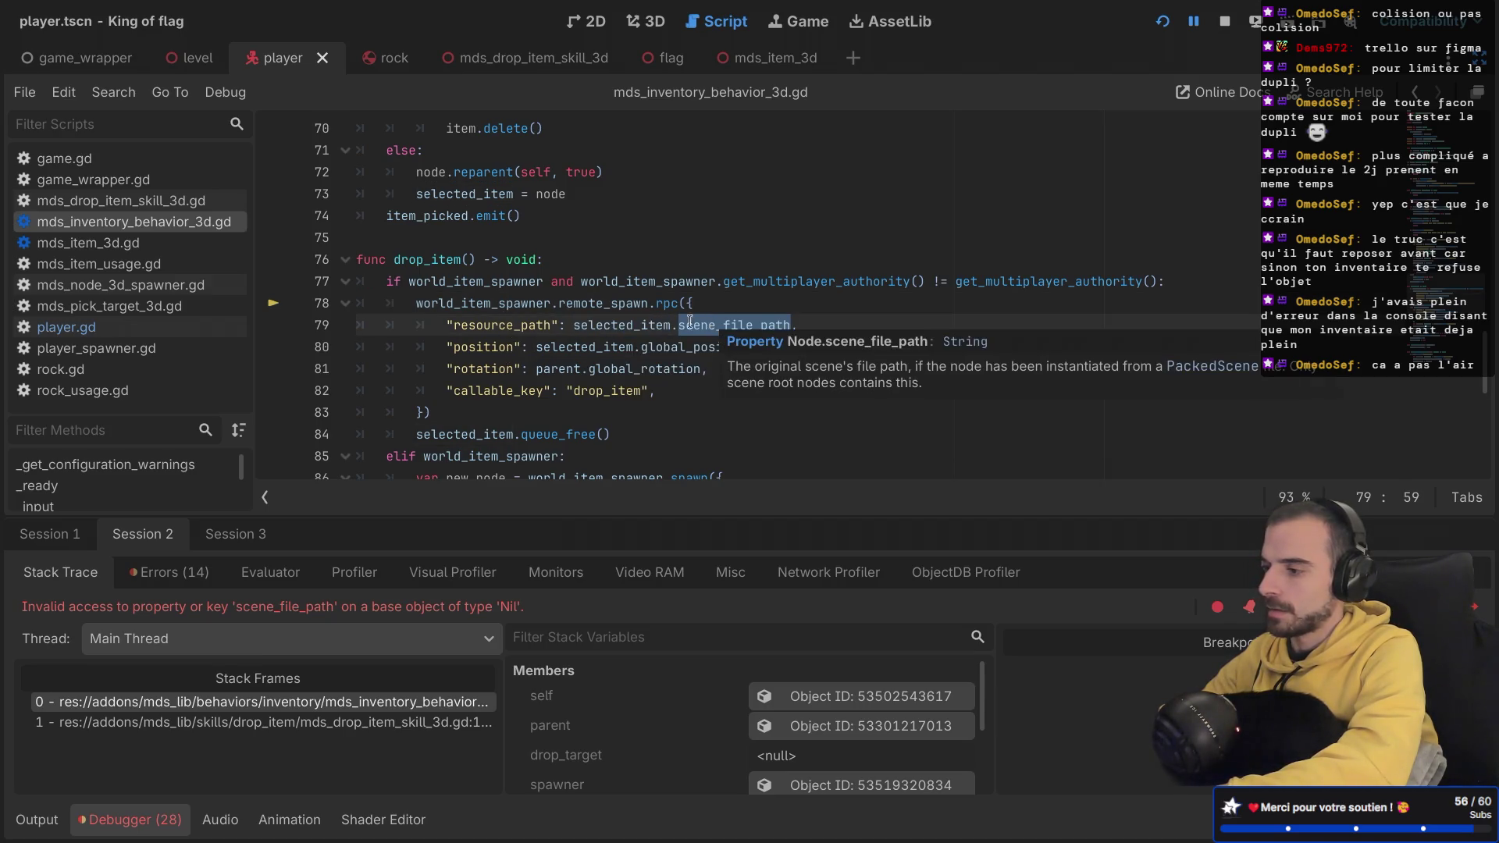
{"action": "double_click", "coordinate": [627, 322]}
{"action": "left_click", "coordinate": [590, 265]}
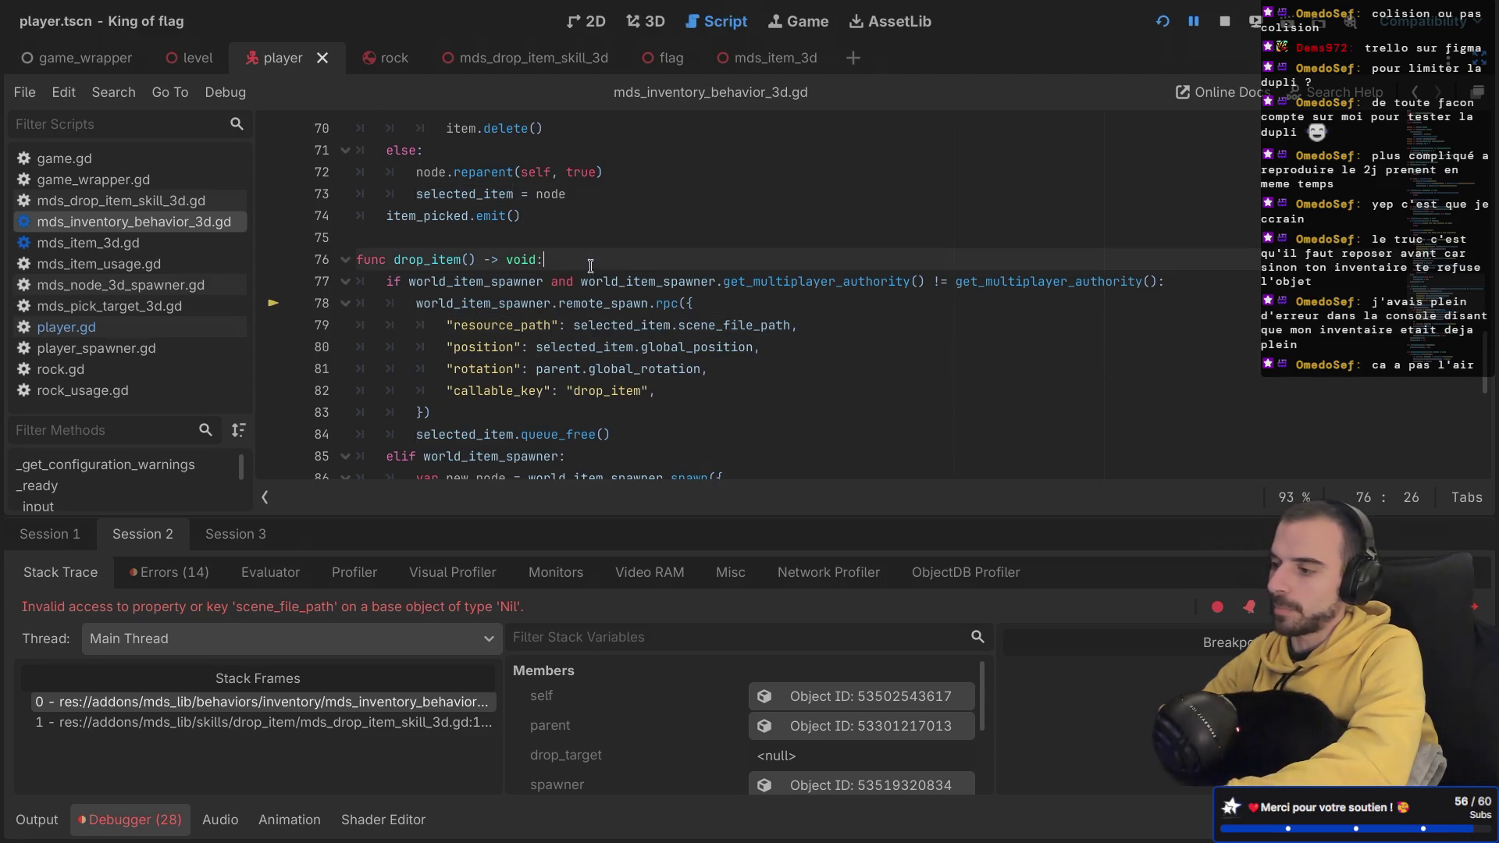
{"action": "key", "text": "Return"}
{"action": "key", "text": "Return"}
{"action": "key", "text": "Up"}
{"action": "type", "text": "l"}
{"action": "key", "text": "Return"}
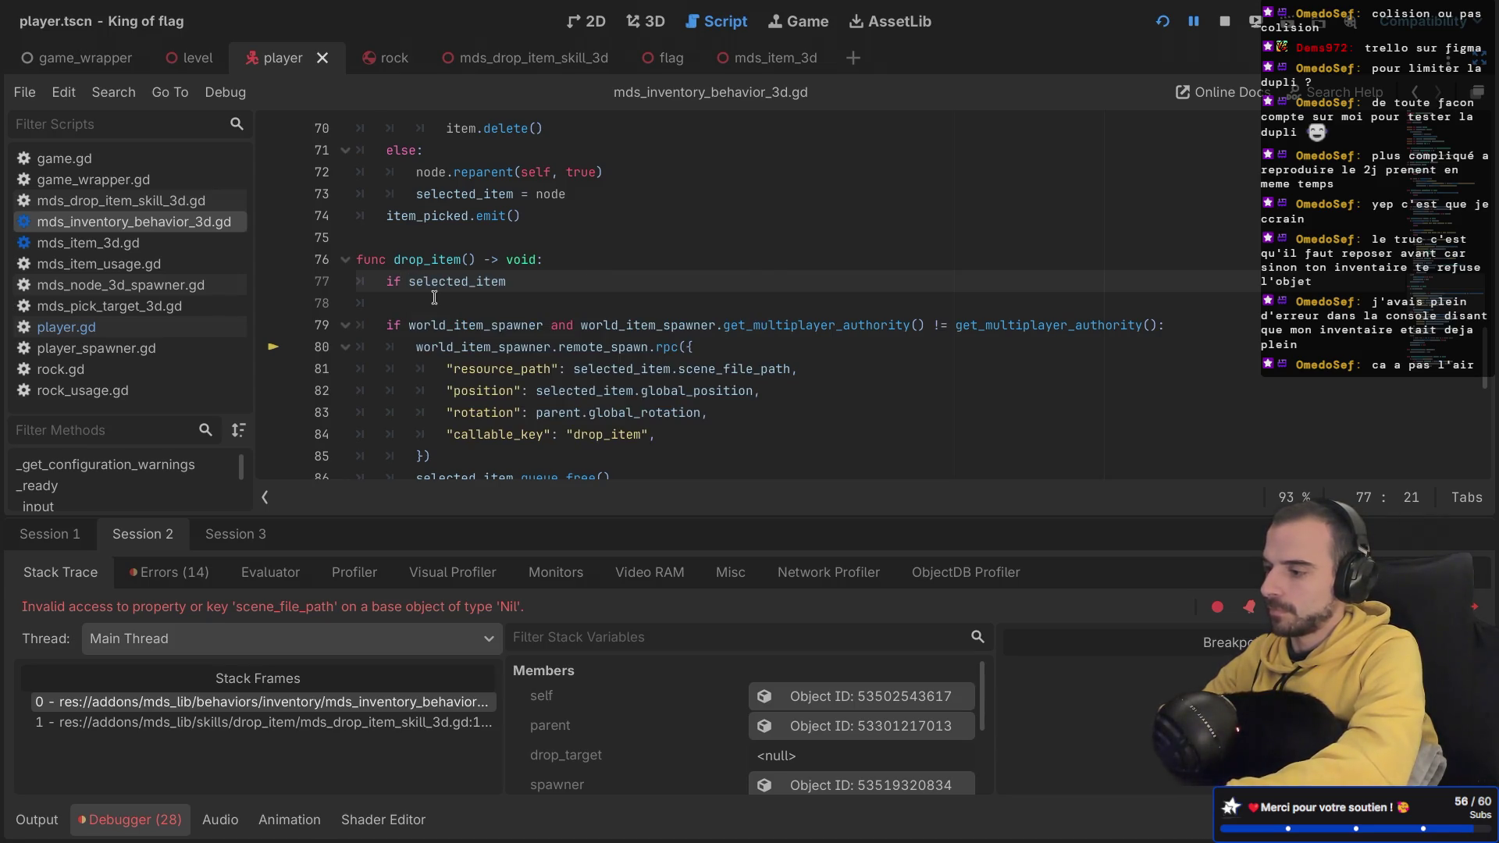
{"action": "type", "text": "!"}
{"action": "left_click", "coordinate": [545, 275]}
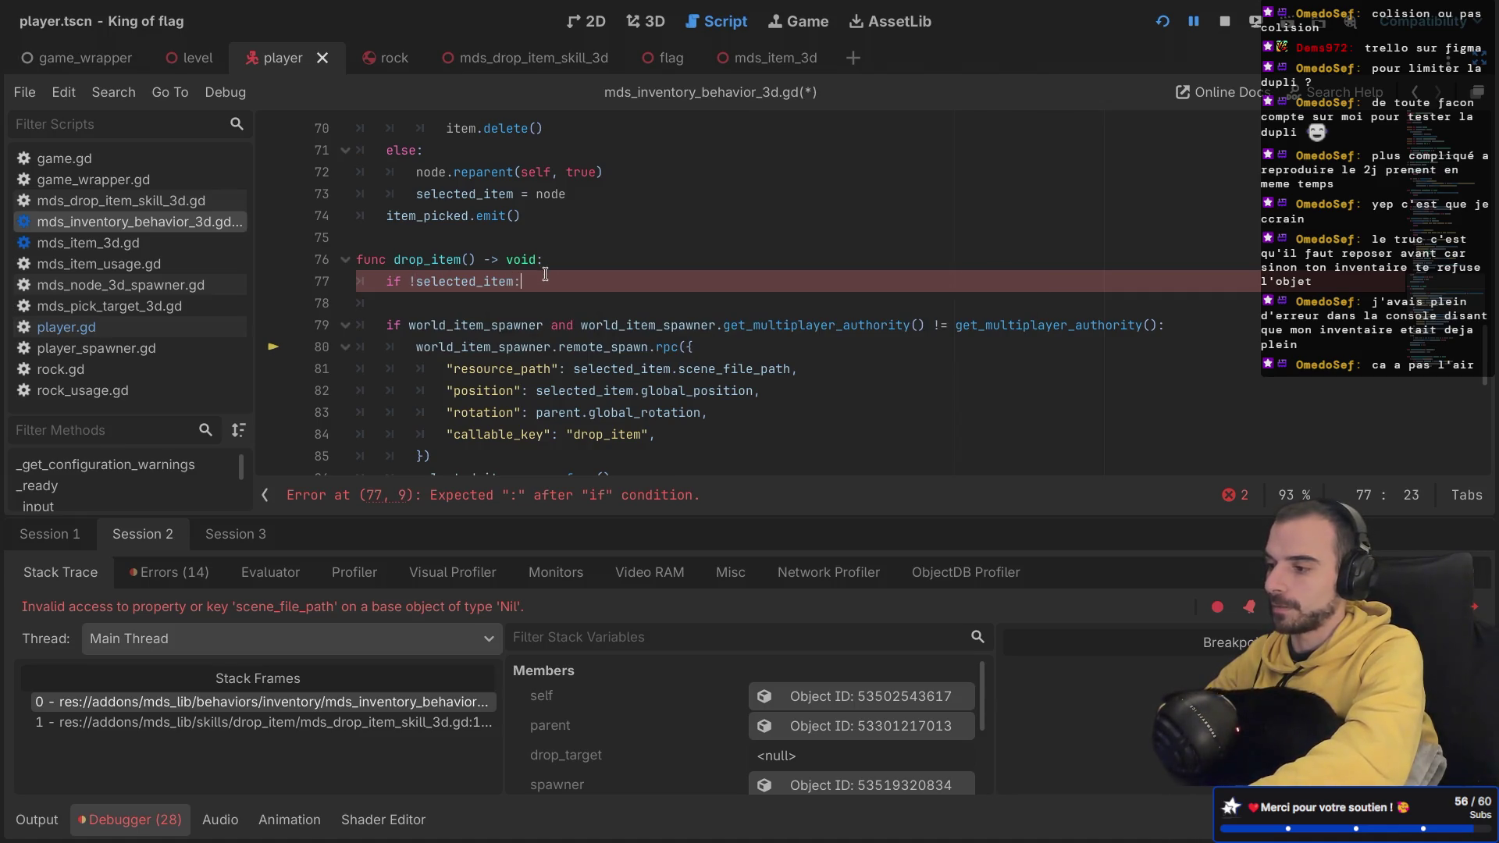
{"action": "key", "text": "Return"}
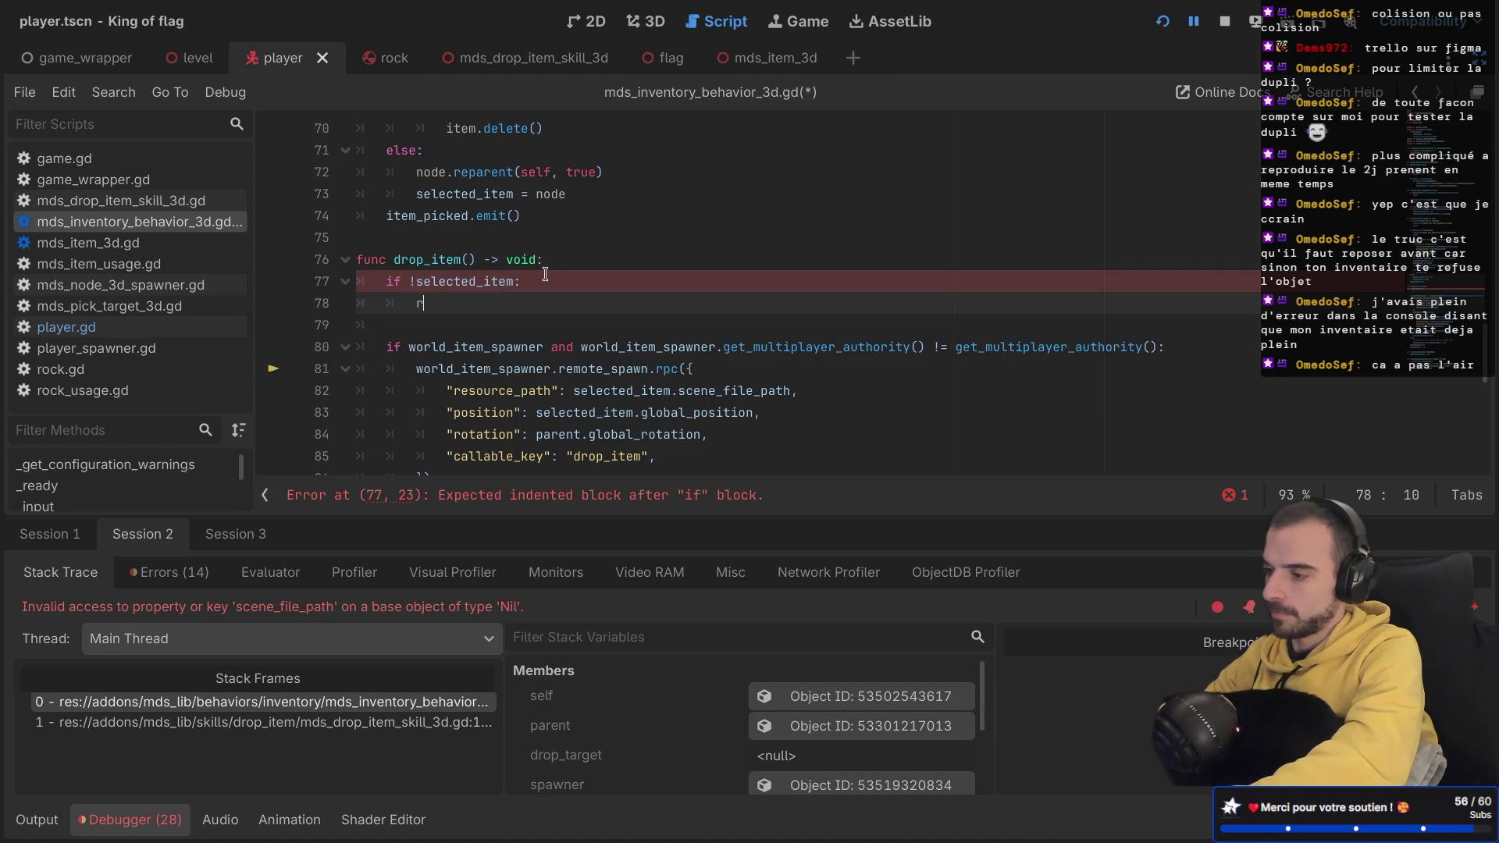
Step: Write the guard 'if selected_item == null || is_instance_valid(selected_item): return', save, and reopen player.gd
{"action": "left_click", "coordinate": [422, 279]}
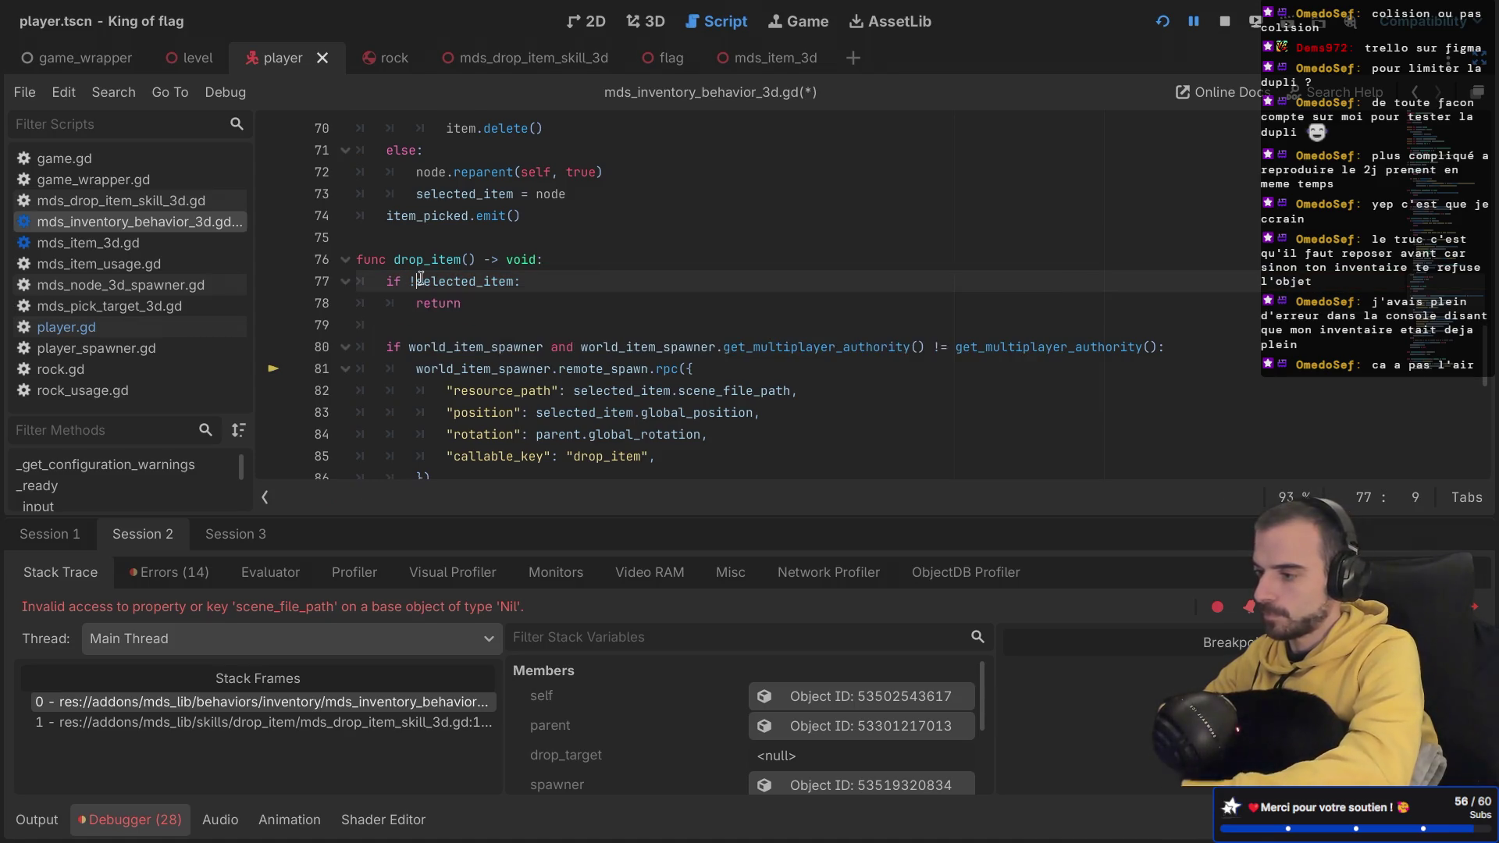
{"action": "type", "text": "null "}
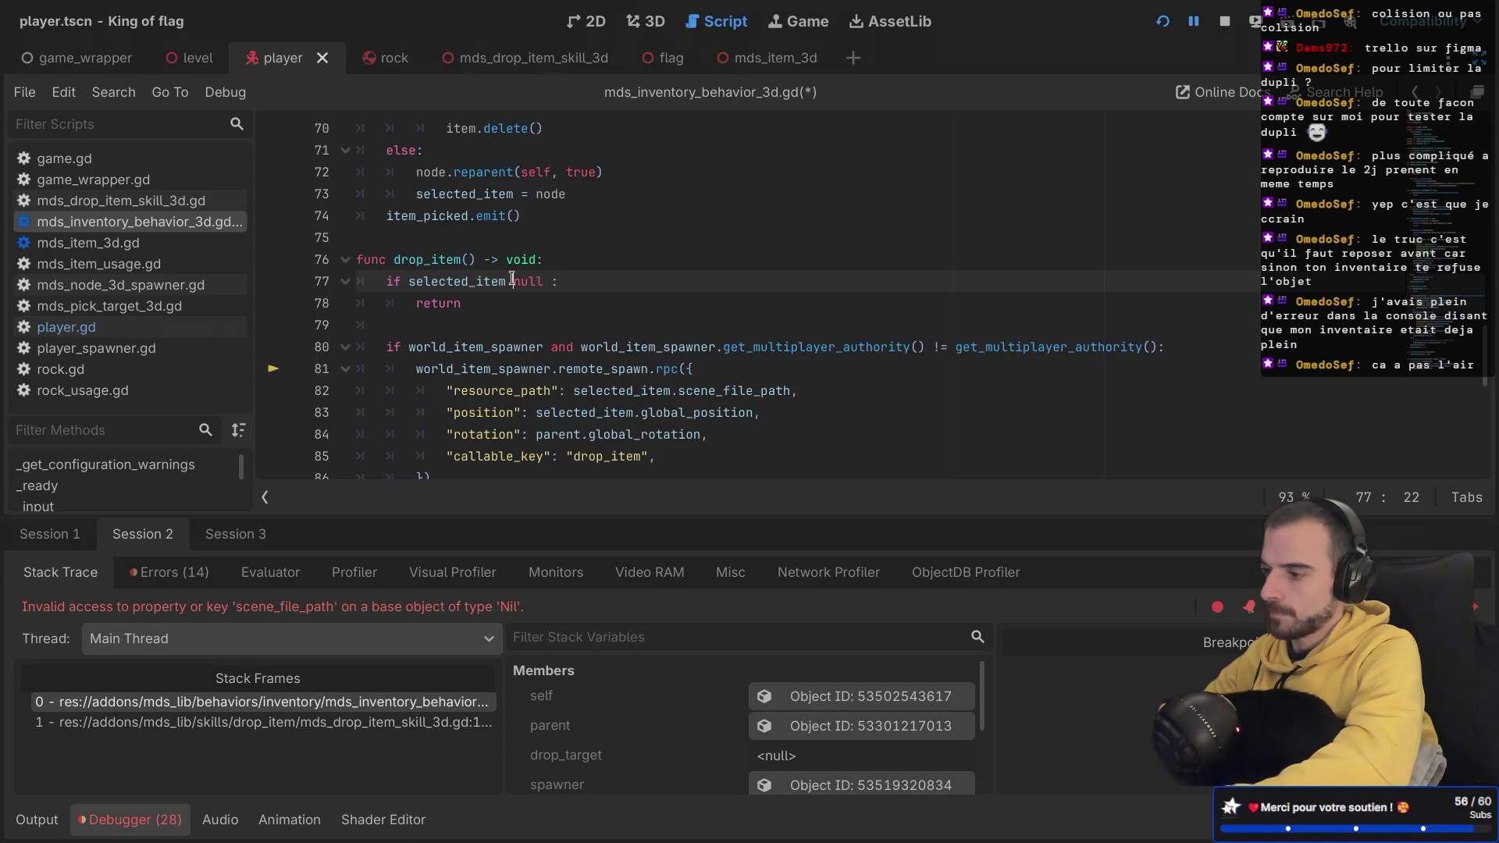
{"action": "type", "text": "=="}
{"action": "left_click", "coordinate": [575, 279]}
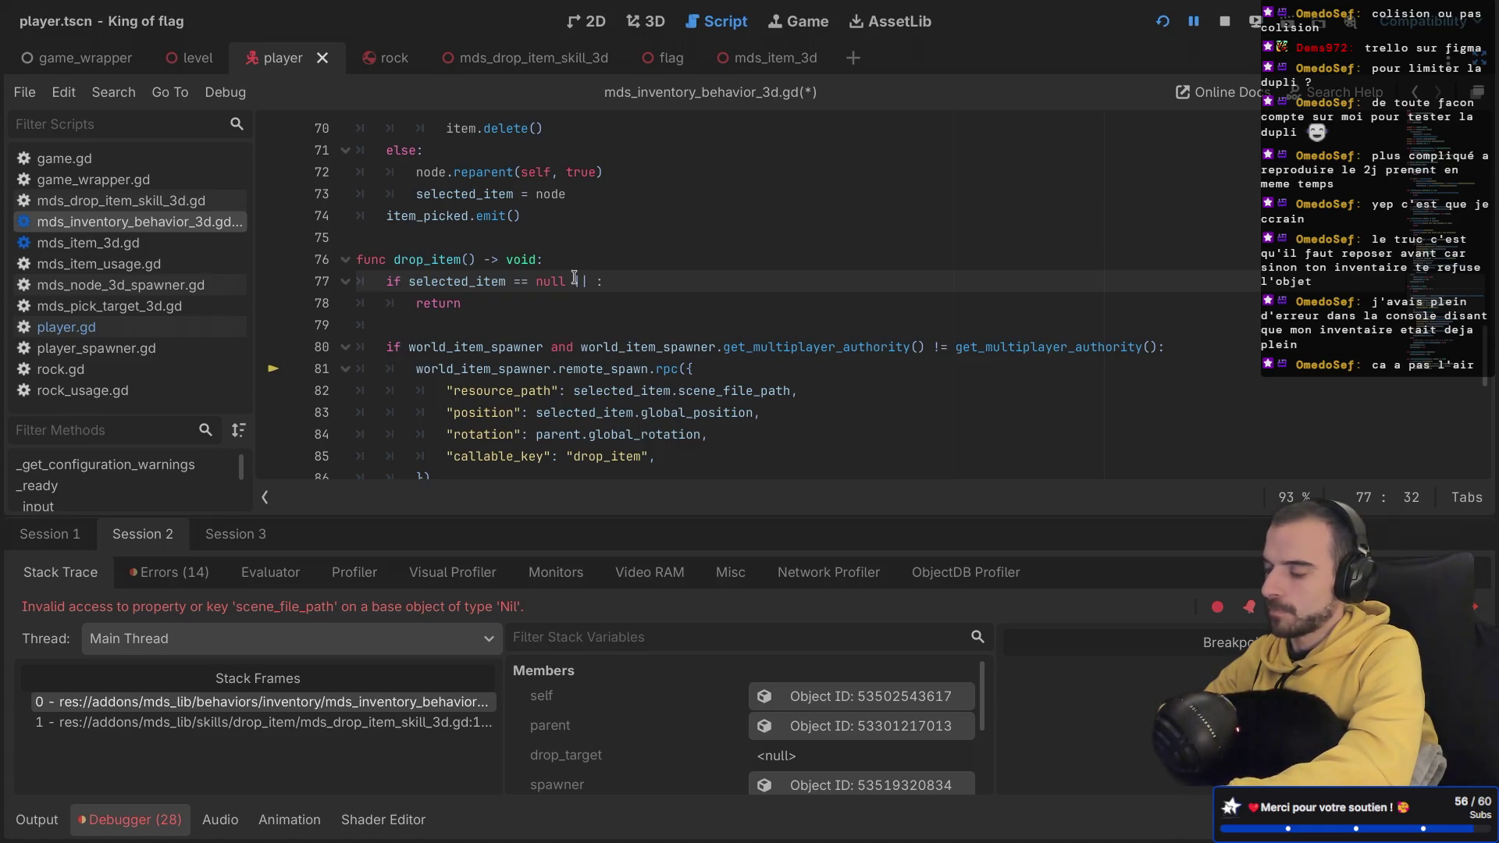
{"action": "key", "text": "Return"}
{"action": "key", "text": "BackSpace"}
{"action": "key", "text": "BackSpace"}
{"action": "key", "text": "BackSpace"}
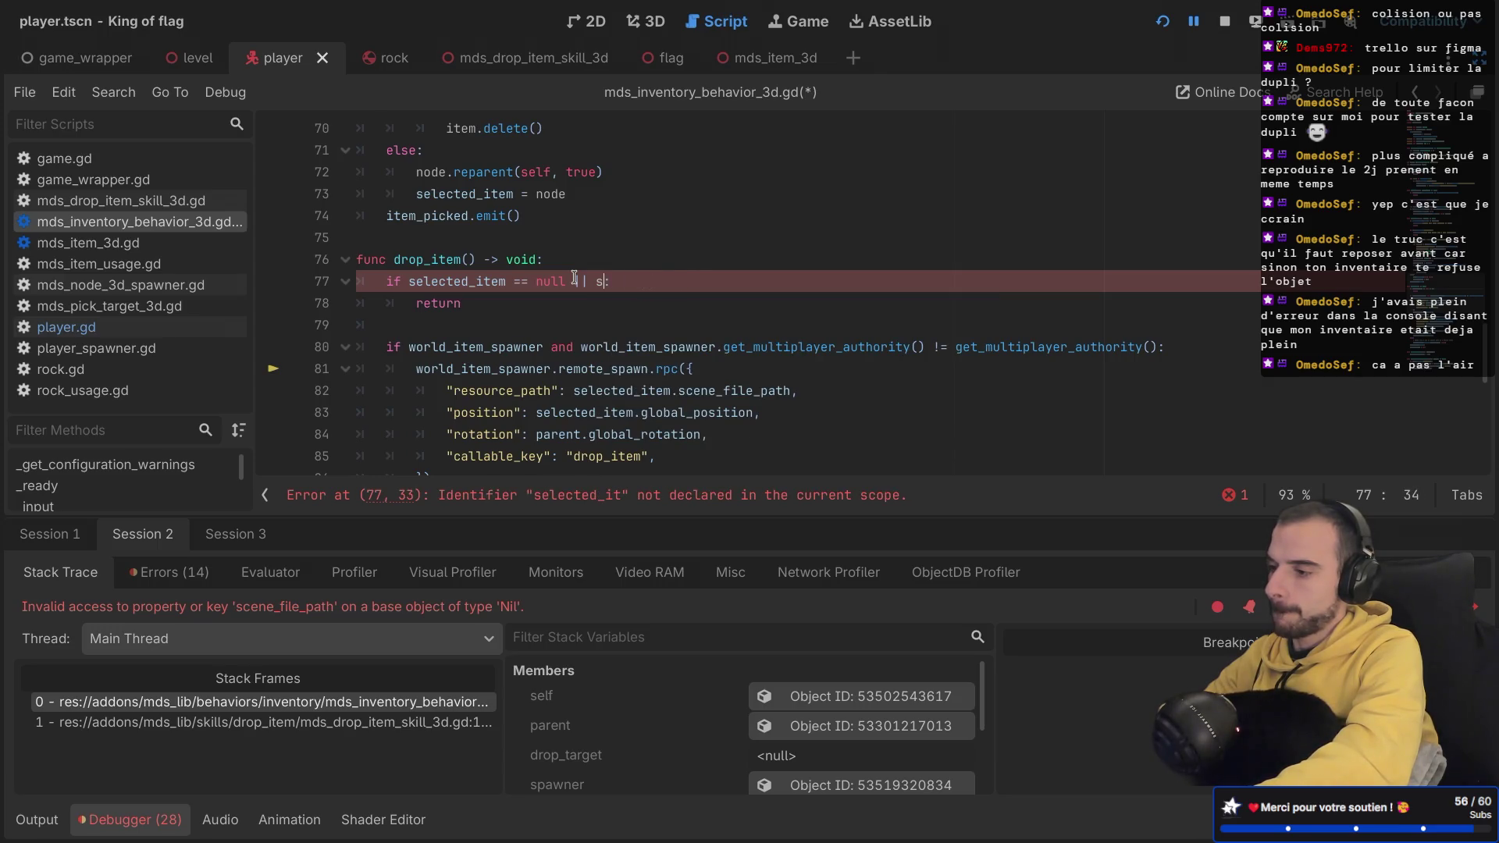
{"action": "type", "text": "is_i"}
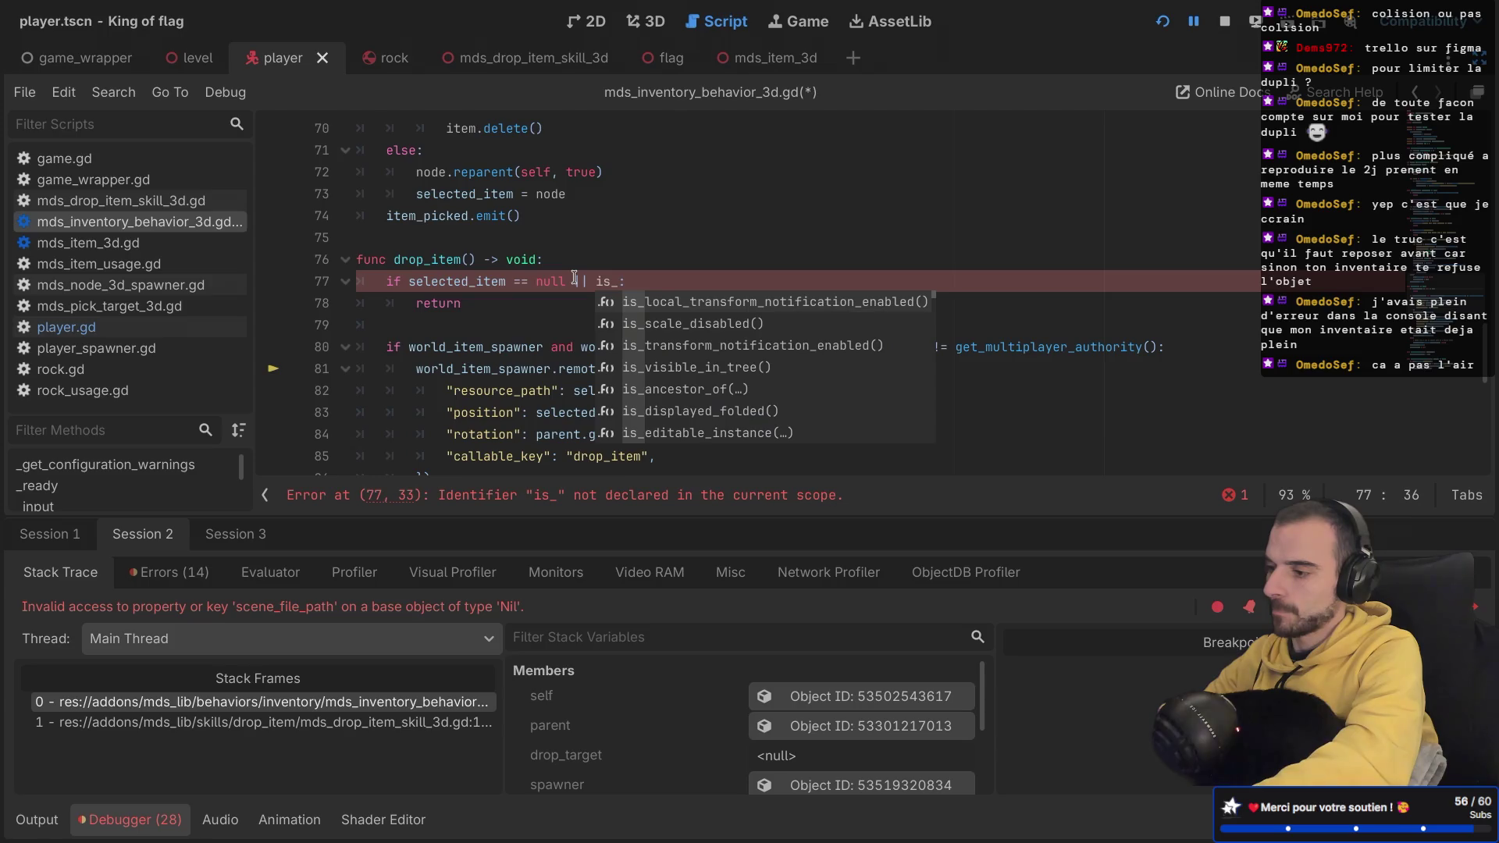
{"action": "type", "text": "ns"}
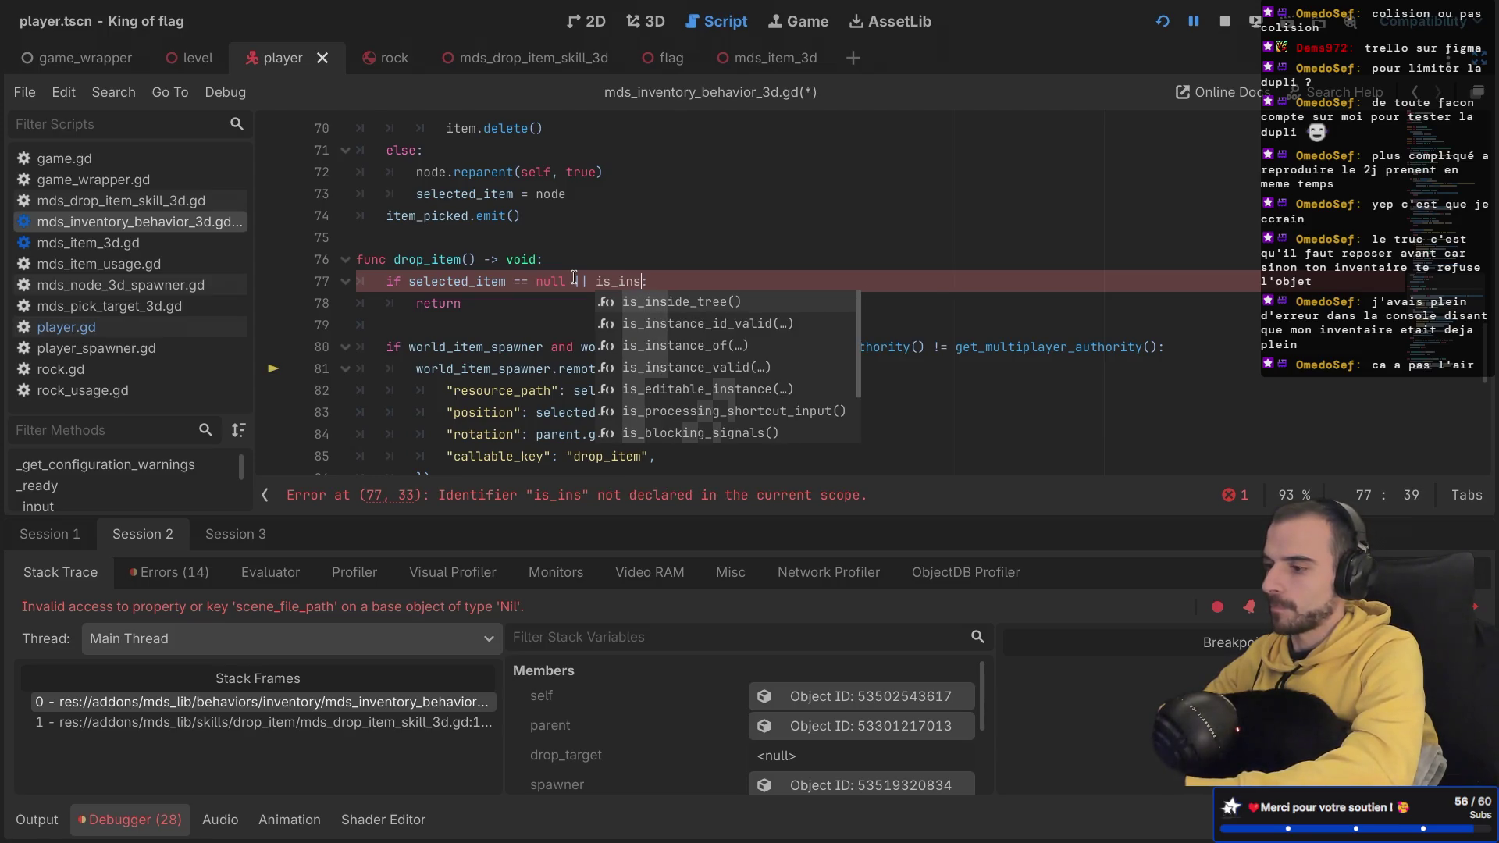
{"action": "key", "text": "Down"}
{"action": "key", "text": "Down"}
{"action": "key", "text": "Down"}
{"action": "key", "text": "Return"}
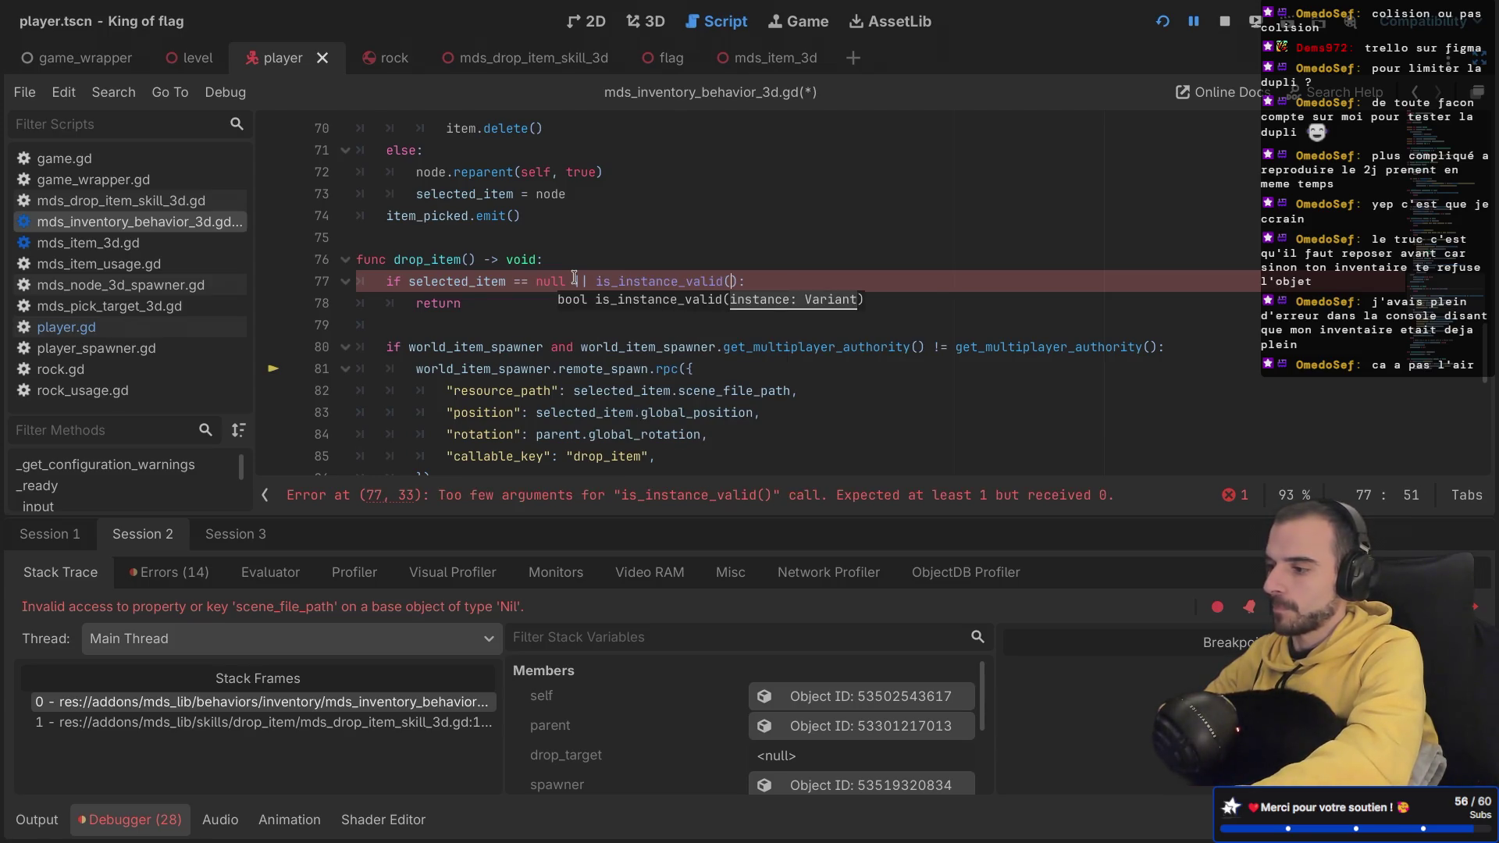
{"action": "key", "text": "Return"}
{"action": "key", "text": "ctrl+s"}
{"action": "left_click", "coordinate": [517, 299]}
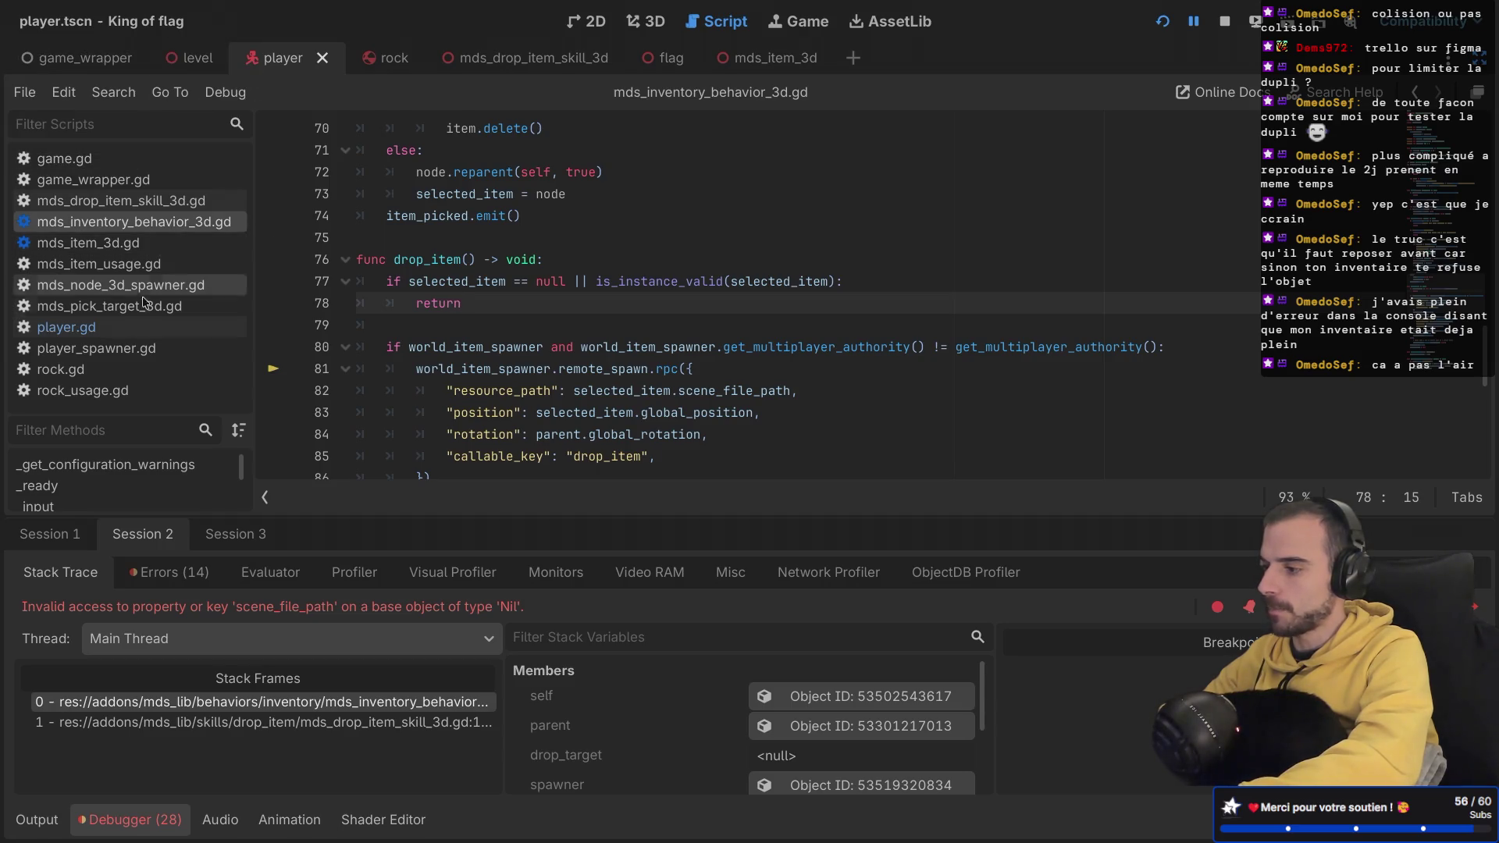
{"action": "left_click", "coordinate": [116, 329]}
Step: Review the PickTimer start call and its 1.0 s one-shot settings, save the player scene, and relaunch
{"action": "scroll", "coordinate": [493, 332], "scroll_direction": "down", "scroll_amount": 1}
{"action": "left_click", "coordinate": [574, 349]}
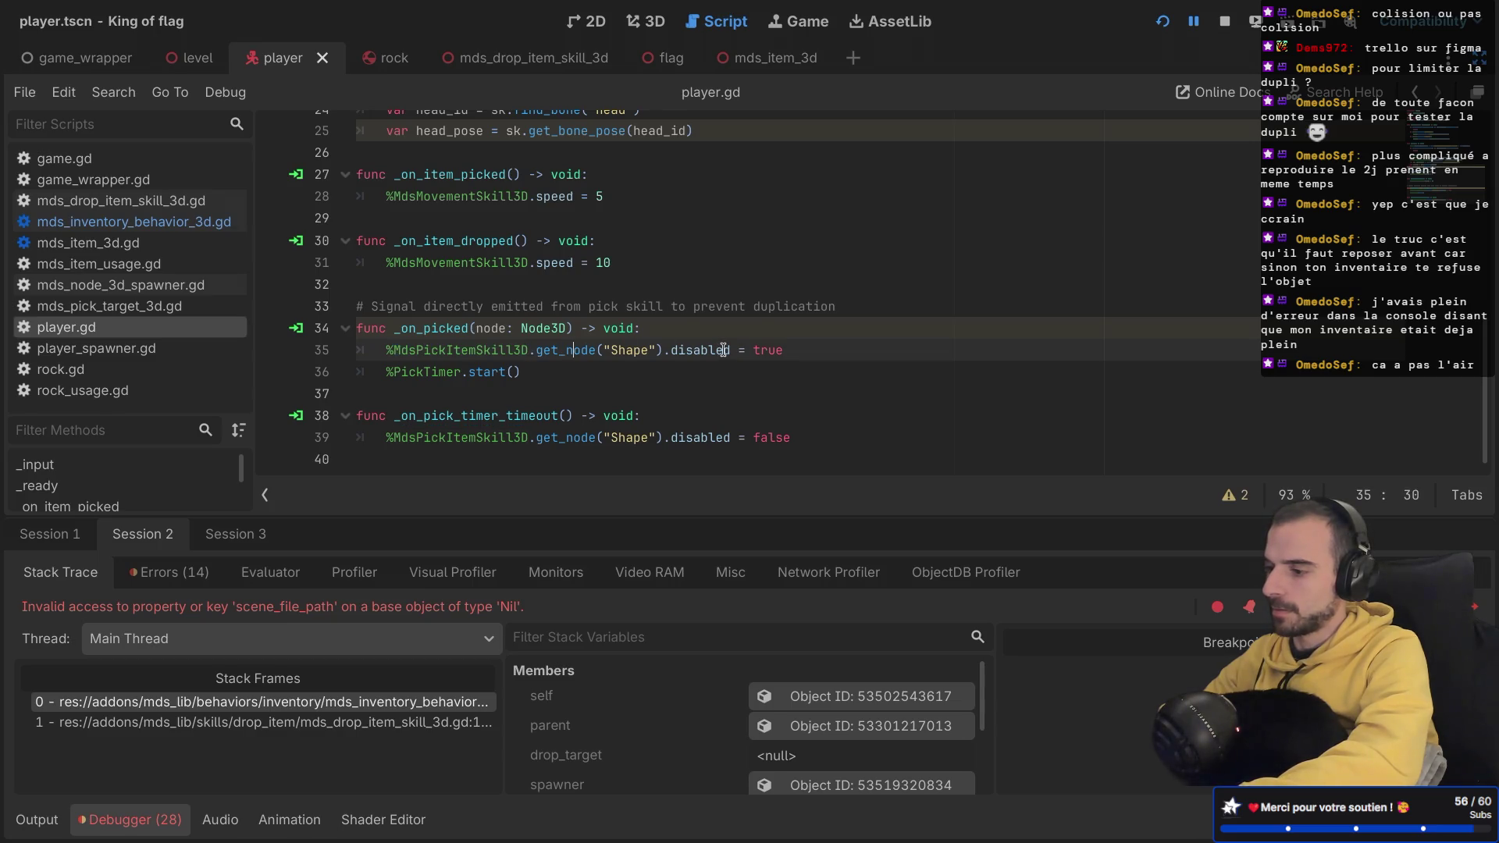
{"action": "double_click", "coordinate": [484, 373]}
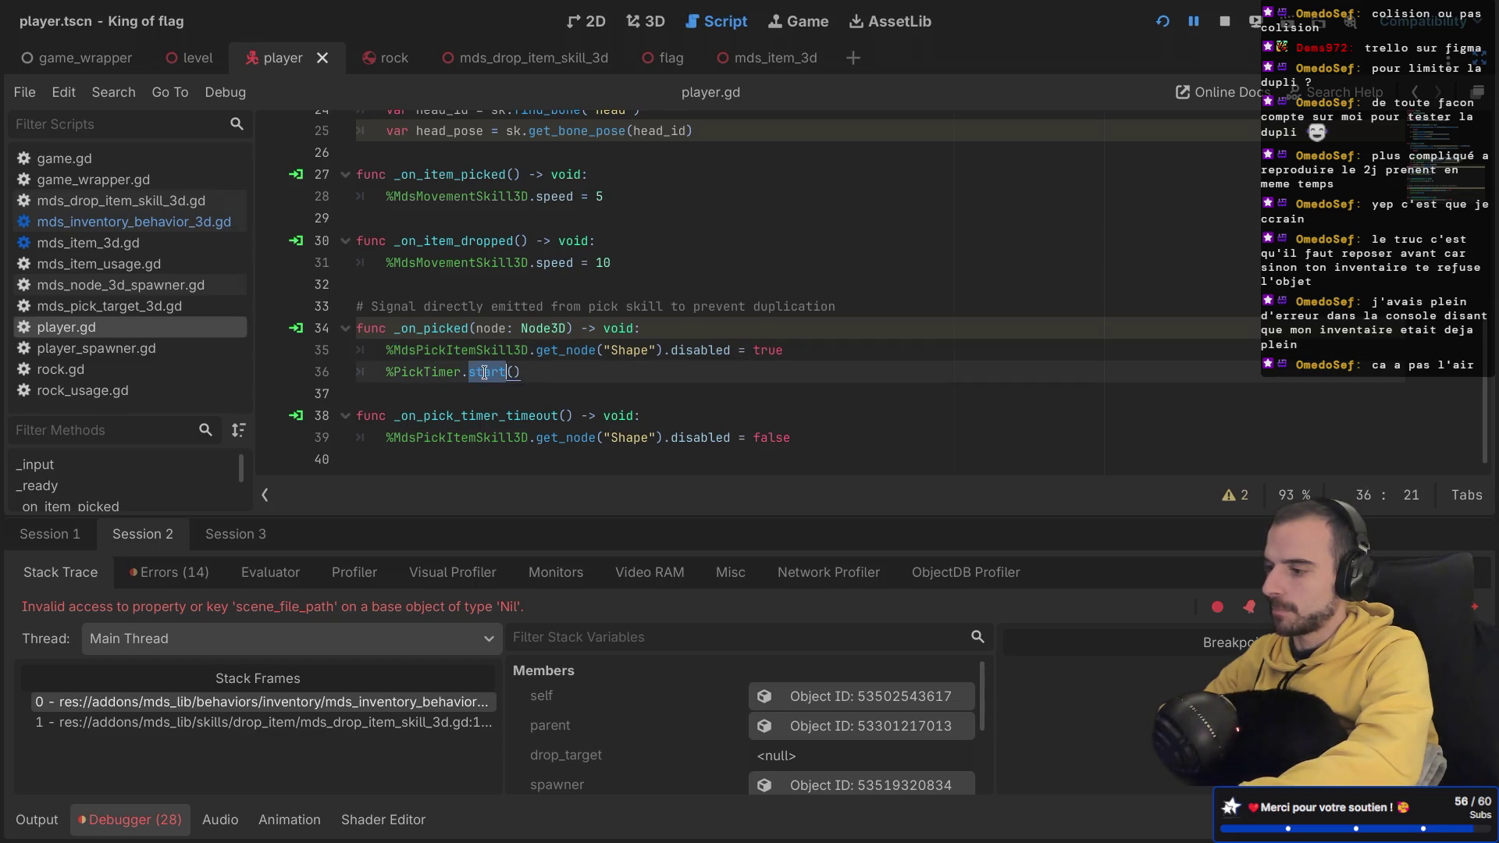
{"action": "key", "text": "ctrl+shift+F11"}
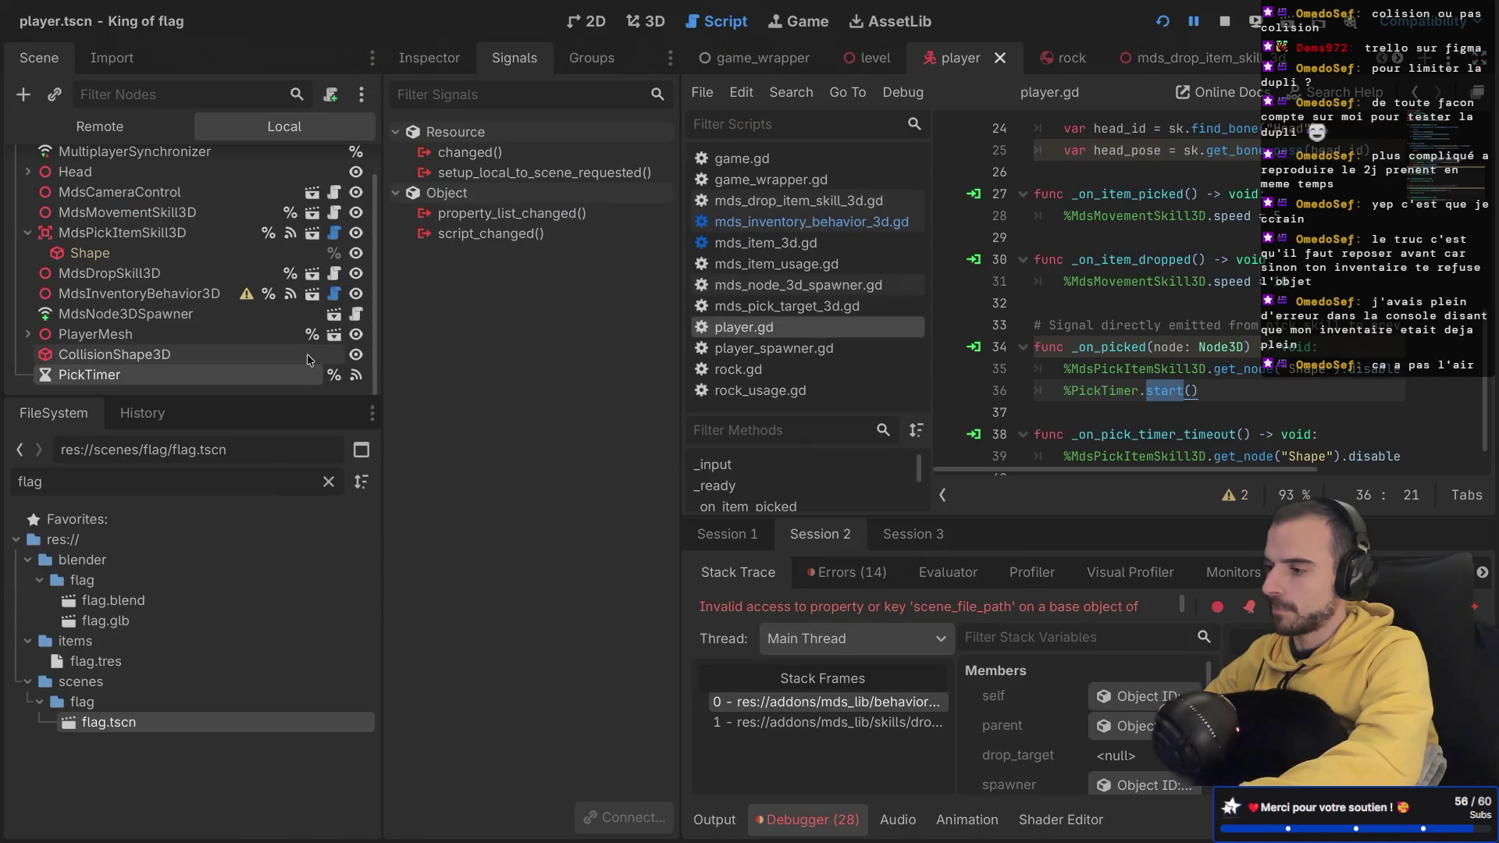
{"action": "left_click", "coordinate": [428, 58]}
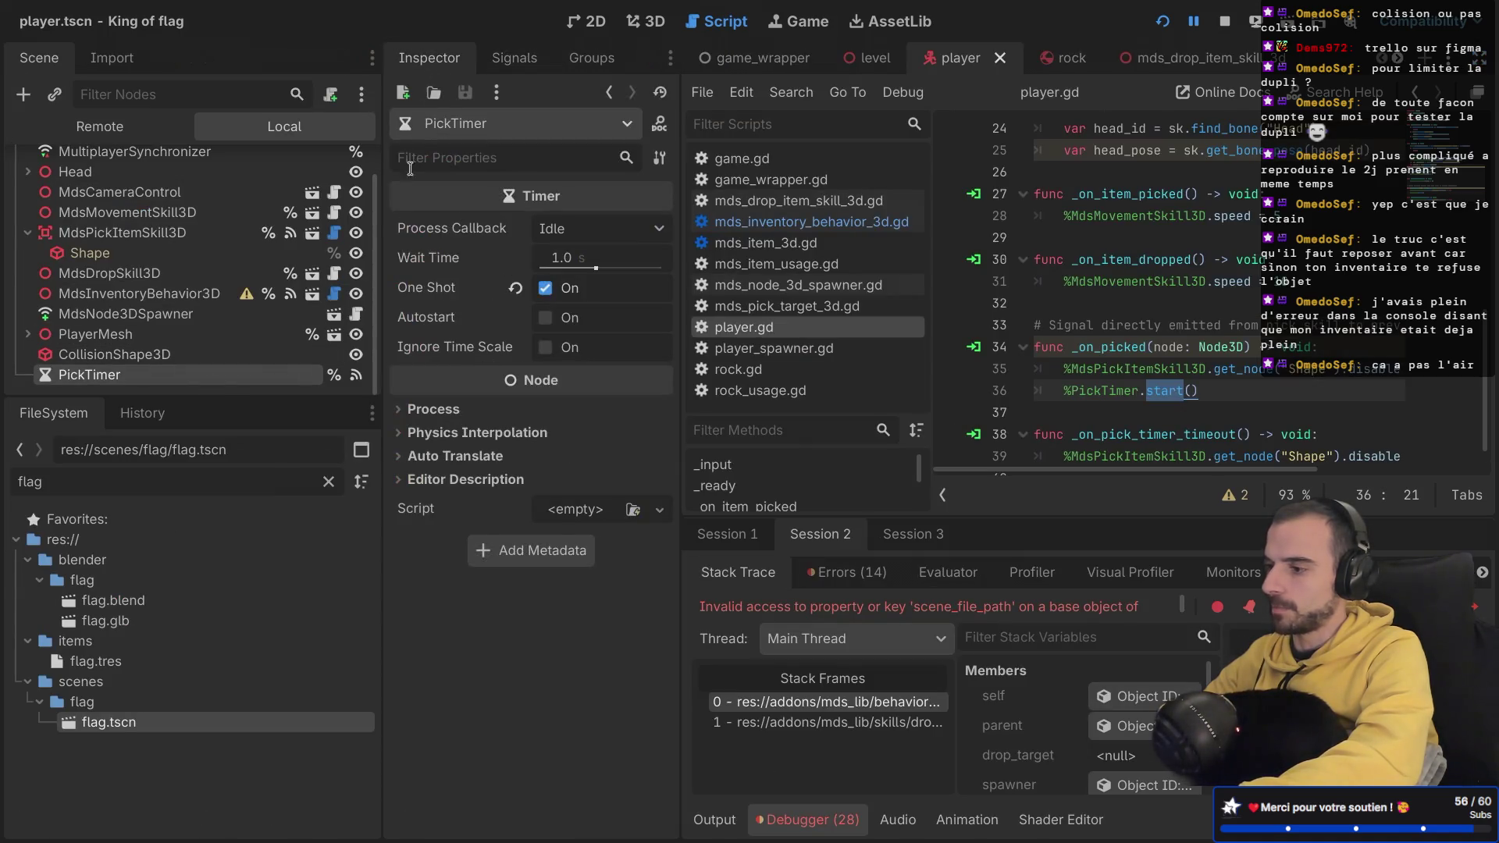
{"action": "key", "text": "ctrl+s"}
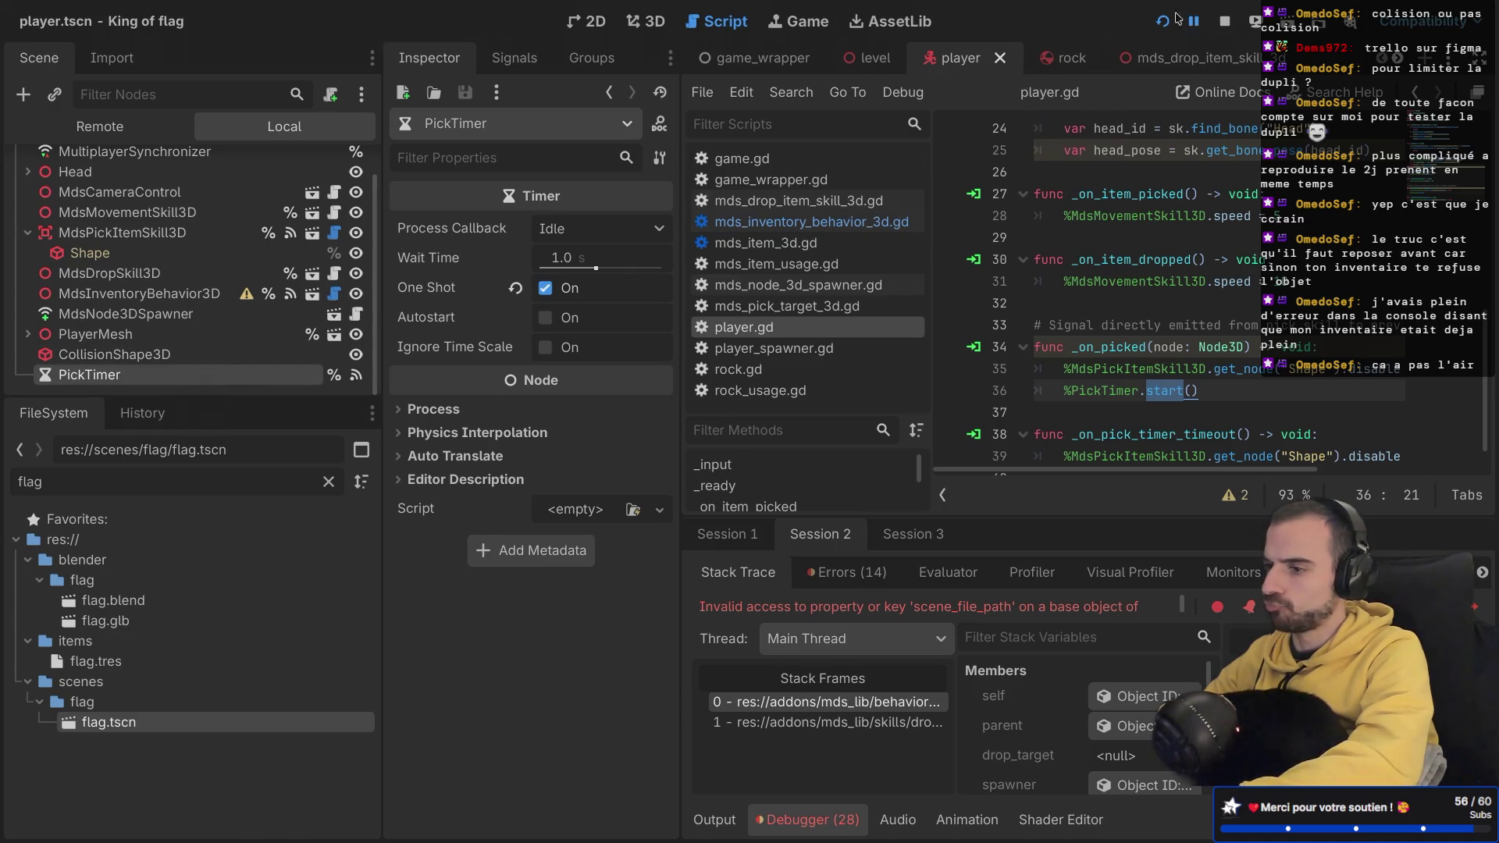
{"action": "left_click", "coordinate": [1162, 21]}
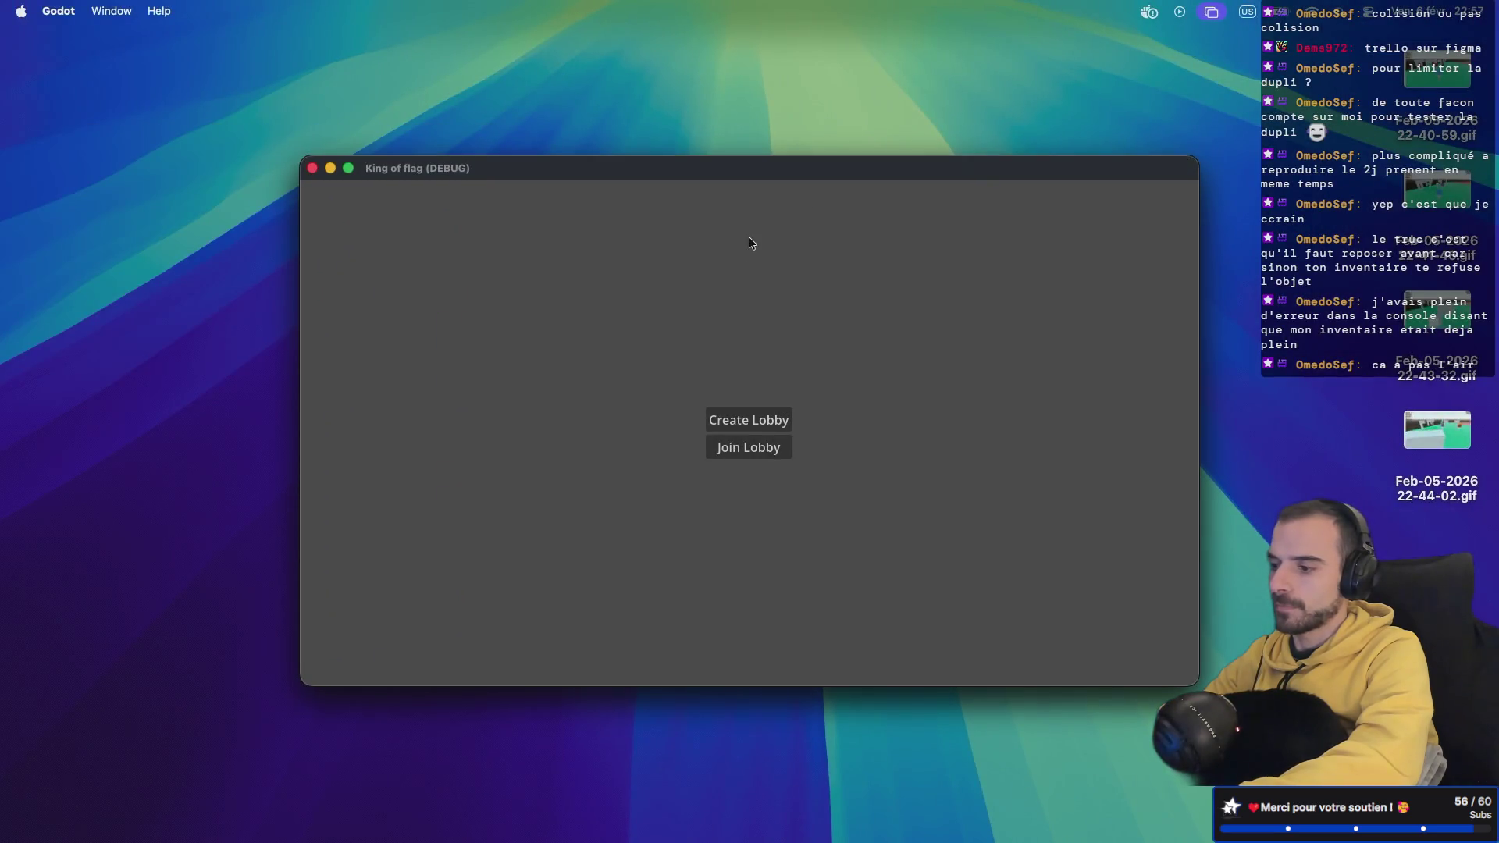
Step: Relaunch the game, host a new lobby in one client, join it from the other, and start the match
{"action": "left_click", "coordinate": [741, 452]}
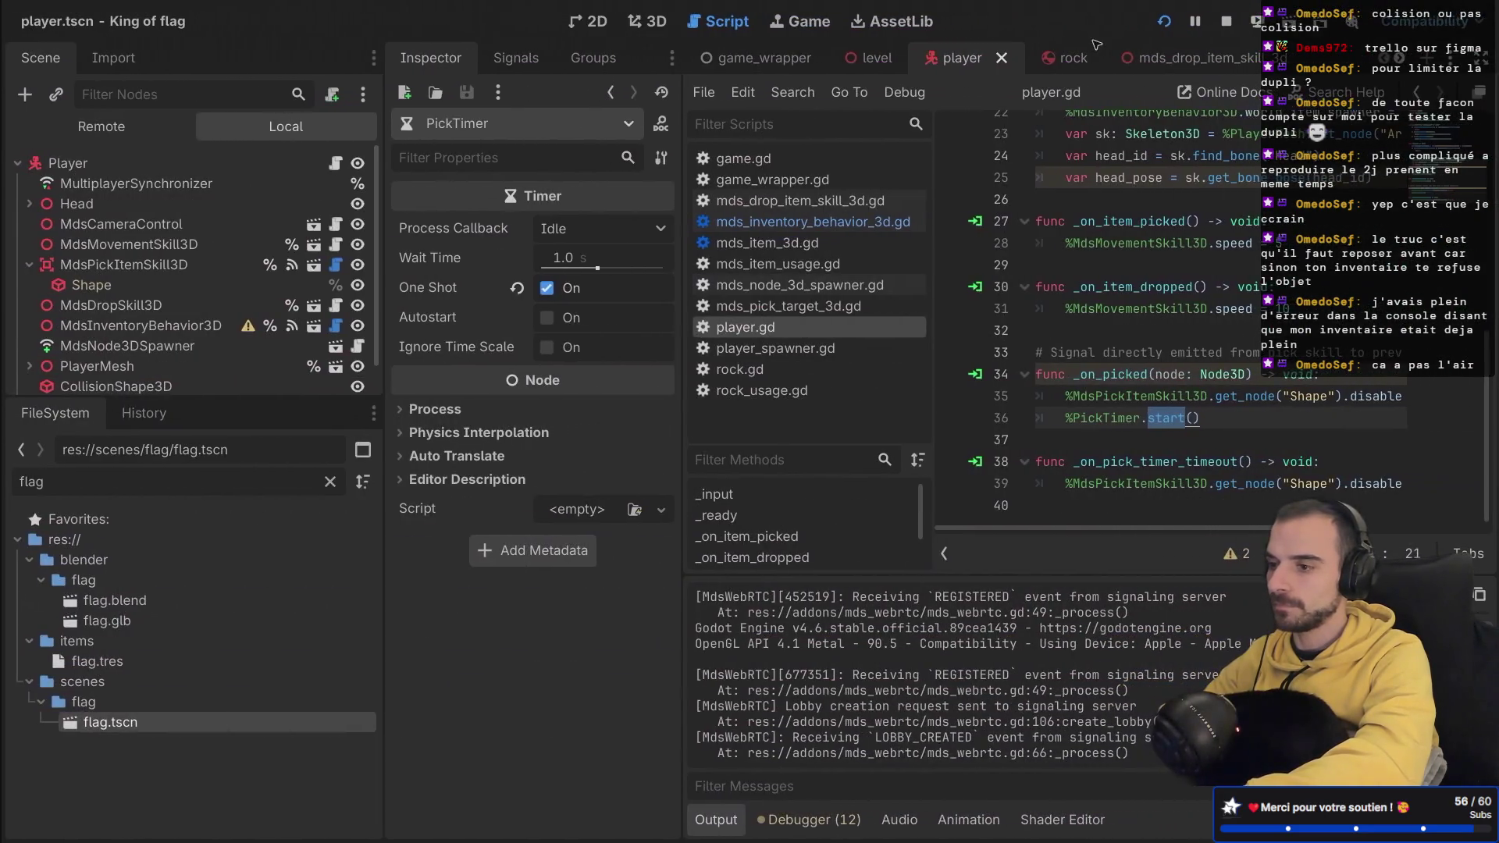
{"action": "left_click", "coordinate": [1163, 21]}
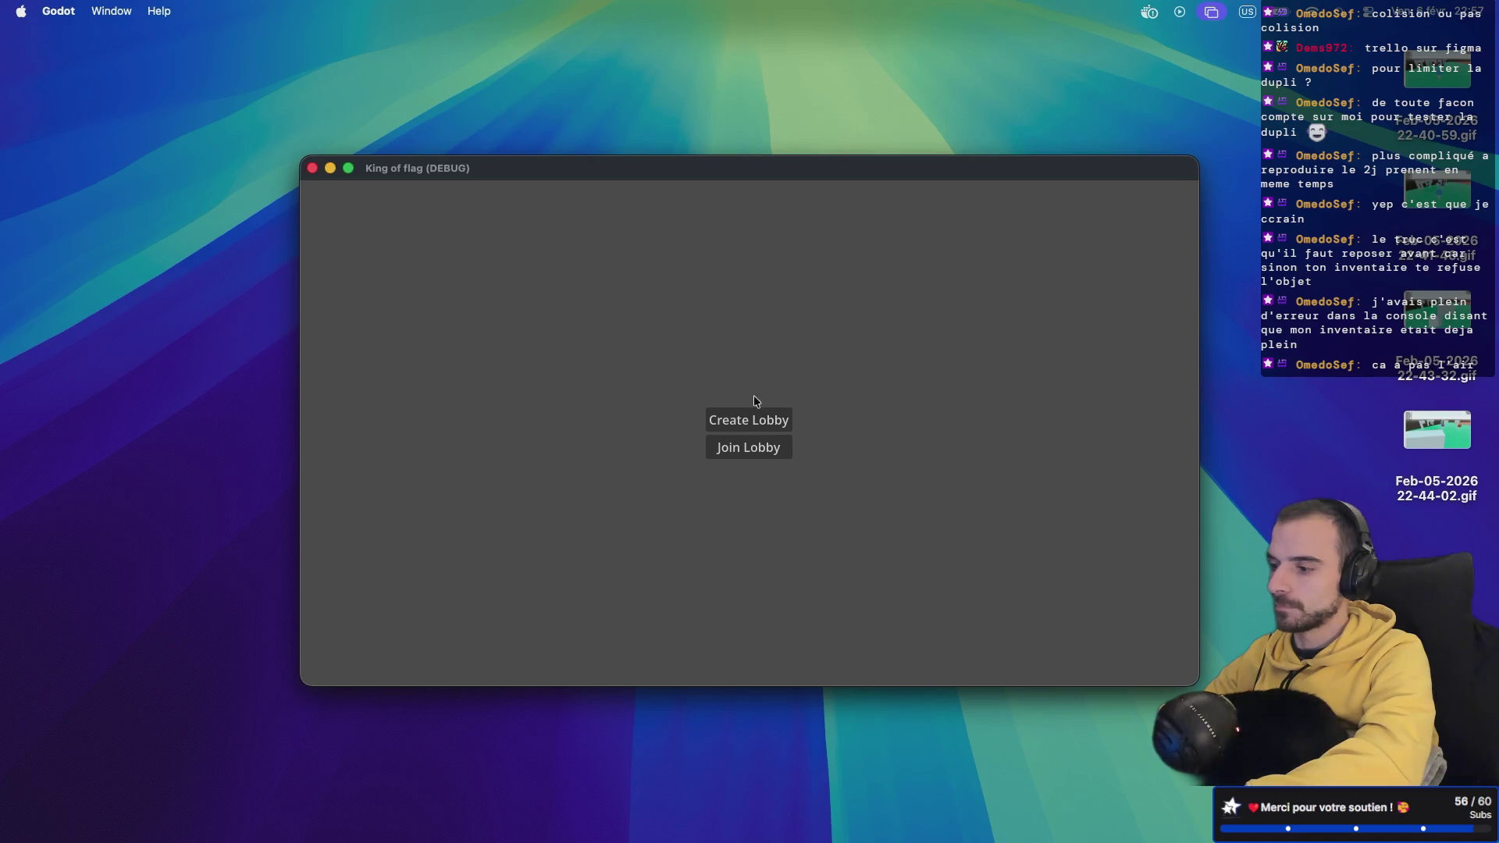
{"action": "left_click", "coordinate": [735, 414]}
{"action": "left_click_drag", "start_coordinate": [726, 177], "coordinate": [1026, 324]}
{"action": "left_click", "coordinate": [884, 274]}
{"action": "left_click", "coordinate": [755, 450]}
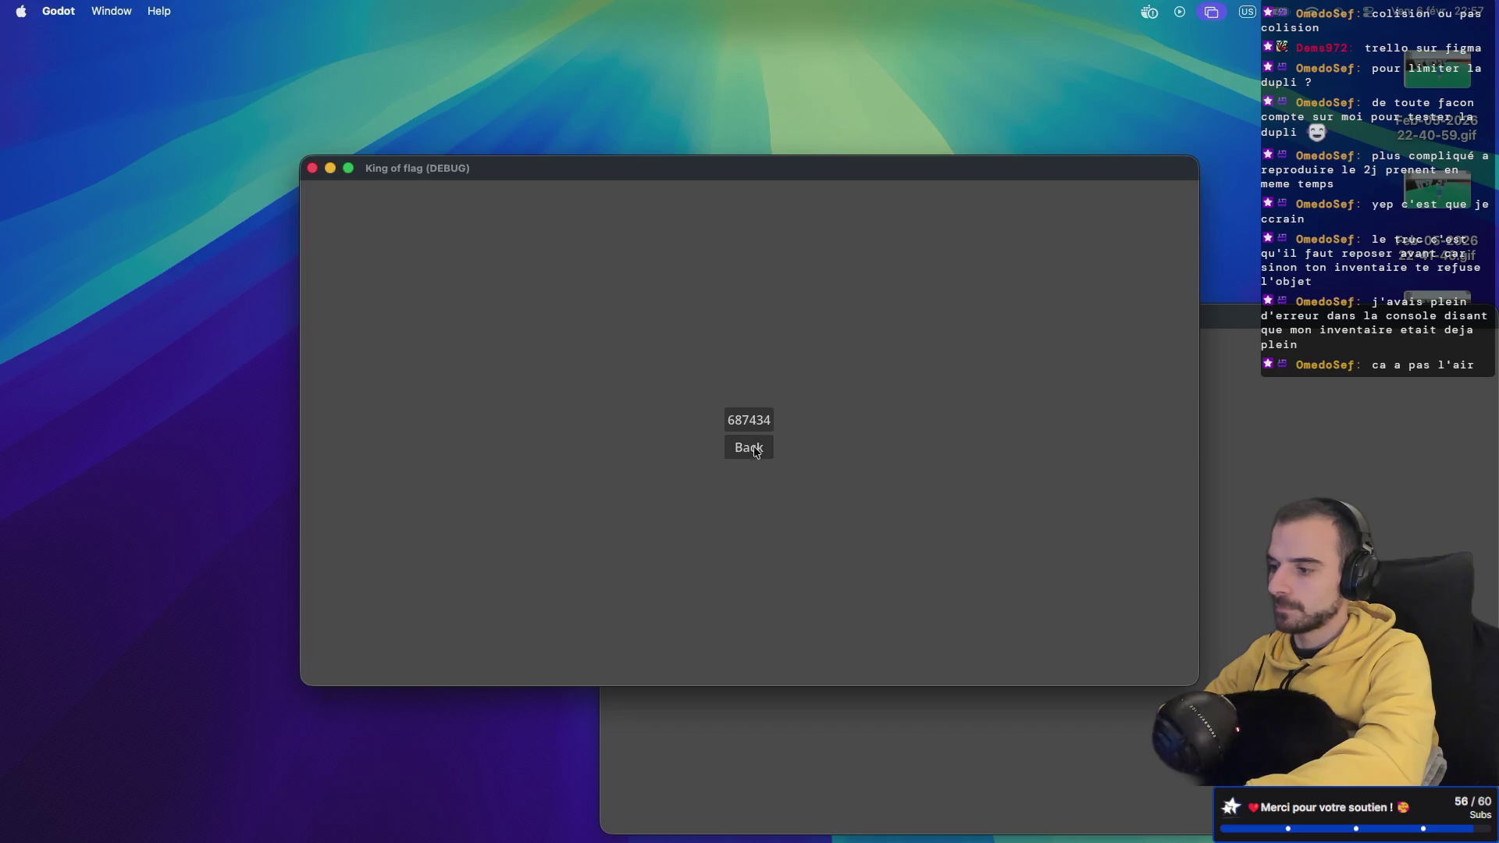
{"action": "mouse_move", "coordinate": [870, 178]}
{"action": "left_mouse_down"}
{"action": "mouse_move", "coordinate": [607, 54]}
{"action": "mouse_move", "coordinate": [574, 59]}
{"action": "left_mouse_up"}
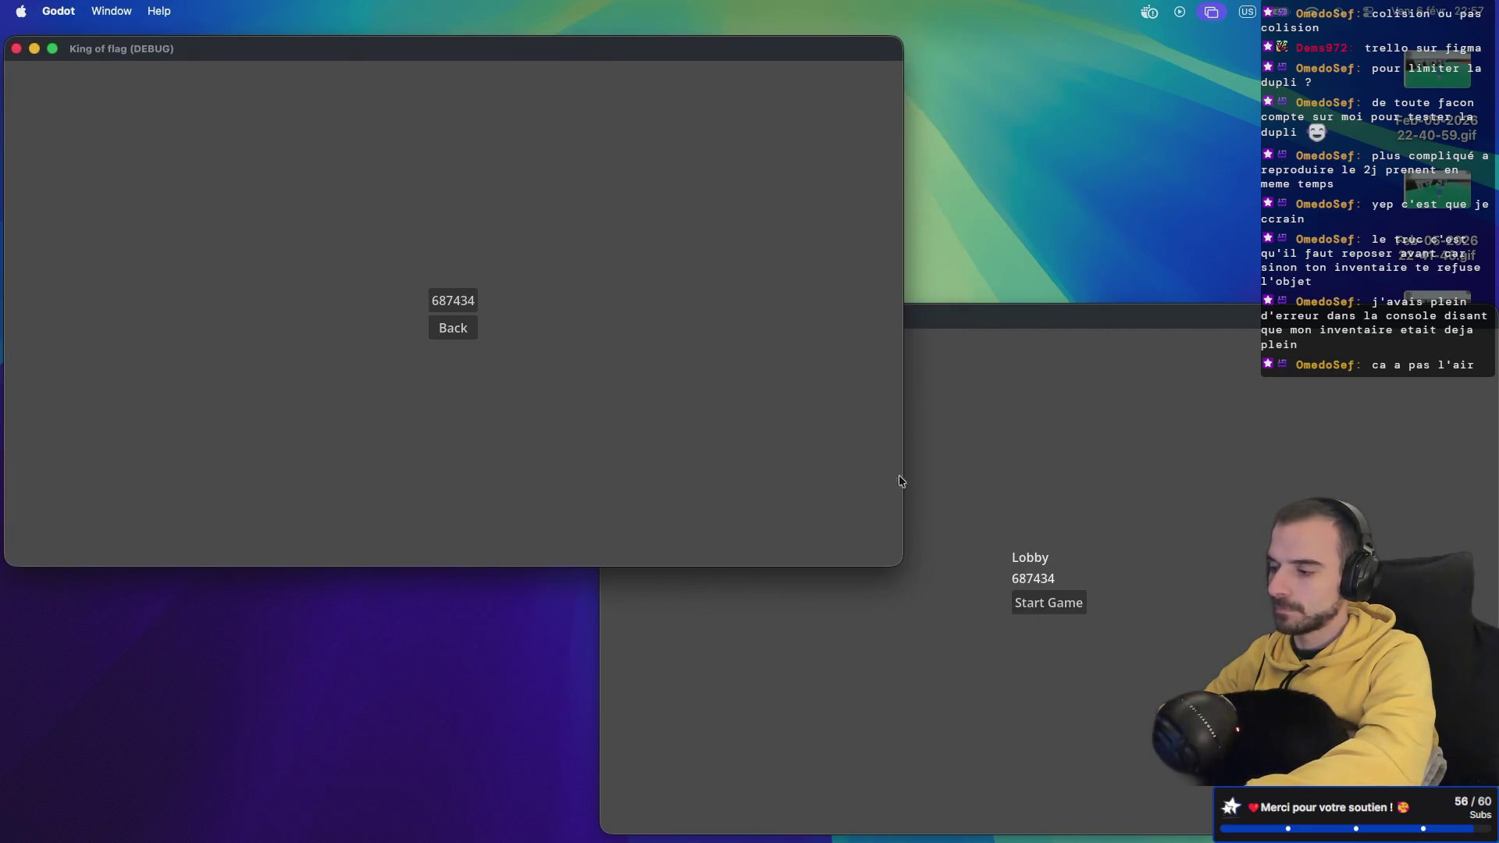
{"action": "key", "text": "Return"}
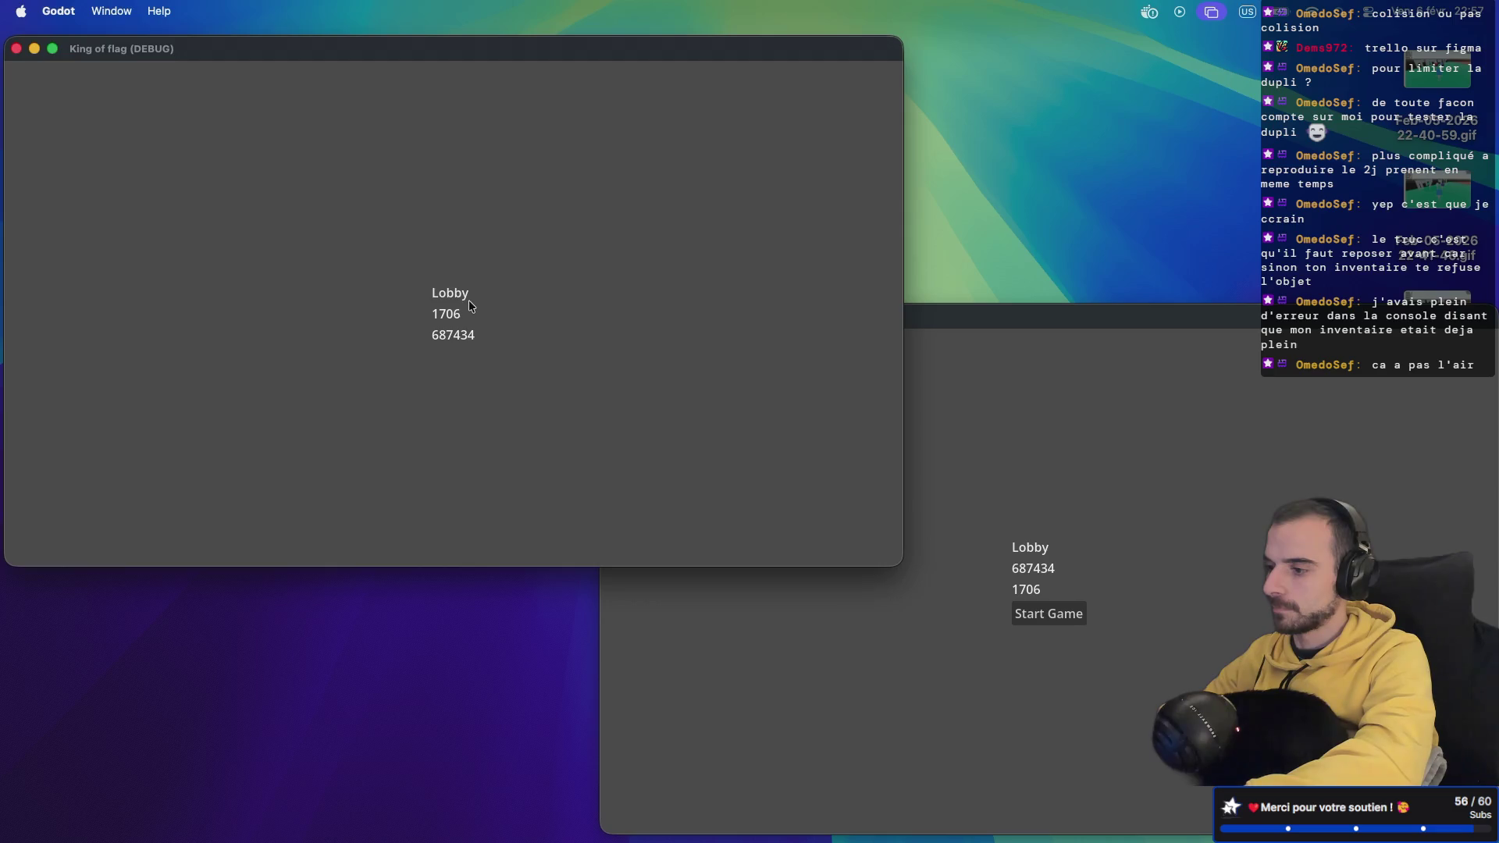
{"action": "left_click", "coordinate": [1049, 614]}
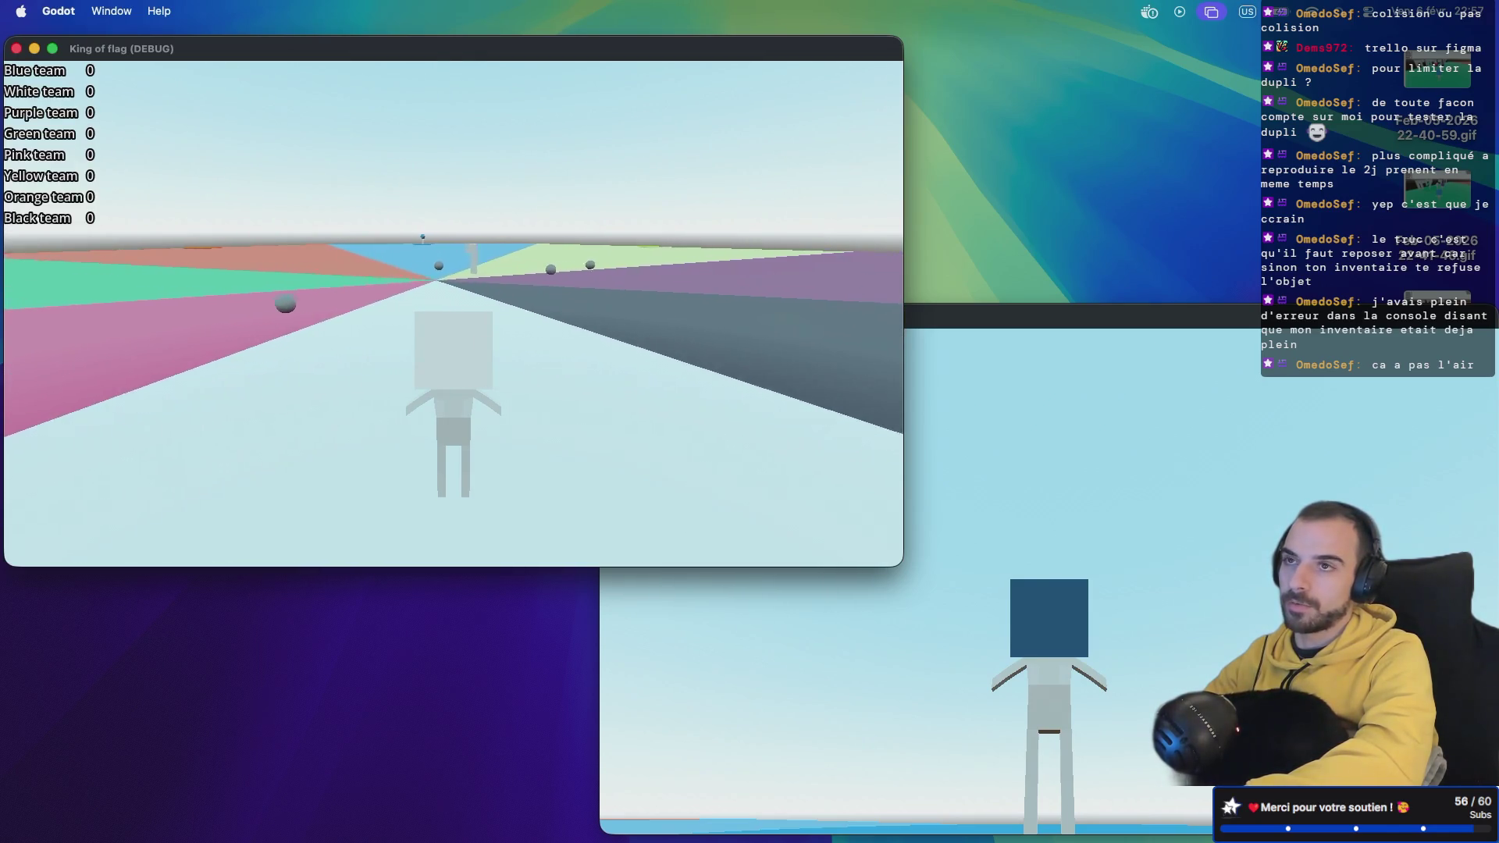
Step: Walk the first client's player across the team zones into the blue zone toward the nearby ball
{"action": "key", "text": "w"}
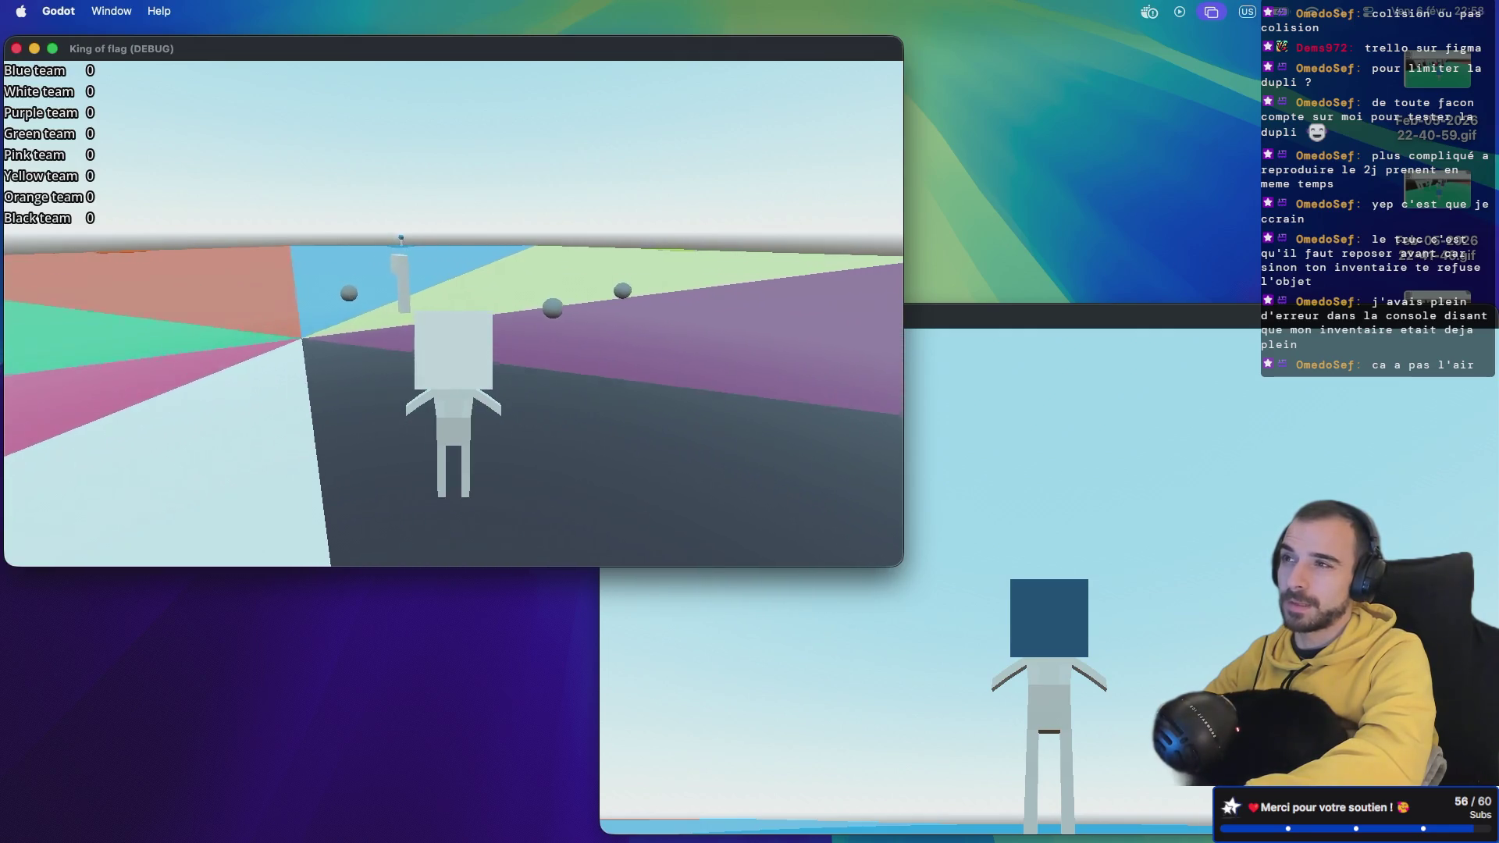
{"action": "key", "text": "w"}
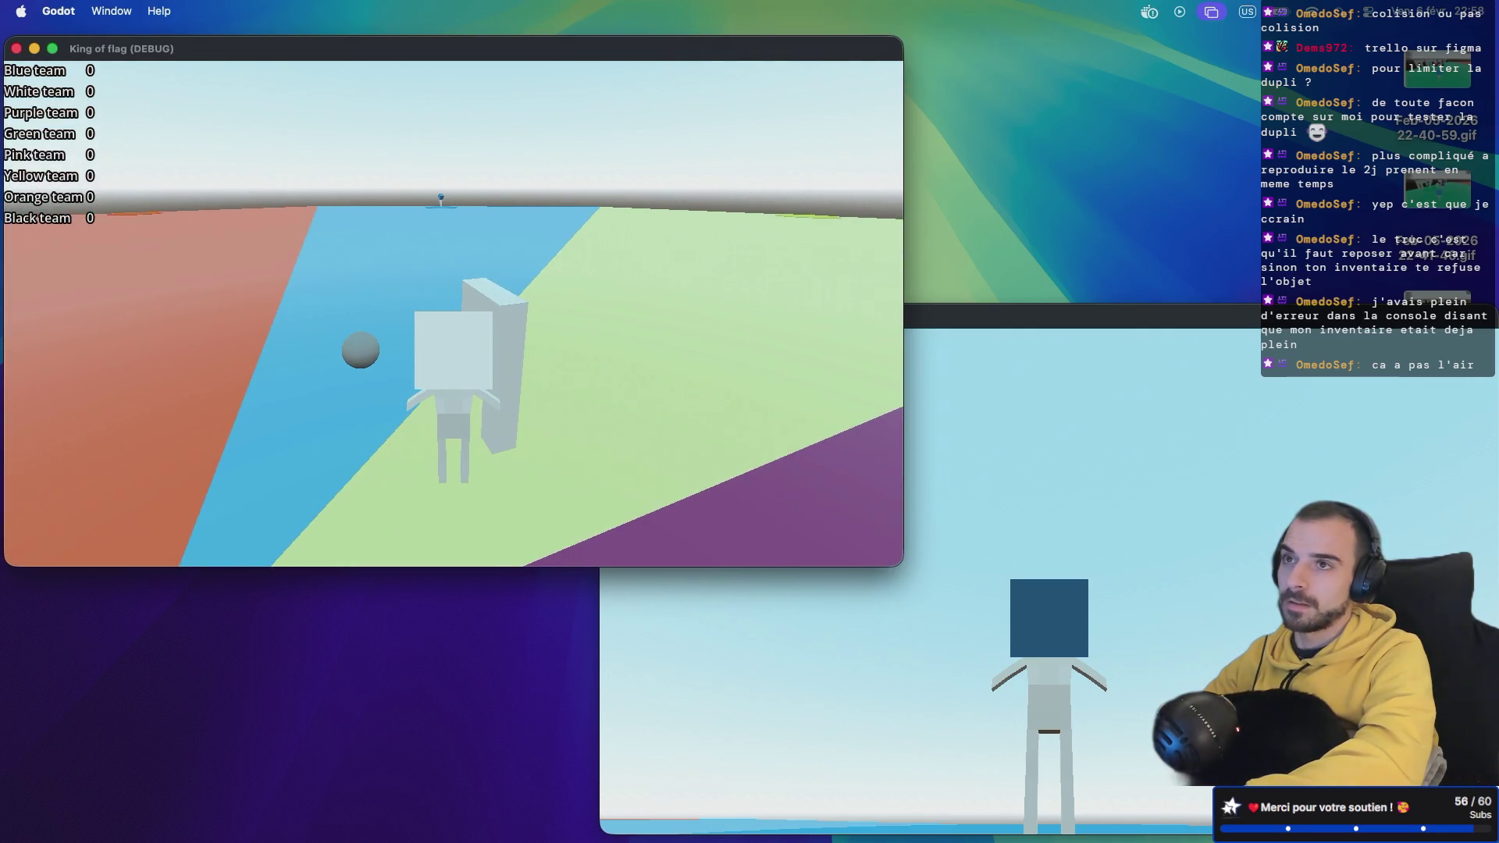
{"action": "key", "text": "w"}
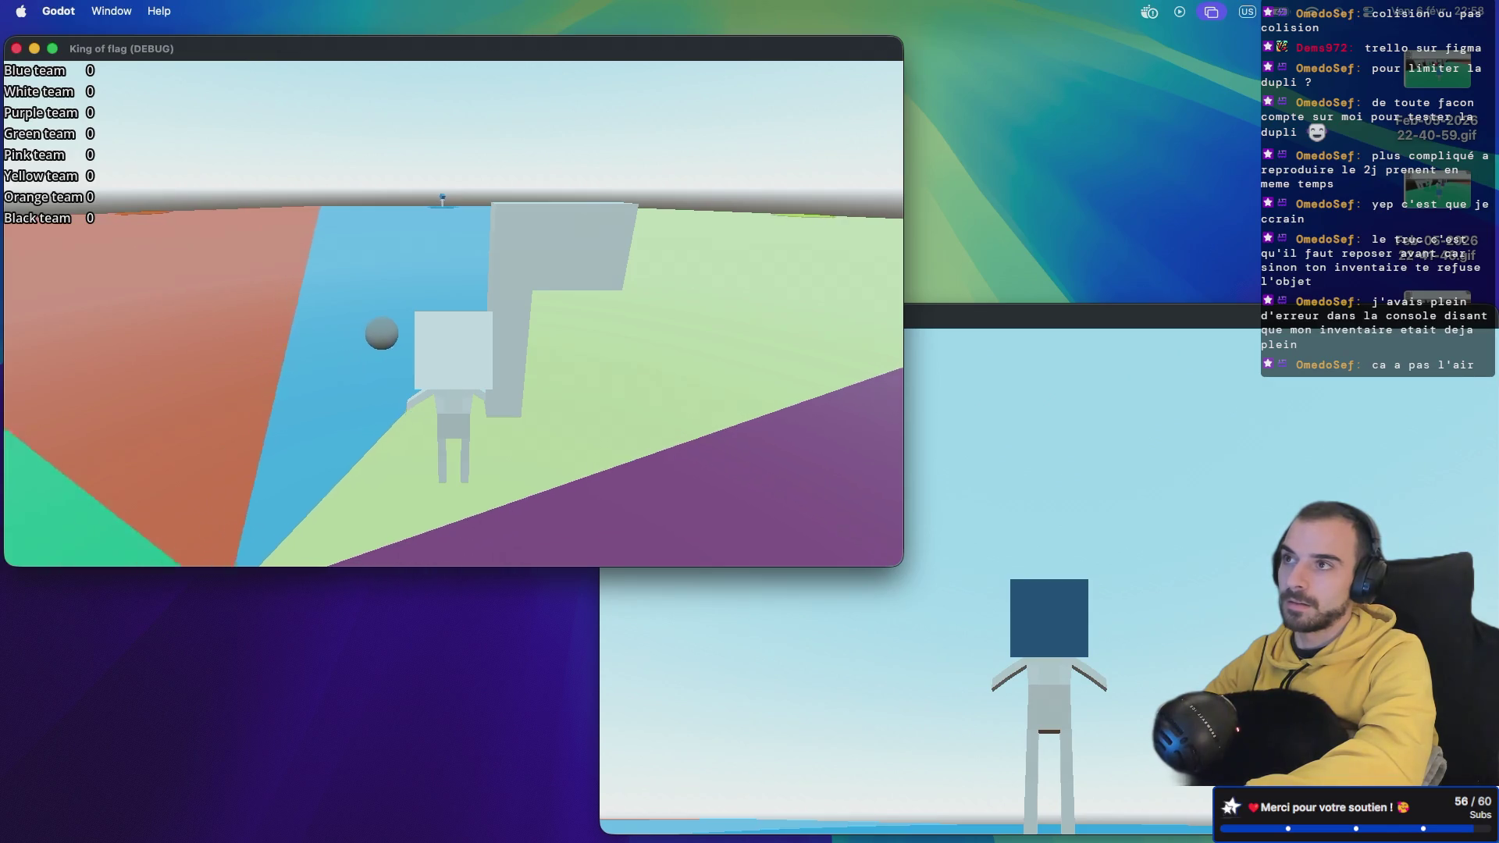
{"action": "key", "text": "w"}
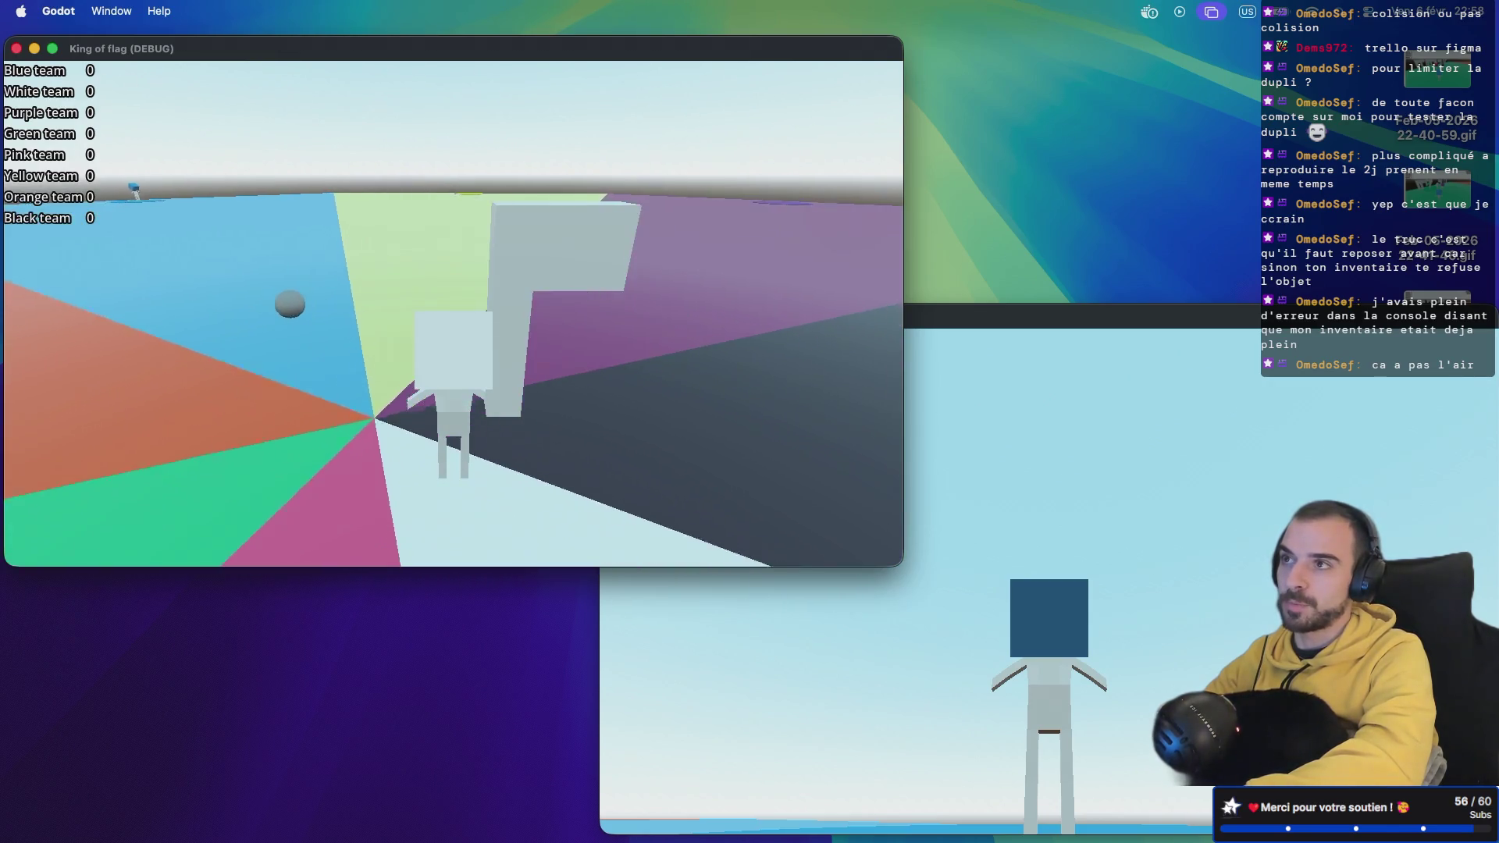
{"action": "key", "text": "w"}
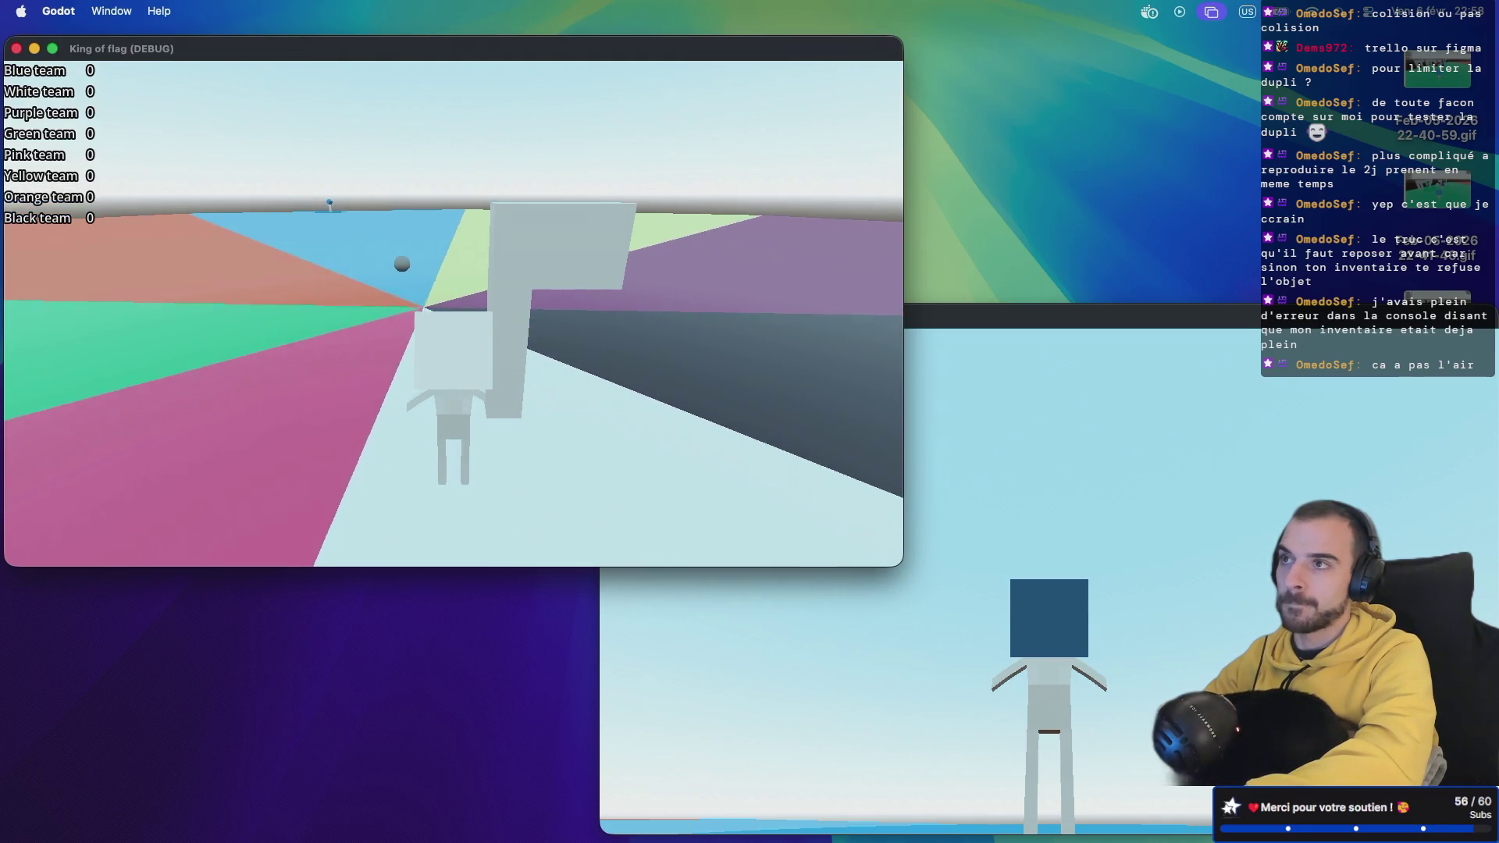
{"action": "key", "text": "w"}
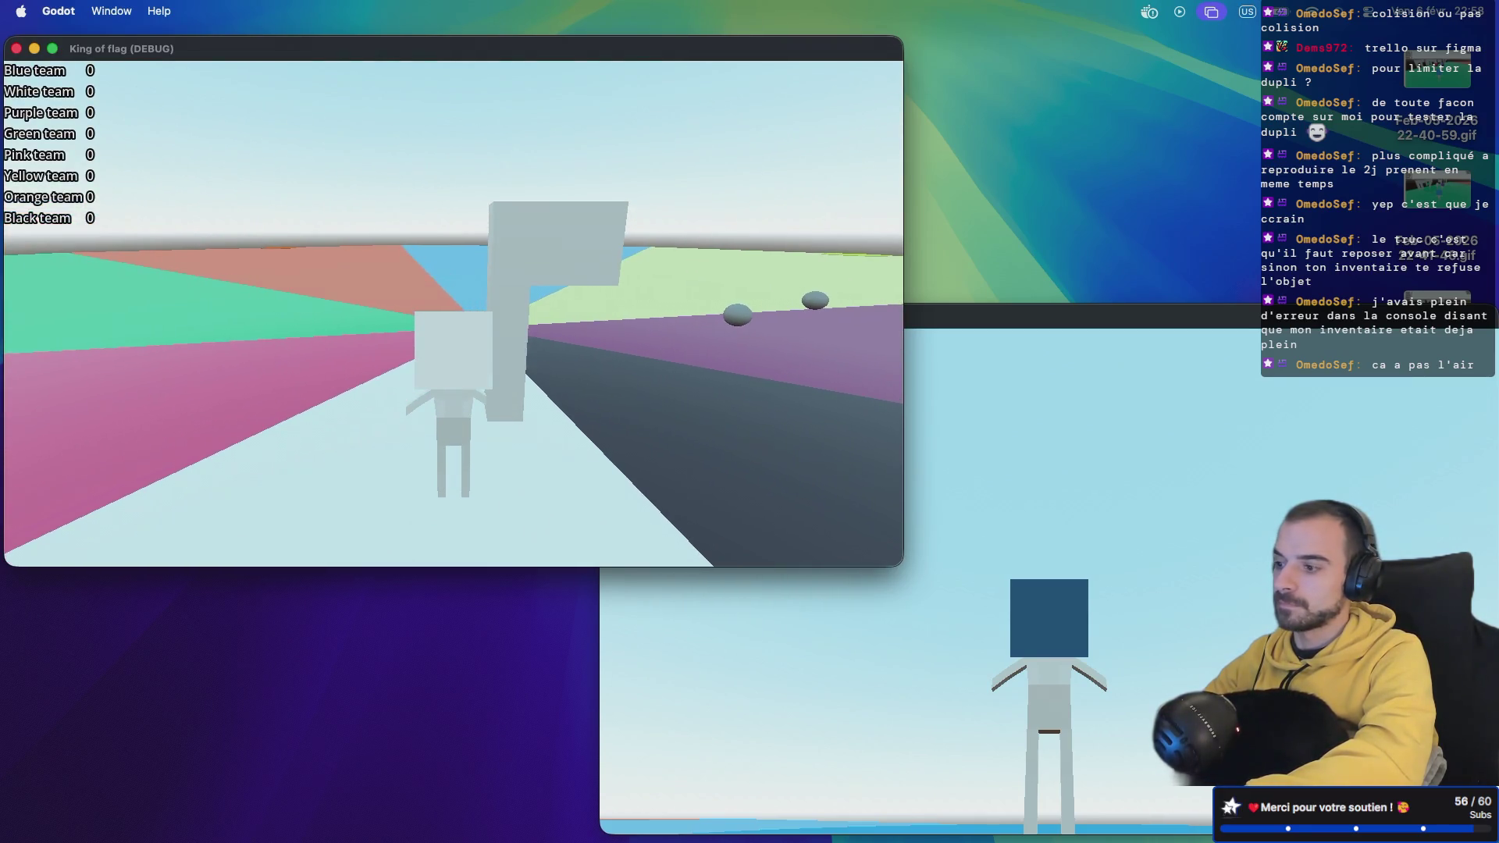
{"action": "key", "text": "w"}
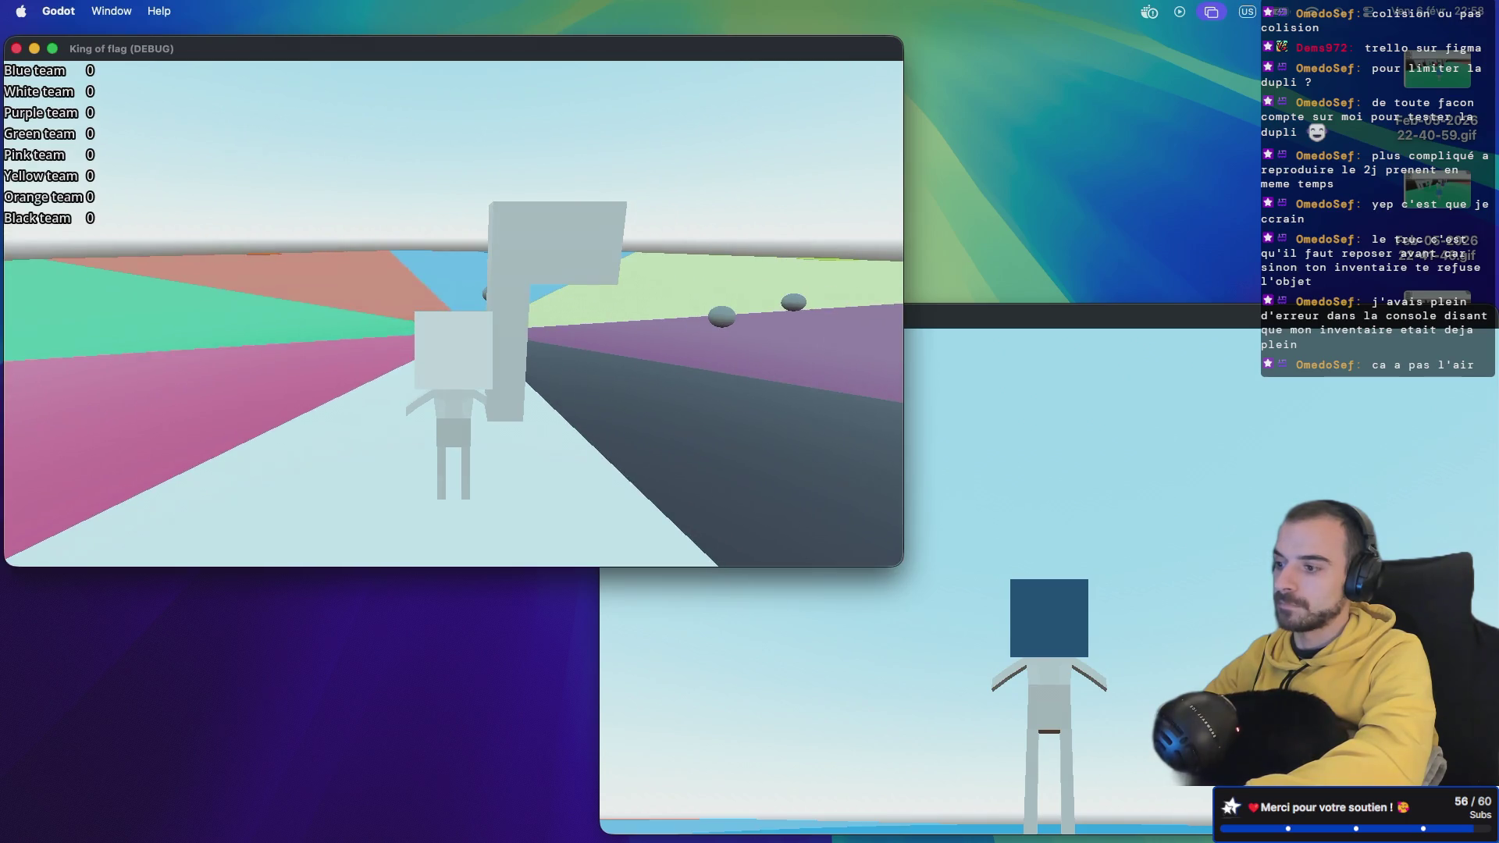
{"action": "key", "text": "w"}
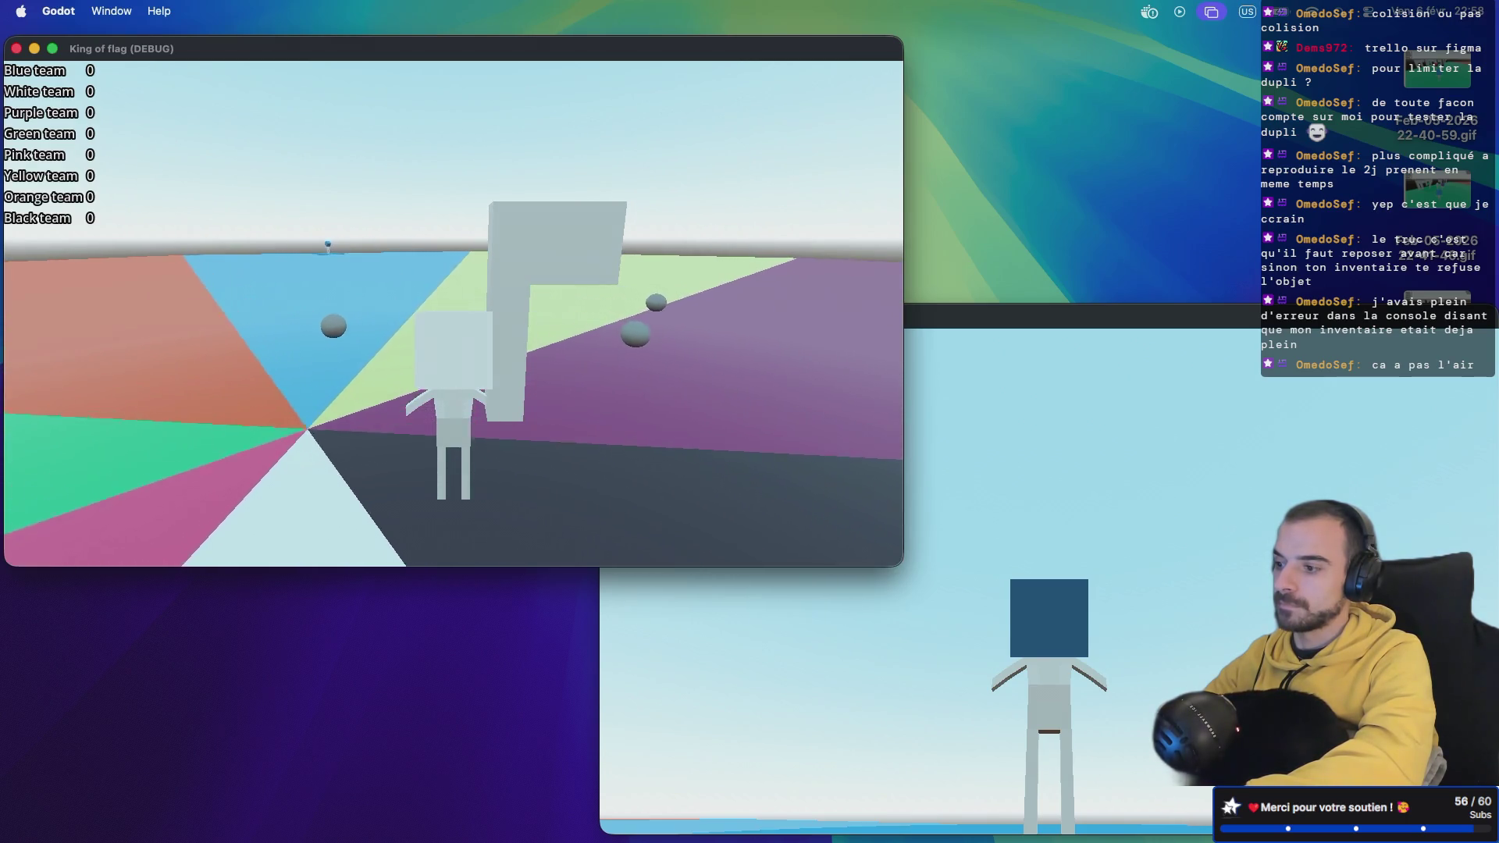
{"action": "key", "text": "w"}
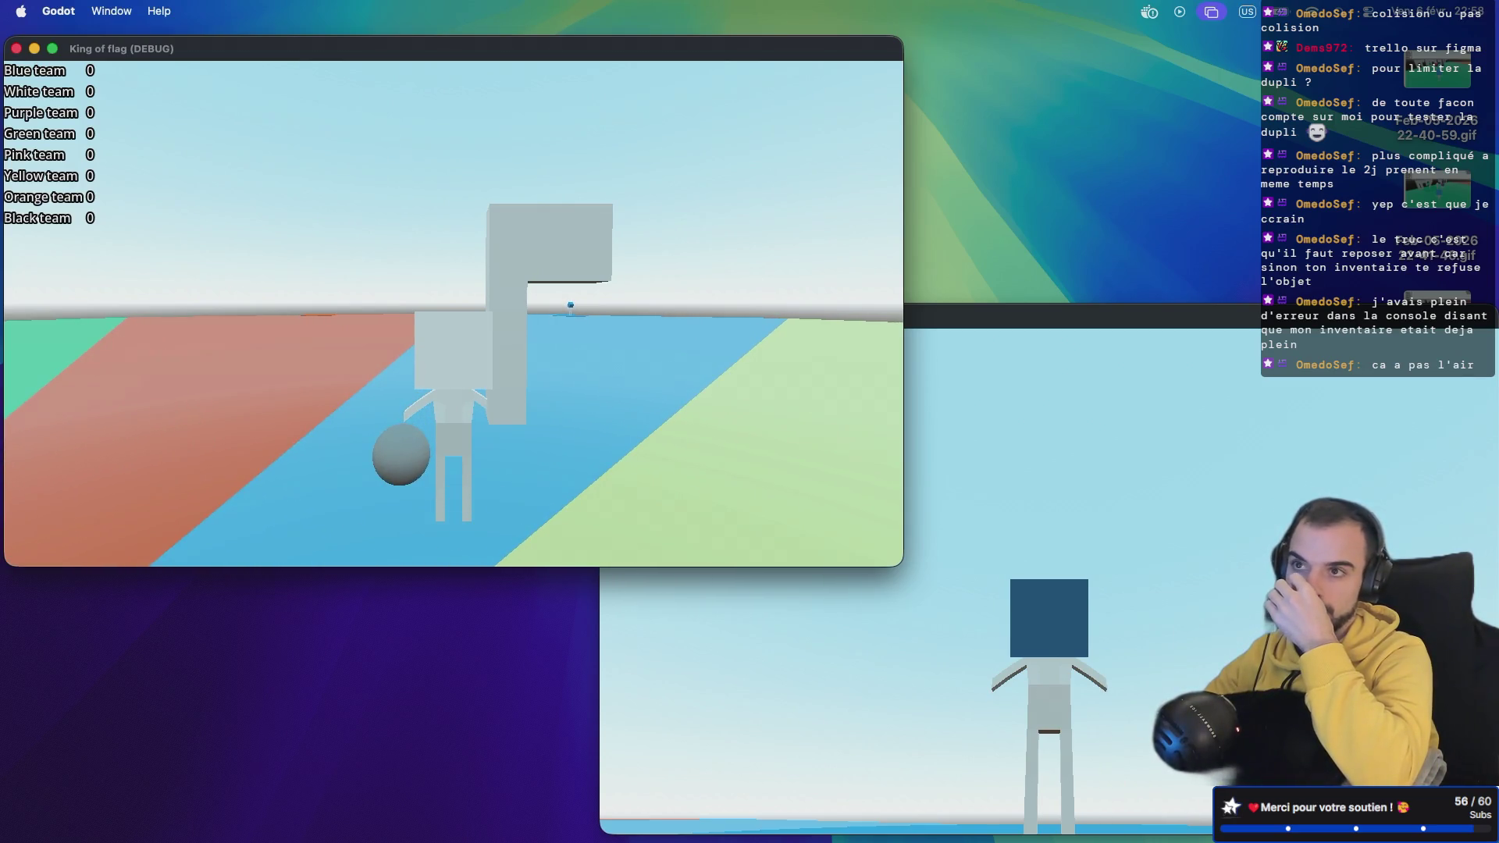
{"action": "key", "text": "d"}
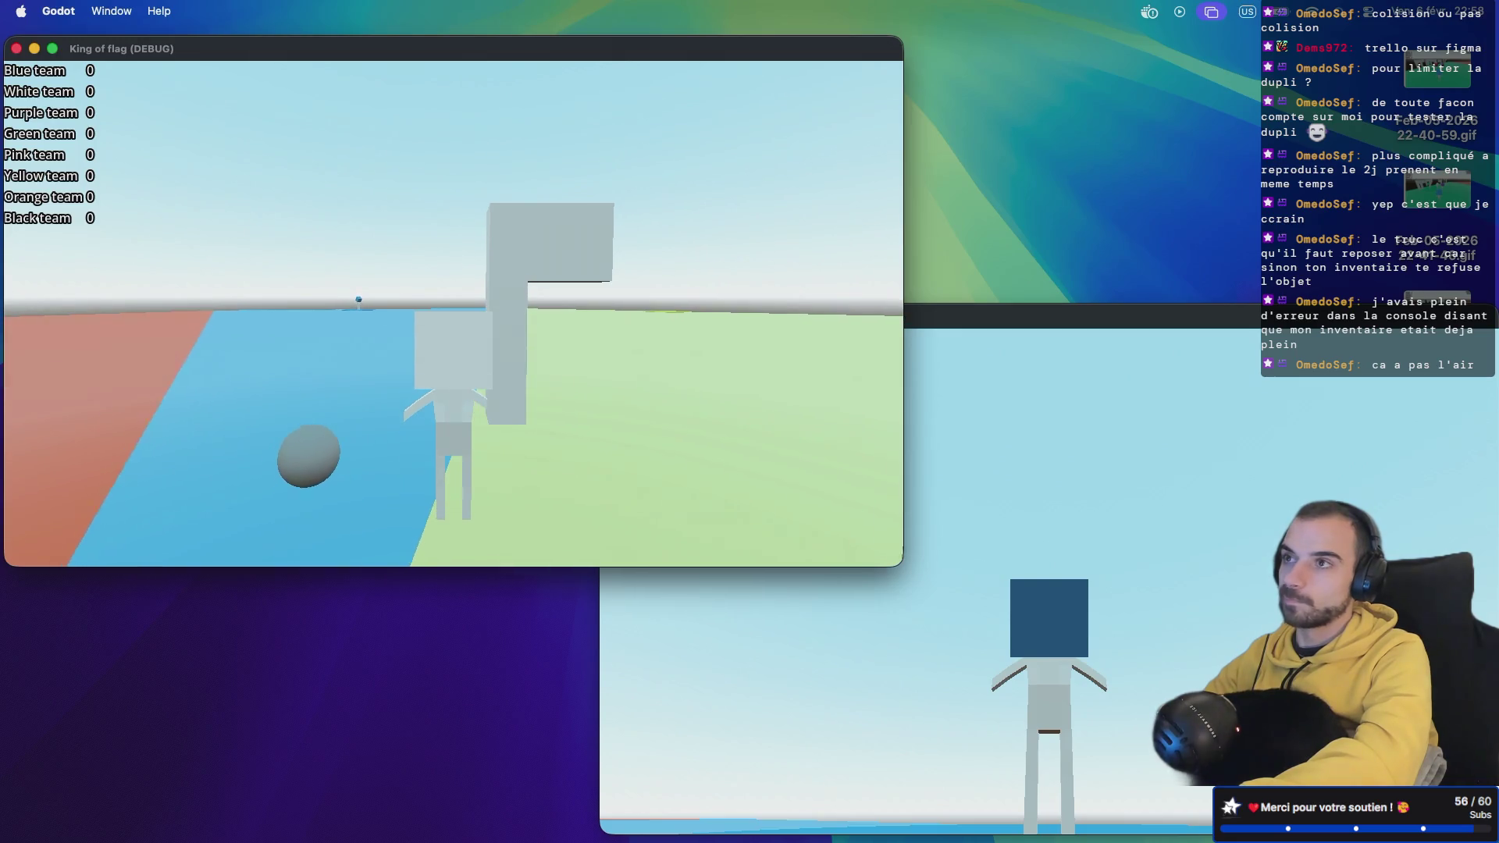
{"action": "key", "text": "s"}
{"action": "key", "text": "w"}
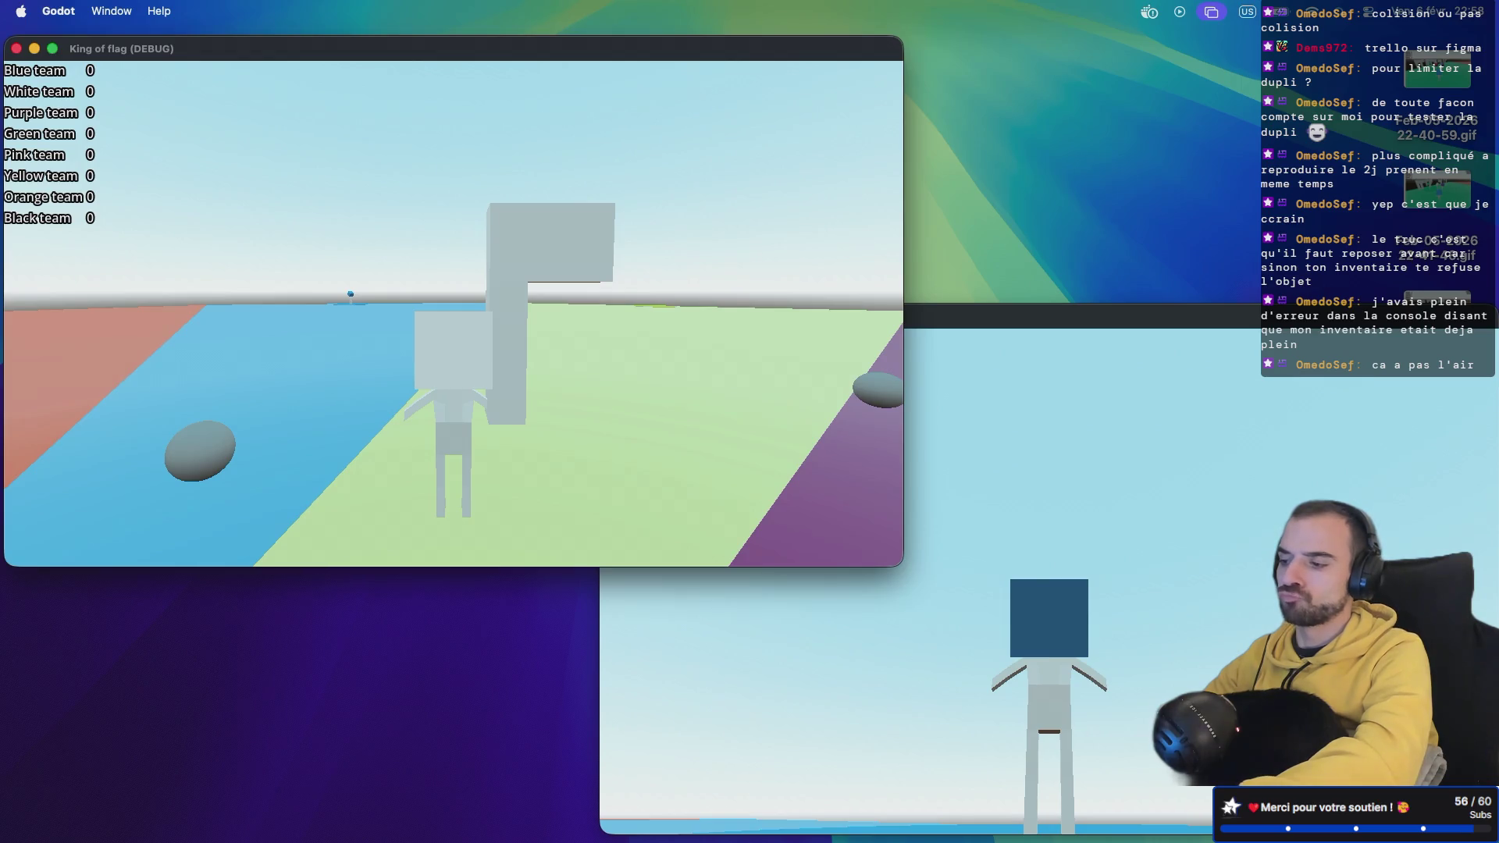
Step: Move the second client's player forward, then switch back to the editor
{"action": "left_click", "coordinate": [1015, 507]}
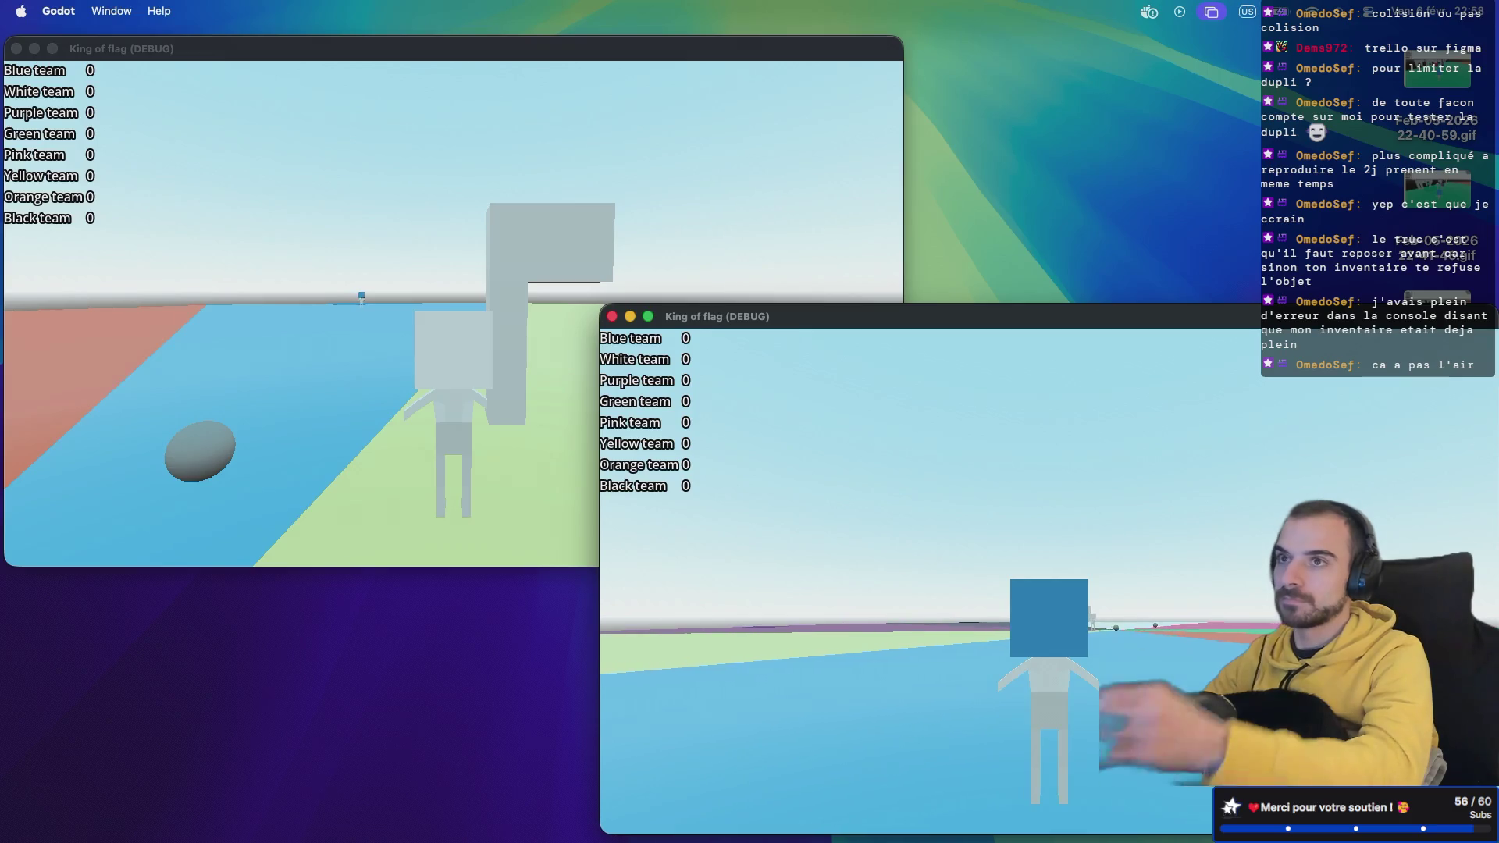
{"action": "key", "text": "w"}
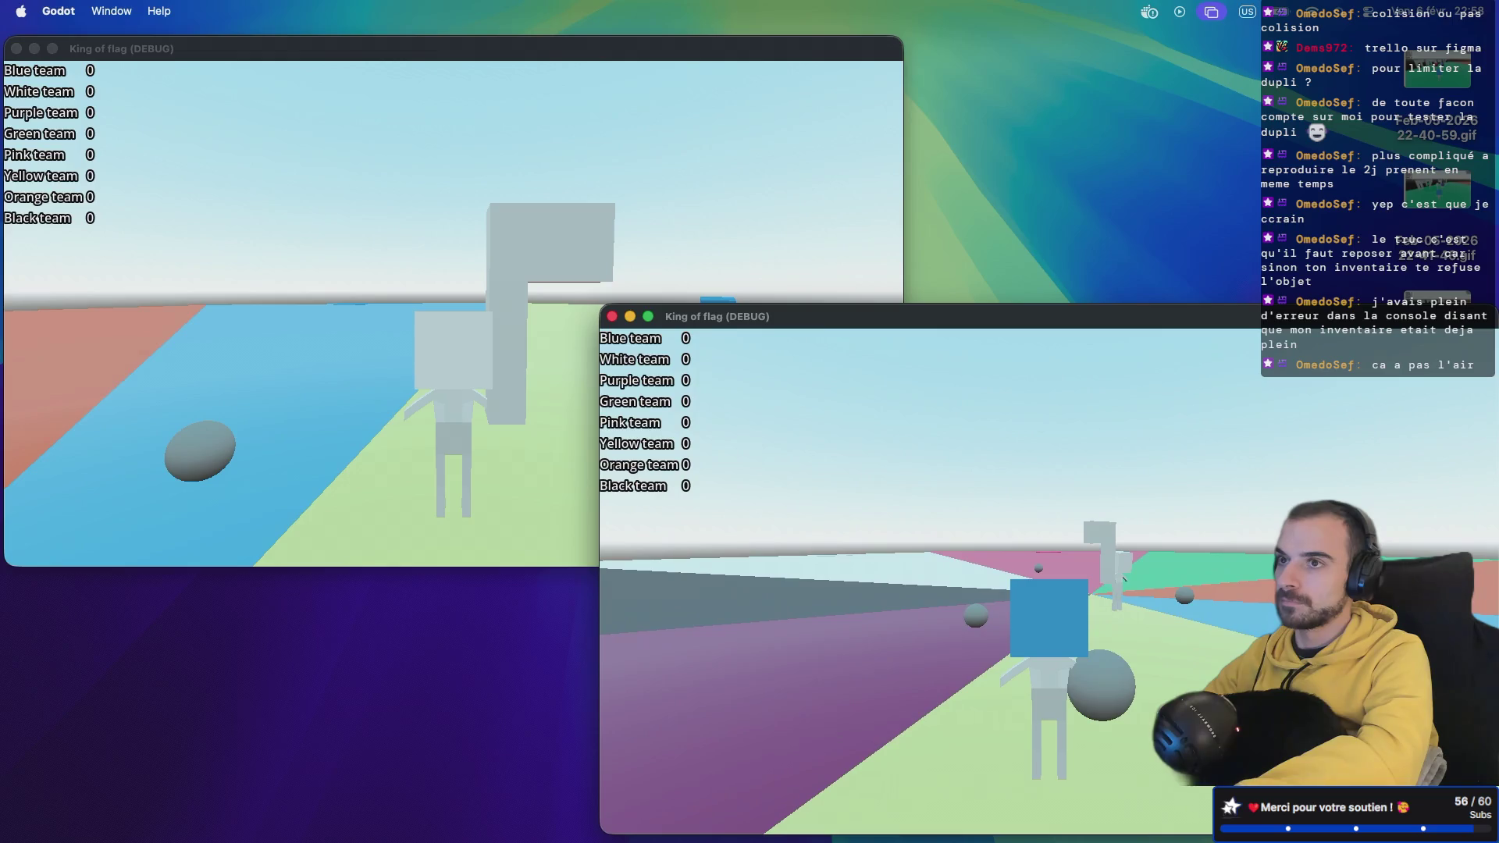
{"action": "key", "text": "super+Tab"}
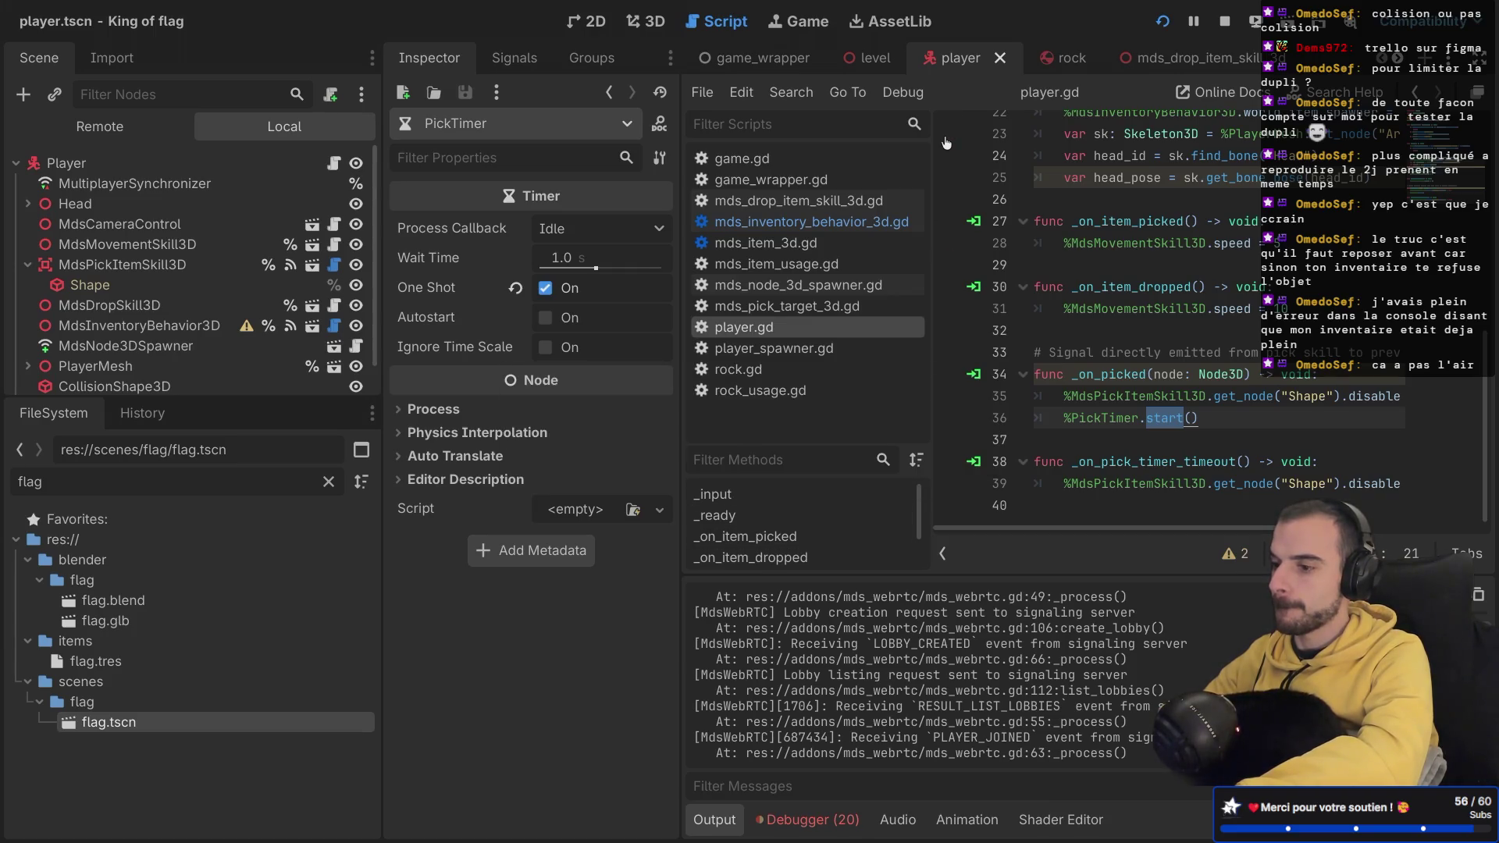
Step: In mds_inventory_behavior_3d.gd, add '!' before is_instance_valid on line 77 in distraction-free mode
{"action": "left_click", "coordinate": [828, 221]}
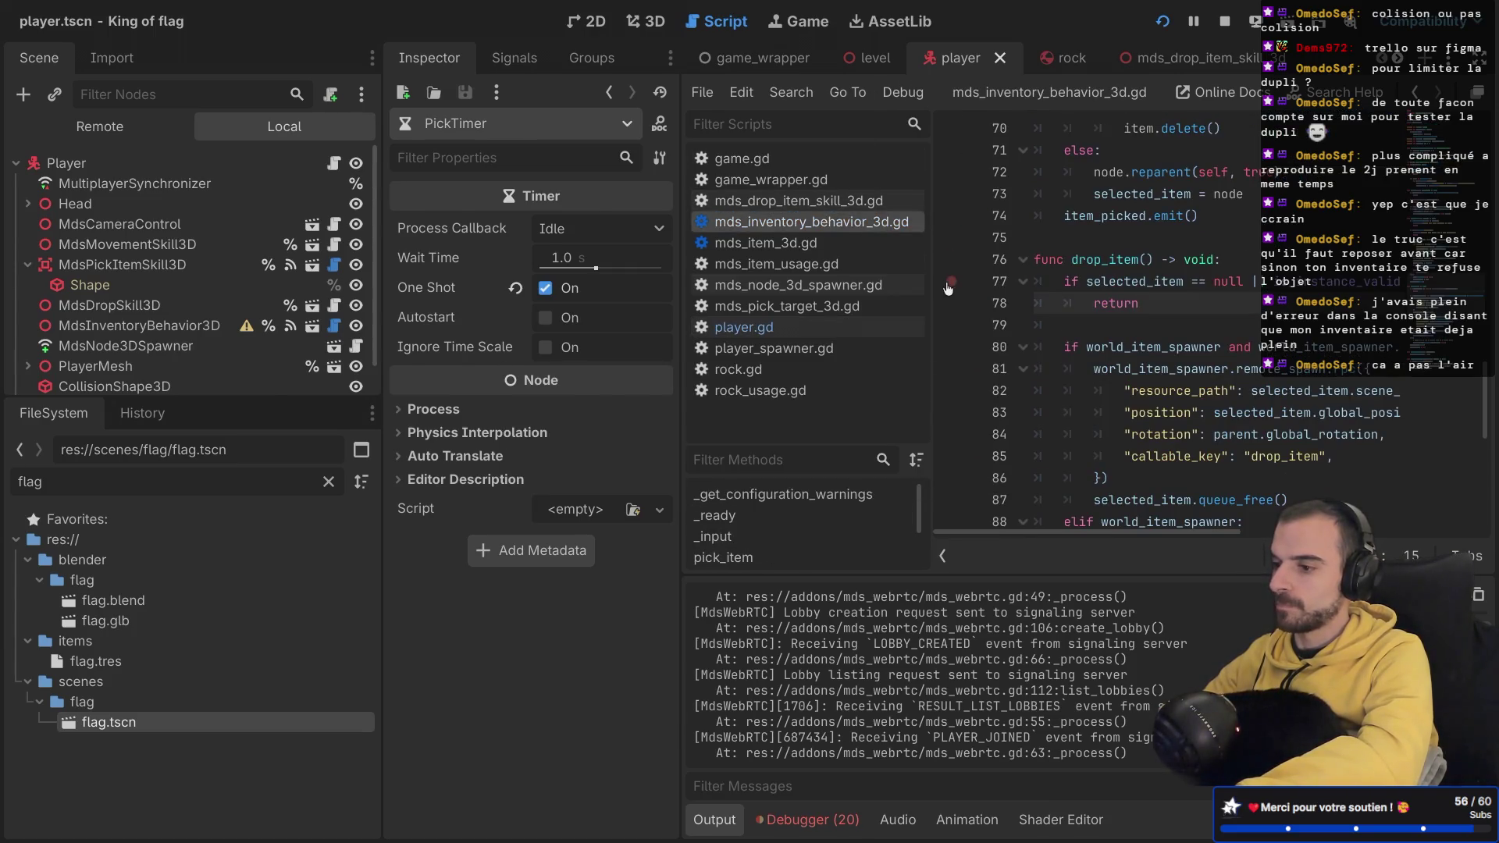
{"action": "key", "text": "ctrl+shift+F11"}
{"action": "left_click", "coordinate": [596, 281]}
{"action": "type", "text": "!"}
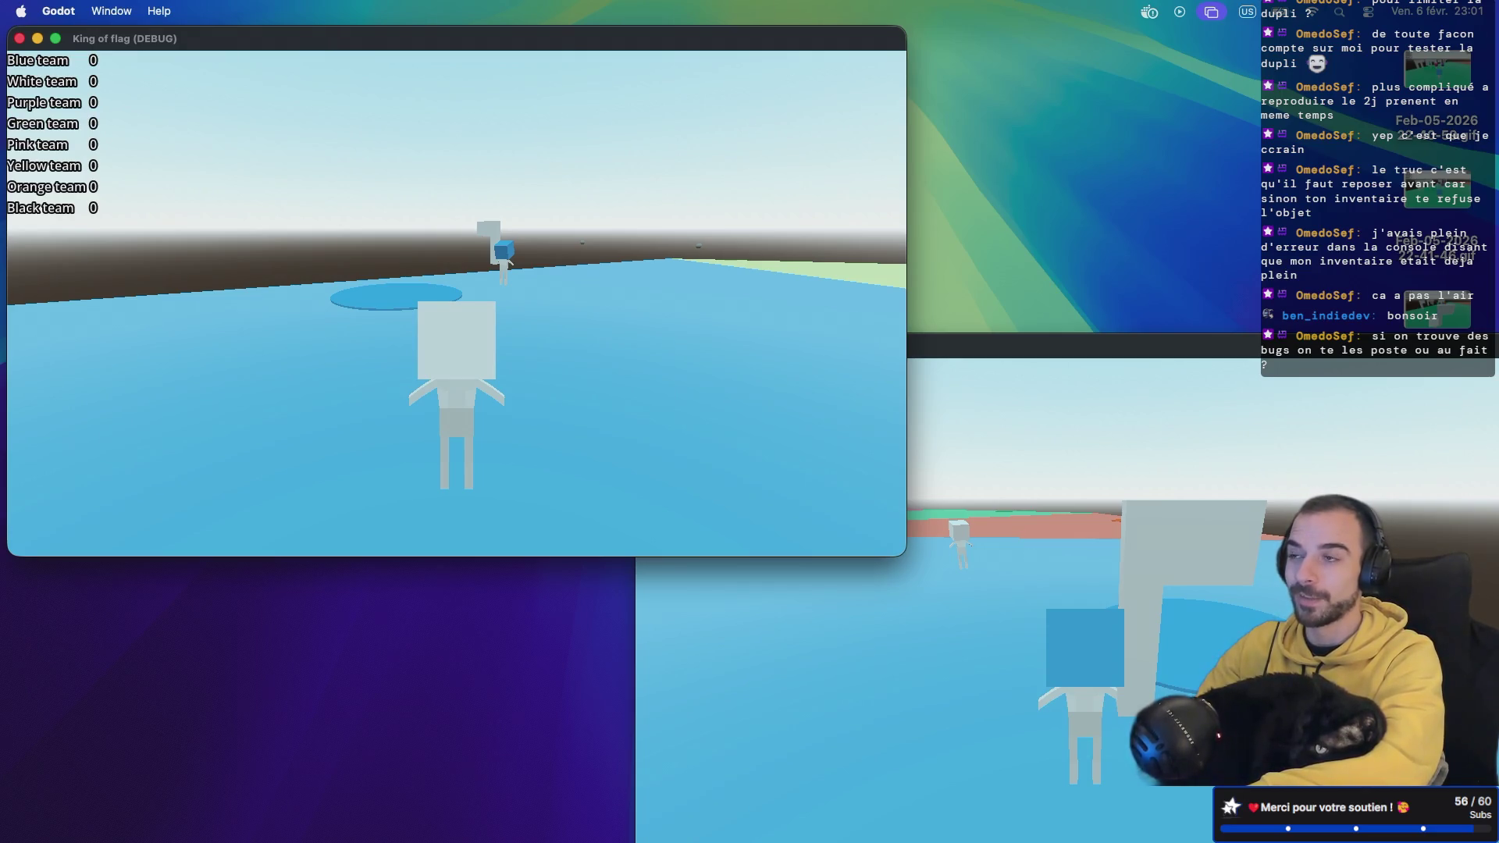
Step: Move the player onto and off the blue capture circle, sidestepping and backing up
{"action": "key", "text": "w"}
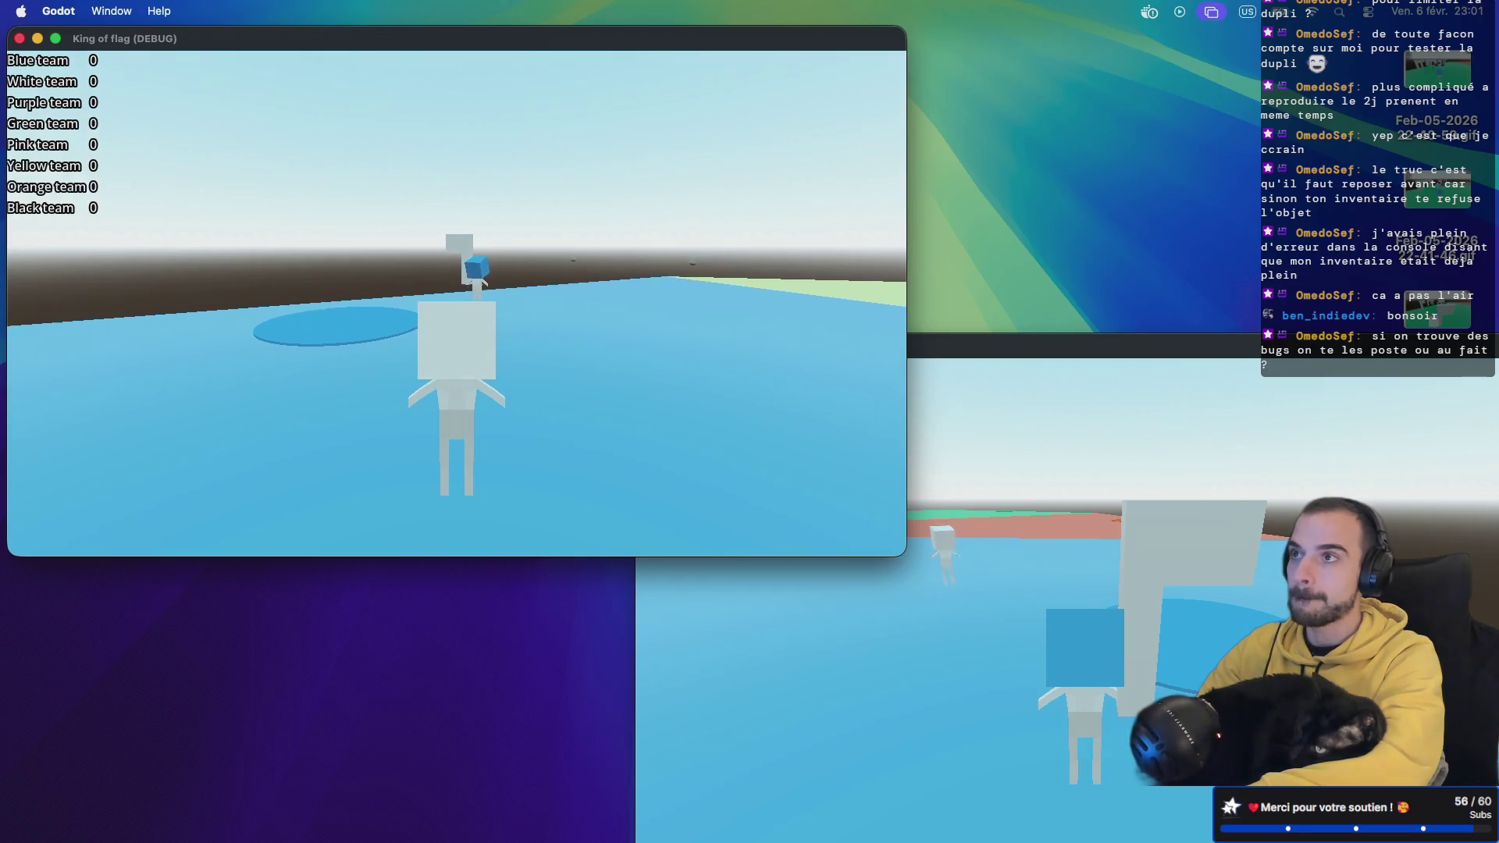
{"action": "key", "text": "a"}
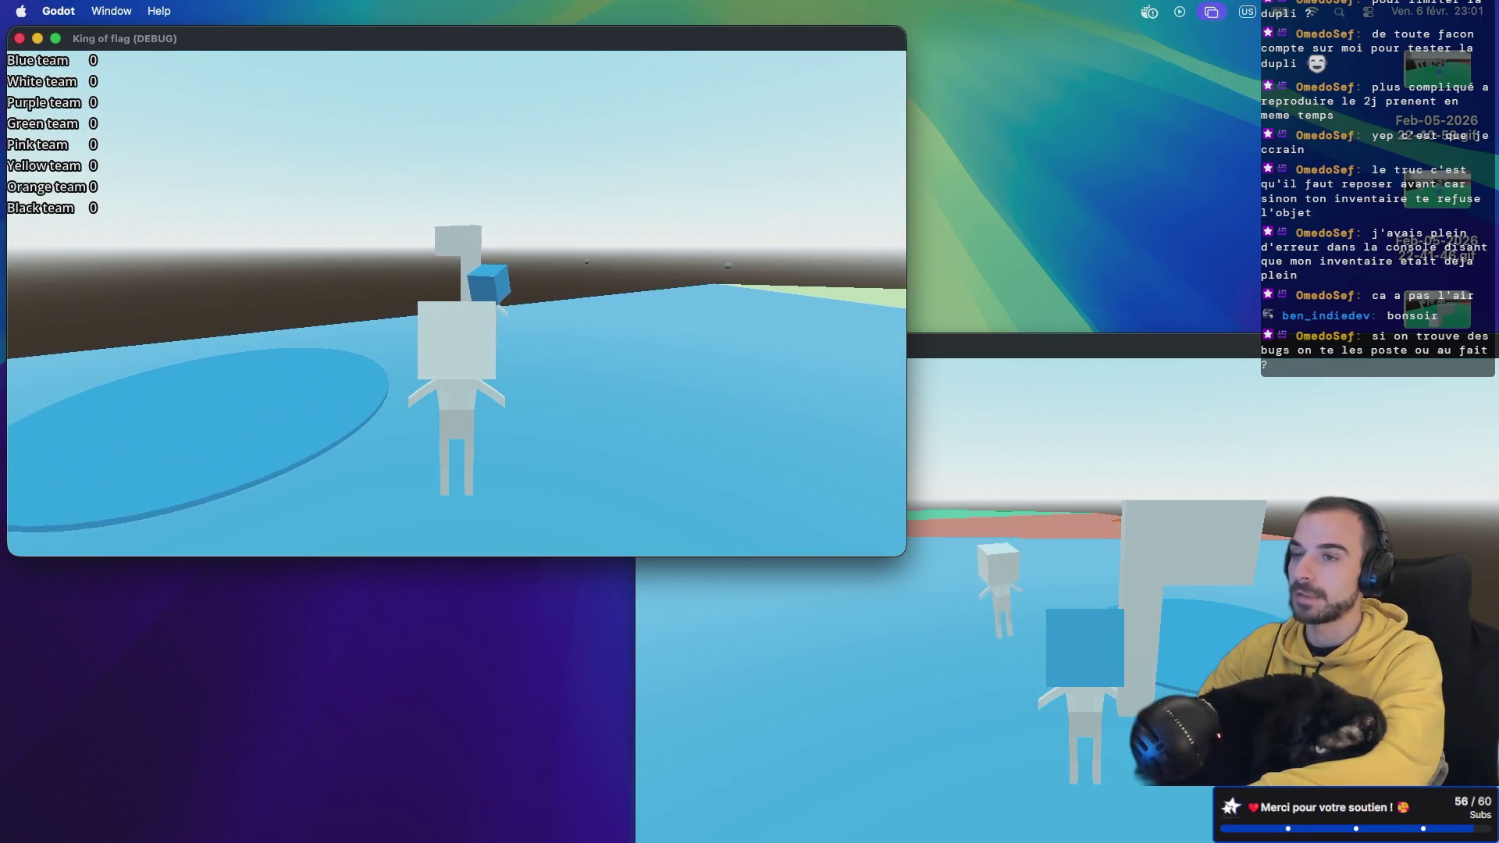
{"action": "key", "text": "d"}
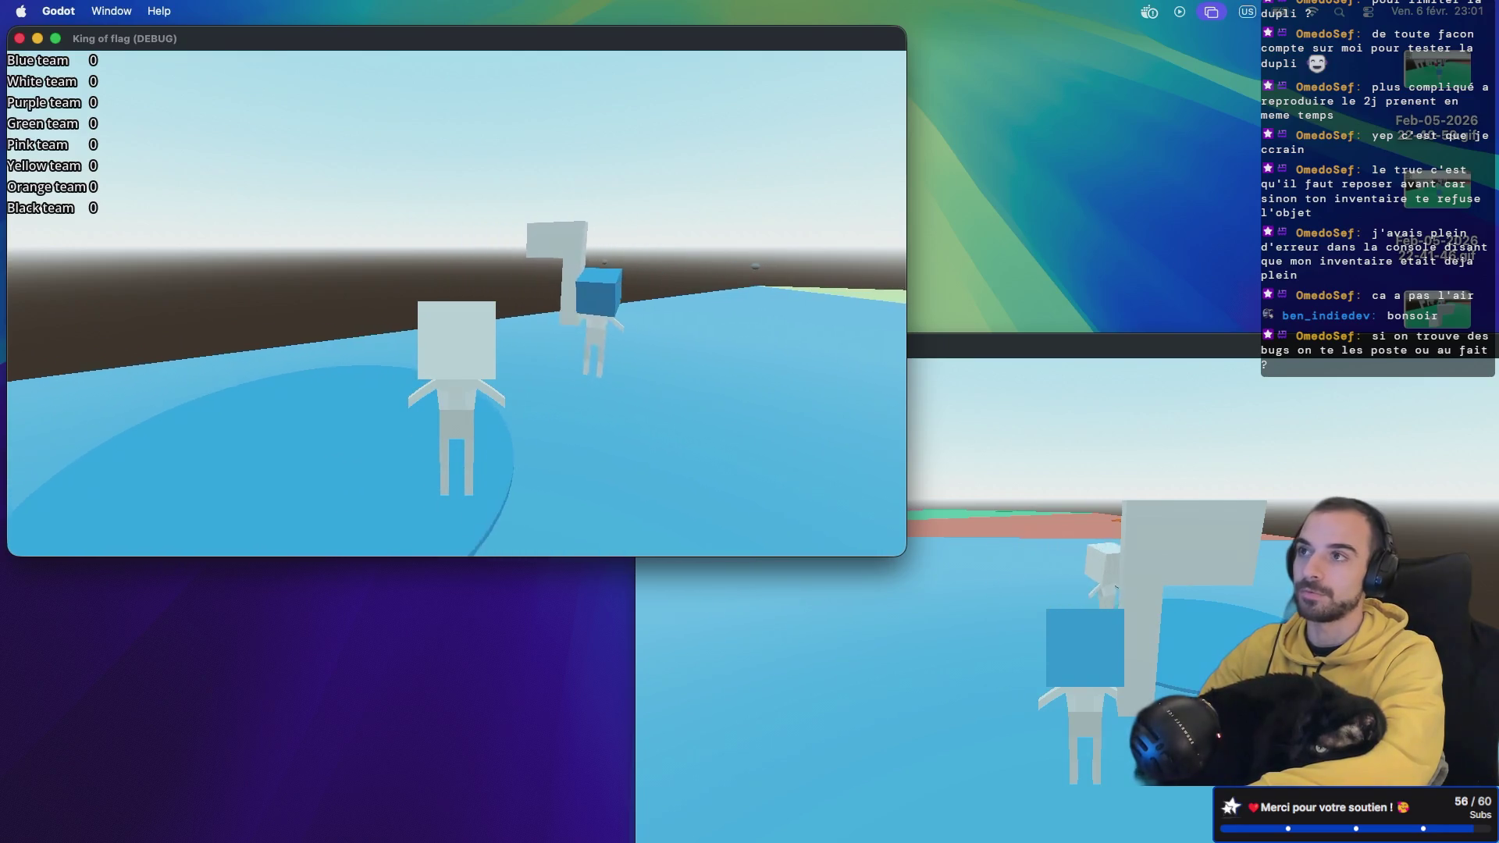
{"action": "key", "text": "s"}
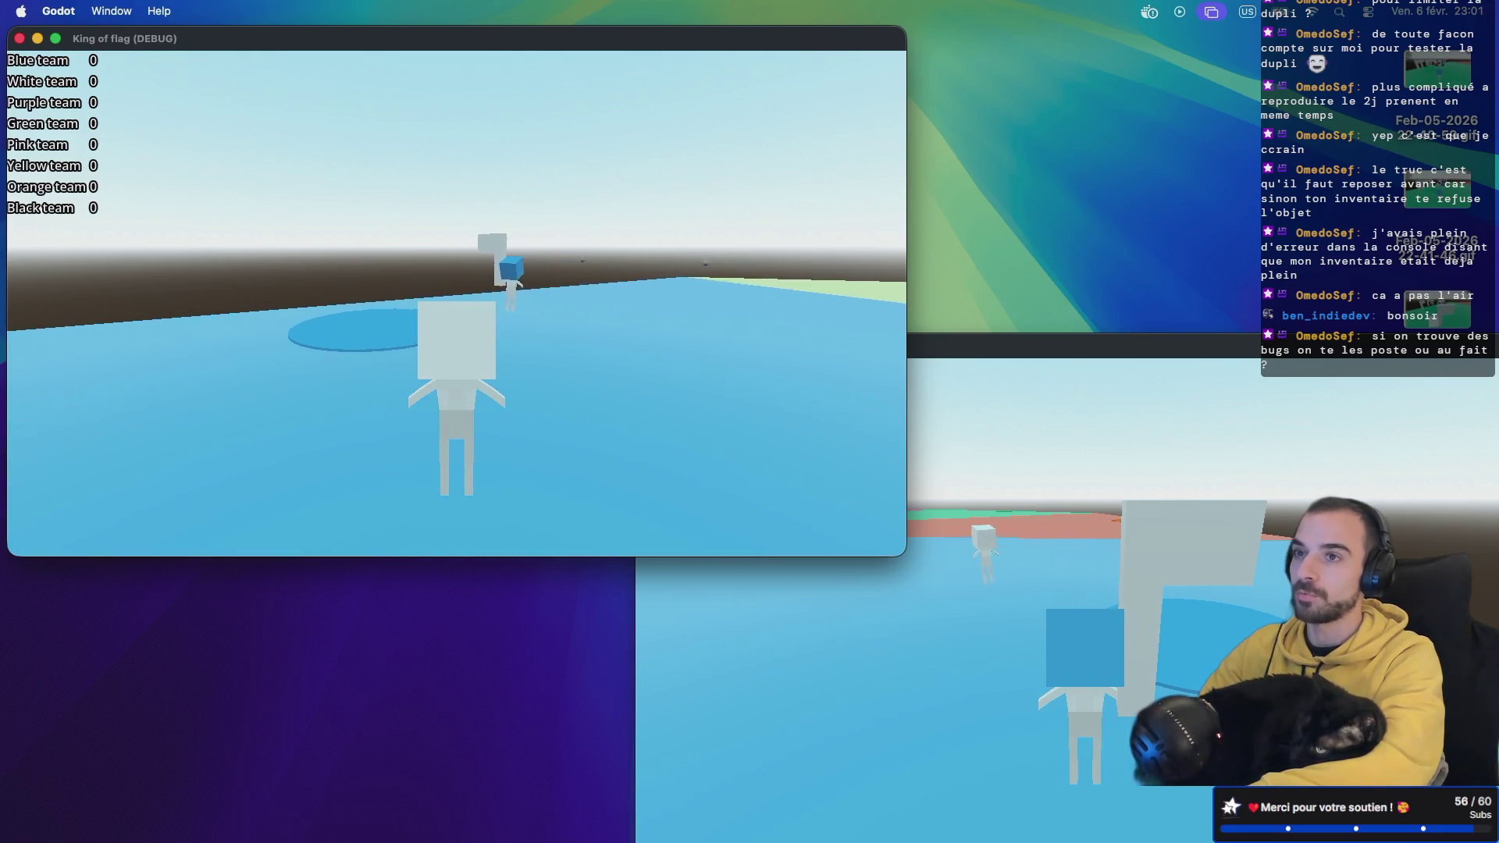
{"action": "key", "text": "a"}
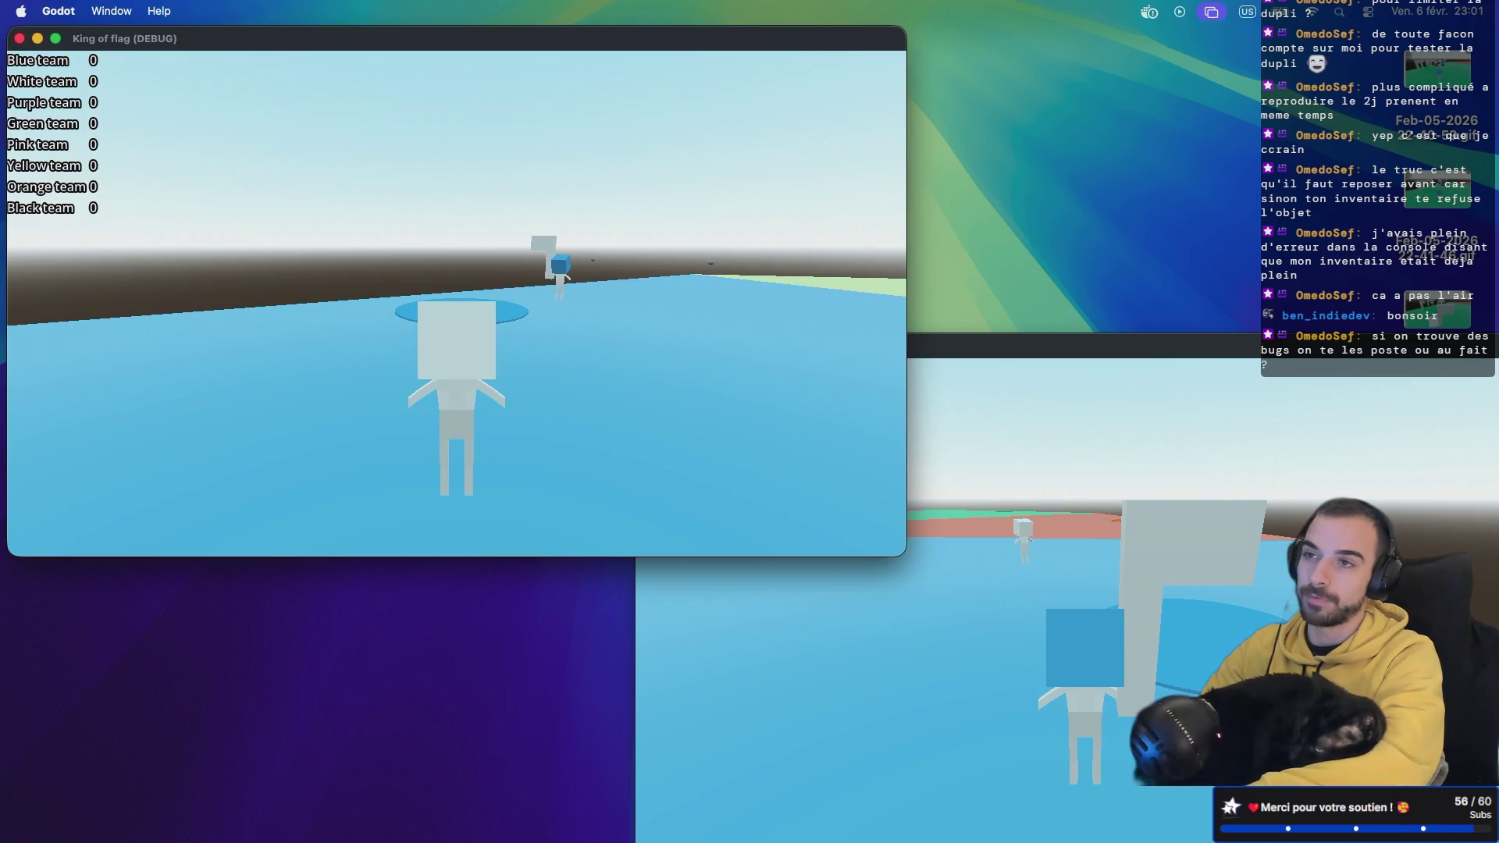
{"action": "key", "text": "d"}
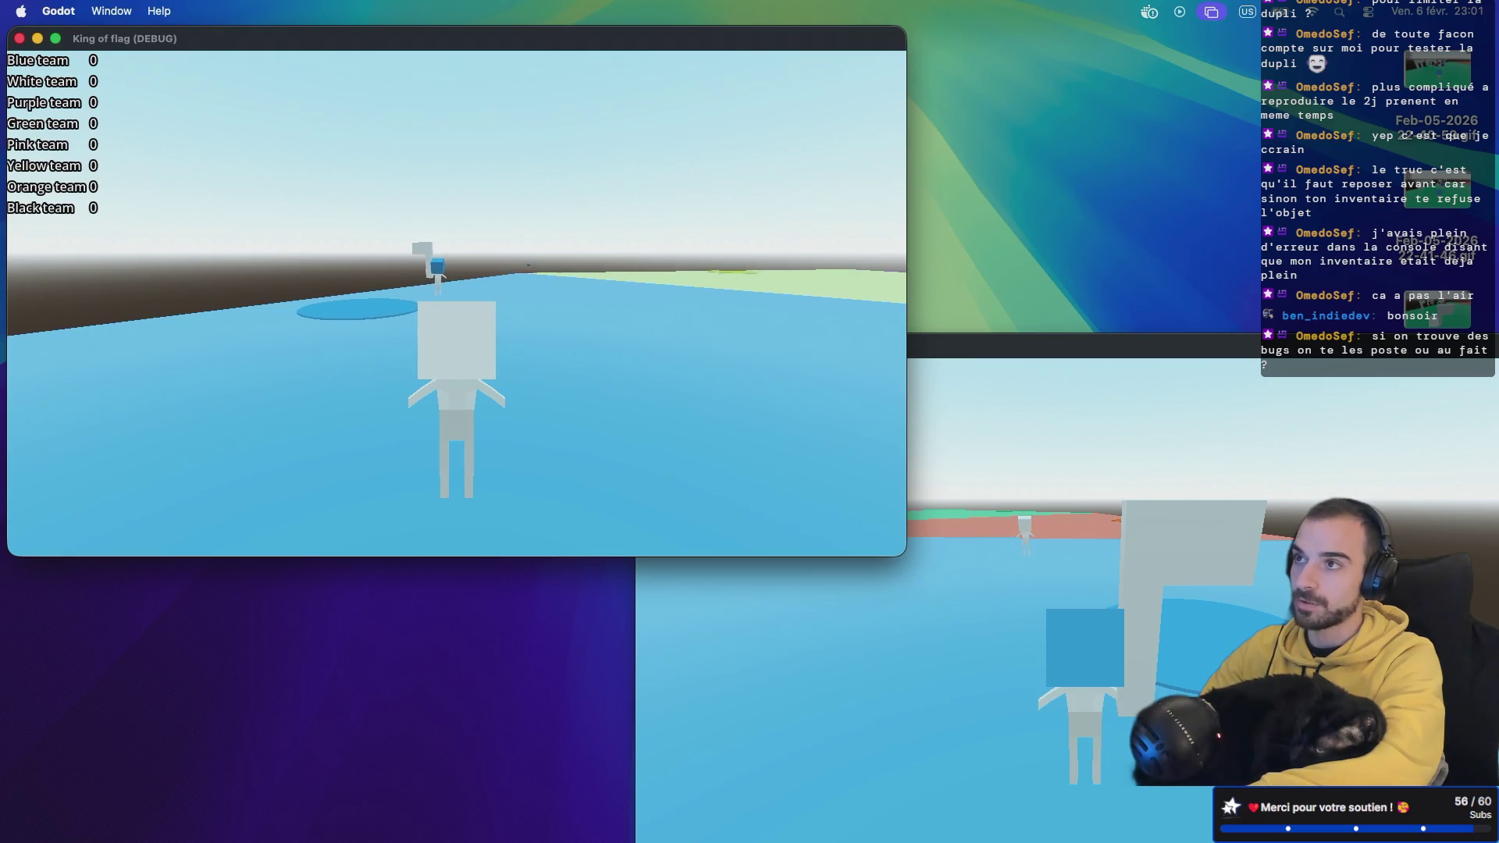
{"action": "key", "text": "s"}
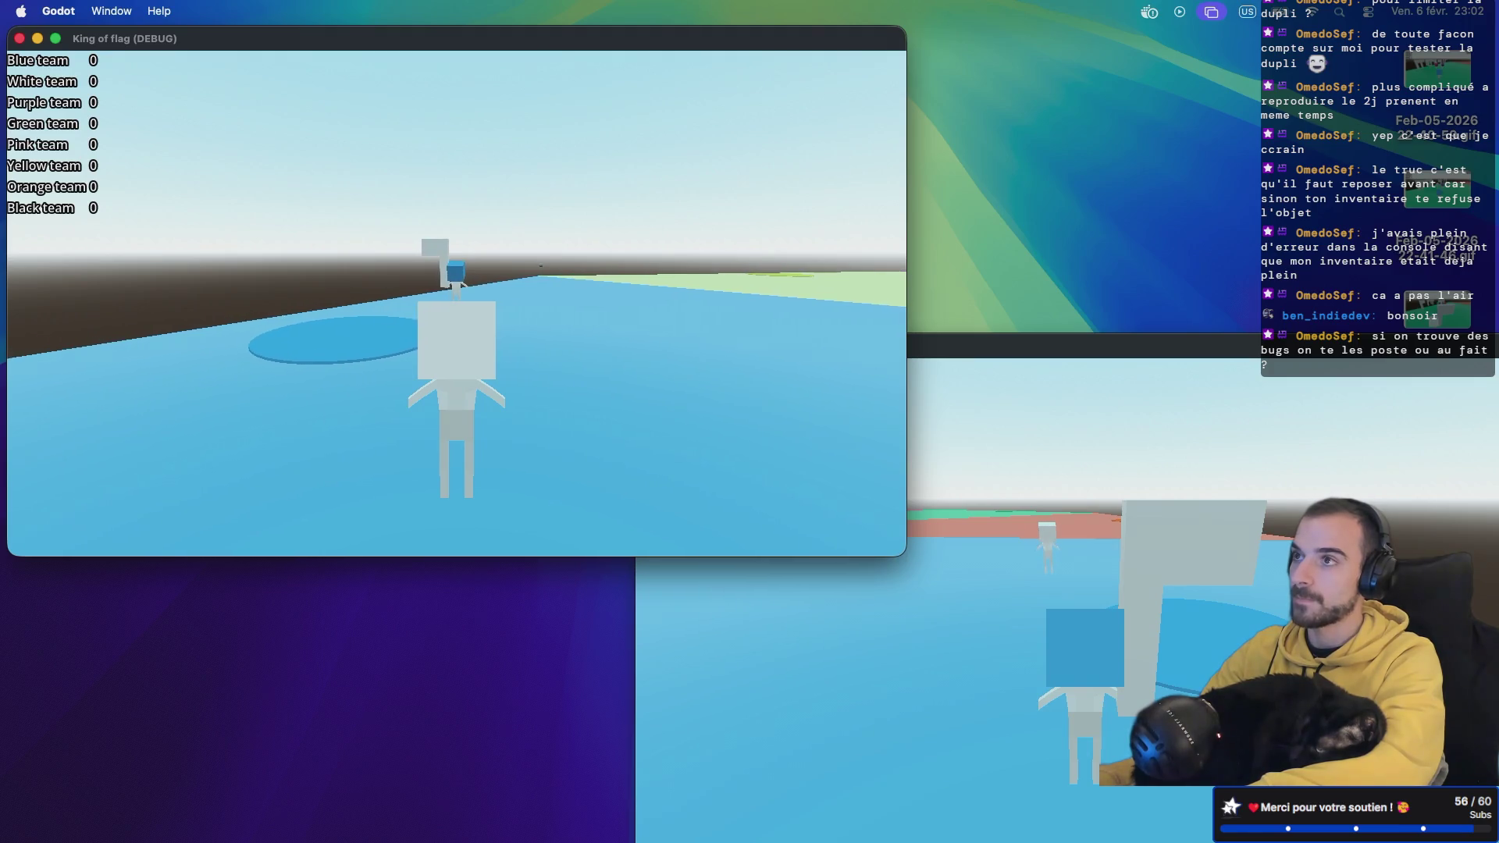
Step: Walk toward the other player, step off then back onto the blue circle, and return to the script editor
{"action": "key", "text": "w"}
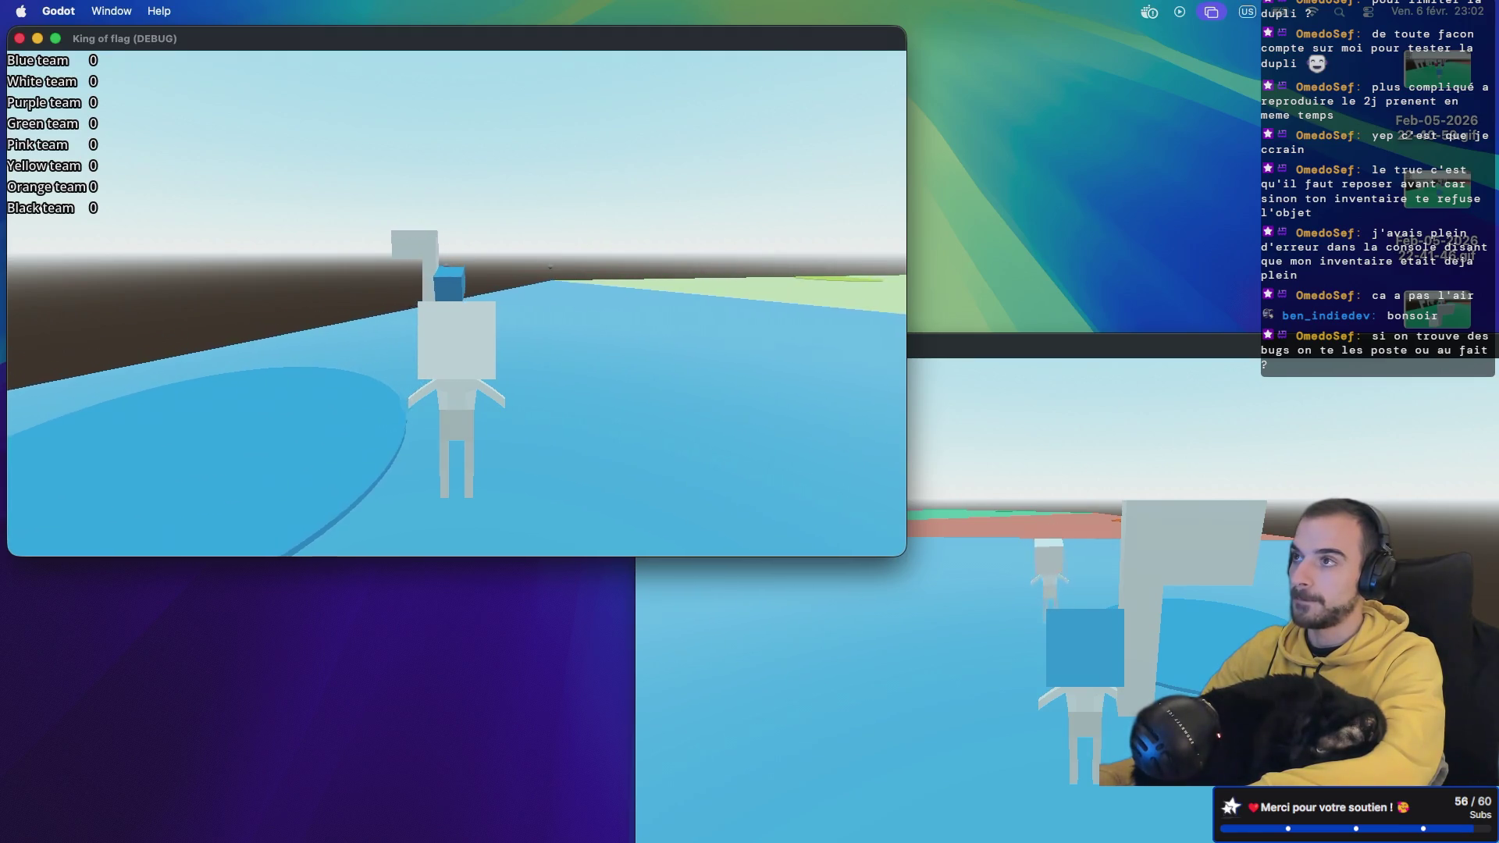
{"action": "key", "text": "w"}
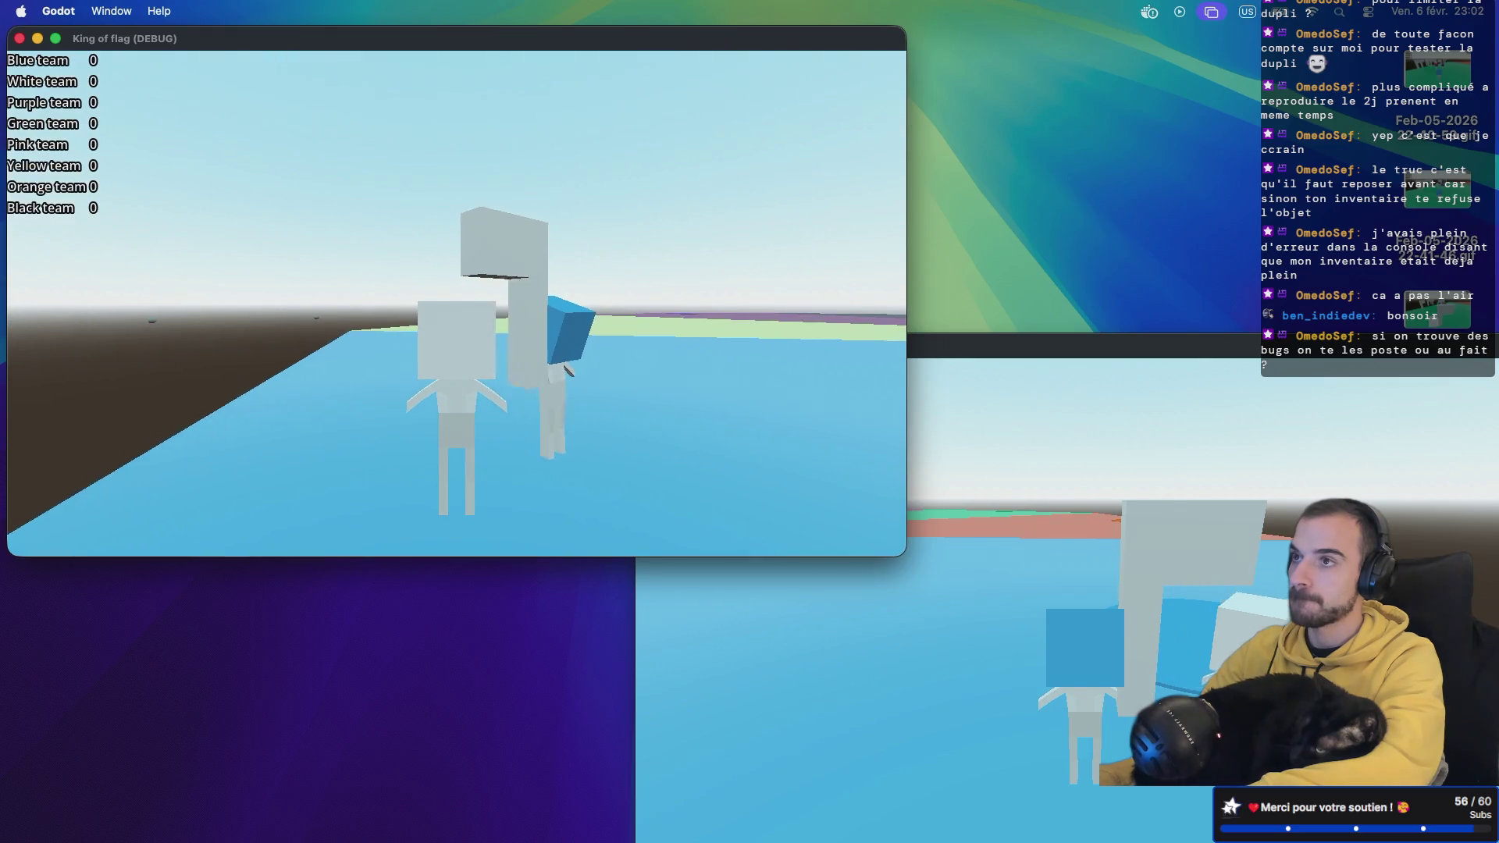
{"action": "mouse_move", "coordinate": [456, 312]}
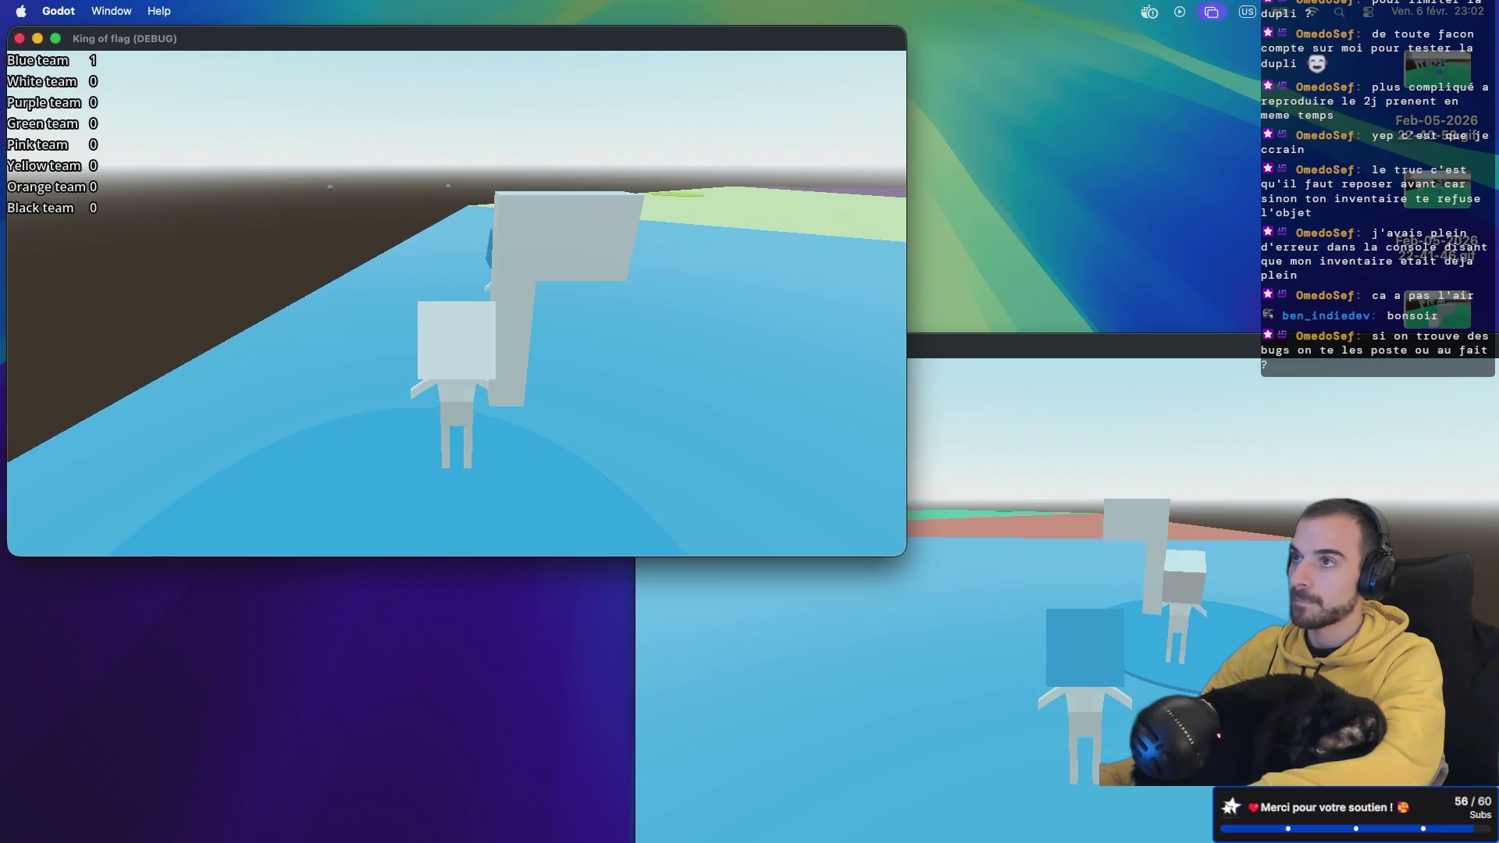
{"action": "key", "text": "s"}
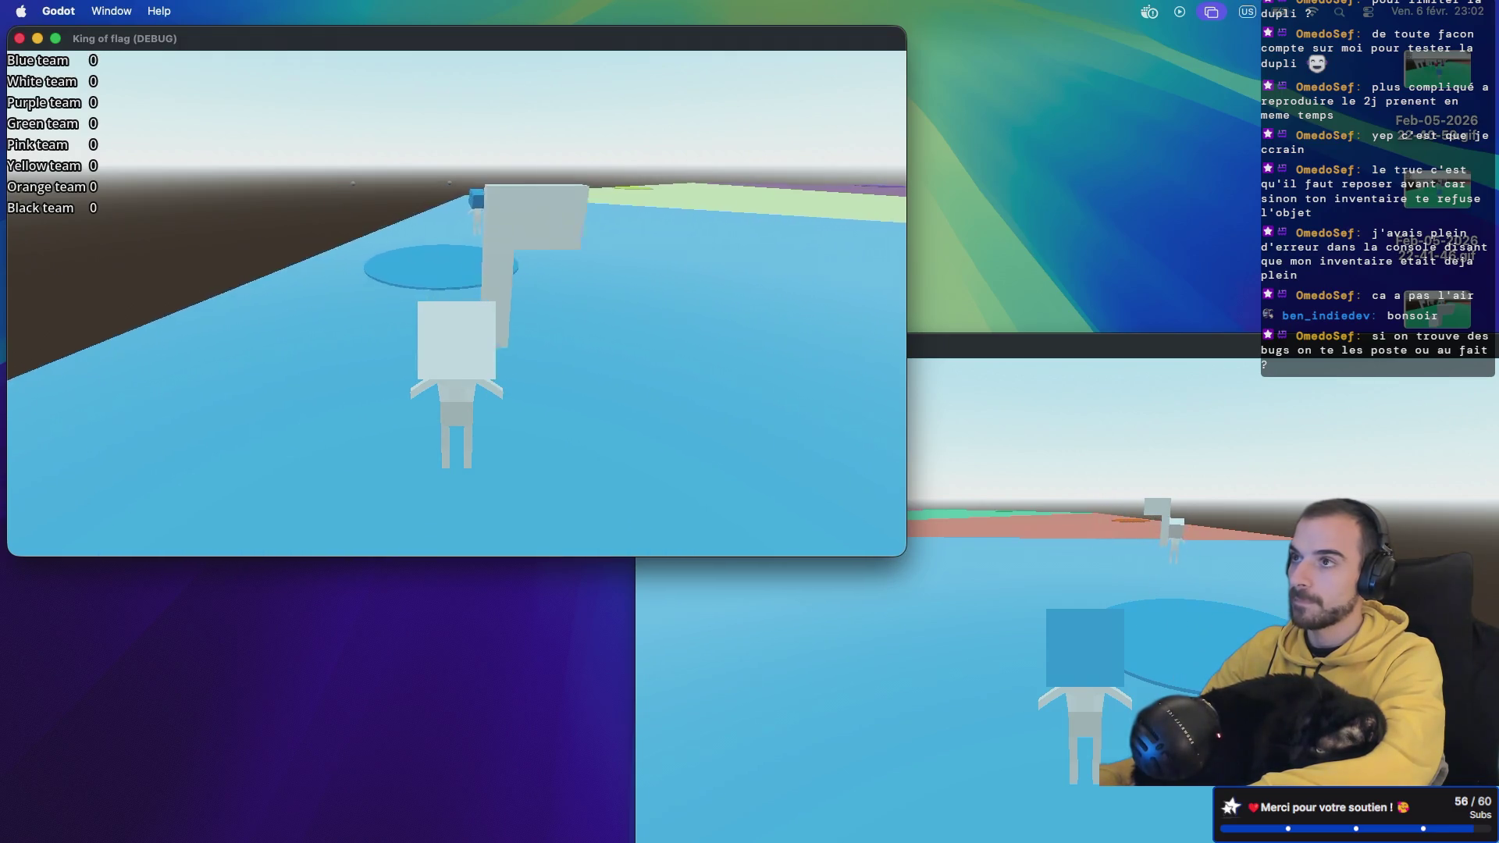
{"action": "key", "text": "w"}
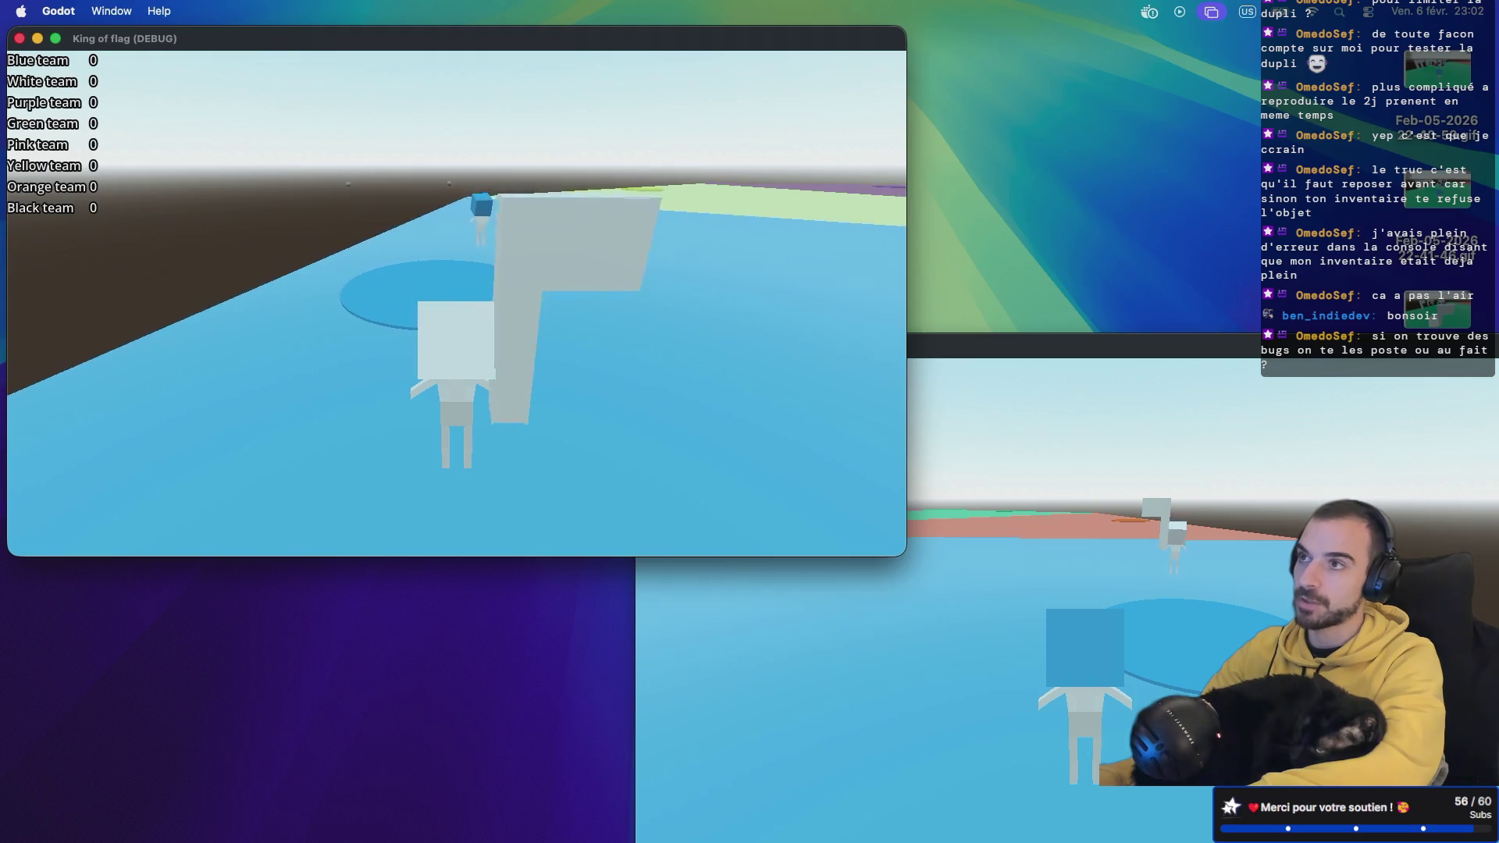
{"action": "key", "text": "w"}
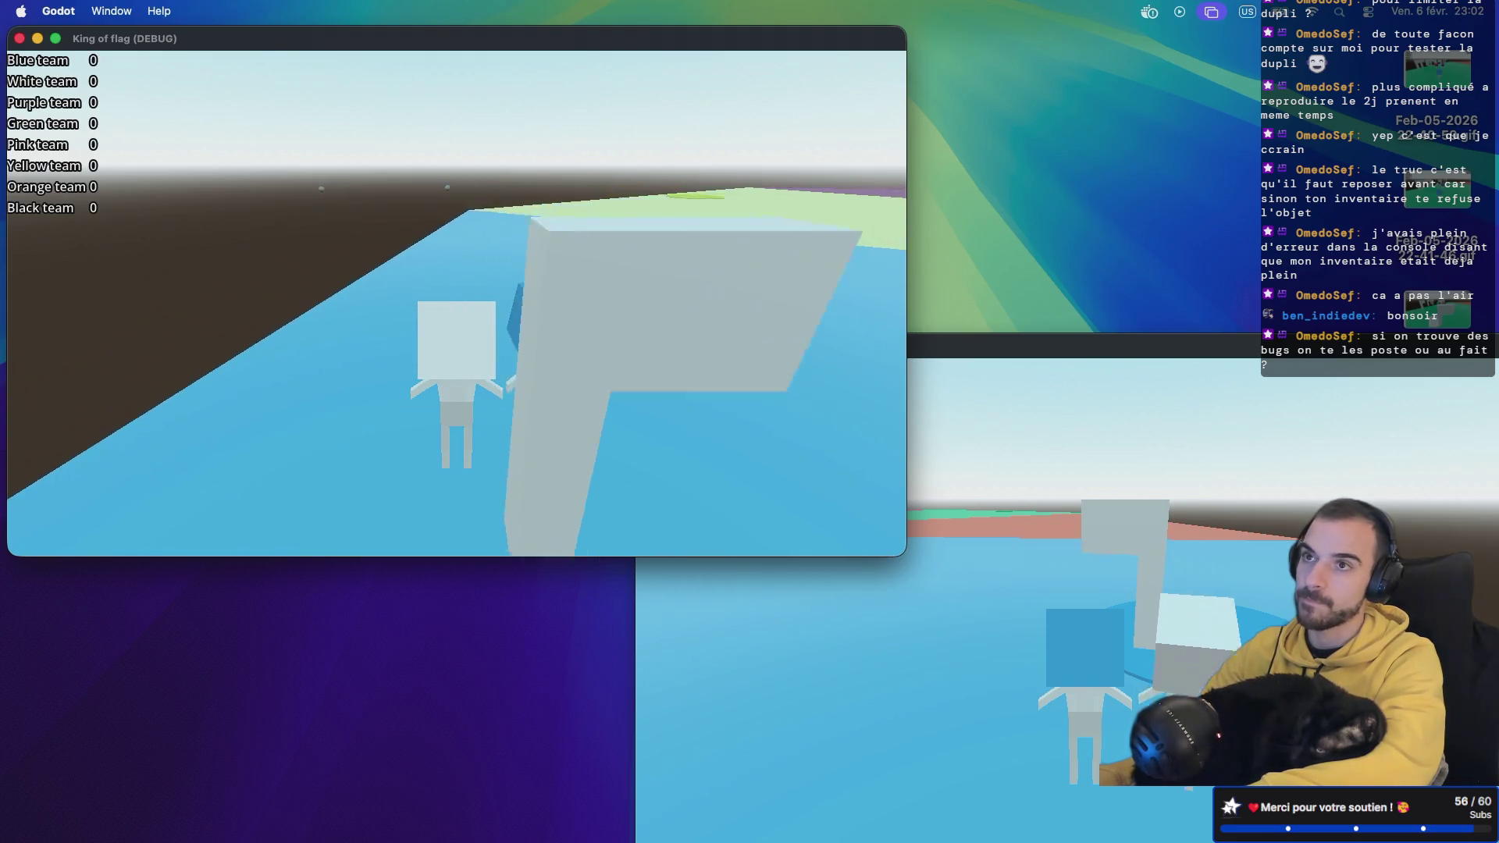
{"action": "key", "text": "ctrl+Right"}
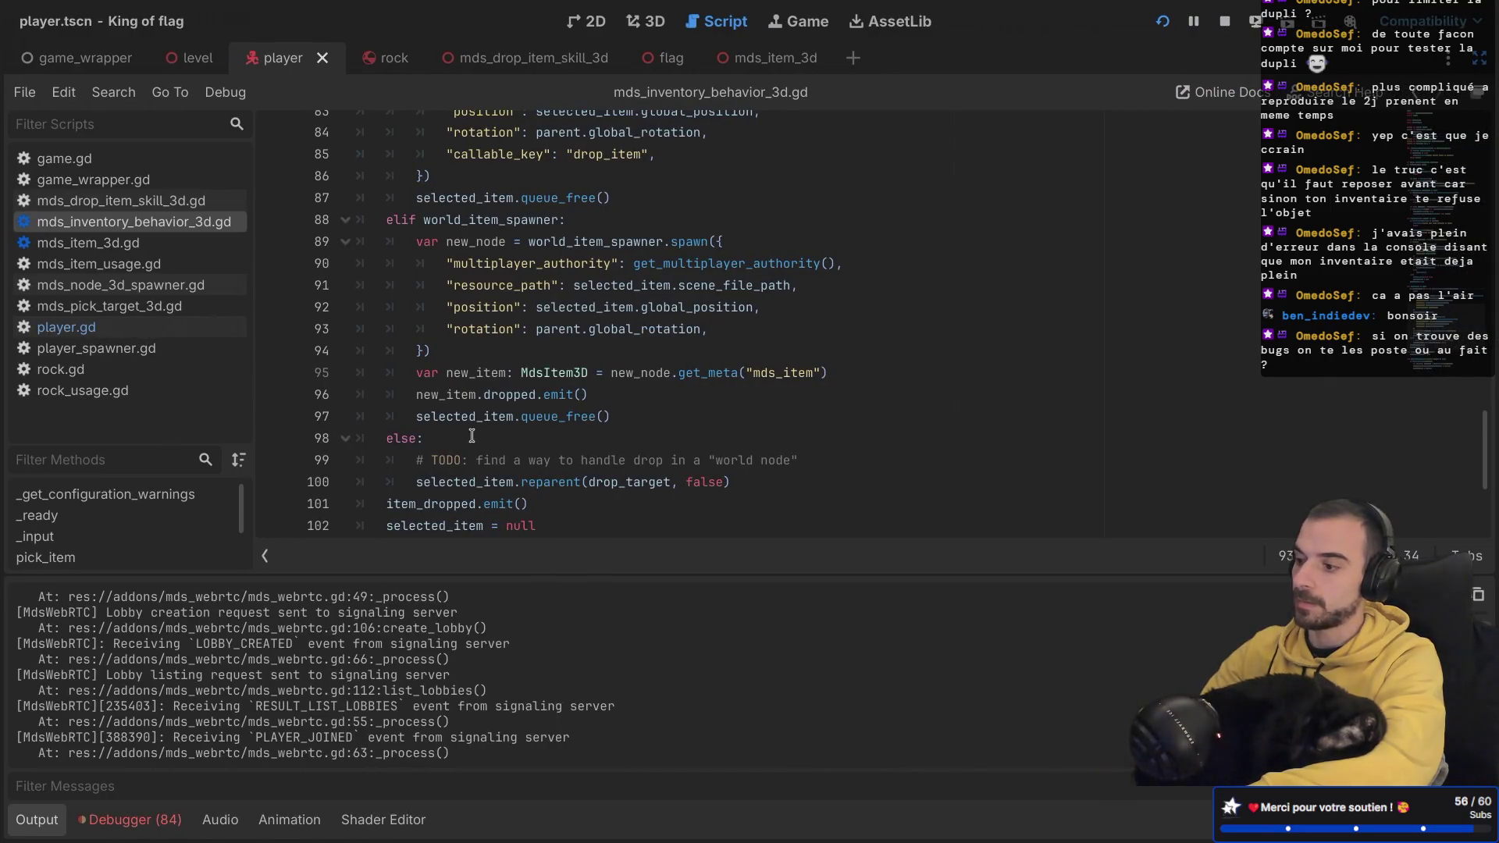
Step: Restore the scene and inspector panels, then open the pick item skill script mds_pick_item_skill_3d.gd
{"action": "scroll", "coordinate": [583, 323], "scroll_direction": "down", "scroll_amount": 4}
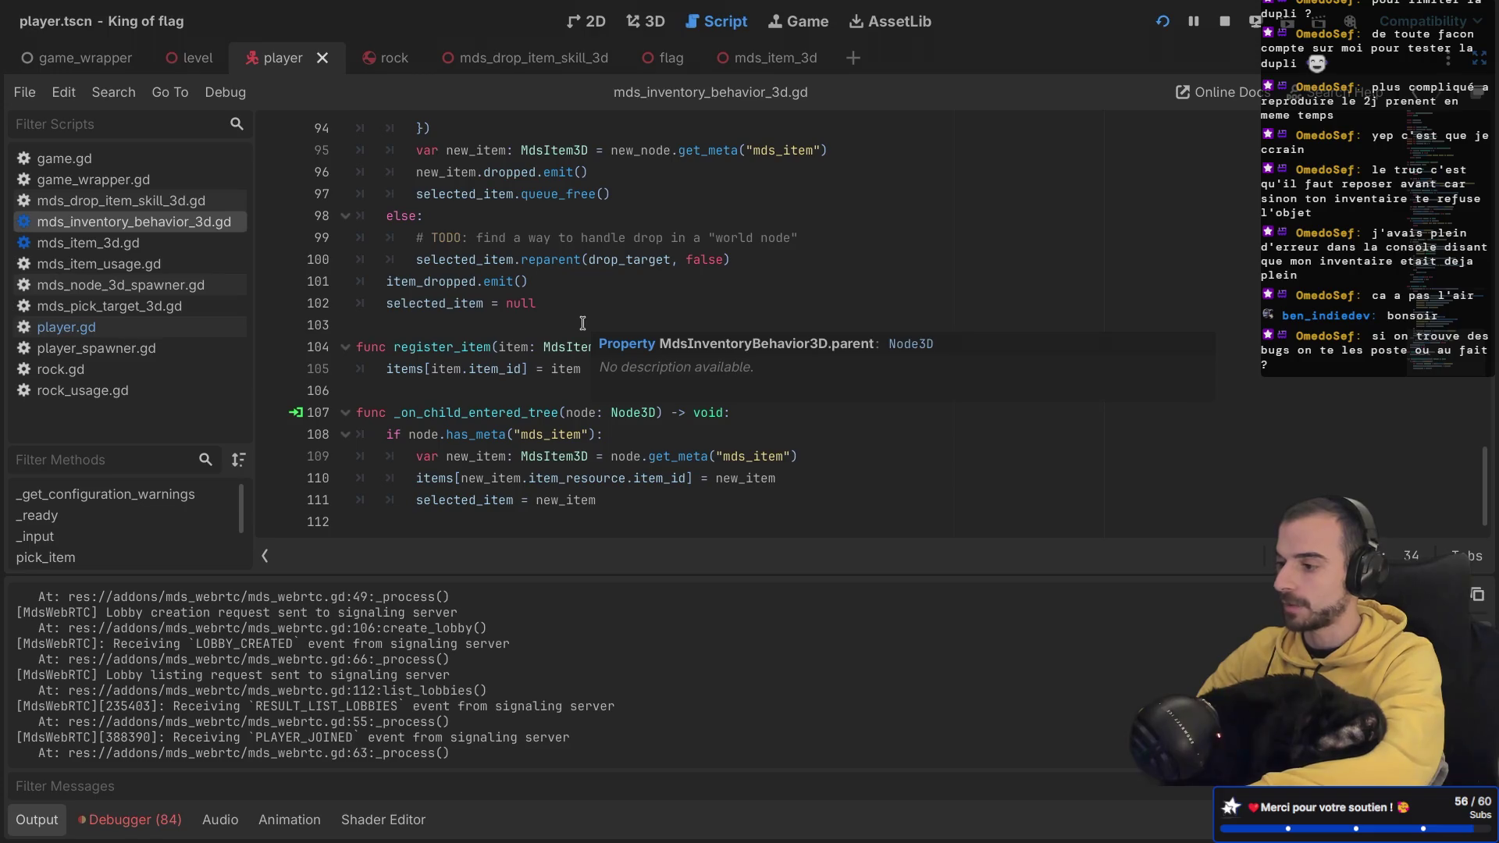
{"action": "key", "text": "ctrl+super+d"}
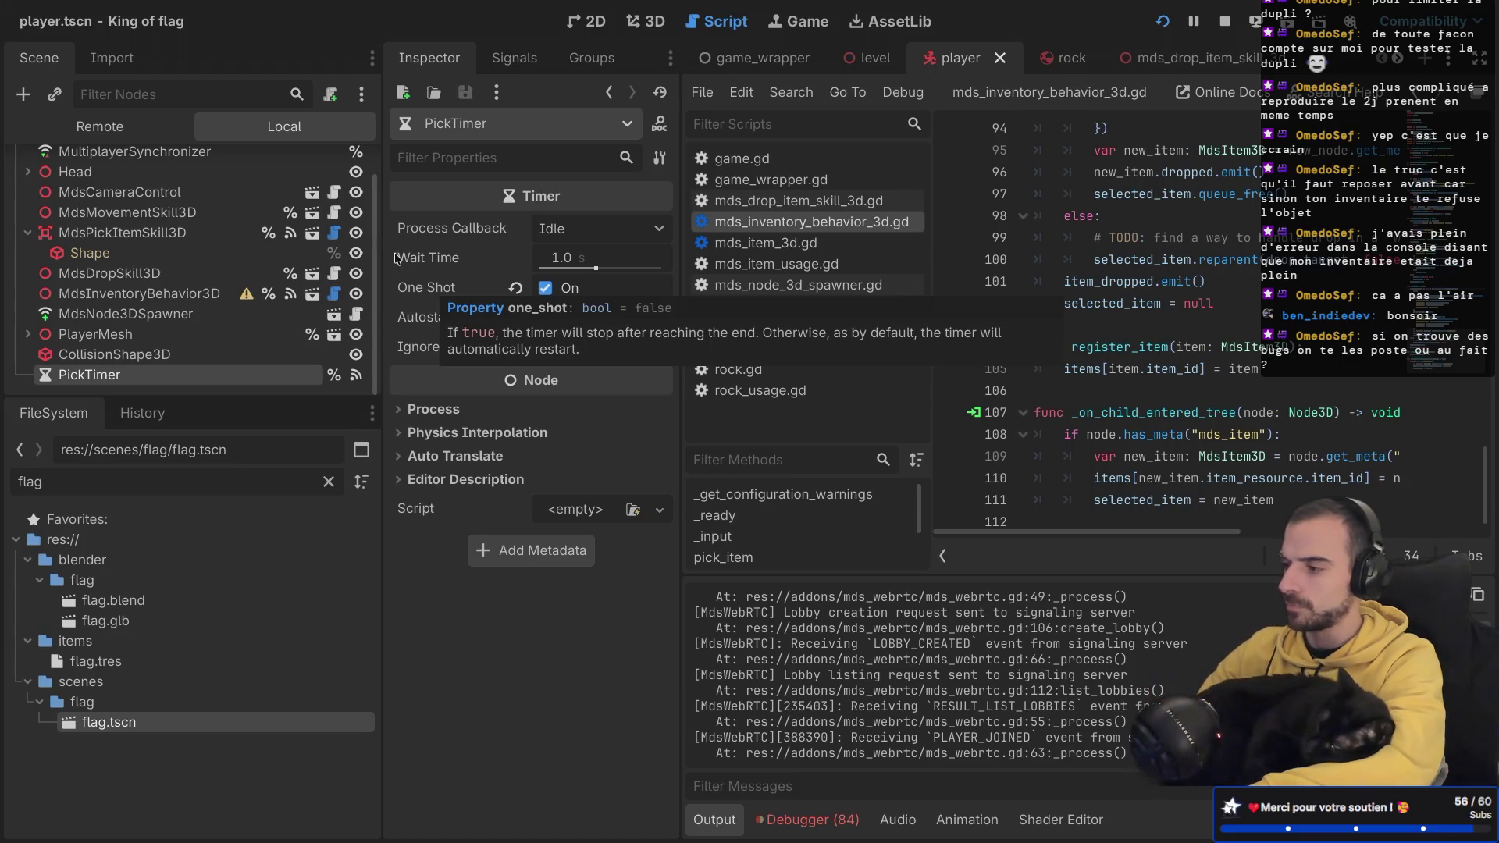
{"action": "scroll", "coordinate": [298, 233], "scroll_direction": "up", "scroll_amount": 2}
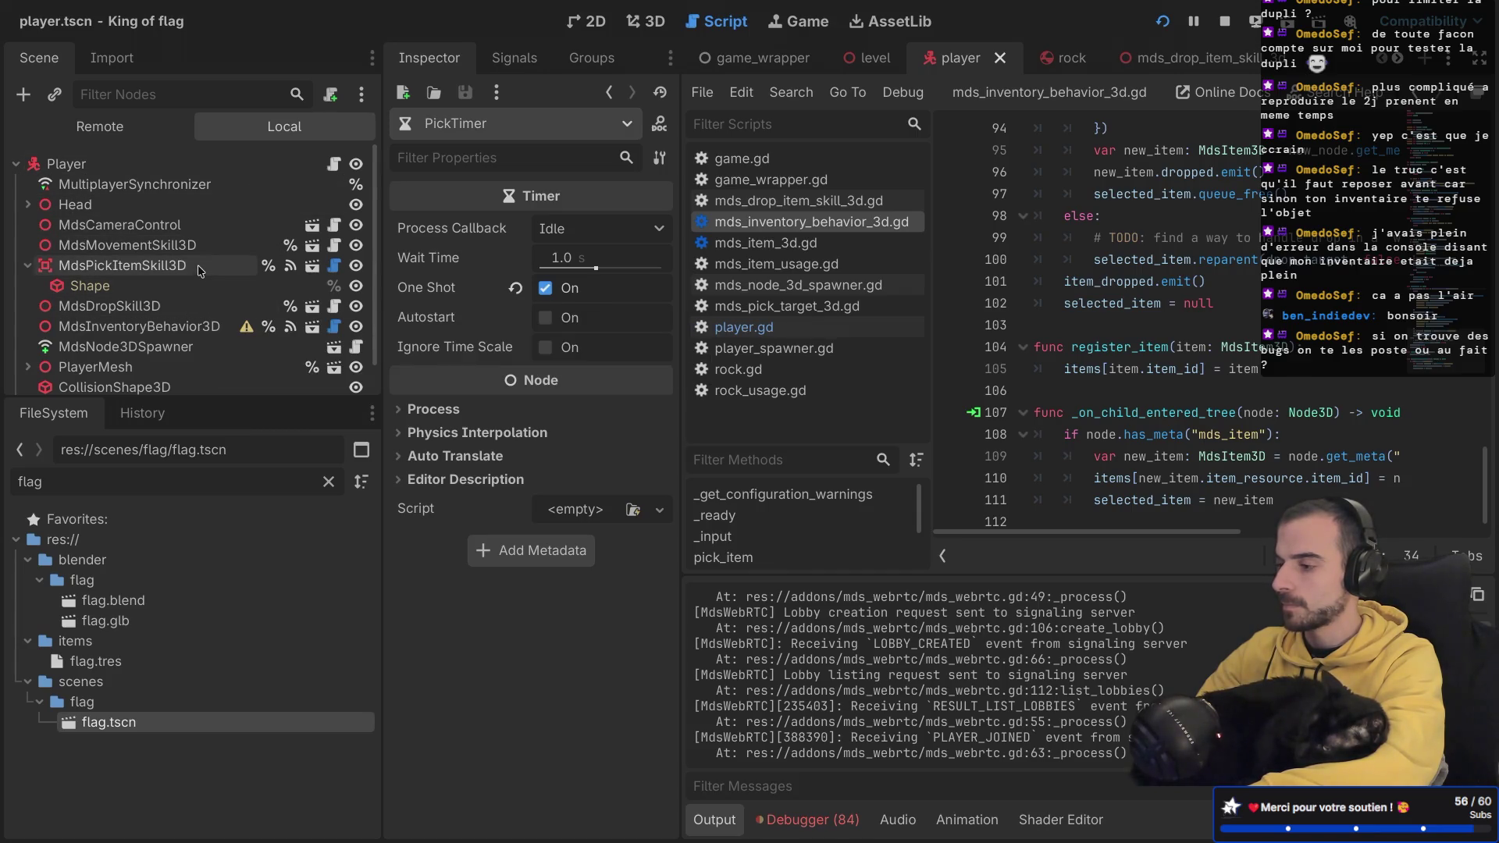
{"action": "left_click", "coordinate": [334, 271]}
Step: Add a picked.emit() call on a new line after the pick_item logic and save the script
{"action": "key", "text": "ctrl+shift+F11"}
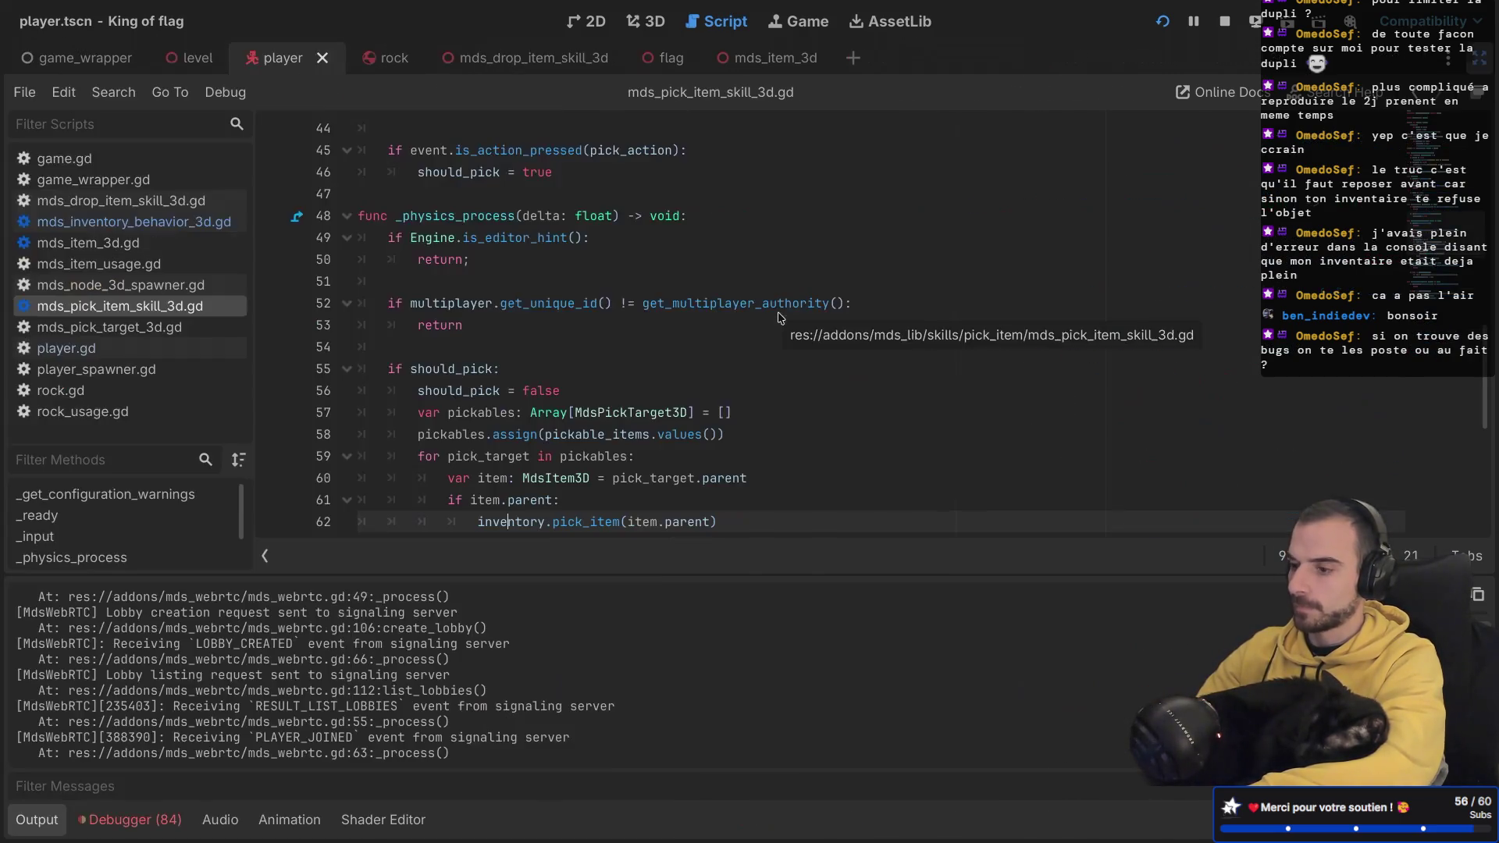
{"action": "scroll", "coordinate": [823, 345], "scroll_direction": "down", "scroll_amount": 3}
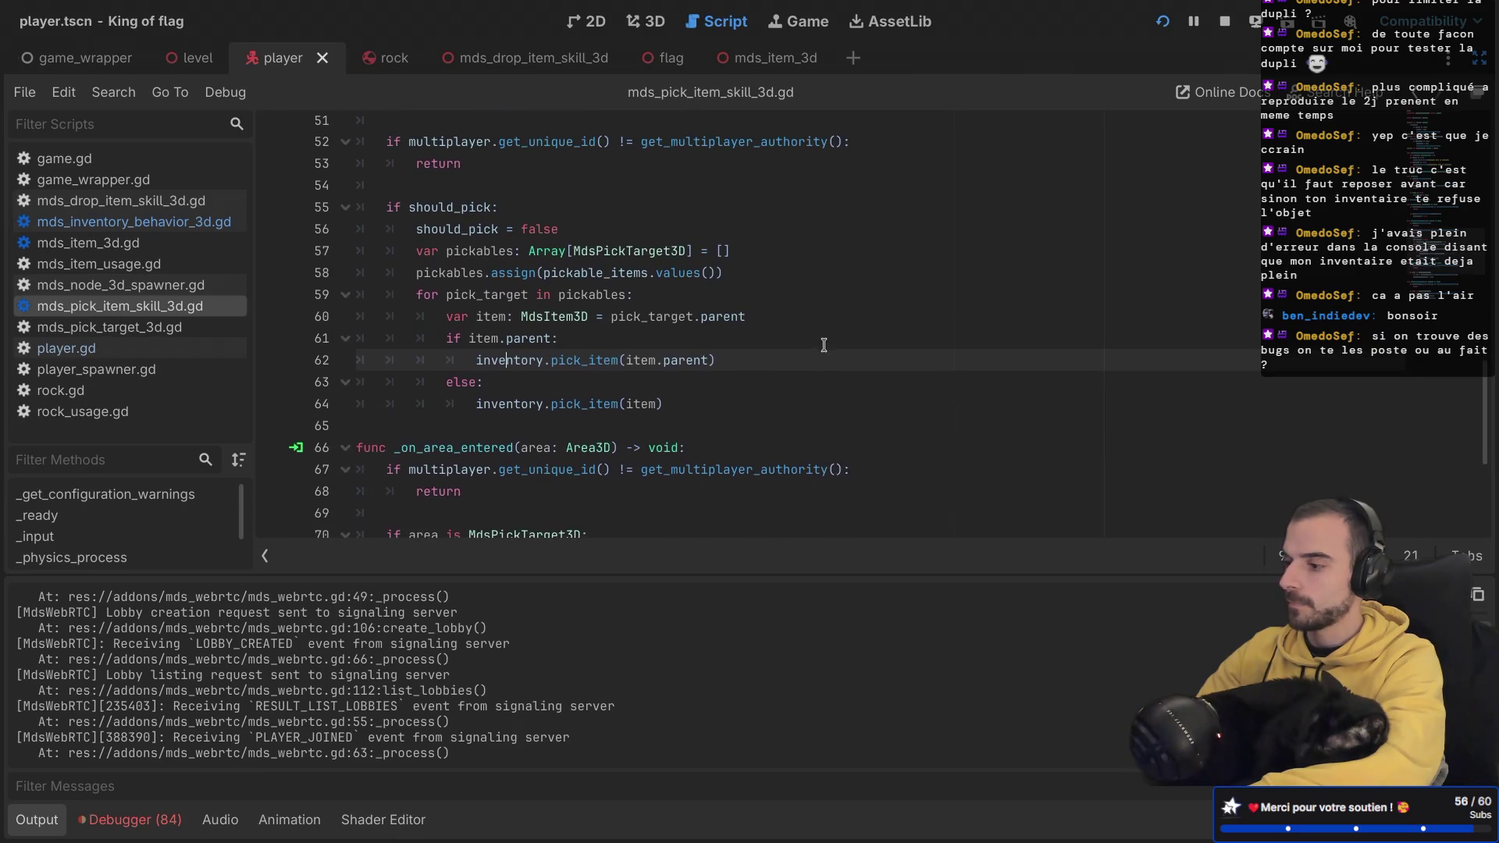
{"action": "scroll", "coordinate": [824, 345], "scroll_direction": "up", "scroll_amount": 2}
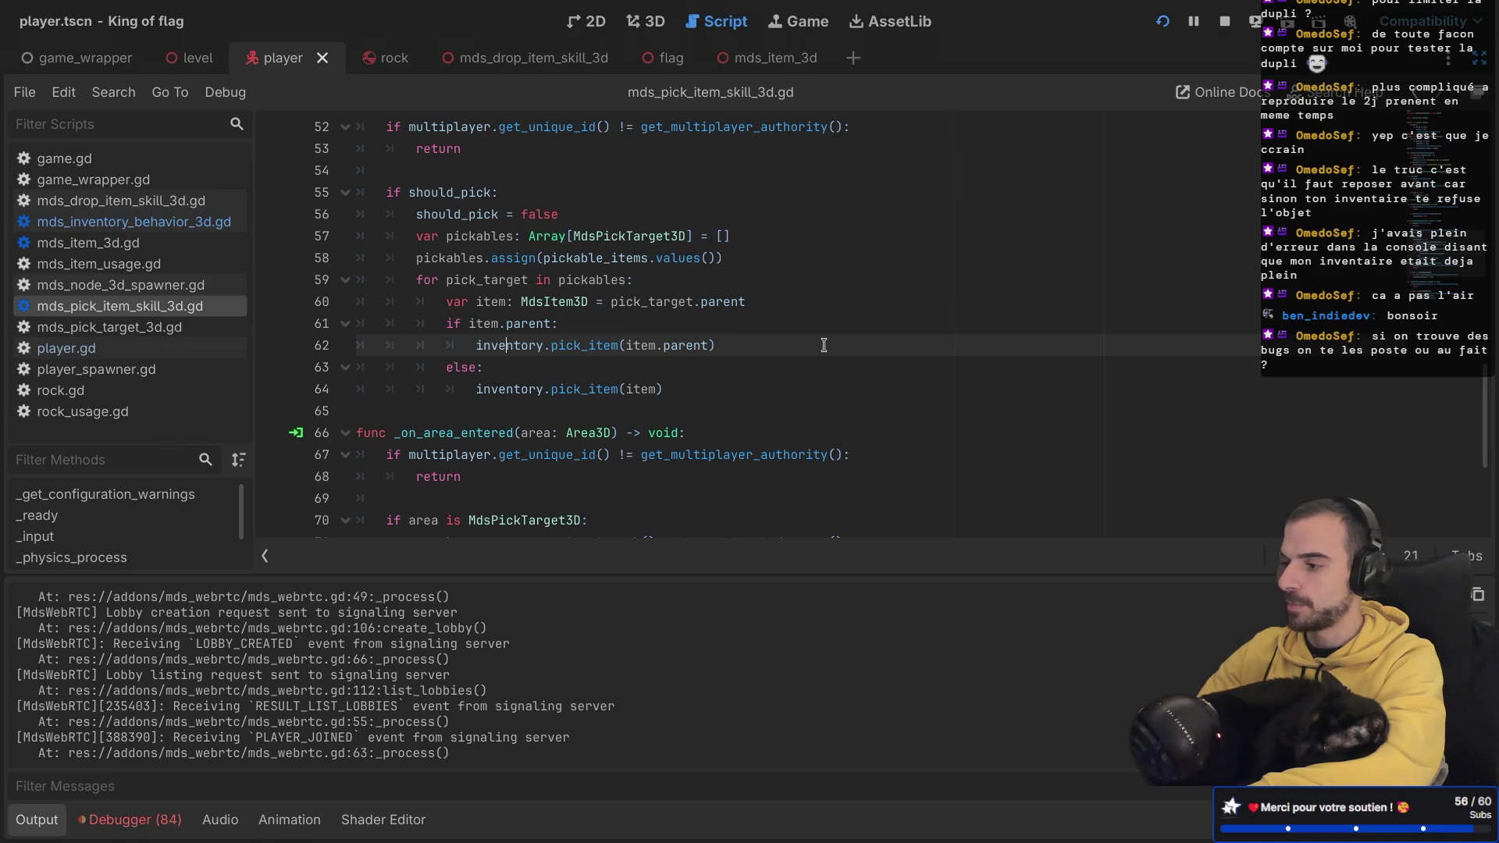
{"action": "left_click", "coordinate": [701, 395]}
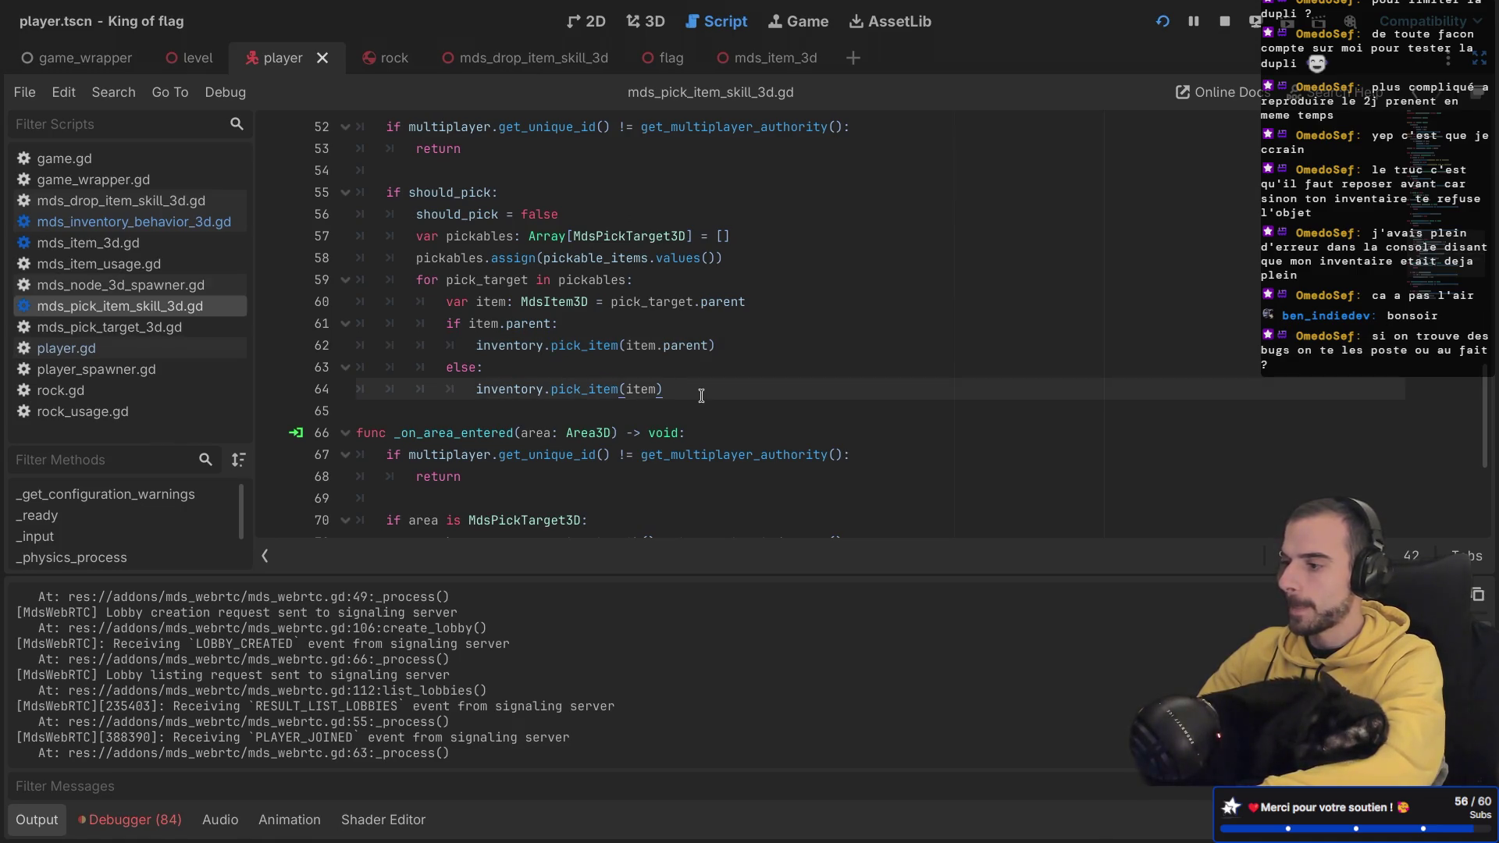
{"action": "key", "text": "Return"}
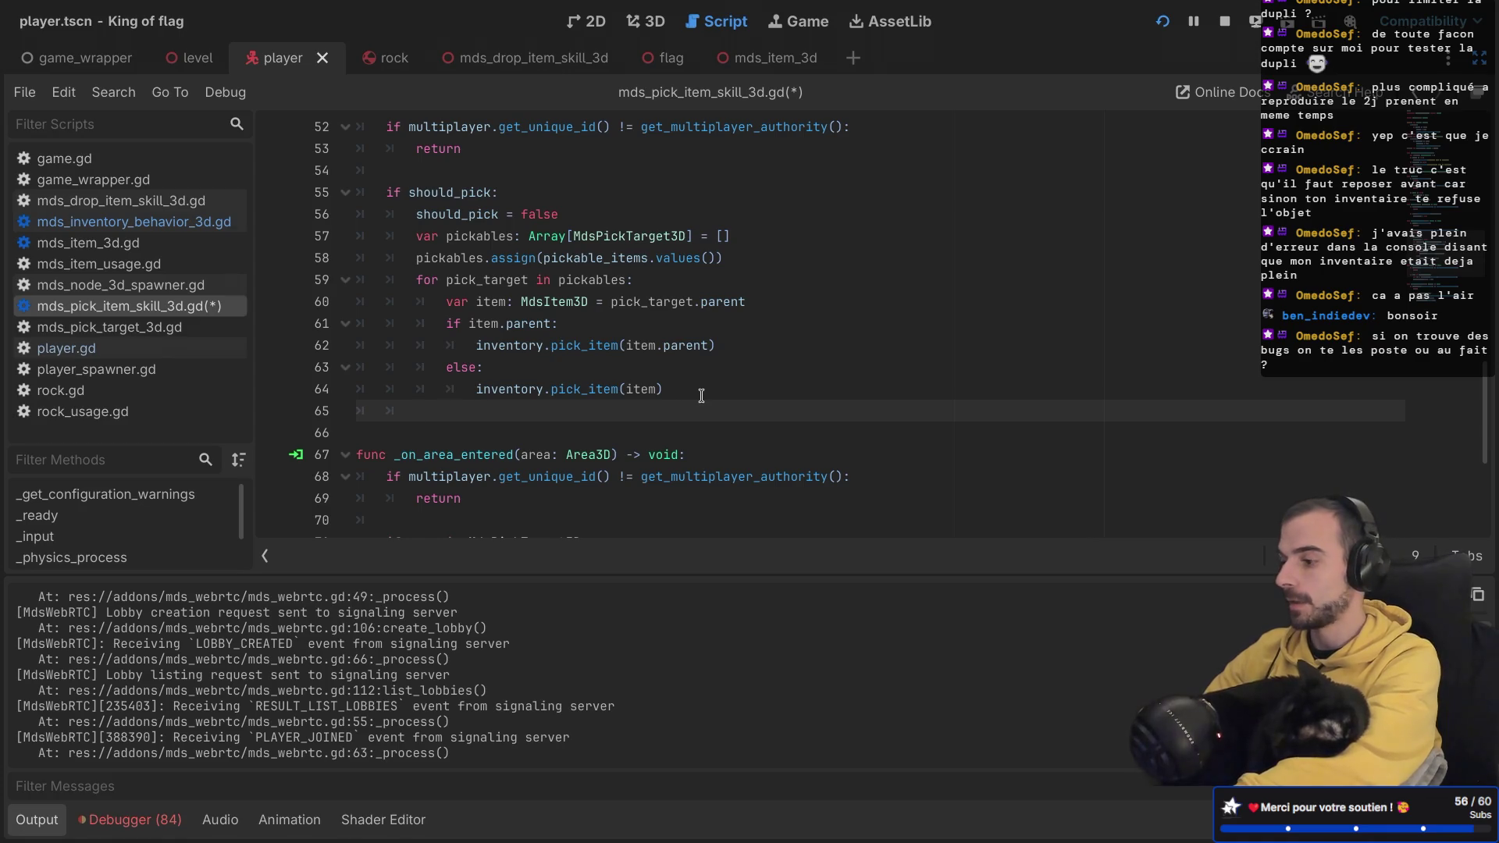
{"action": "type", "text": "i"}
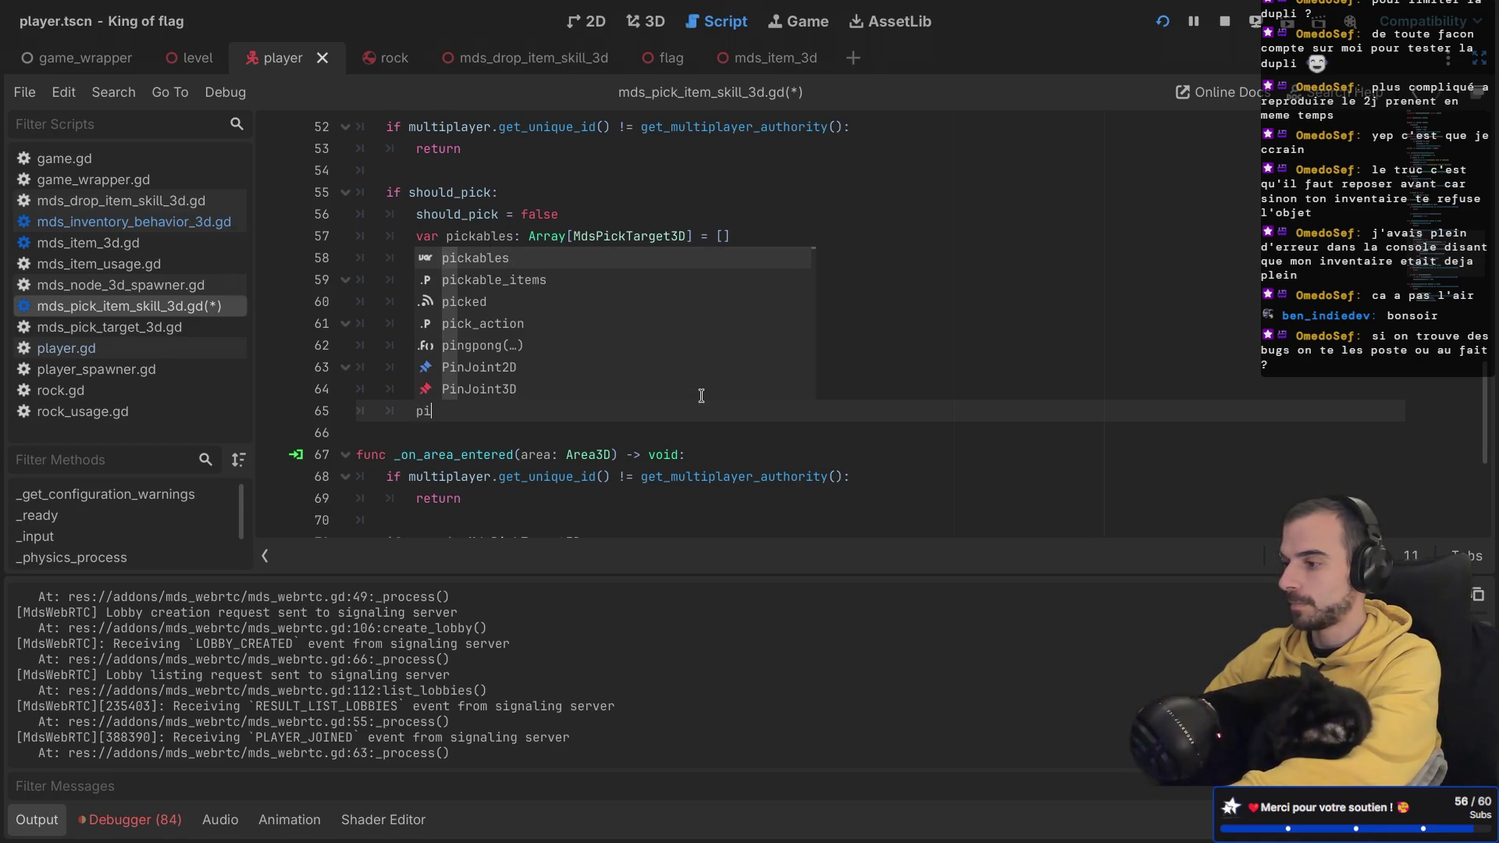
{"action": "key", "text": "Down"}
{"action": "key", "text": "Down"}
{"action": "key", "text": "Return"}
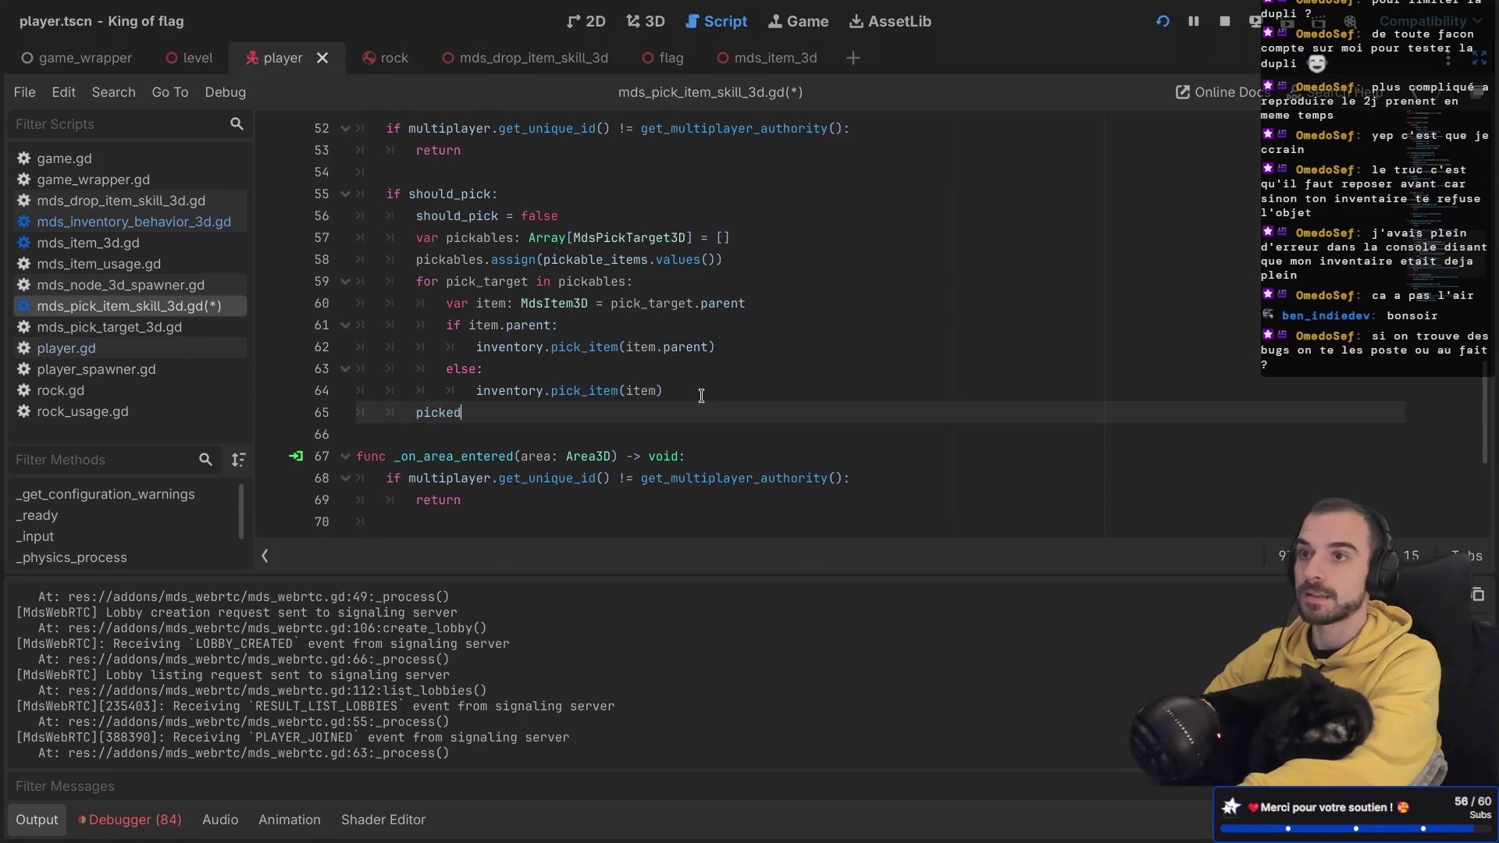
{"action": "type", "text": "."}
{"action": "key", "text": "Down"}
{"action": "key", "text": "Down"}
{"action": "key", "text": "Return"}
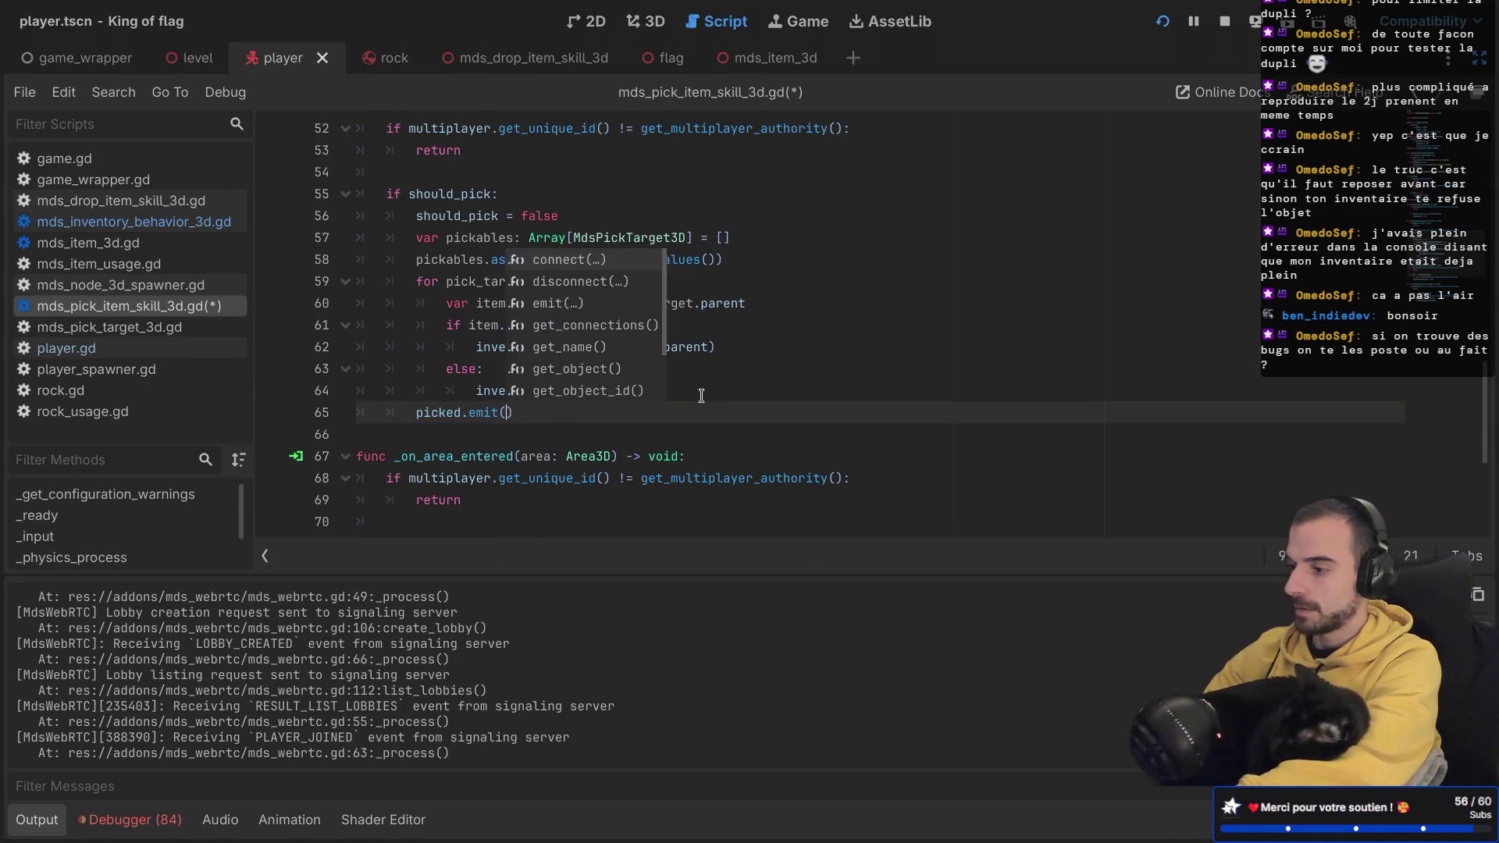
{"action": "key", "text": "ctrl+s"}
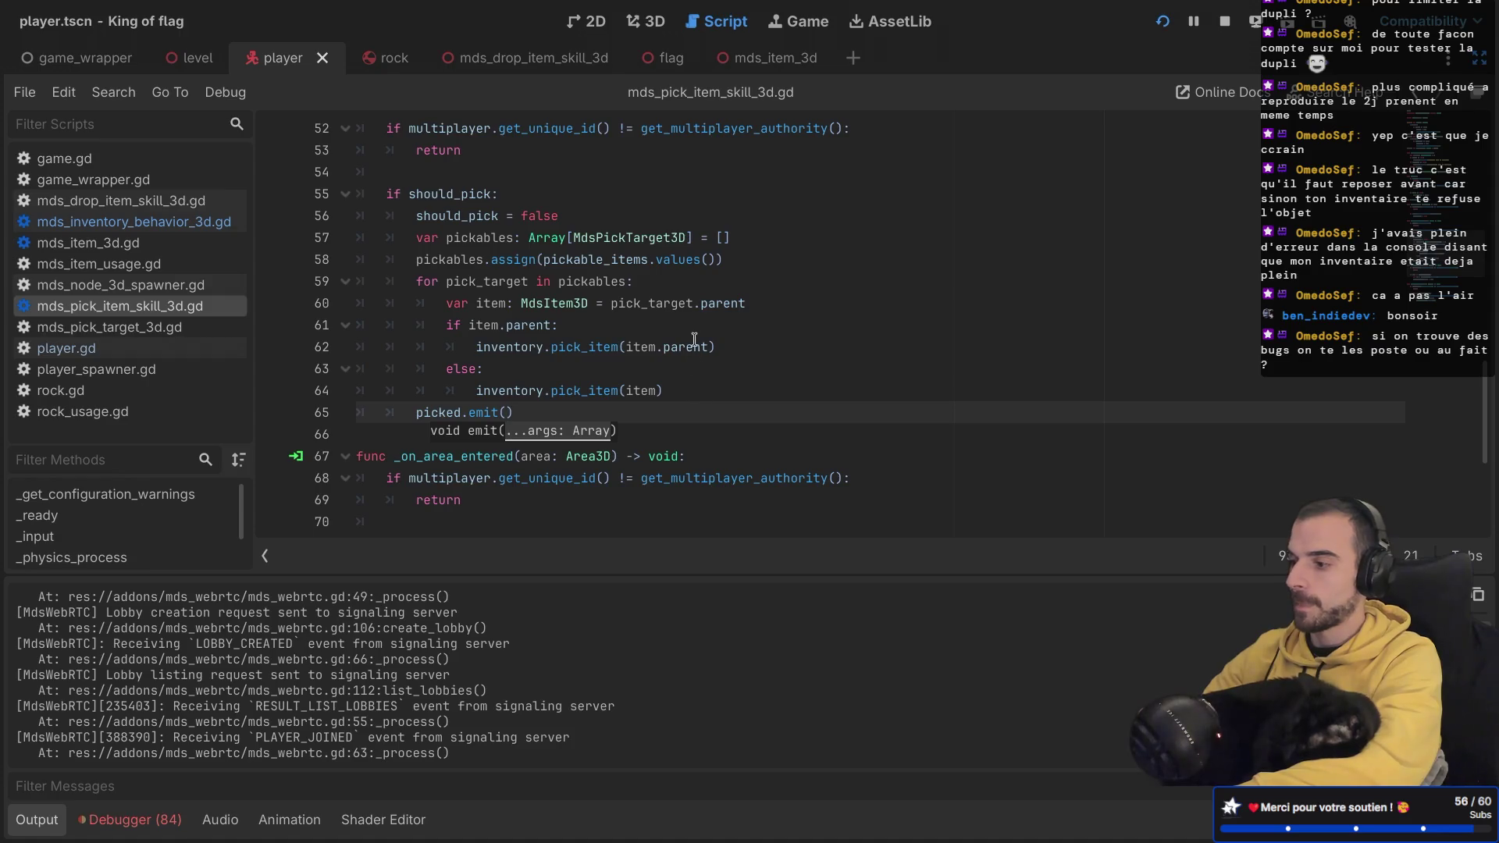
Step: Indent picked.emit into the for loop, pass item as its argument, and run the game
{"action": "scroll", "coordinate": [694, 340], "scroll_direction": "up", "scroll_amount": 15}
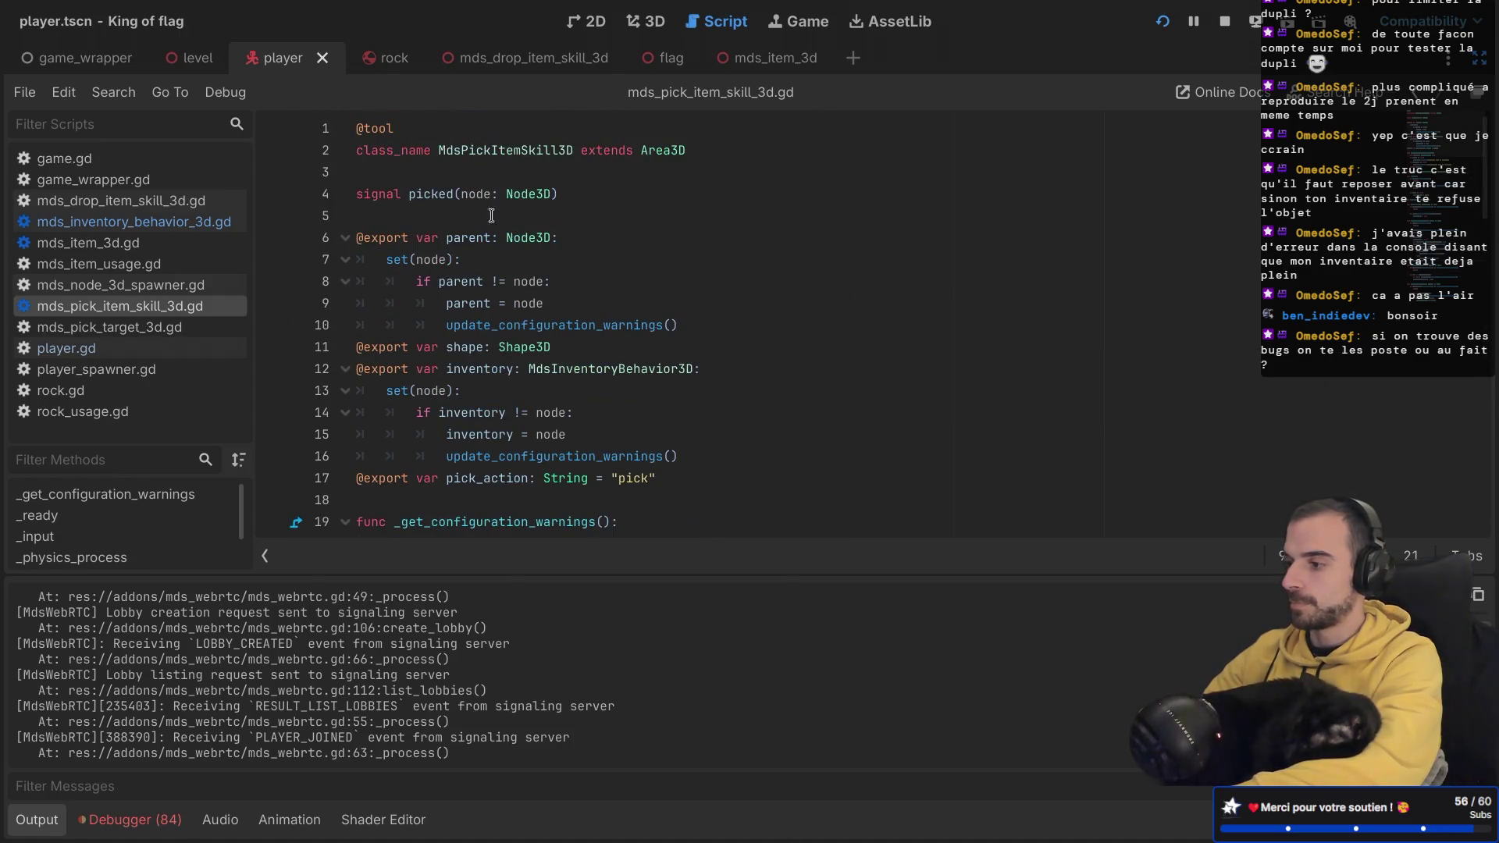
{"action": "scroll", "coordinate": [550, 280], "scroll_direction": "down", "scroll_amount": 15}
{"action": "scroll", "coordinate": [550, 280], "scroll_direction": "up", "scroll_amount": 5}
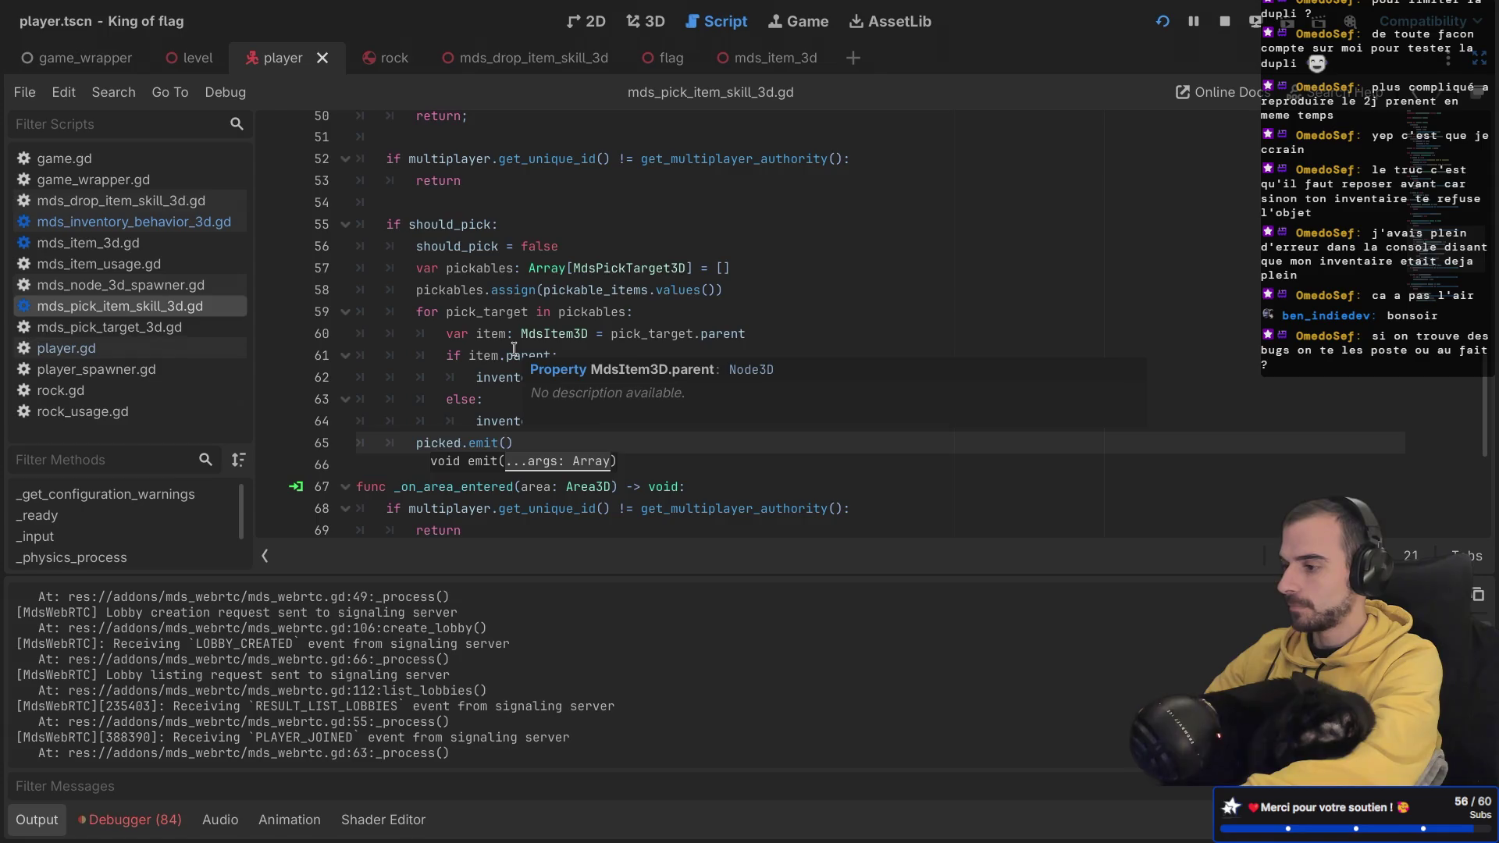
{"action": "left_click", "coordinate": [494, 338]}
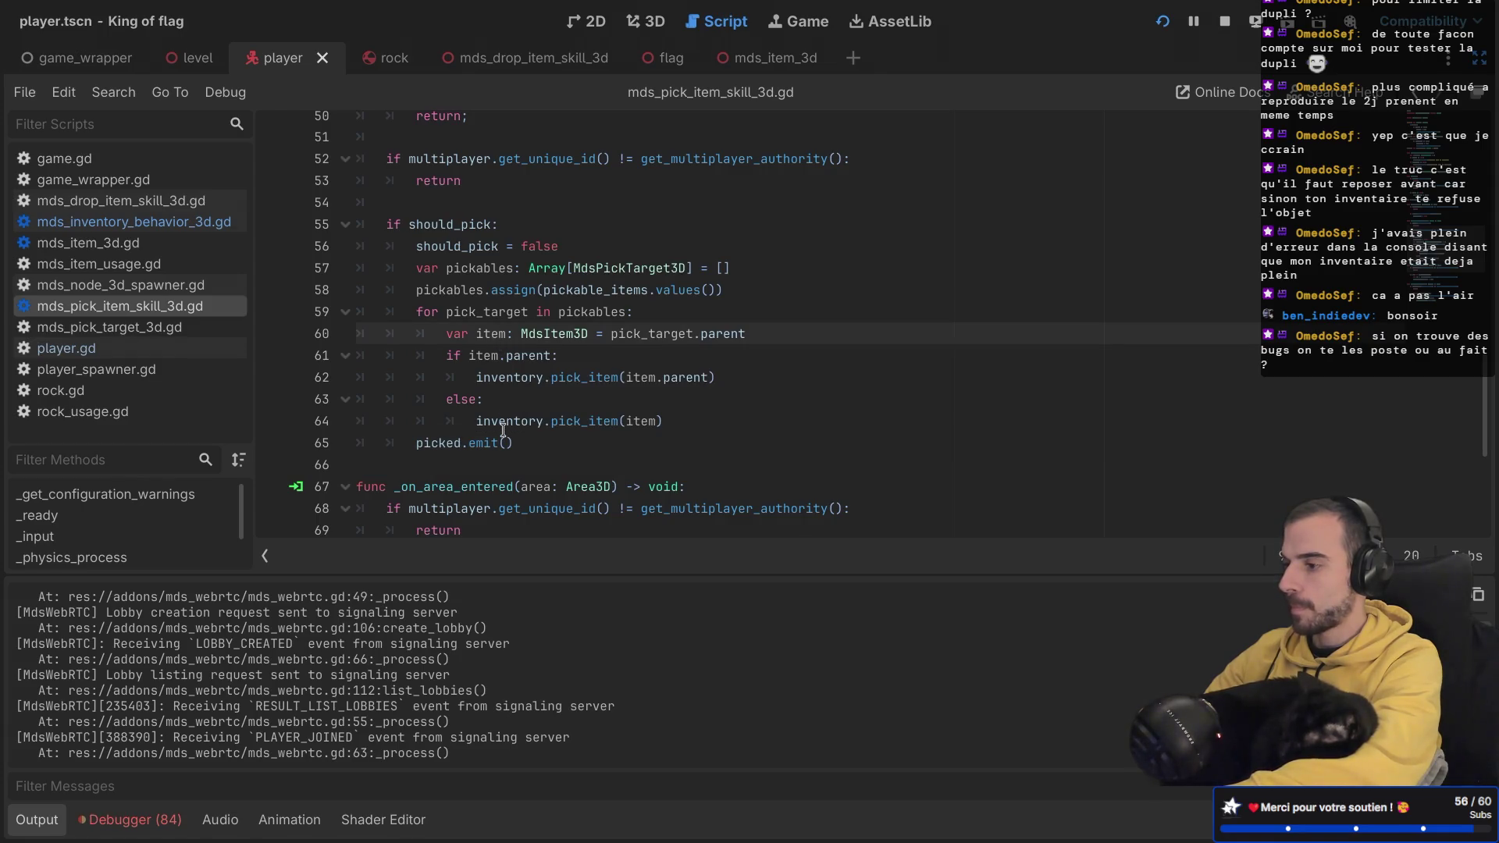
{"action": "left_click", "coordinate": [458, 443]}
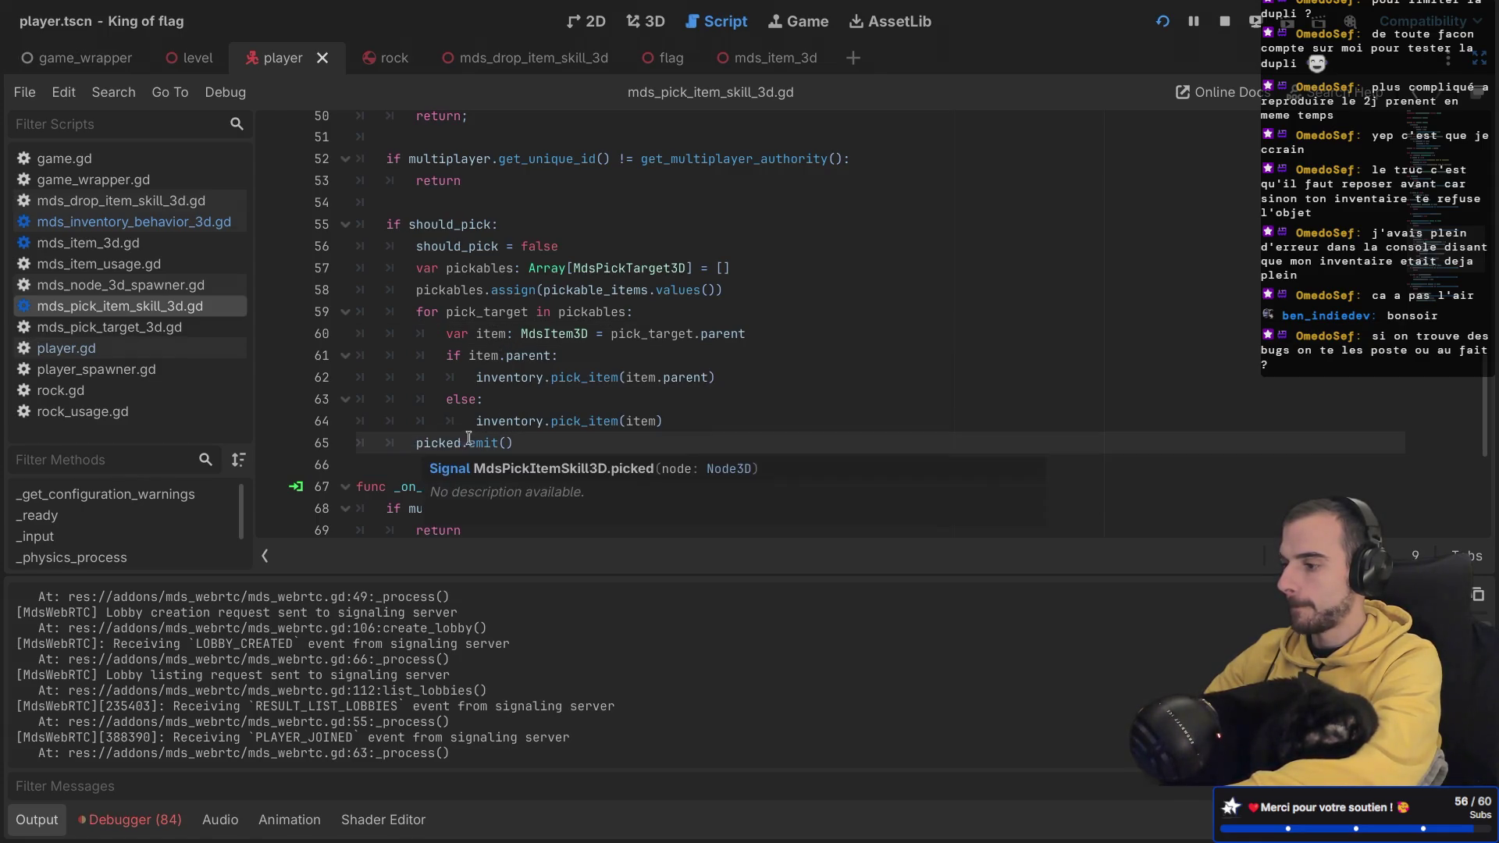
{"action": "key", "text": "Tab"}
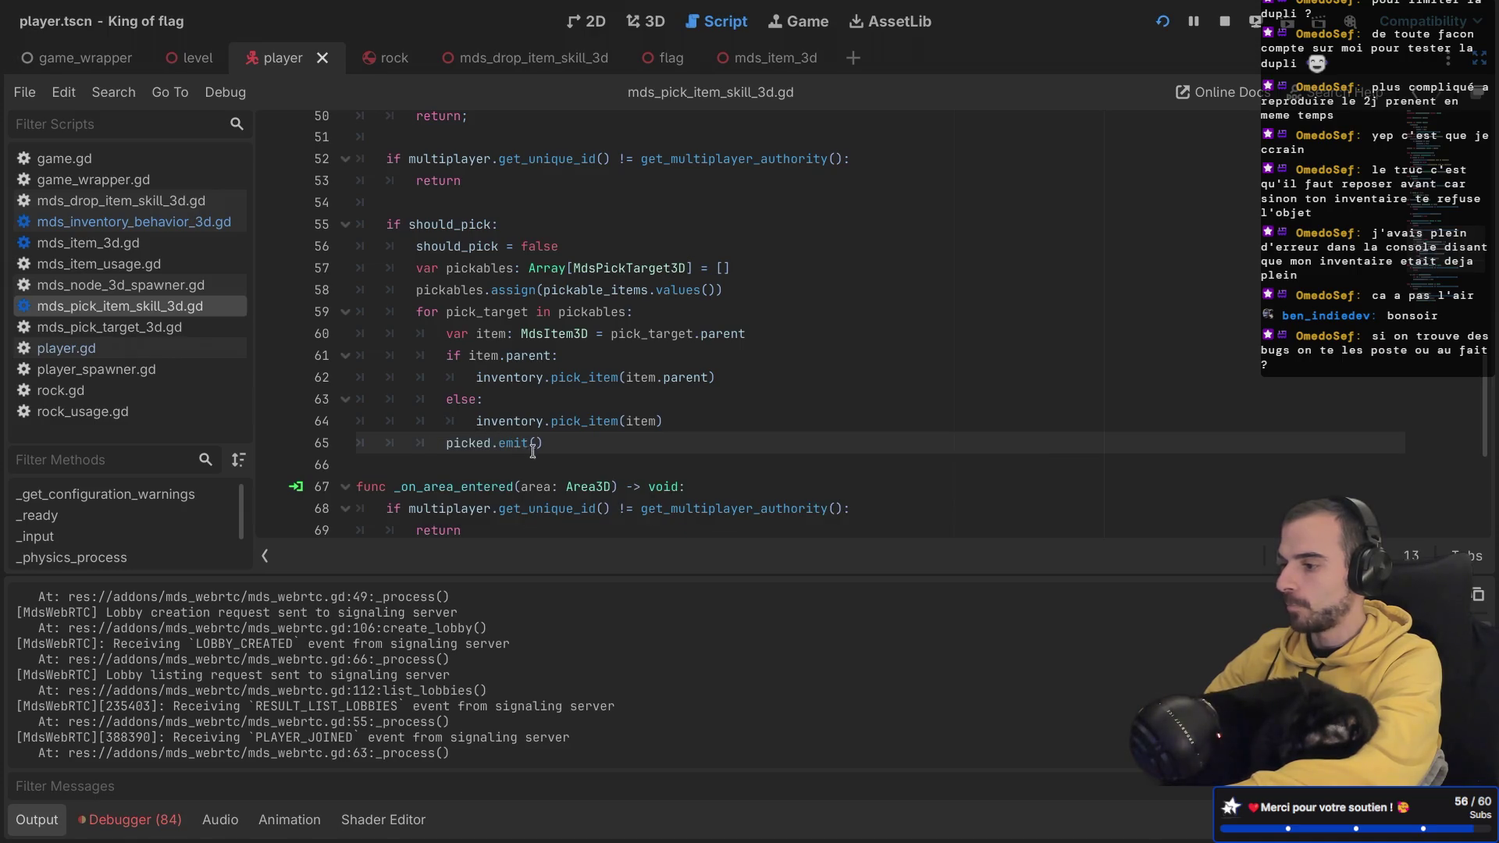
{"action": "type", "text": "item"}
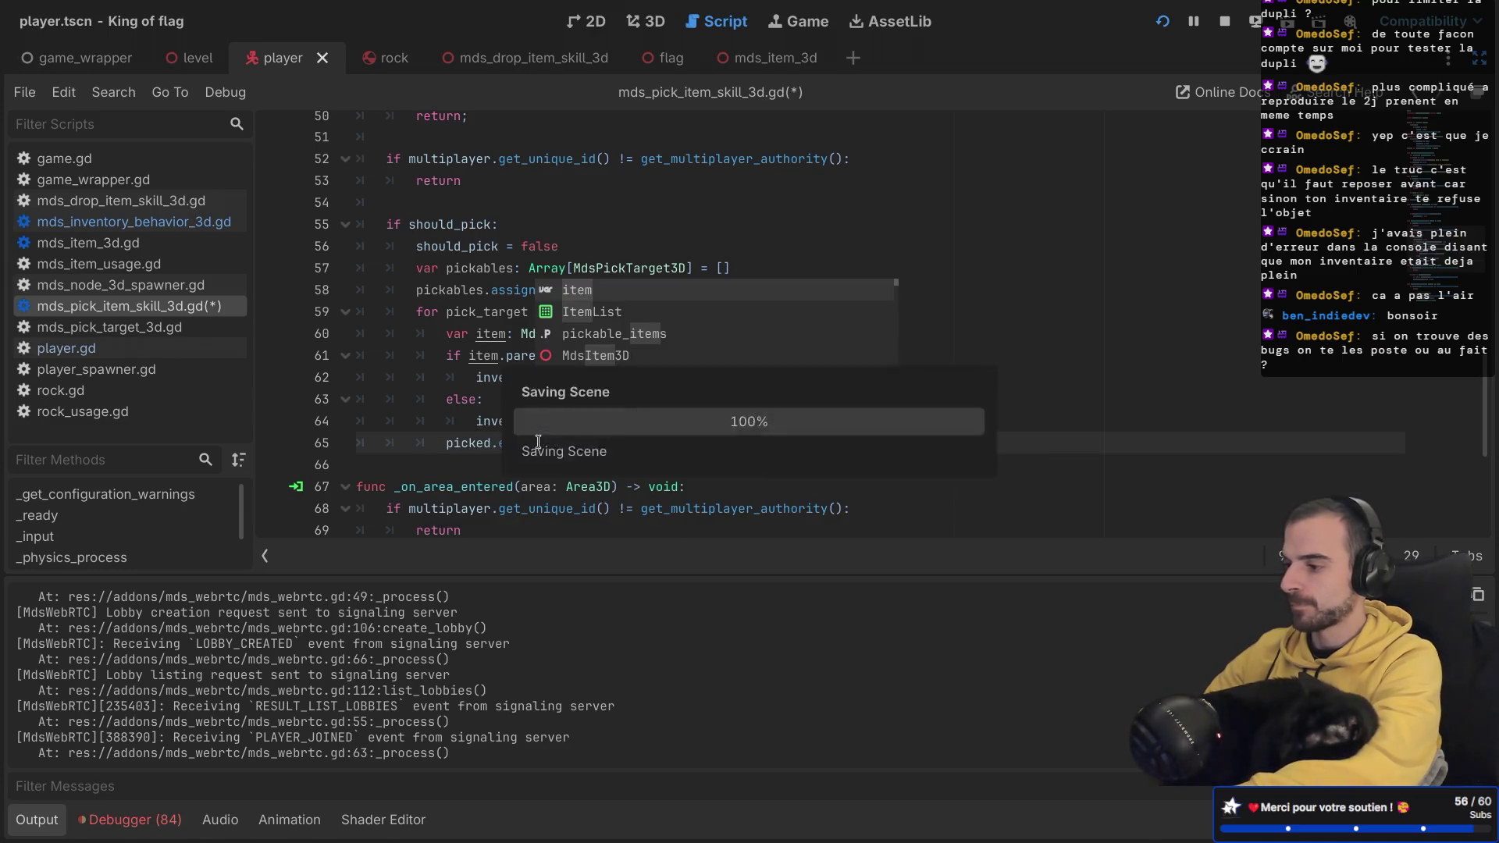
{"action": "left_click", "coordinate": [783, 475]}
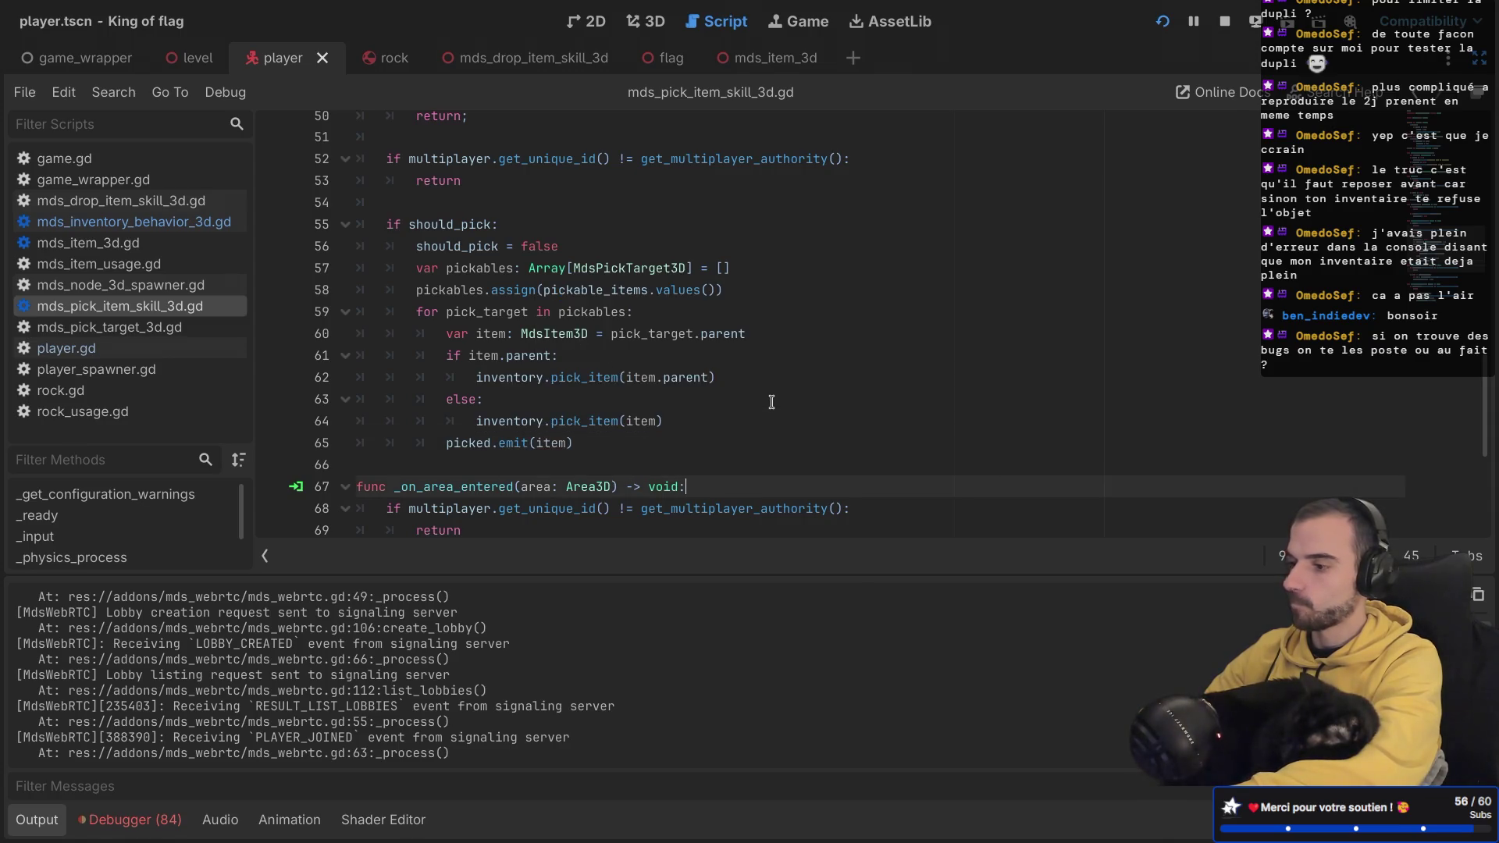
{"action": "key", "text": "super+b"}
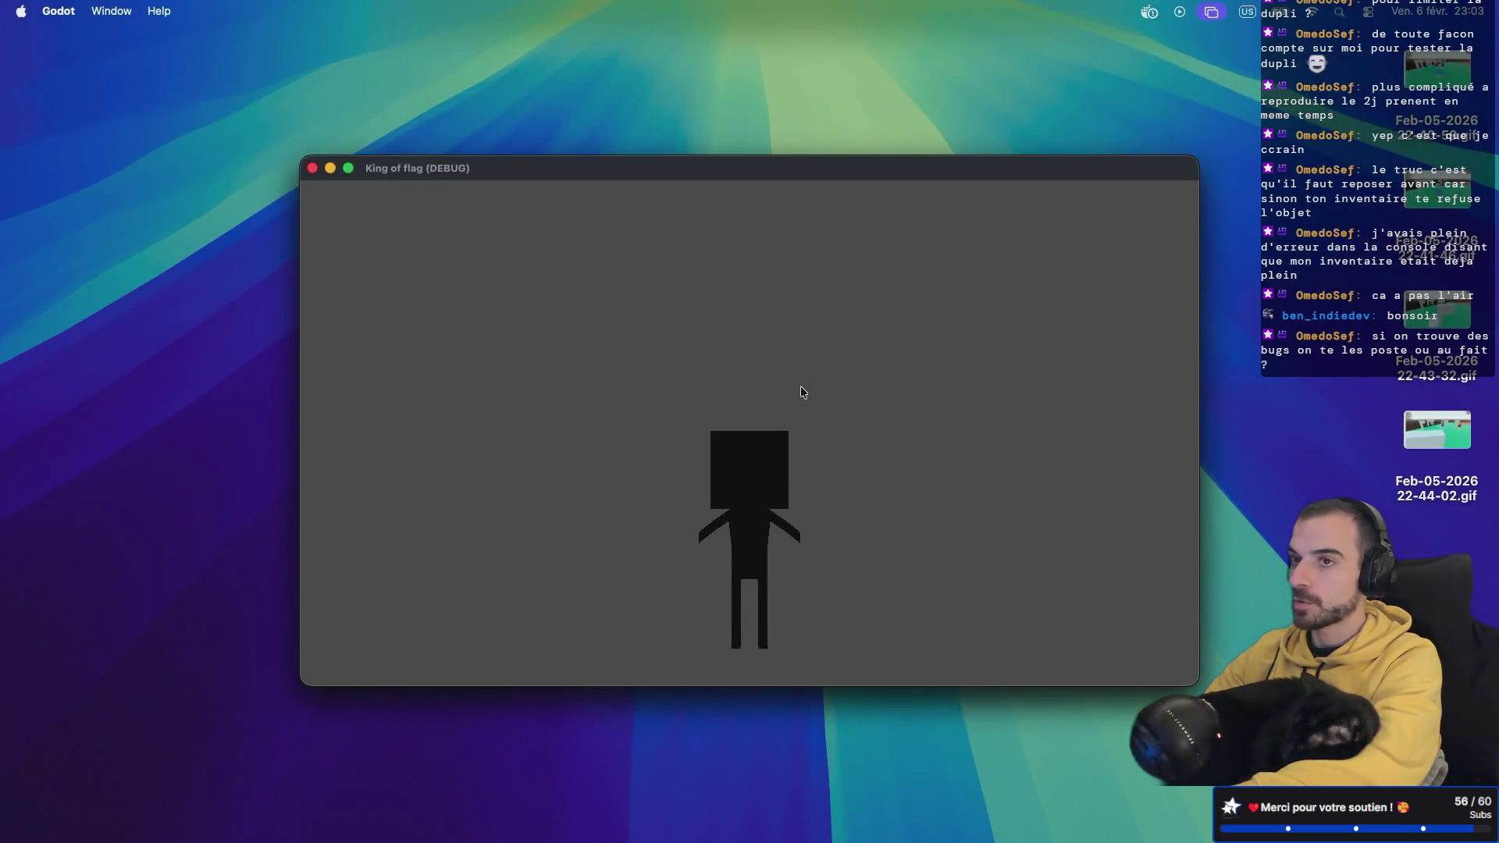
Step: Restart the game, host a lobby in one window, join it from the other, and start the match
{"action": "key", "text": "ctrl+Right"}
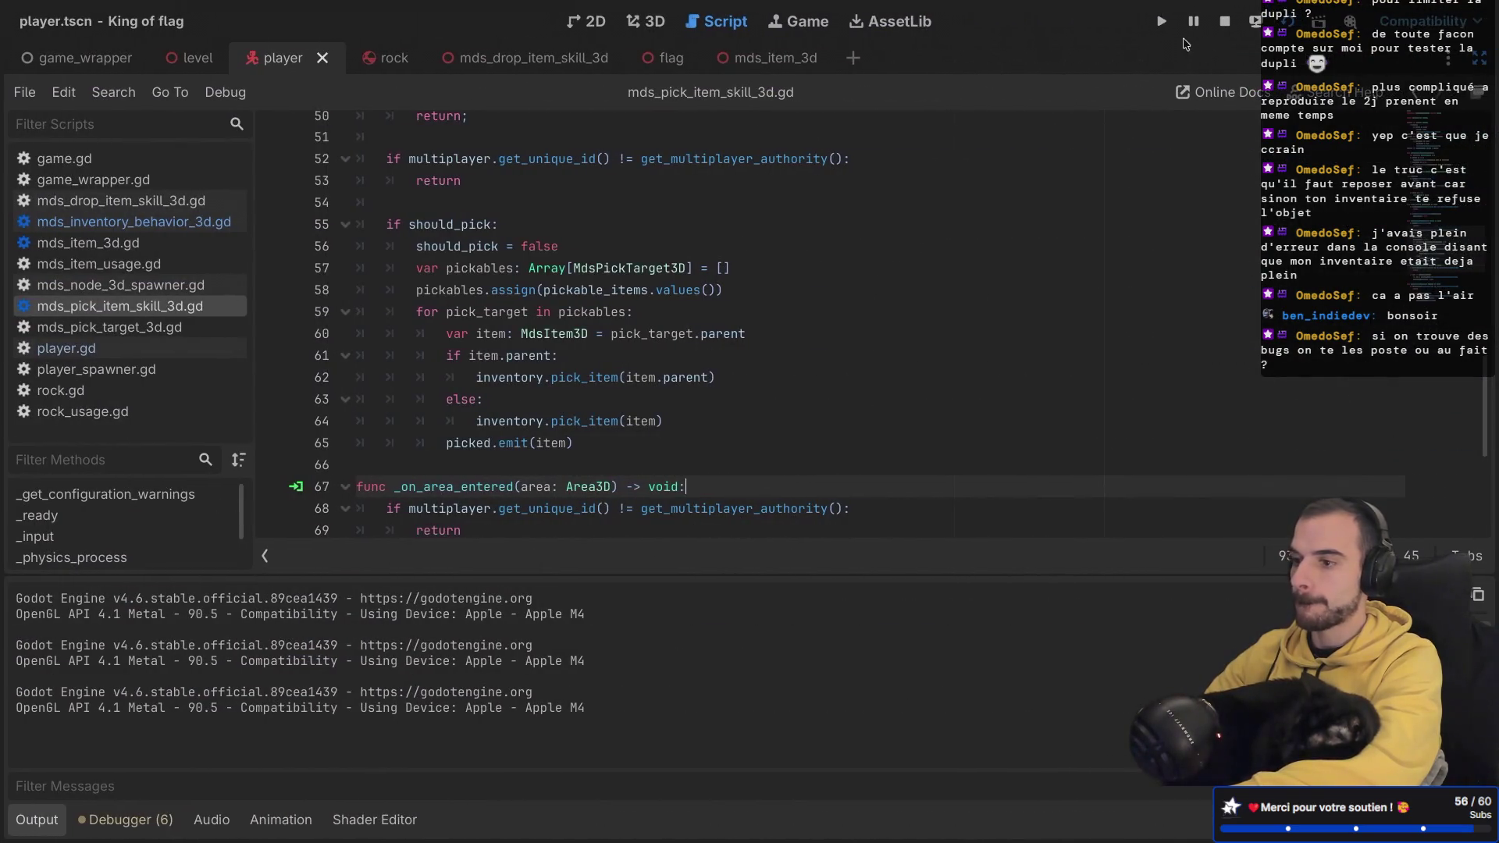
{"action": "left_click", "coordinate": [1161, 21]}
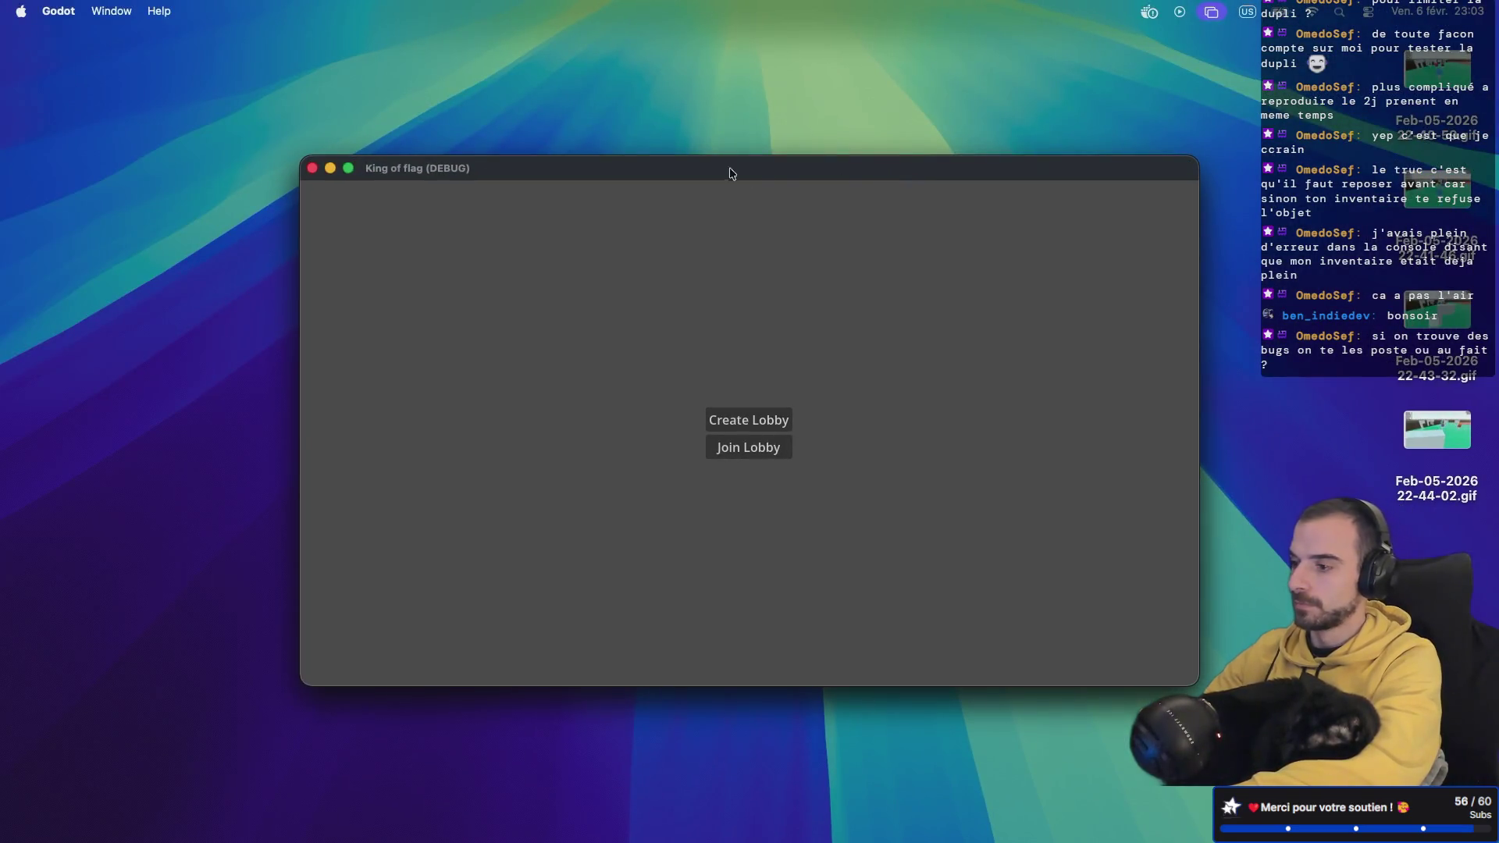
{"action": "left_click", "coordinate": [958, 547]}
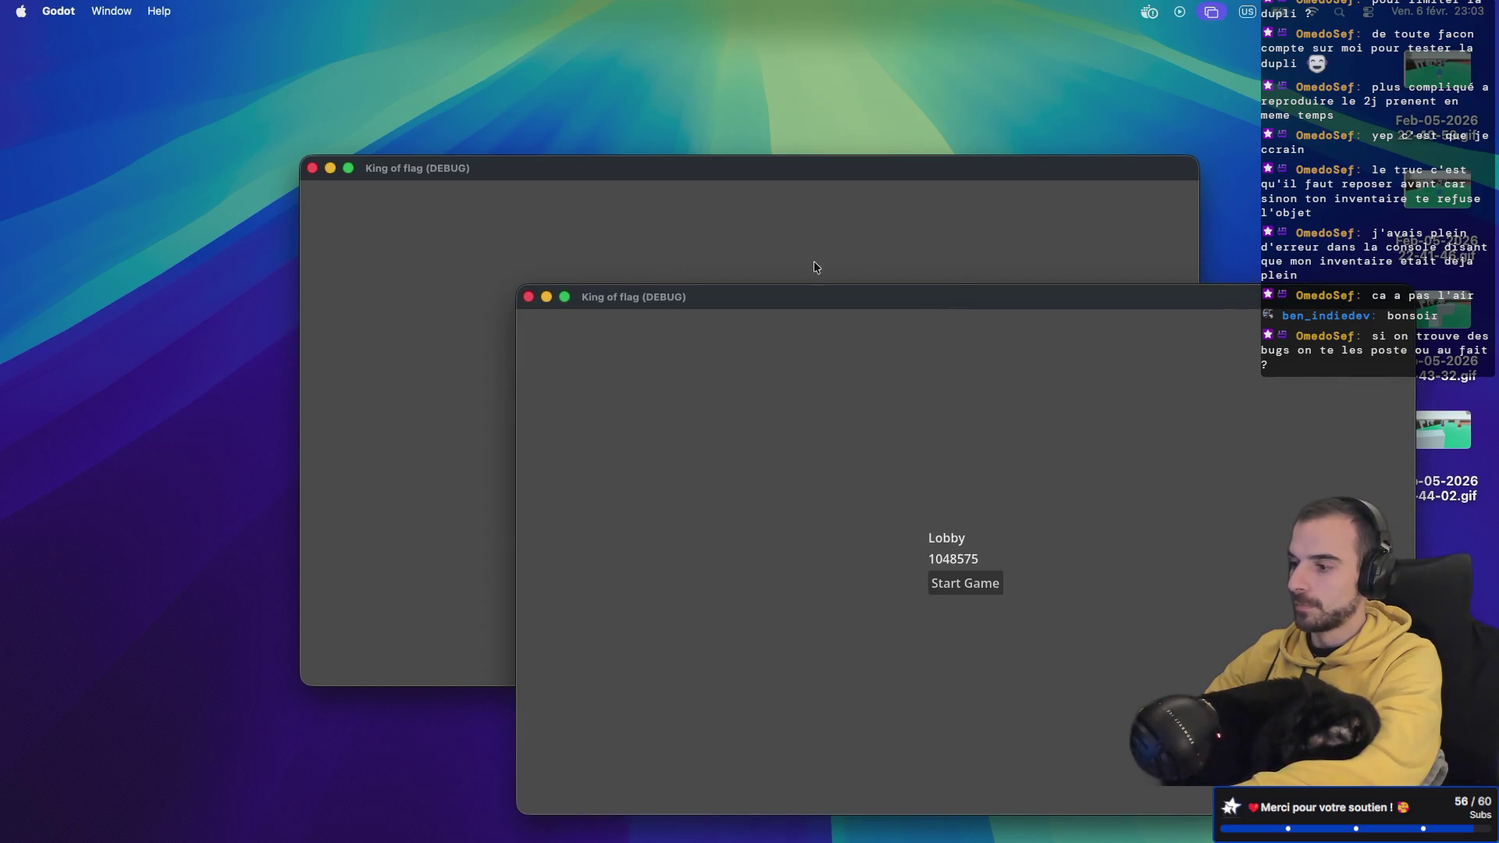
{"action": "left_click", "coordinate": [816, 271]}
{"action": "mouse_move", "coordinate": [751, 174]}
{"action": "left_mouse_down"}
{"action": "mouse_move", "coordinate": [683, 164]}
{"action": "mouse_move", "coordinate": [395, 53]}
{"action": "left_mouse_up"}
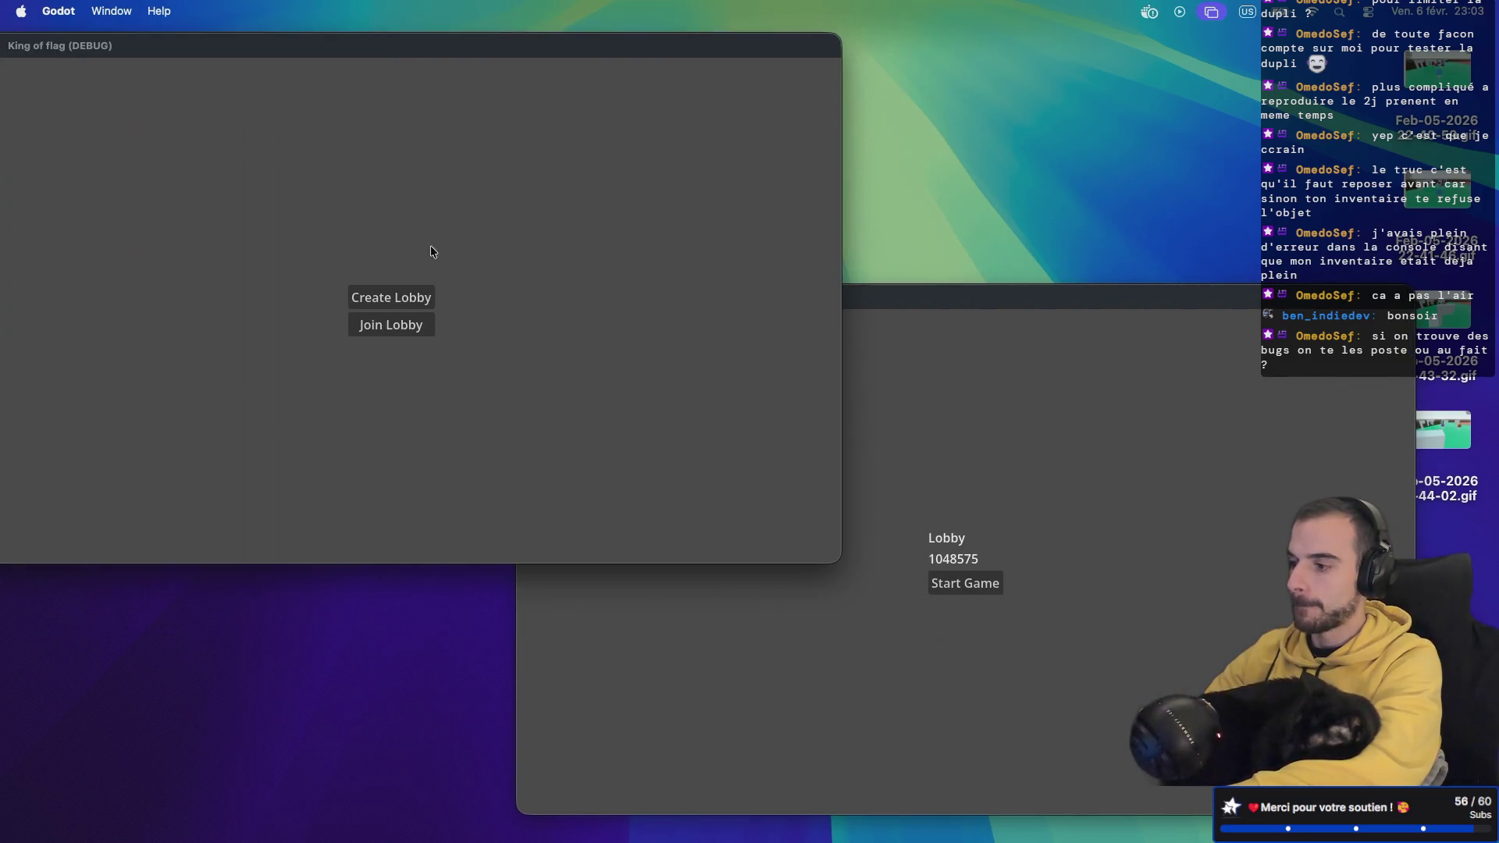
{"action": "left_click", "coordinate": [409, 336]}
{"action": "left_click", "coordinate": [962, 596]}
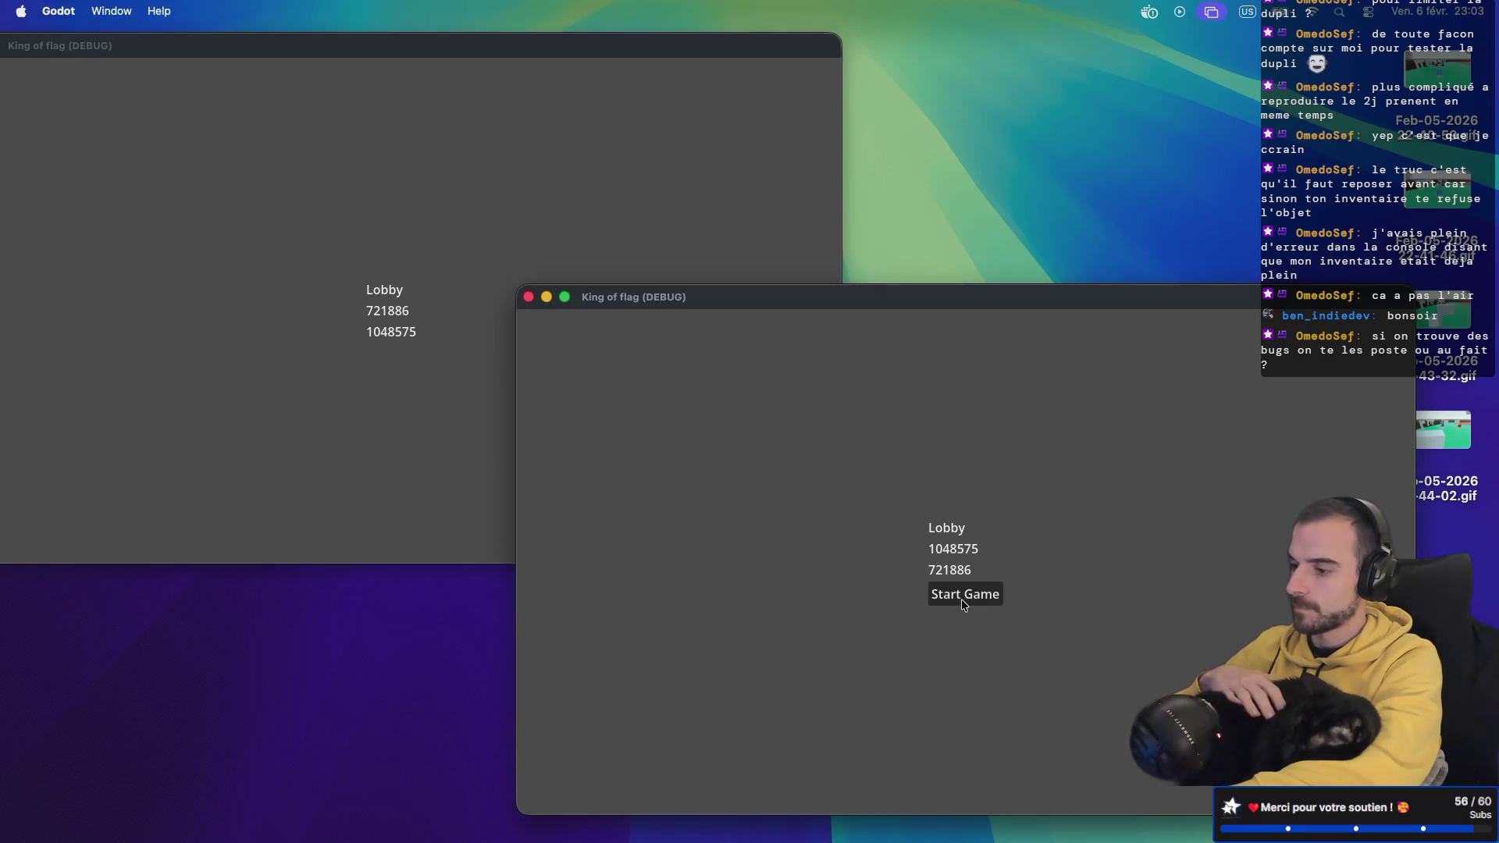
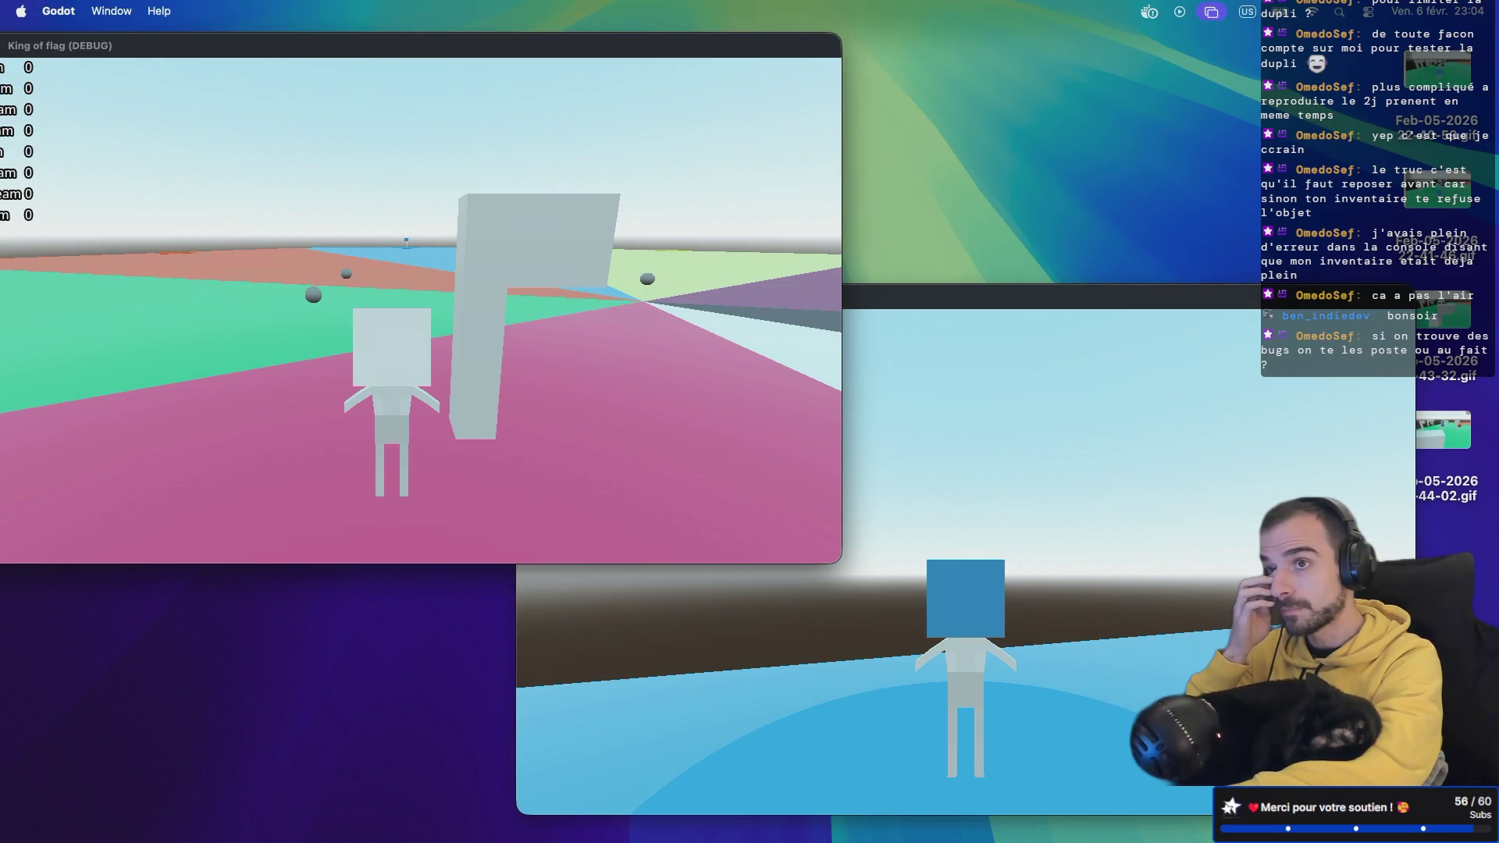
Step: Stop both debug game instances and return to the script editor with the side docks shown
{"action": "key", "text": "super+b"}
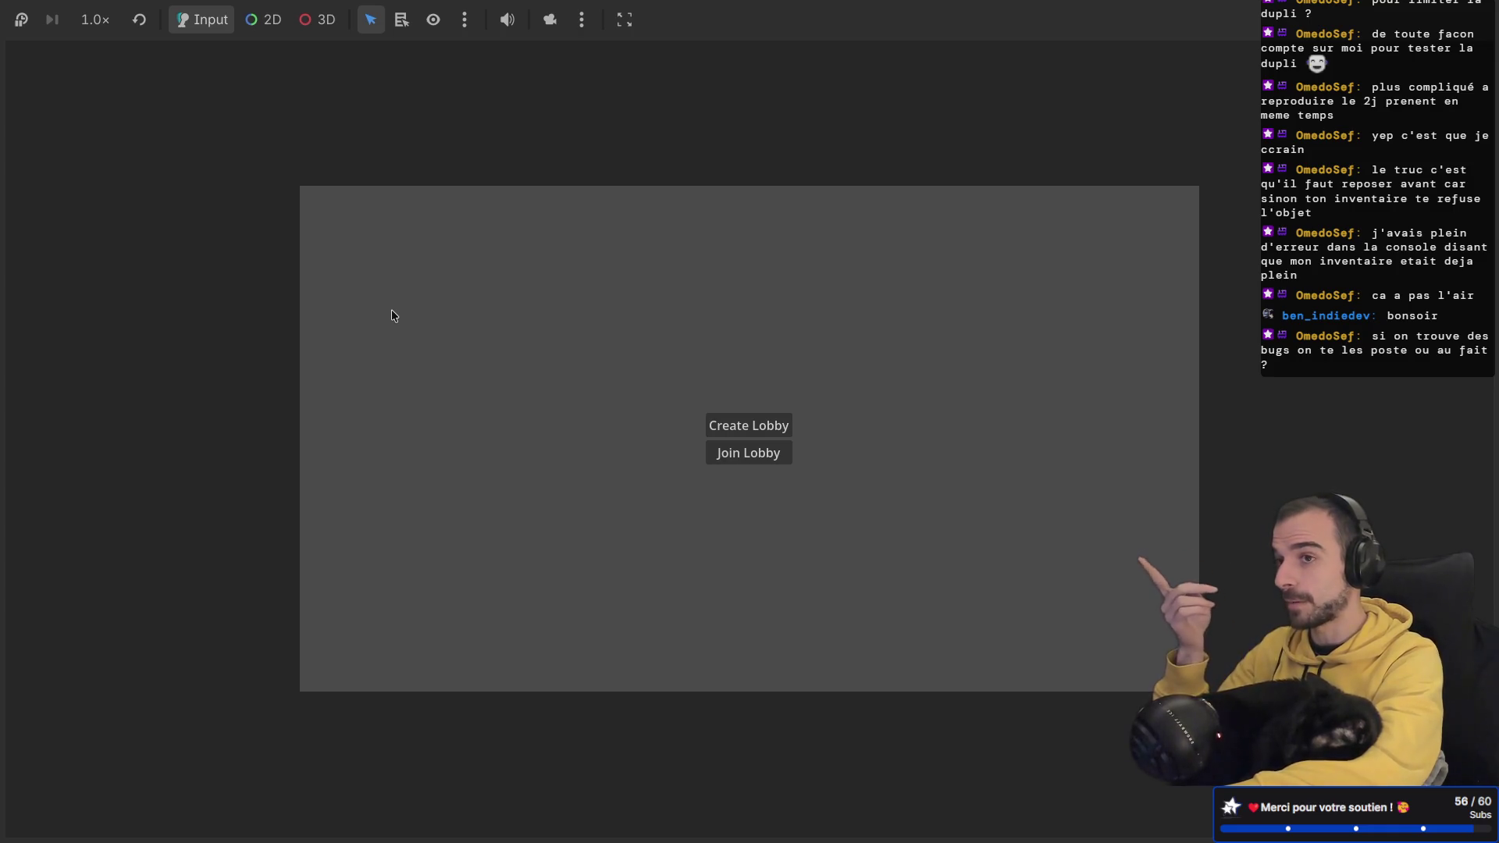
{"action": "key", "text": "ctrl+alt+Right"}
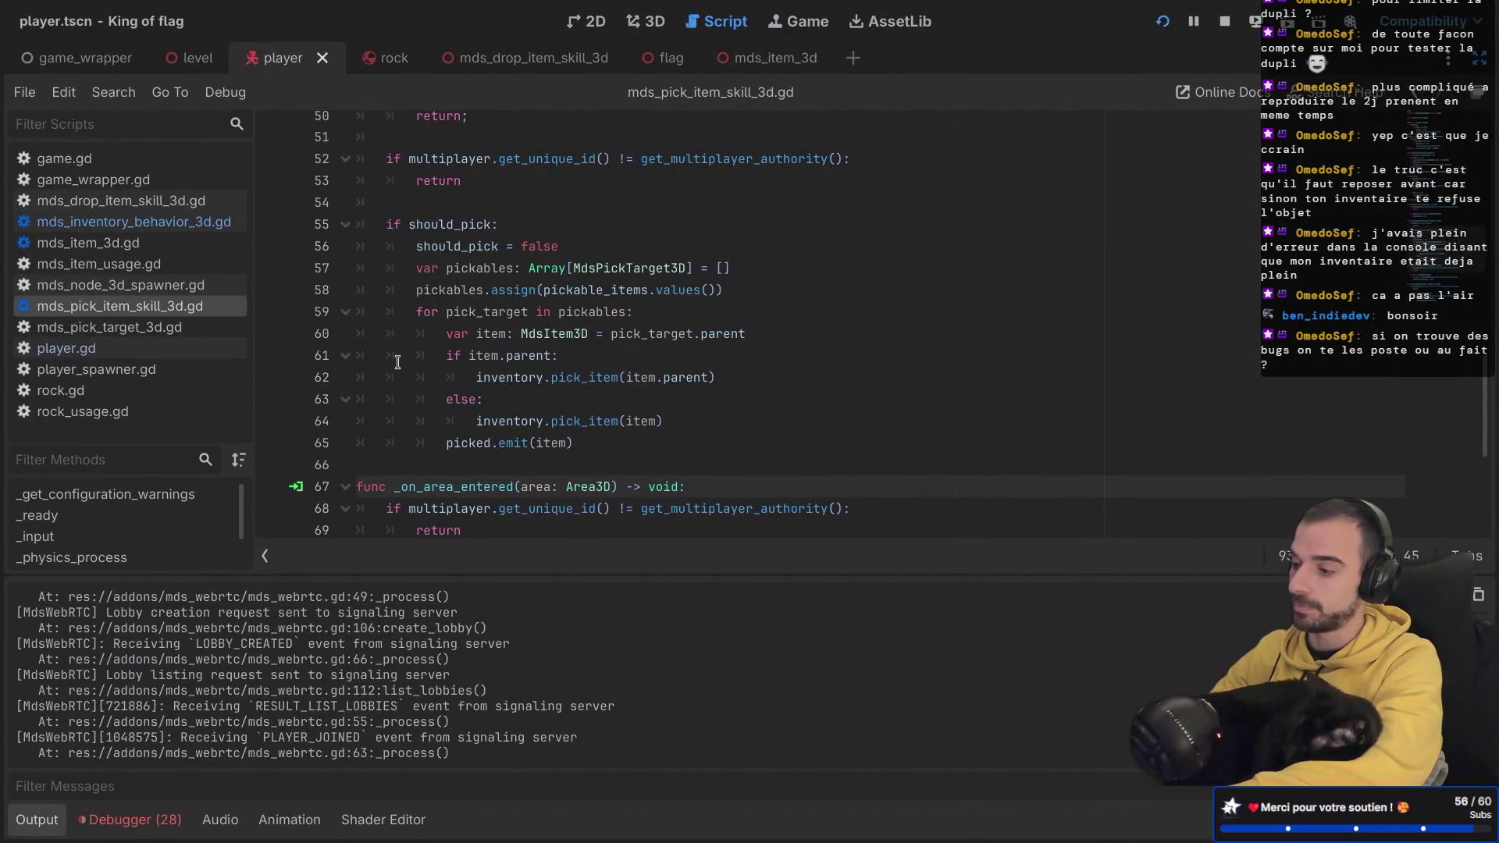
{"action": "key", "text": "ctrl+shift+F11"}
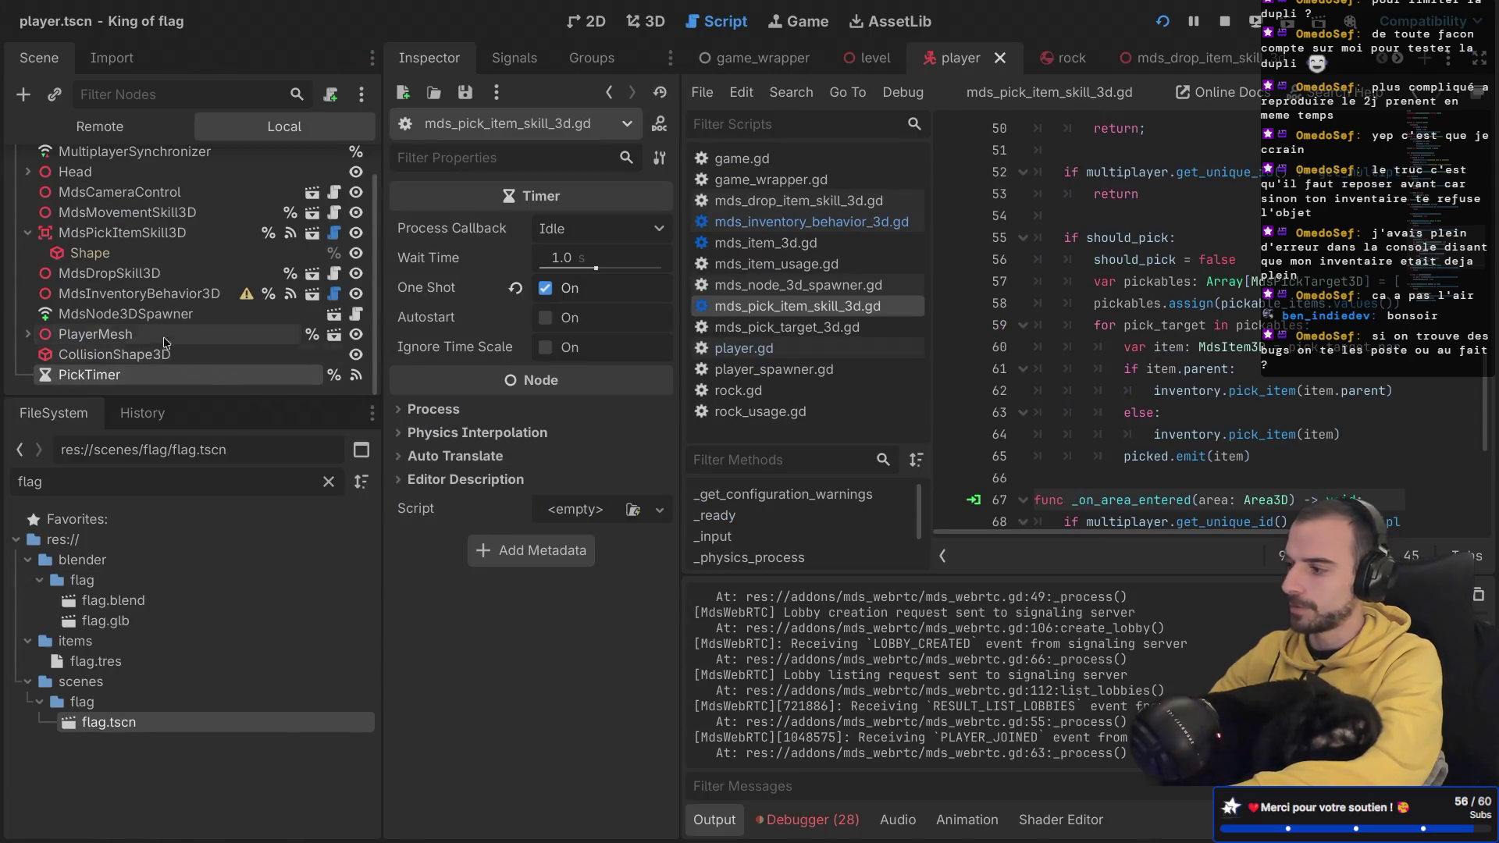
Step: Open mds_drop_item_skill_3d.gd from MdsDropSkill3D and select its item_dropped signal name
{"action": "scroll", "coordinate": [156, 333], "scroll_direction": "up", "scroll_amount": 1}
{"action": "left_click", "coordinate": [135, 313]}
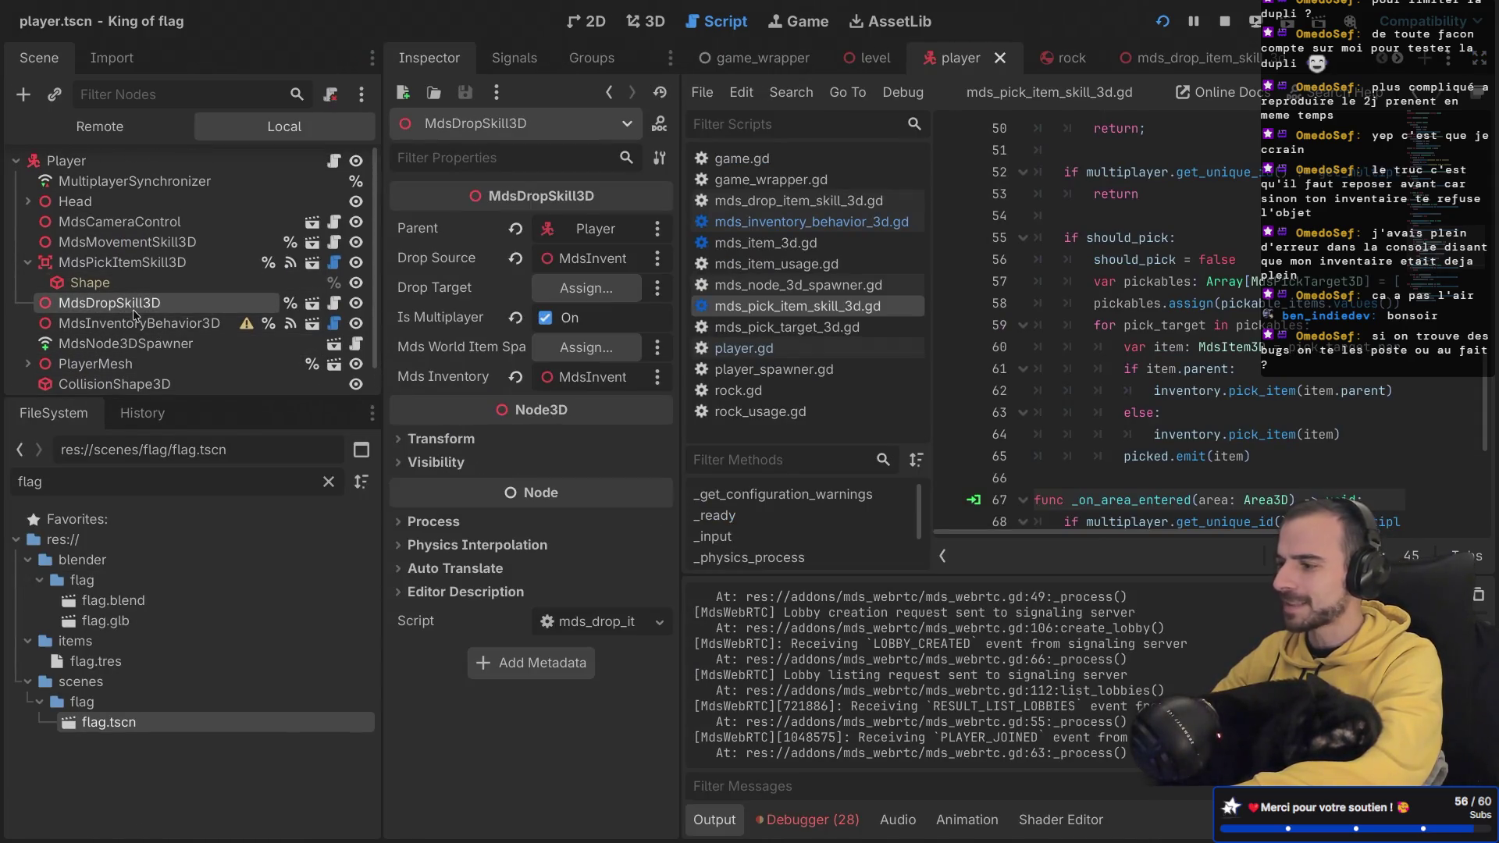
{"action": "left_click", "coordinate": [336, 307]}
{"action": "key", "text": "ctrl+shift+F11"}
{"action": "scroll", "coordinate": [672, 278], "scroll_direction": "up", "scroll_amount": 3}
{"action": "double_click", "coordinate": [463, 174]}
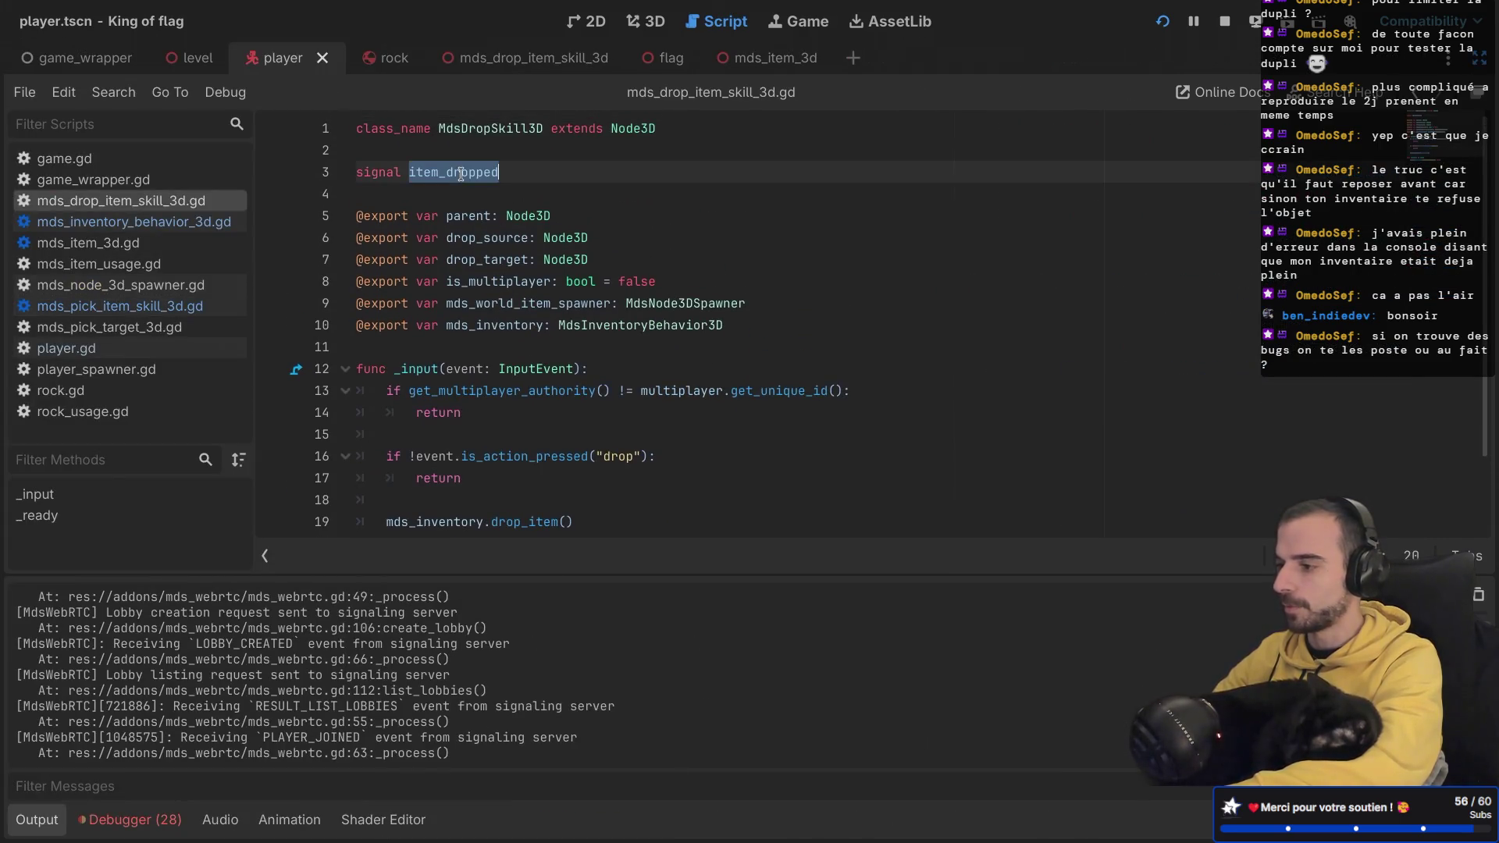
Step: Add an item_dropped.emit() line right after mds_inventory.drop_item() in _input
{"action": "scroll", "coordinate": [464, 174], "scroll_direction": "down", "scroll_amount": 2}
{"action": "left_click", "coordinate": [590, 422]}
{"action": "key", "text": "Return"}
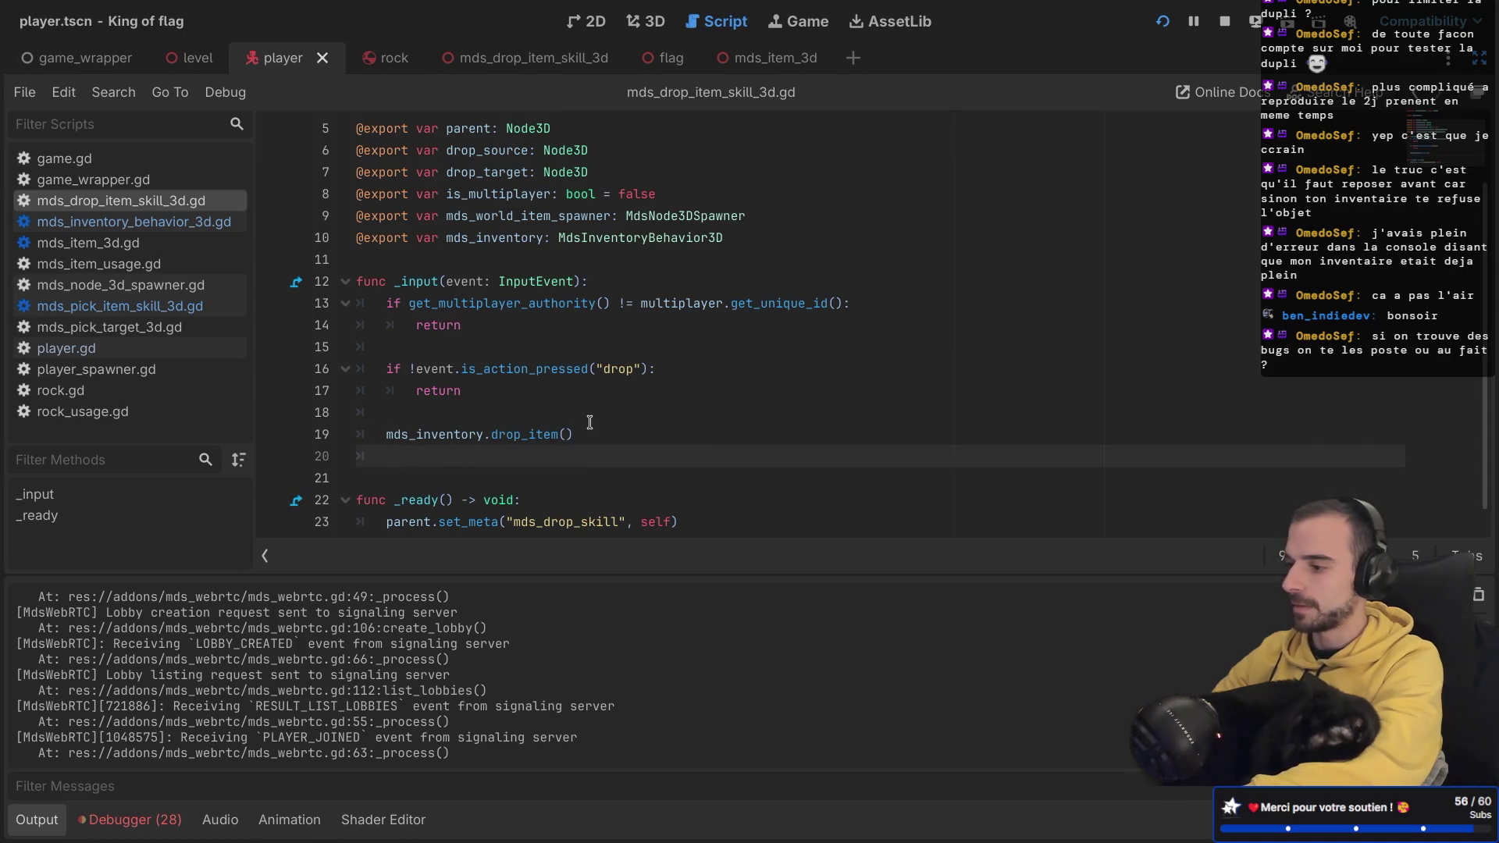
{"action": "type", "text": "em"}
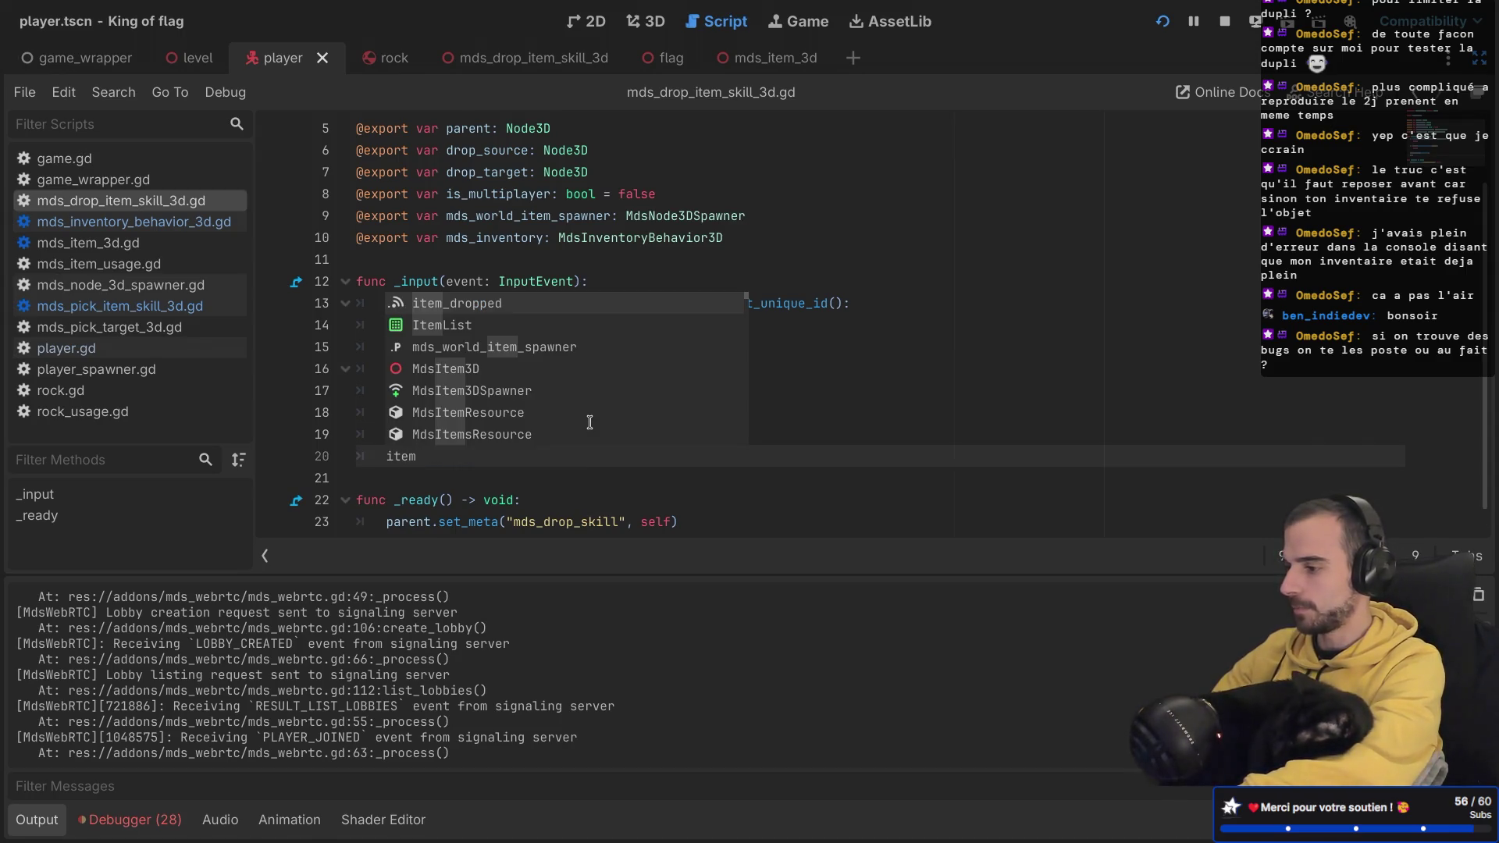
{"action": "key", "text": "Escape"}
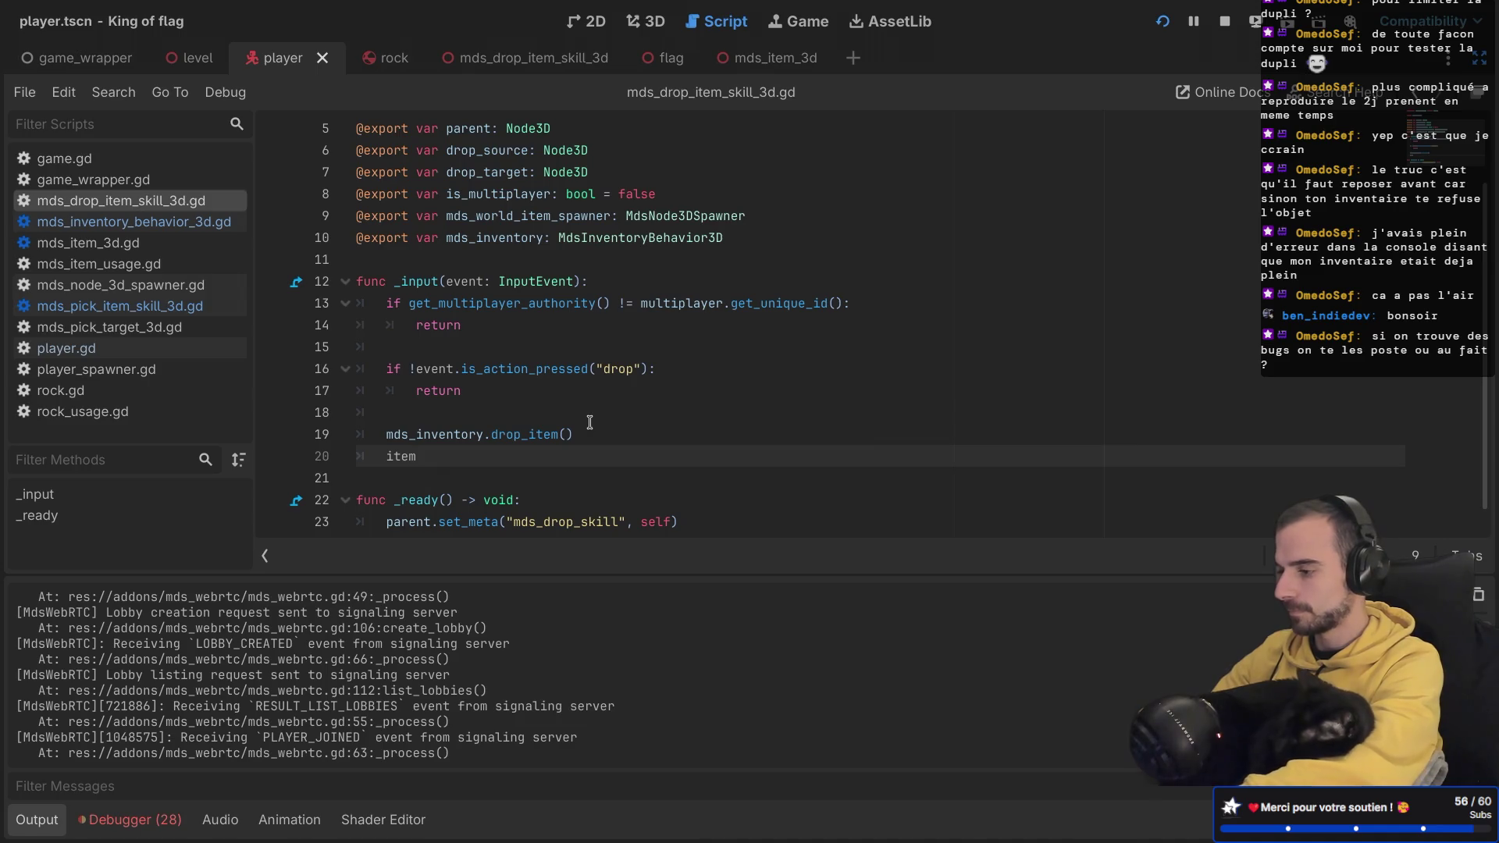
{"action": "type", "text": "_"}
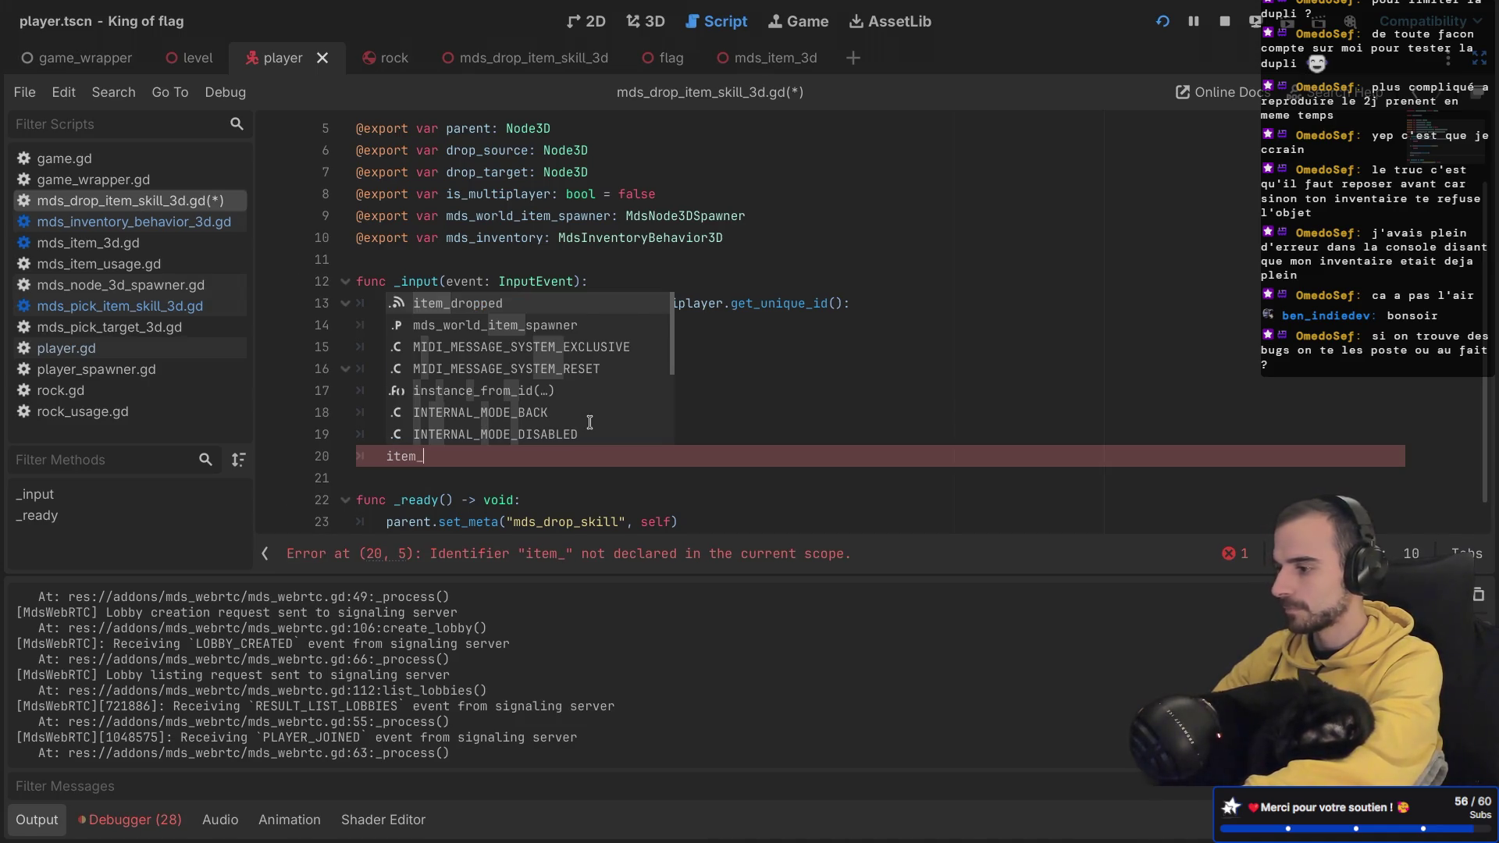
{"action": "key", "text": "Return"}
{"action": "type", "text": ".emi"}
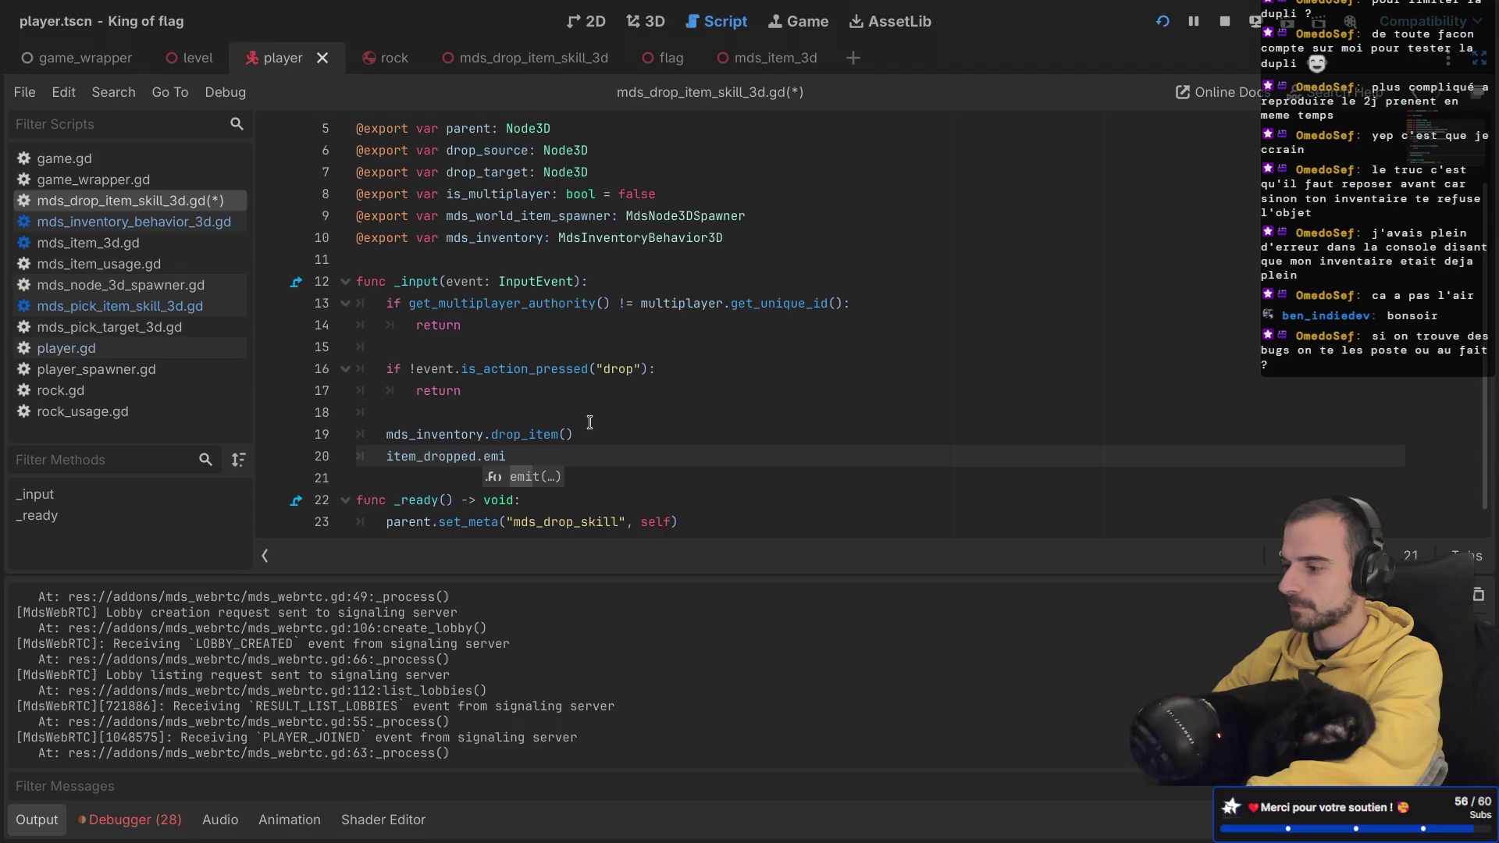
{"action": "key", "text": "Return"}
Step: Save the drop skill script and bring the Scene and Inspector docks back
{"action": "key", "text": "ctrl+s"}
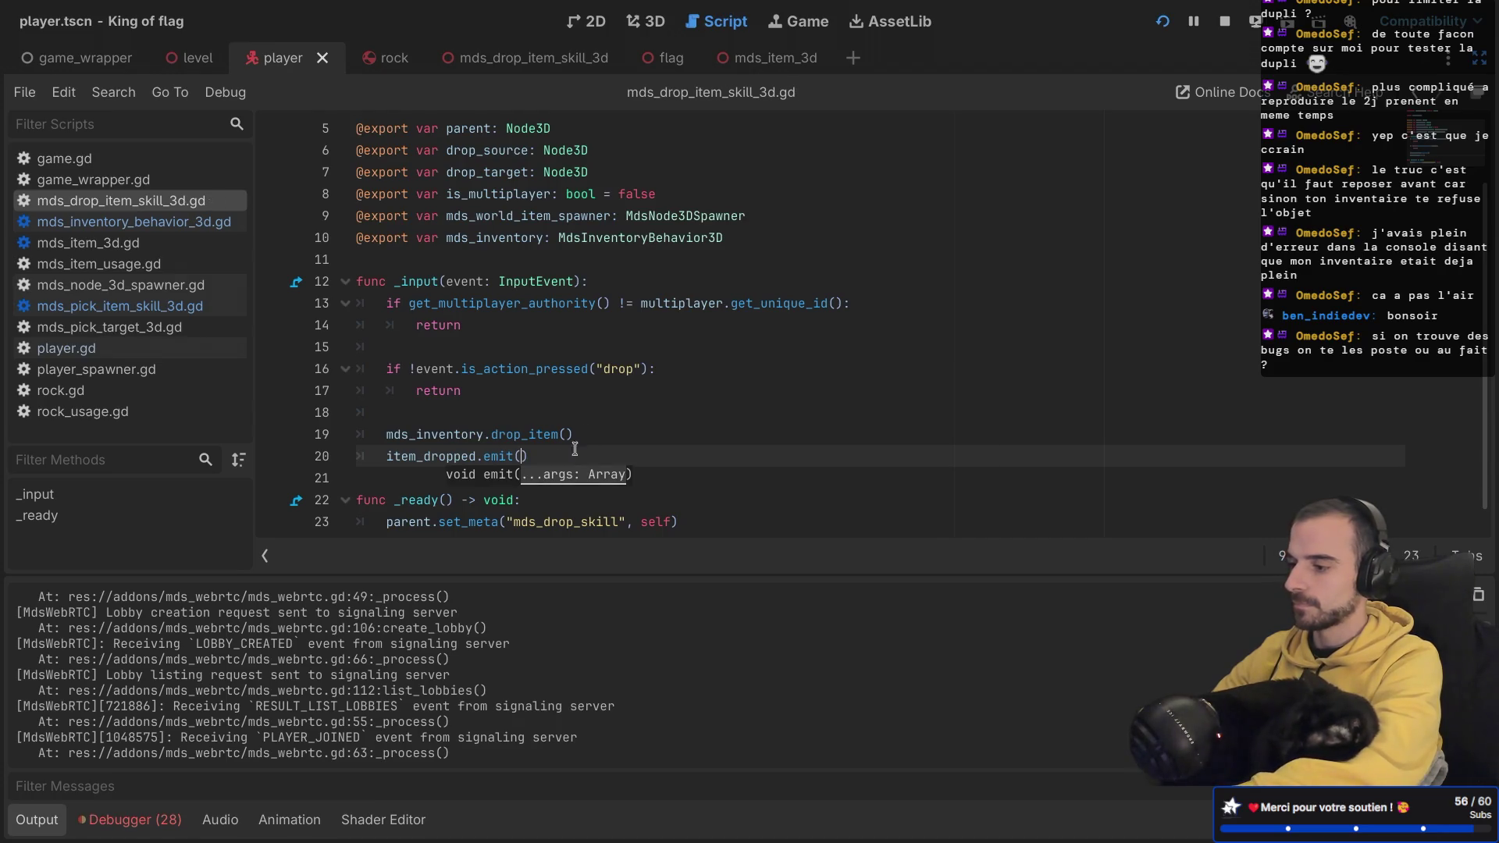
{"action": "left_click", "coordinate": [520, 454]}
{"action": "mouse_move", "coordinate": [488, 458]}
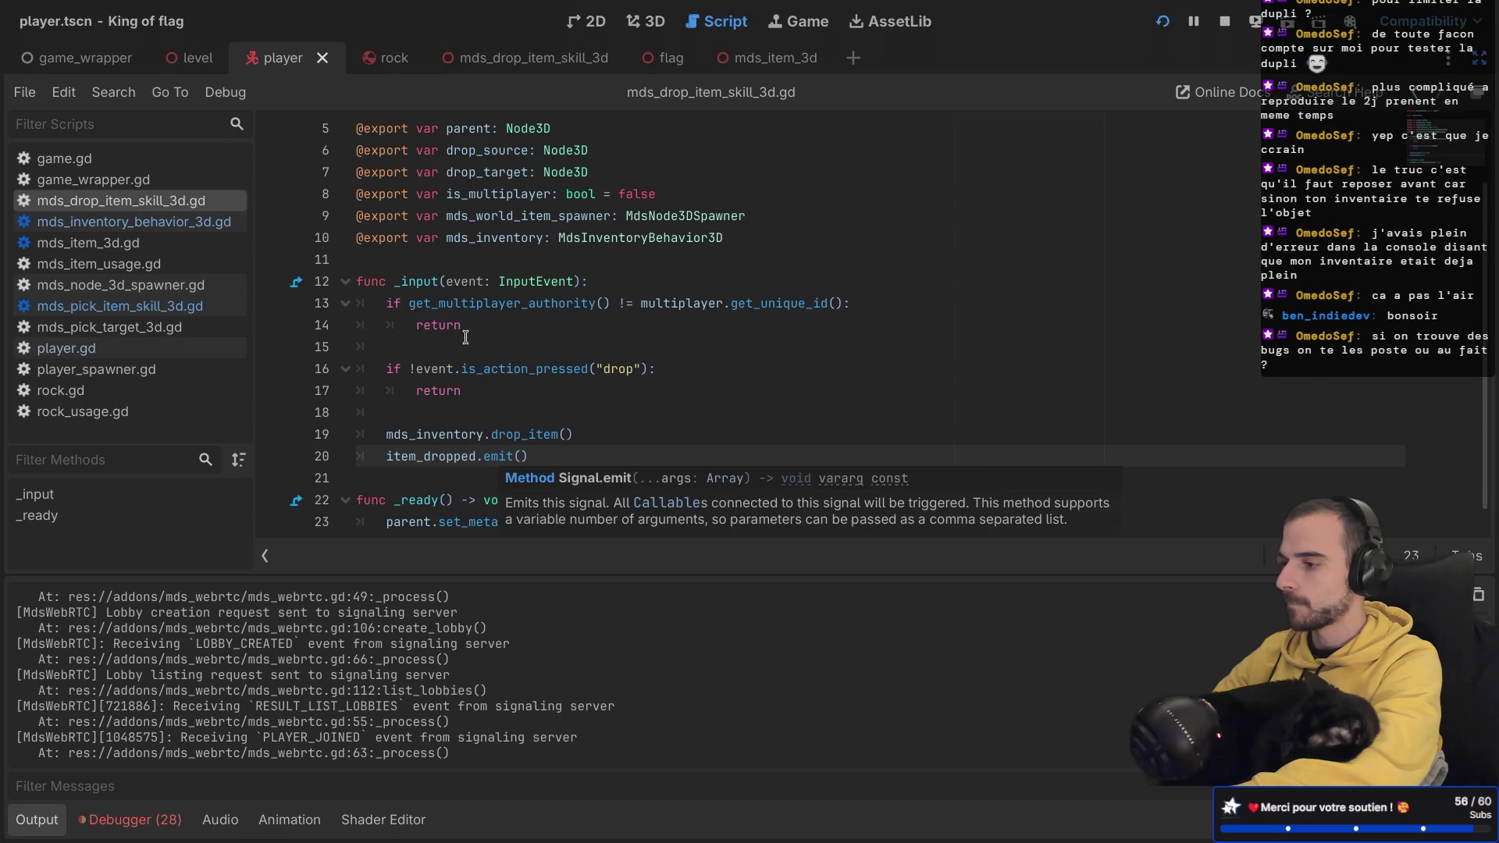
{"action": "key", "text": "ctrl+shift+F11"}
{"action": "scroll", "coordinate": [237, 255], "scroll_direction": "up", "scroll_amount": 1}
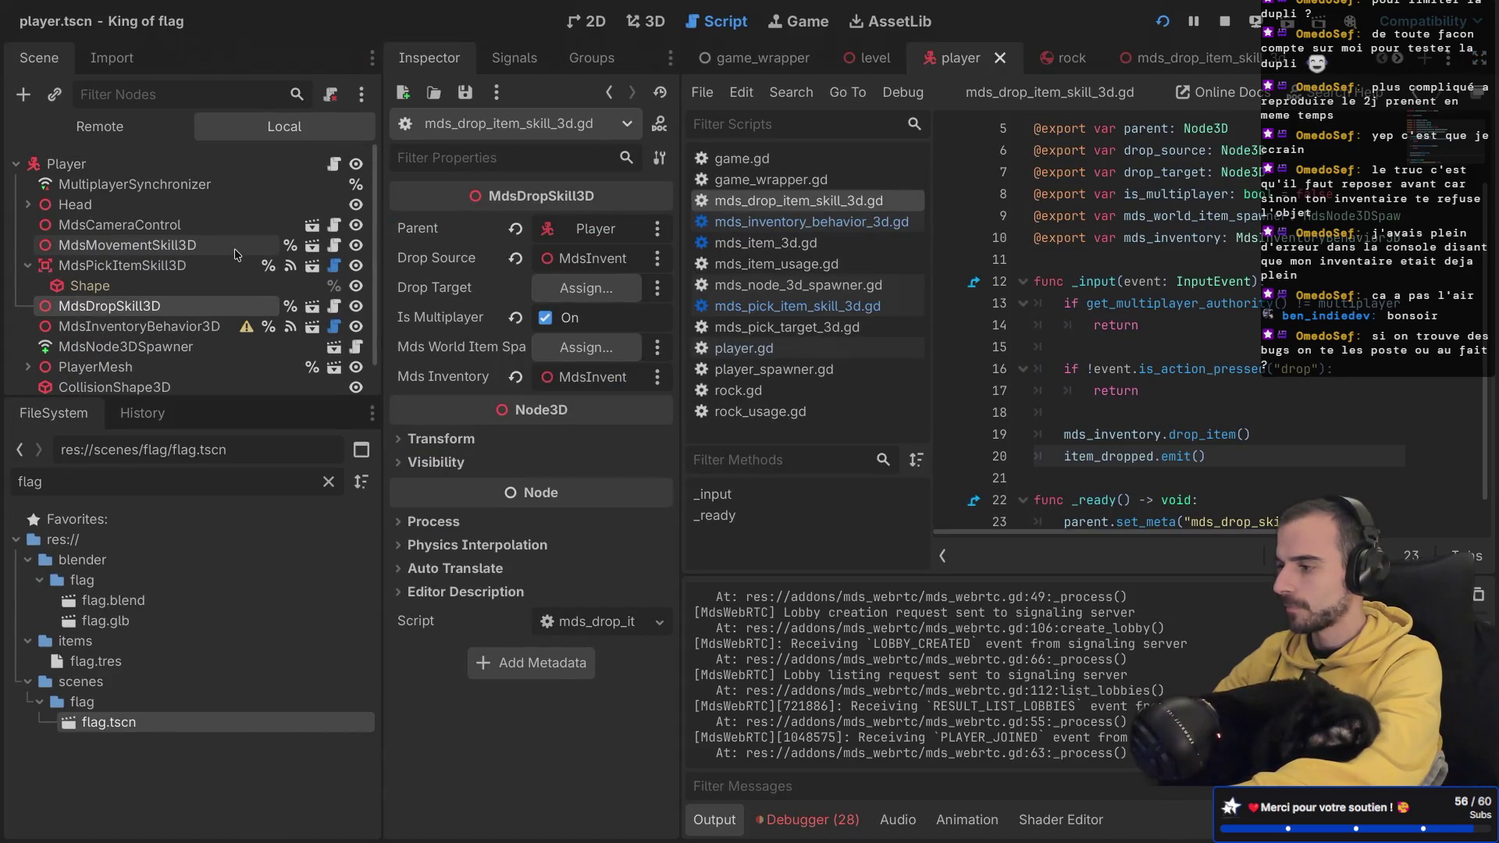
Step: Disconnect MdsPickItemSkill3D's picked signal from the _on_picked handler
{"action": "left_click", "coordinate": [235, 265]}
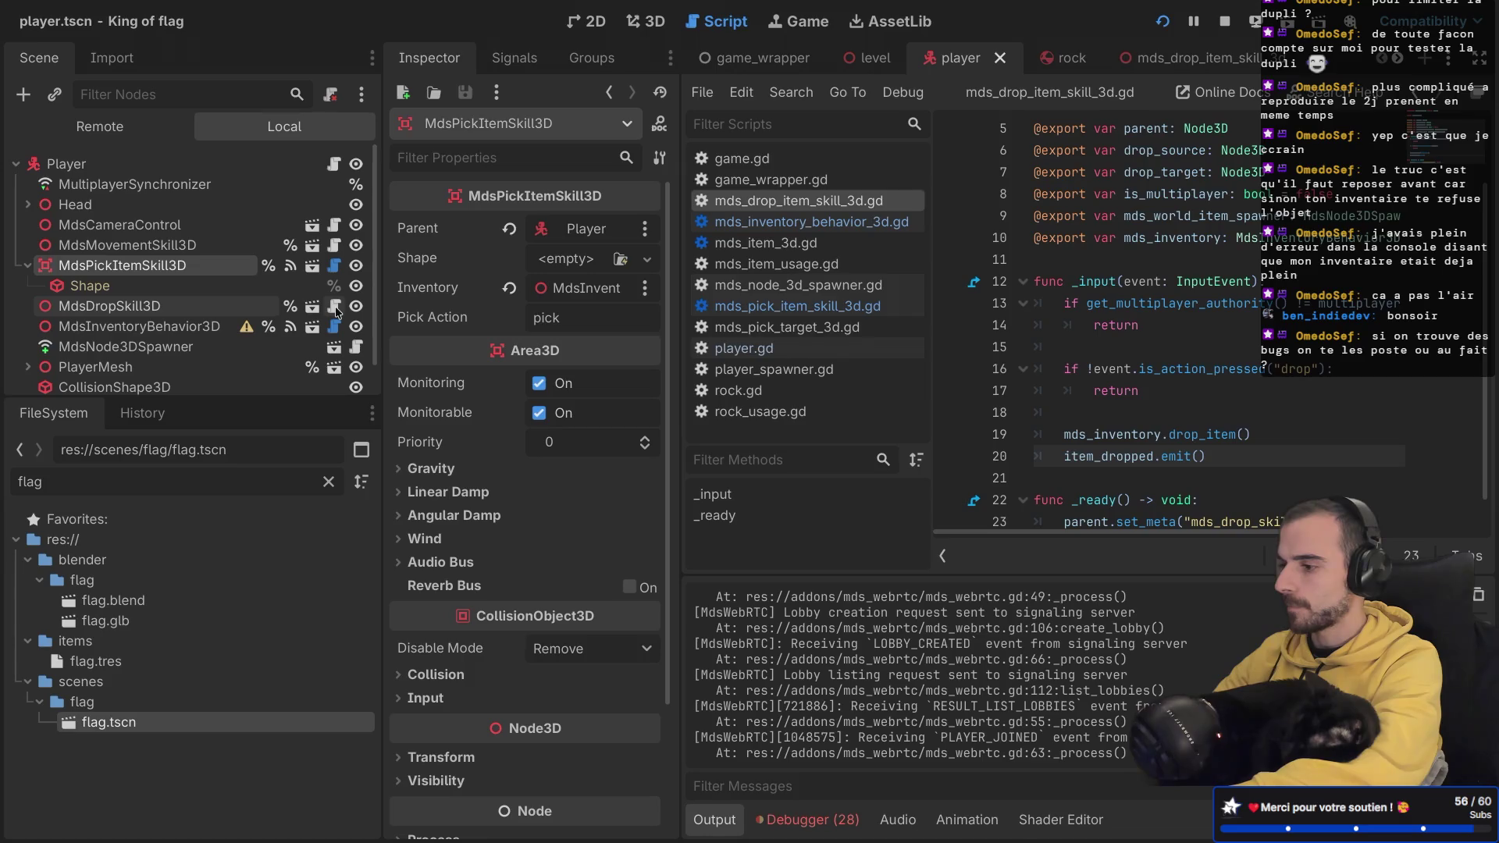
{"action": "left_click", "coordinate": [515, 57]}
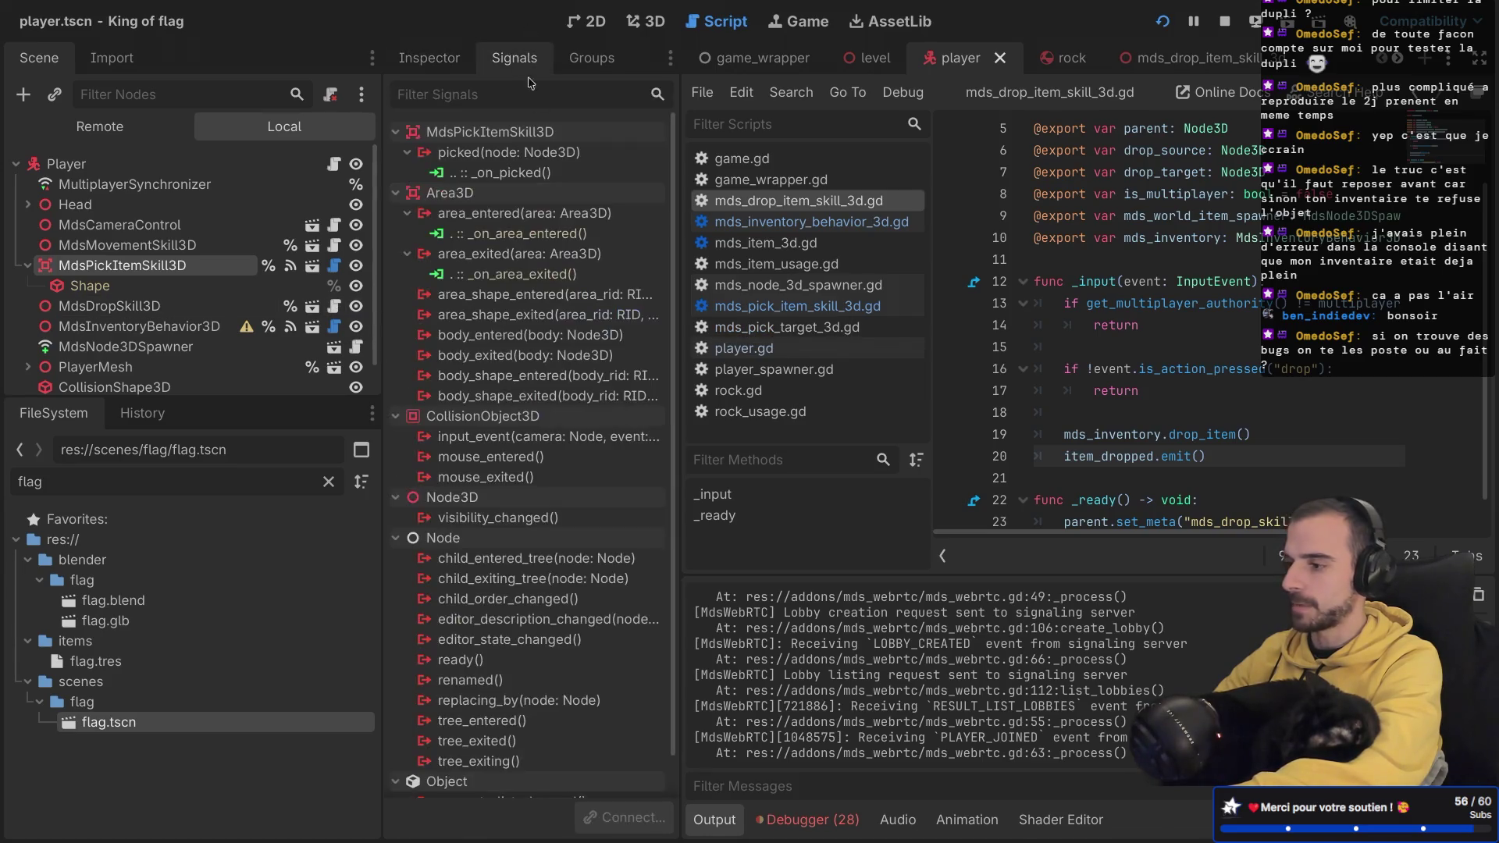
{"action": "right_click", "coordinate": [531, 173]}
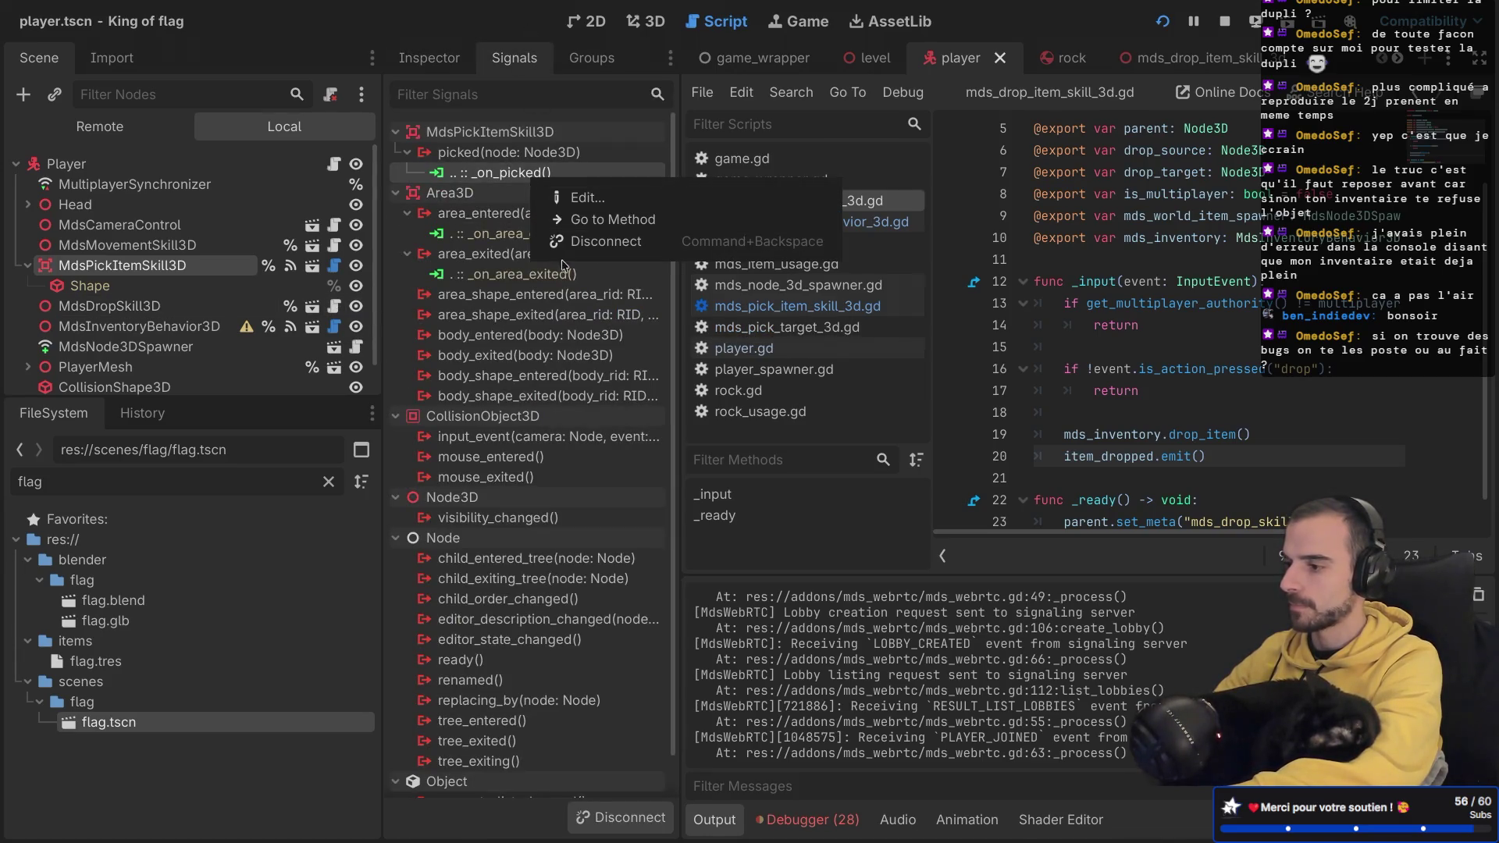
{"action": "left_click", "coordinate": [583, 241]}
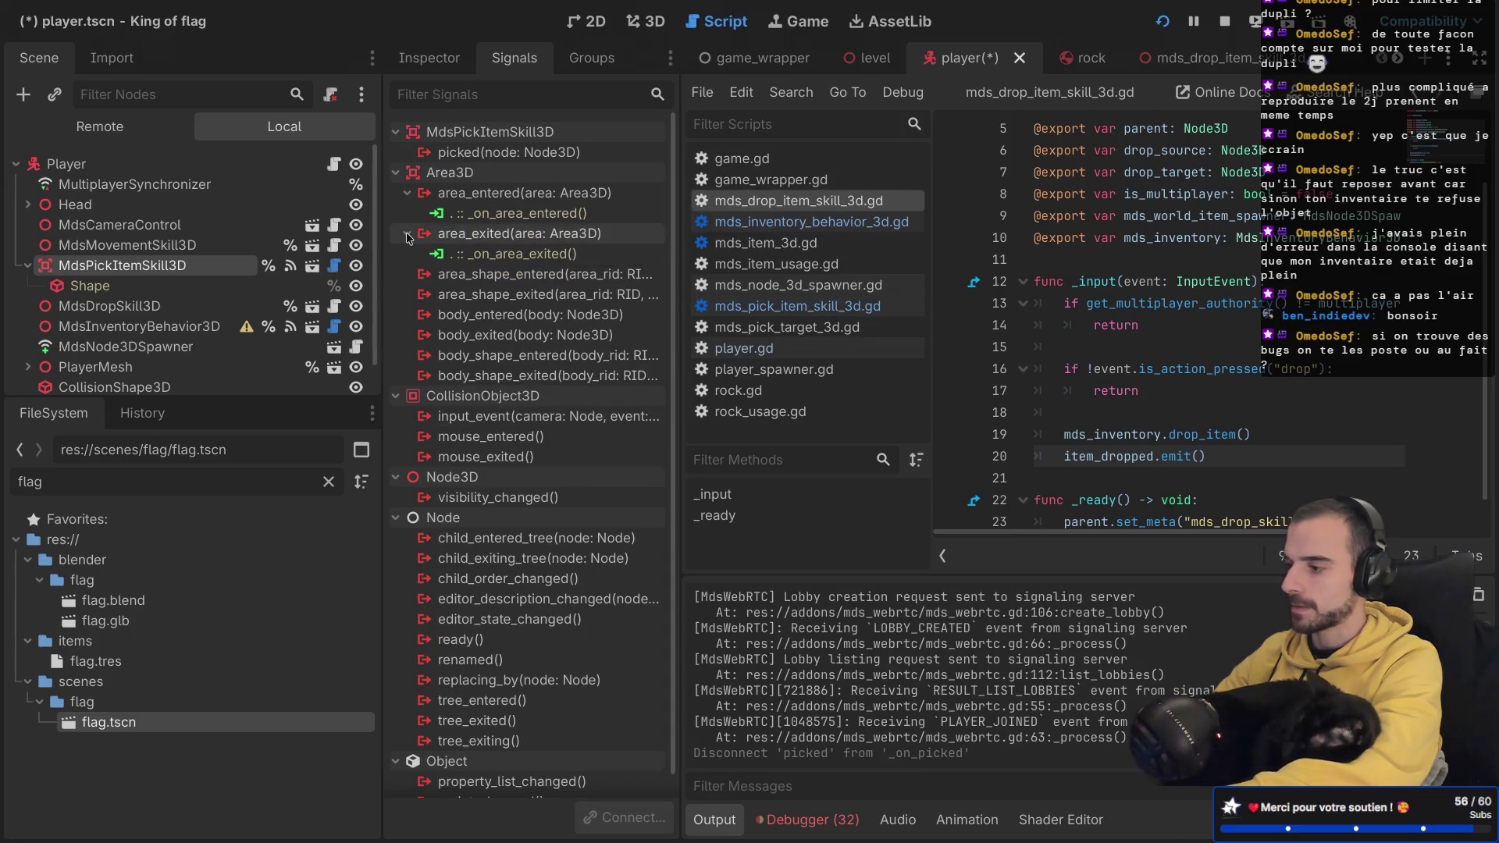
Step: Start connecting MdsDropSkill3D's item_dropped, browse Player's methods, then cancel the dialog
{"action": "left_click", "coordinate": [110, 306]}
{"action": "double_click", "coordinate": [481, 149]}
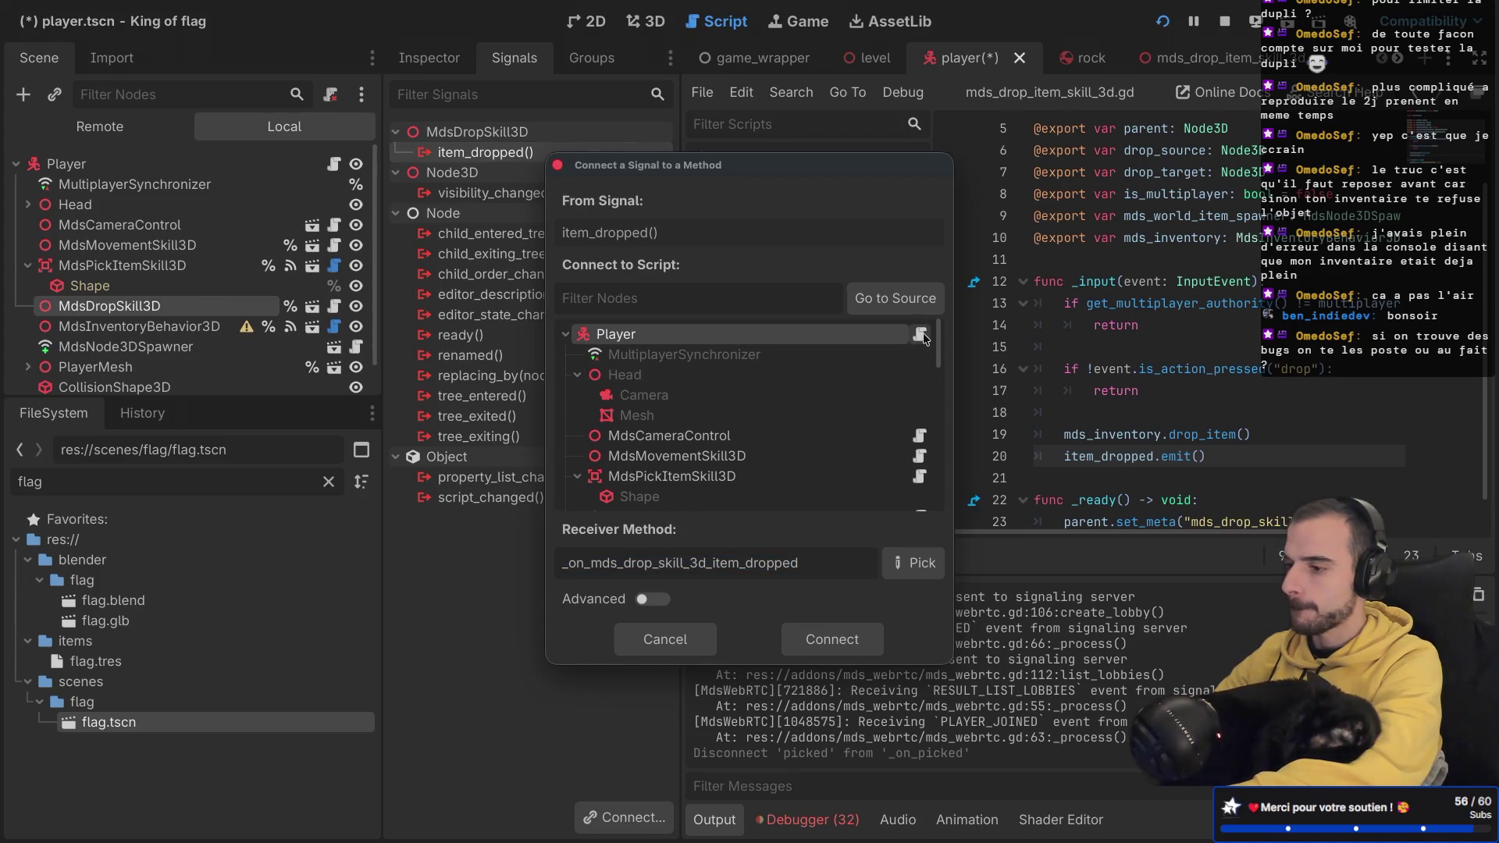
{"action": "left_click", "coordinate": [914, 562]}
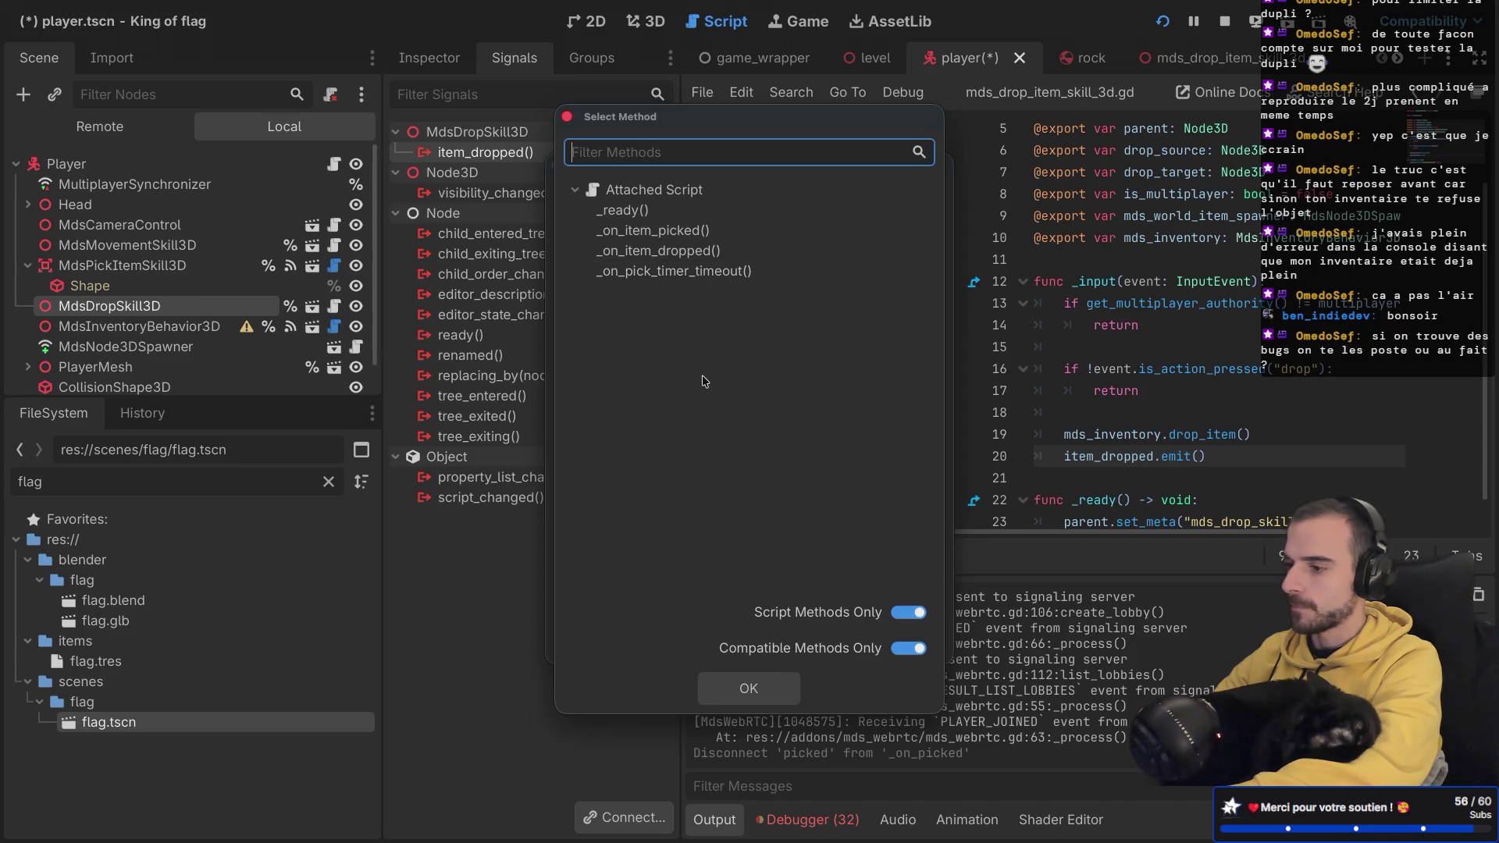
{"action": "key", "text": "Escape"}
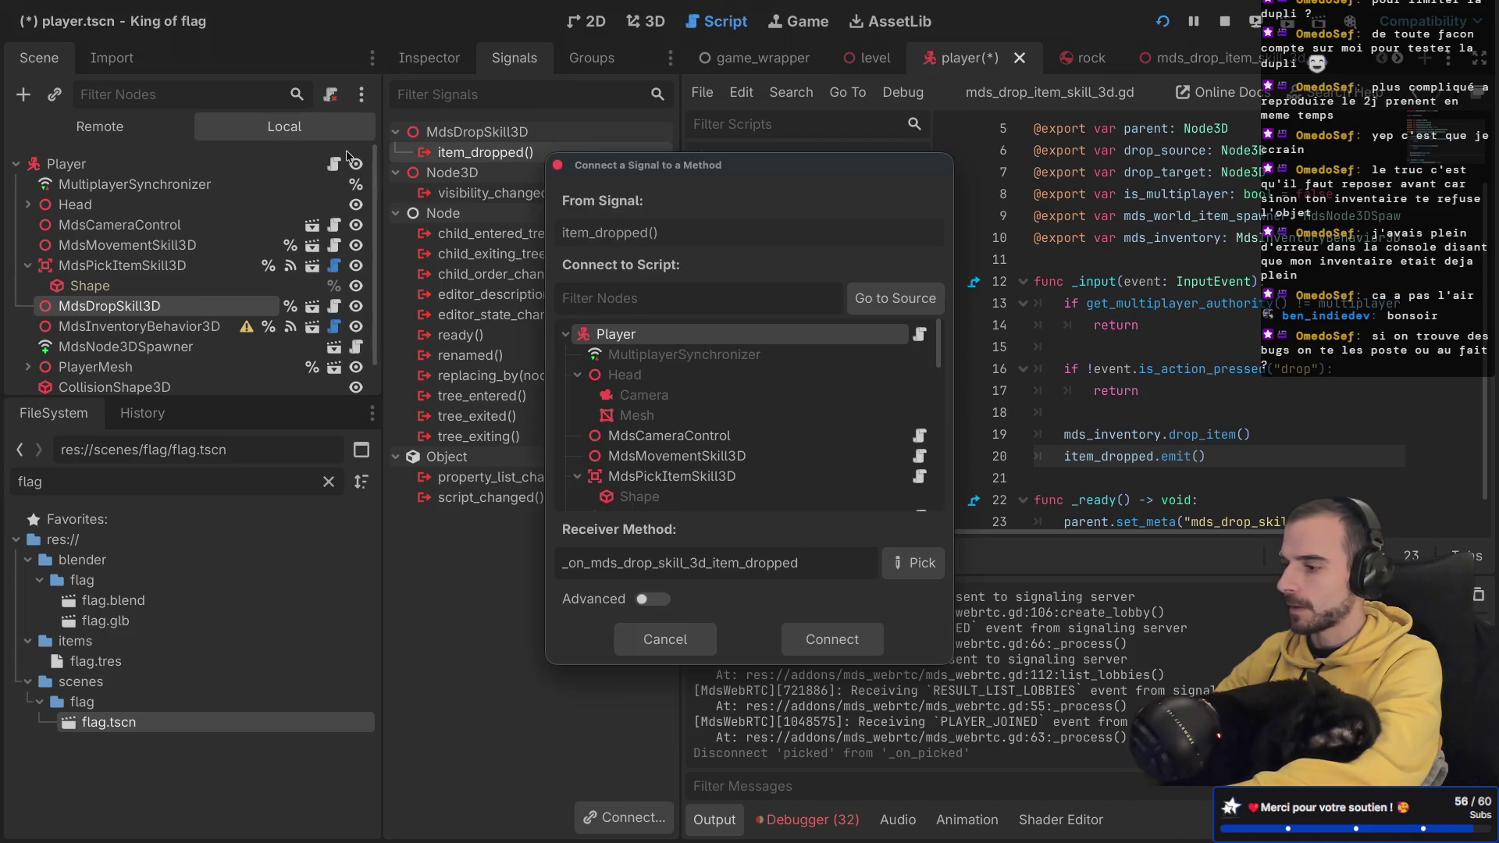
{"action": "key", "text": "Escape"}
Step: Open player.gd in the script editor with the side docks hidden
{"action": "left_click", "coordinate": [342, 180]}
{"action": "left_click", "coordinate": [335, 164]}
{"action": "key", "text": "ctrl+shift+F11"}
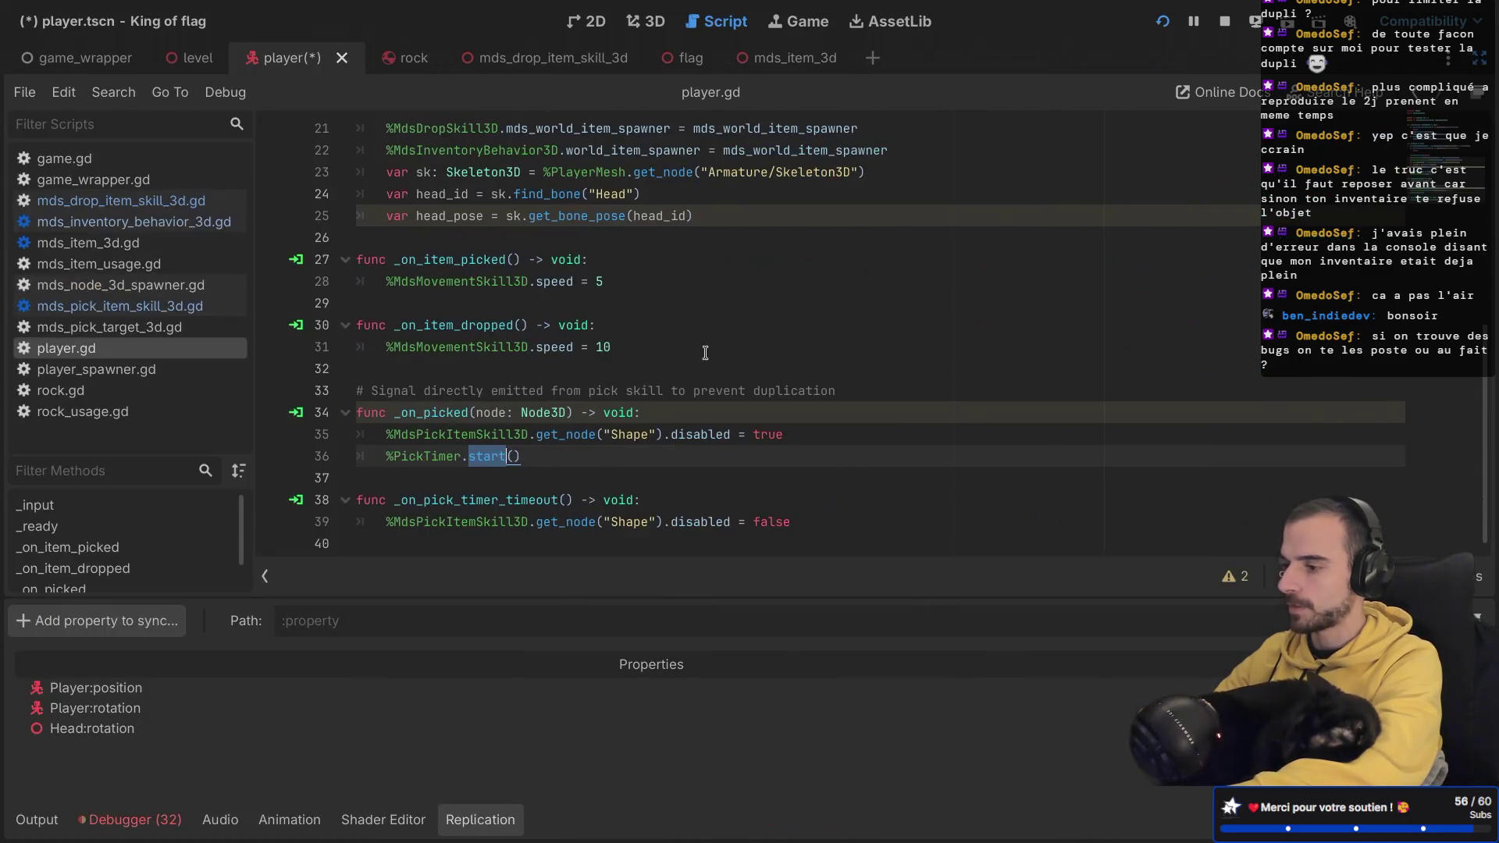
Step: Remove the node parameter from _on_picked, save, and rename the handler to _on_dropped
{"action": "left_click", "coordinate": [529, 411]}
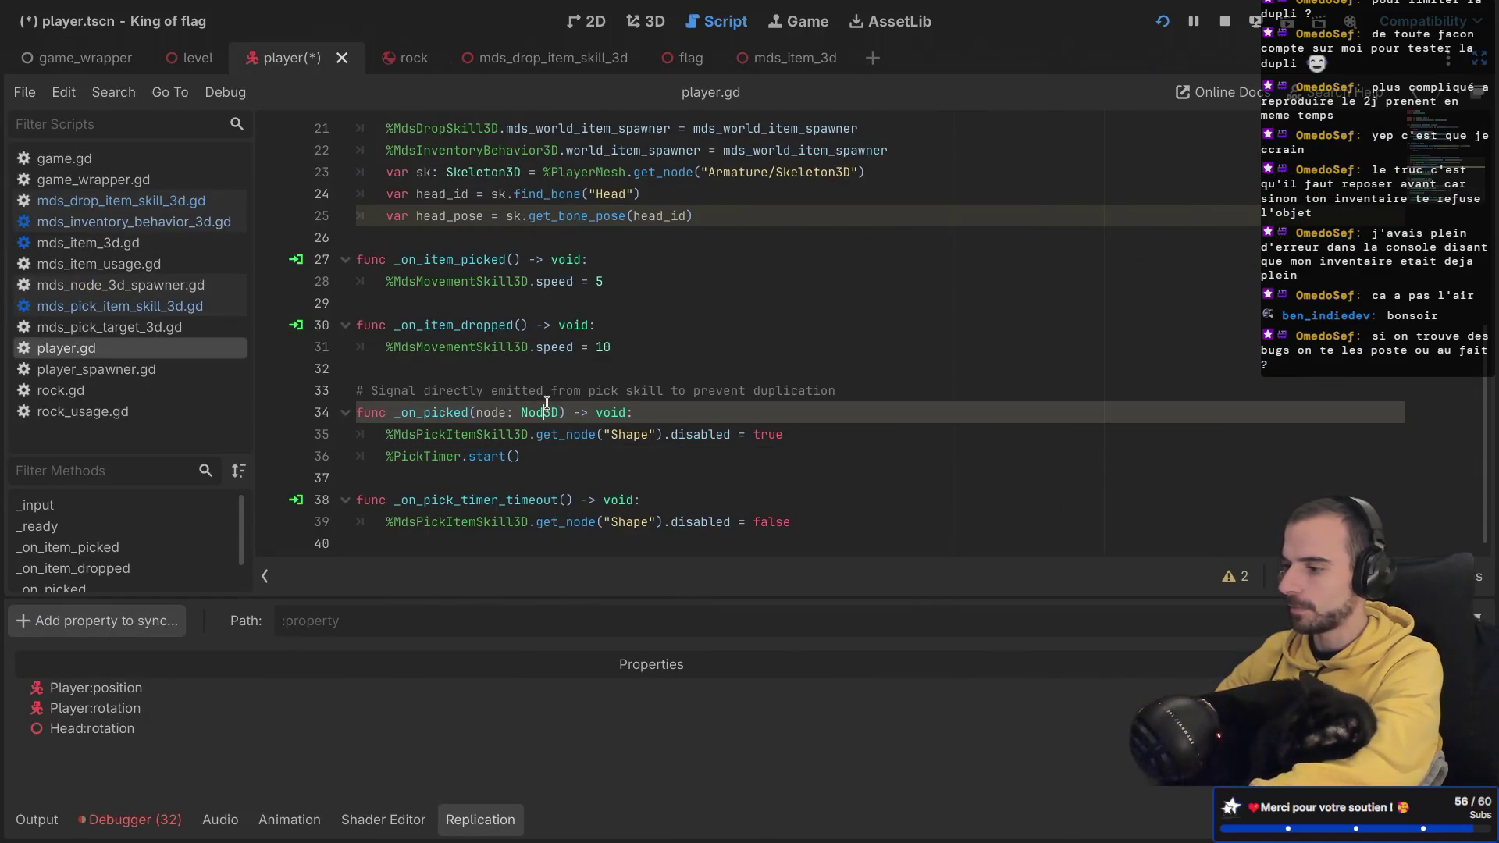
{"action": "key", "text": "BackSpace"}
{"action": "key", "text": "BackSpace"}
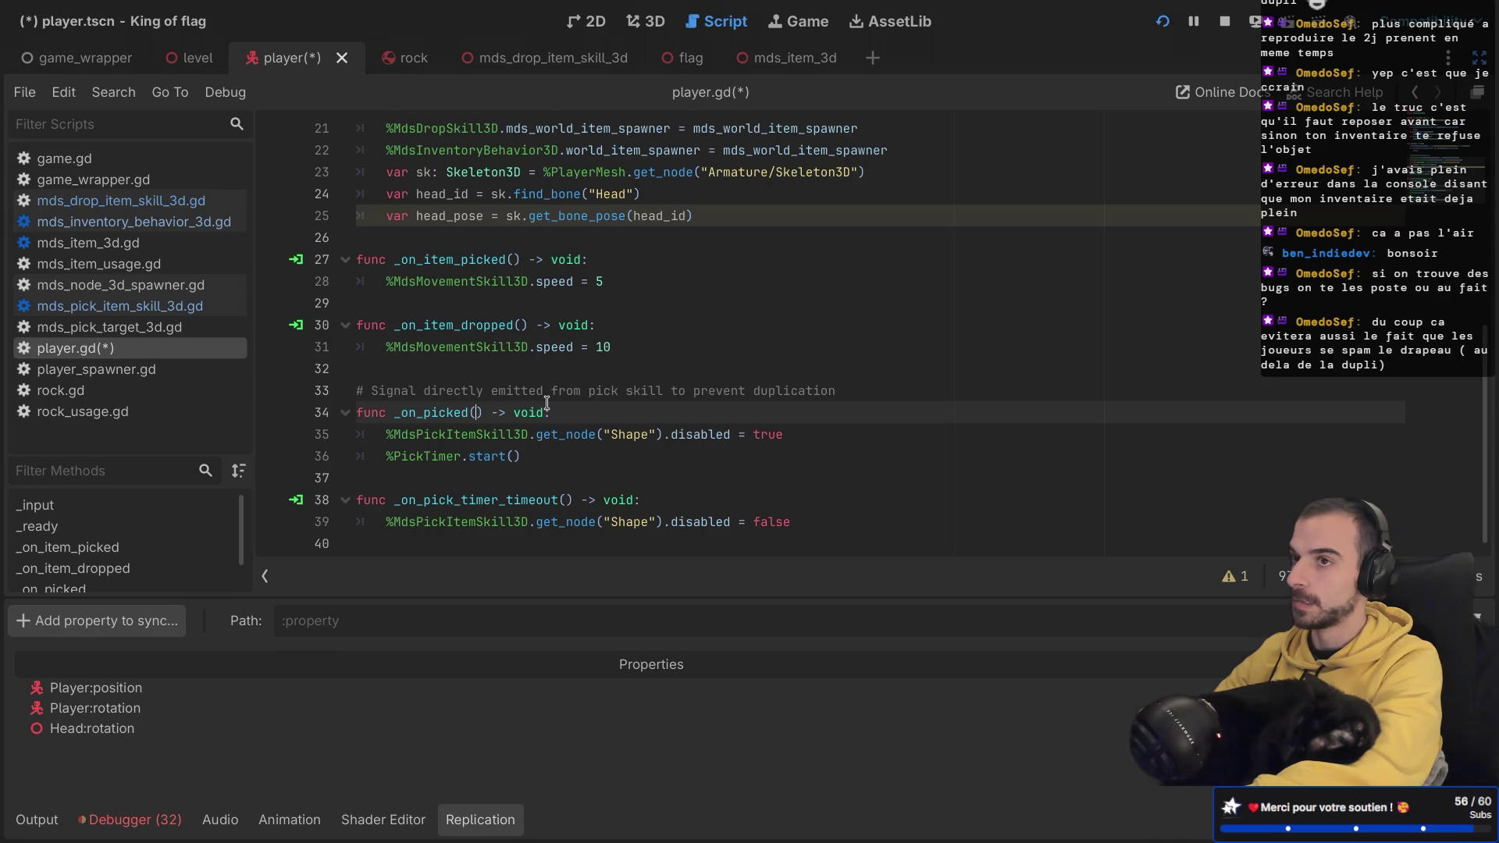
{"action": "key", "text": "ctrl+s"}
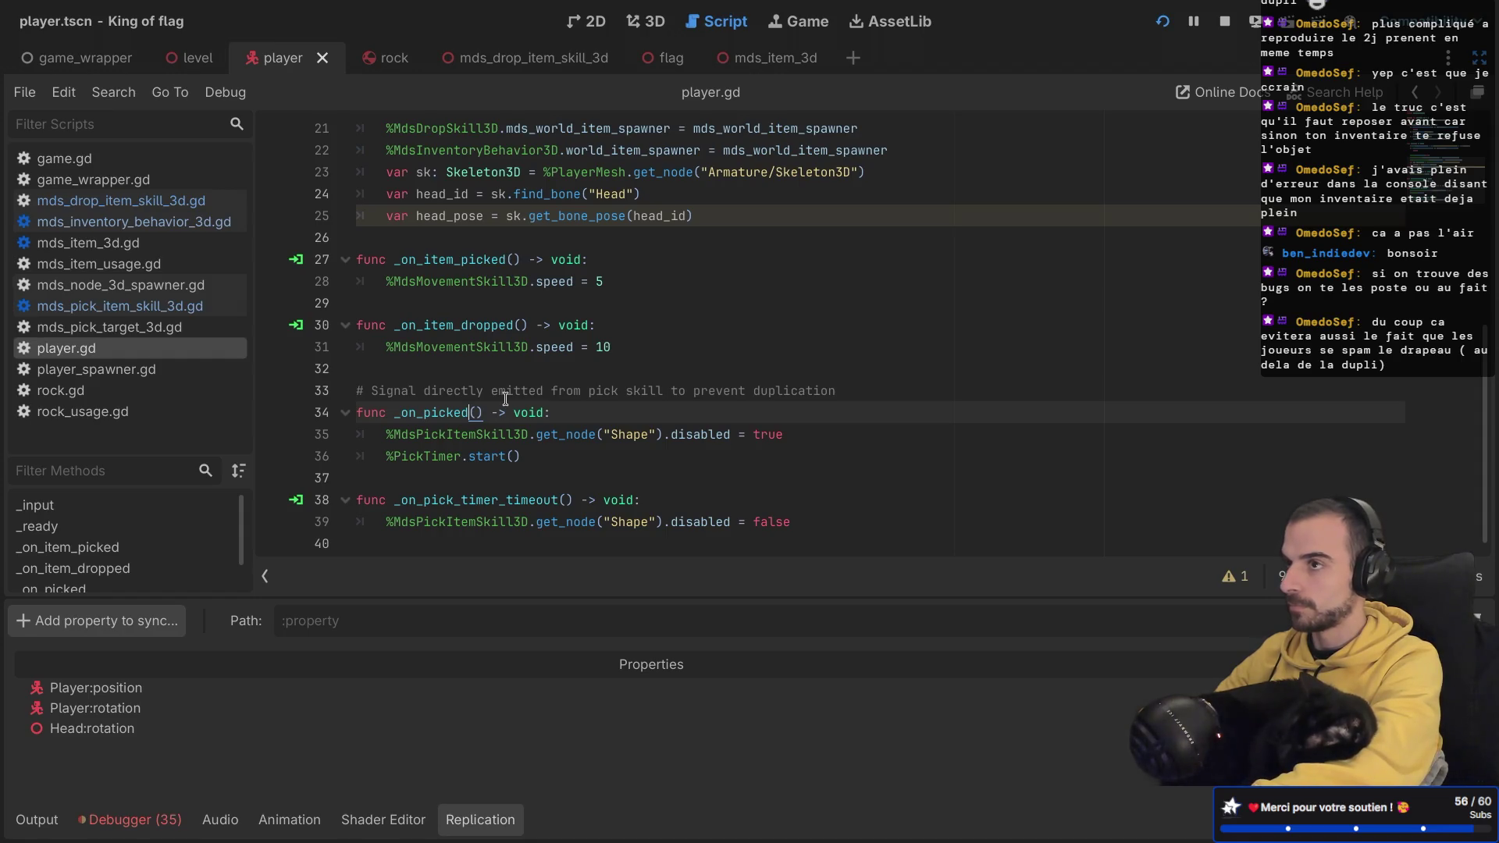
{"action": "key", "text": "BackSpace"}
{"action": "key", "text": "BackSpace"}
{"action": "key", "text": "BackSpace"}
{"action": "type", "text": "dropped"}
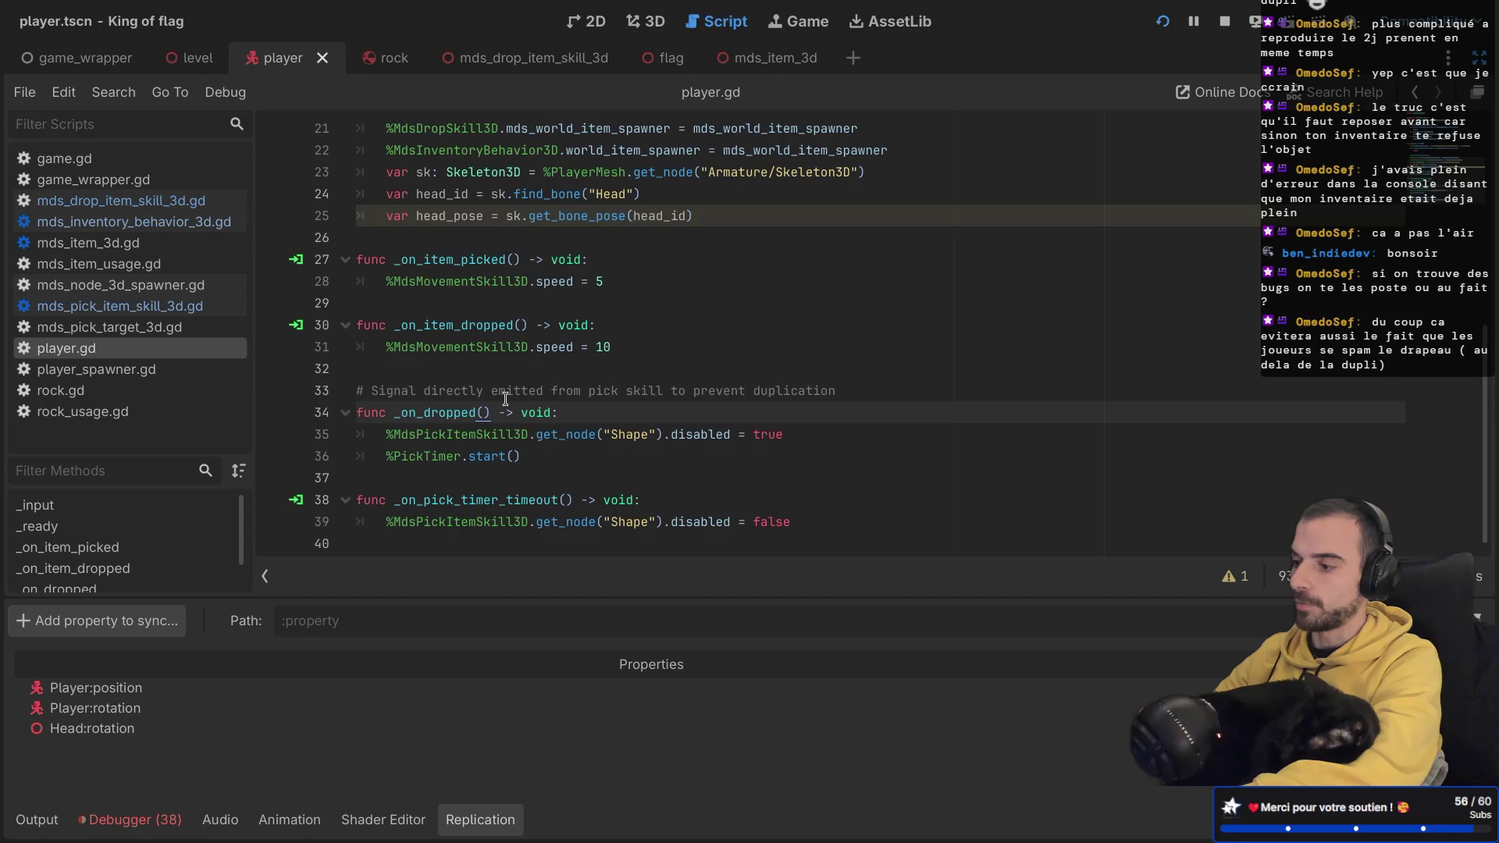
Step: Review the _on_dropped handler and its duplication comment, then restore the side panels
{"action": "left_click", "coordinate": [503, 433]}
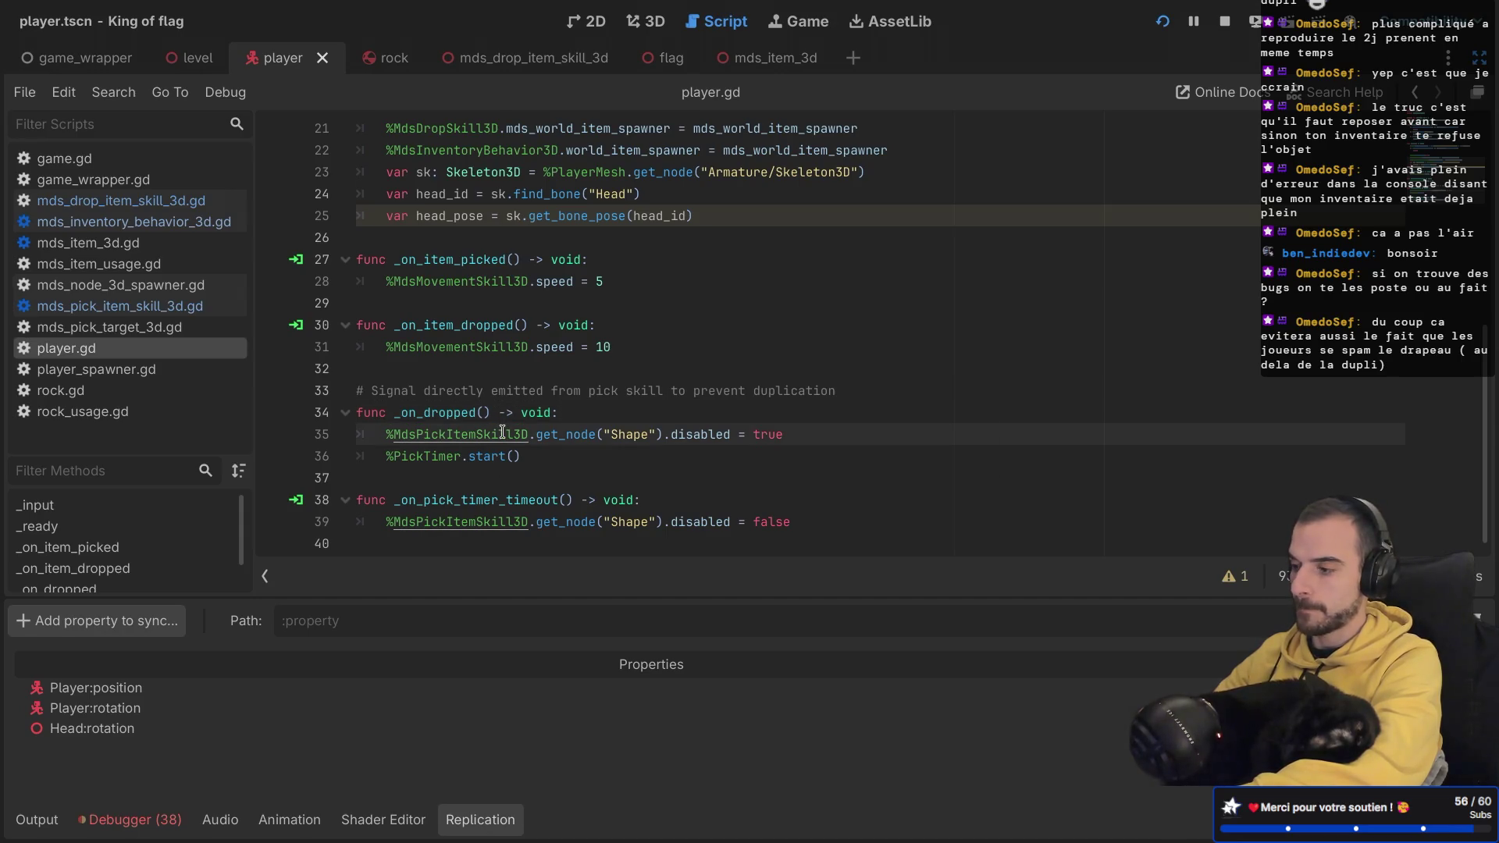
{"action": "left_click", "coordinate": [521, 392]}
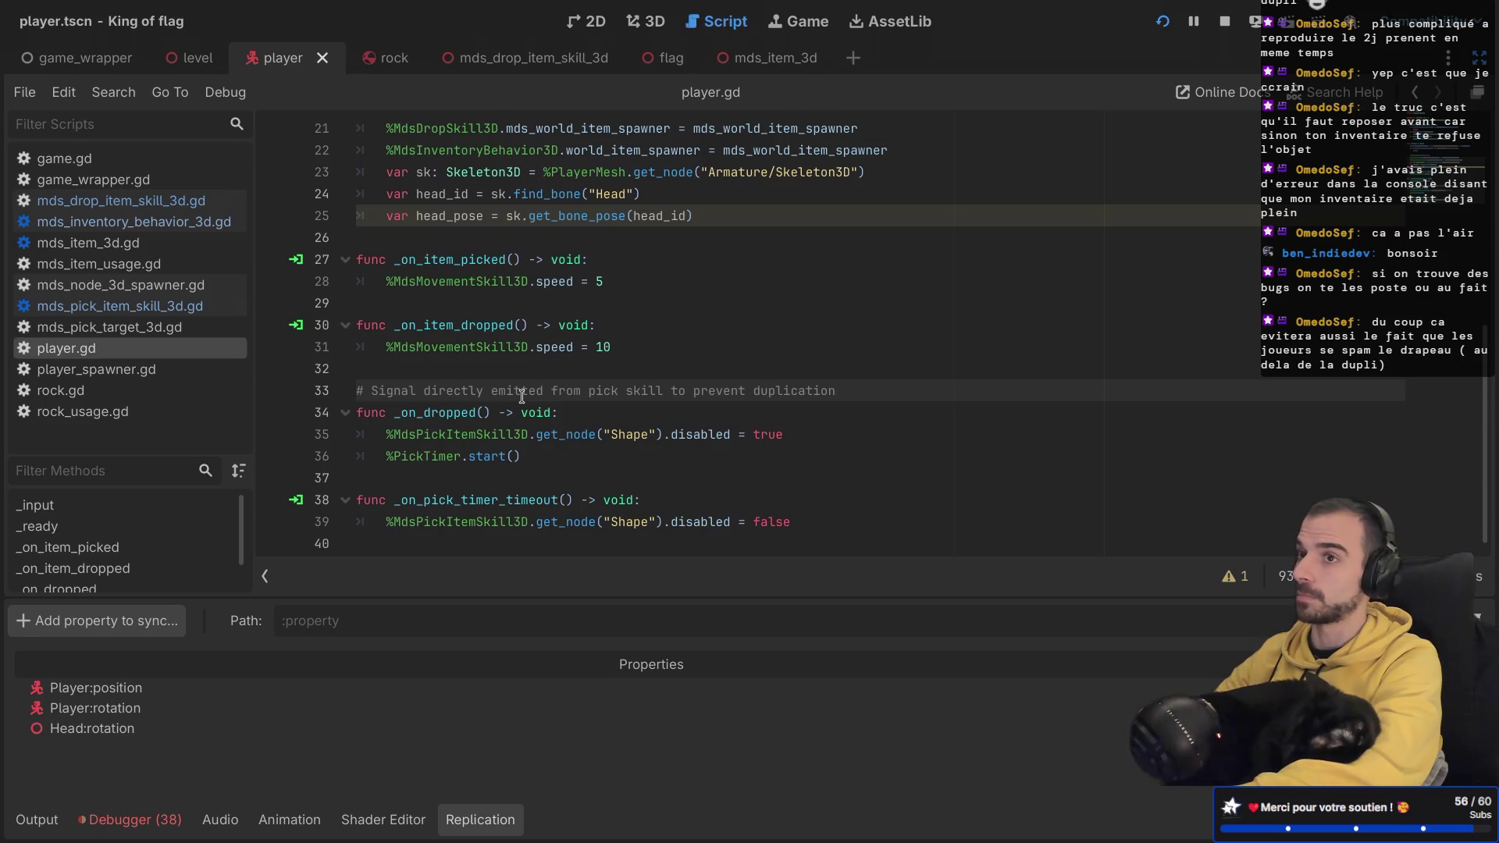
{"action": "left_click", "coordinate": [516, 421]}
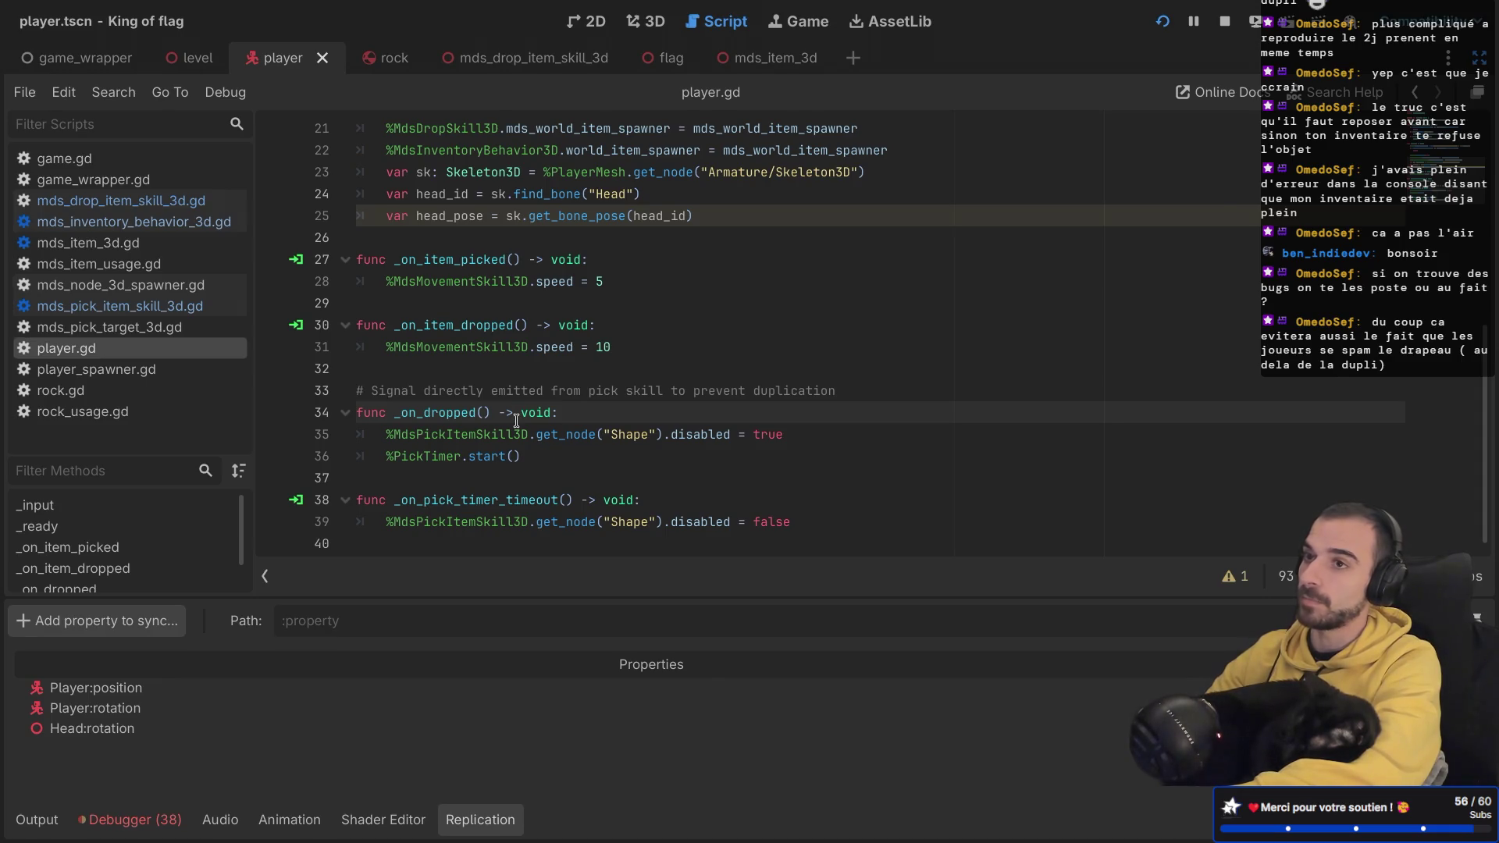
{"action": "key", "text": "ctrl+shift+F11"}
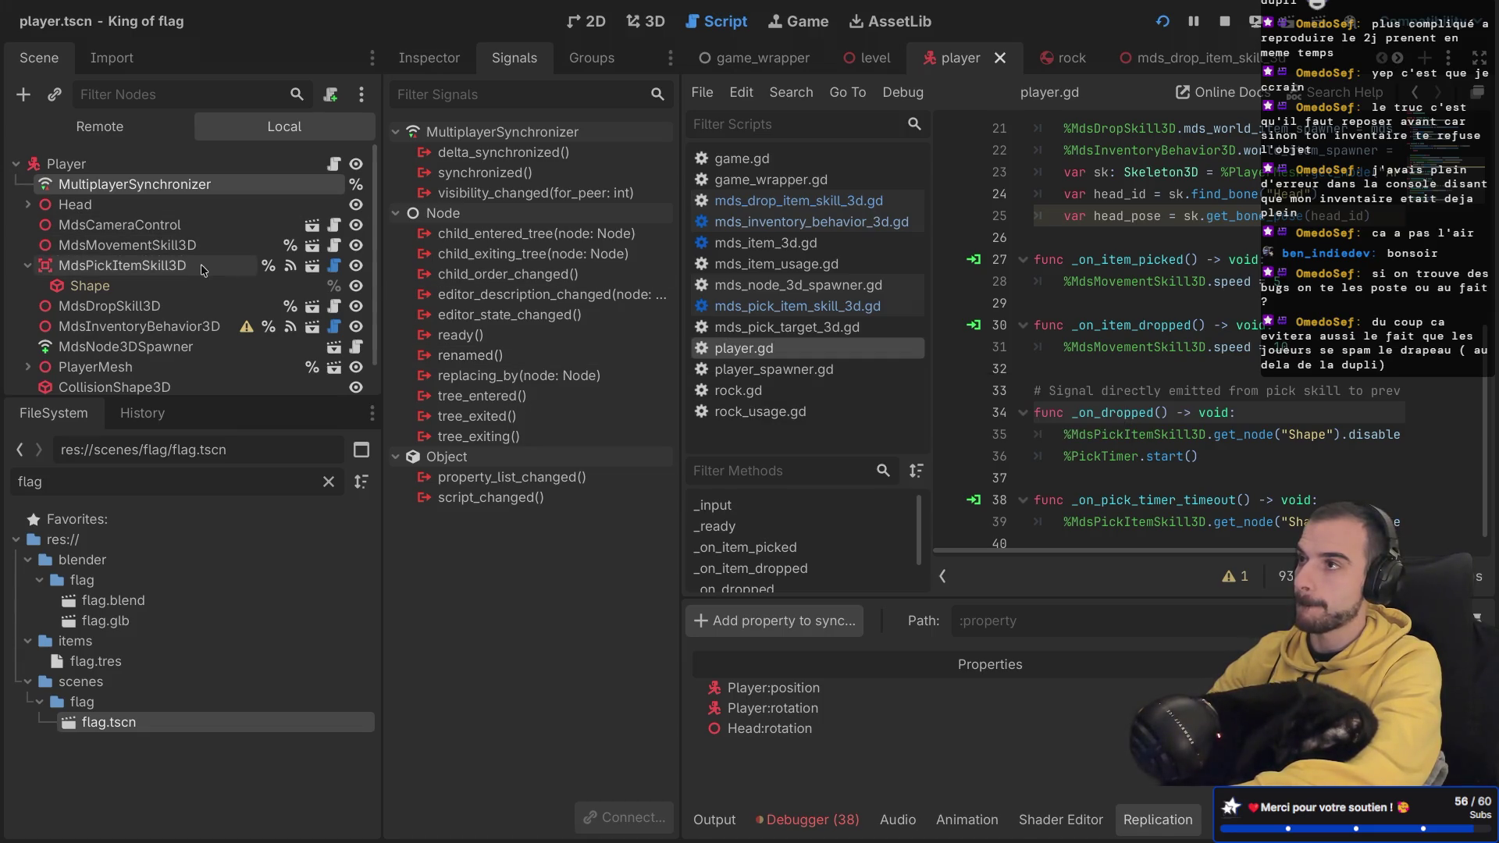
Step: Connect MdsDropSkill3D's item_dropped signal to Player's existing _on_dropped method
{"action": "left_click", "coordinate": [160, 306]}
{"action": "left_click", "coordinate": [496, 153]}
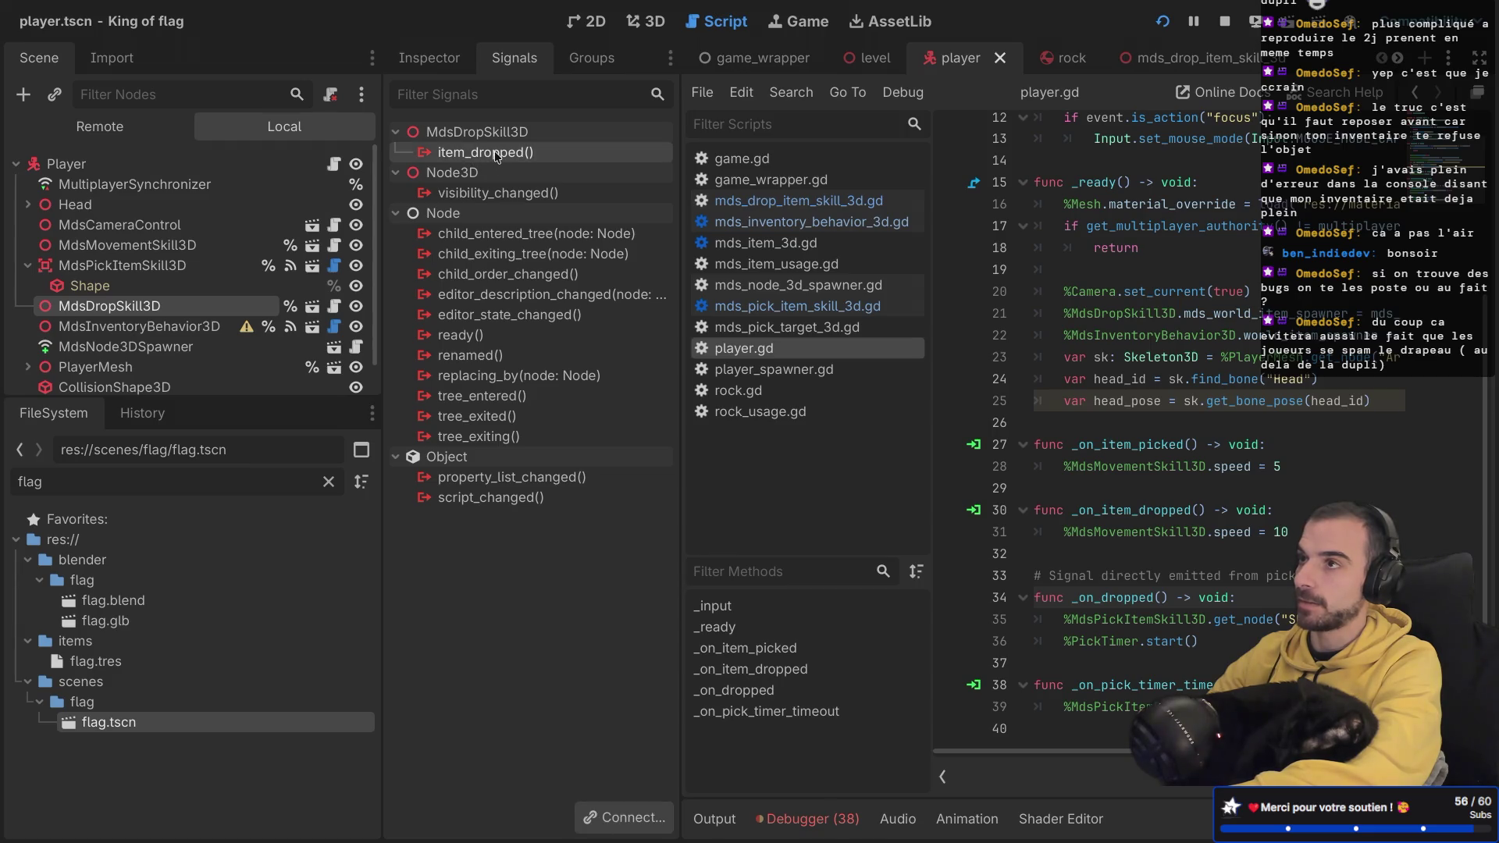
{"action": "double_click", "coordinate": [495, 153]}
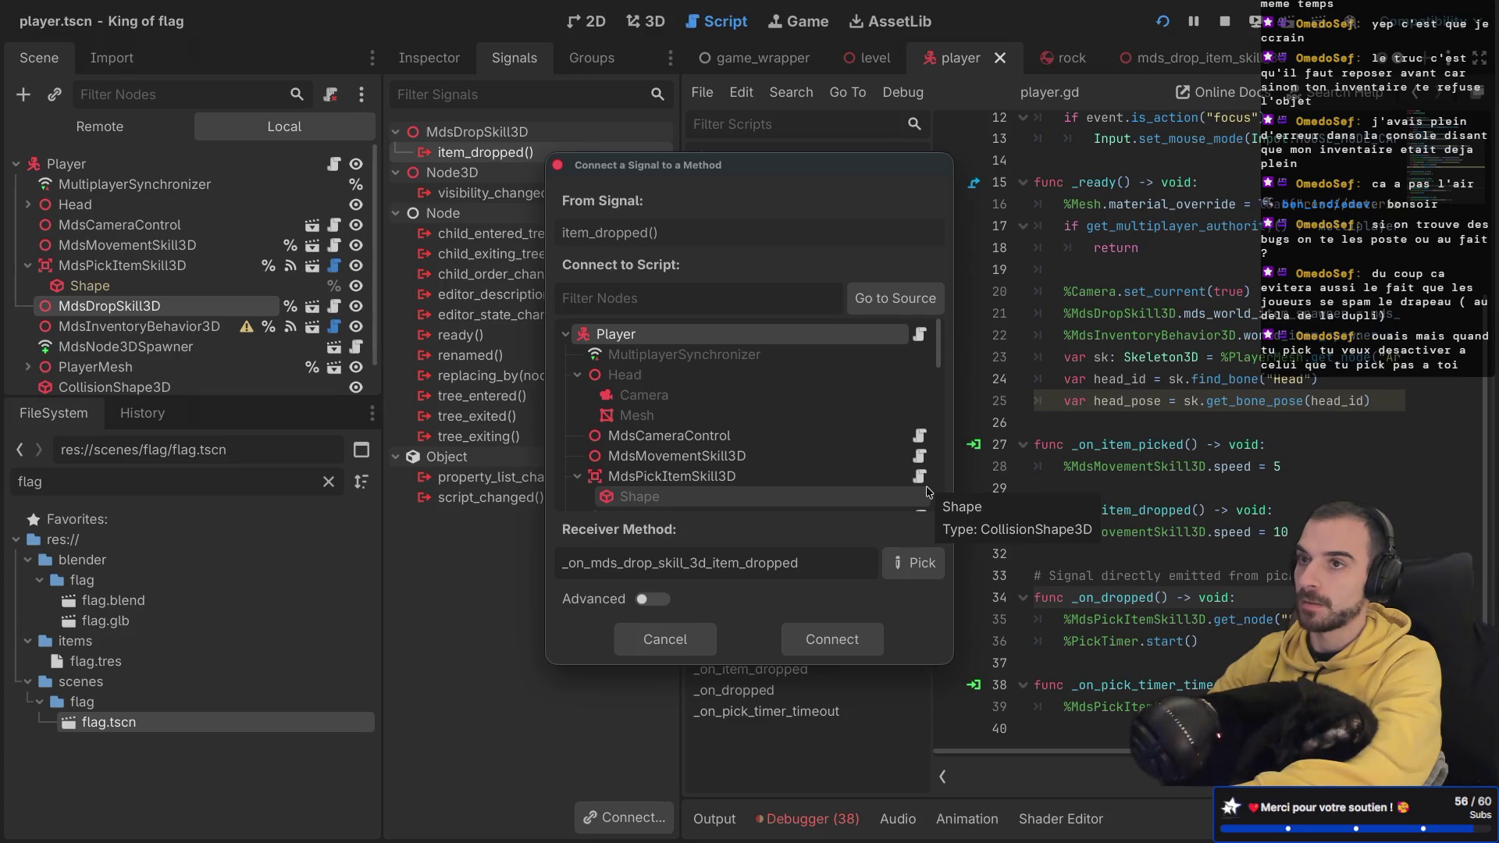
{"action": "left_click", "coordinate": [916, 573]}
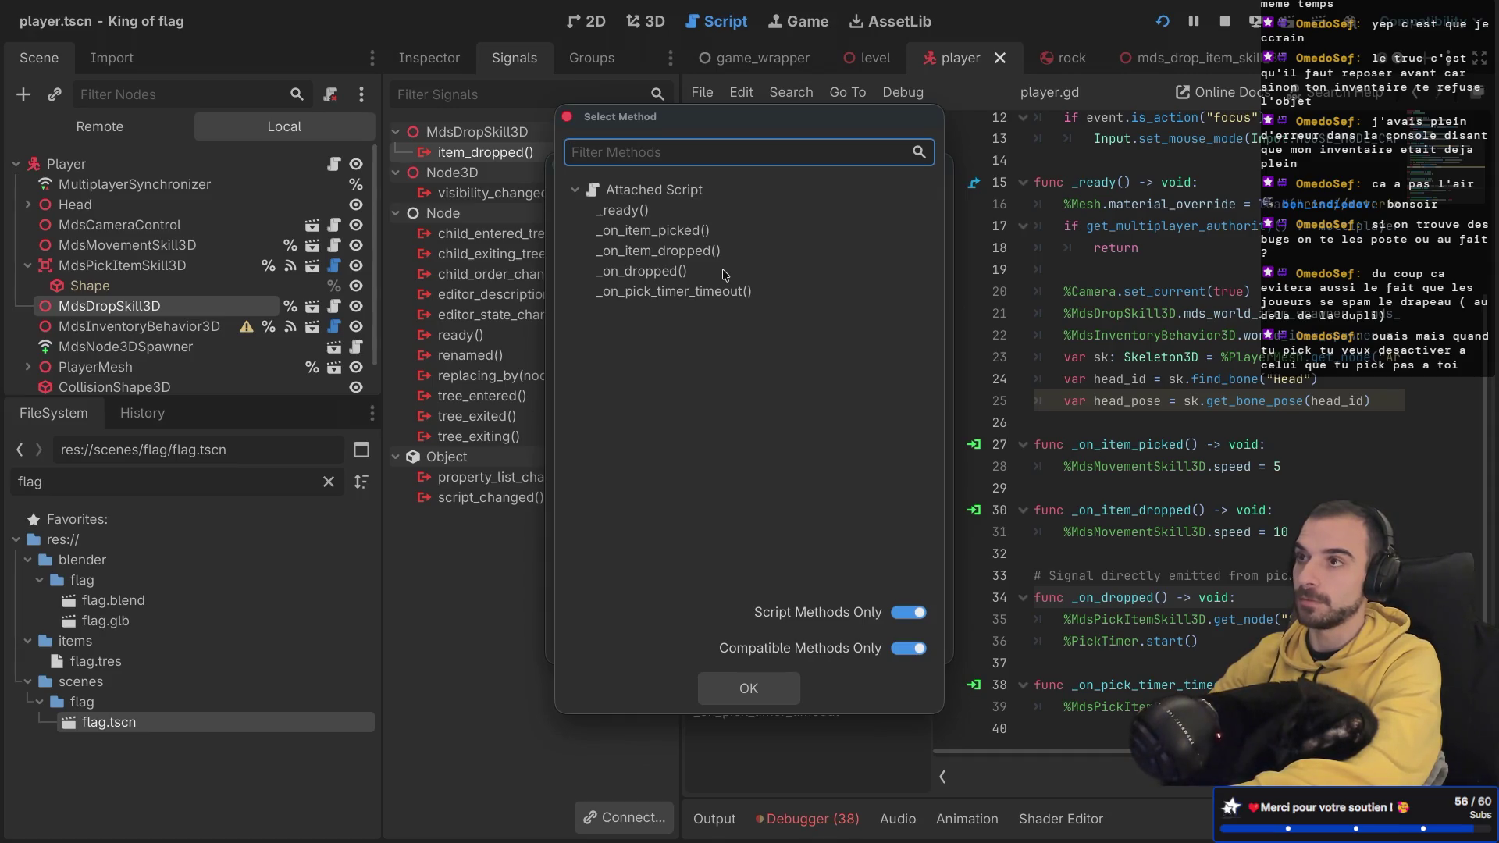
{"action": "double_click", "coordinate": [701, 271]}
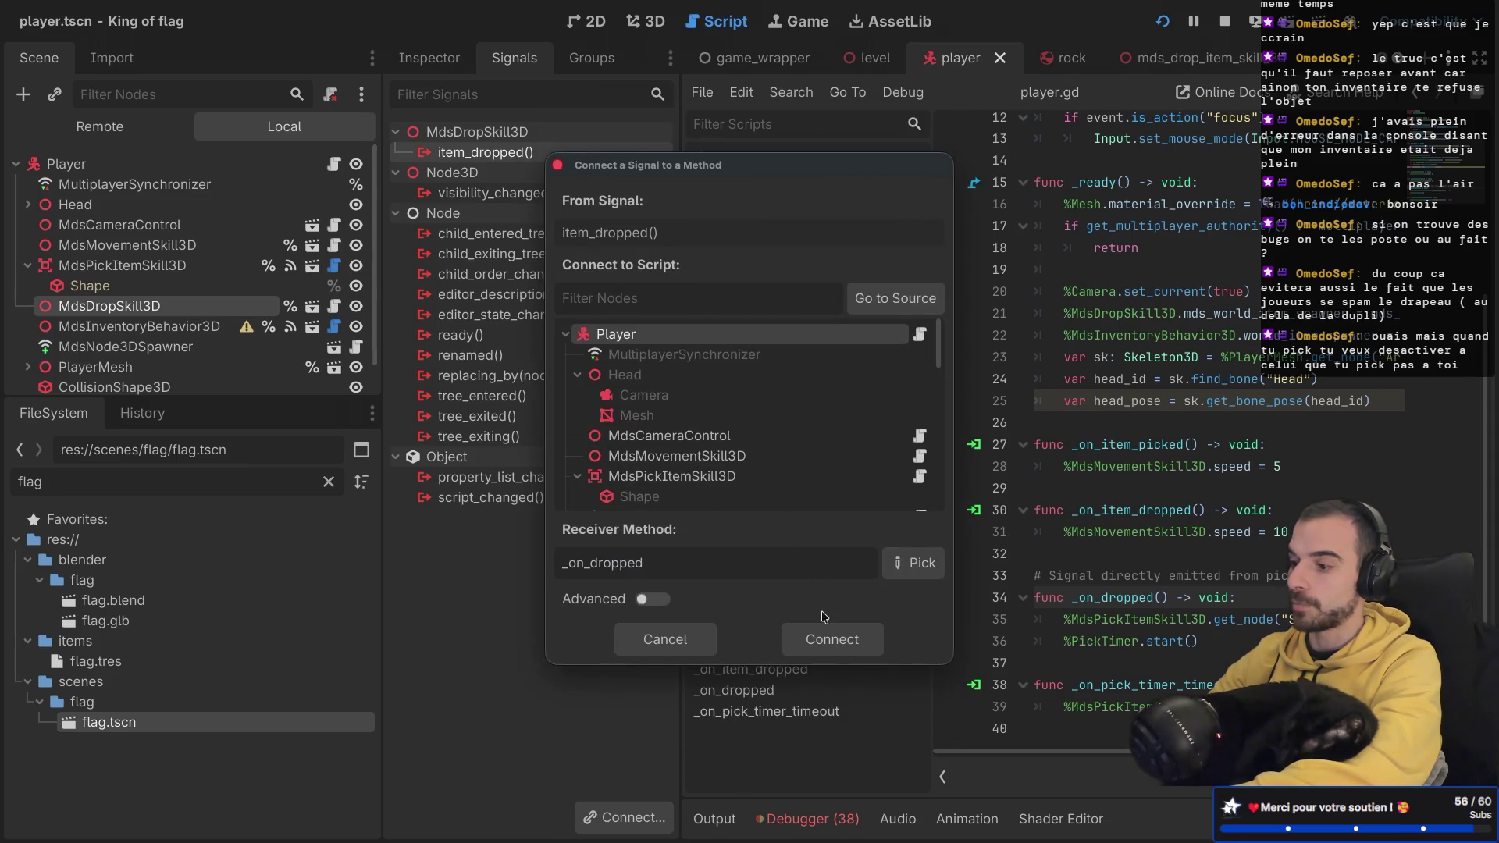
{"action": "left_click", "coordinate": [846, 639]}
{"action": "key", "text": "ctrl+shift+F11"}
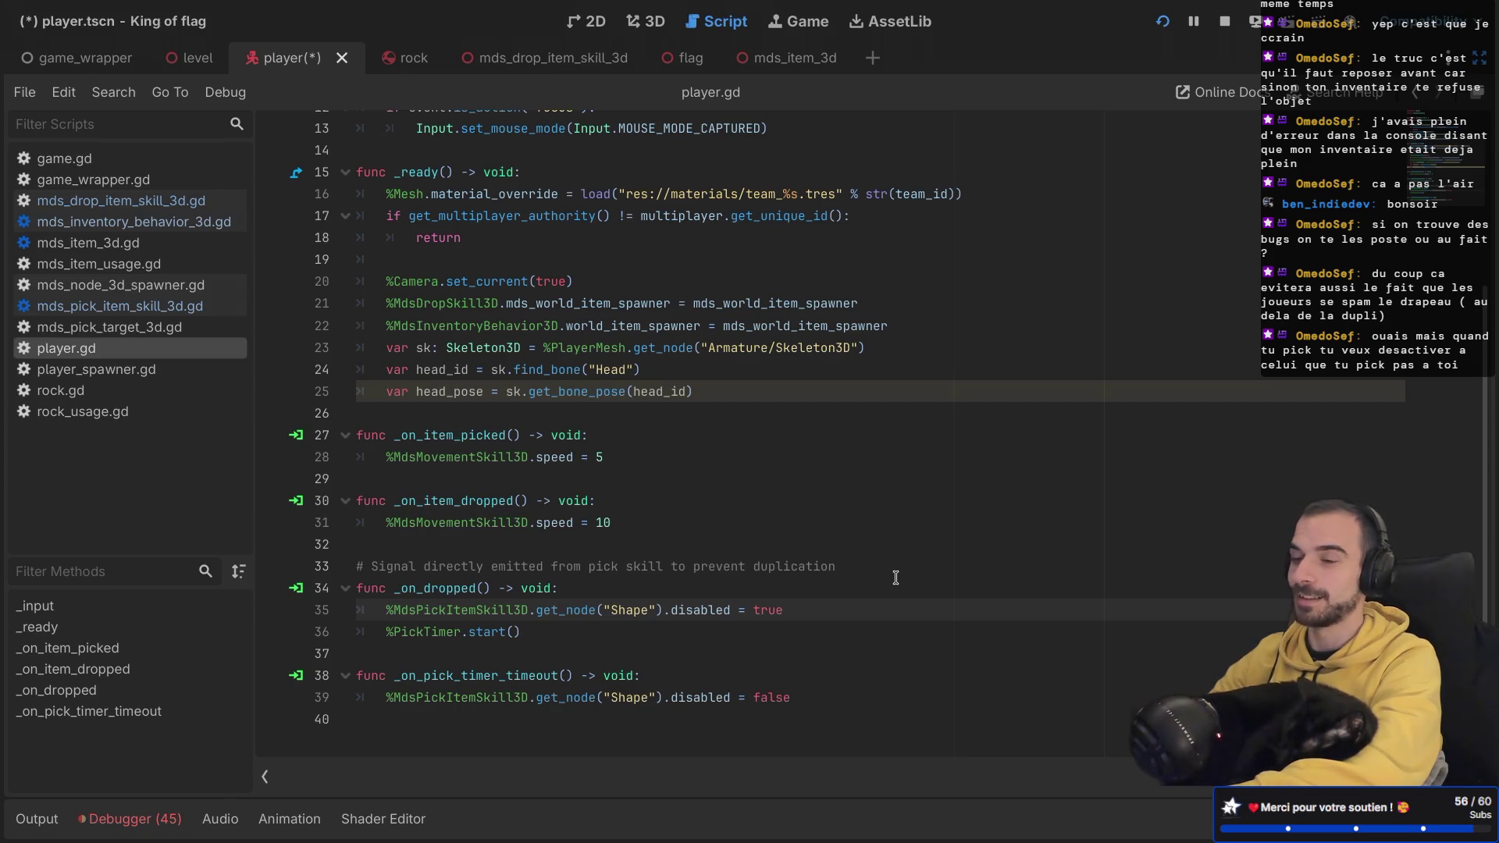
Step: Save the player scene after reviewing the pick handler code
{"action": "scroll", "coordinate": [859, 622], "scroll_direction": "up", "scroll_amount": 4}
{"action": "scroll", "coordinate": [857, 622], "scroll_direction": "down", "scroll_amount": 4}
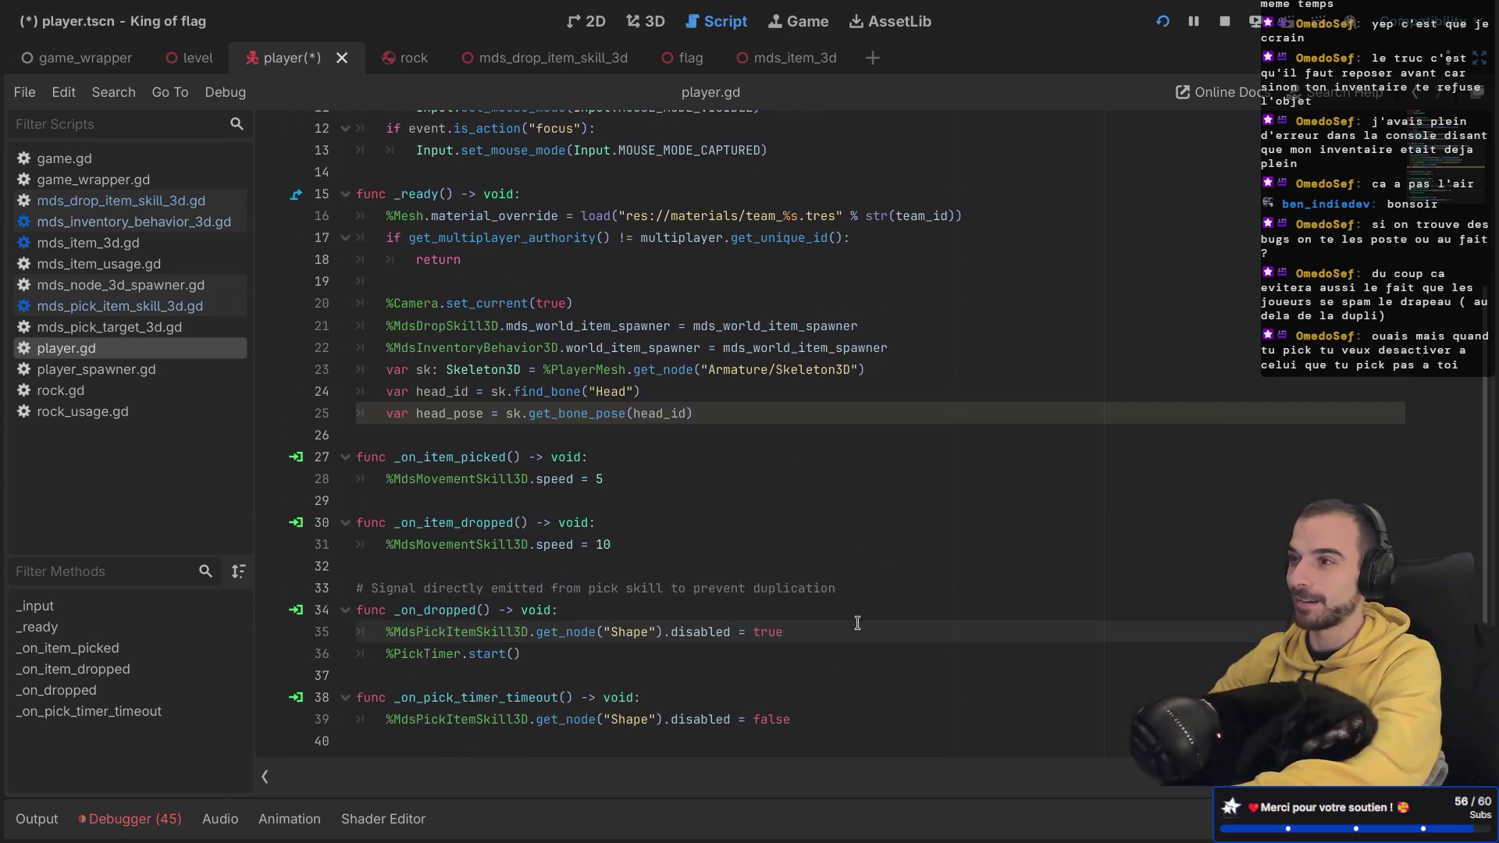
{"action": "left_click", "coordinate": [520, 502]}
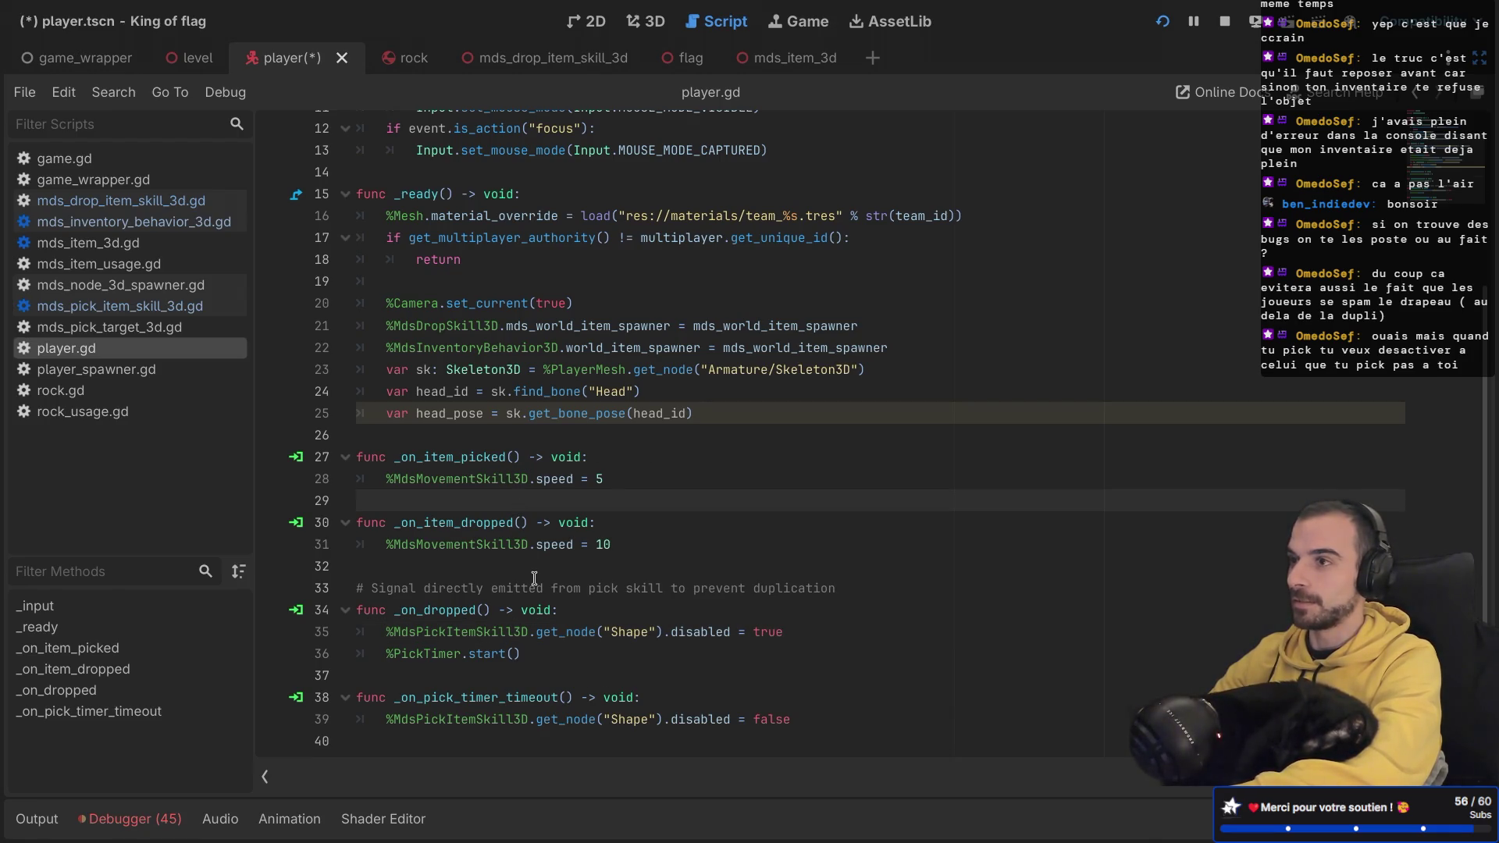
{"action": "key", "text": "ctrl+s"}
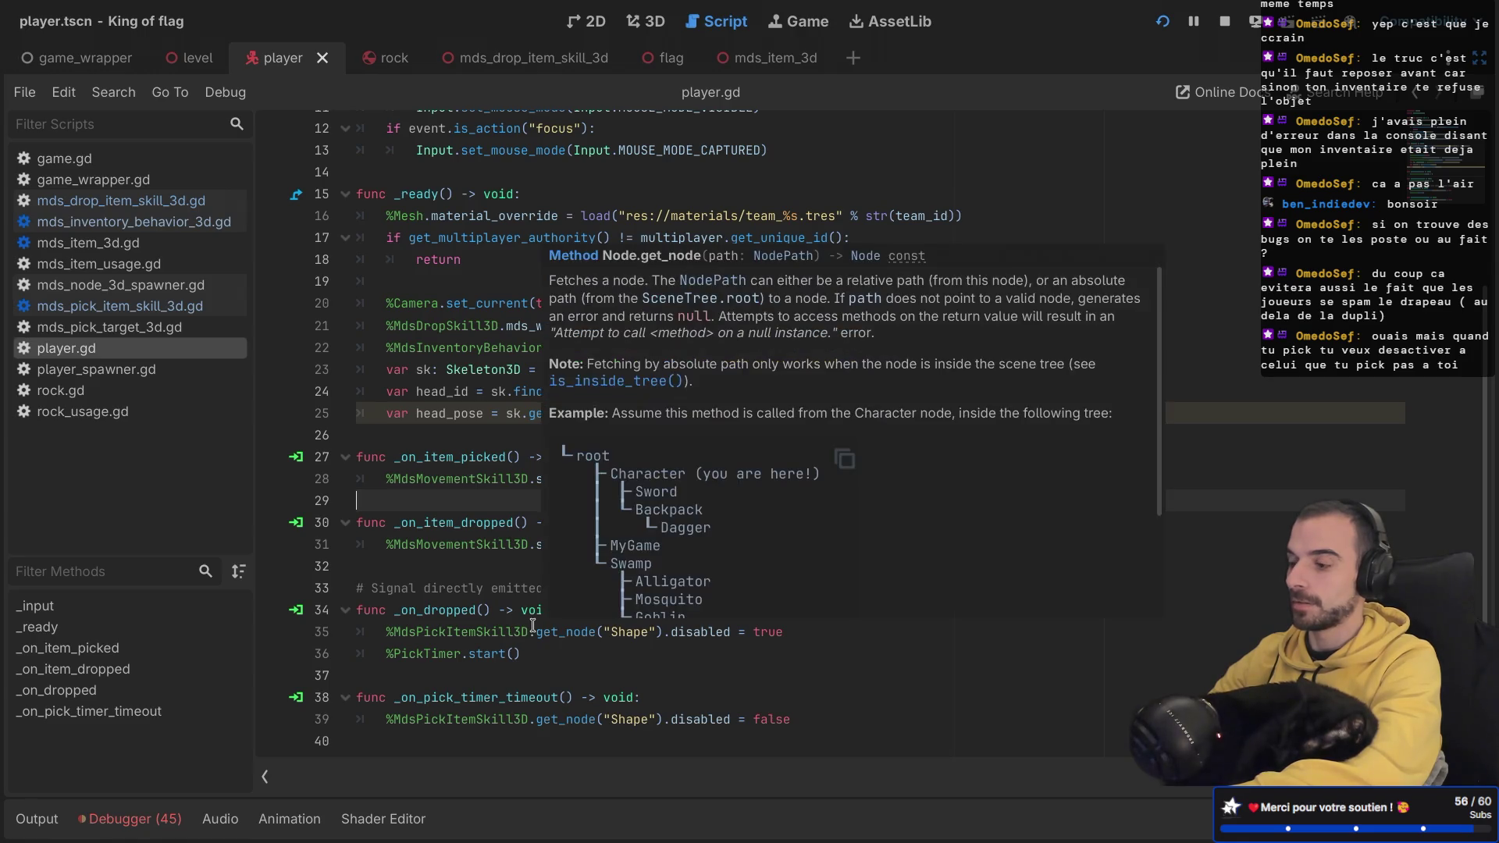
{"action": "left_click", "coordinate": [584, 588]}
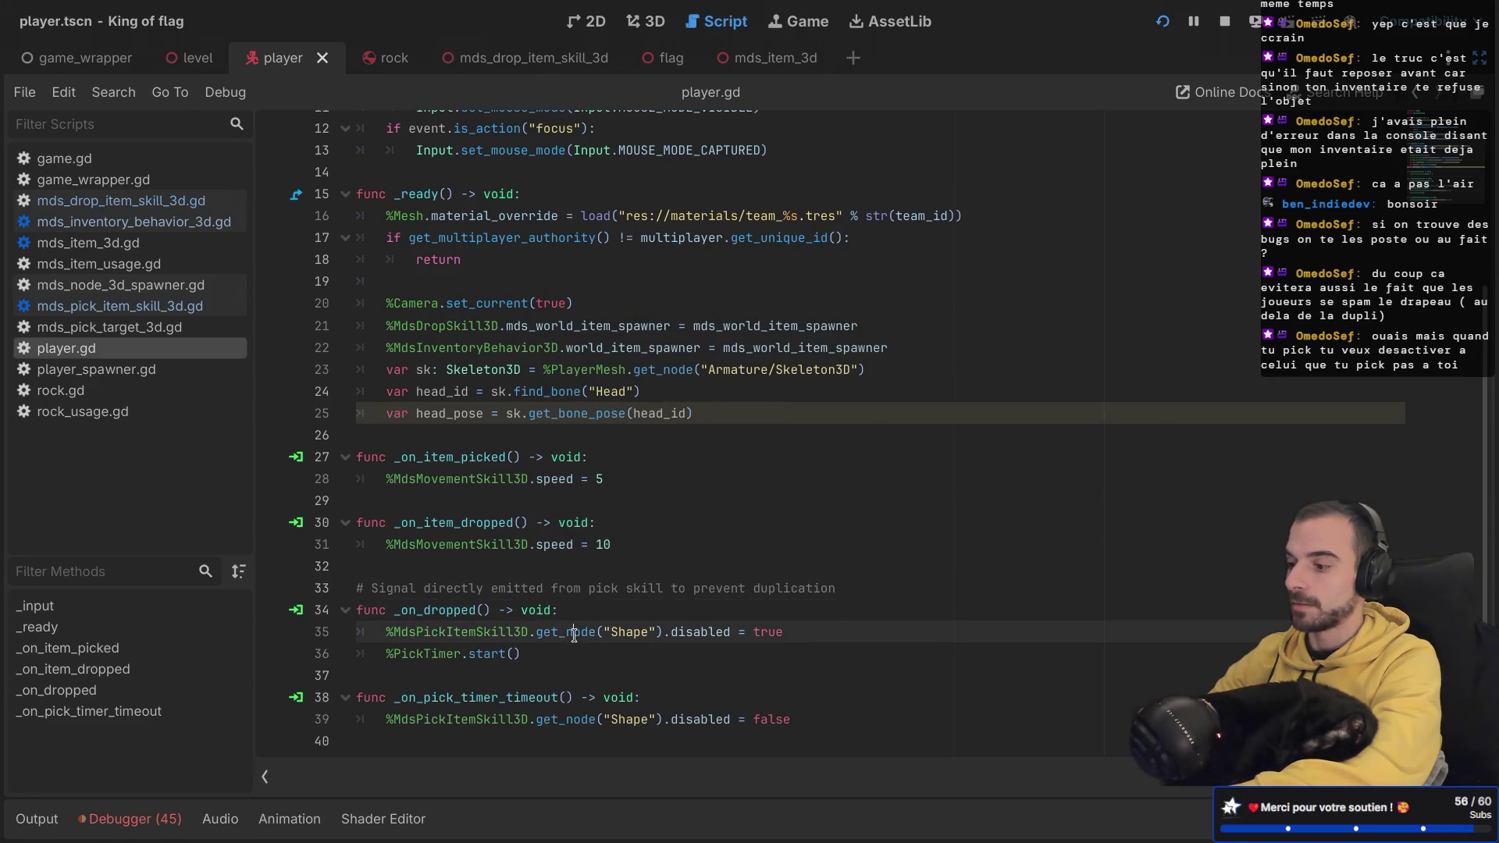
{"action": "left_click", "coordinate": [572, 652]}
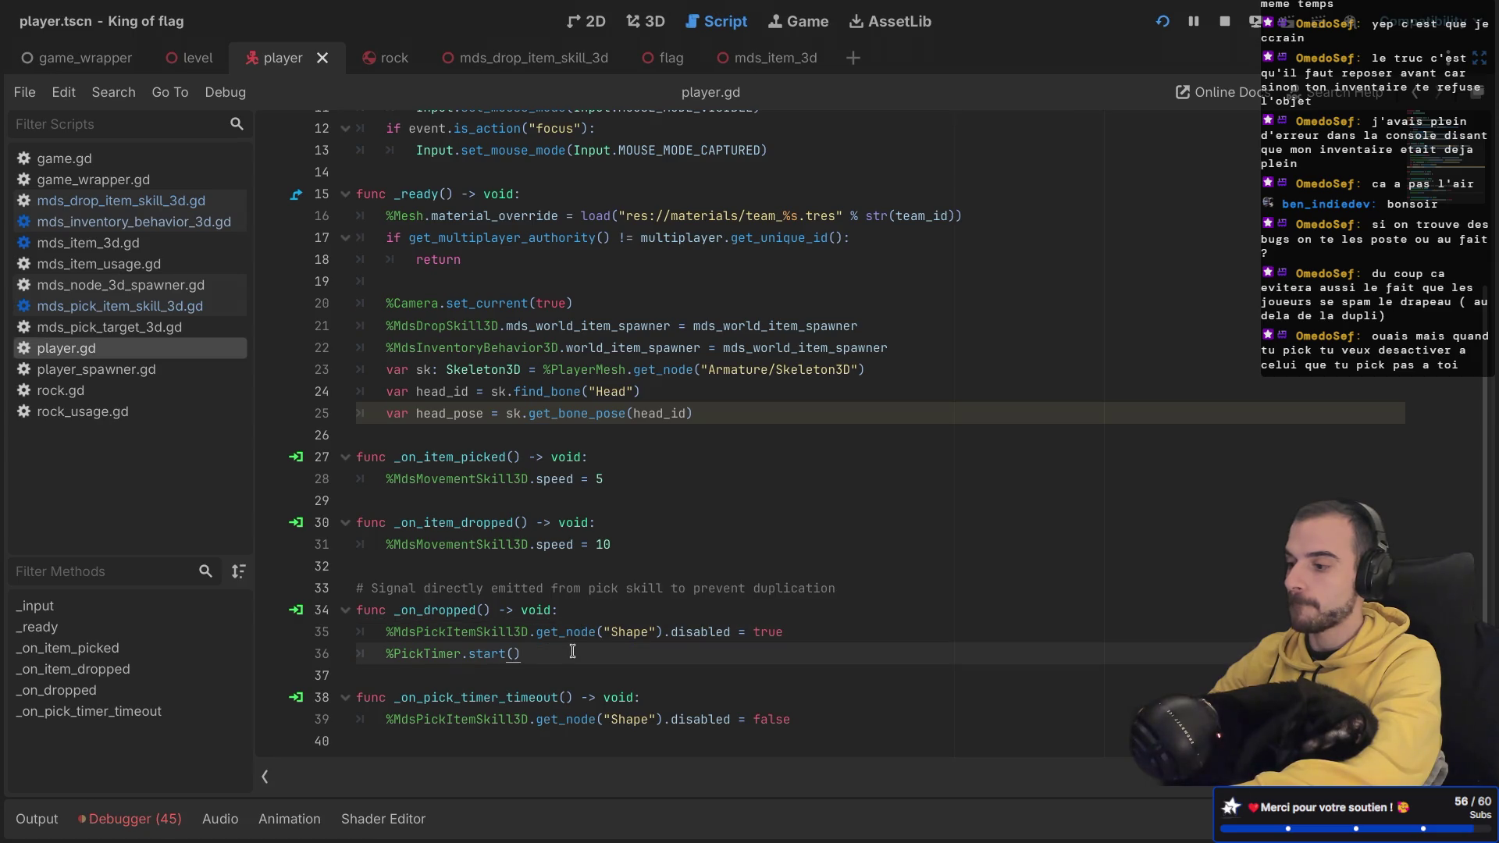
Step: Run King of flag, create a lobby and start the match, then relaunch it
{"action": "left_click", "coordinate": [1172, 22]}
{"action": "left_click", "coordinate": [758, 414]}
{"action": "left_click", "coordinate": [749, 457]}
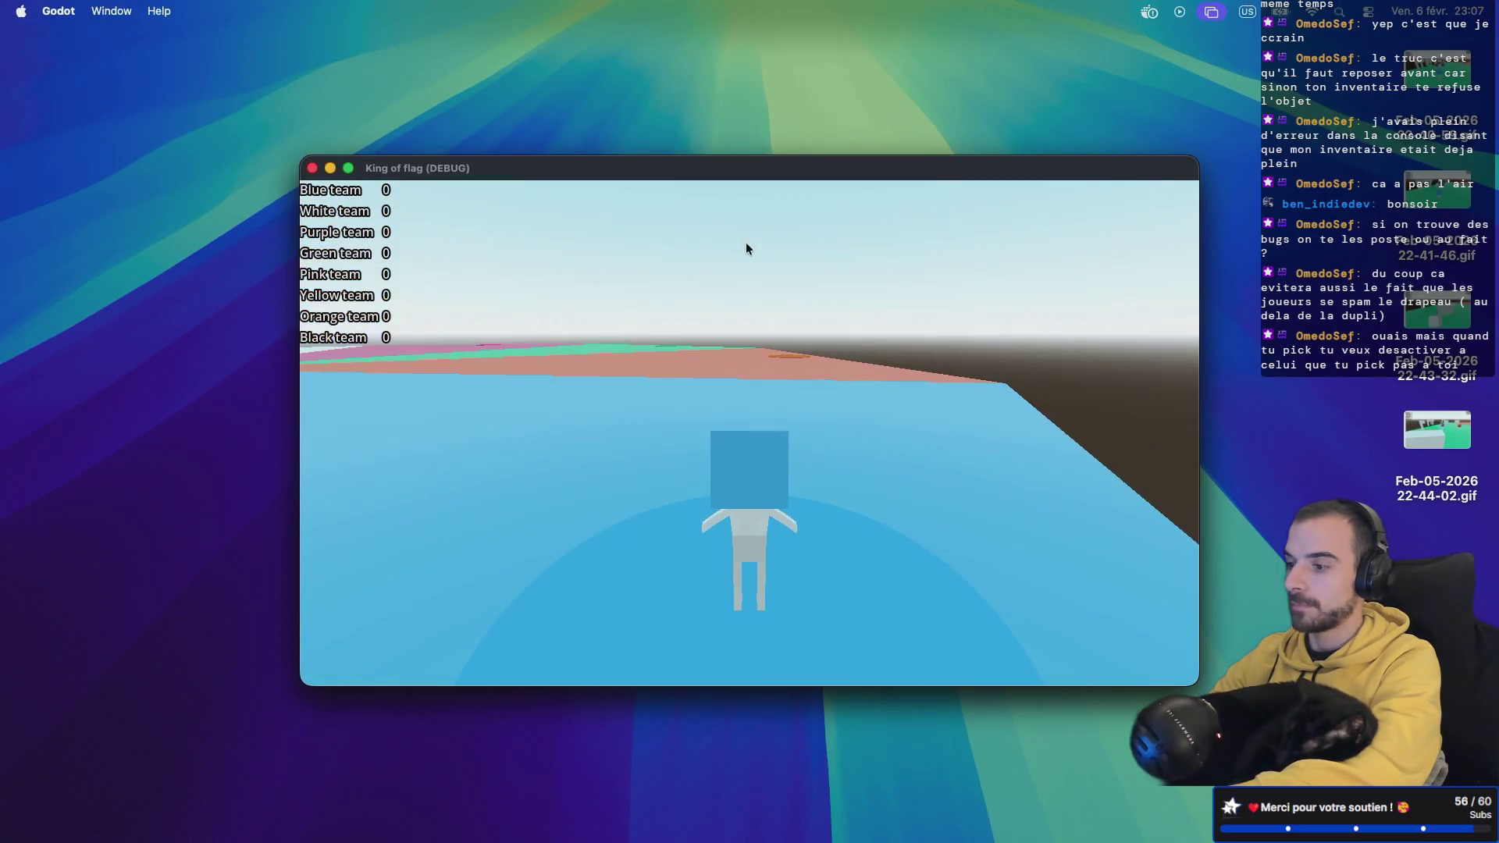
{"action": "key", "text": "super+Tab"}
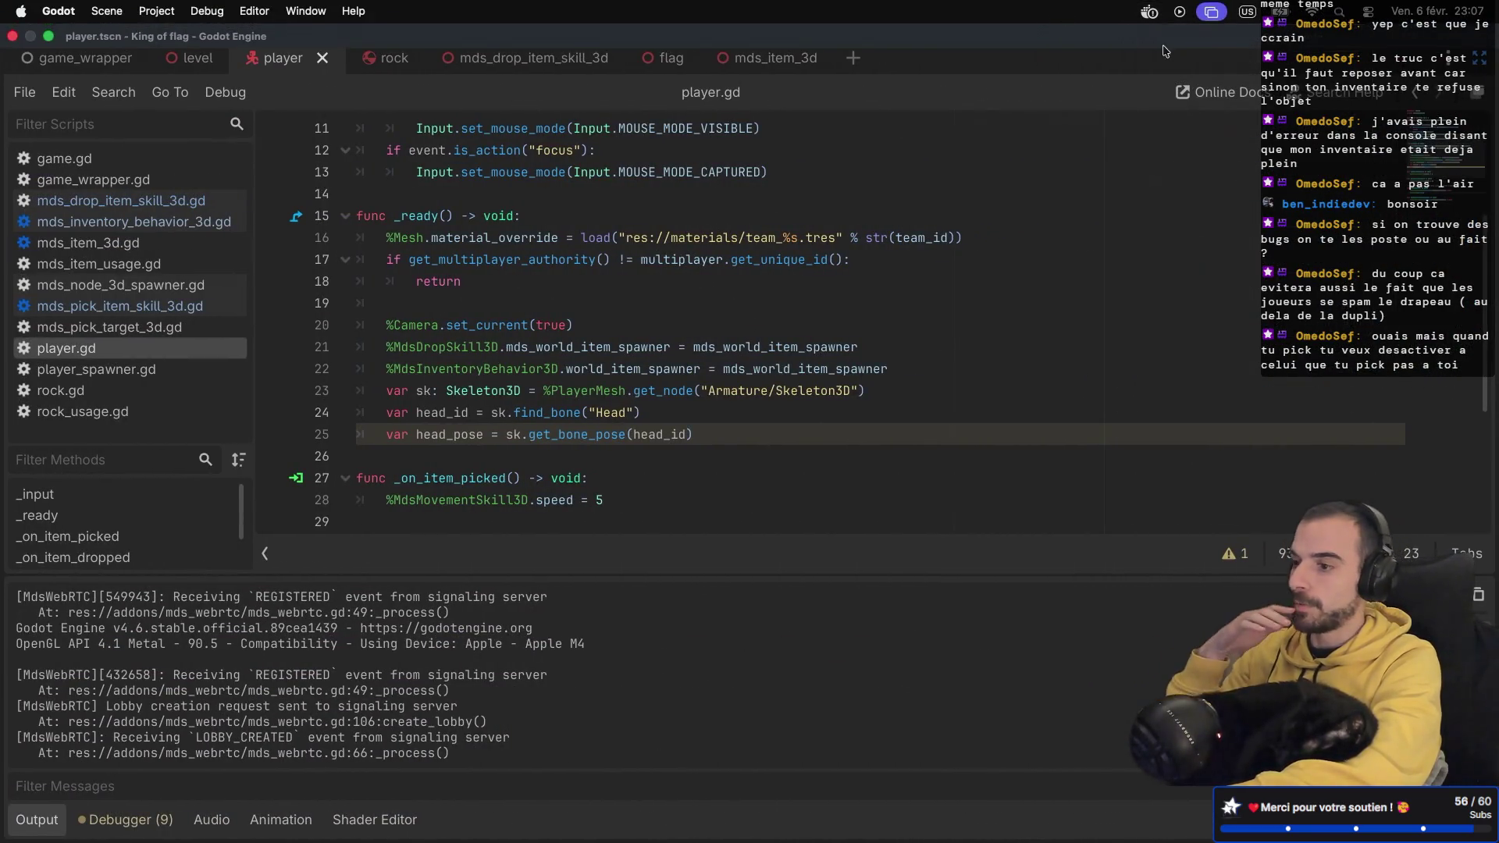
{"action": "left_click", "coordinate": [1161, 22]}
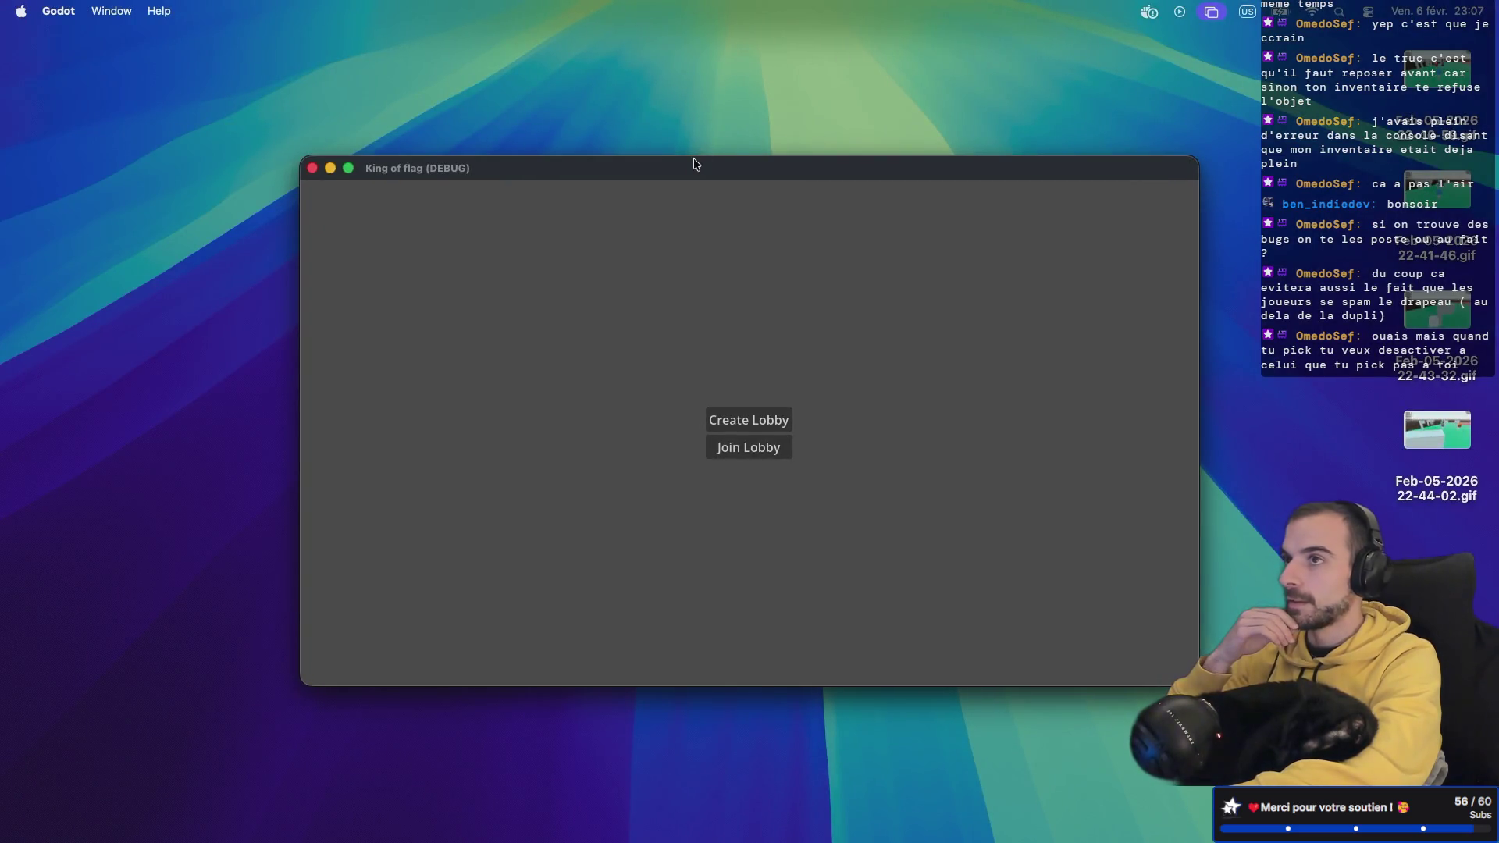
Step: Arrange the two debug windows apart and create a lobby in the lower-right game
{"action": "mouse_move", "coordinate": [697, 164]}
{"action": "left_mouse_down"}
{"action": "mouse_move", "coordinate": [819, 221]}
{"action": "mouse_move", "coordinate": [847, 251]}
{"action": "mouse_move", "coordinate": [827, 253]}
{"action": "mouse_move", "coordinate": [927, 328]}
{"action": "left_mouse_up"}
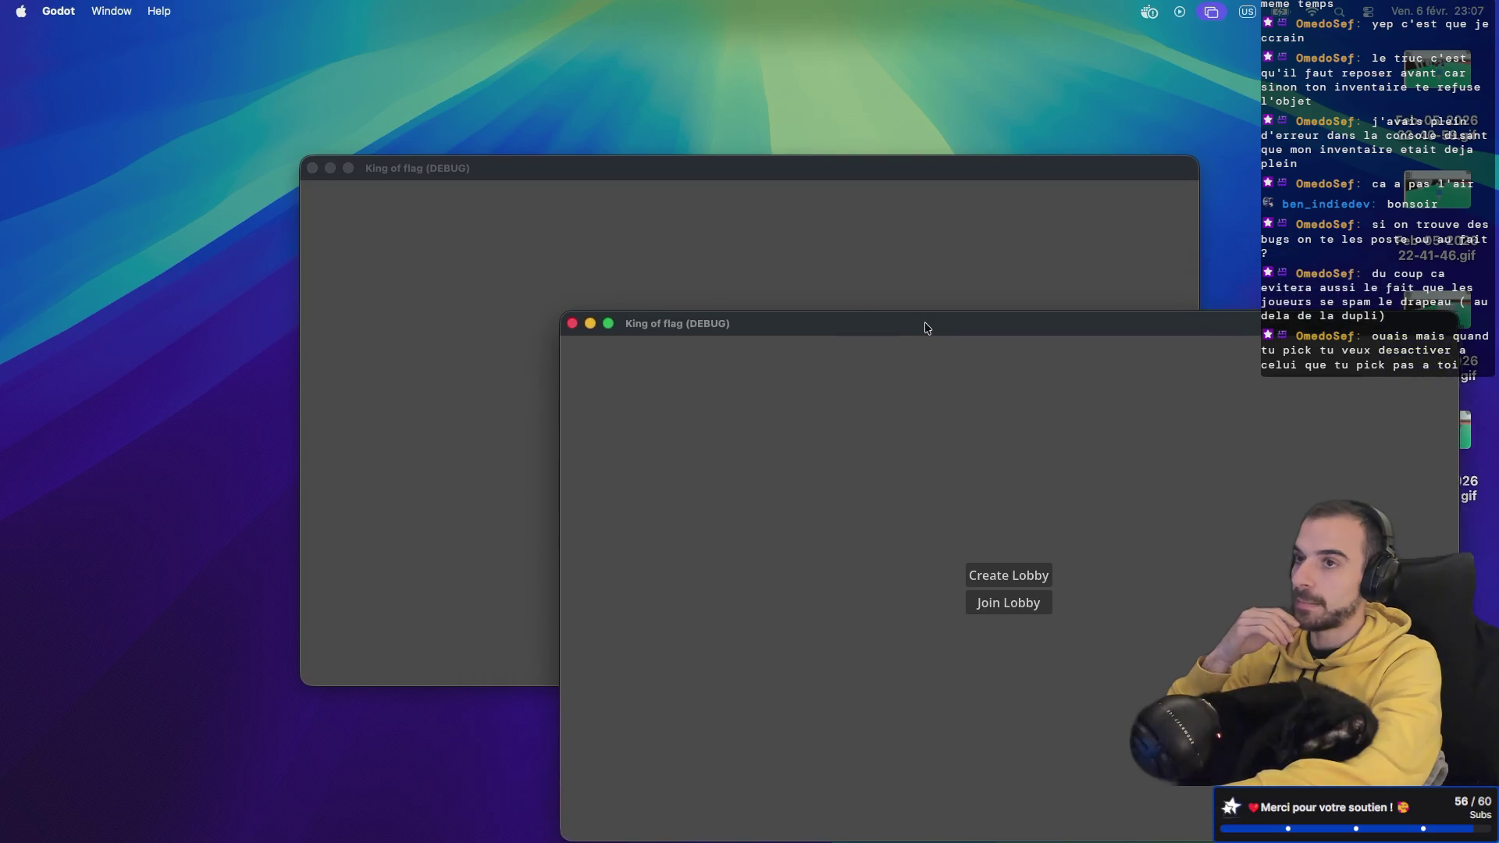
{"action": "mouse_move", "coordinate": [874, 173]}
{"action": "left_mouse_down"}
{"action": "mouse_move", "coordinate": [757, 171]}
{"action": "mouse_move", "coordinate": [588, 39]}
{"action": "left_mouse_up"}
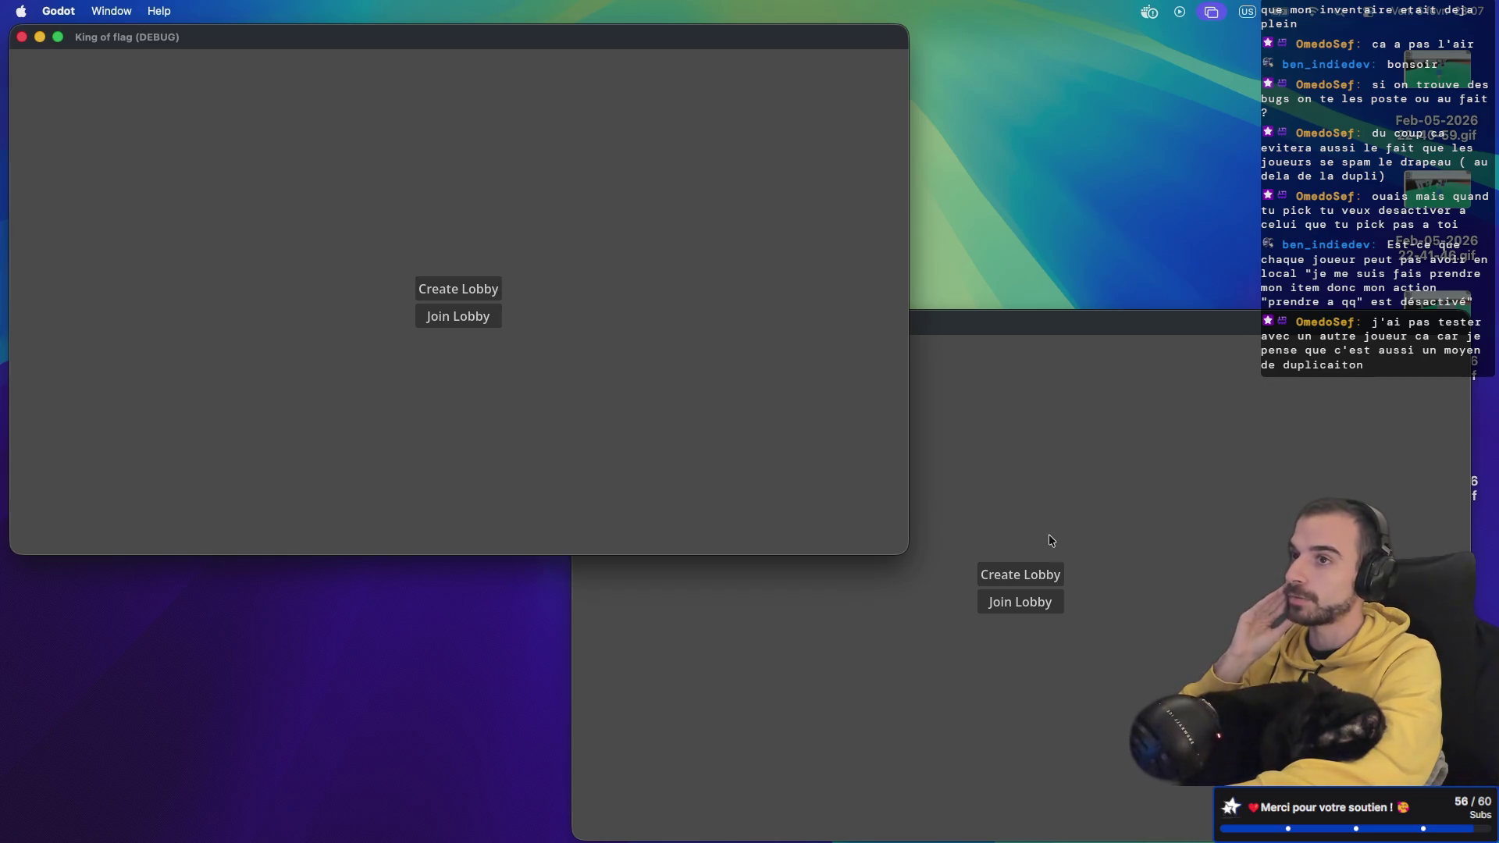
{"action": "left_click", "coordinate": [1031, 575]}
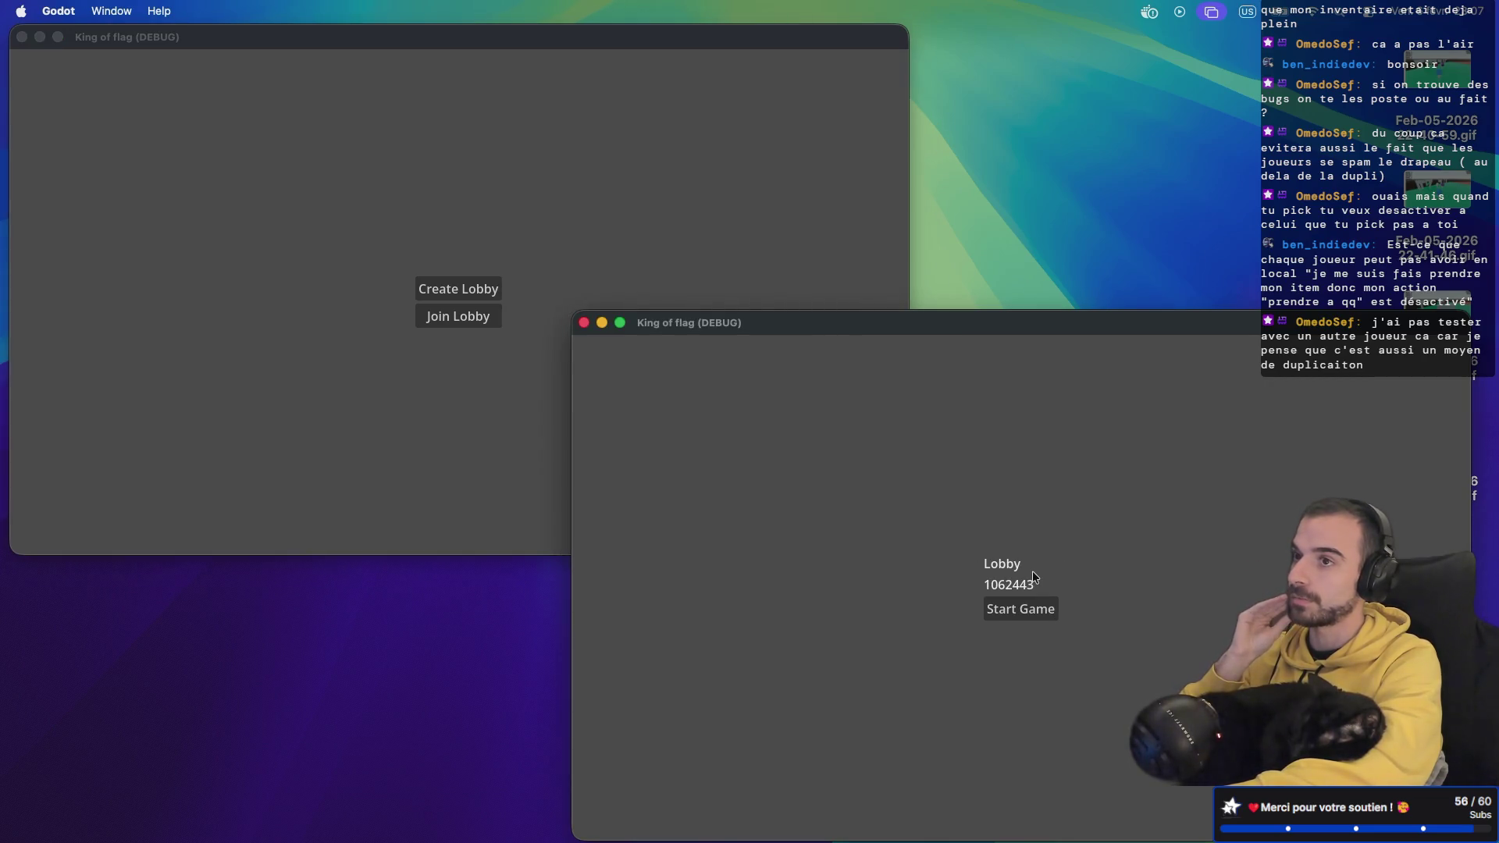
Step: Join the lobby from the upper-left game, start the match, and take control of its player
{"action": "left_click", "coordinate": [572, 229]}
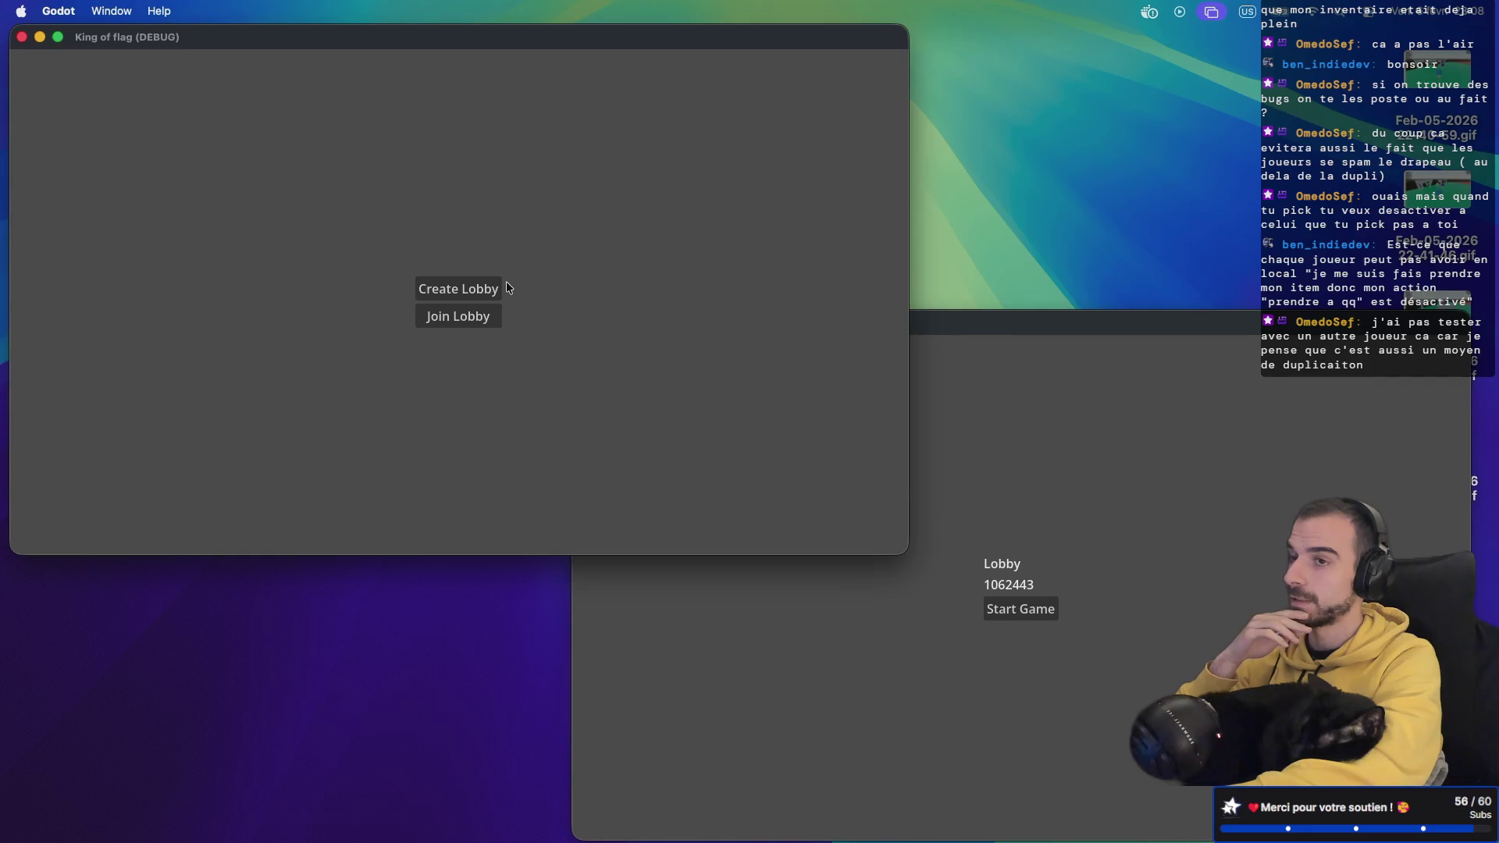
{"action": "left_click", "coordinate": [495, 318]}
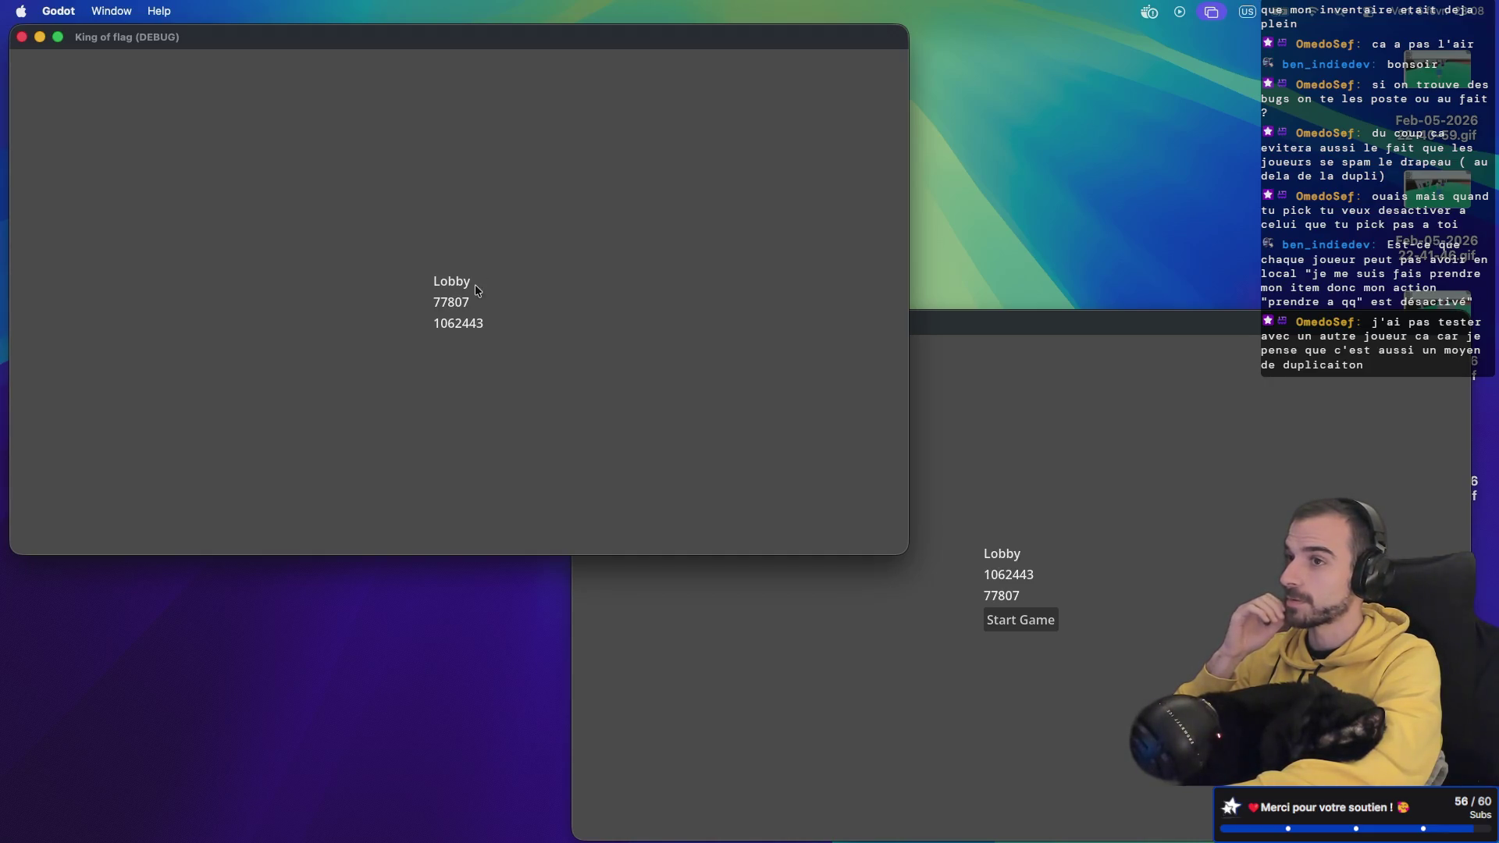
{"action": "left_click", "coordinate": [1028, 629]}
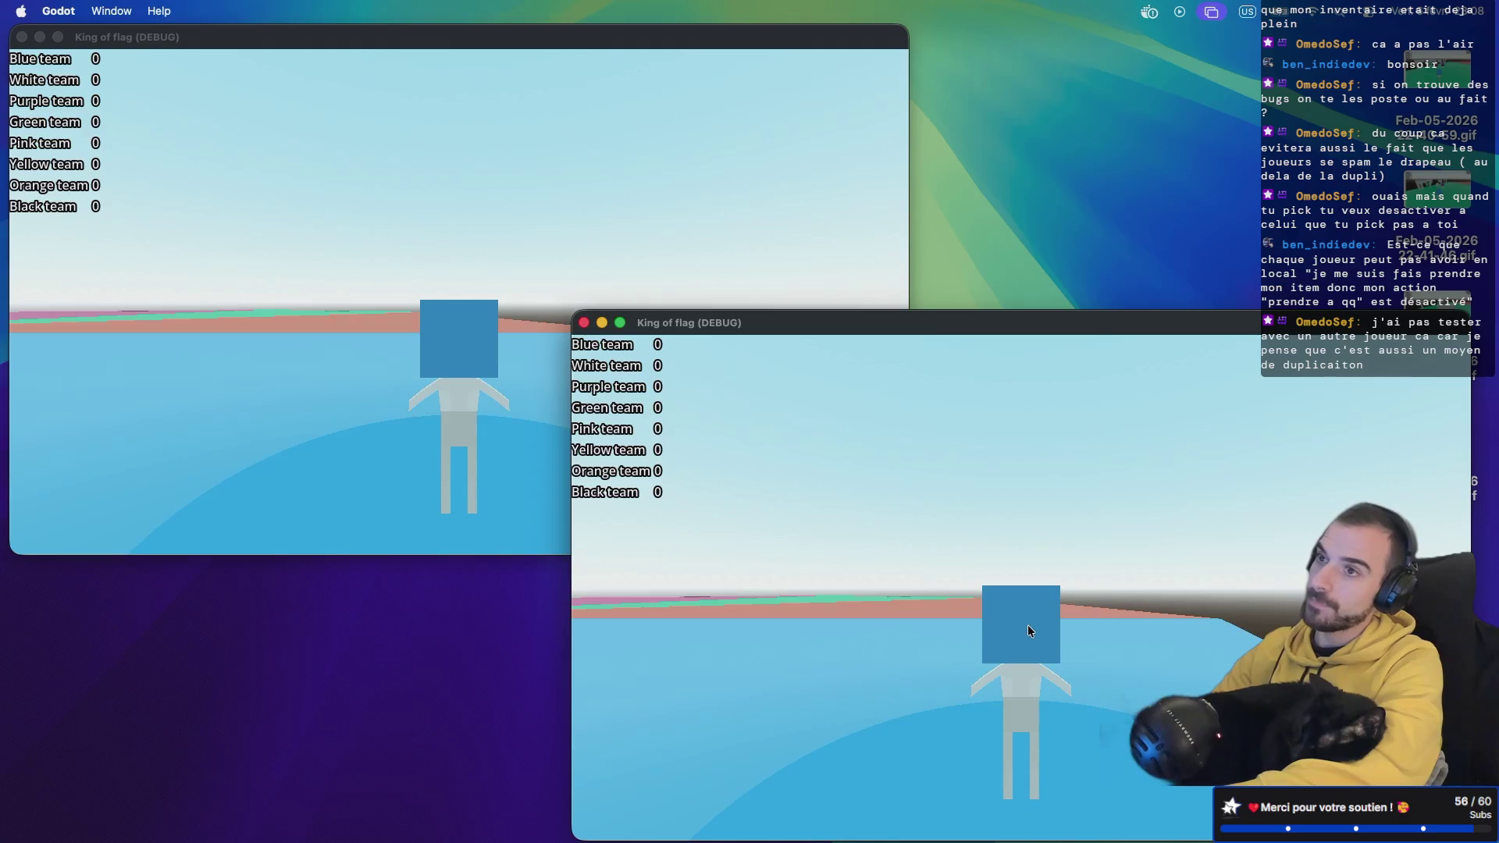
{"action": "left_click", "coordinate": [826, 518]}
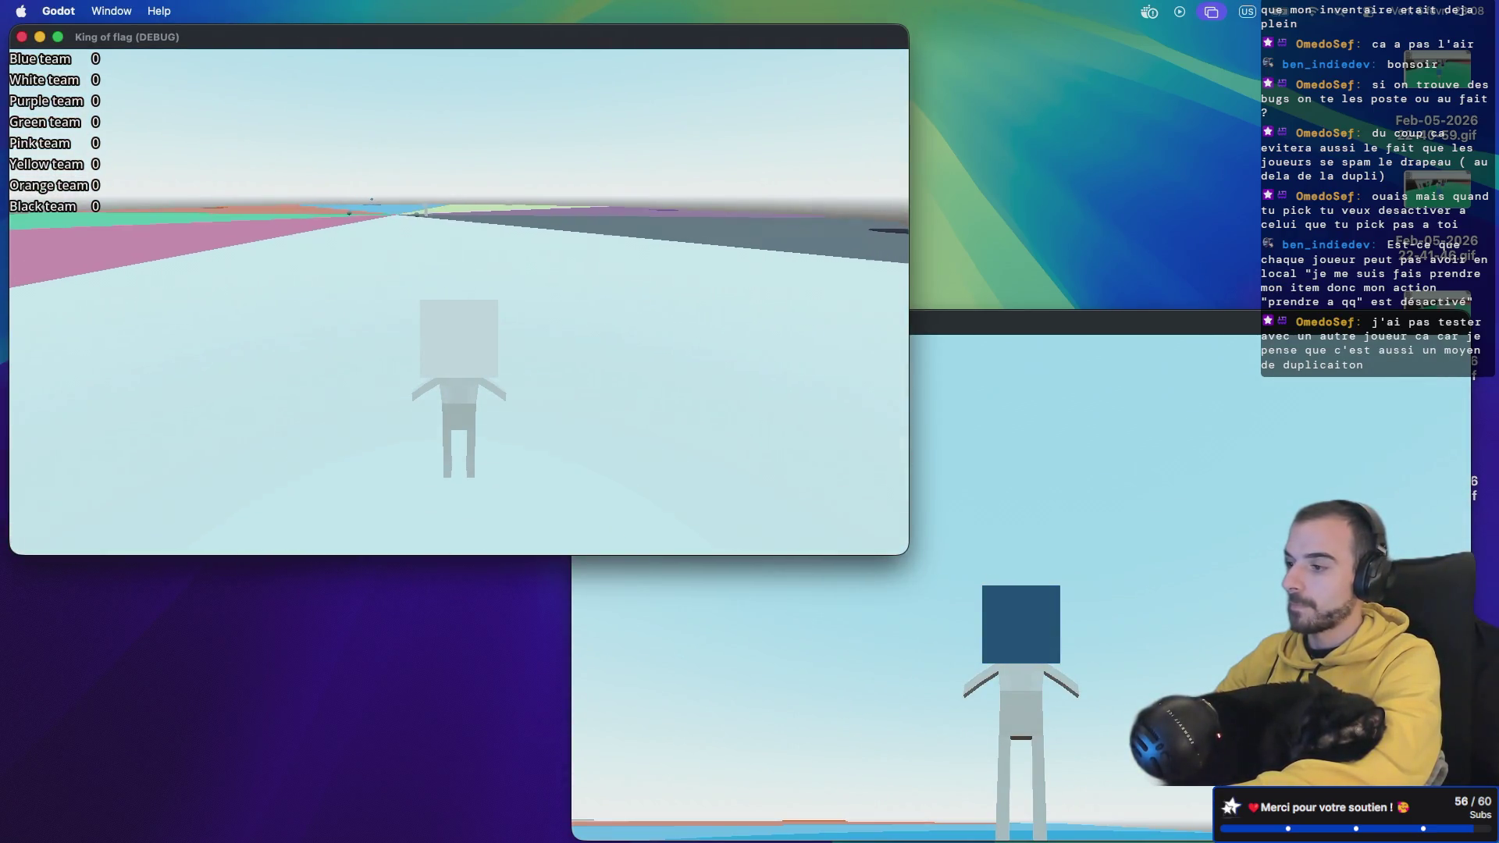